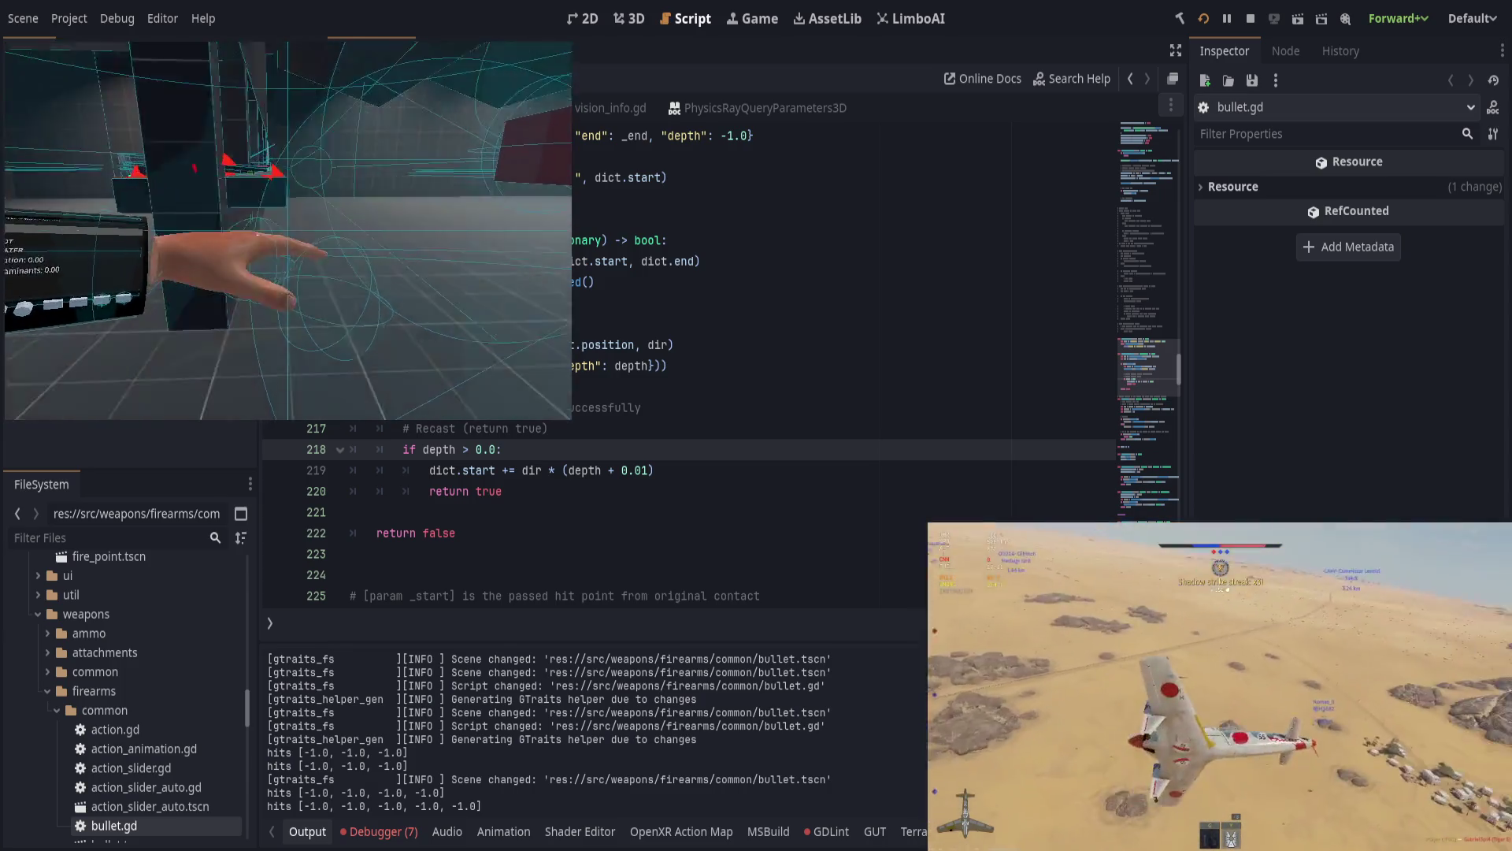
Step: Check the record_hit and dict.start recast lines, then restart the game with the latest bullet.gd
click(713, 365)
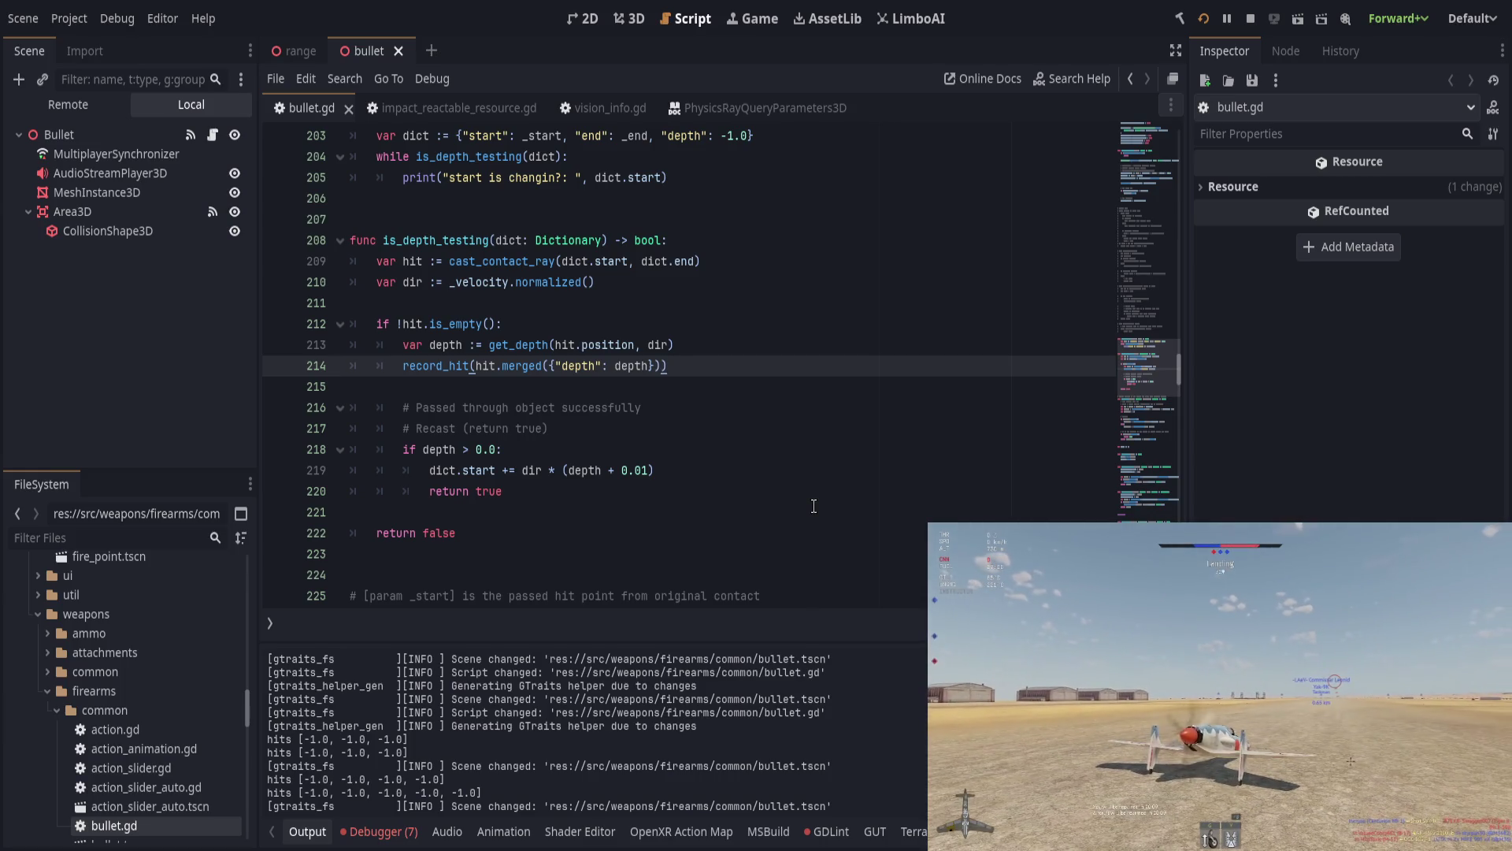
click(699, 465)
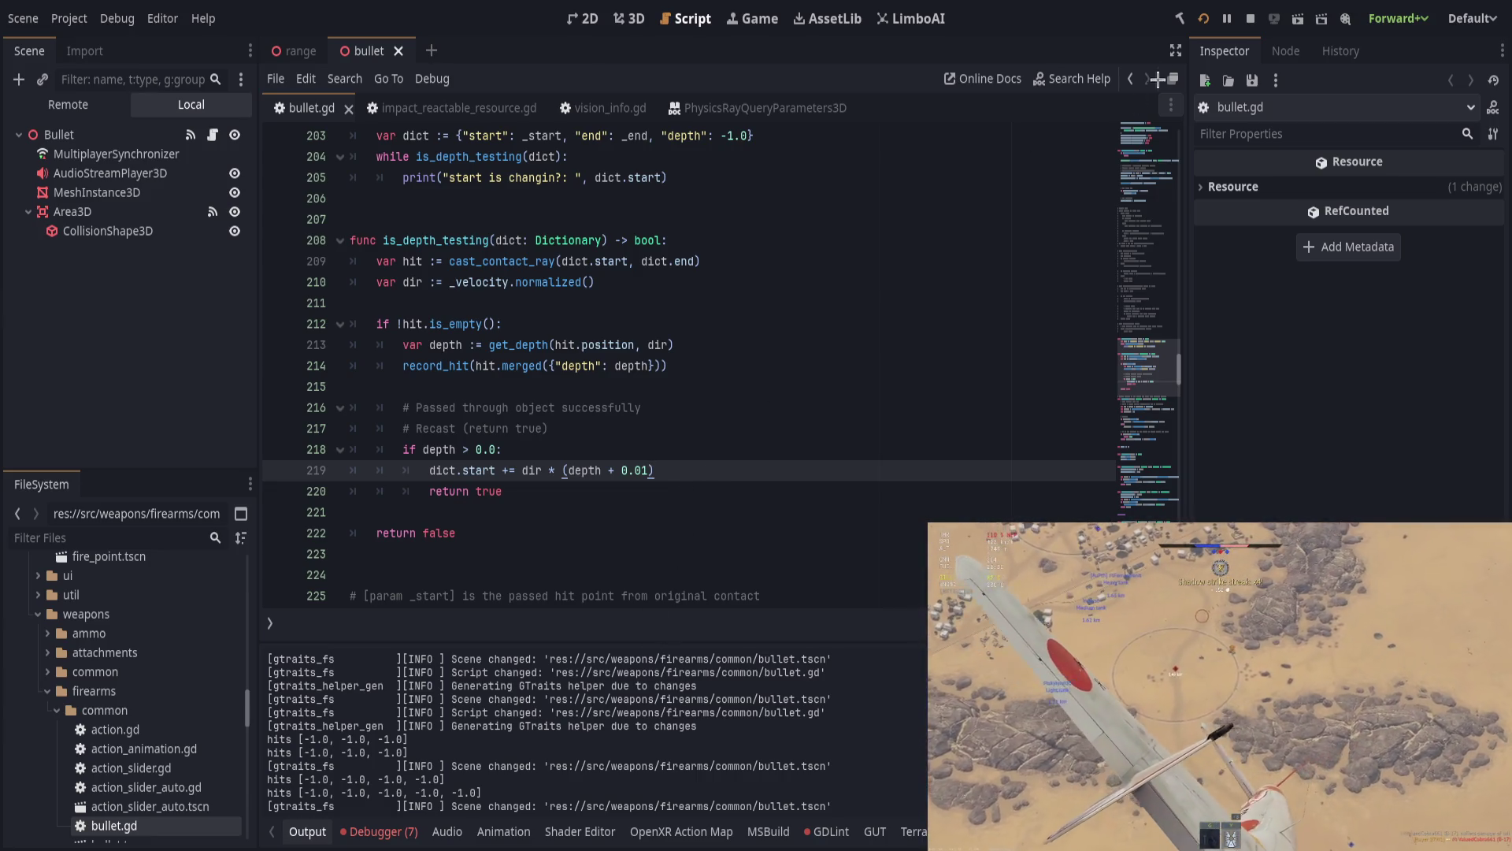
click(1203, 18)
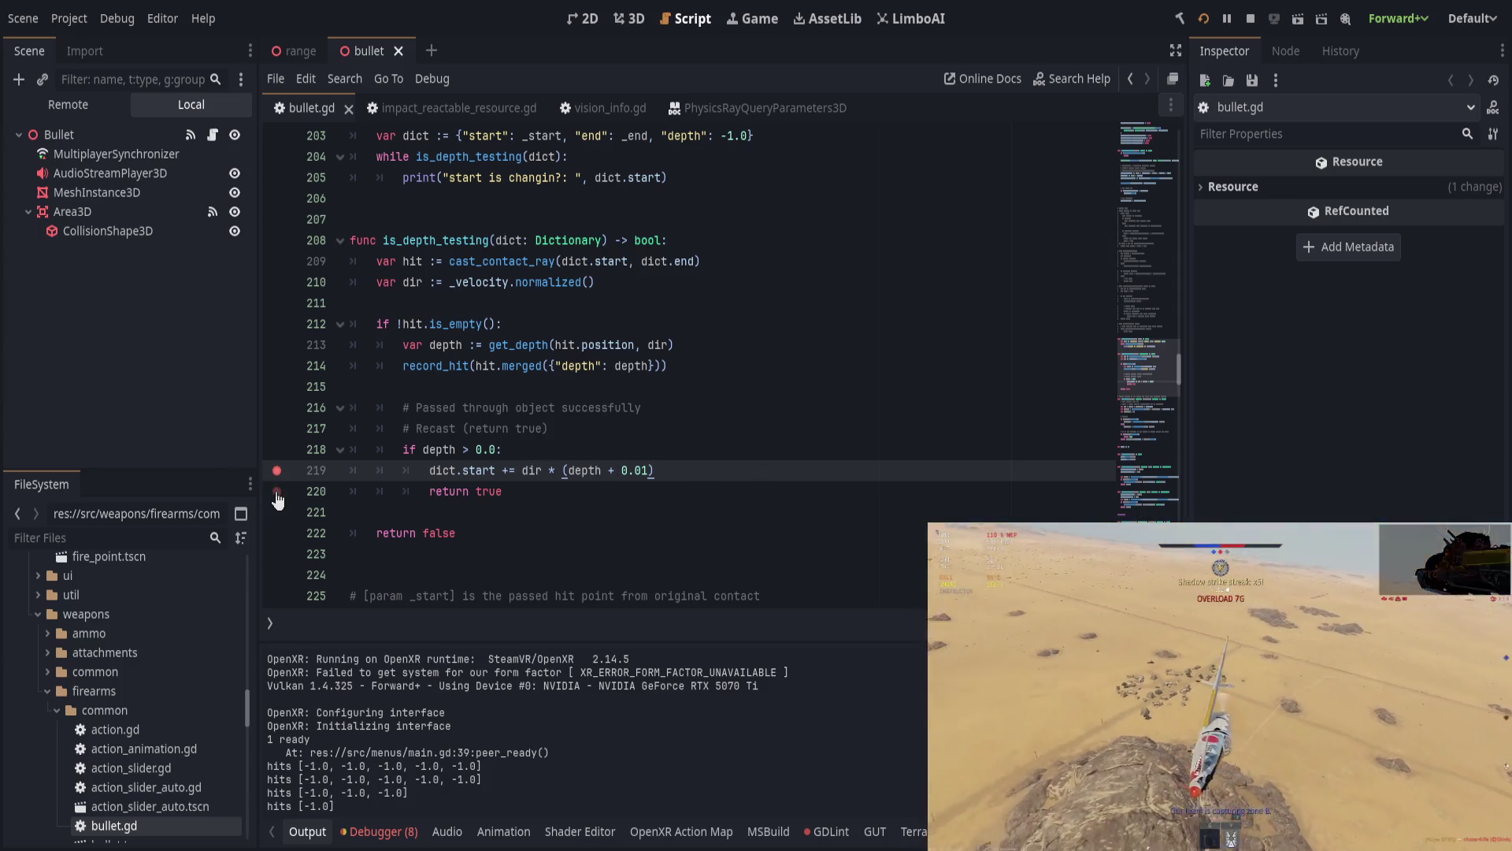
Step: Scroll through get_depth past the Recast comment and backwards declaration to the is_empty() check
click(436, 456)
click(700, 430)
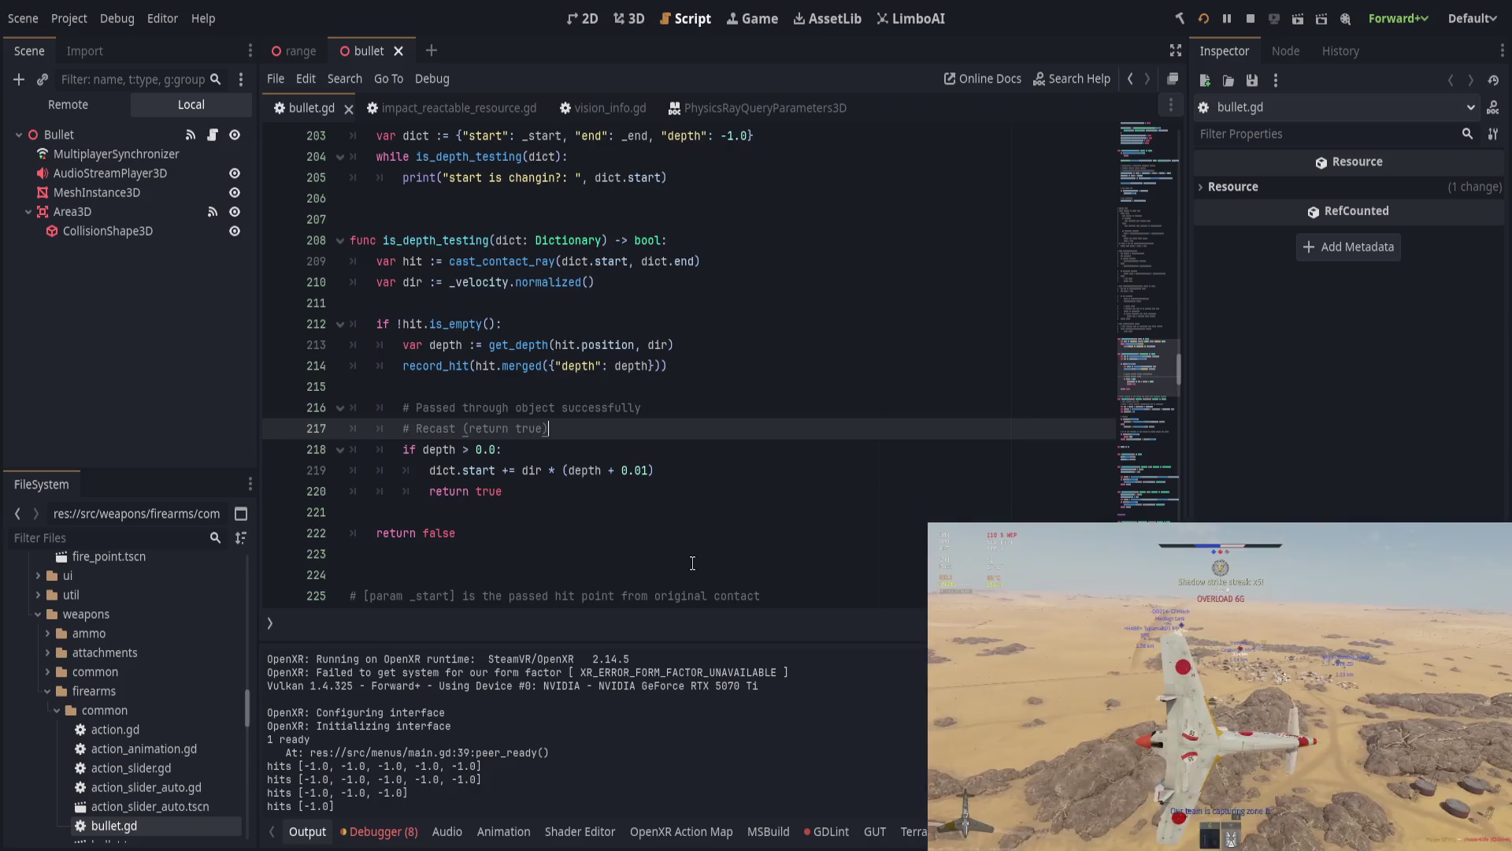
scroll(692, 566, down, 2)
scroll(692, 566, down, 3)
click(685, 423)
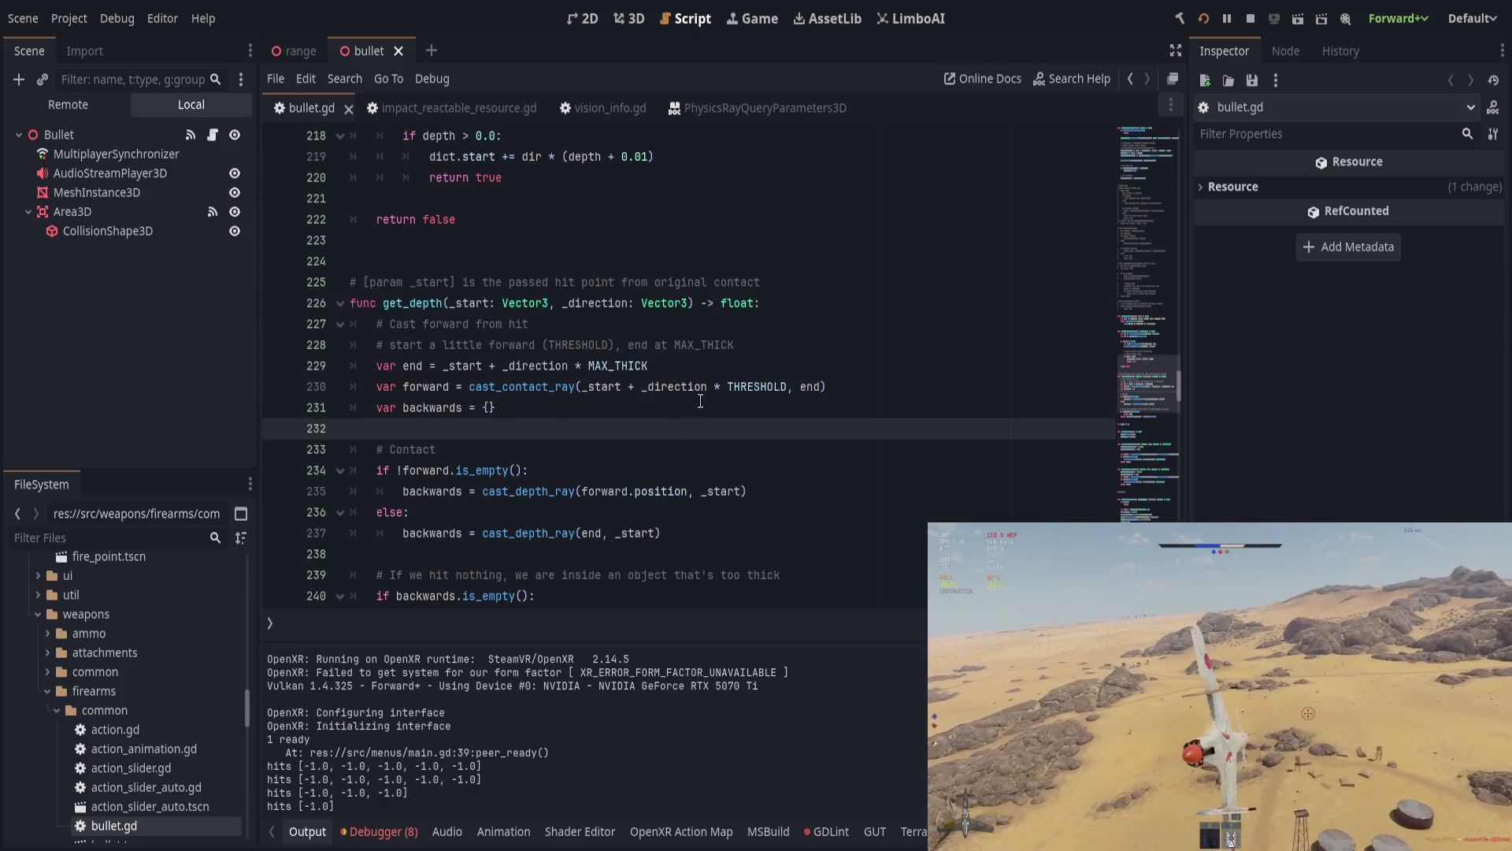
scroll(701, 418, down, 2)
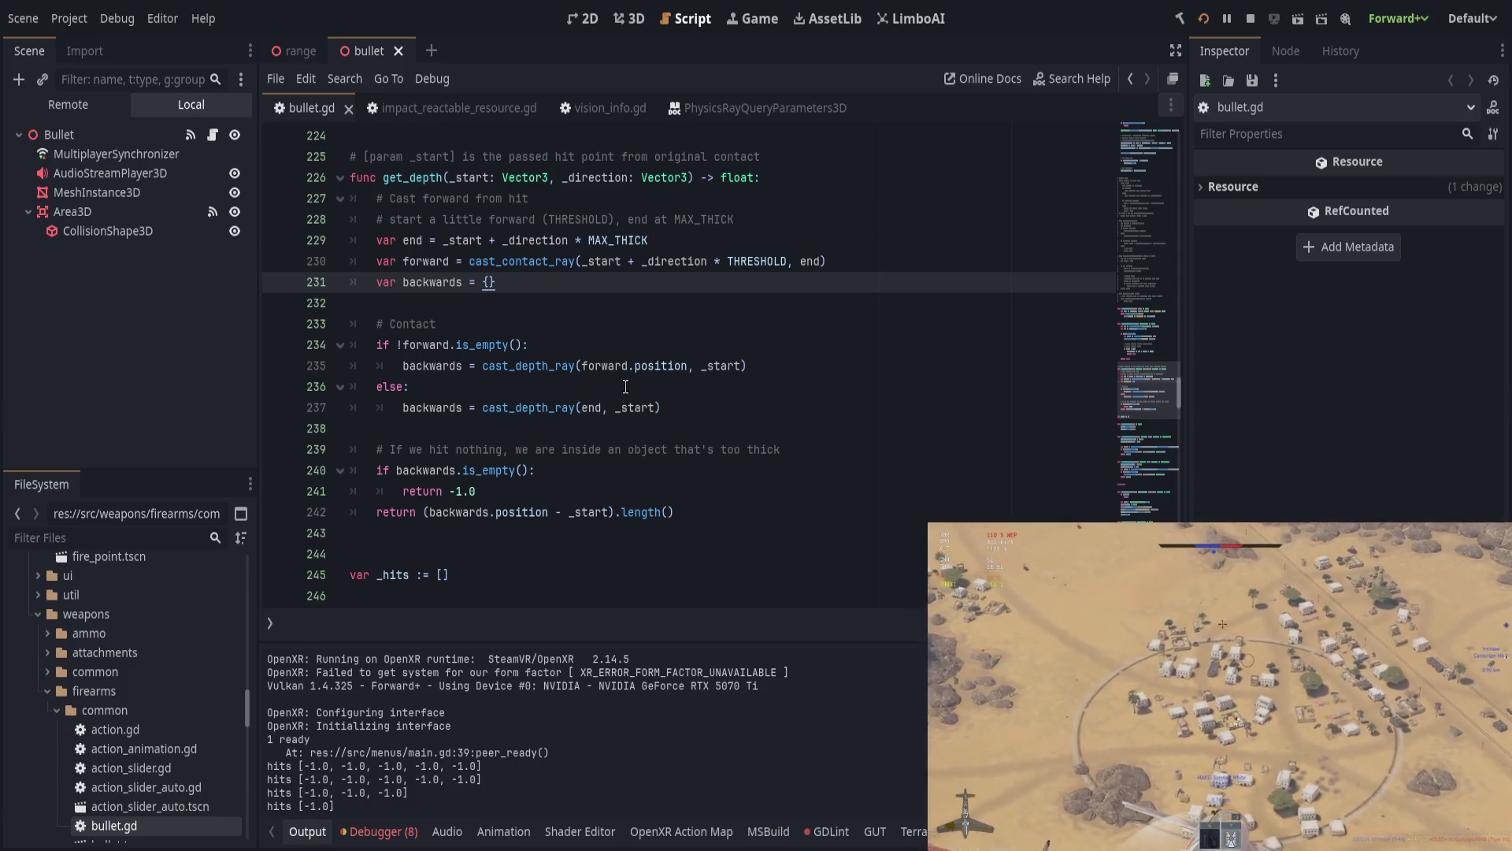
click(542, 472)
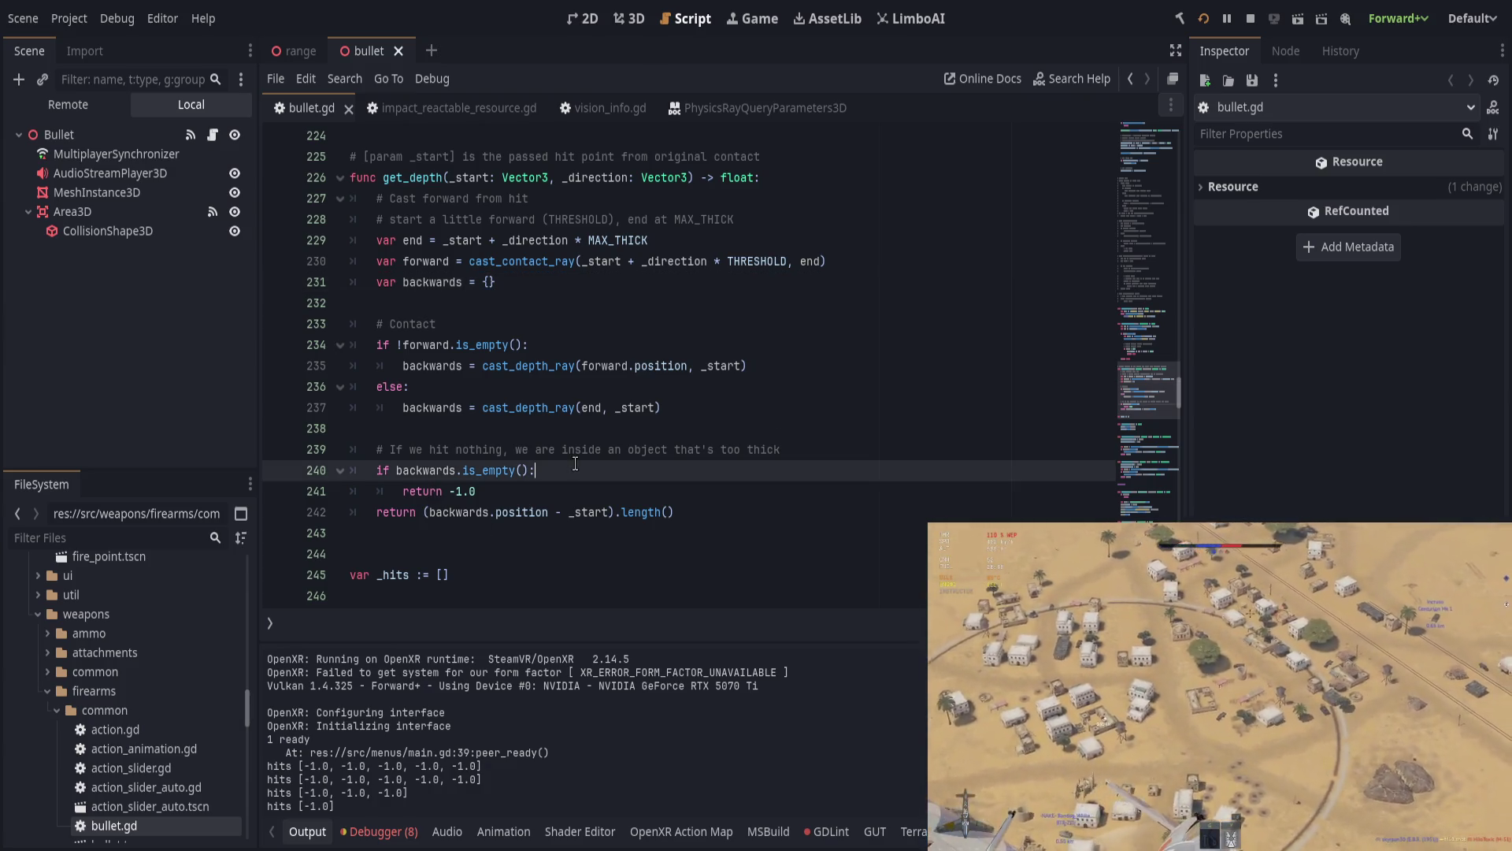
Step: Set a breakpoint on line 242, get_depth's final return computing depth
click(277, 512)
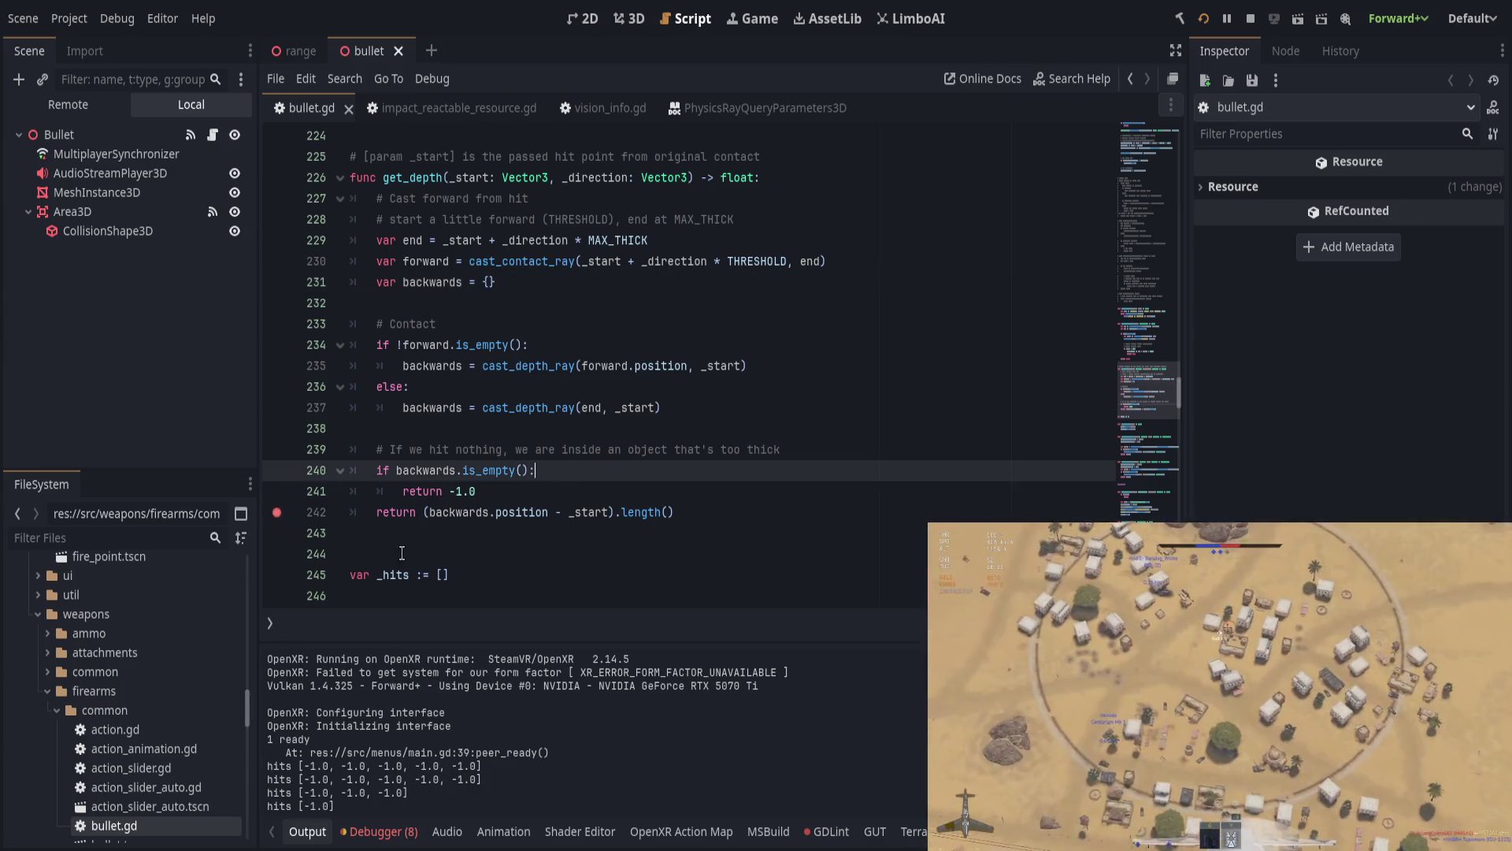
click(650, 510)
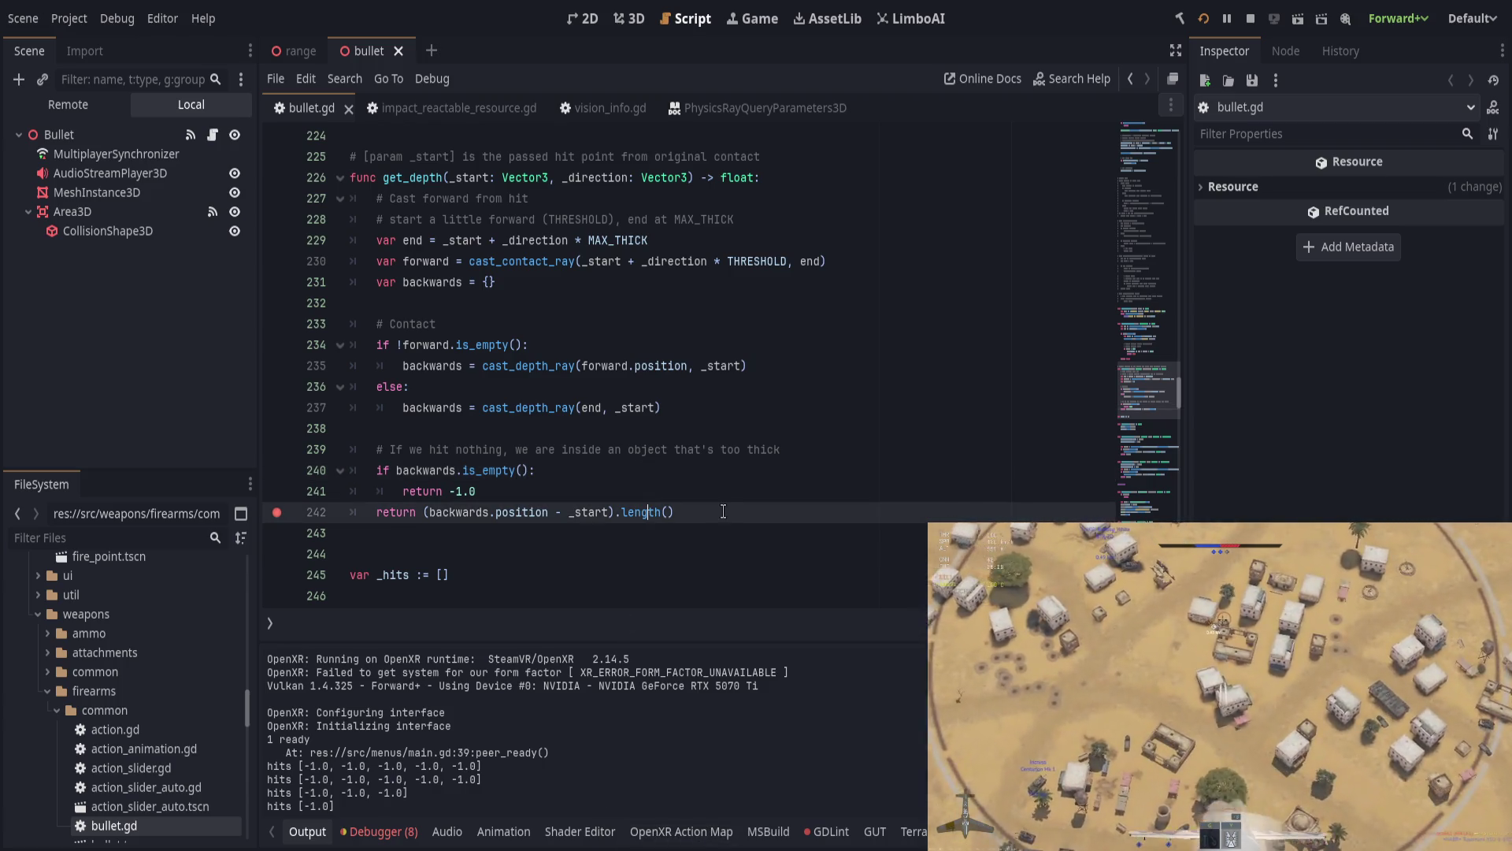
click(721, 512)
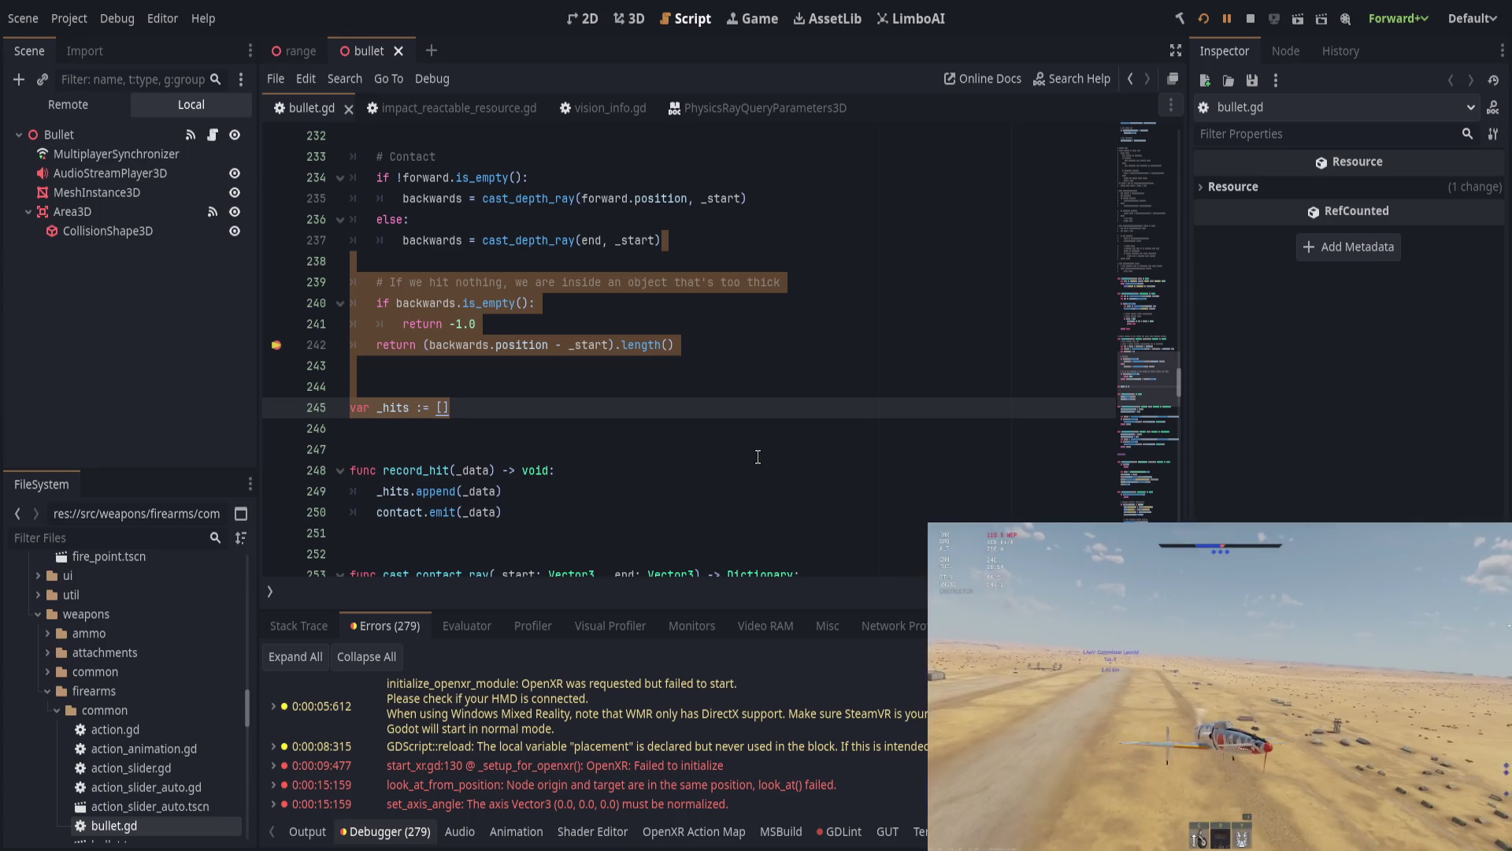
Step: Resume the game with F12, show the Output log's hits lines, and return to the game
key(F12)
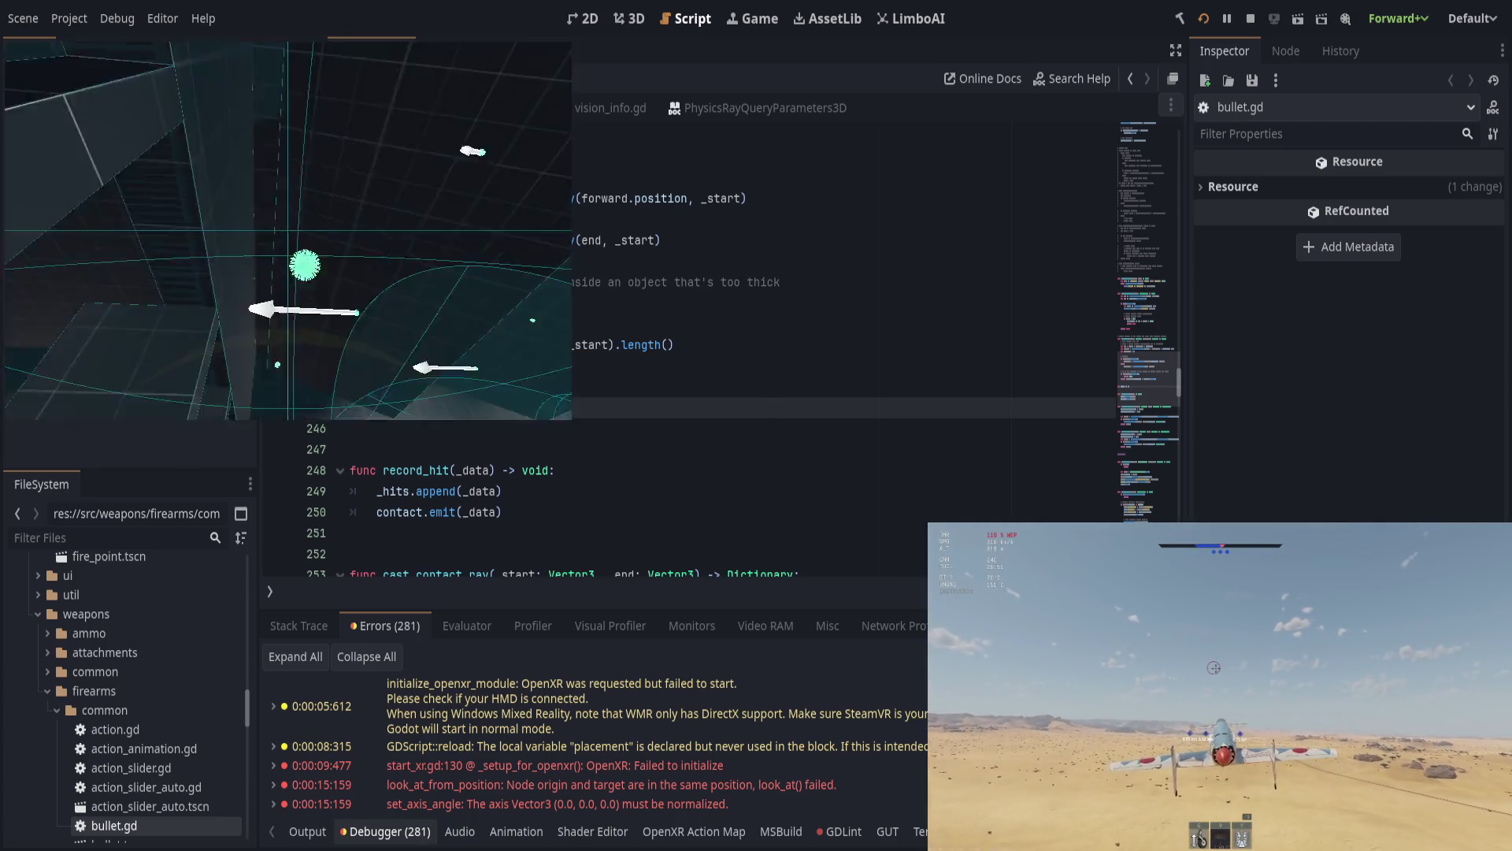
click(307, 831)
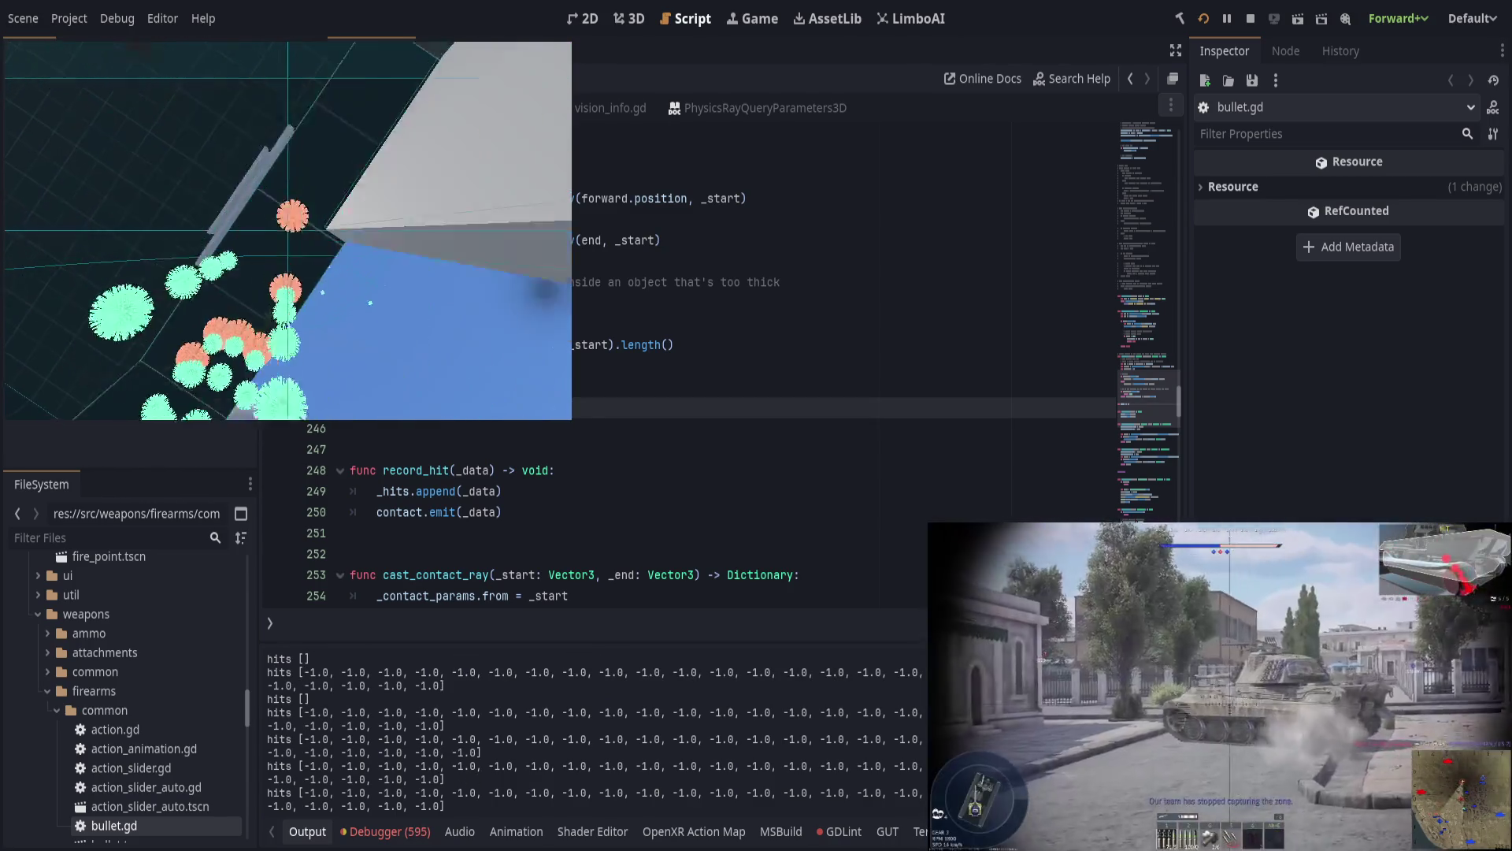
key(alt+Tab)
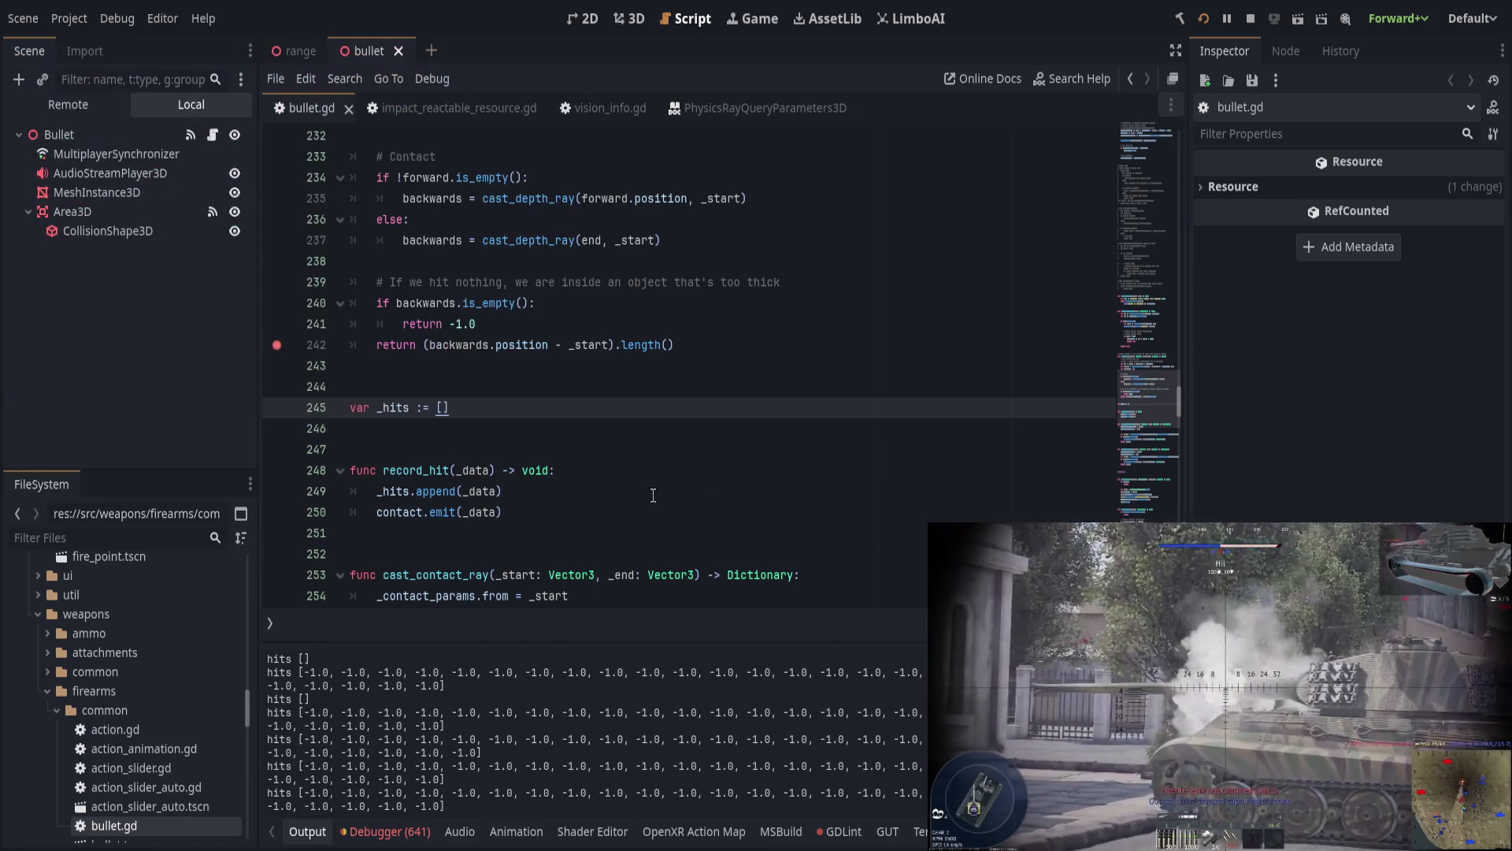
key(alt+Tab)
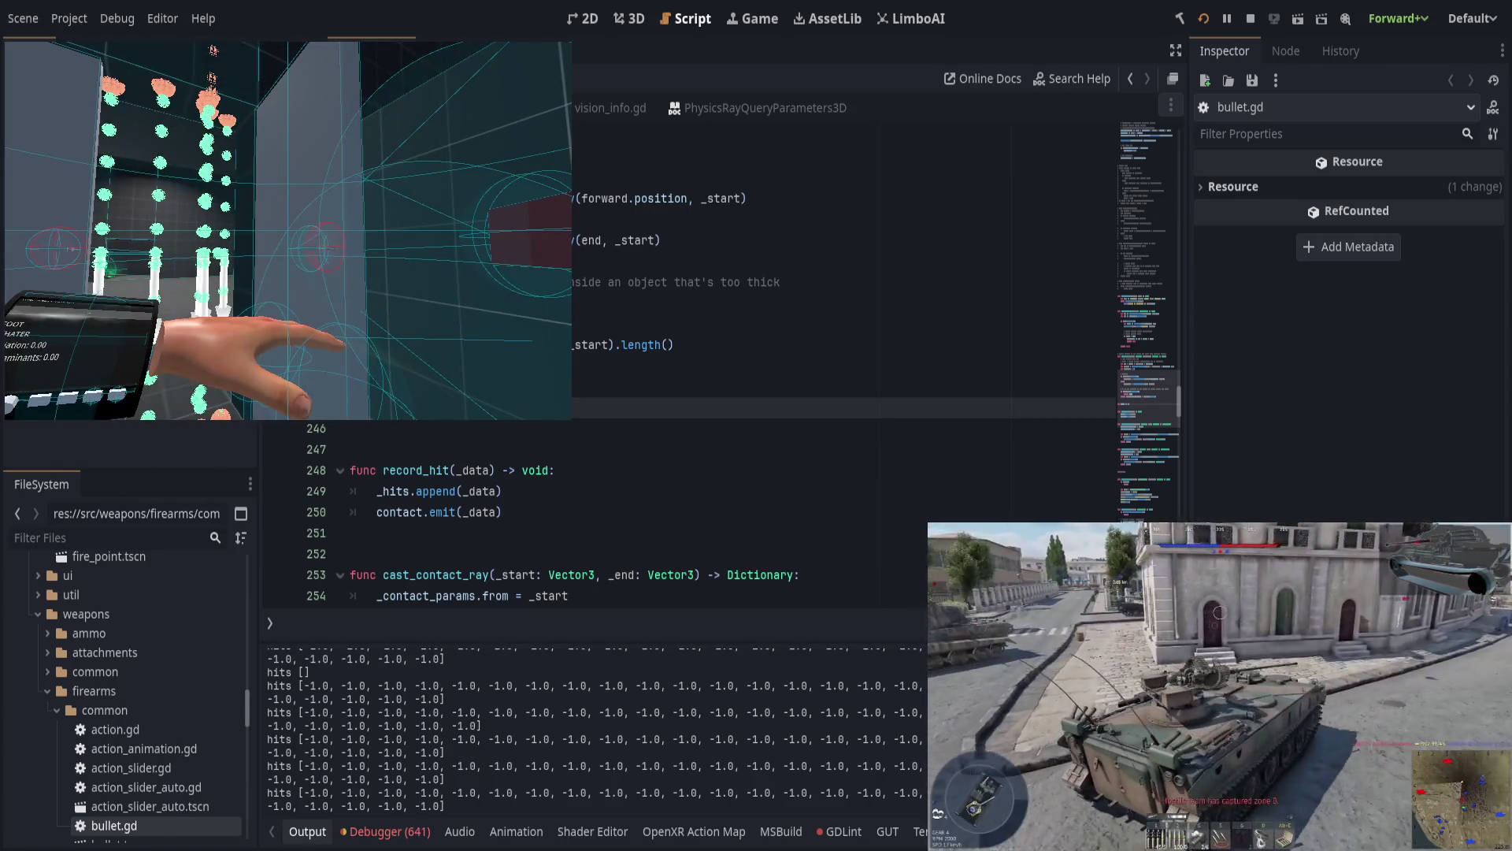
key(F5)
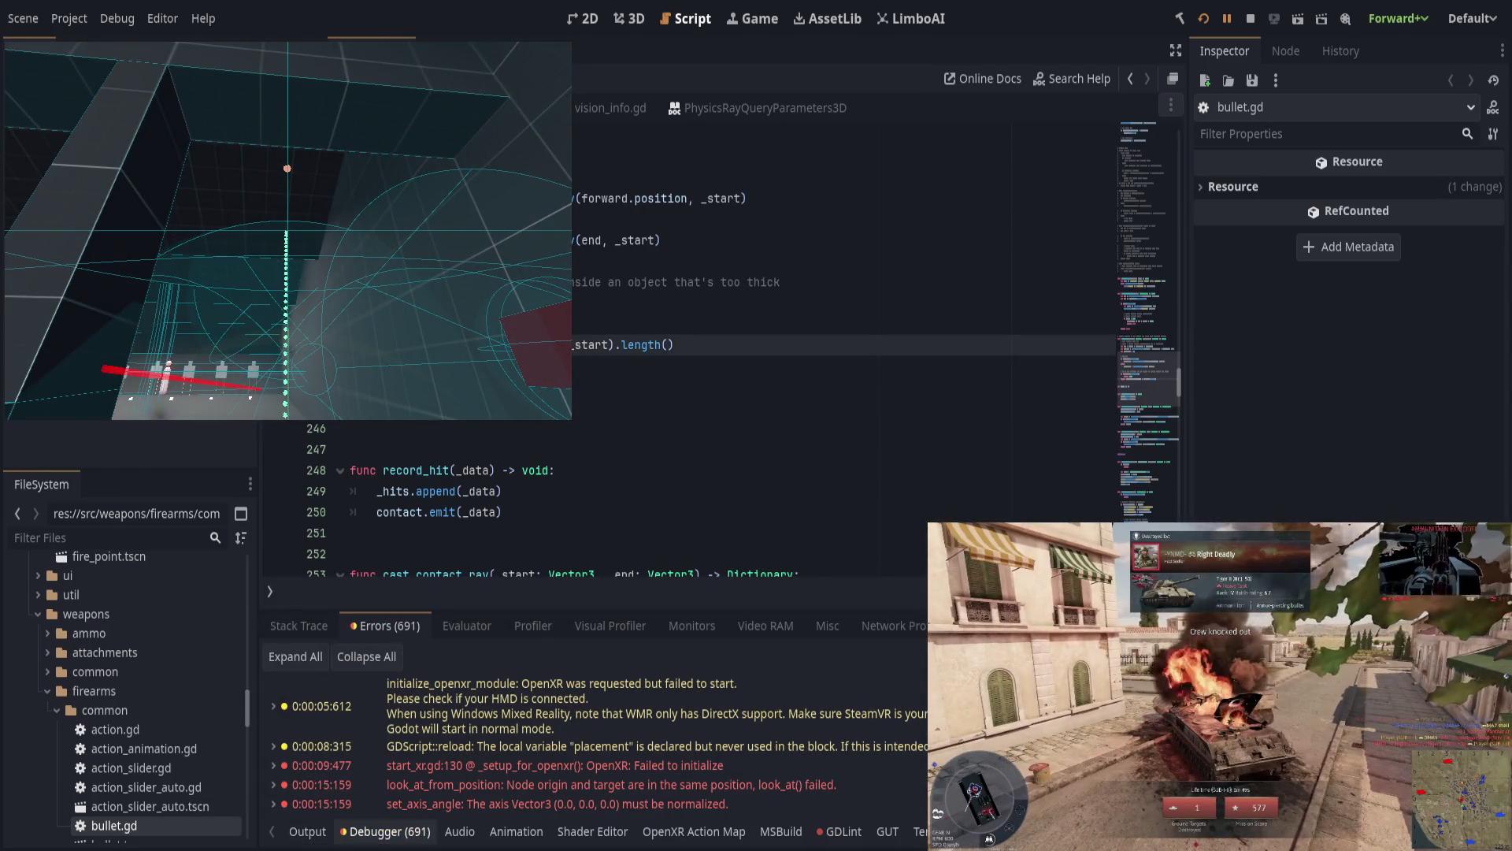
Step: Continue past the line 242 breakpoint, then remove that breakpoint from get_depth's return line
click(1222, 18)
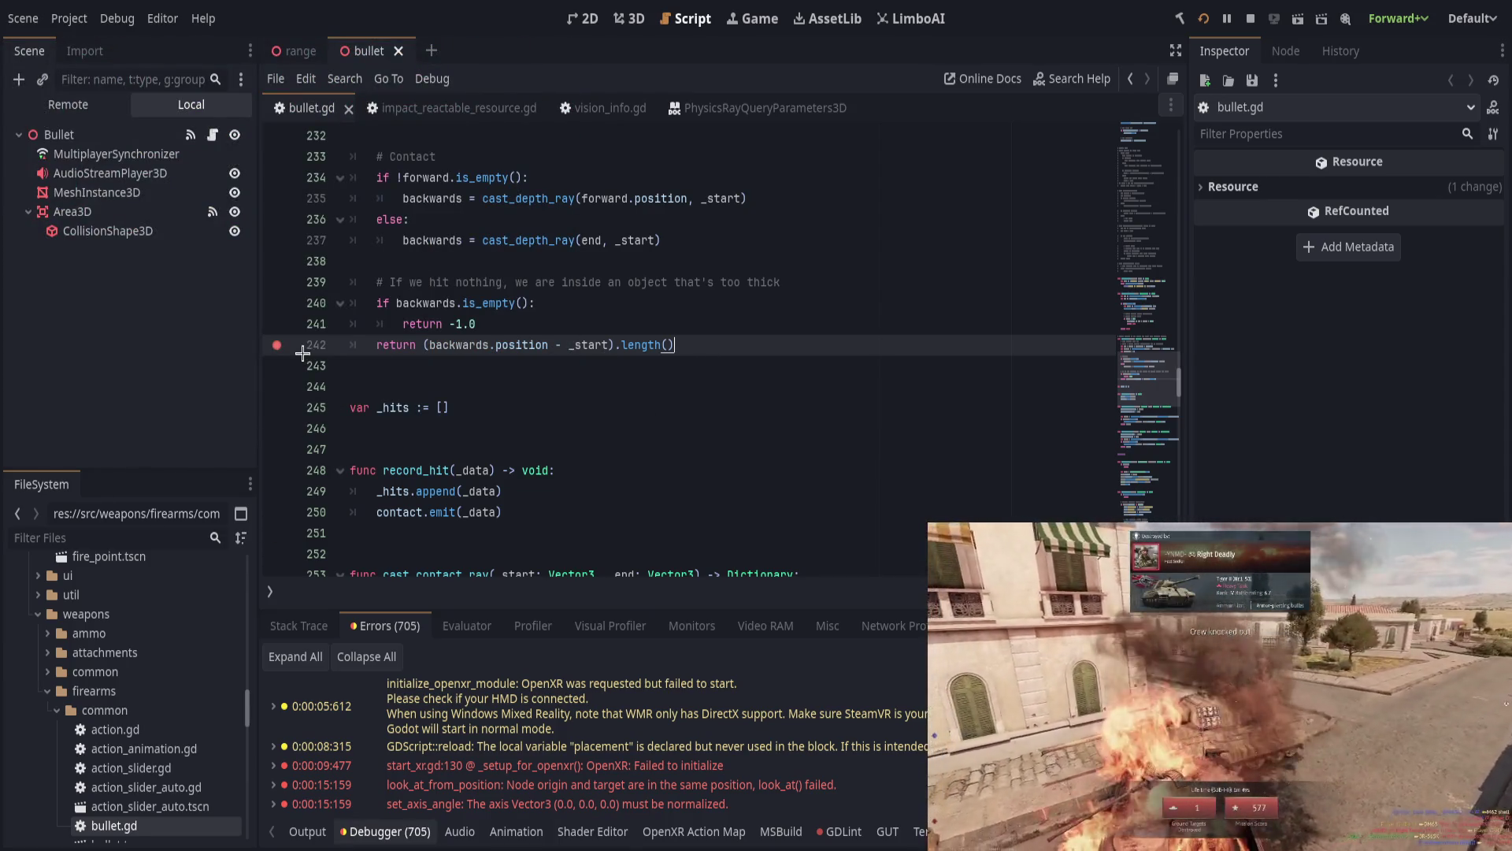
scroll(725, 532, up, 3)
click(774, 282)
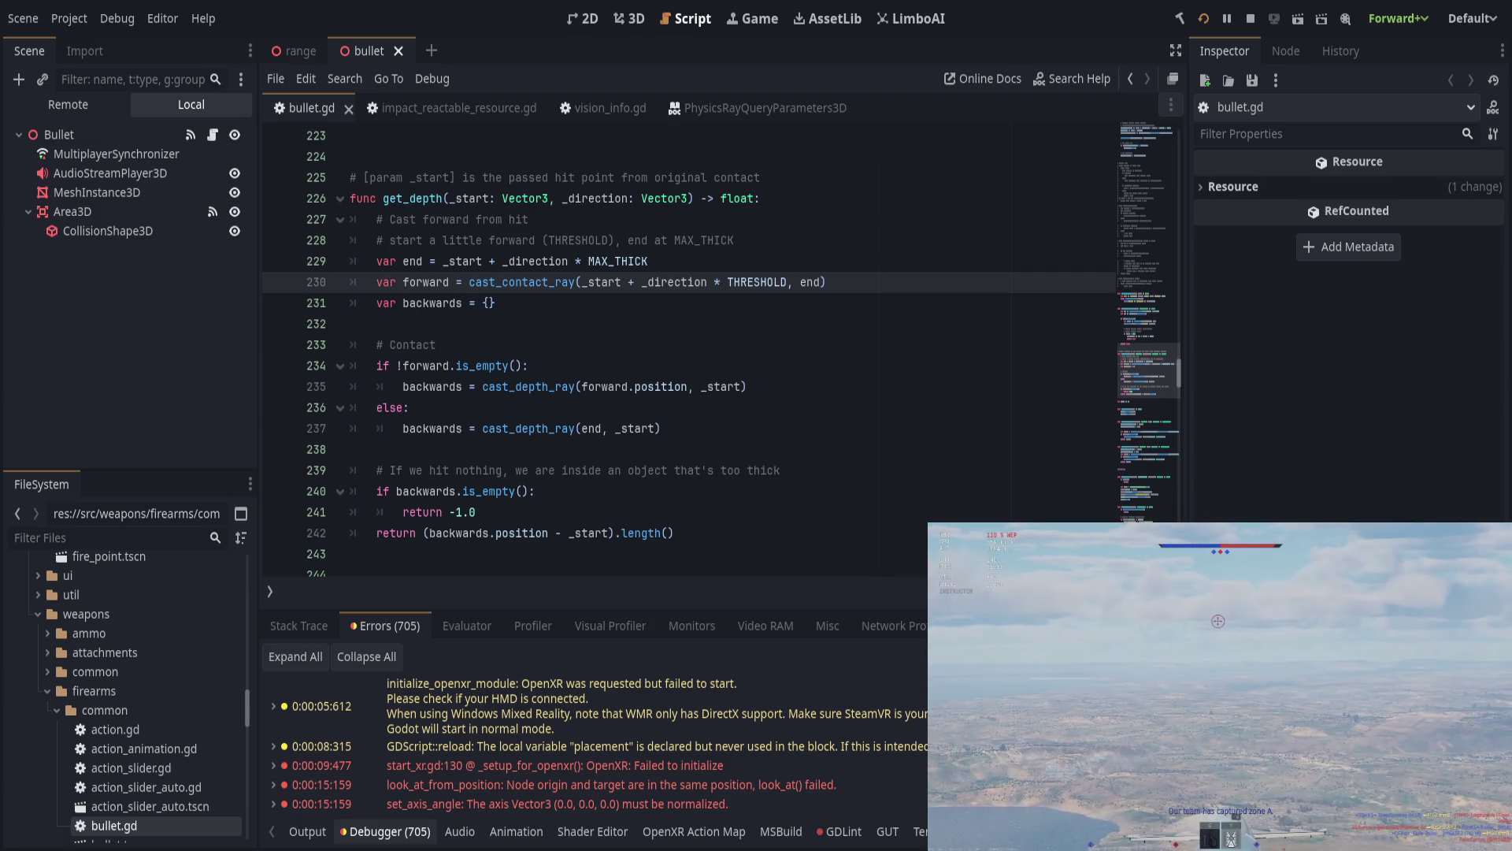
Step: Remove the '!' before forward.is_empty() and swap the two backwards assignments between branches
click(693, 346)
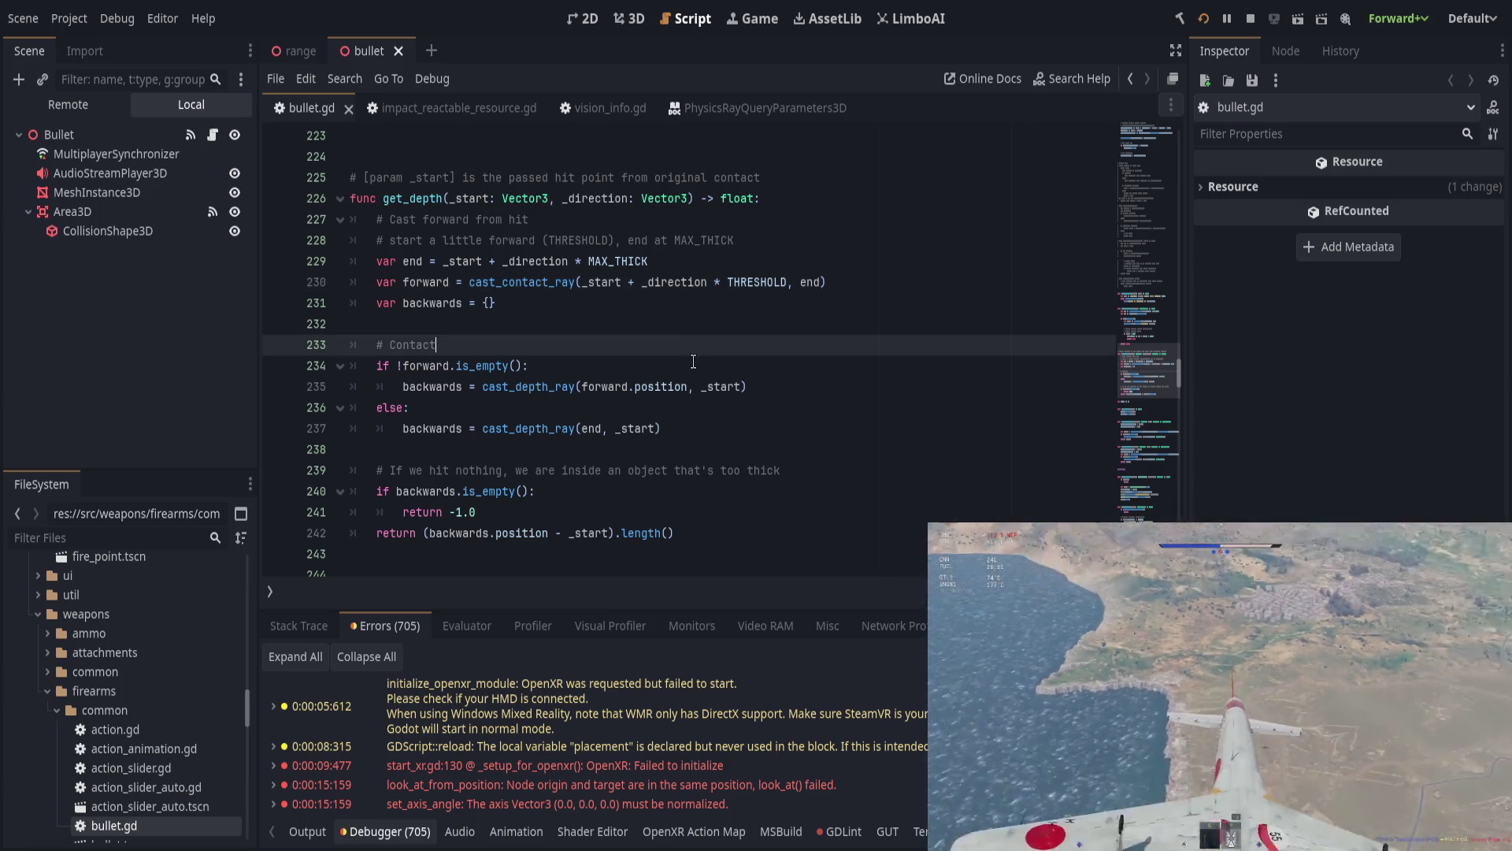
key(Down)
key(Down)
key(Down)
key(Up)
key(Up)
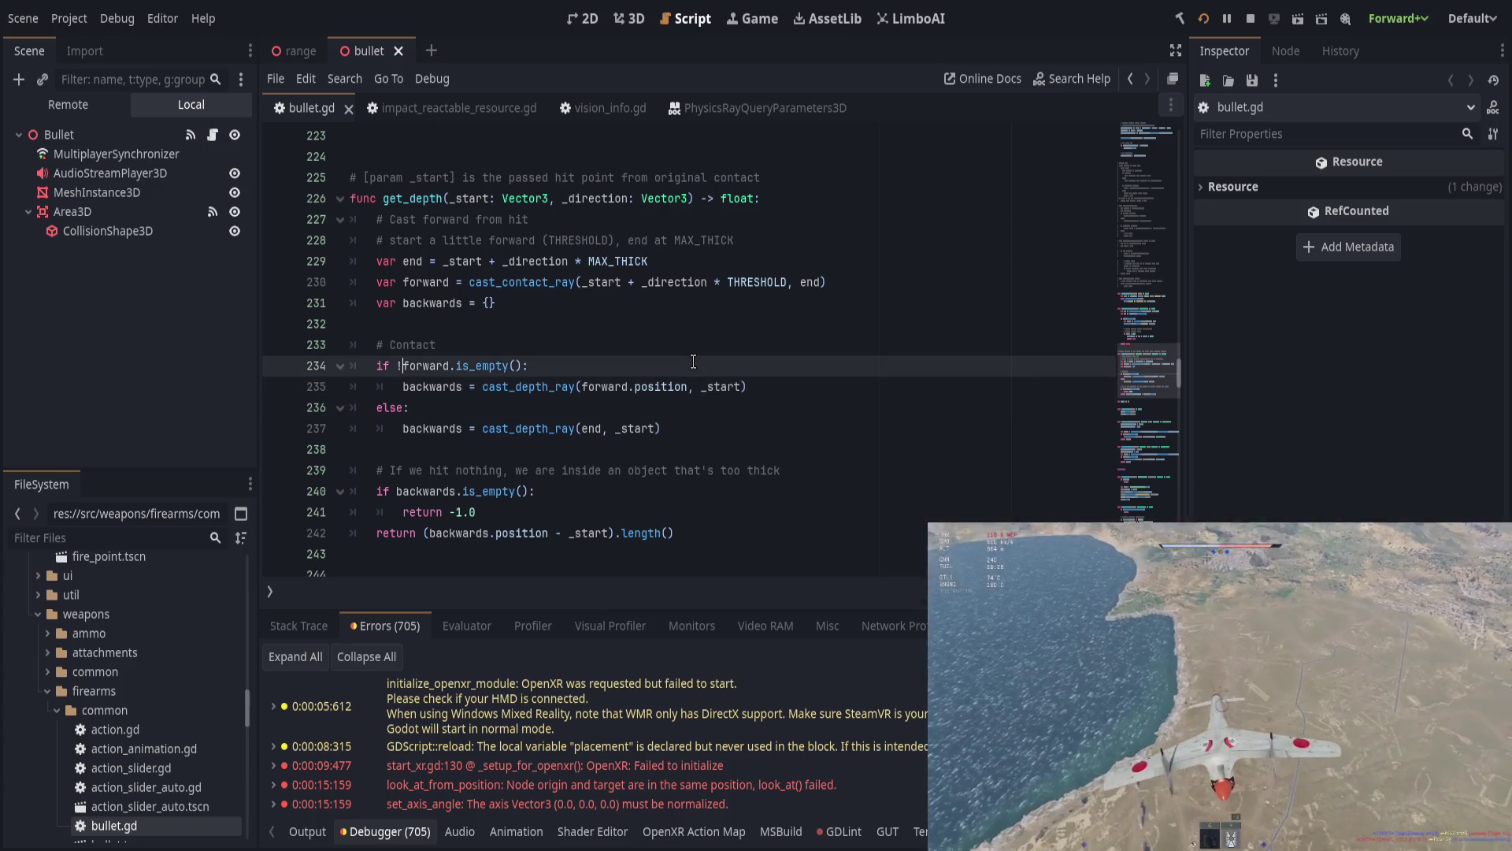
key(BackSpace)
key(Down)
key(Down)
key(Down)
key(alt+Up)
key(alt+Up)
key(Down)
key(Down)
key(alt+Up)
key(Up)
key(Up)
key(Up)
Step: Replace the '# Contact' comment with 'Nothing hit, cast backwards from max distance'
key(End)
key(ctrl+BackSpace)
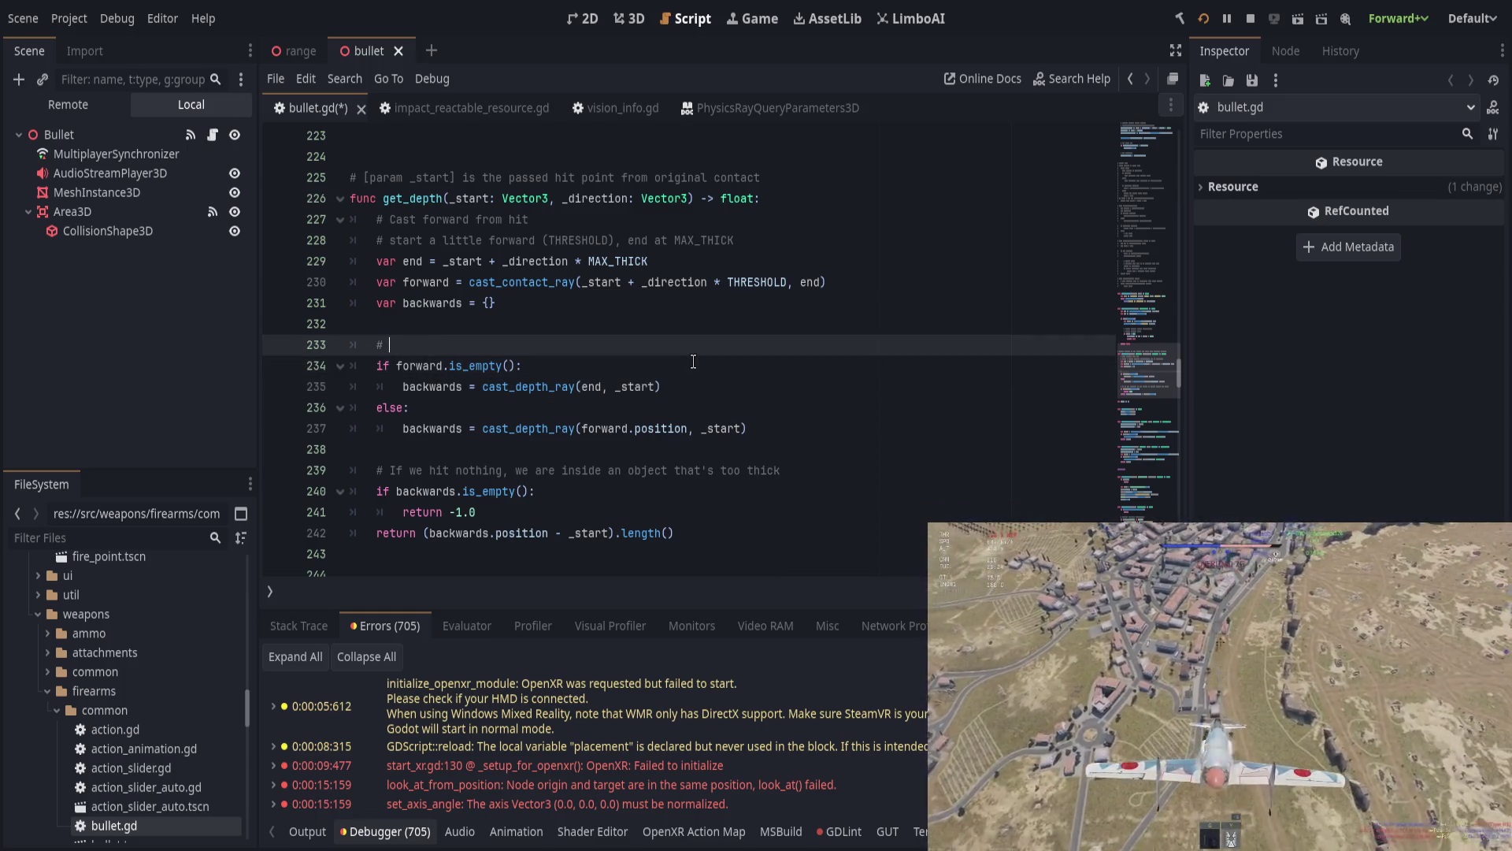
text(Nothing hit)
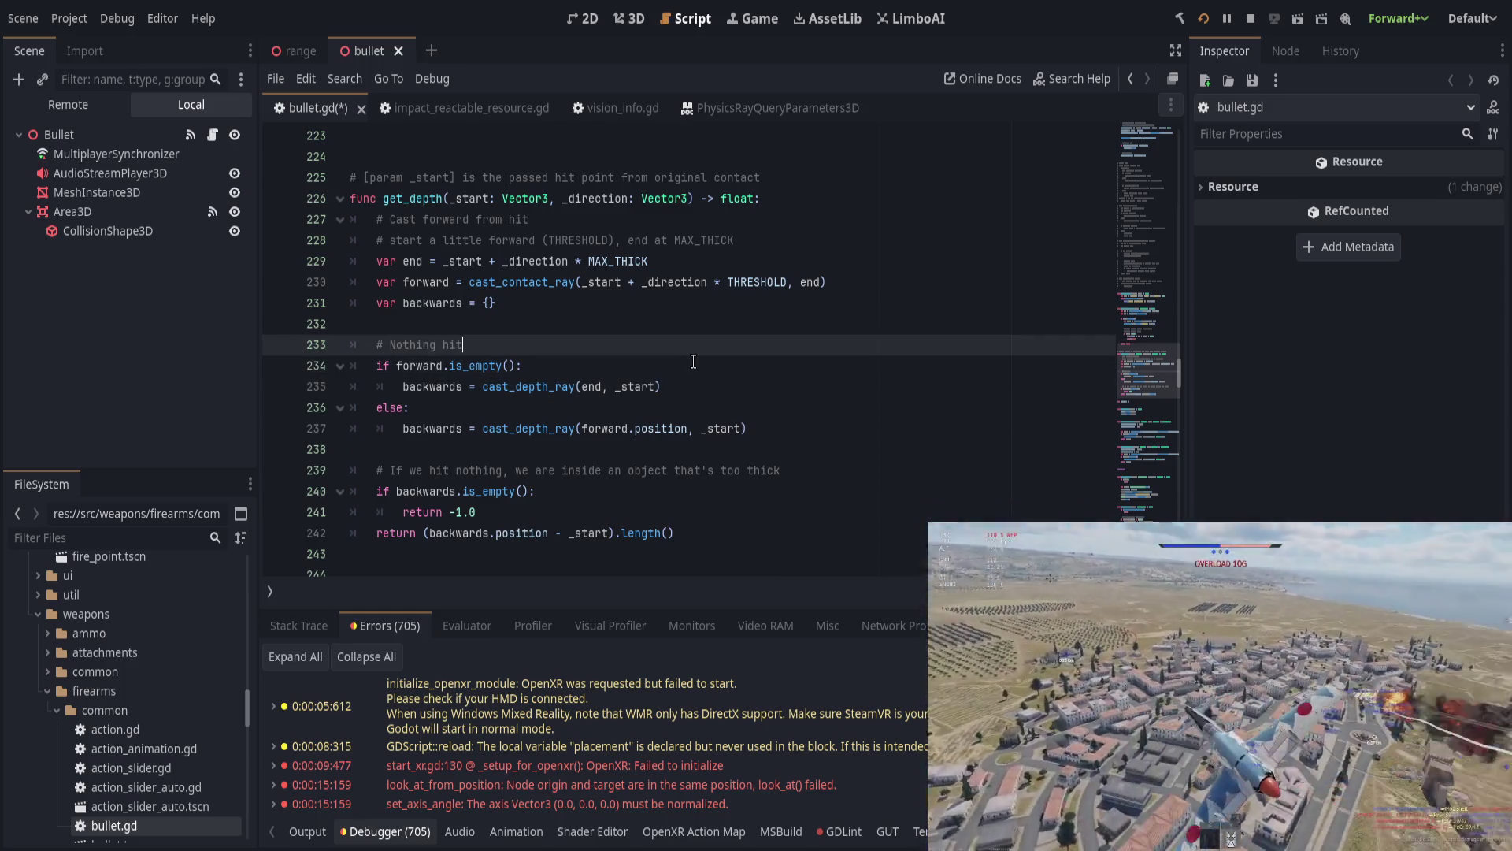
text(, cast backwar)
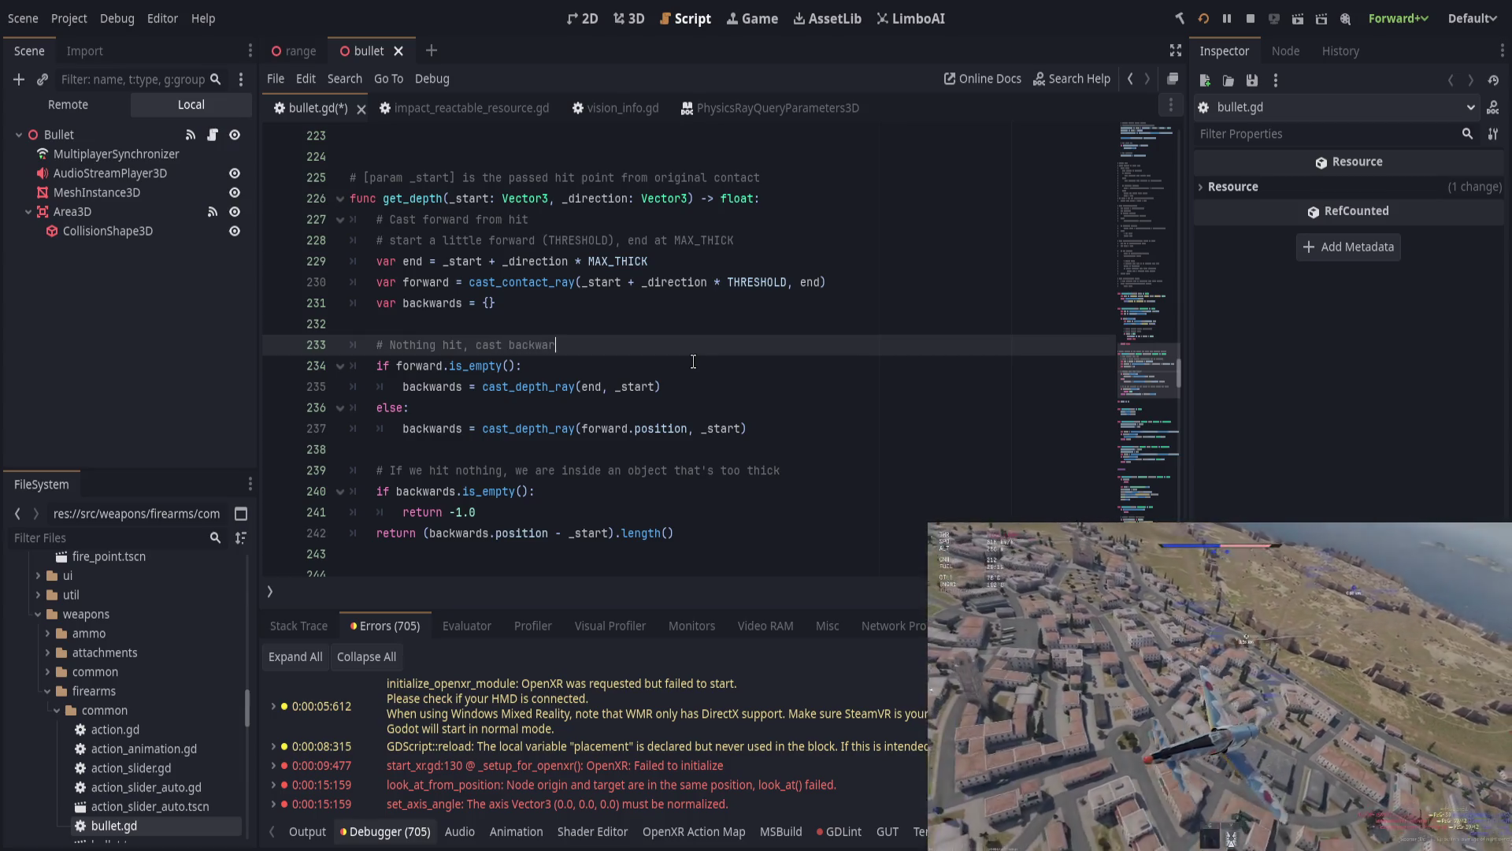
text(ds from max distance)
key(Down)
key(Down)
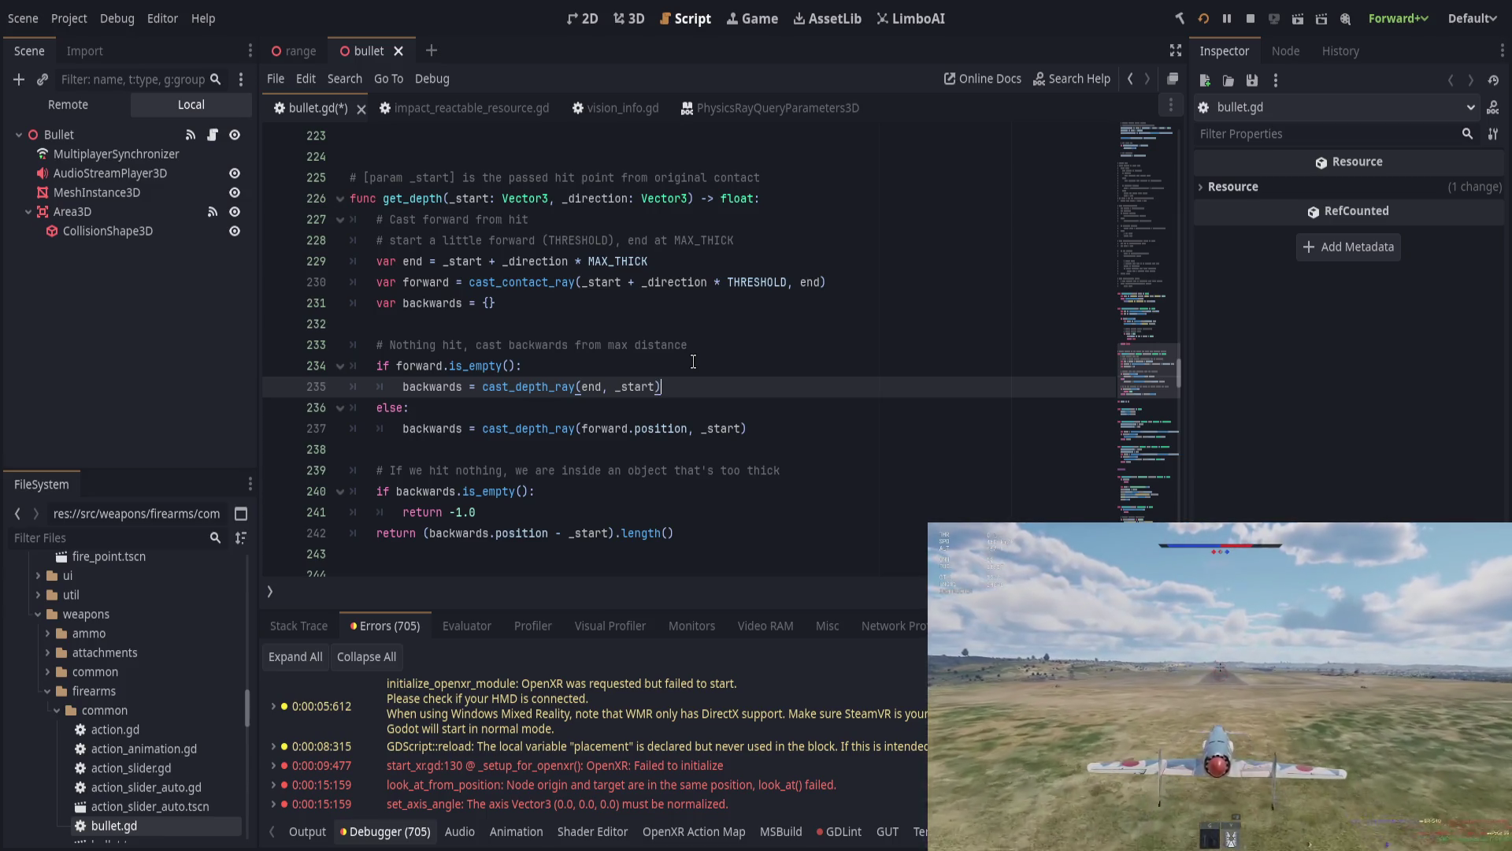
click(685, 430)
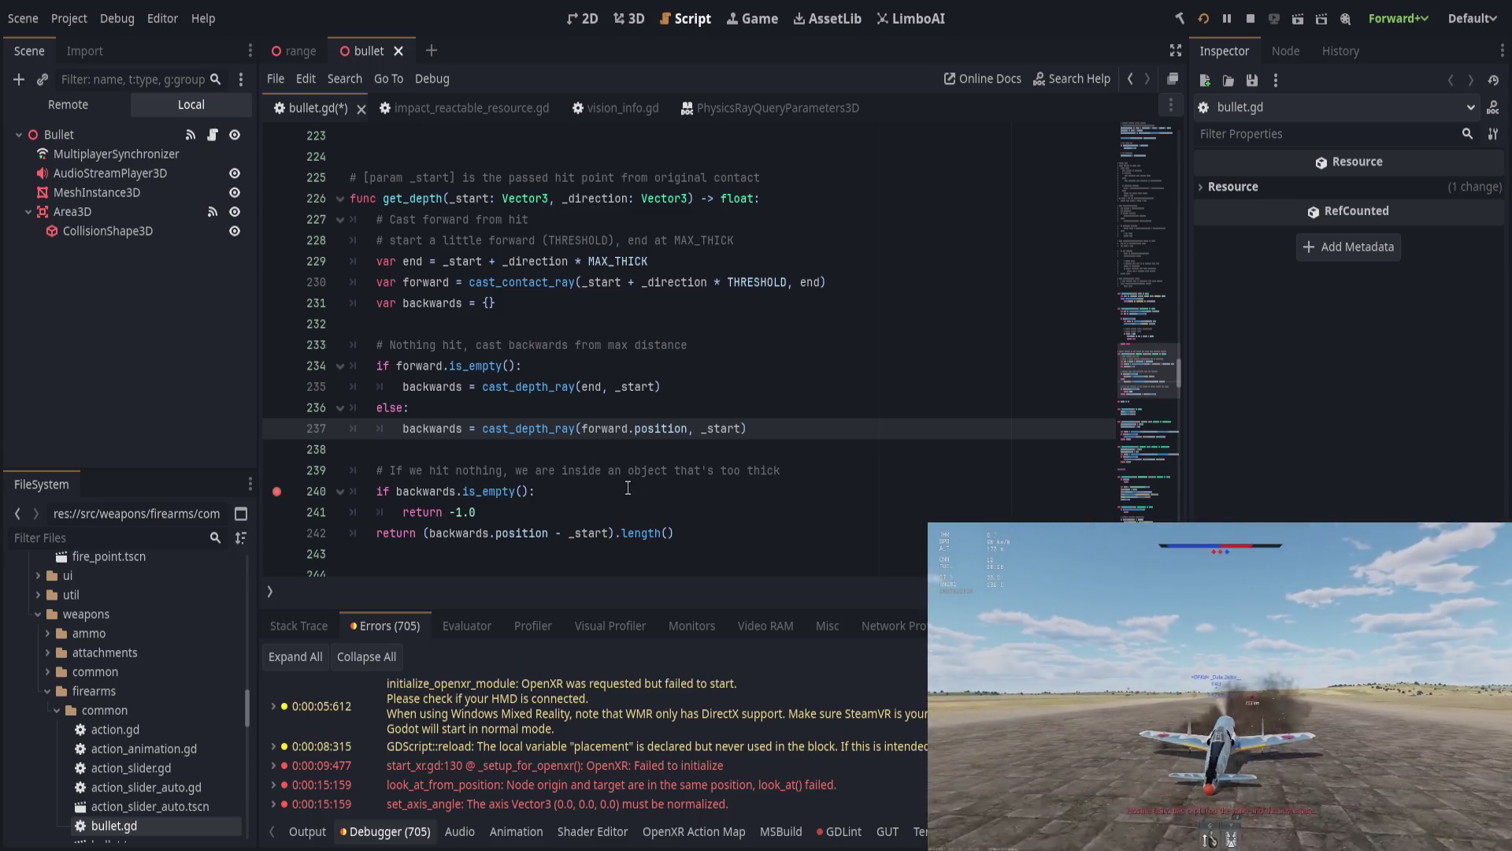
Step: Put a breakpoint on line 240's backwards.is_empty() check, then scroll down to cast_depth_ray
click(625, 488)
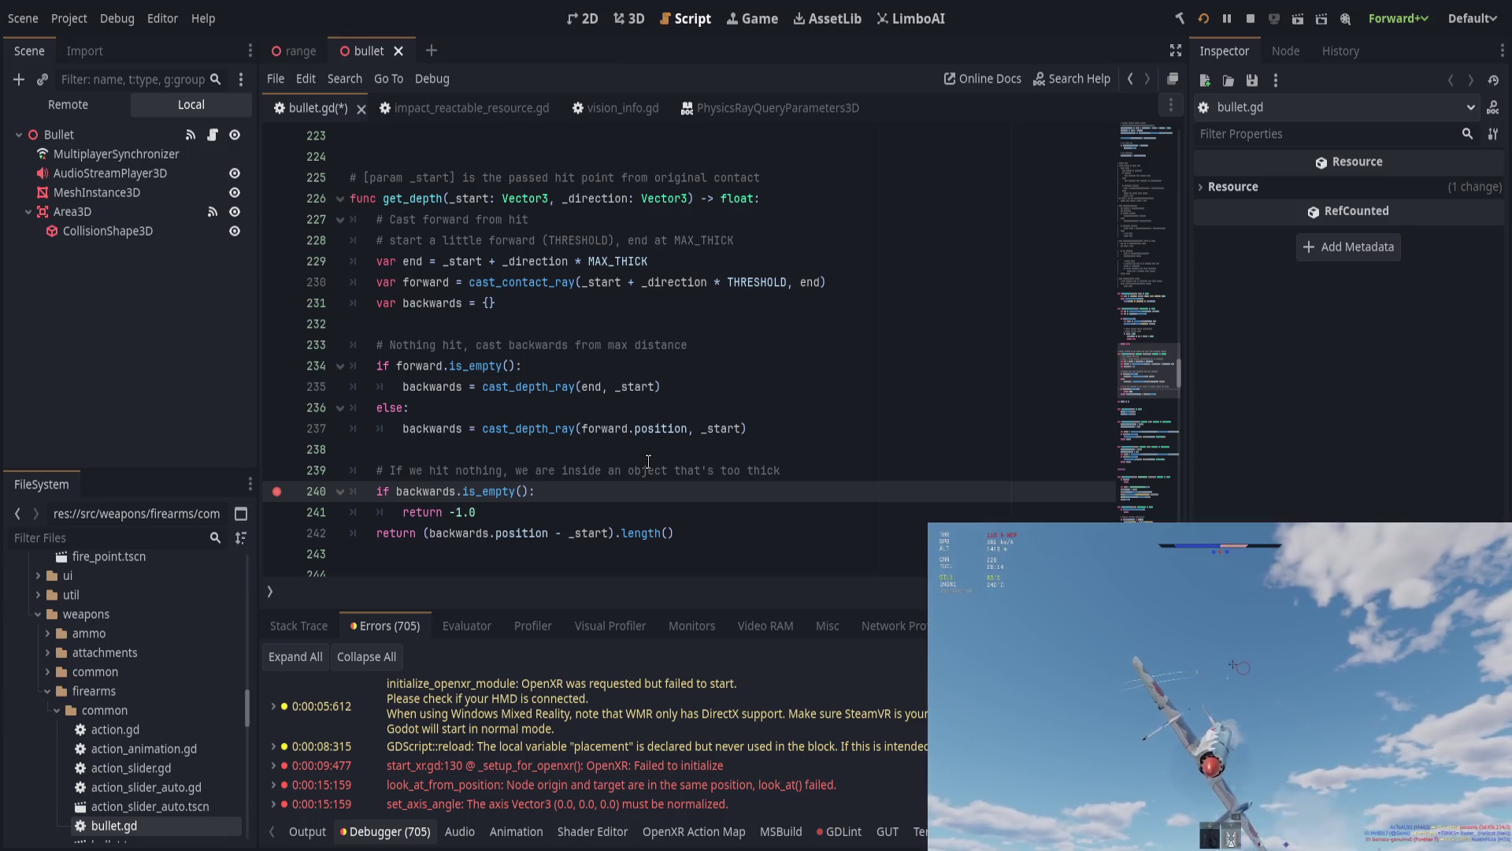
click(396, 489)
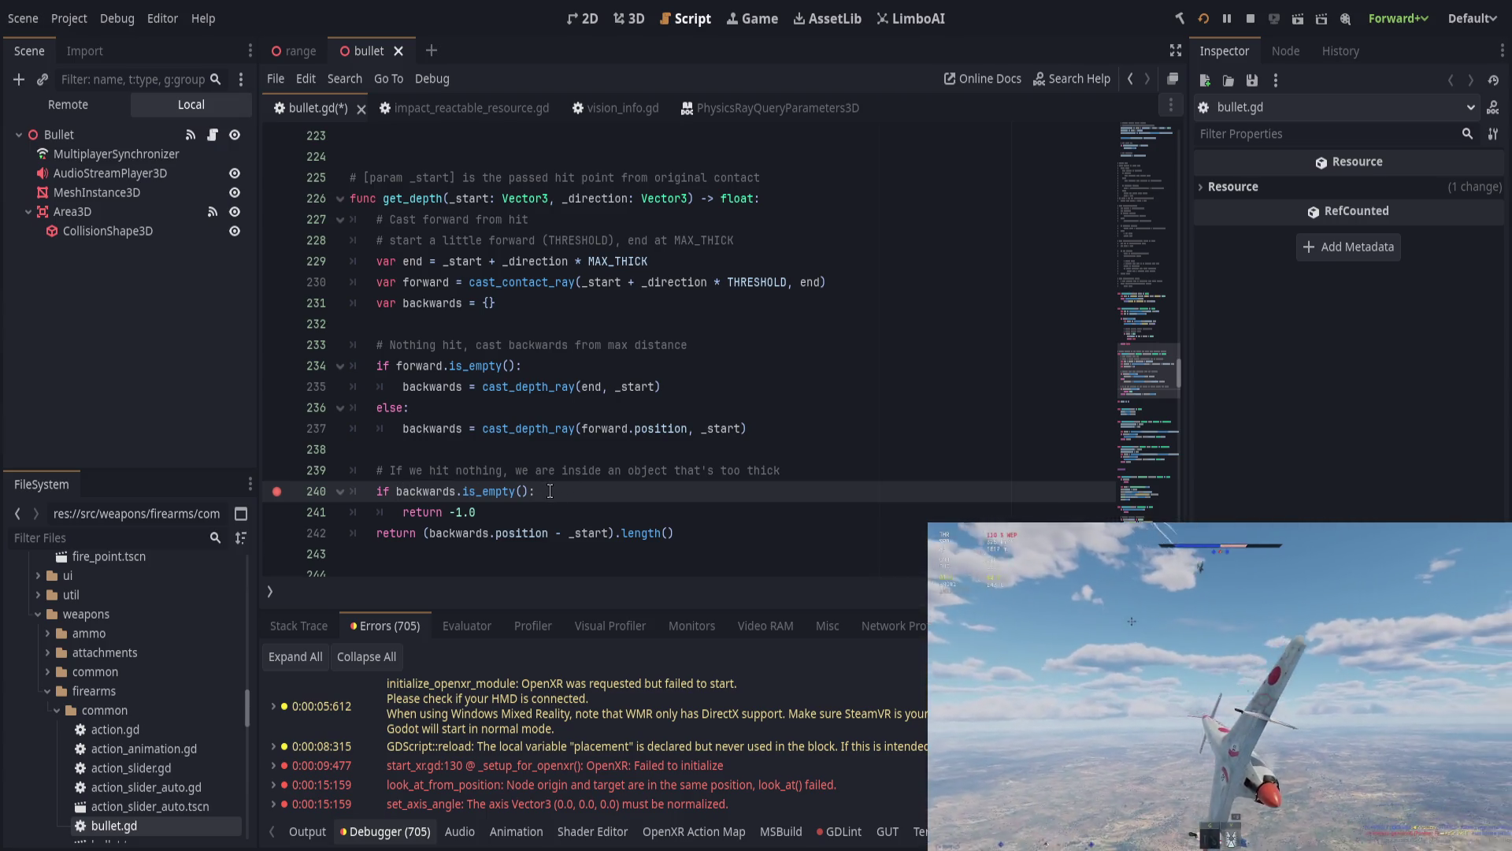
click(436, 295)
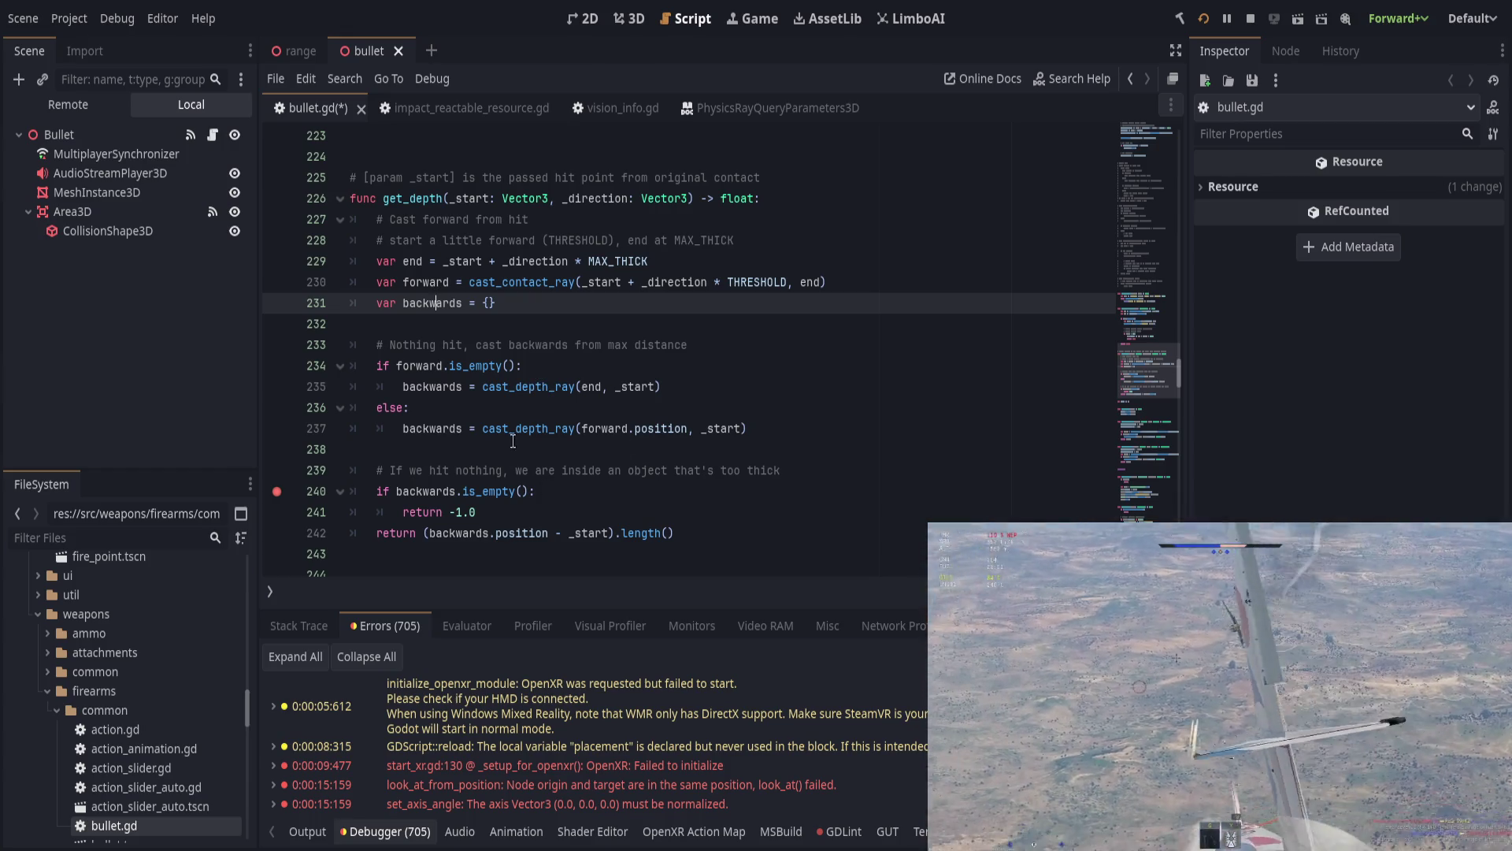
scroll(508, 443, down, 9)
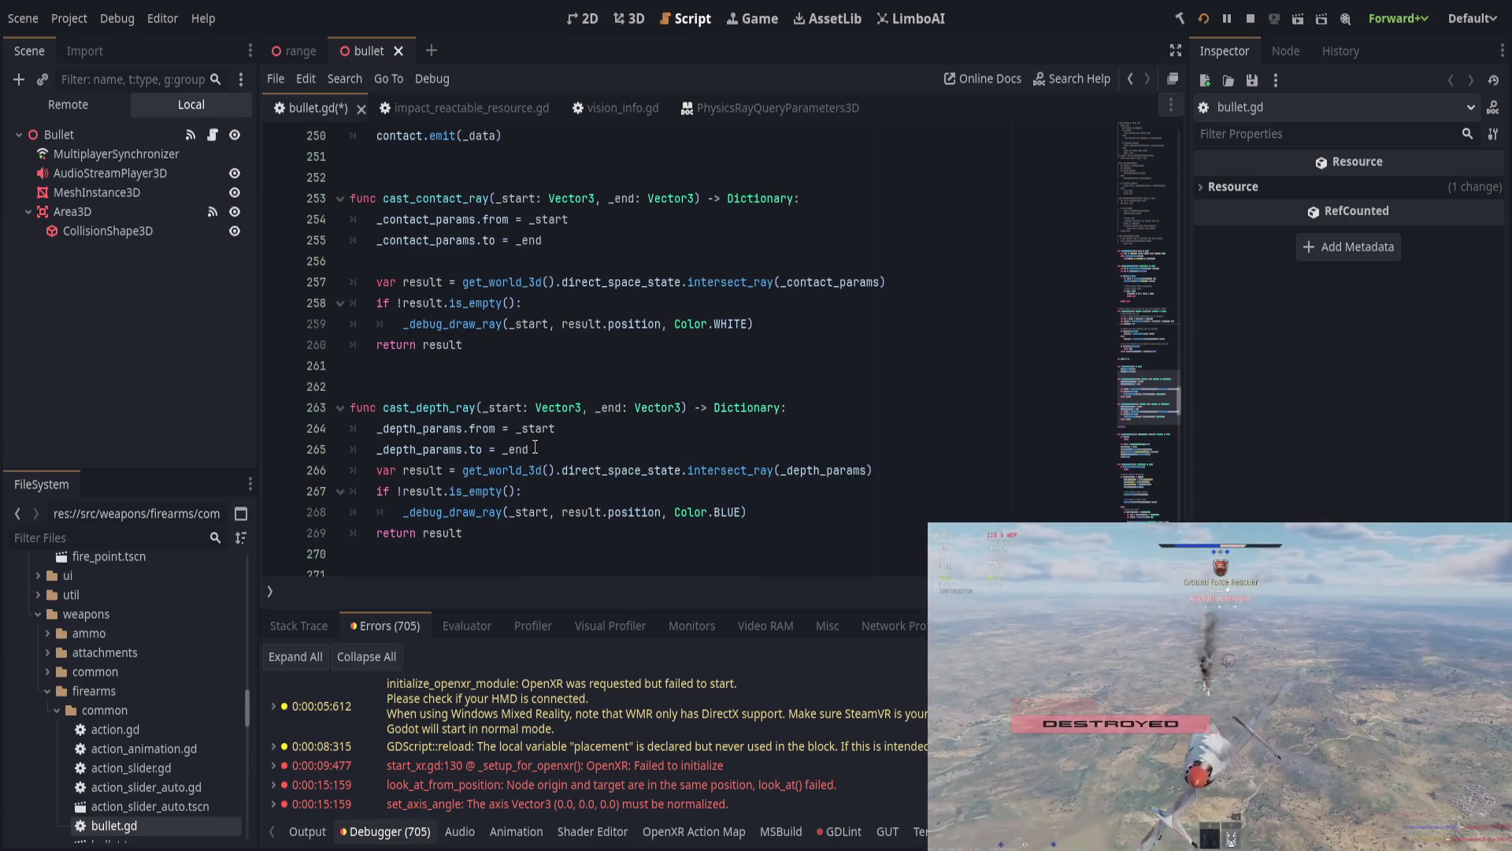
Step: Set a breakpoint on line 267, cast_depth_ray's result check, and highlight _depth_params
click(565, 494)
click(277, 492)
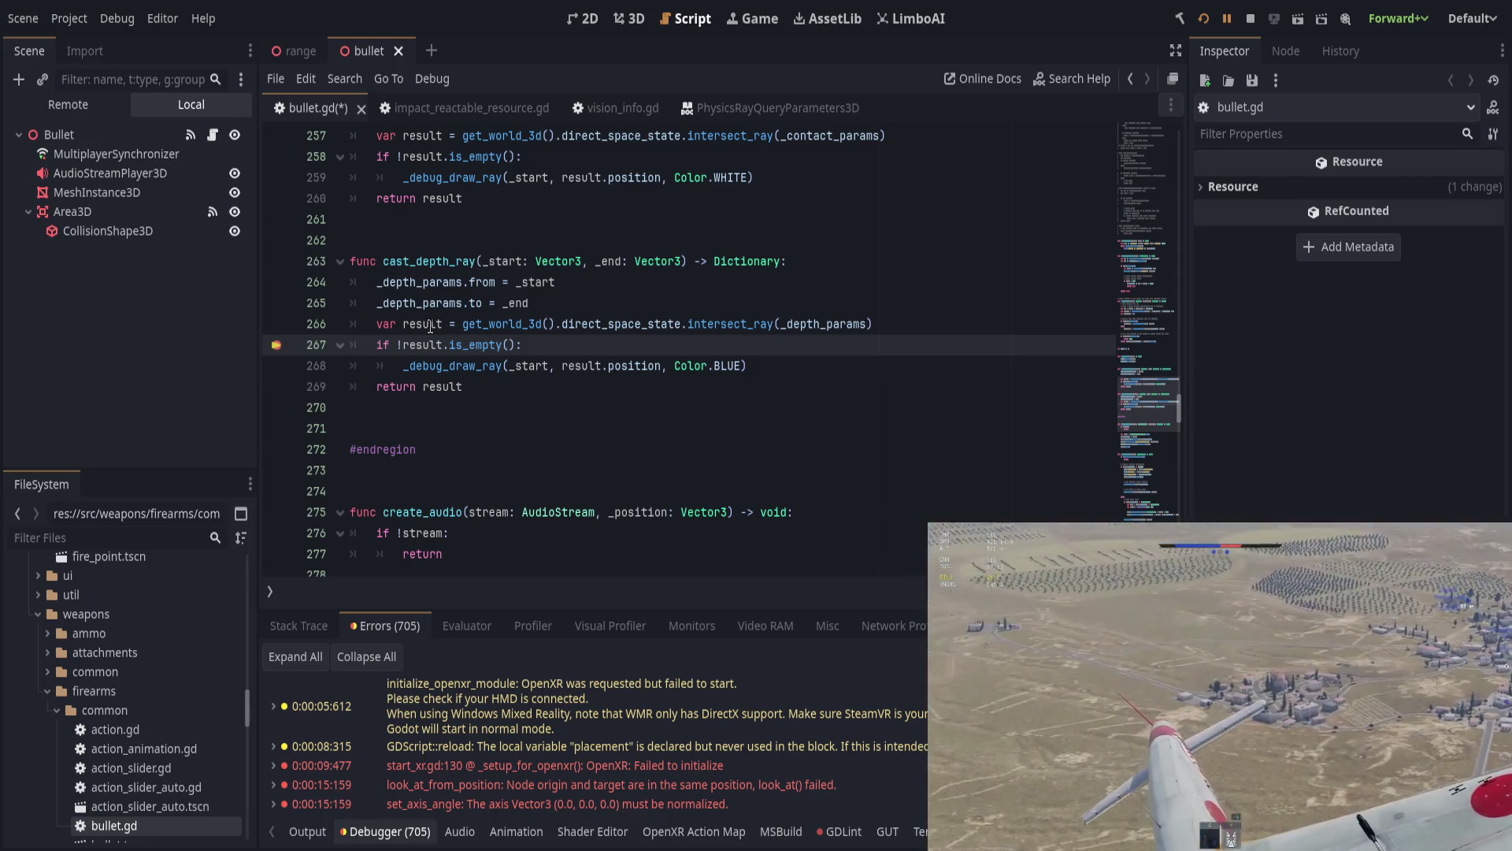
double_click(781, 323)
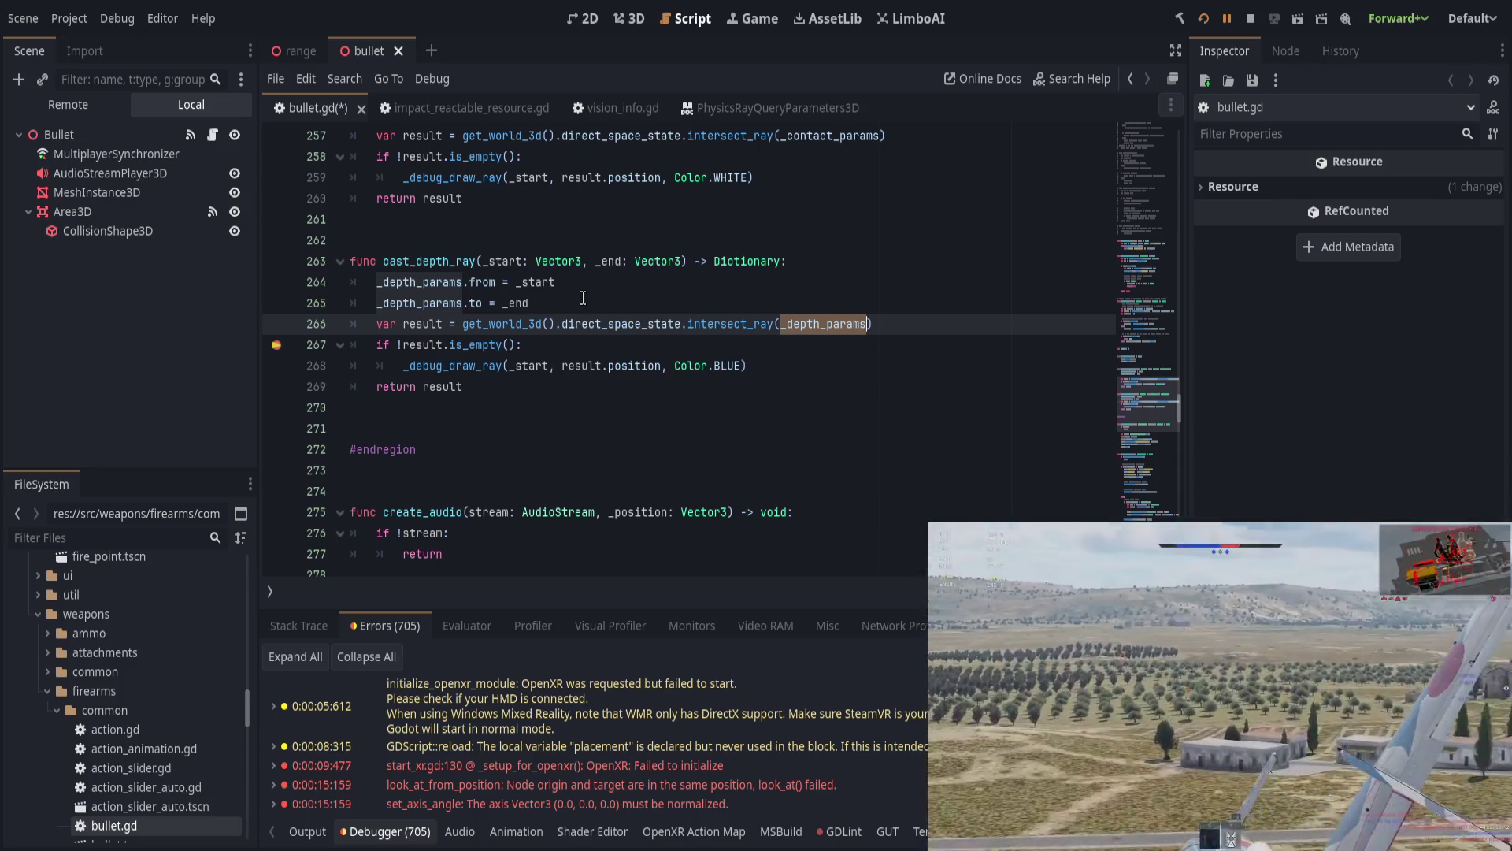
Step: Insert a blank indented line below the _debug_draw_ray(... Color.BLUE) call
click(583, 298)
click(542, 283)
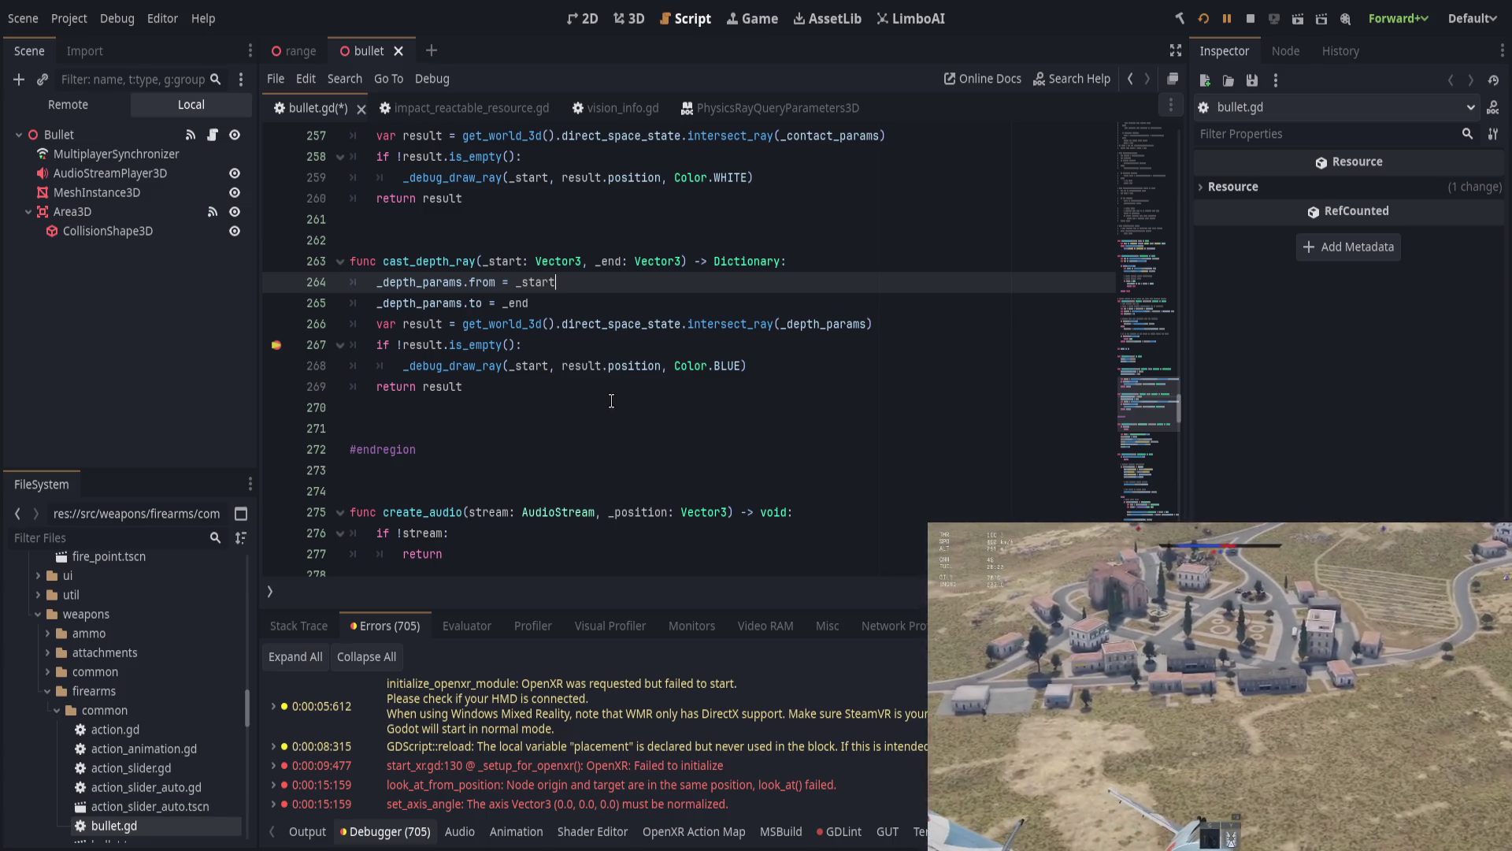
click(575, 351)
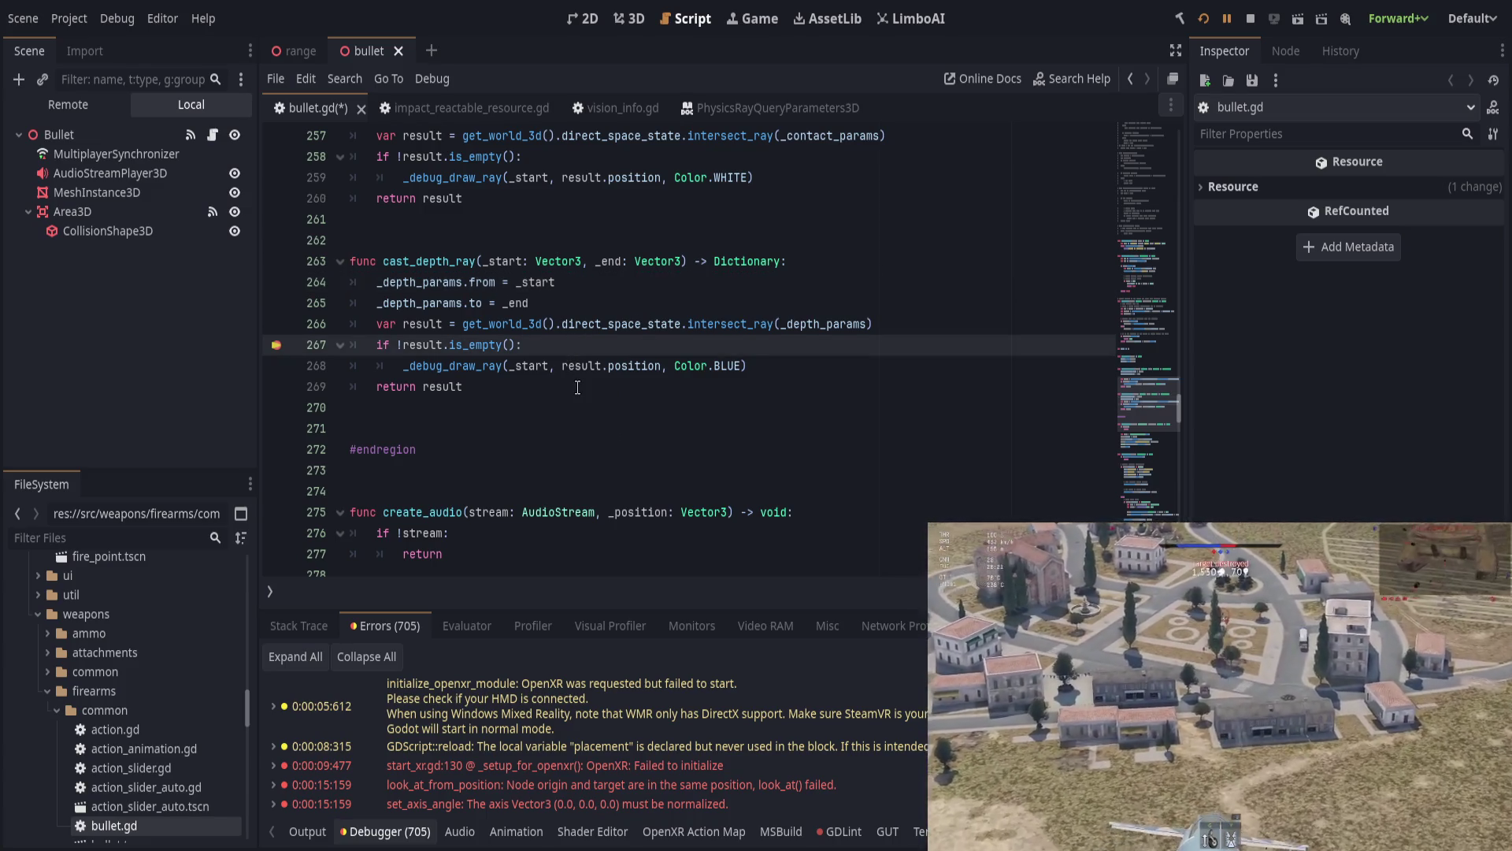
click(778, 372)
key(Return)
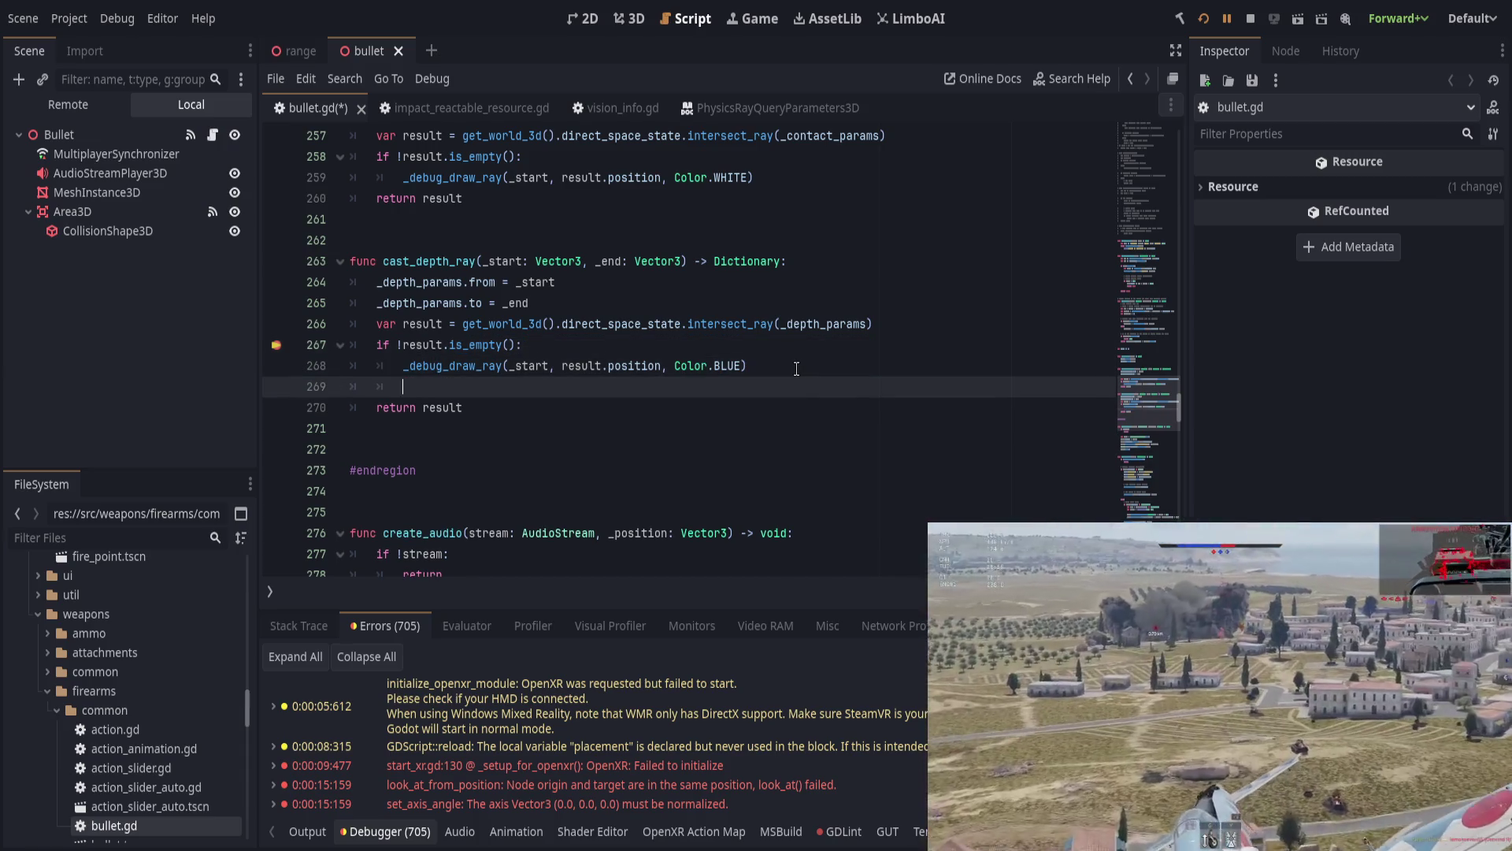
Step: Add 'var end = result.position if !result.is_empty() else _end' below the result line
key(Up)
key(Up)
key(Up)
key(End)
key(Return)
text(var )
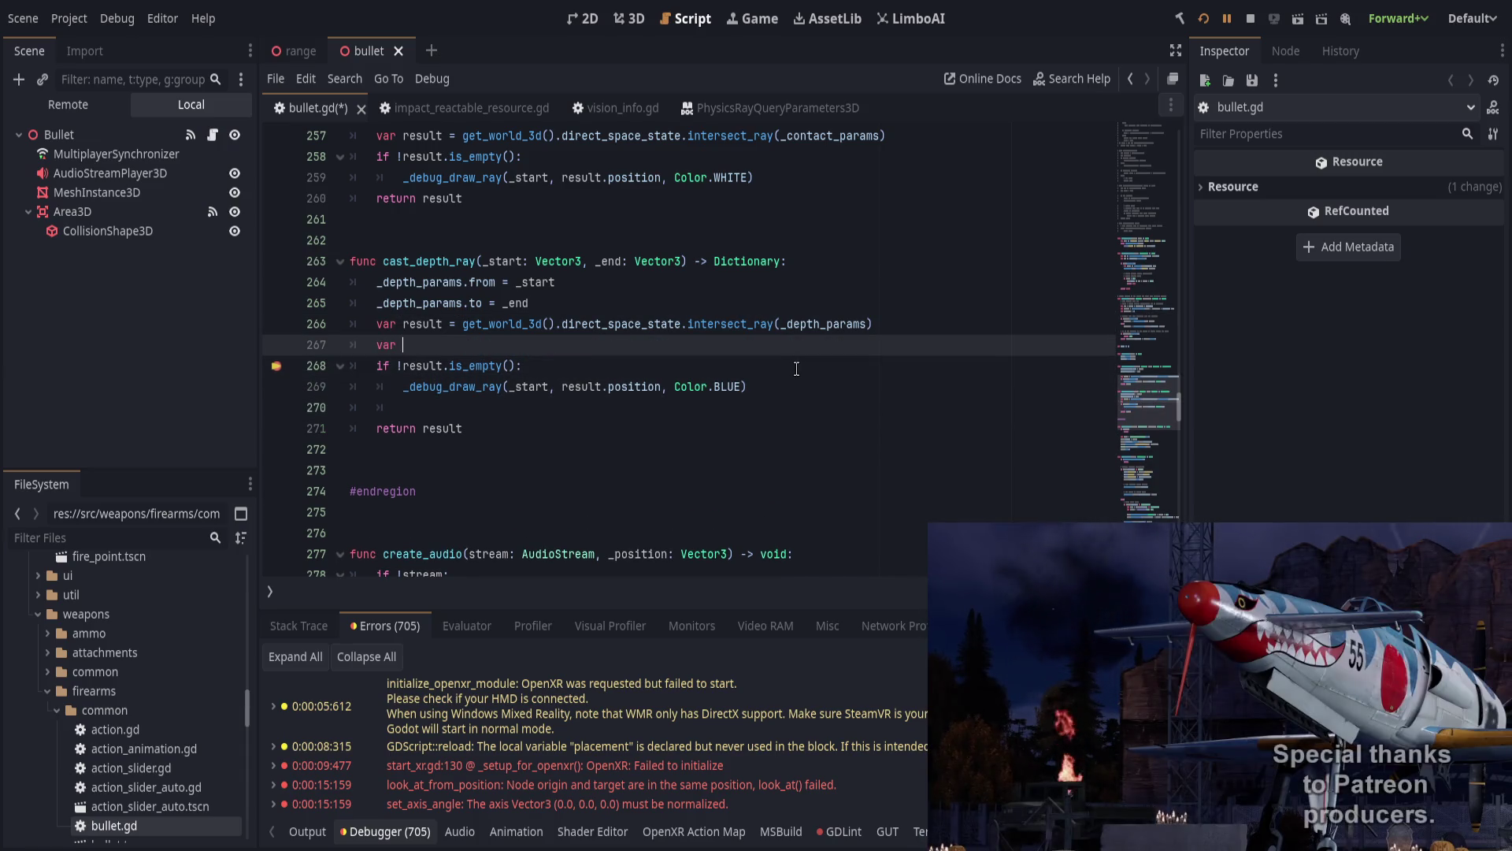
text(end = result.)
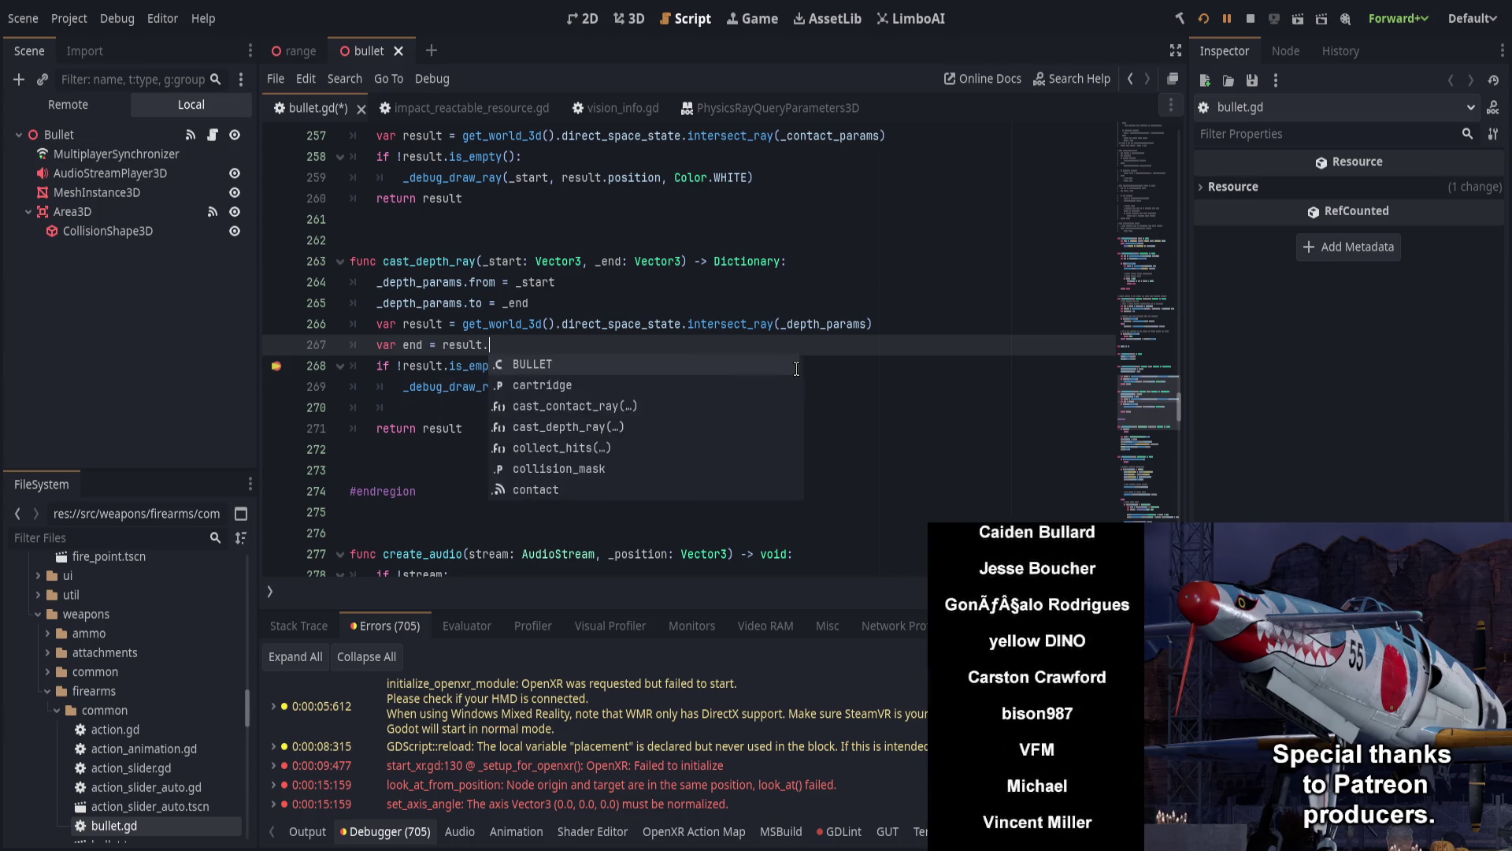
text(position if )
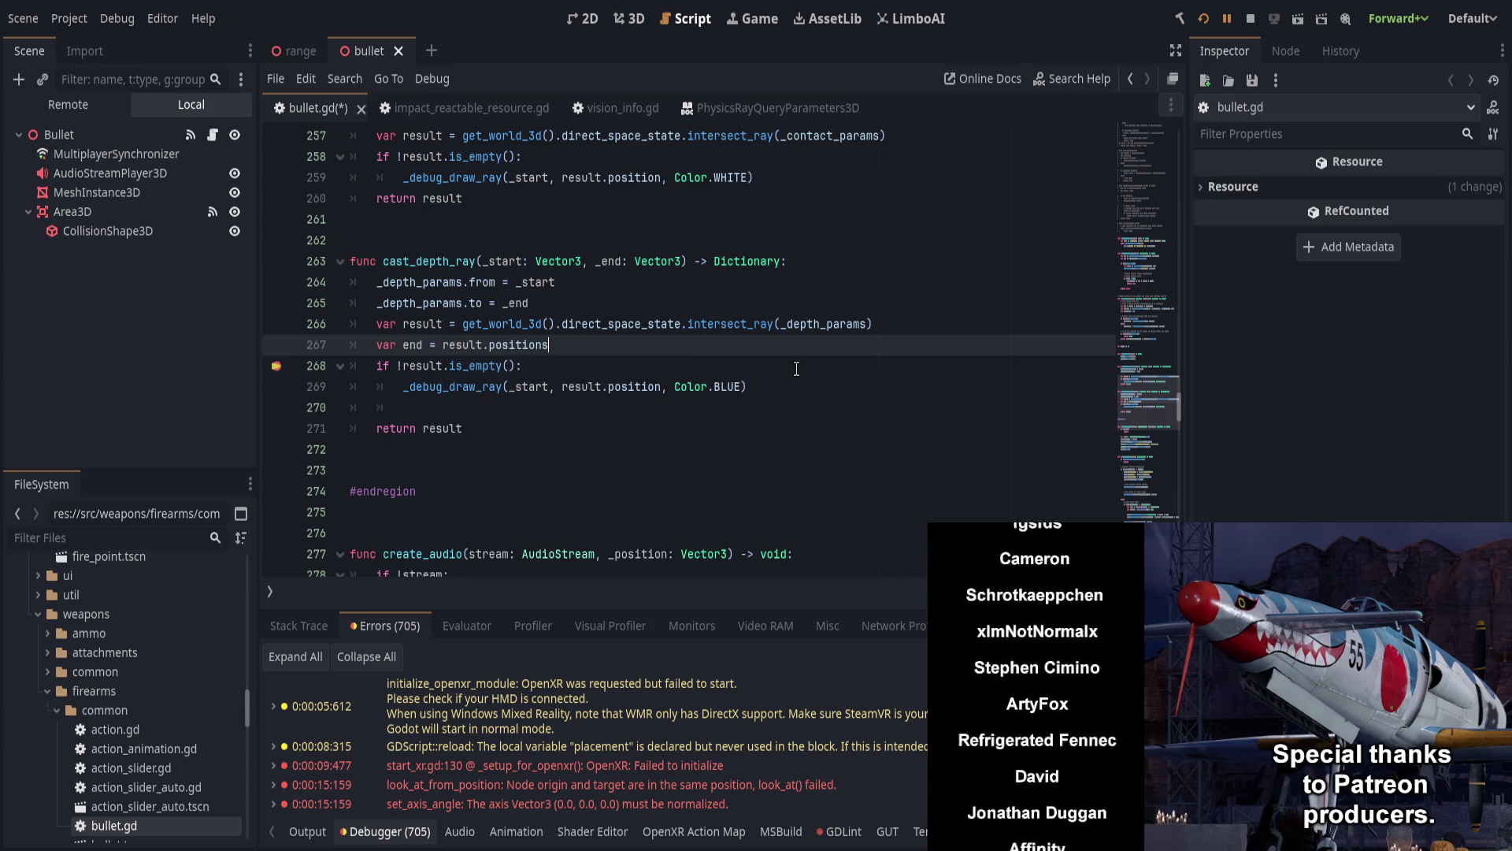
text(!result.)
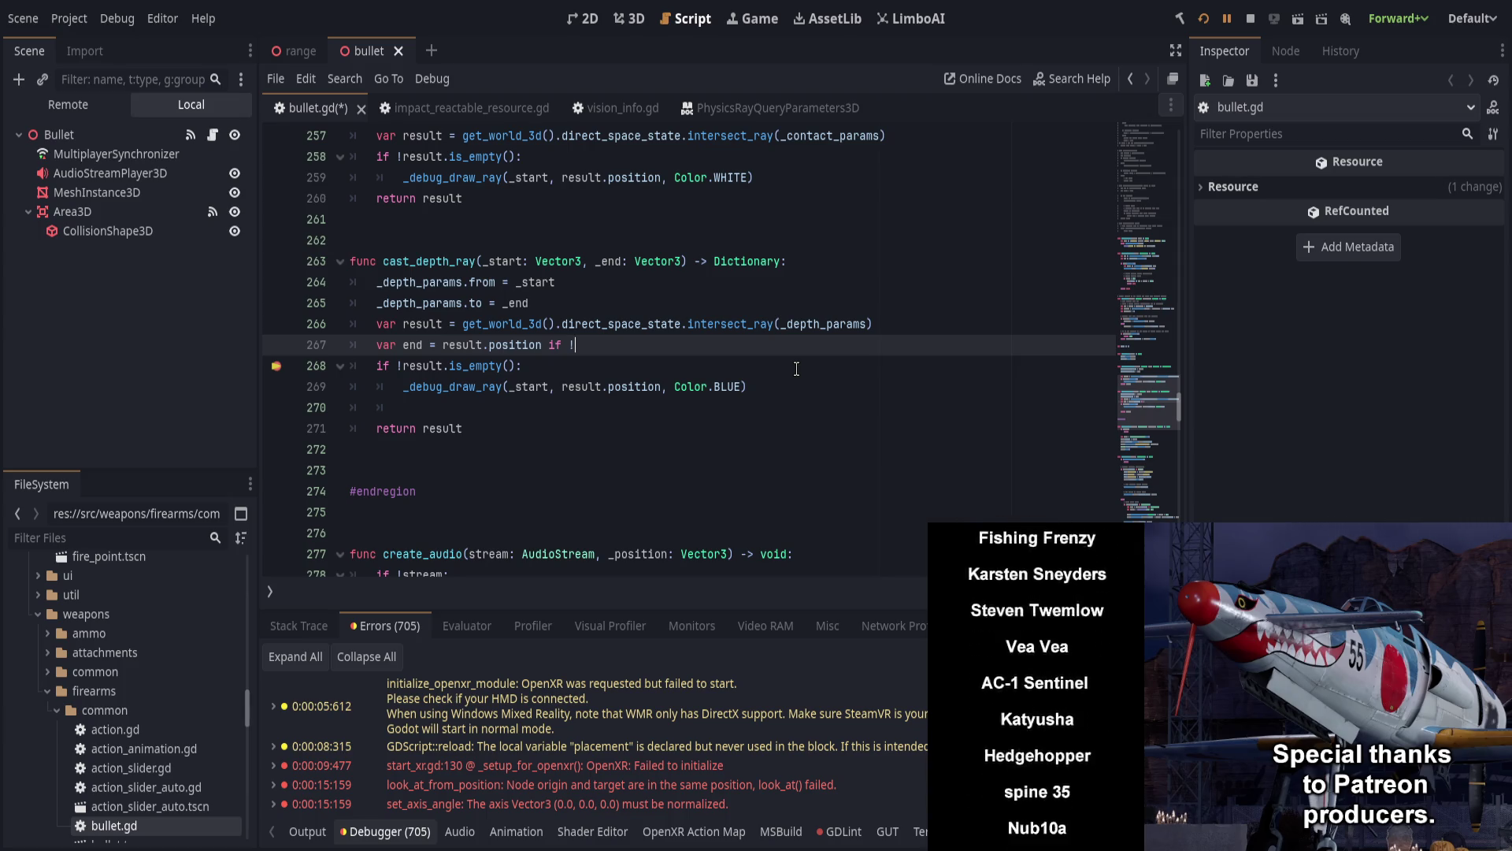
text(is_)
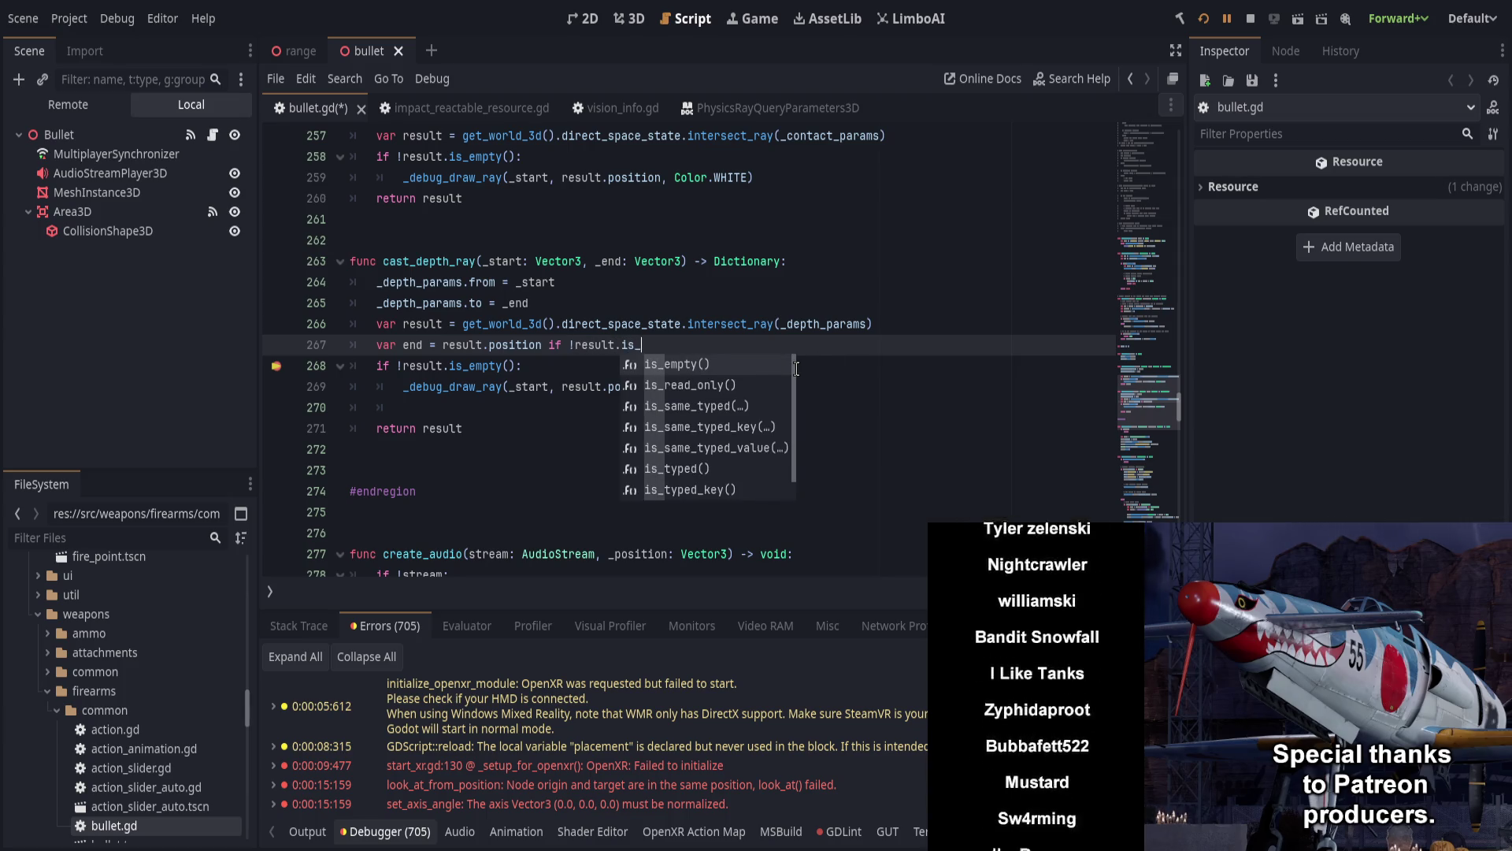
key(Return)
text(else _end)
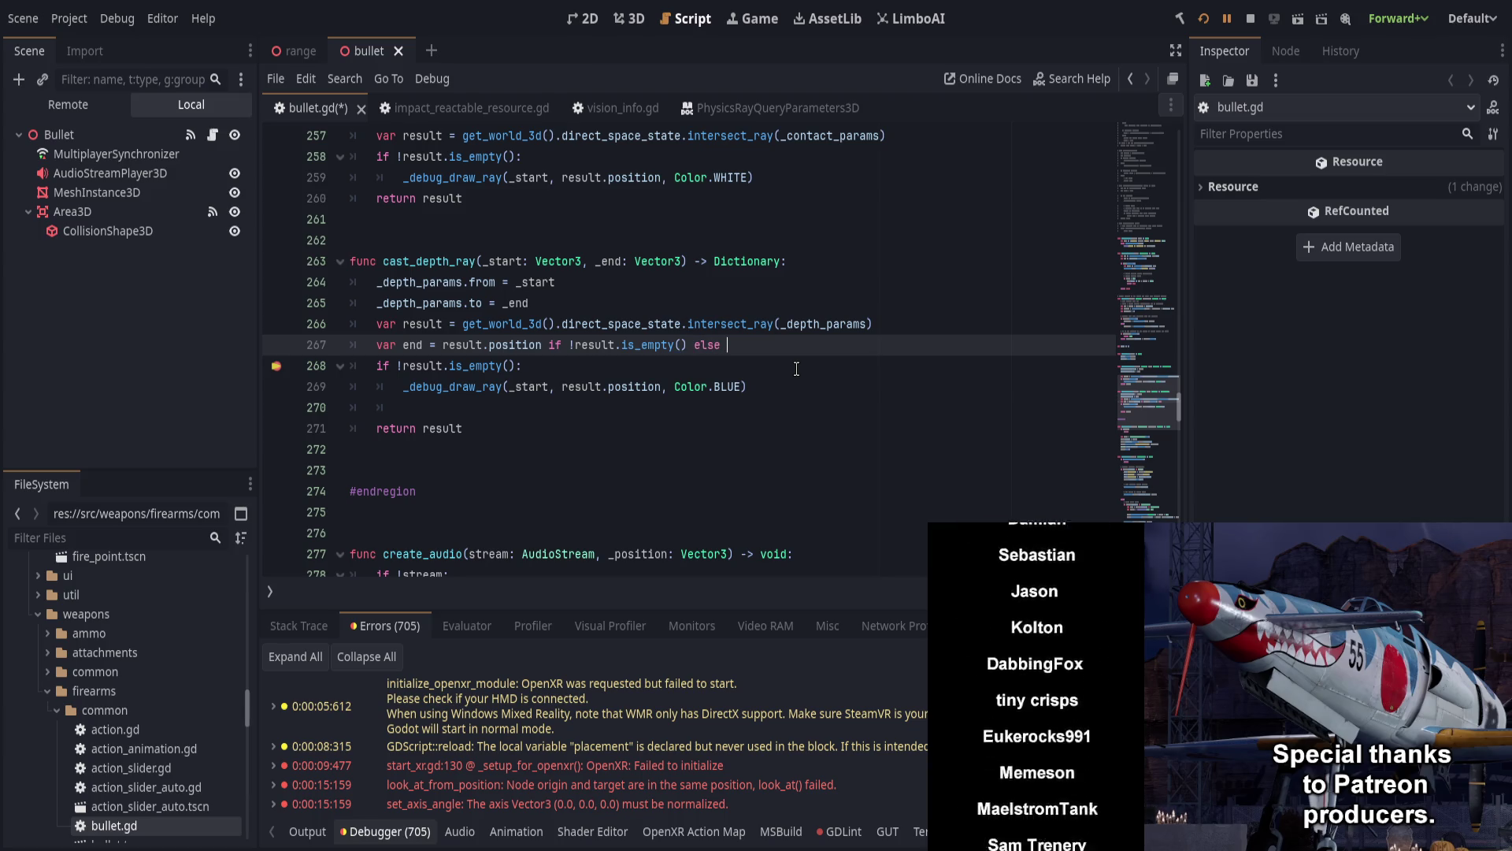
Step: Delete the result-empty if line, dedent the debug-ray call, and pass it end instead
key(Escape)
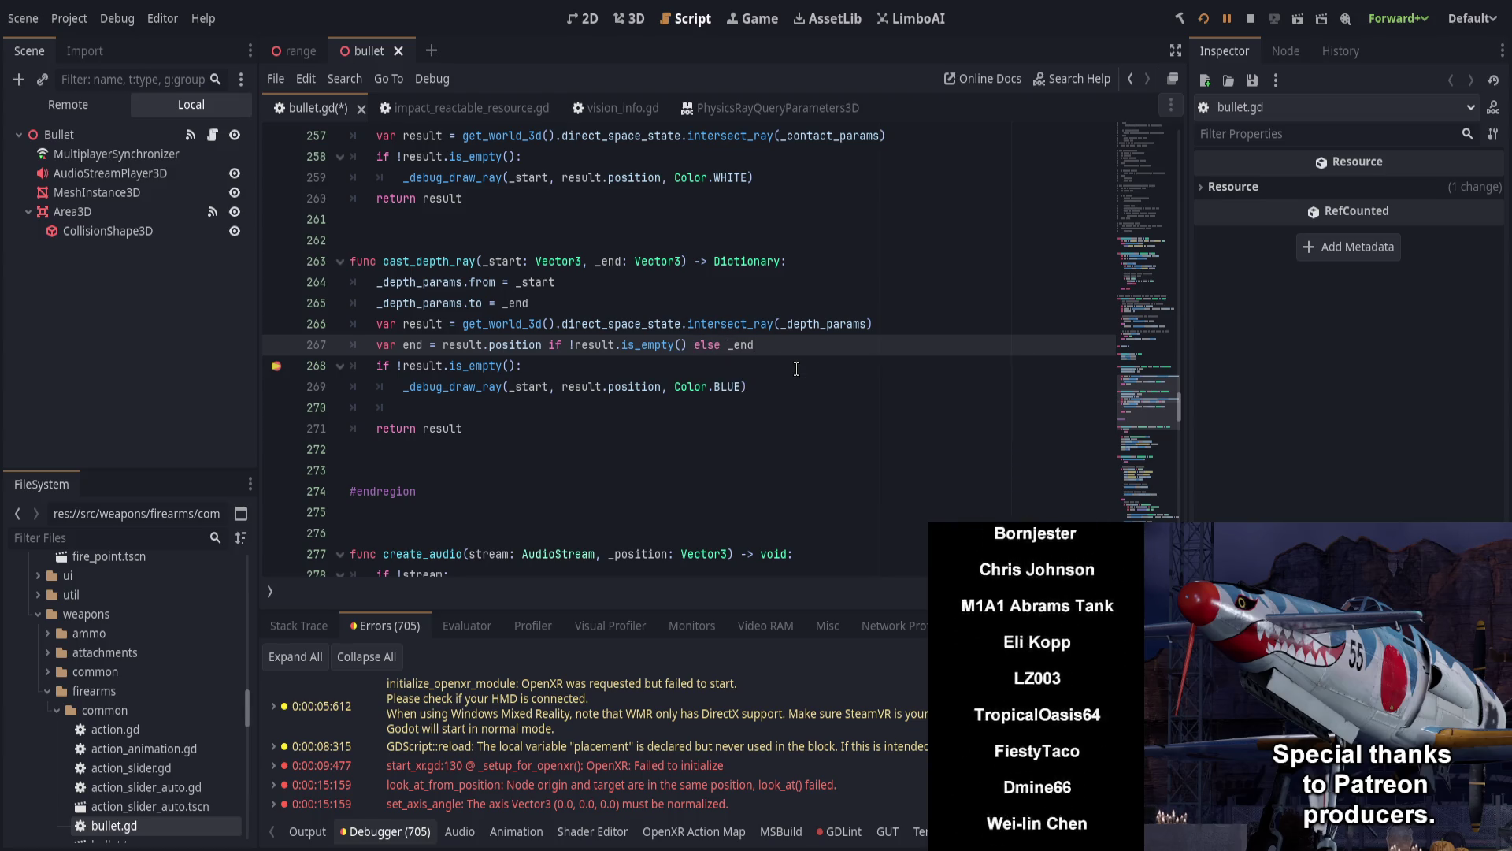
click(796, 369)
key(ctrl+shift+k)
key(shift+Tab)
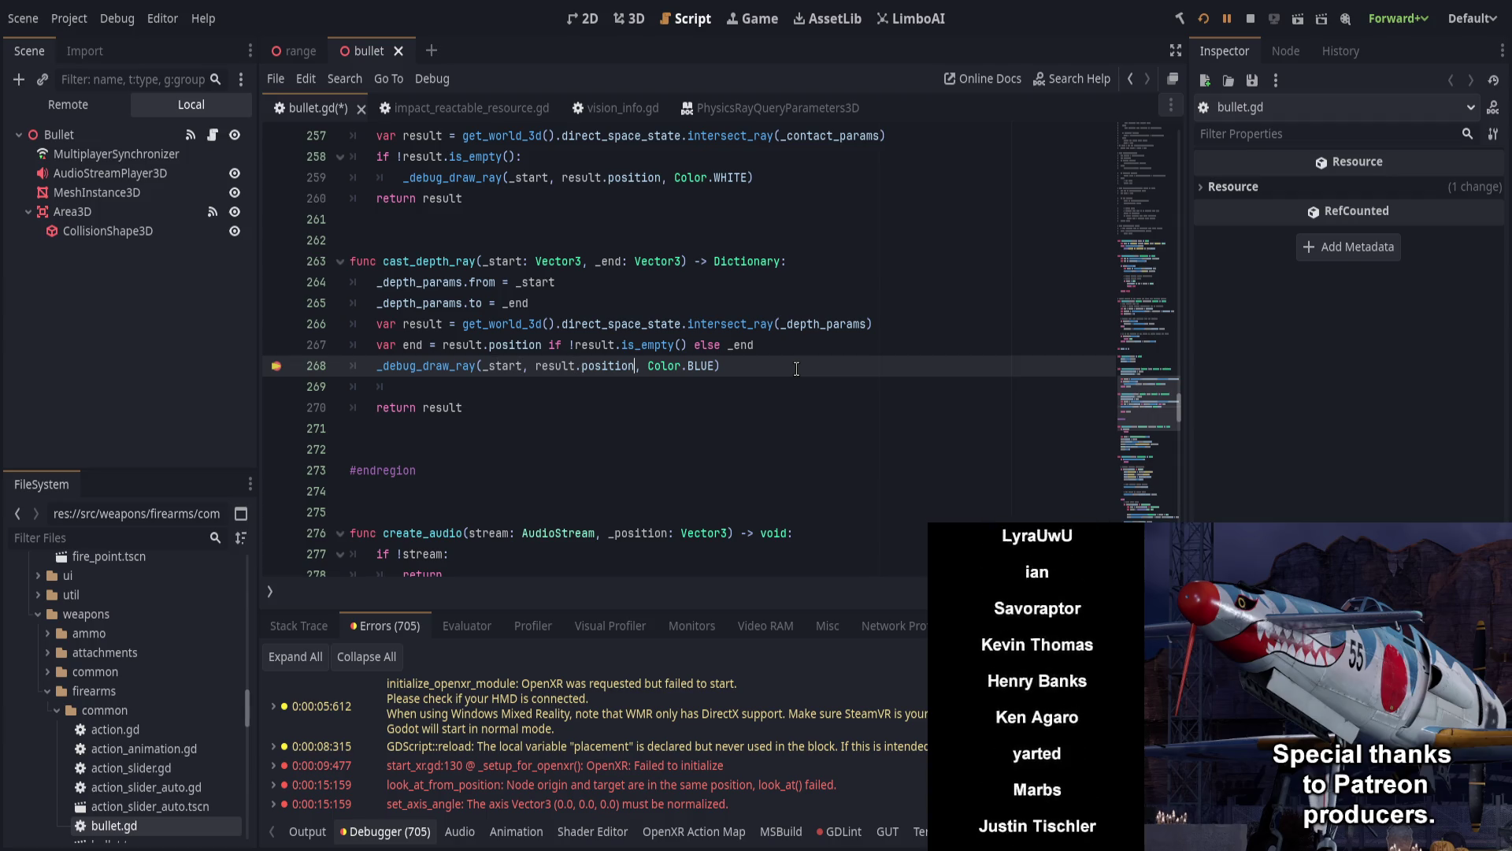
key(ctrl+BackSpace)
key(Delete)
key(Delete)
key(Delete)
text(end)
key(End)
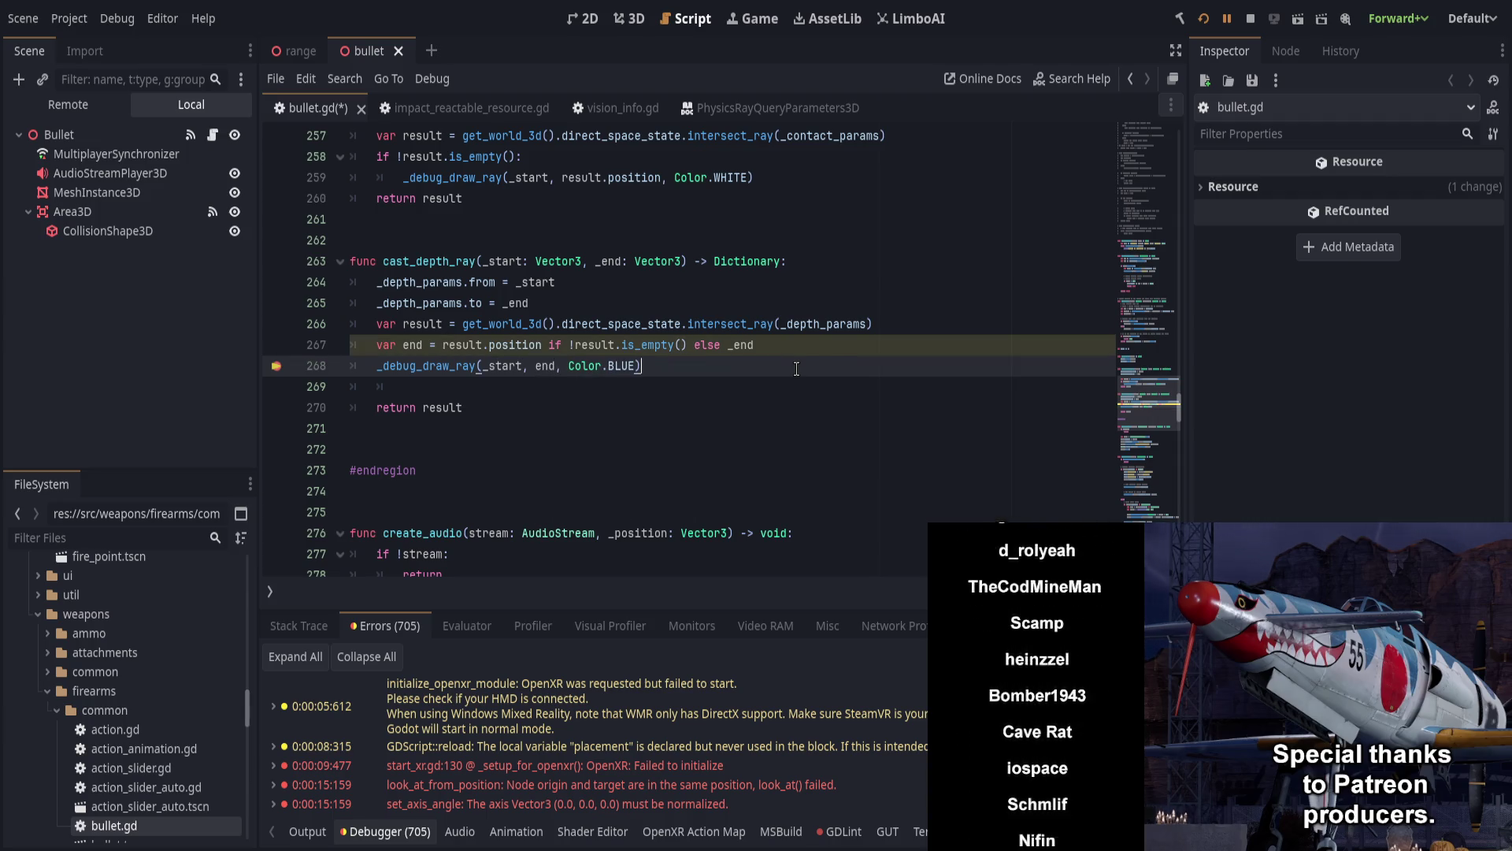
Step: Rename end to ray_end in both lines, drop the blank line, then save and run
double_click(412, 345)
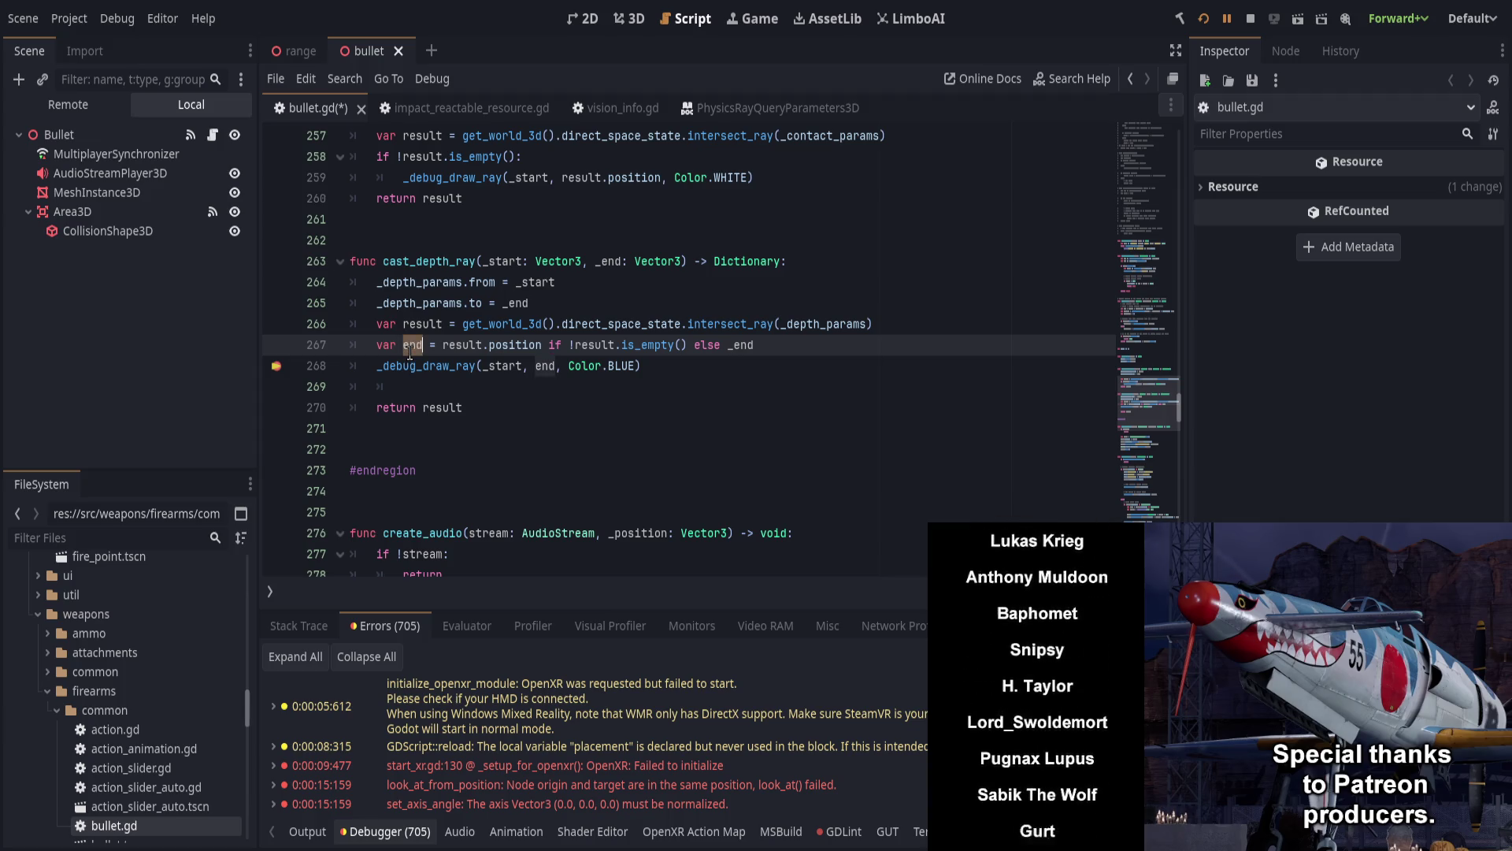
text(hit_)
key(BackSpace)
key(BackSpace)
key(BackSpace)
text(c)
text(y_end)
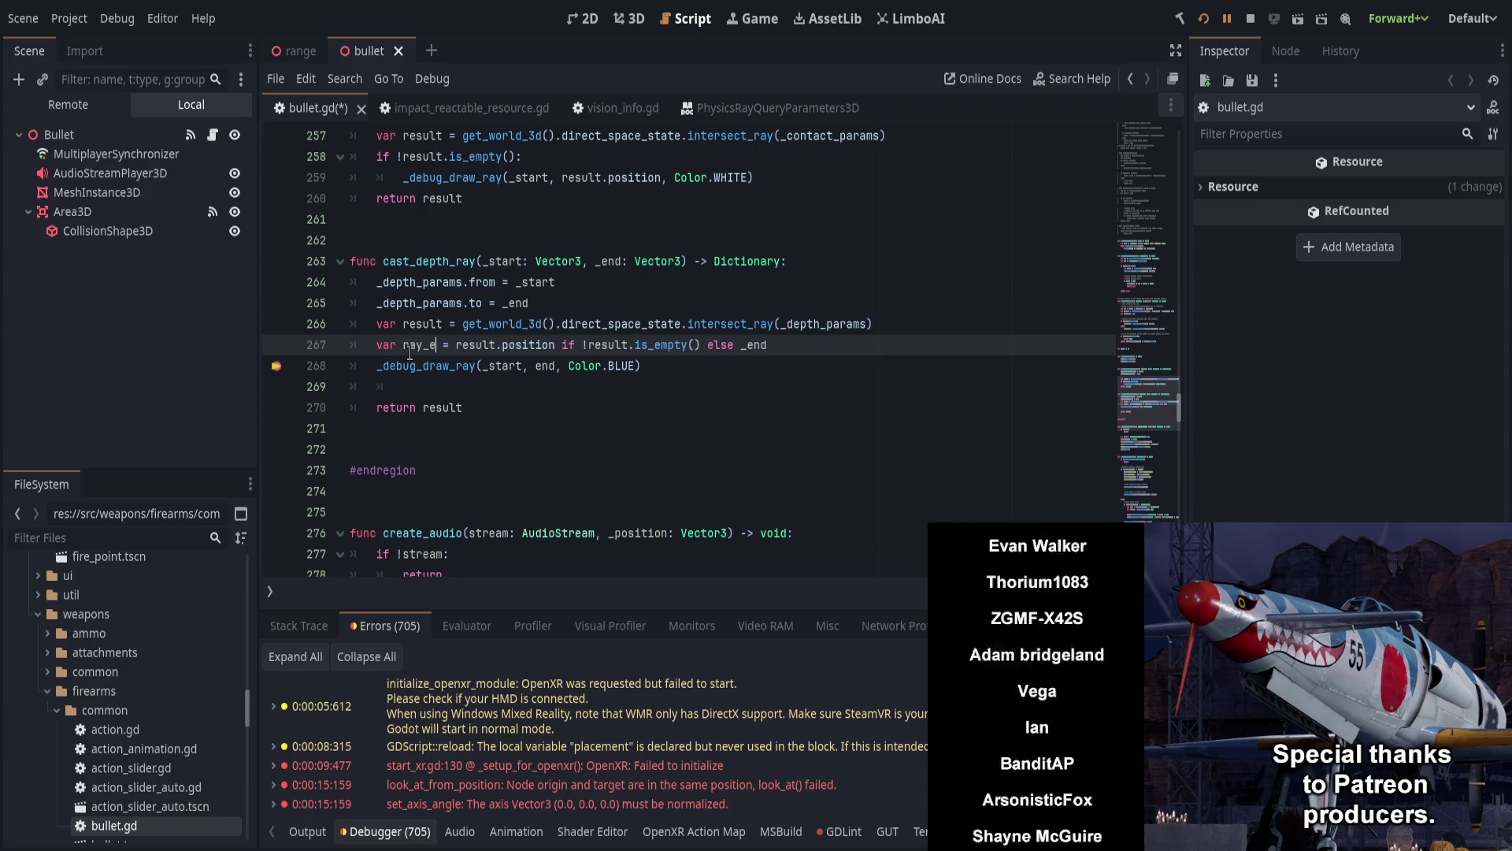
double_click(545, 366)
text(ray_end)
click(775, 387)
key(ctrl+shift+k)
key(ctrl+s)
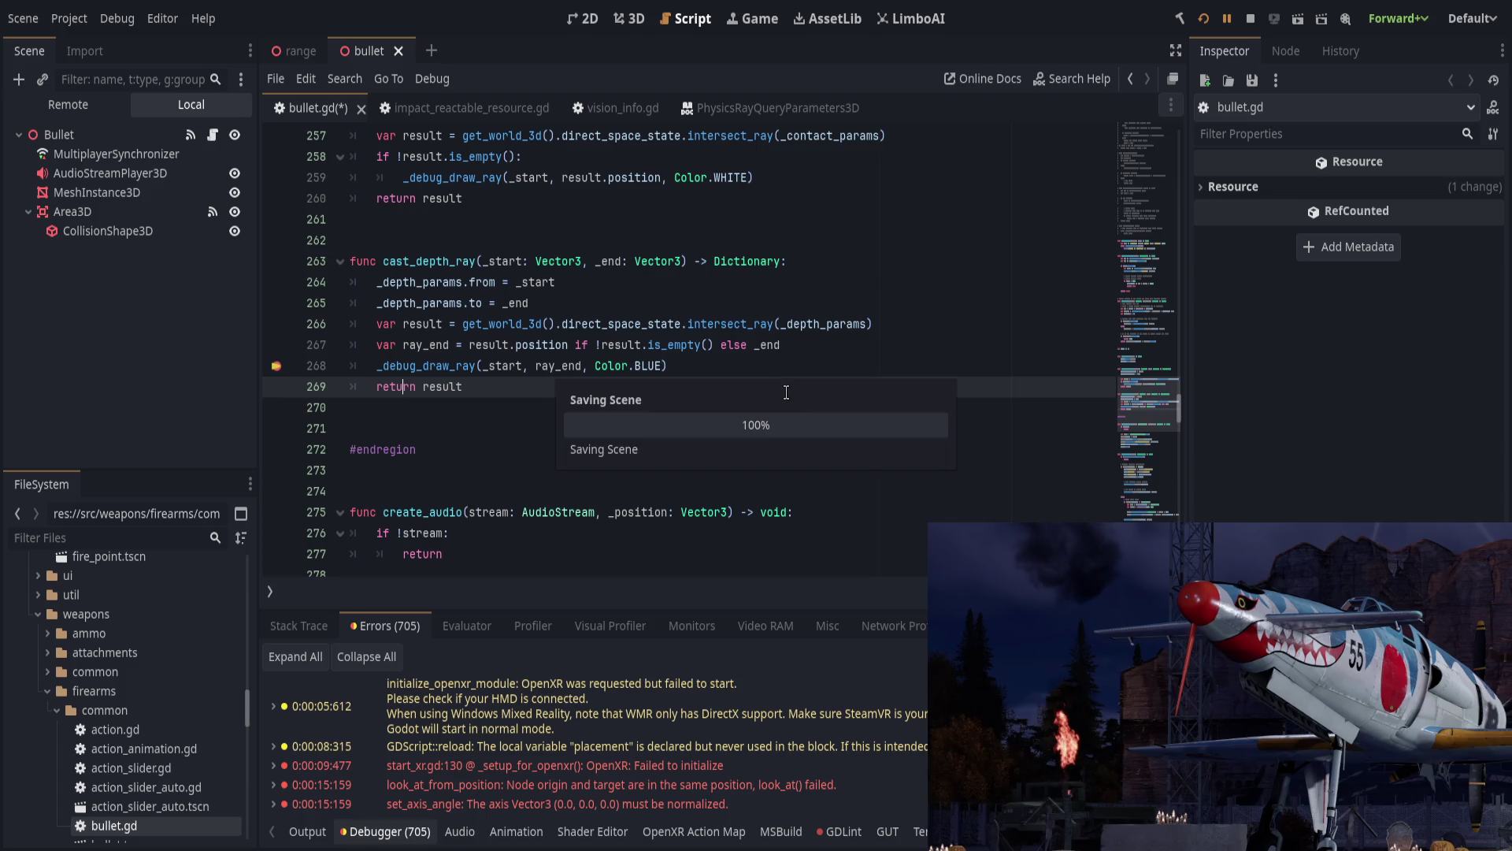
key(F5)
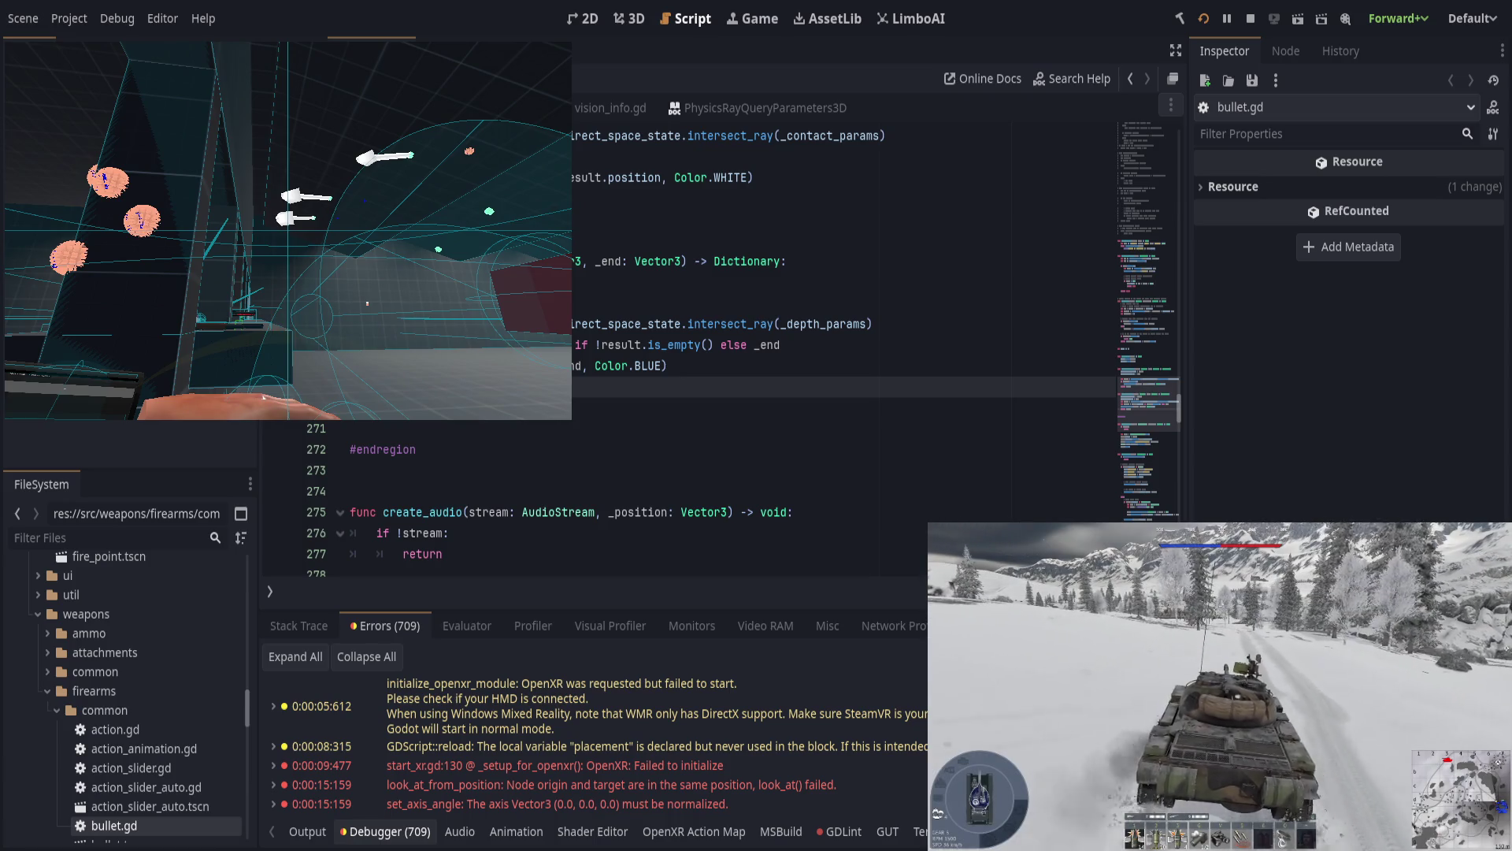
Step: Leave the running game and bring the bullet.gd script editor back to the front
key(alt+Tab)
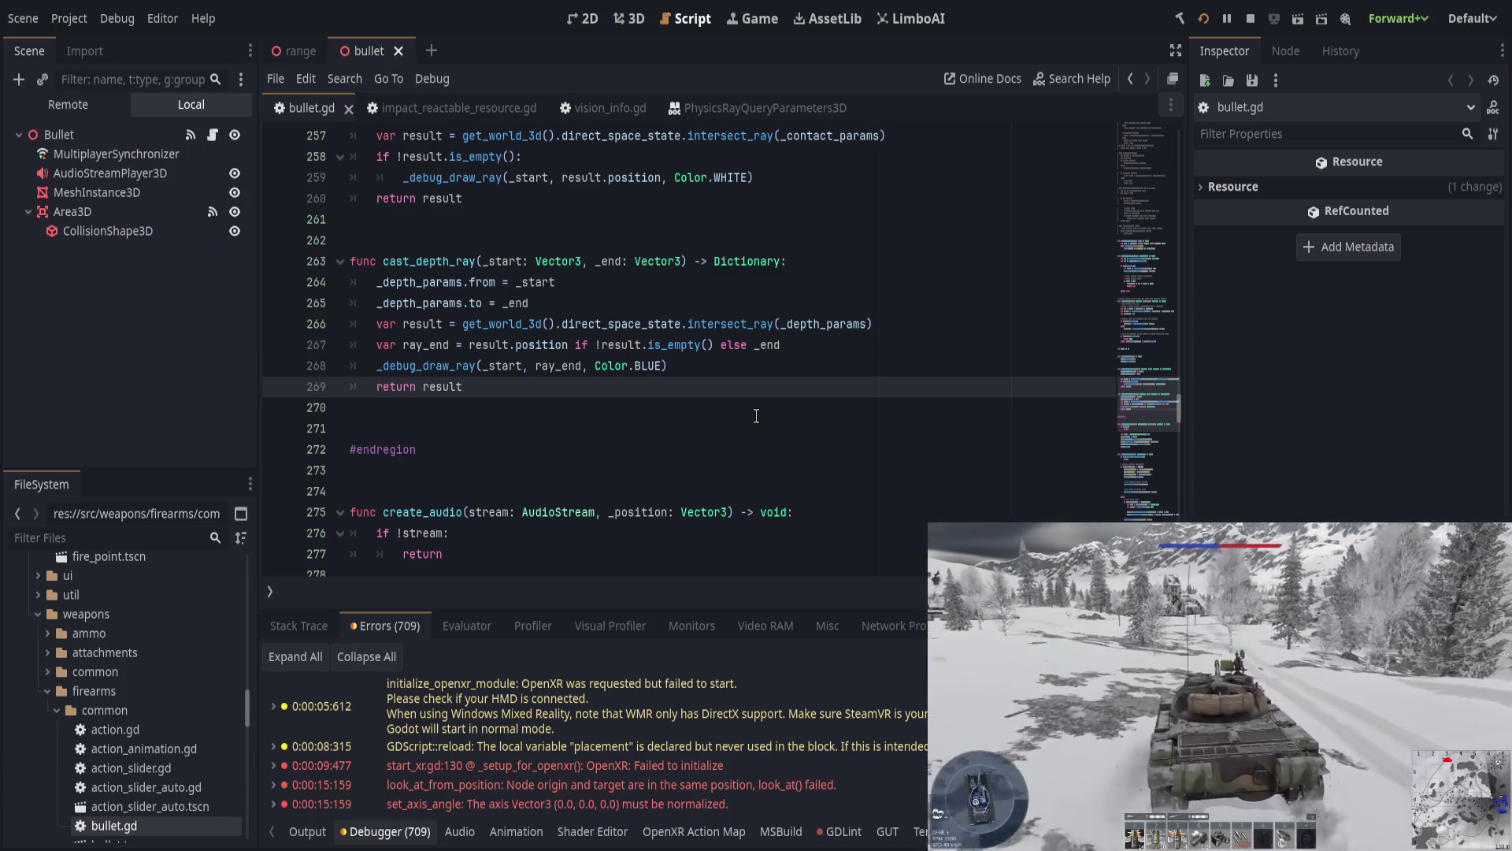
Step: Copy the ray_end and blue debug-ray lines over cast_contact_ray's if block
scroll(732, 401, up, 1)
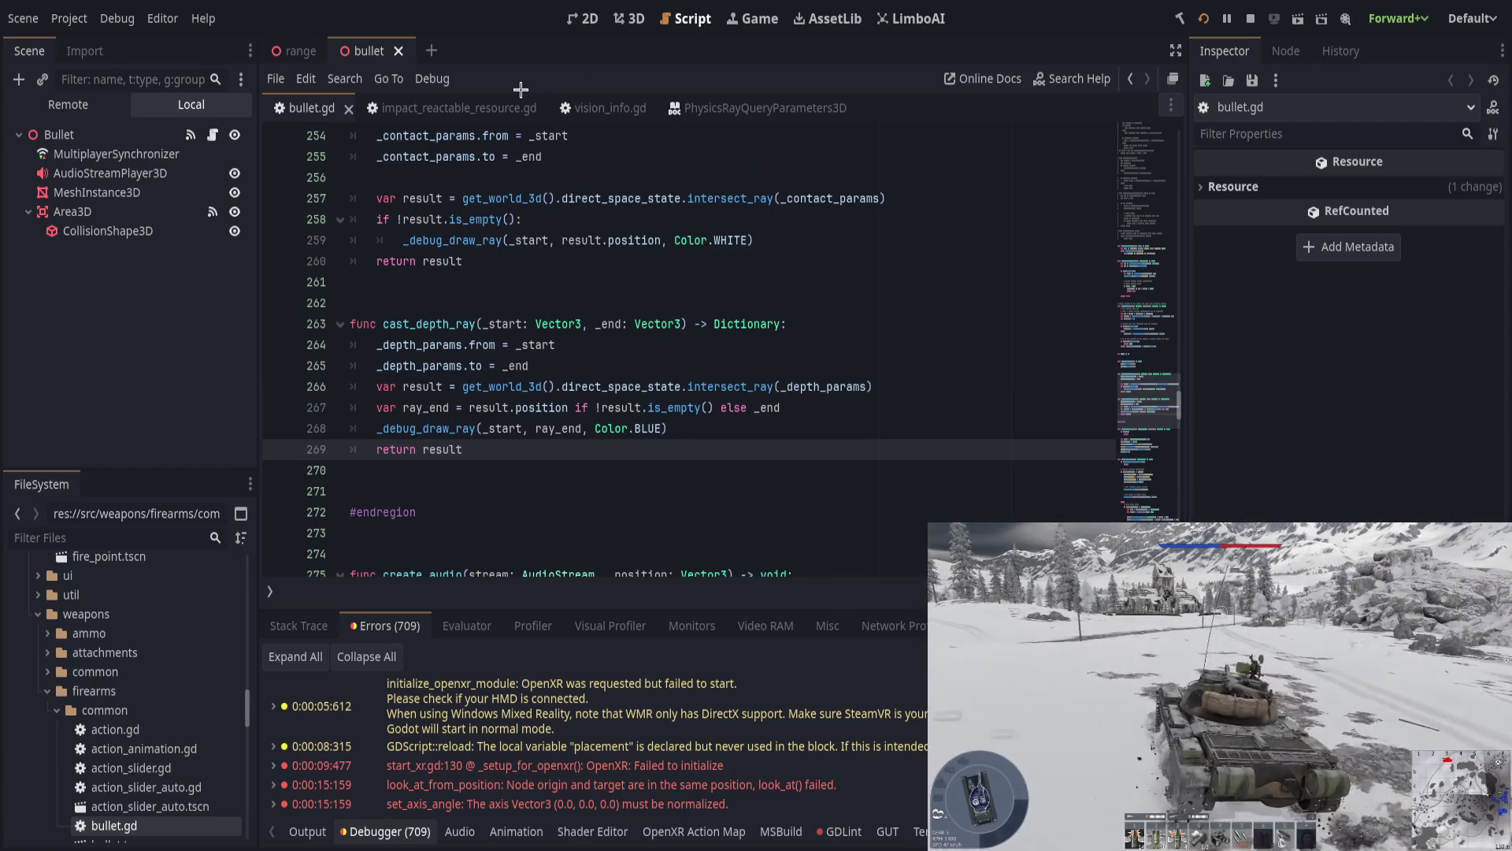
scroll(590, 268, up, 1)
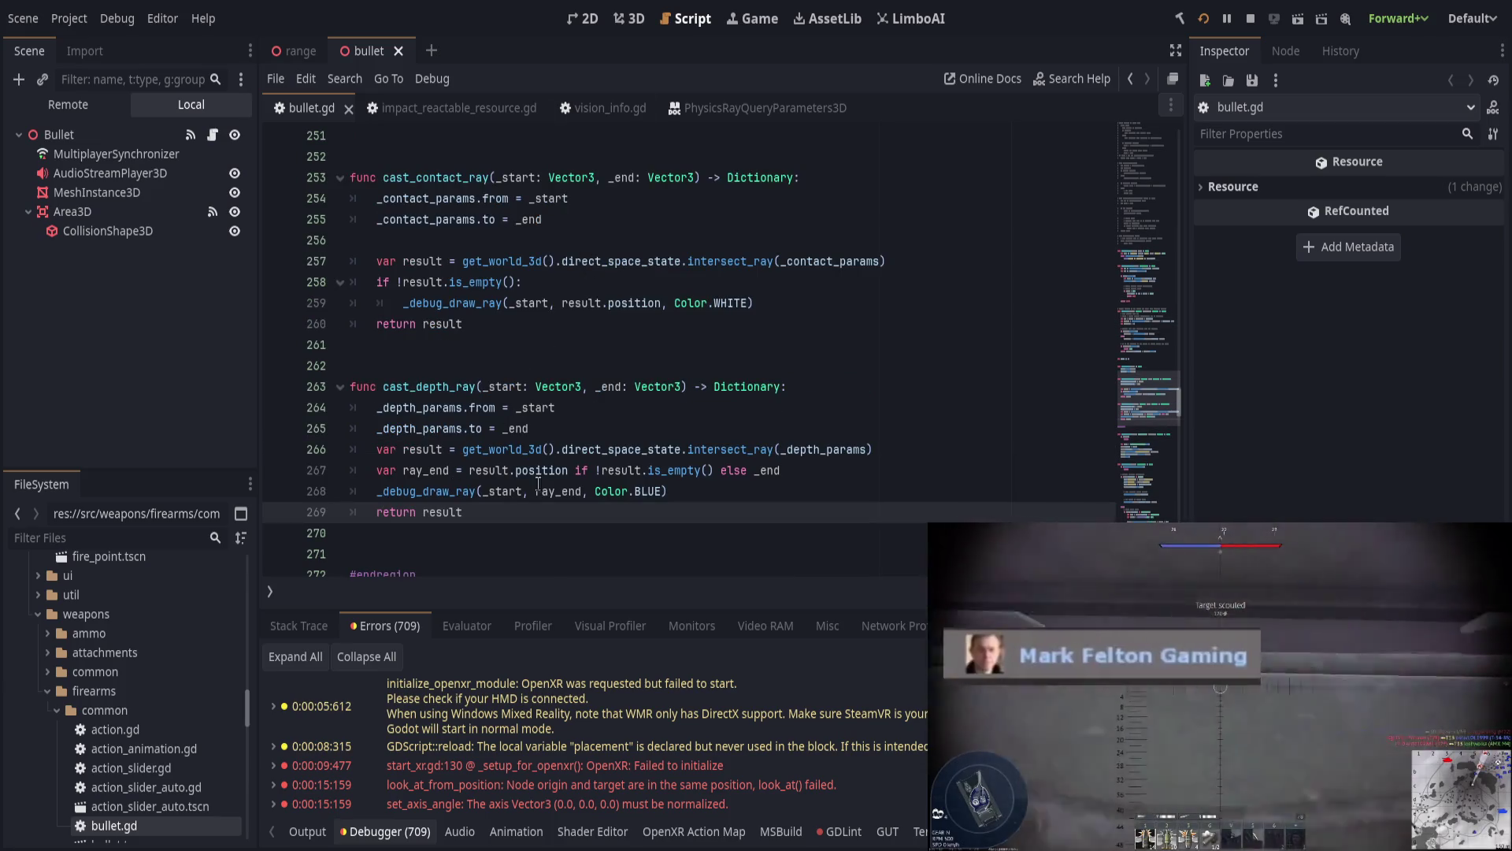
mouse_move(745, 492)
mouse_down()
mouse_move(355, 490)
mouse_move(277, 473)
mouse_up()
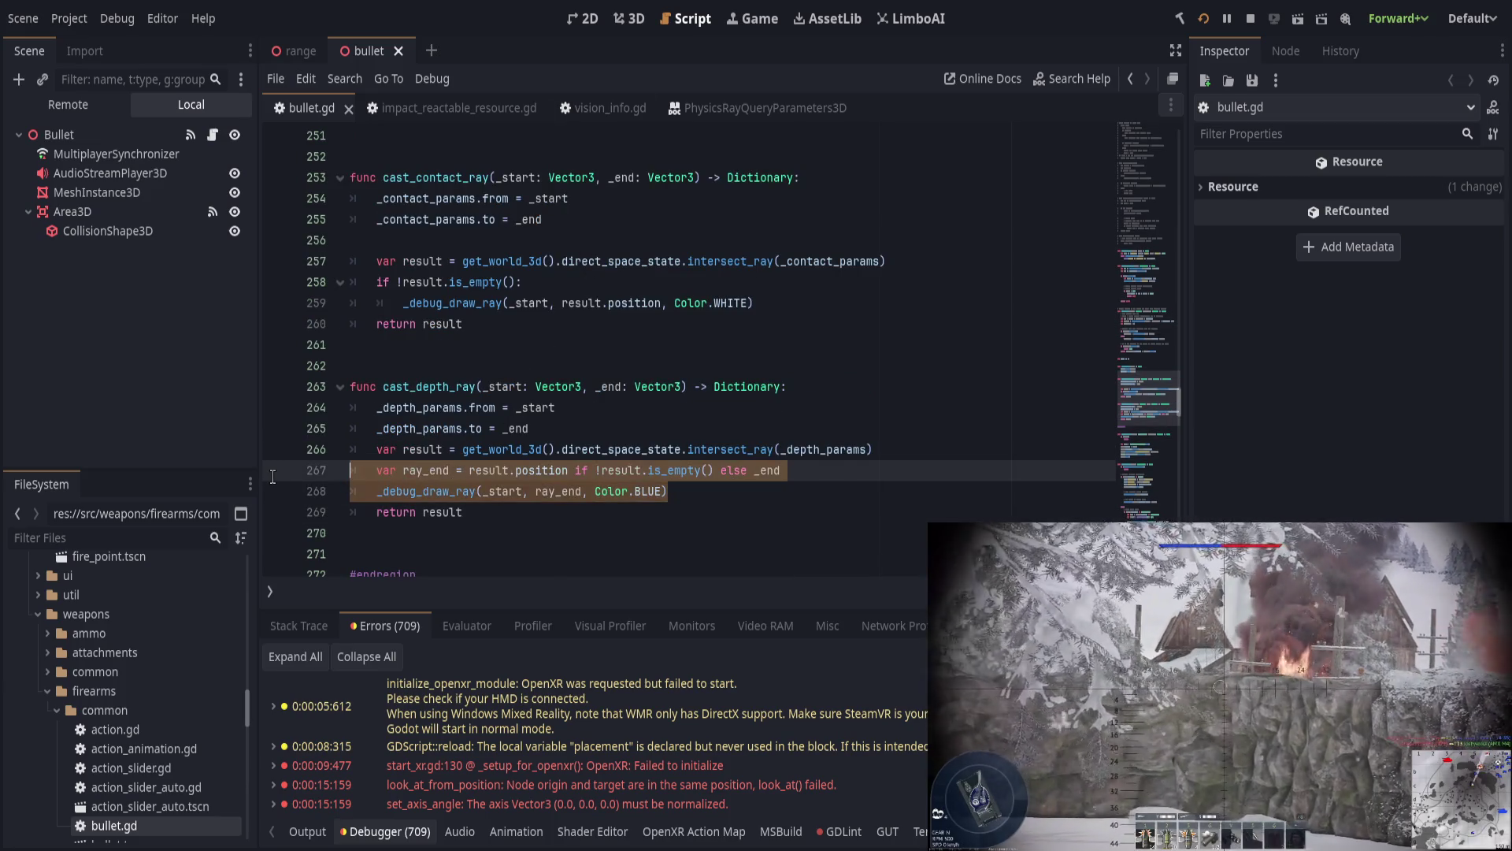
key(ctrl+c)
mouse_move(795, 299)
mouse_down()
mouse_move(284, 302)
mouse_move(280, 286)
mouse_up()
key(ctrl+v)
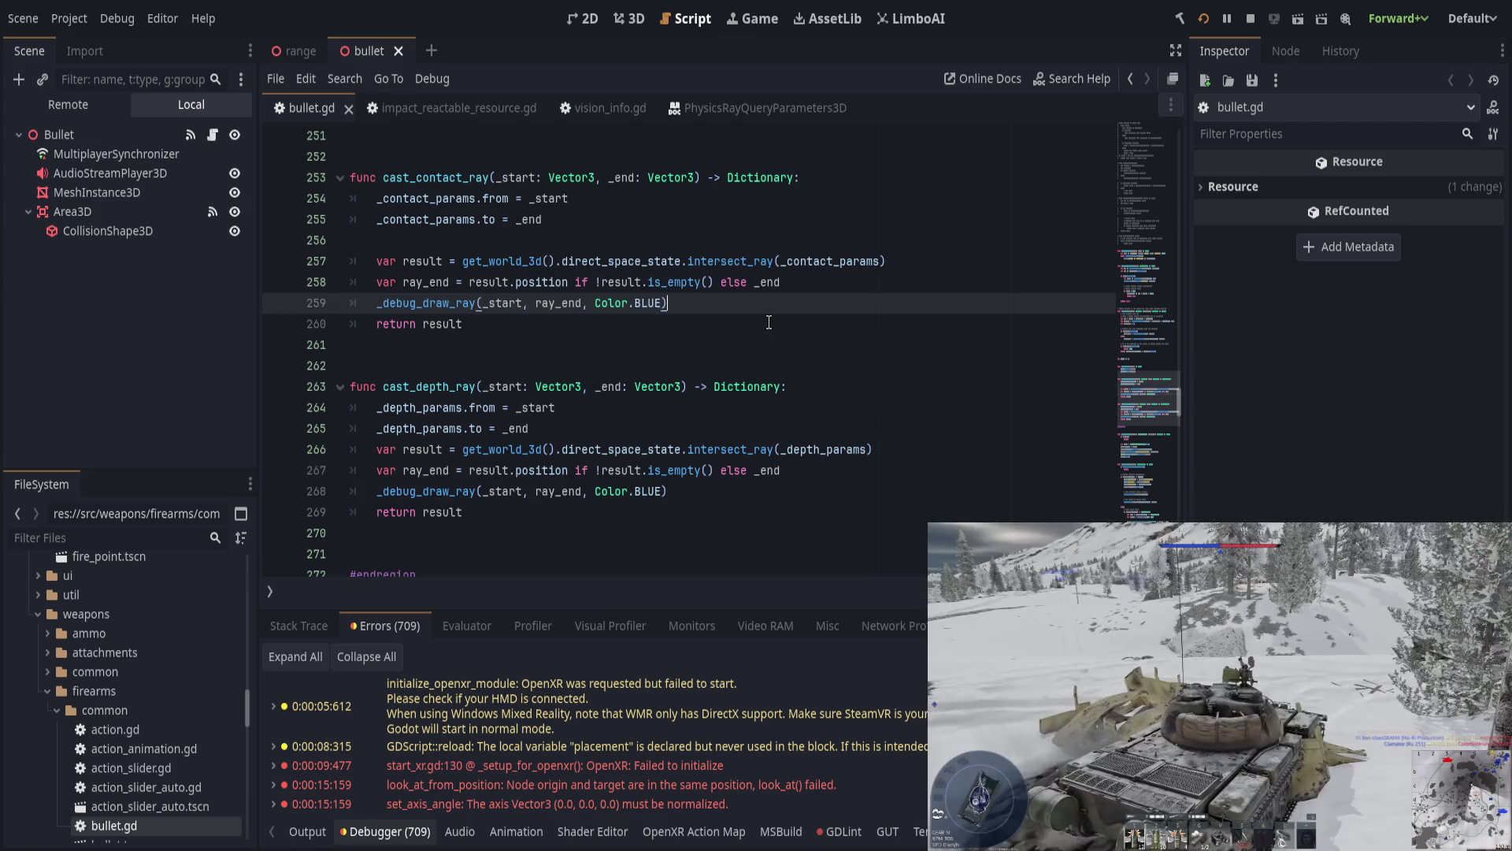
Step: Change the pasted ray colour from BLUE to WHITE and save bullet.gd
double_click(638, 303)
text(WHITE)
key(ctrl+s)
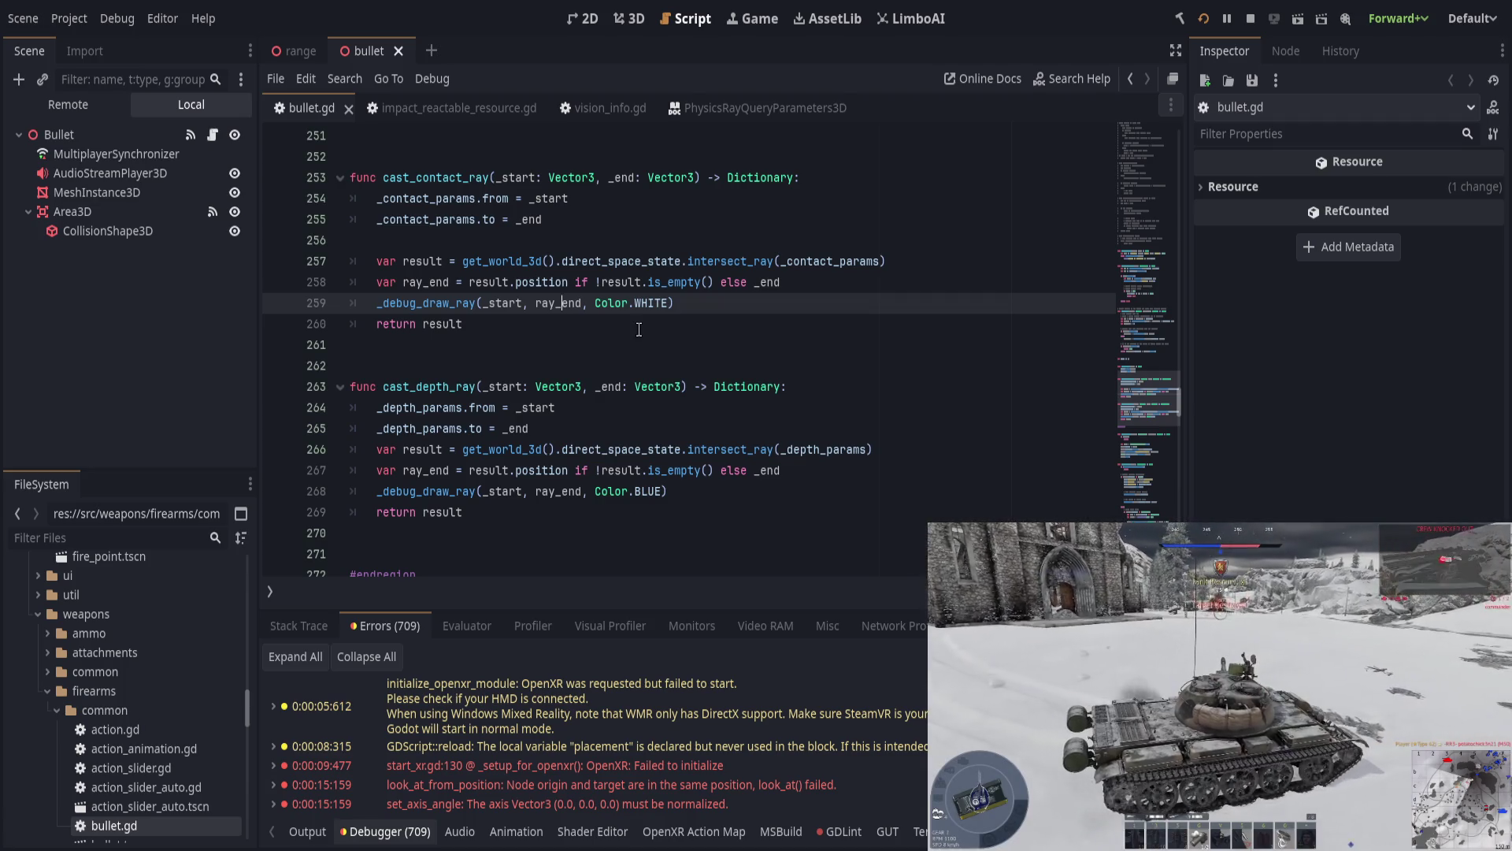
click(639, 329)
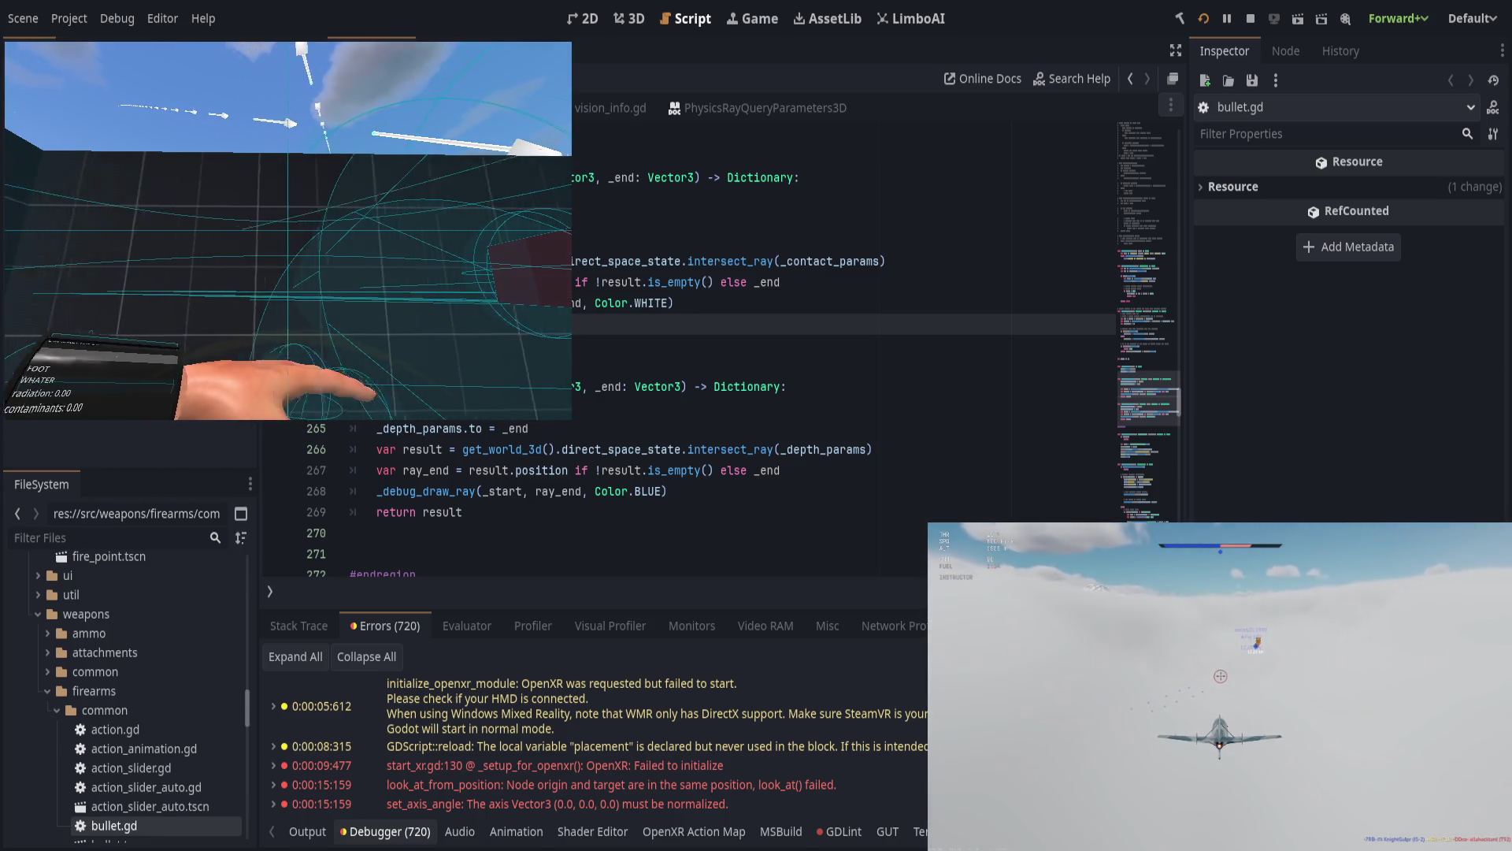
Step: Bring the bullet.gd script editor back in front of the running game
click(682, 400)
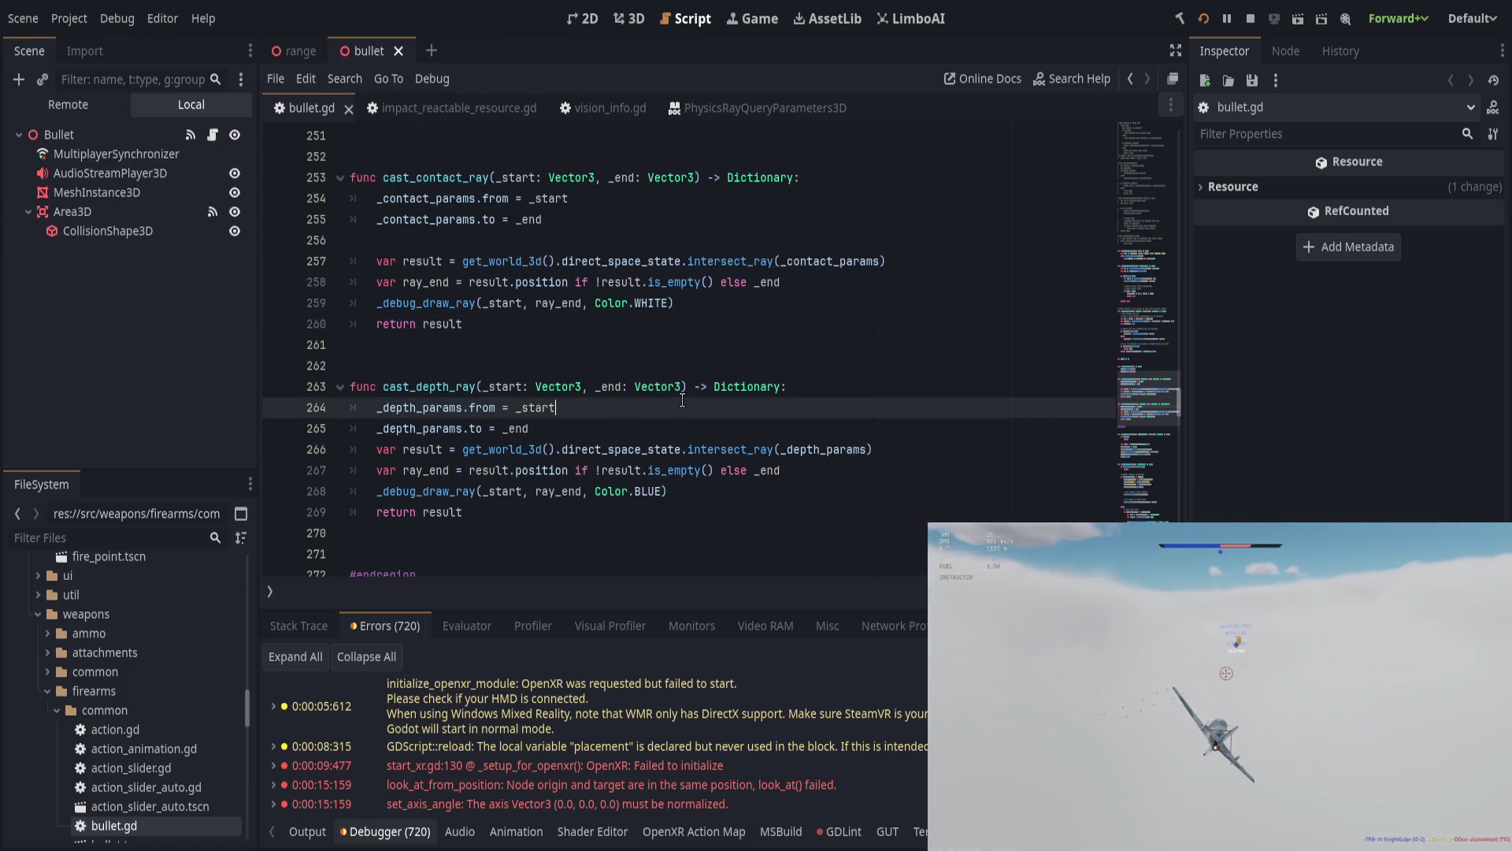
Step: Review the _debug_draw_ray direction and length lines, then save bullet.gd
scroll(678, 481, down, 10)
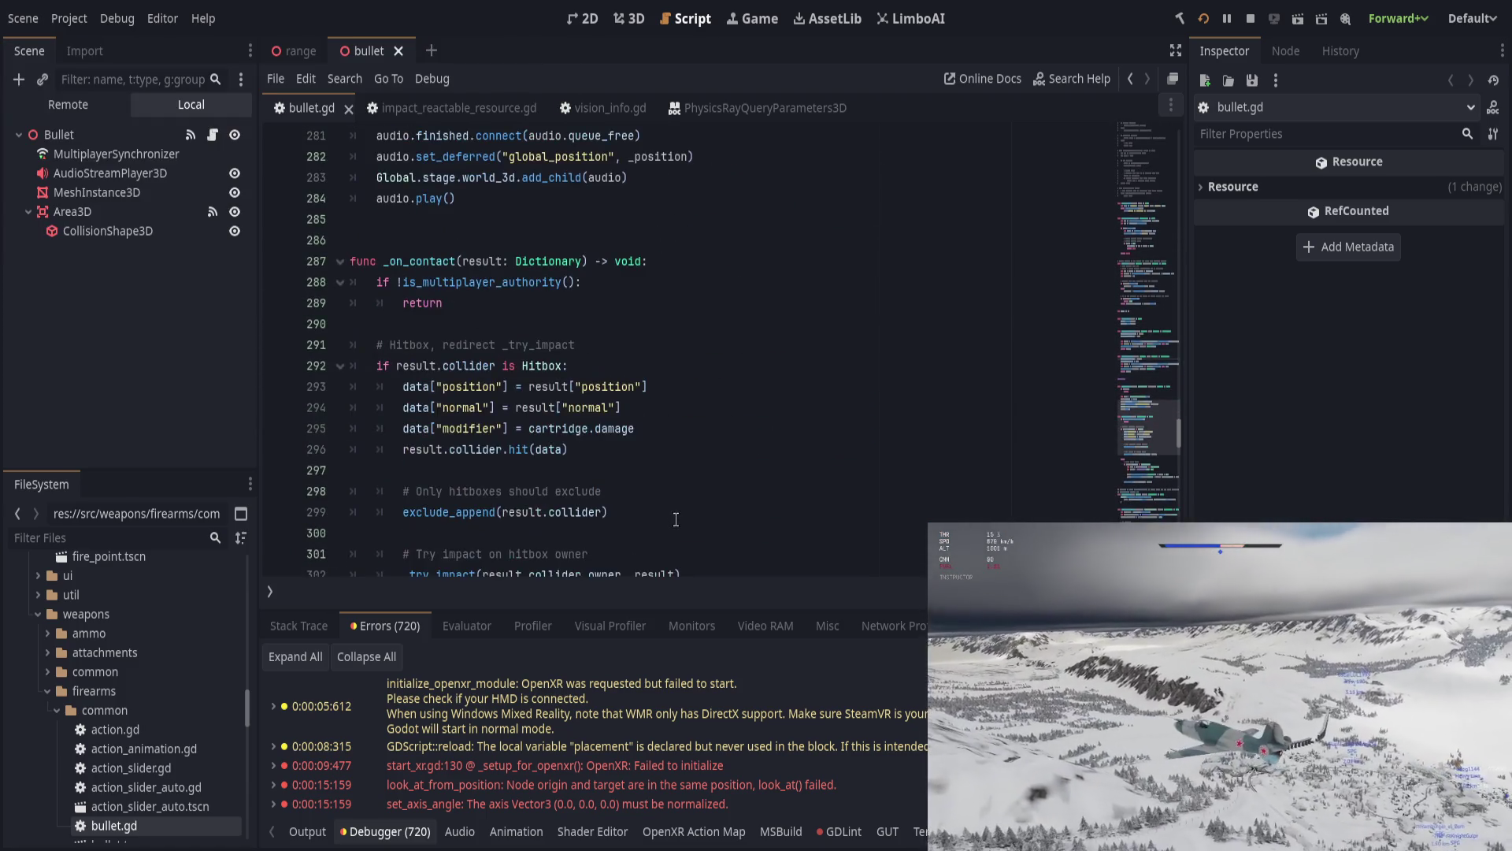
scroll(675, 519, down, 12)
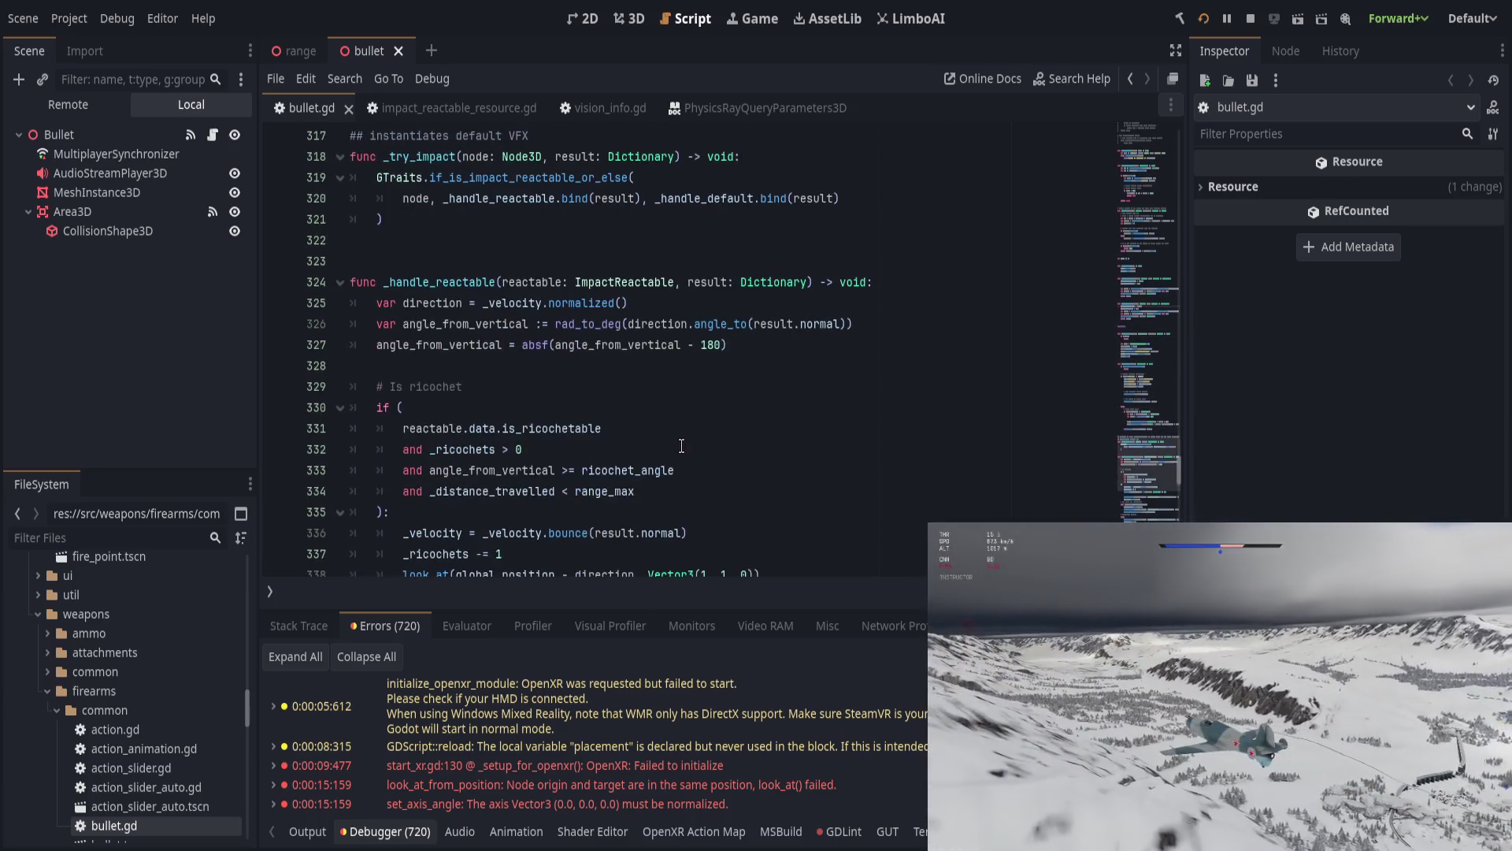
scroll(681, 446, down, 16)
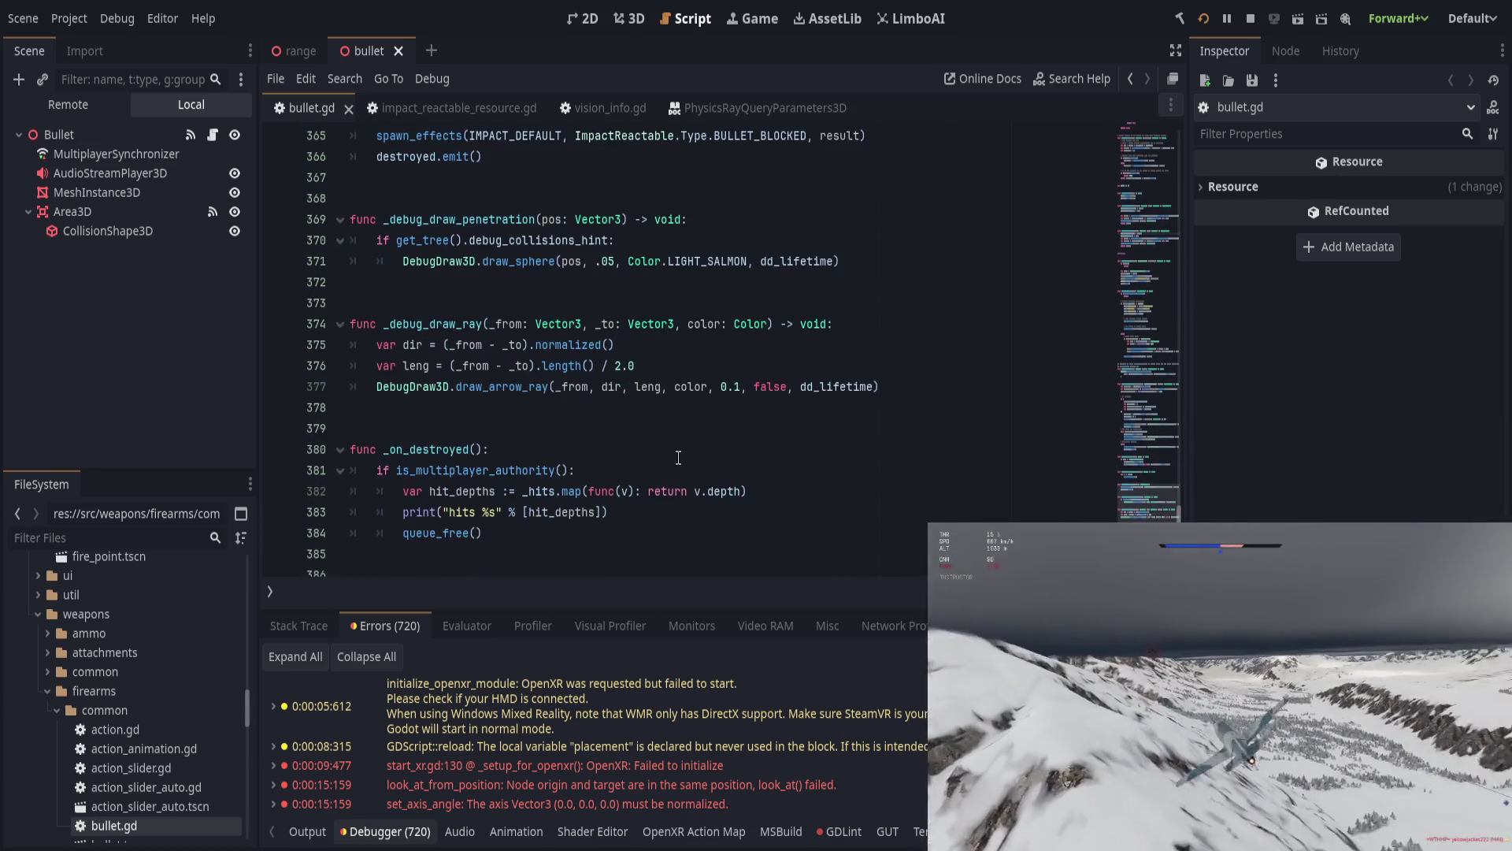
double_click(446, 324)
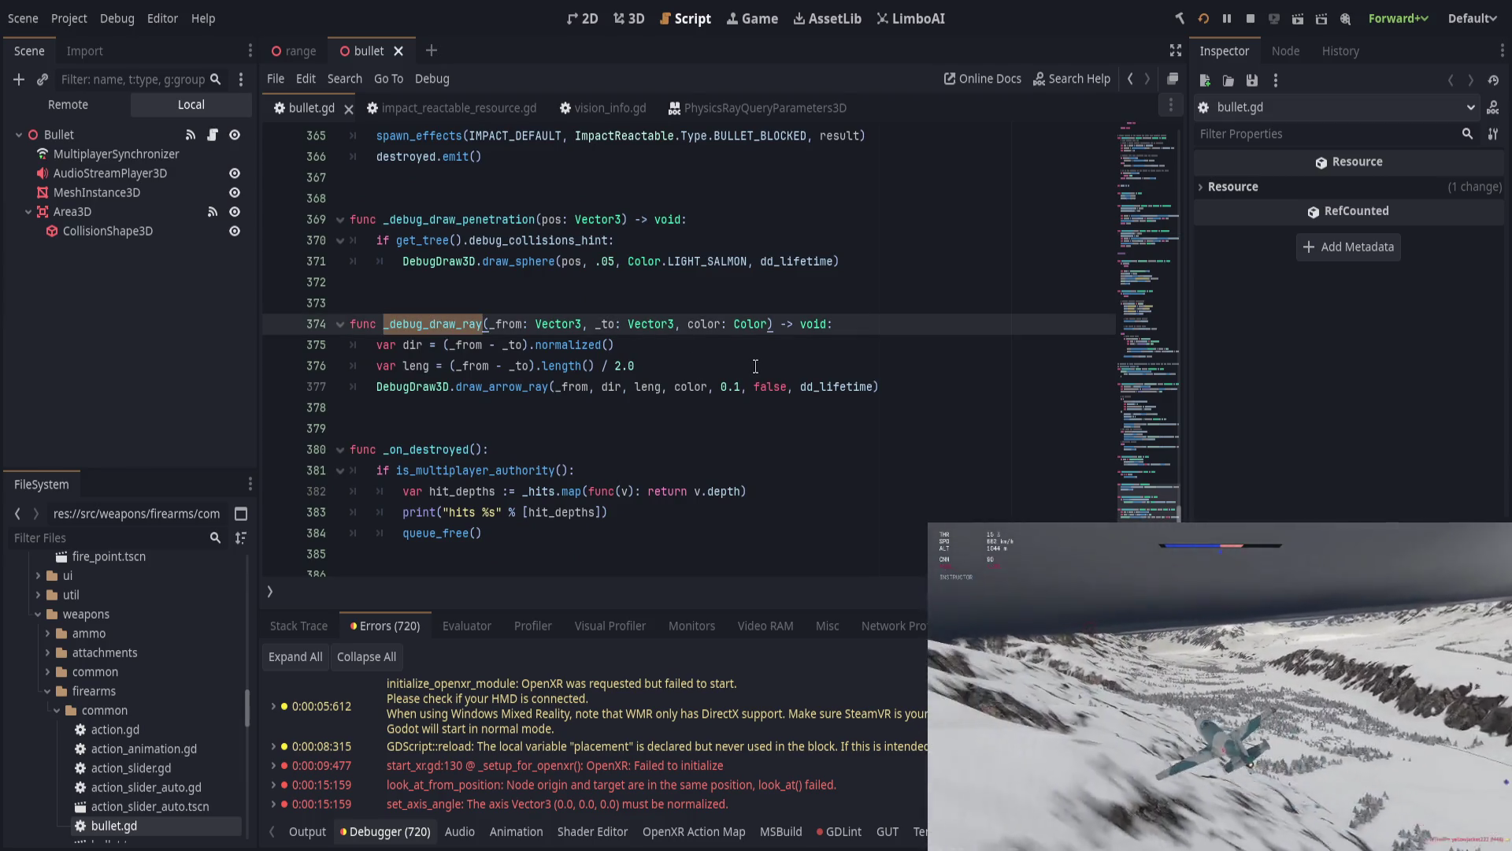
click(676, 370)
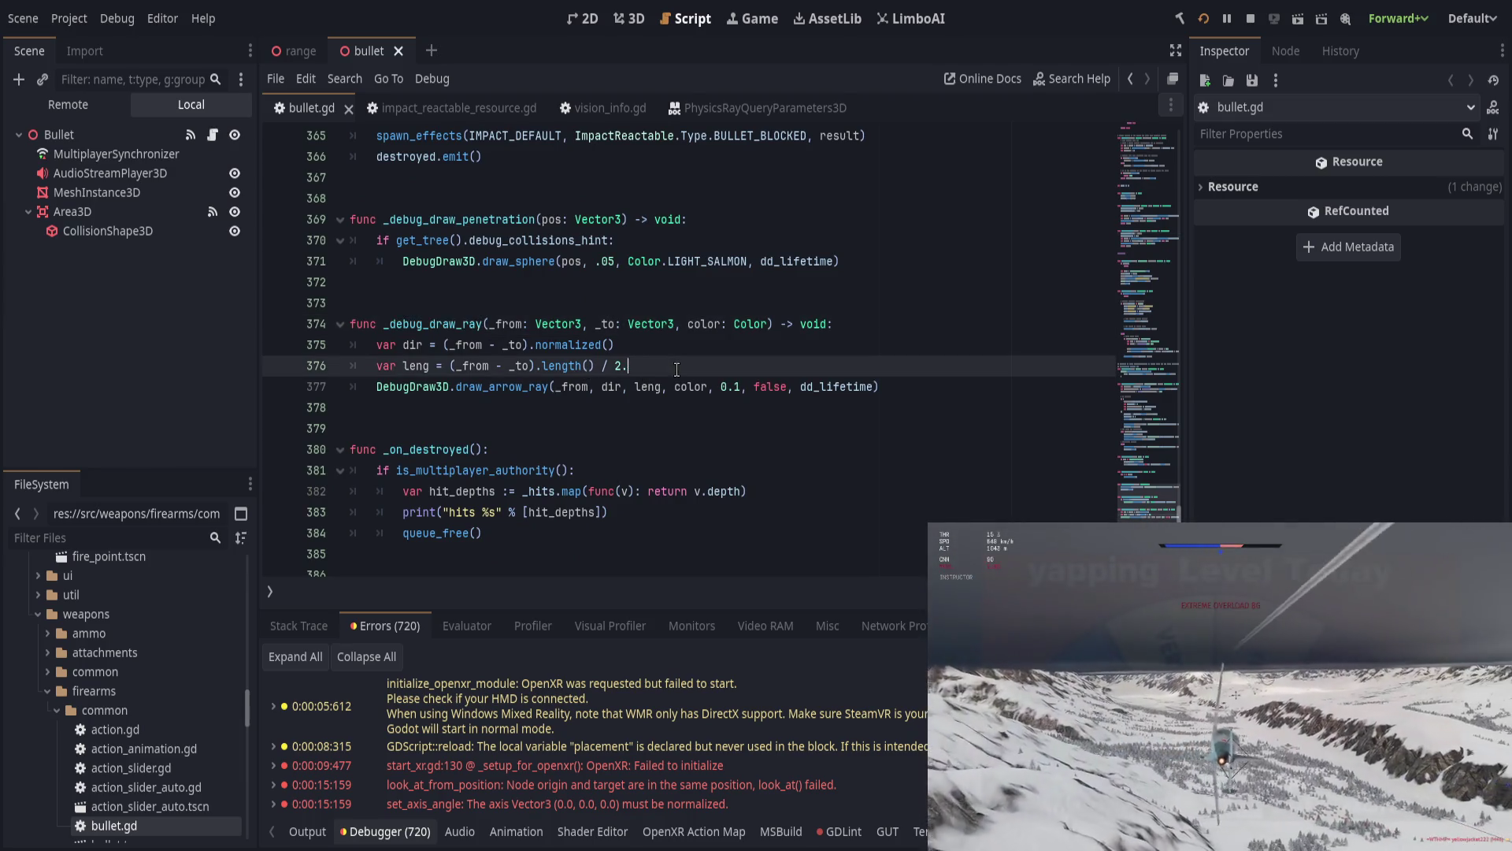
key(Up)
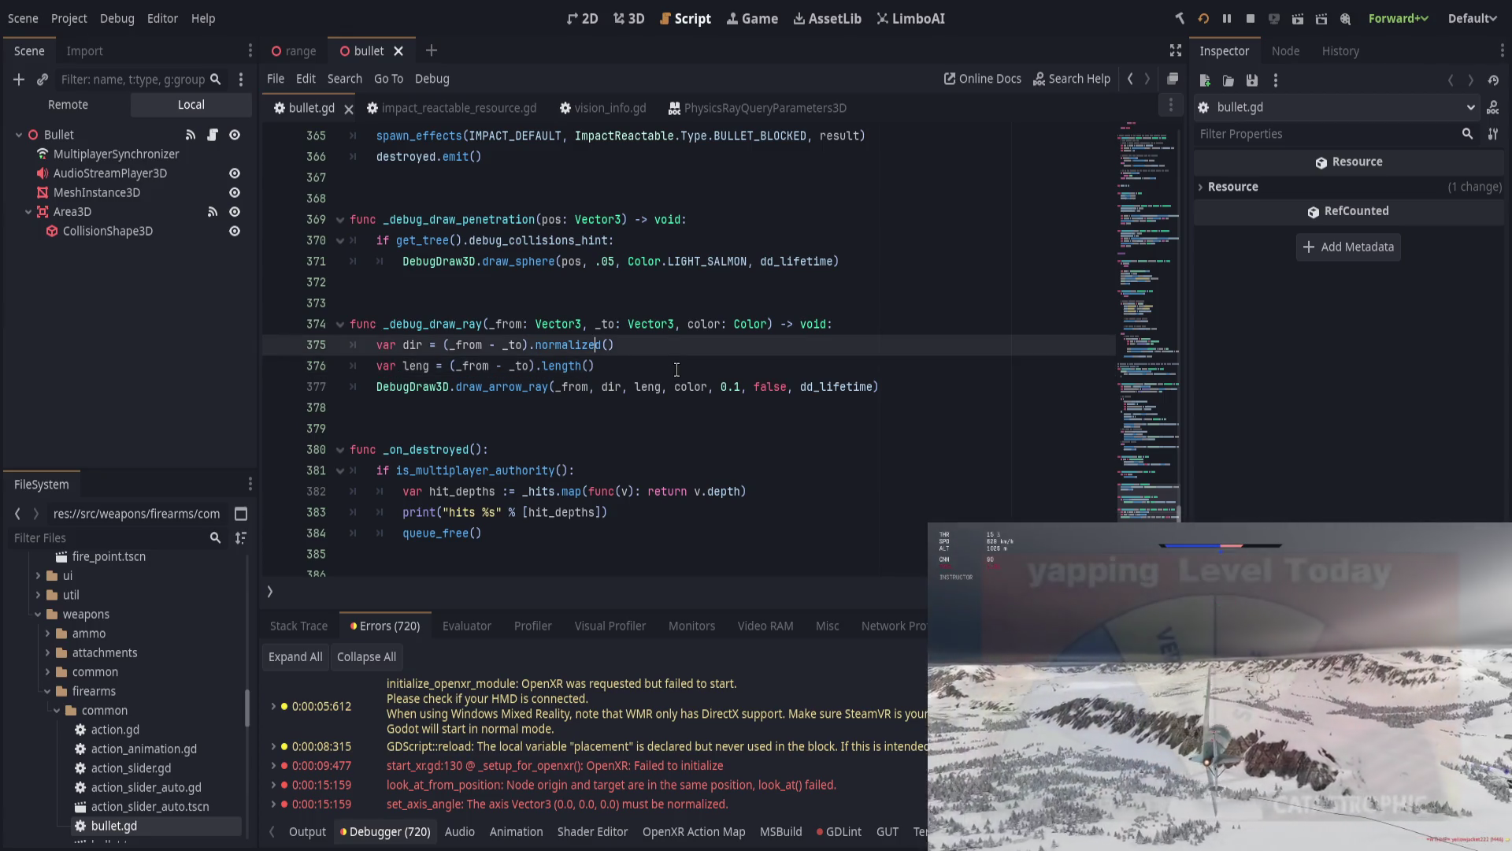
key(ctrl+s)
key(Left)
key(Left)
key(Left)
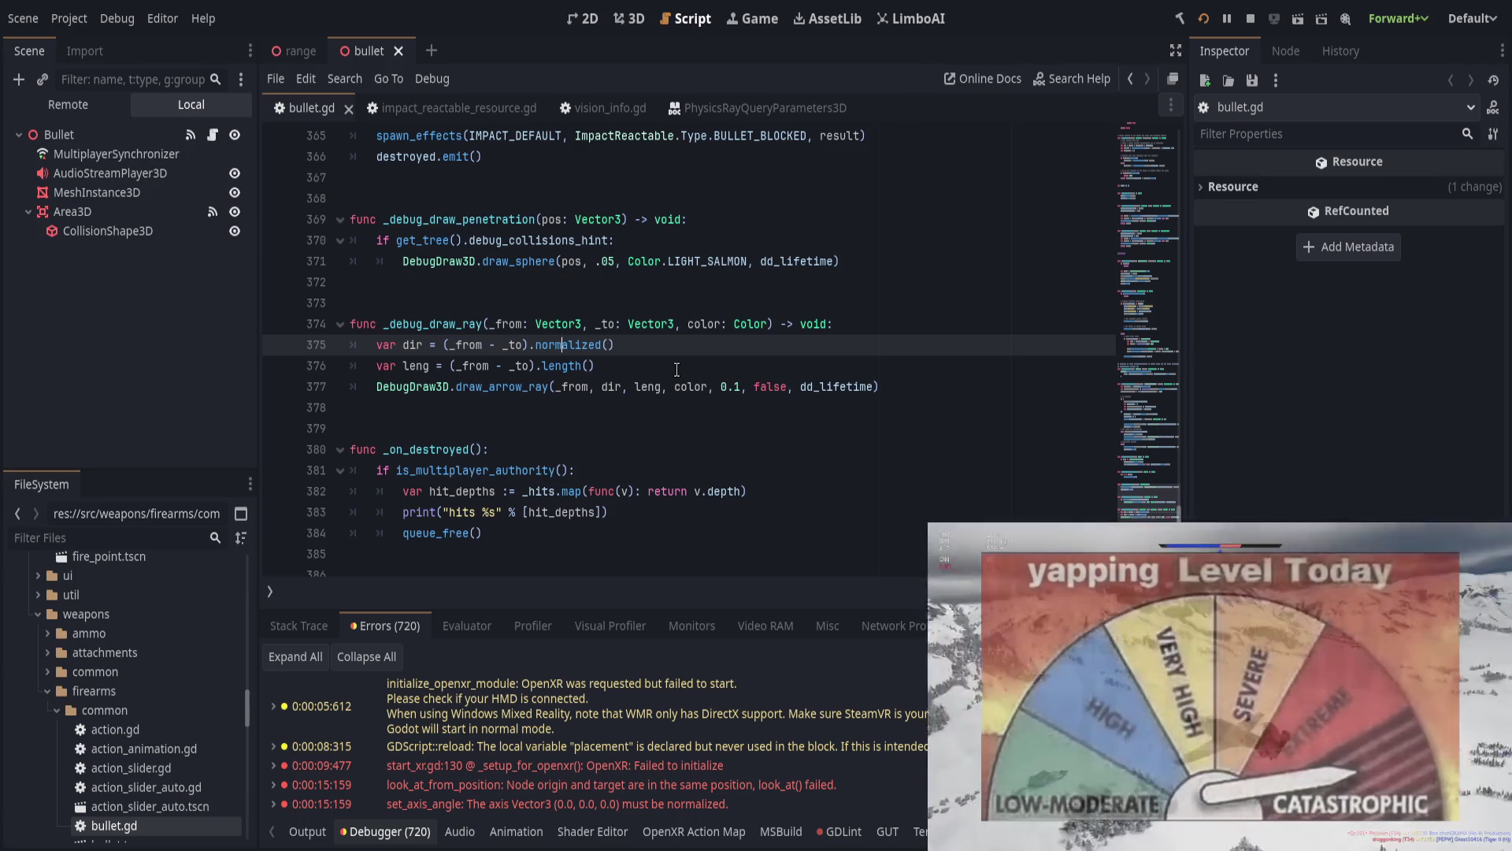
Step: Run the game to watch the white debug arrows, then return to the arrow size on line 377
scroll(599, 748, down, 10)
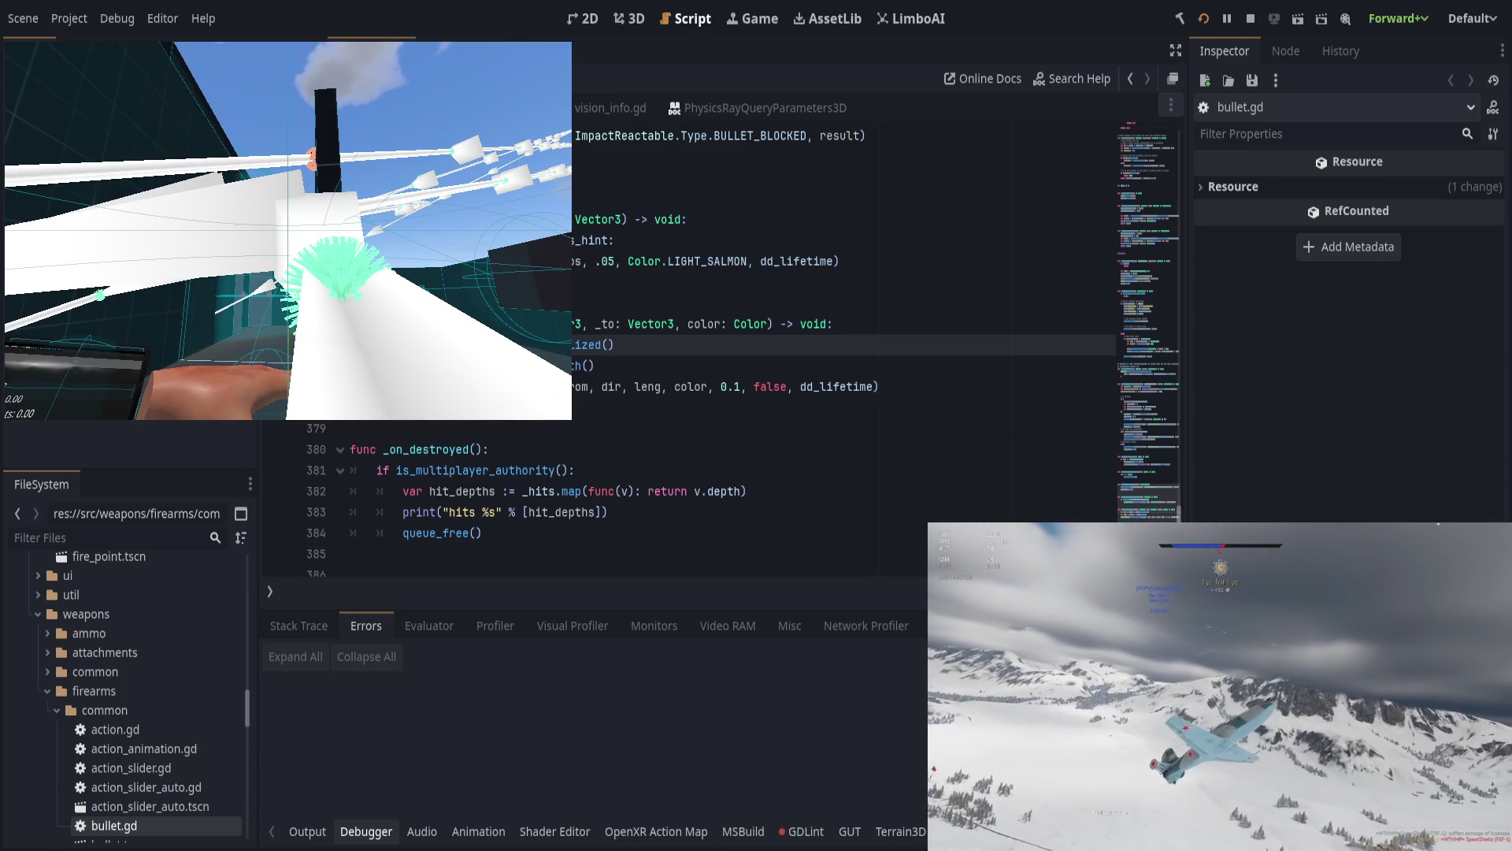
click(724, 388)
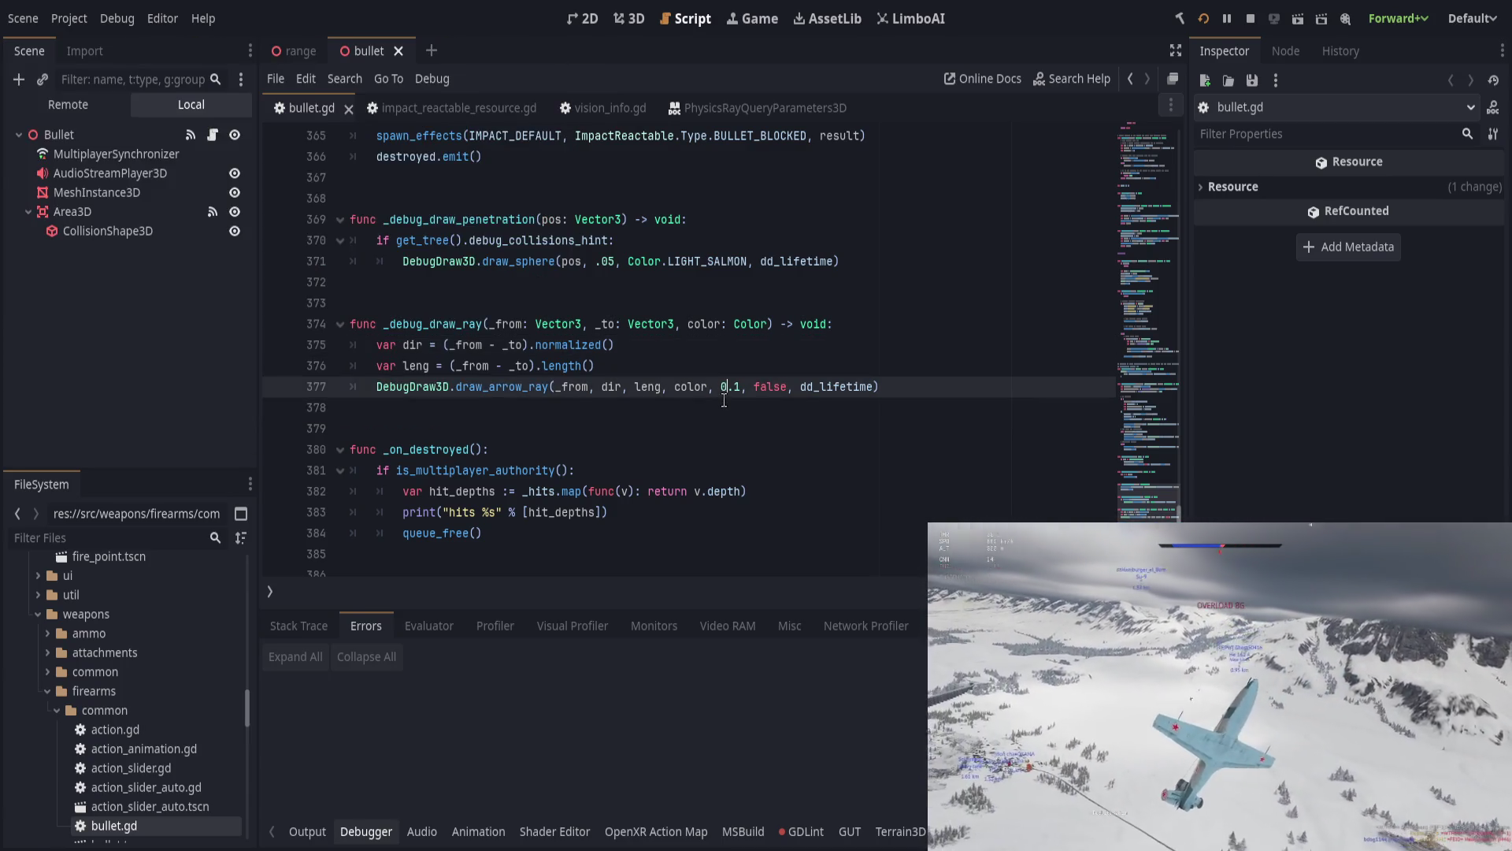
Step: Change draw_arrow_ray's absolute-size argument on line 377 from false to true, save, and return to the game
scroll(599, 427, up, 2)
scroll(596, 427, down, 4)
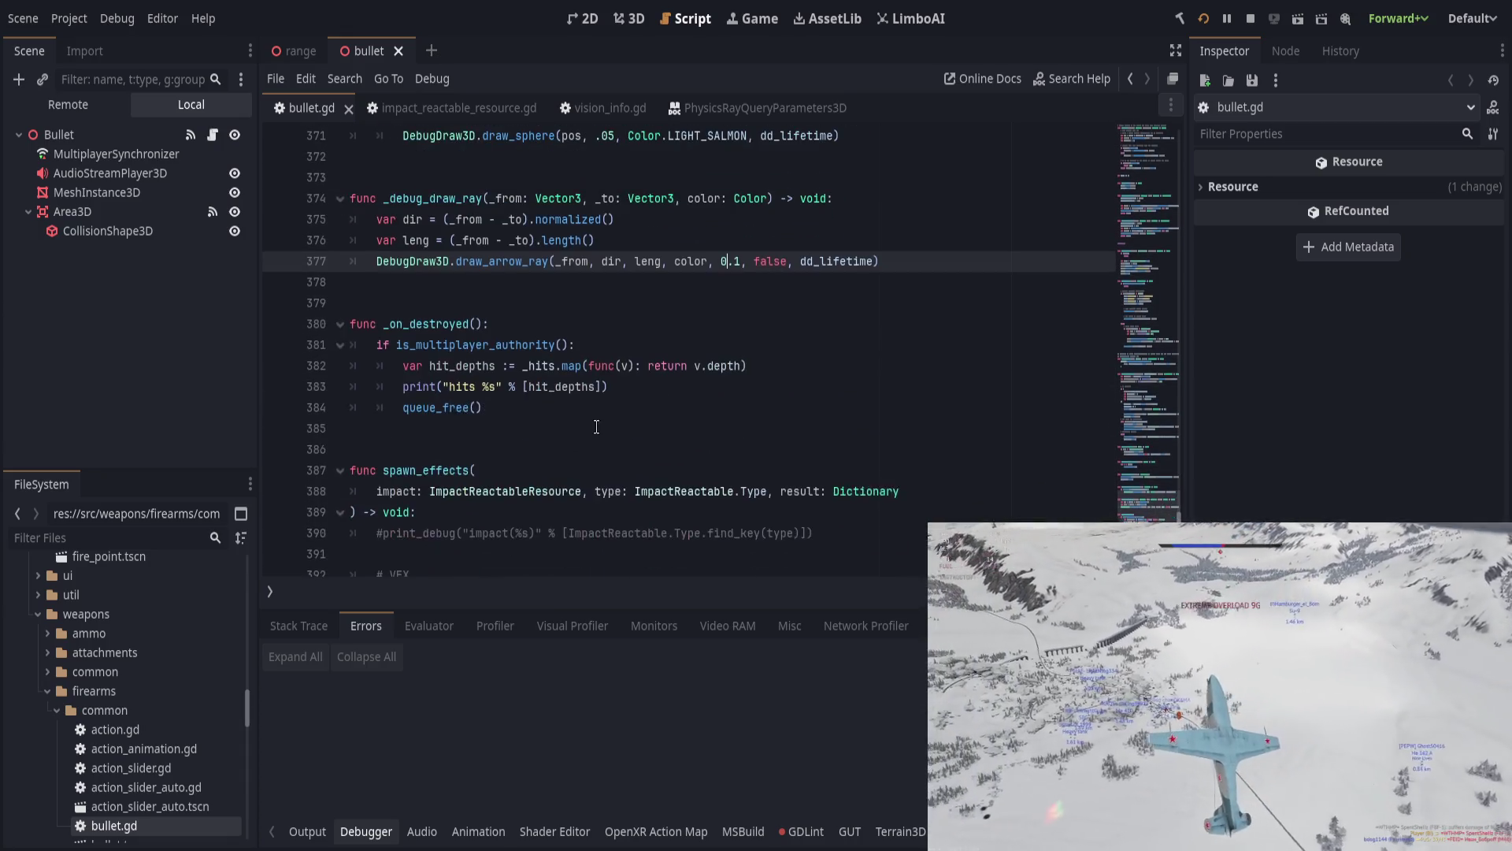
scroll(677, 505, up, 7)
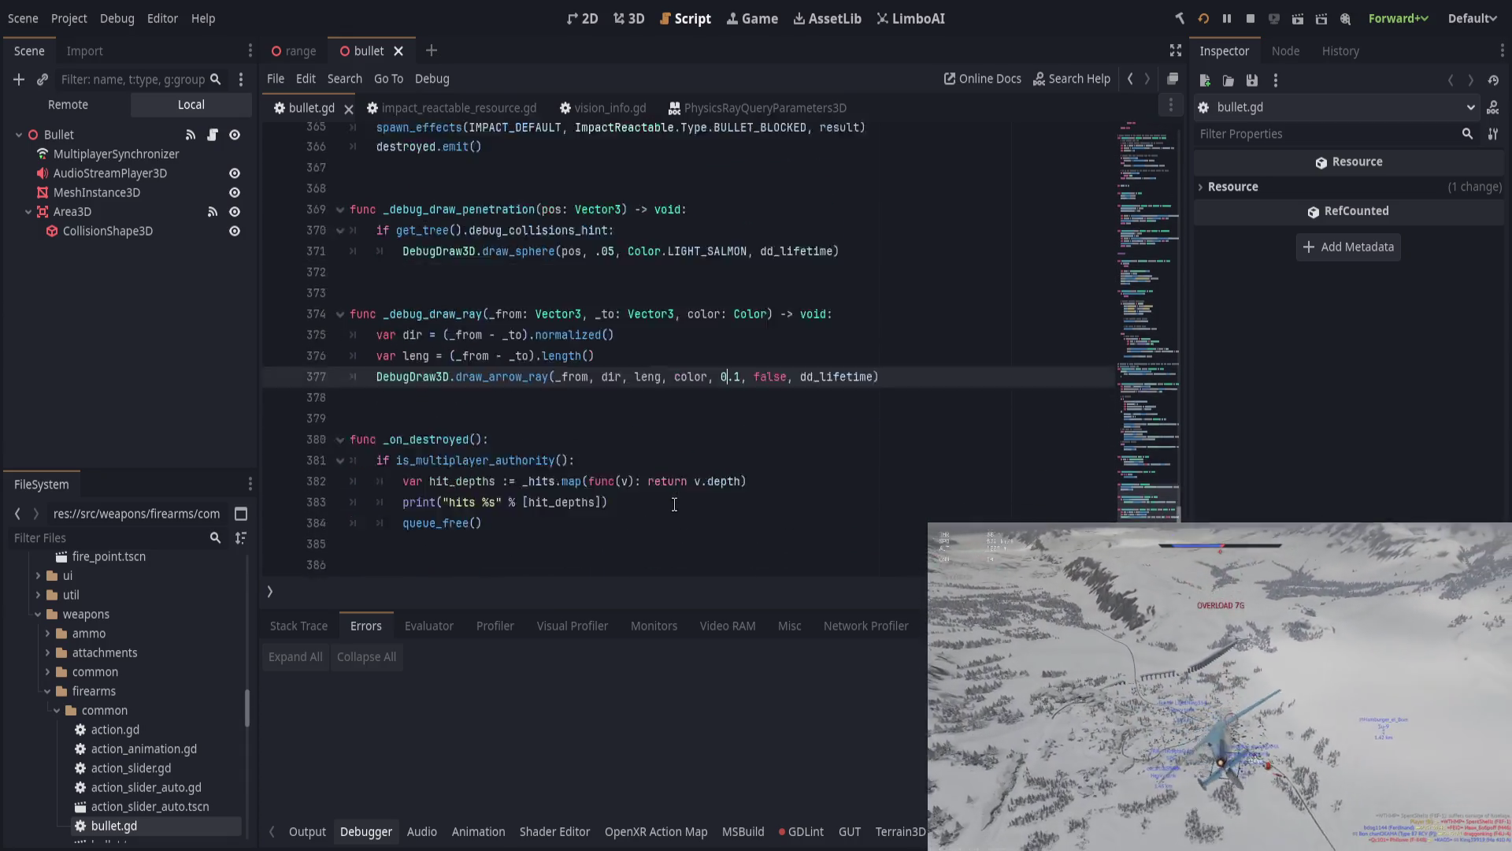
scroll(667, 510, up, 10)
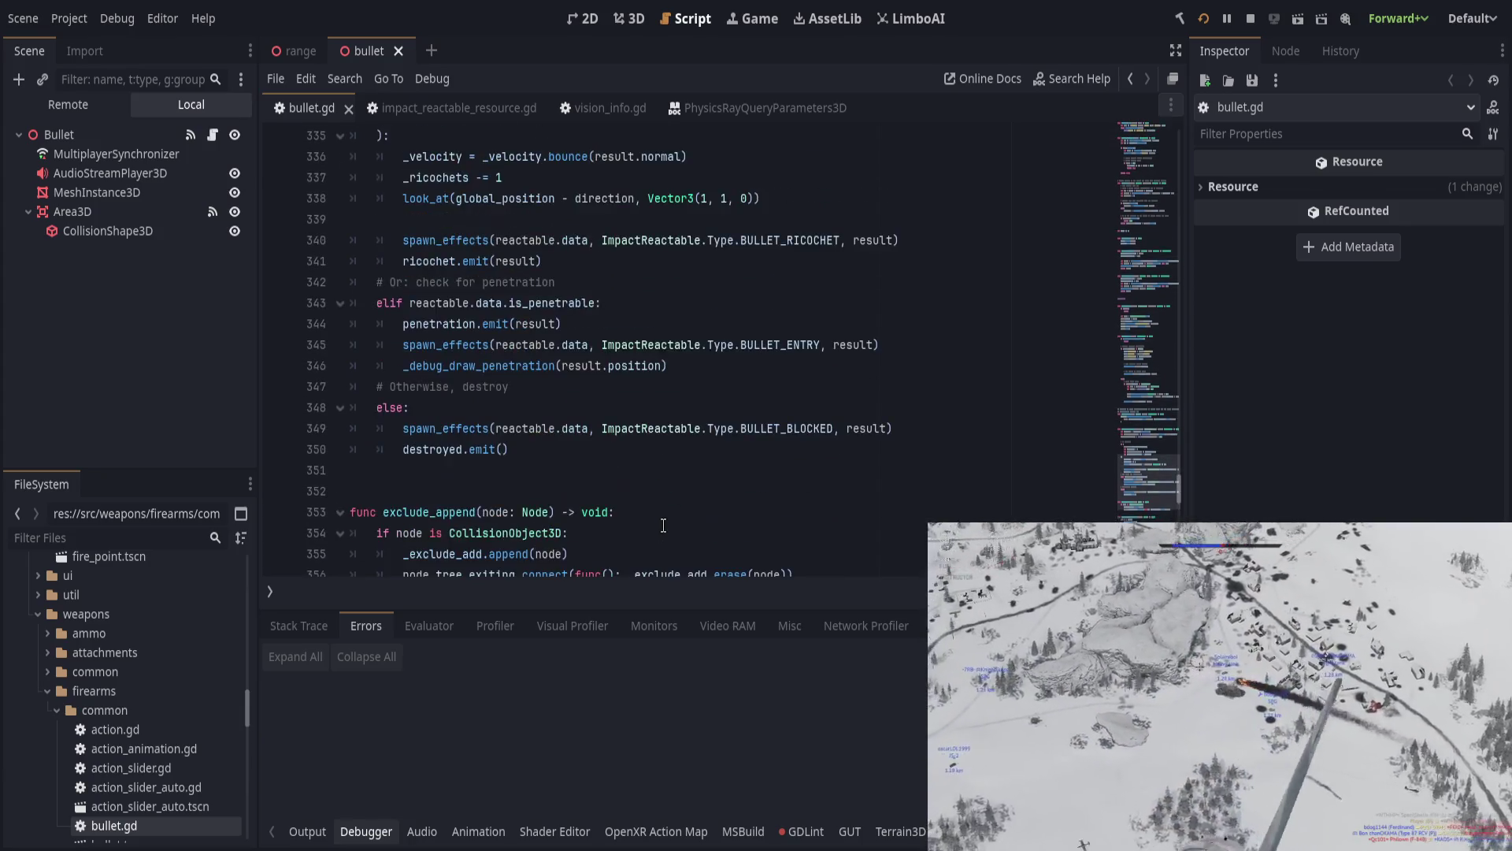
scroll(667, 520, down, 12)
scroll(667, 523, down, 2)
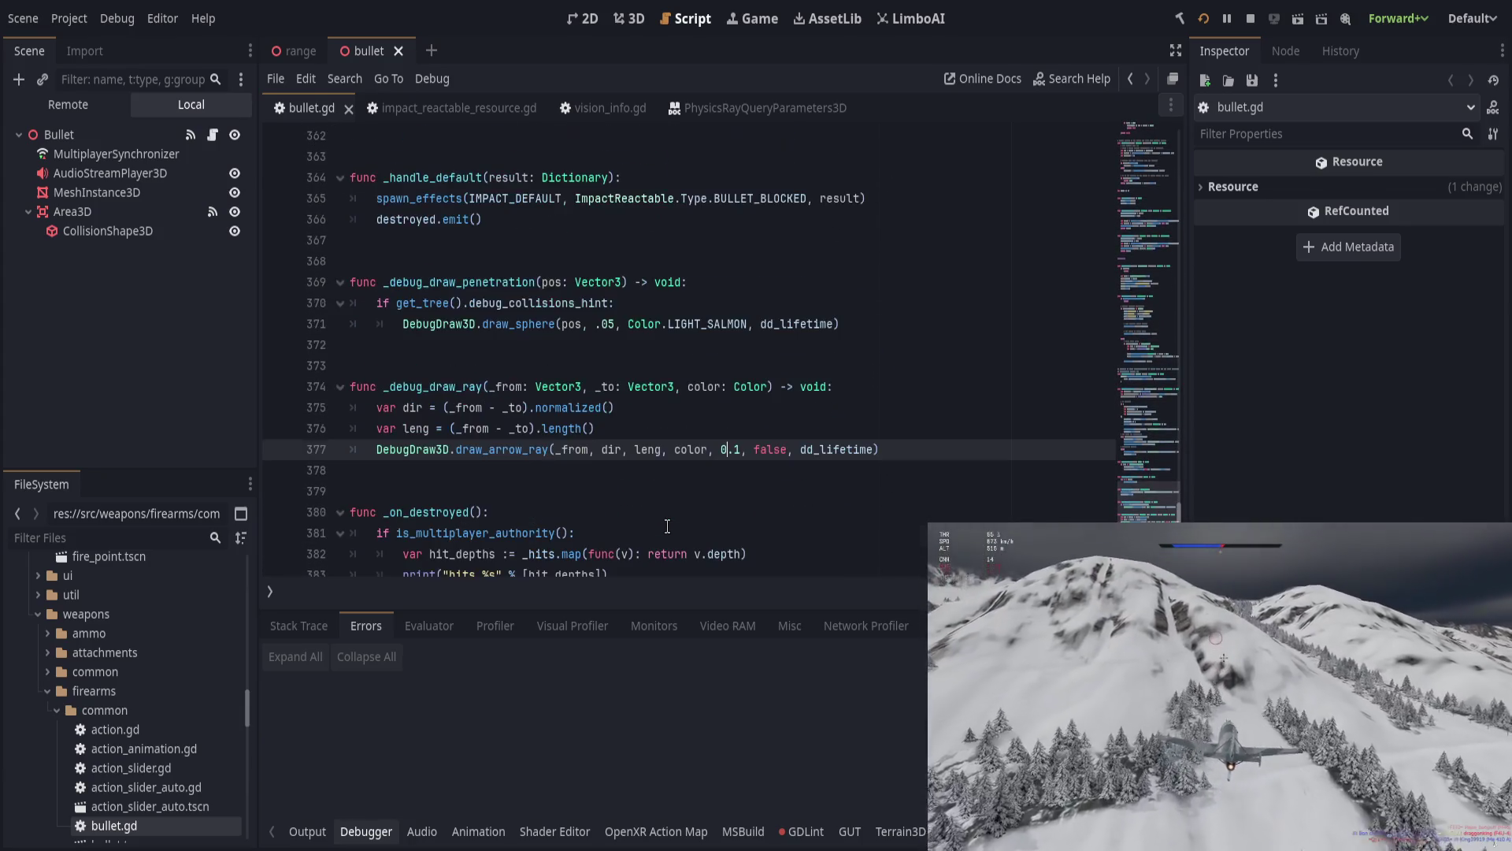
double_click(757, 449)
text(true)
key(ctrl+s)
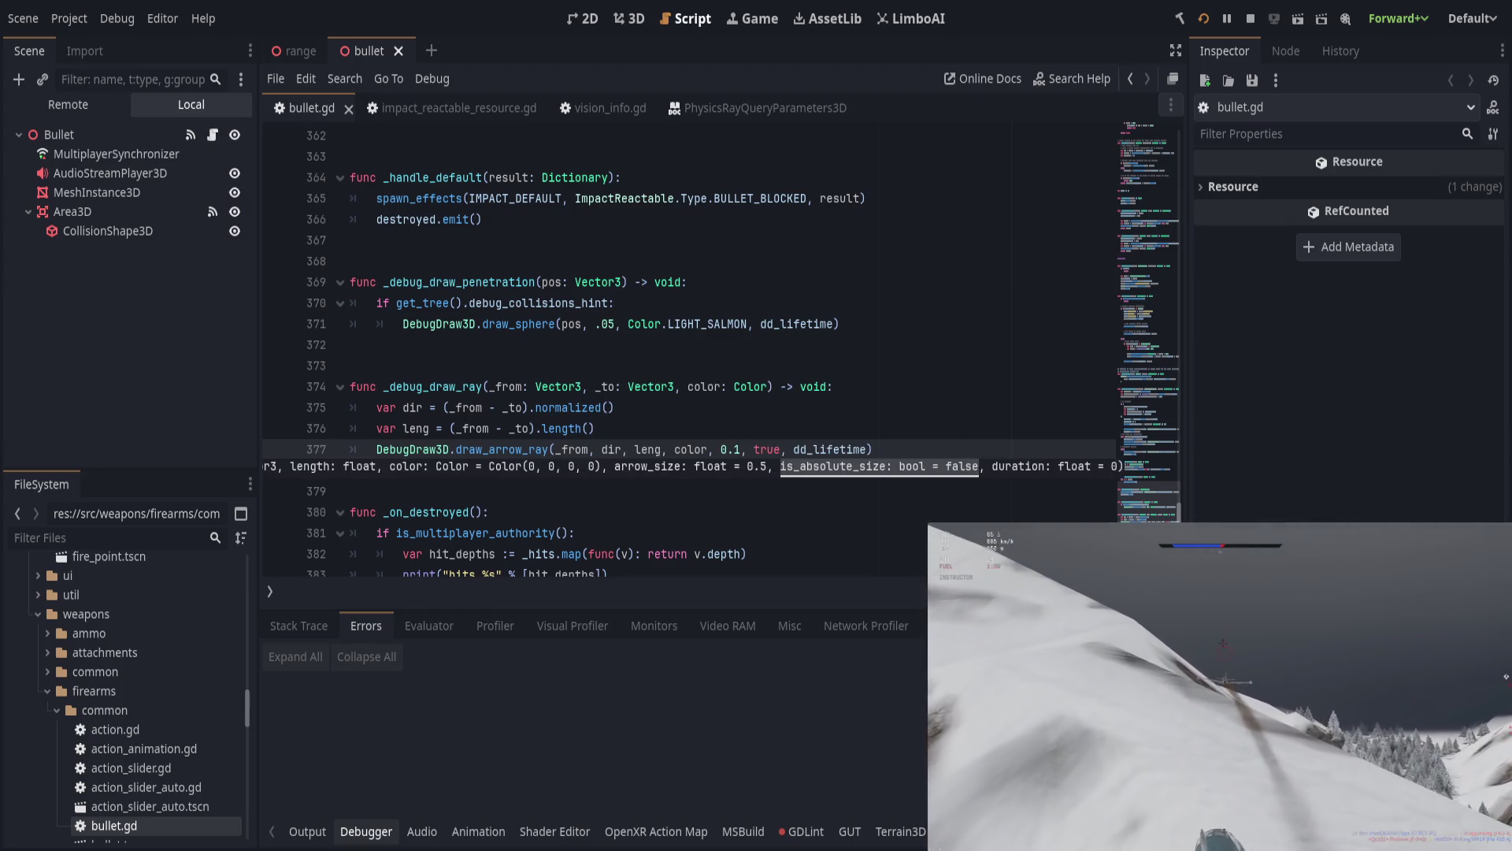
key(alt+Tab)
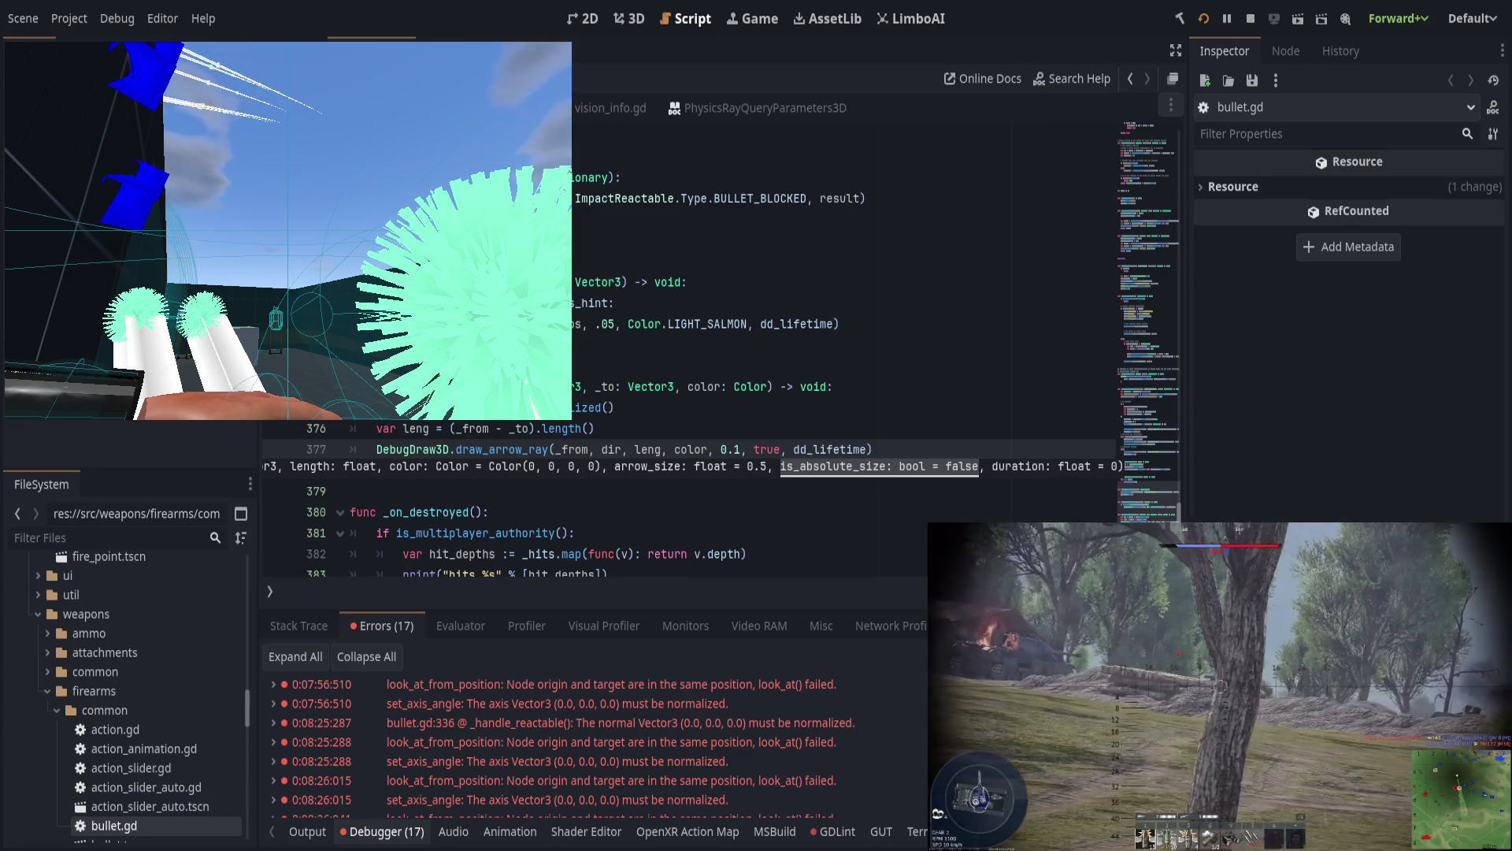
Step: Check the fixed-size arrow heads in the running game, then go back to bullet.gd
click(688, 435)
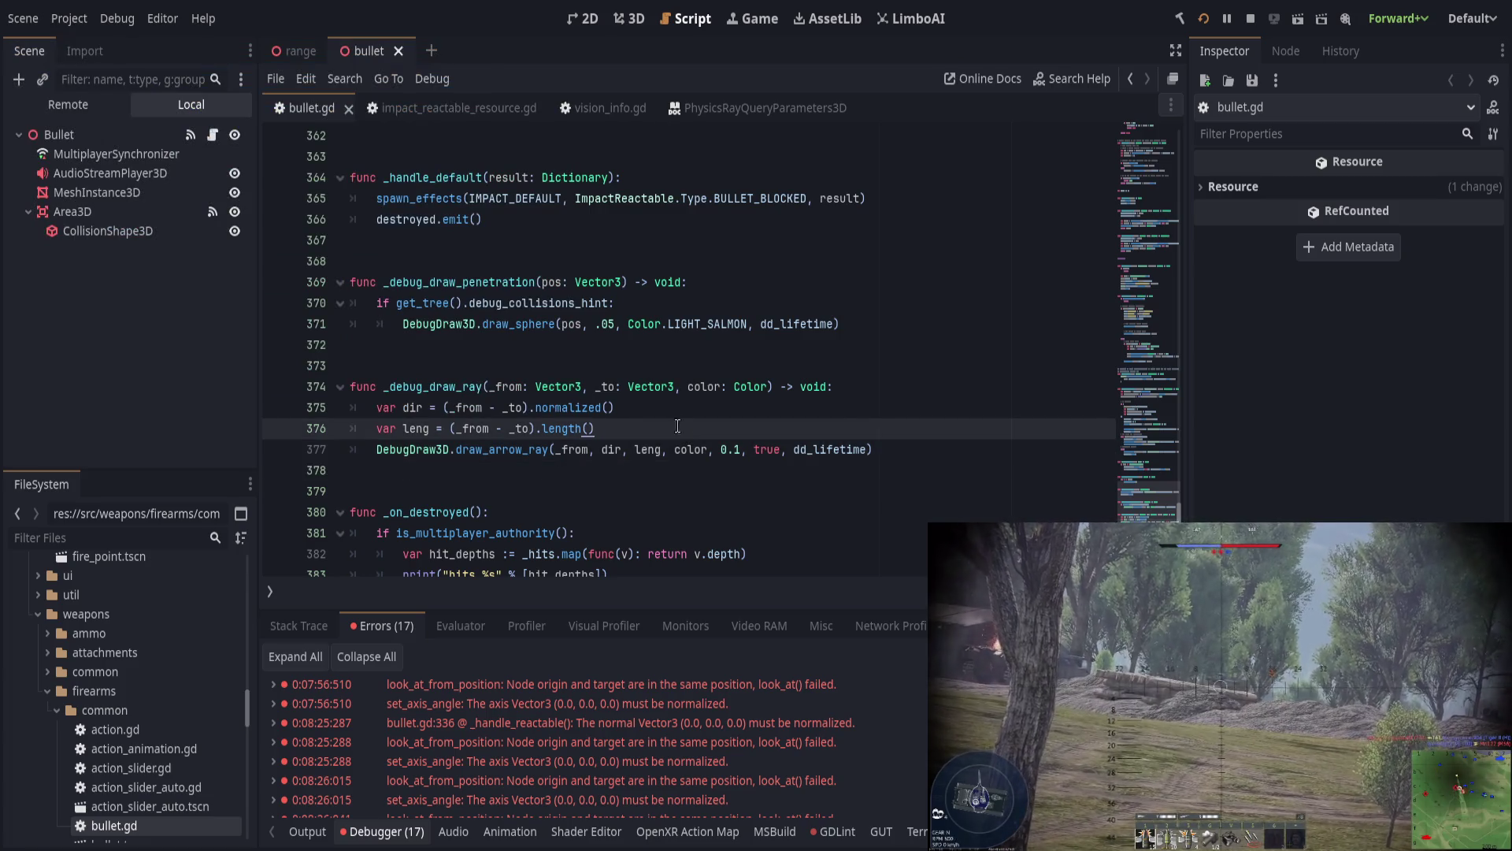
Step: Set draw_arrow_ray's arrow size to 0.01 and is_absolute_size to false, saving the script
click(753, 447)
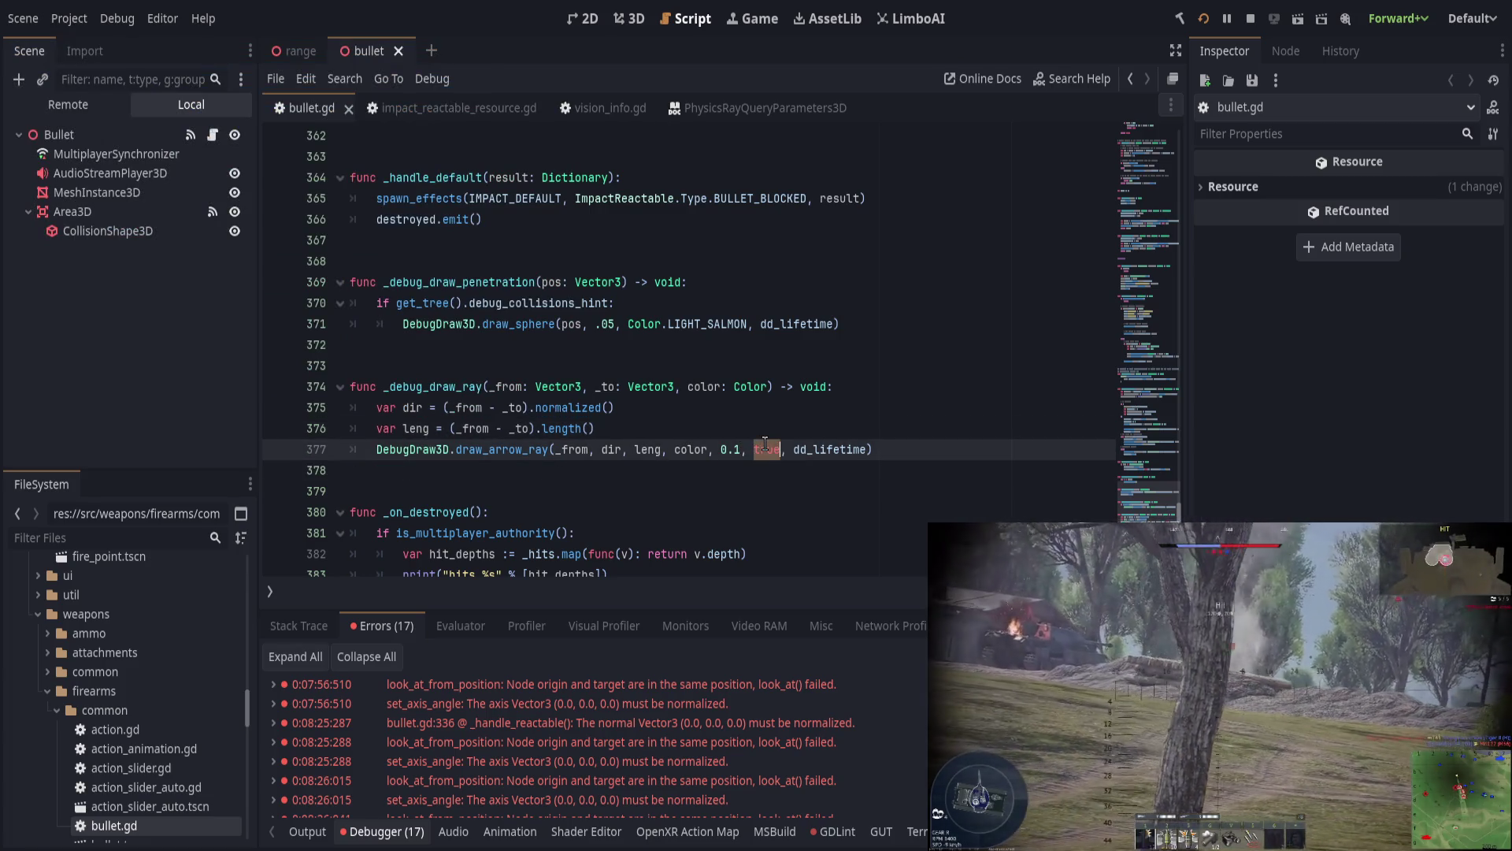
key(ctrl+s)
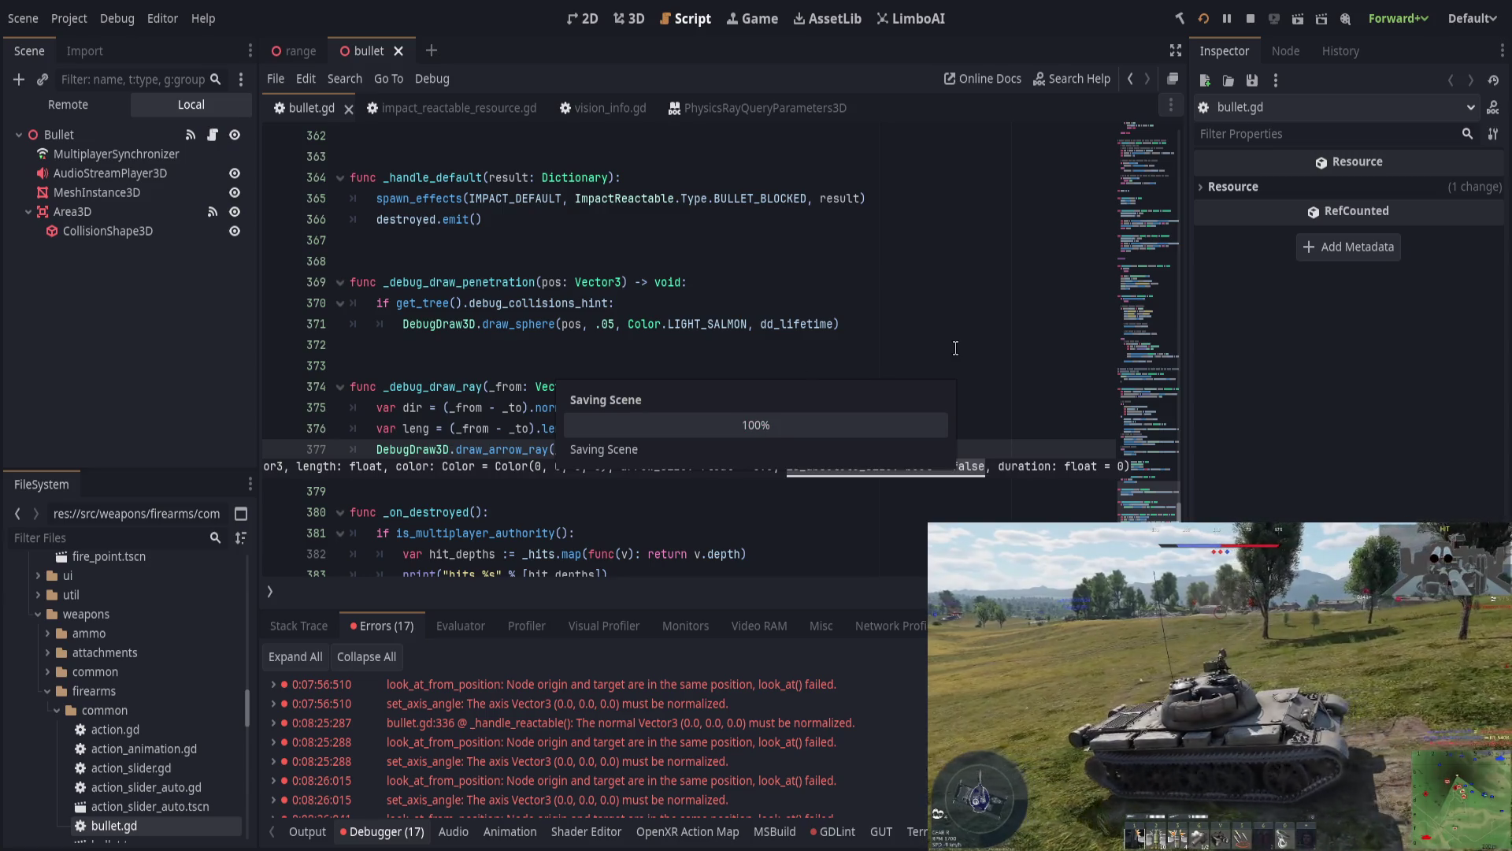
click(745, 448)
key(ctrl+s)
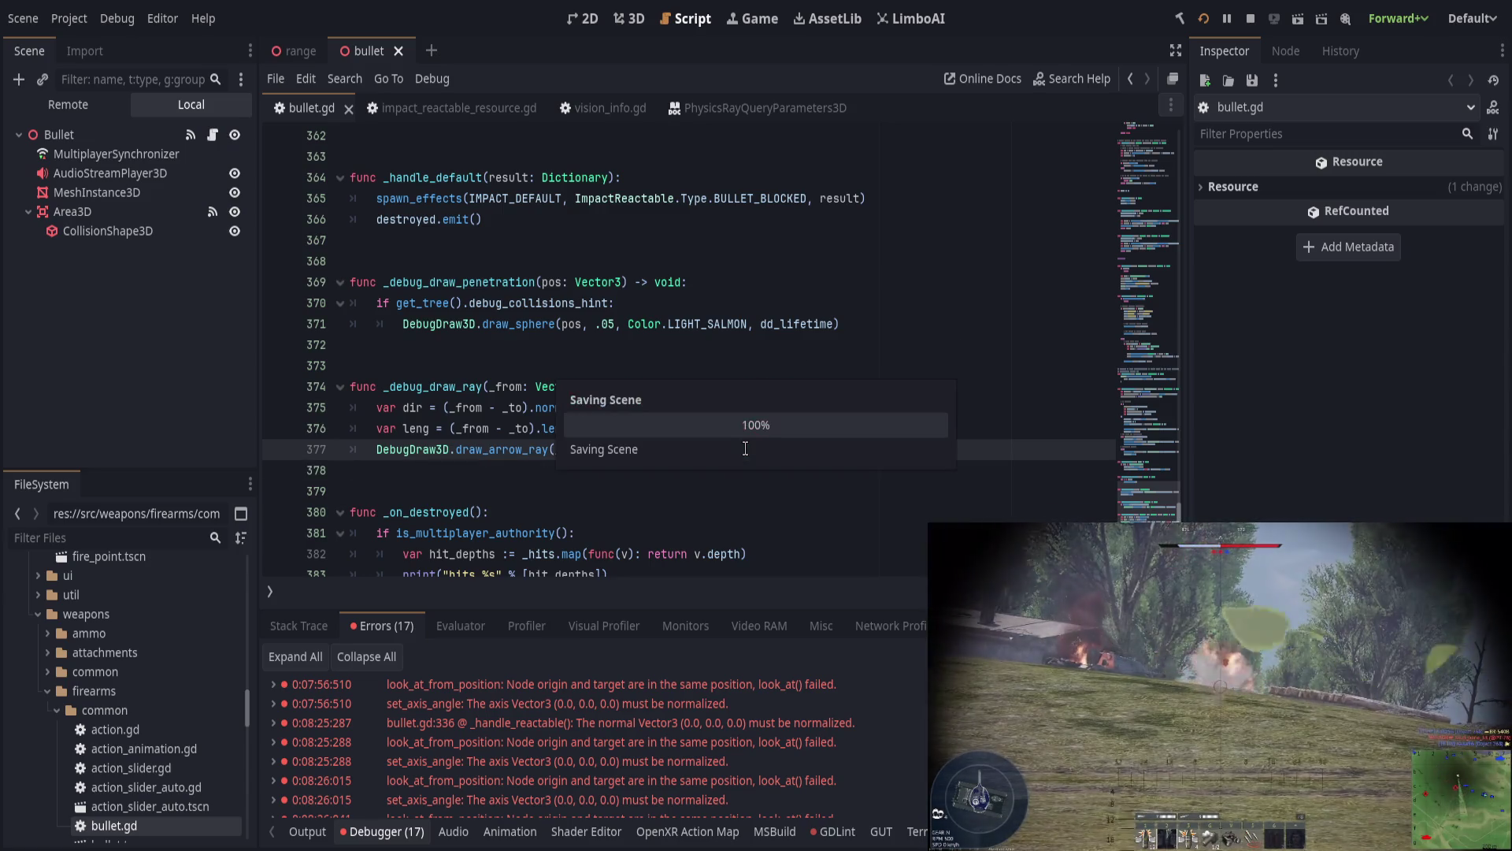
key(ctrl+space)
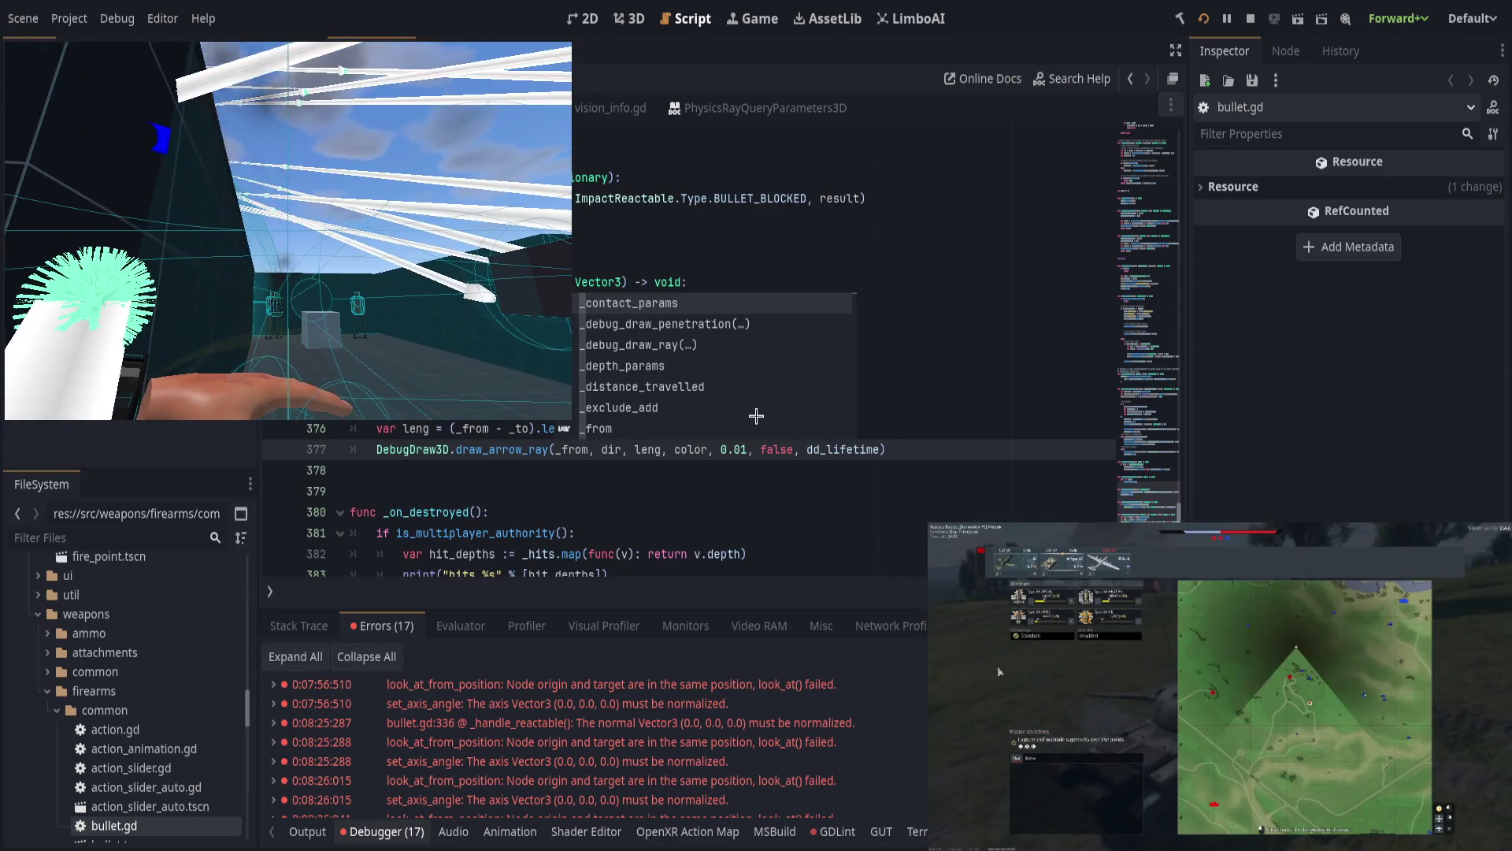
Step: Return to the code and remove the half-typed false from the ricochet if condition
key(alt+Tab)
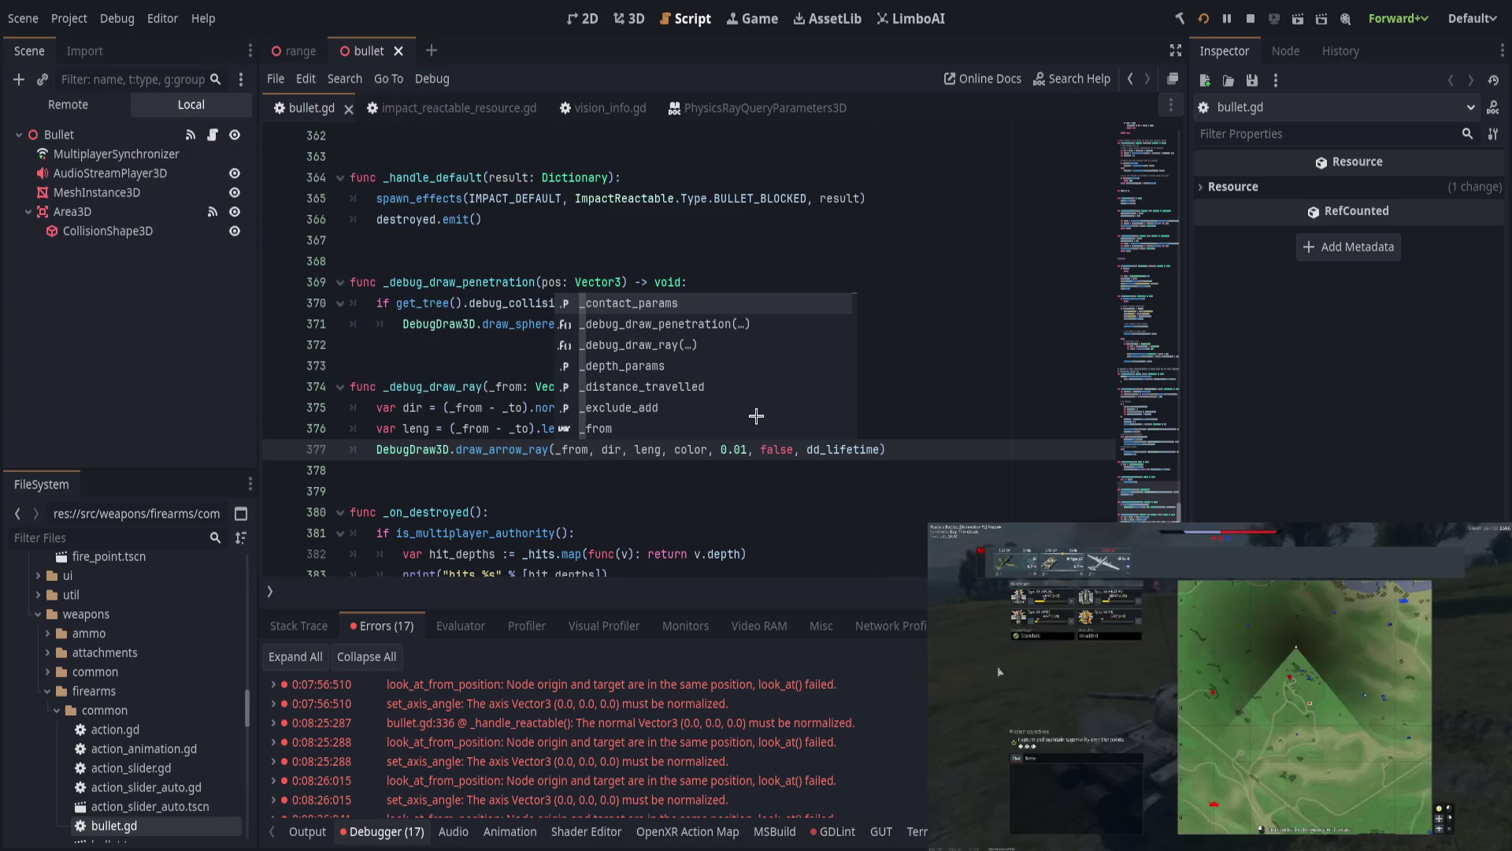
key(Escape)
key(End)
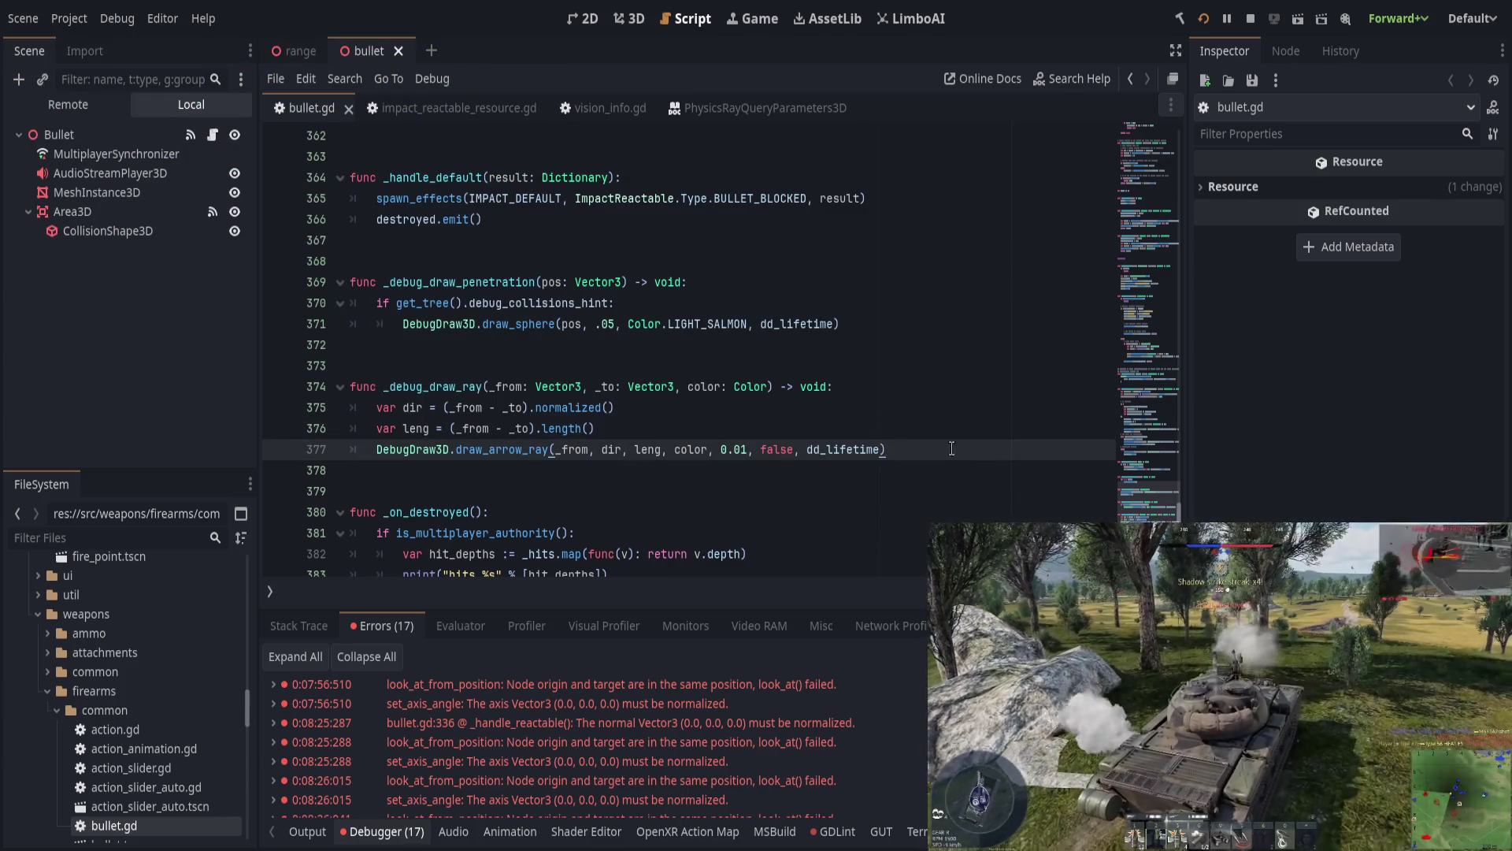
click(649, 387)
scroll(542, 495, up, 6)
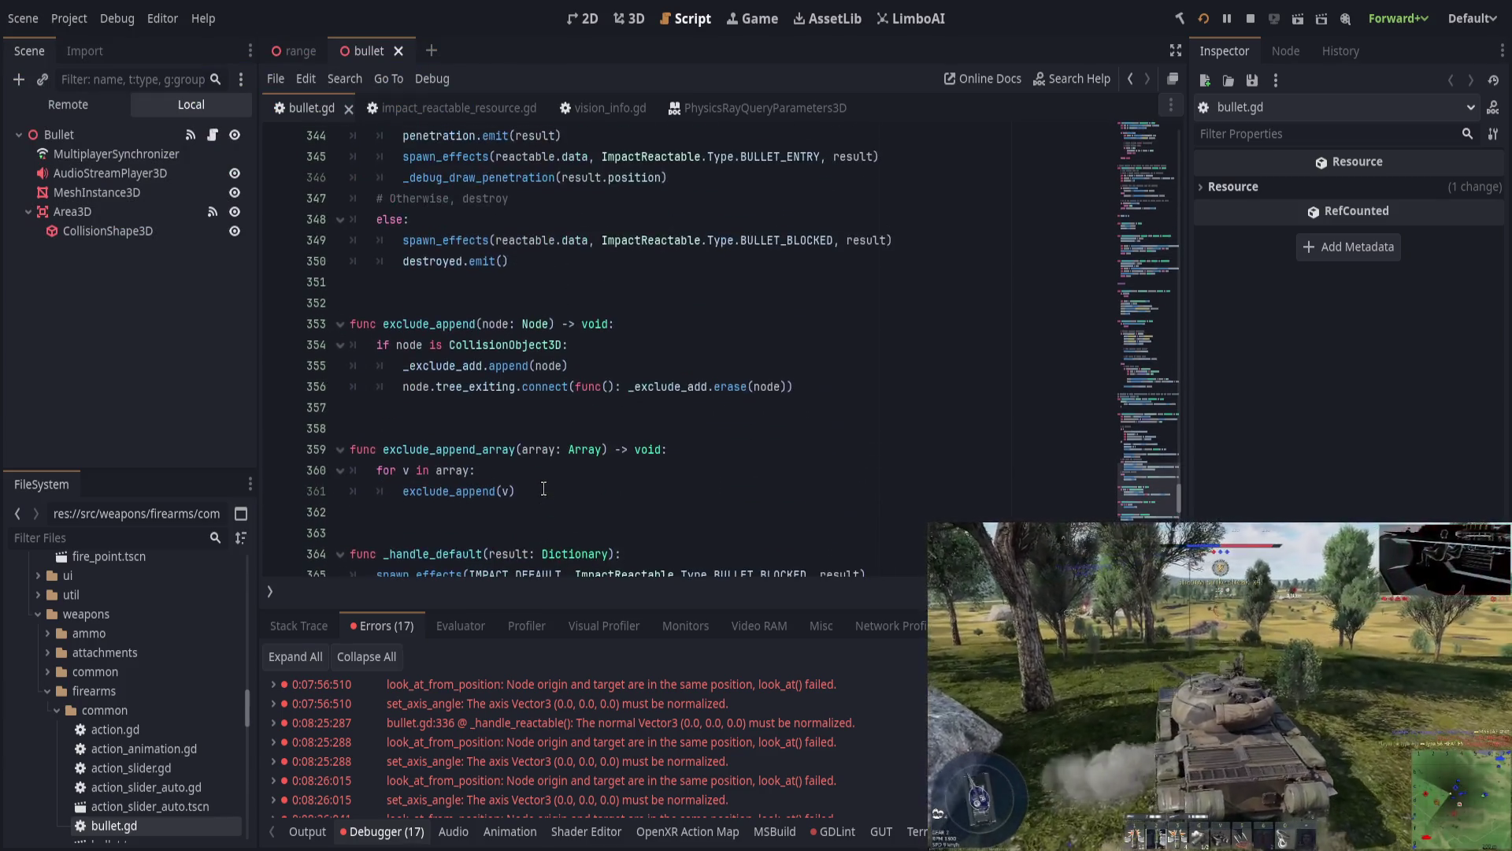
scroll(542, 495, up, 13)
scroll(549, 473, down, 8)
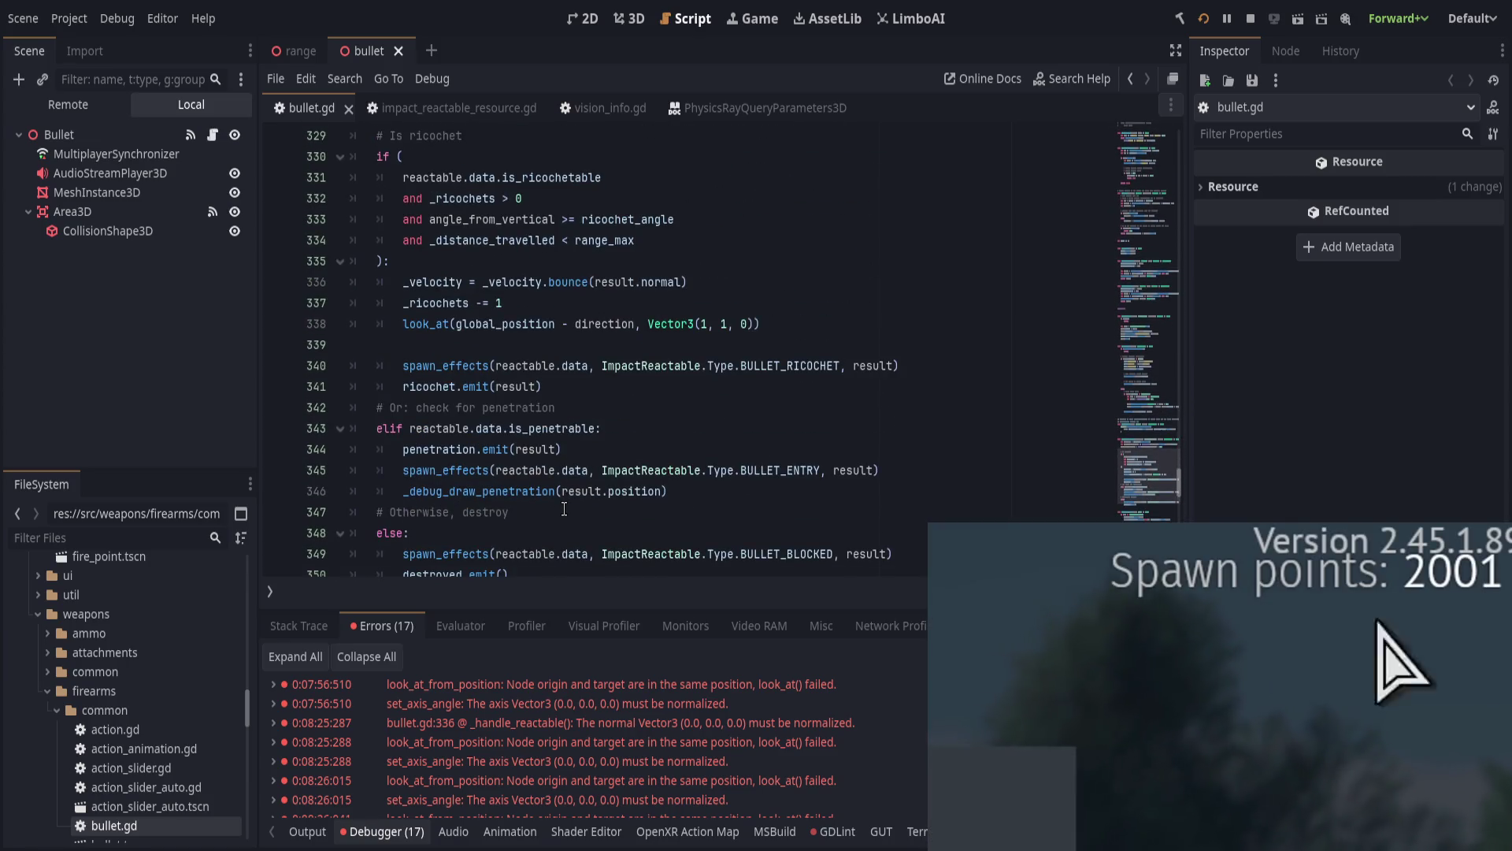
scroll(465, 472, down, 2)
scroll(465, 475, up, 2)
scroll(465, 475, up, 1)
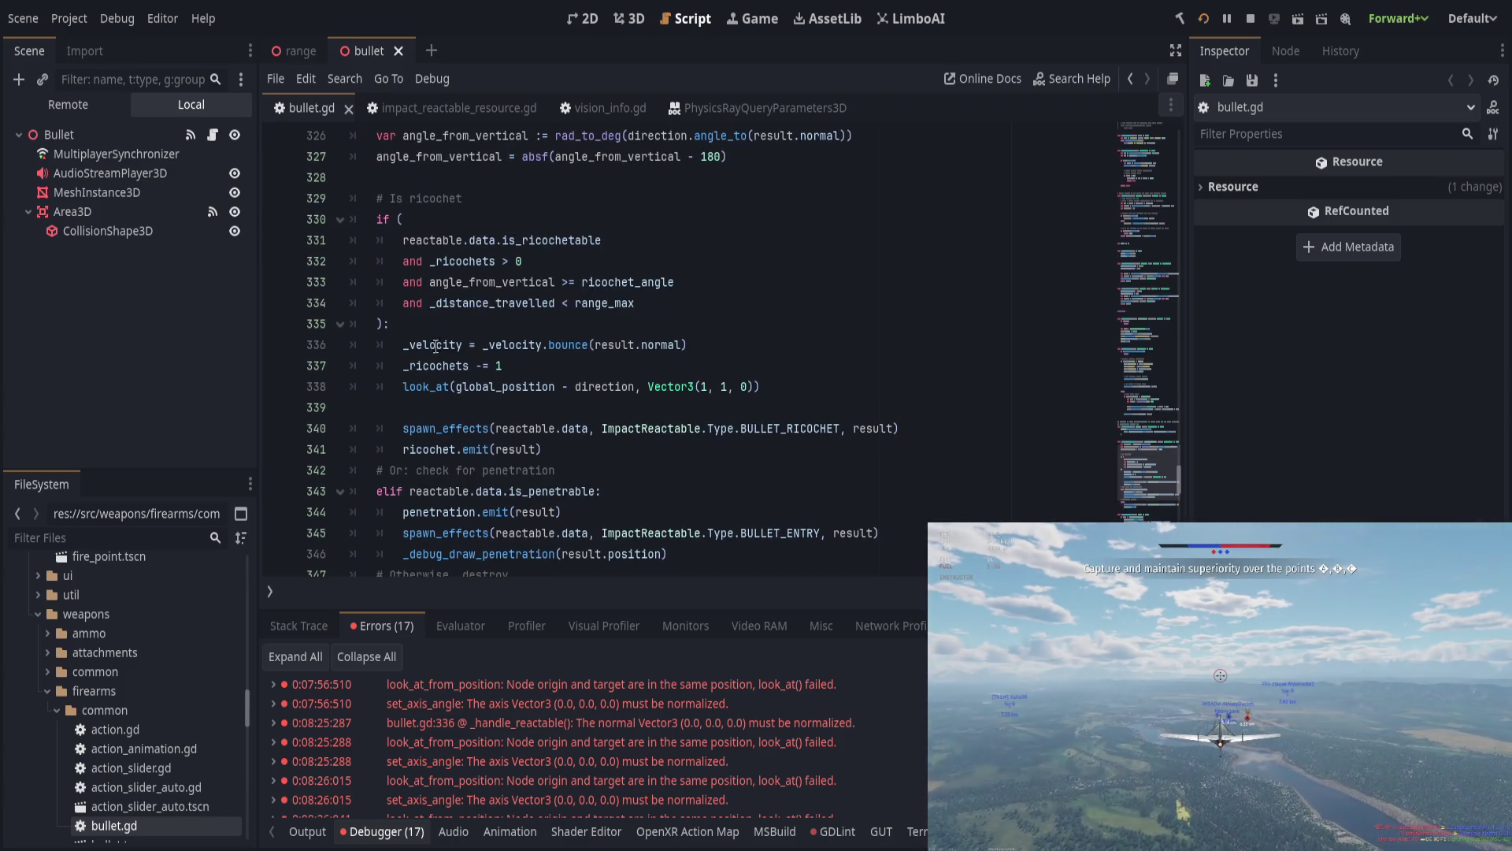
click(436, 223)
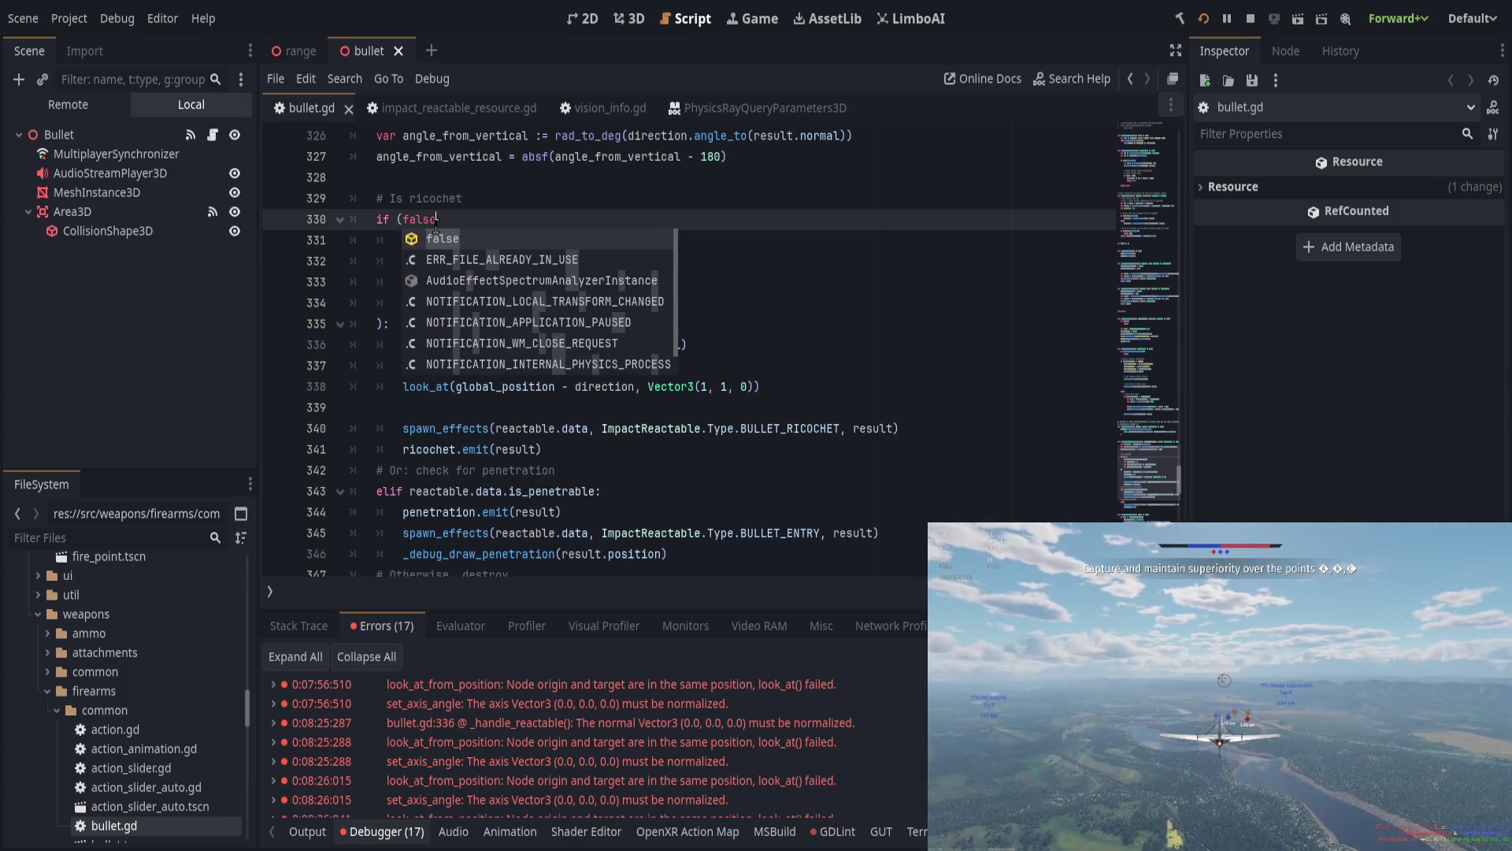
key(BackSpace)
key(BackSpace)
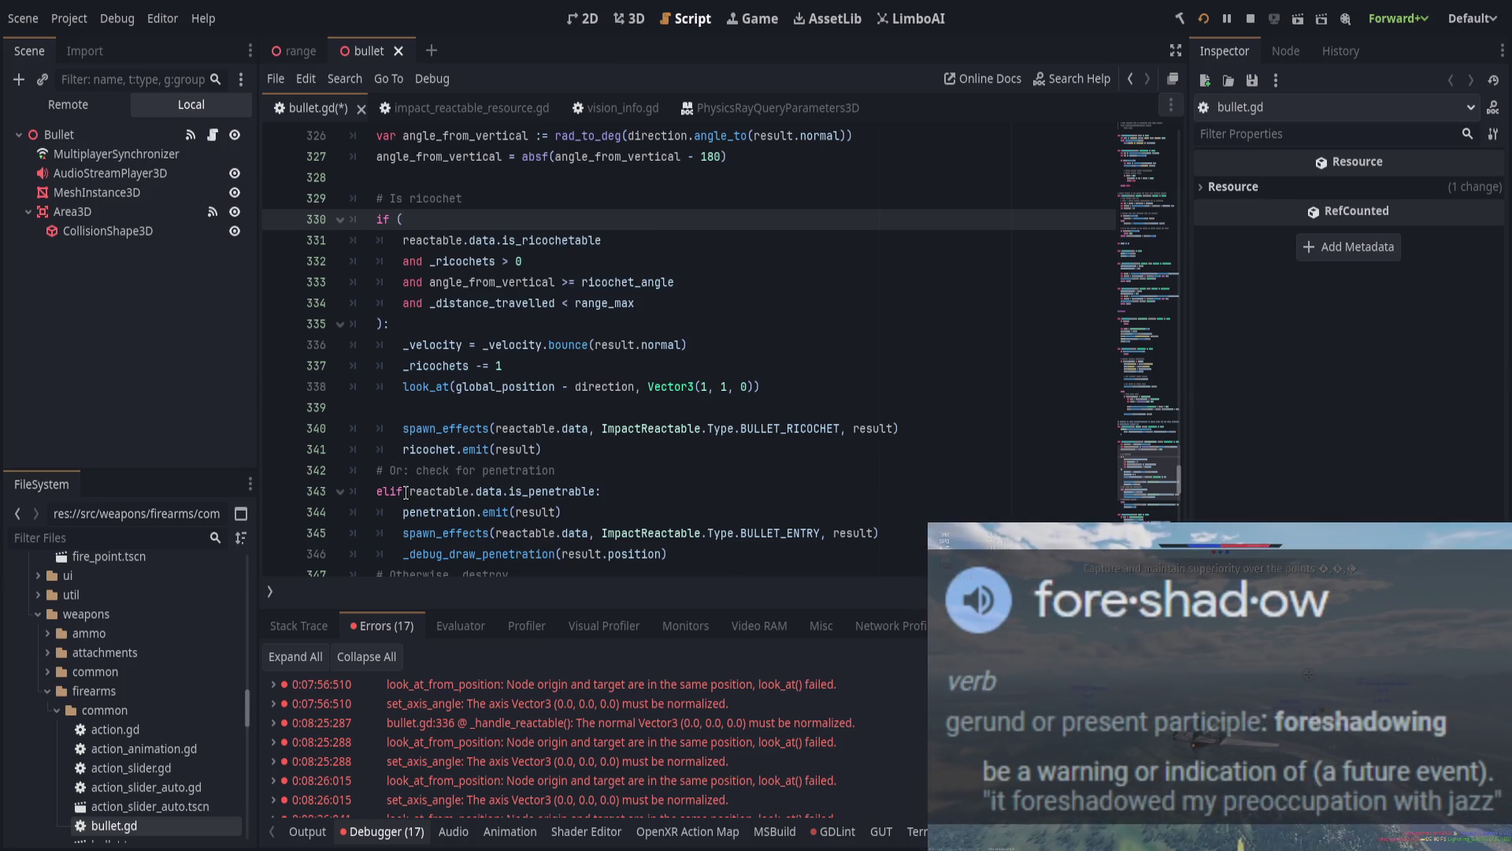
Step: Change elif to if on line 343, comment out ricochet lines 329–341 with Ctrl+K, and save
double_click(380, 491)
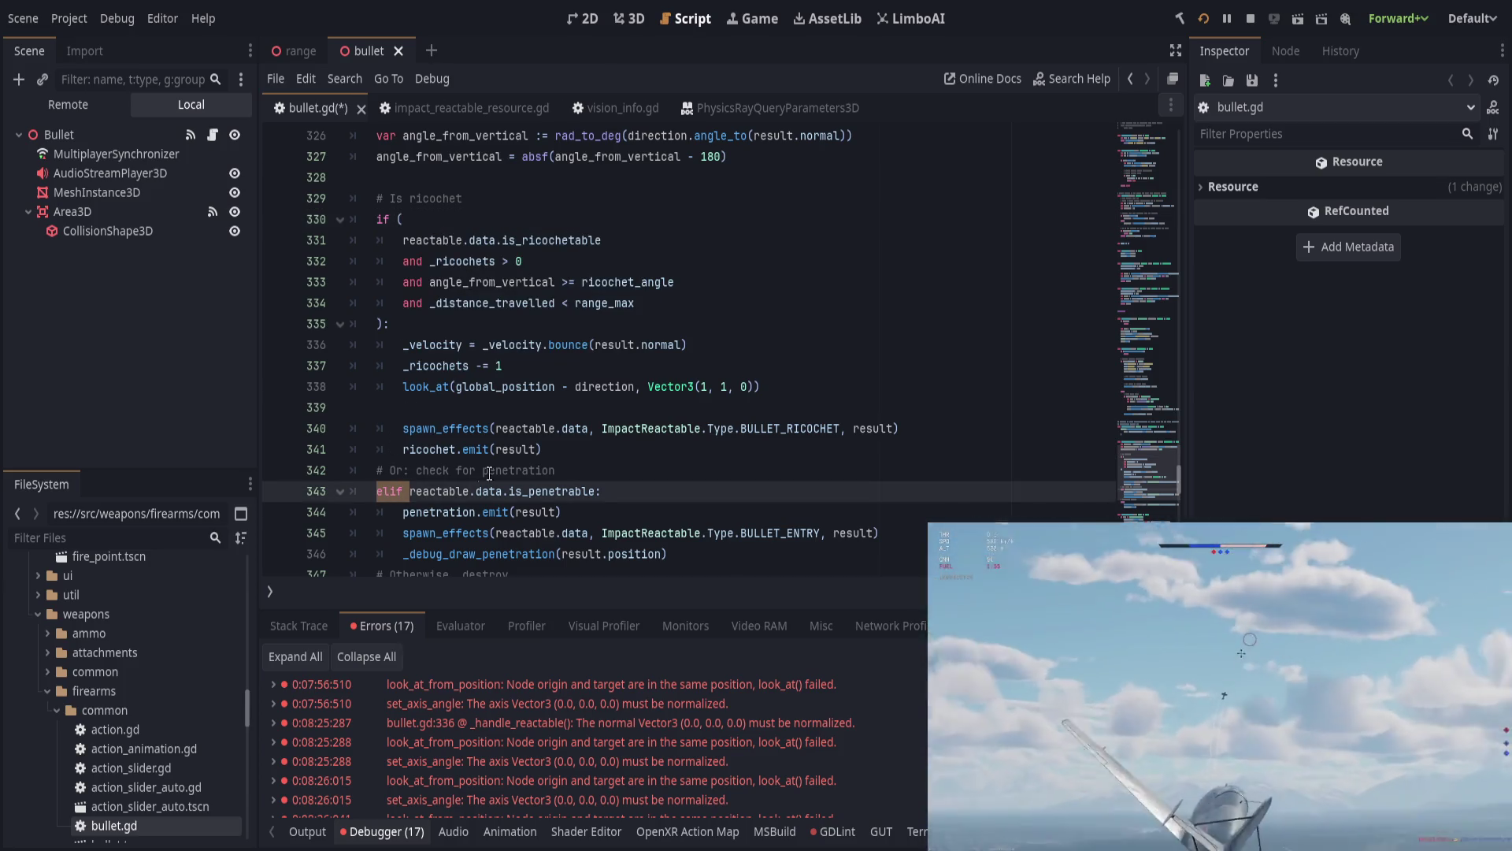
scroll(538, 449, down, 1)
text(if)
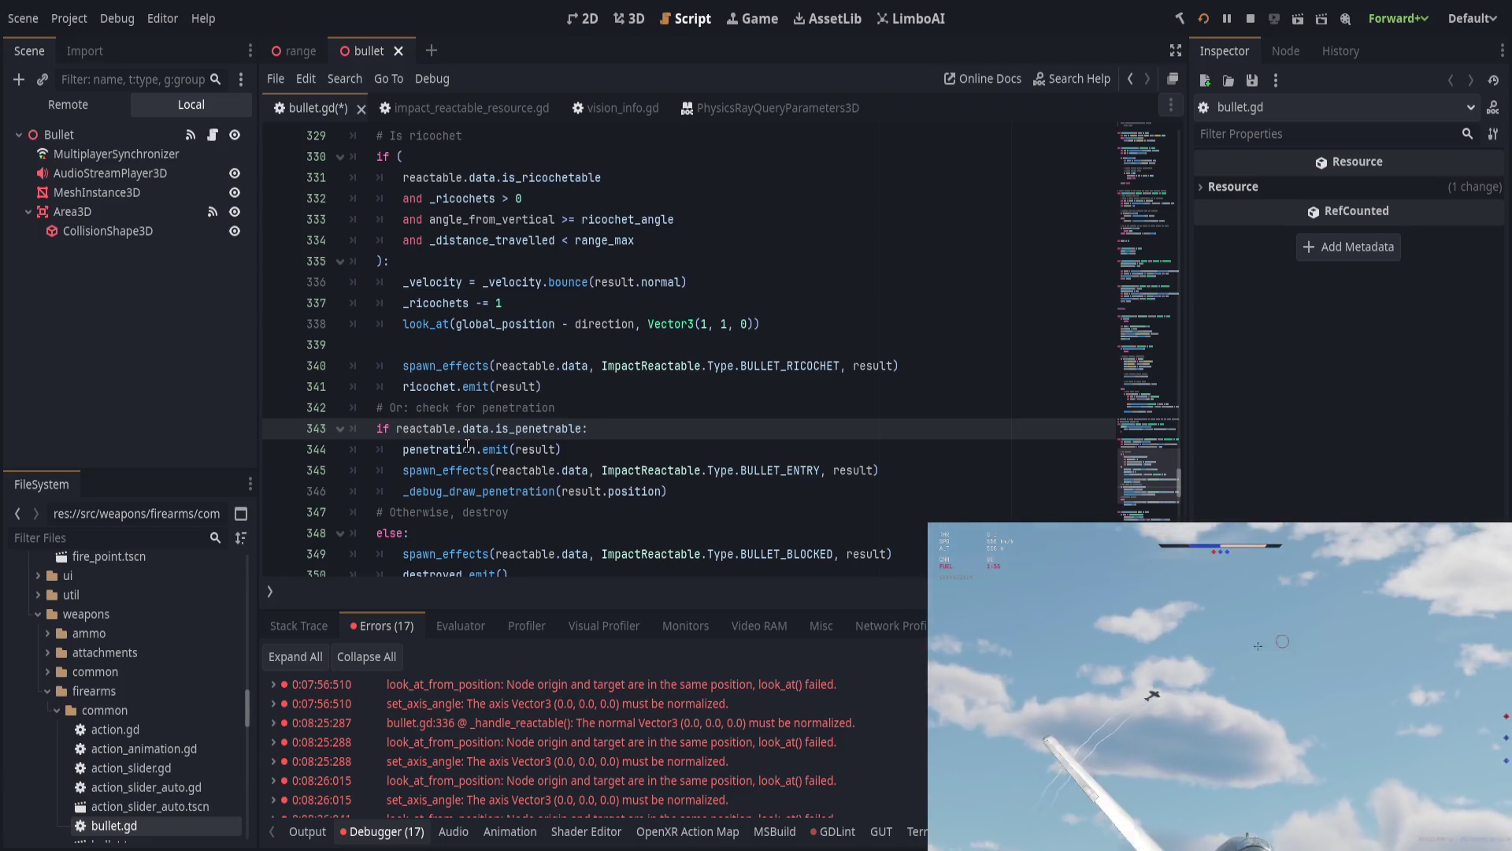
click(589, 386)
scroll(390, 284, up, 2)
shift+click(383, 261)
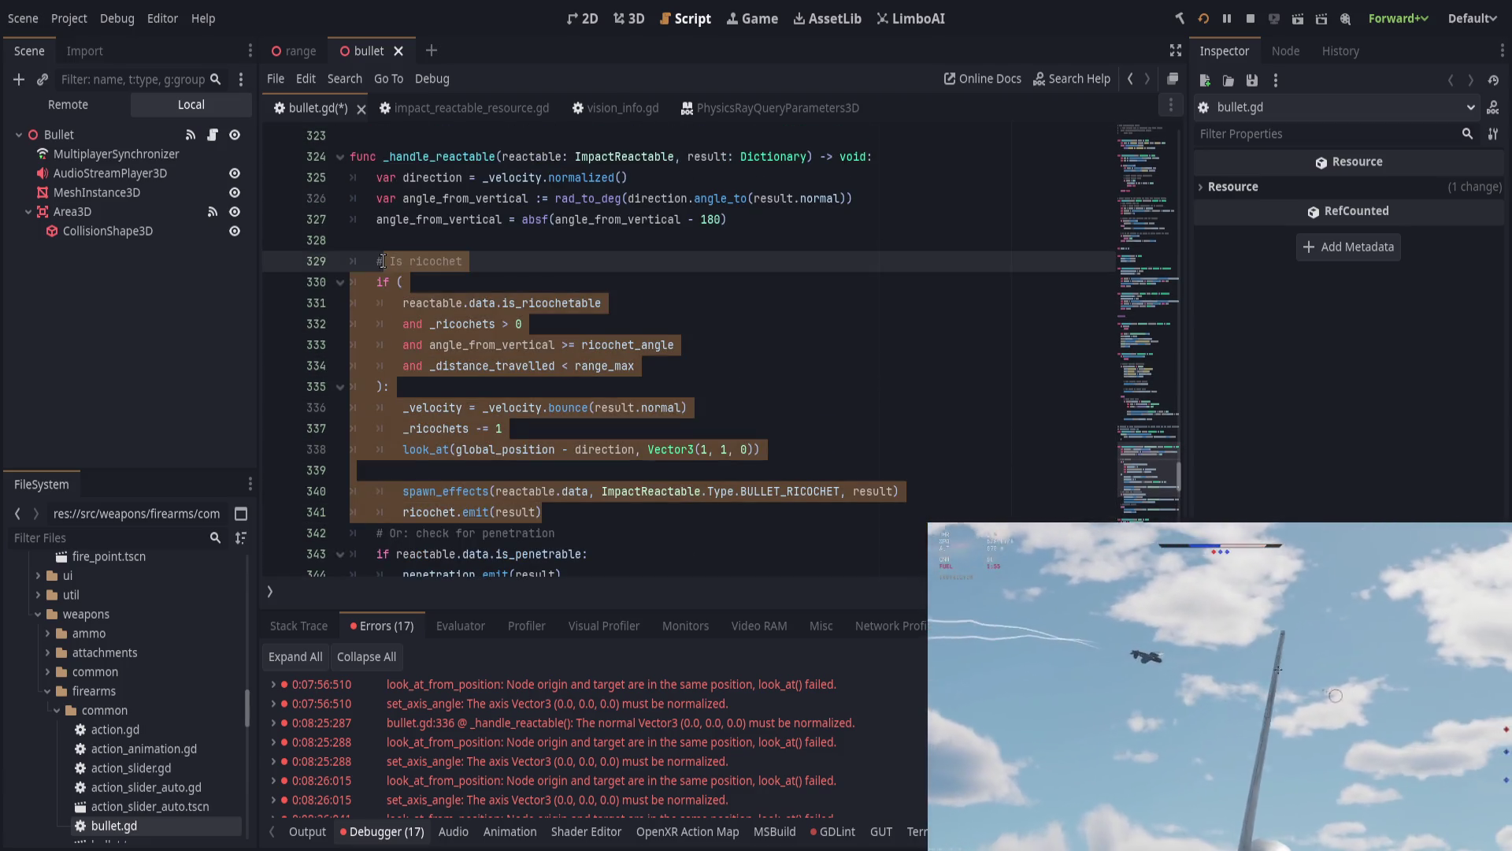
key(ctrl+k)
key(ctrl+s)
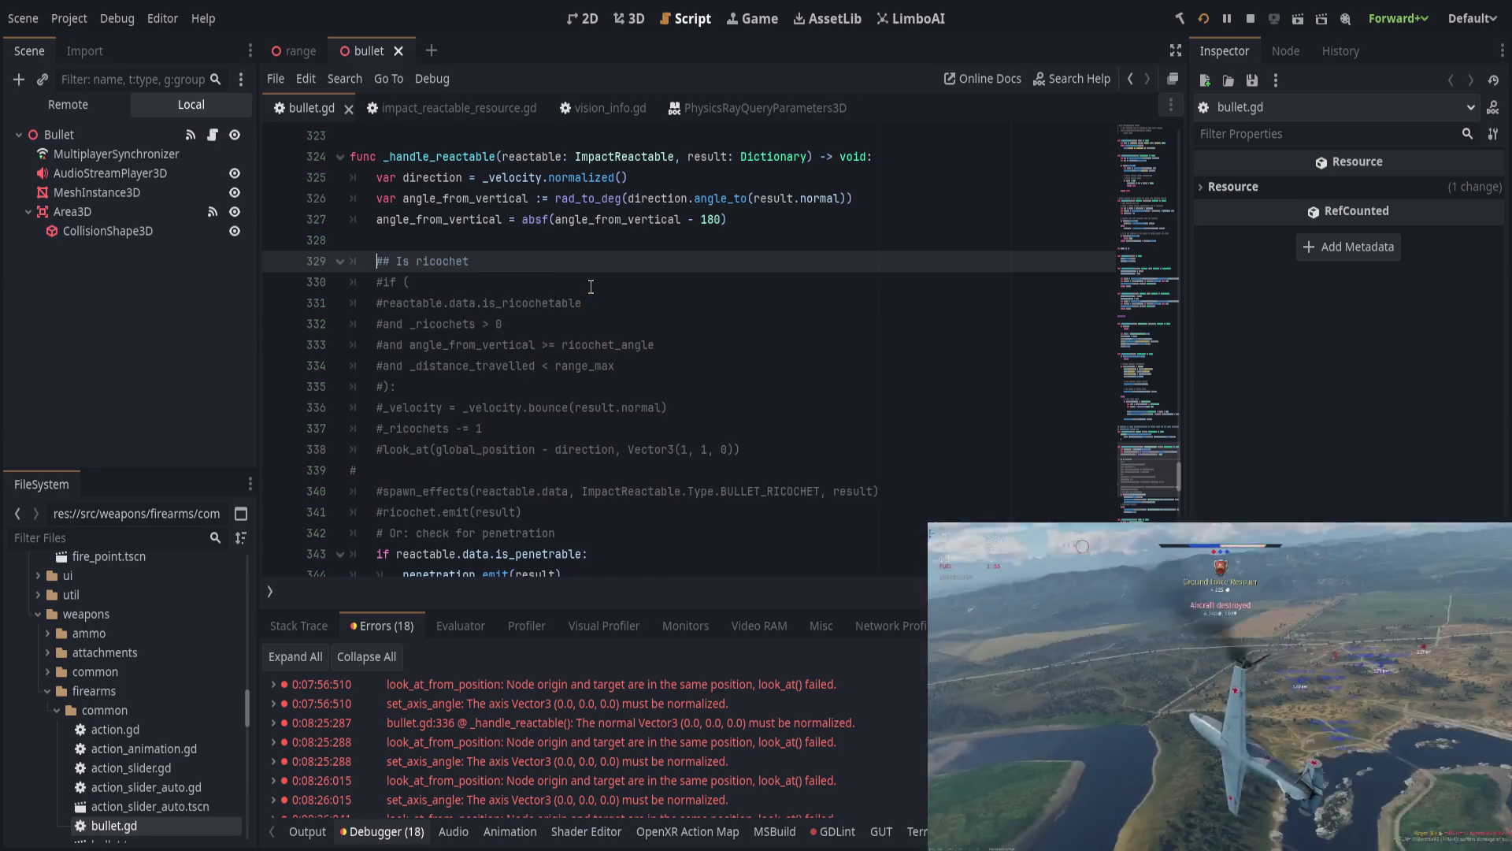
scroll(591, 286, down, 5)
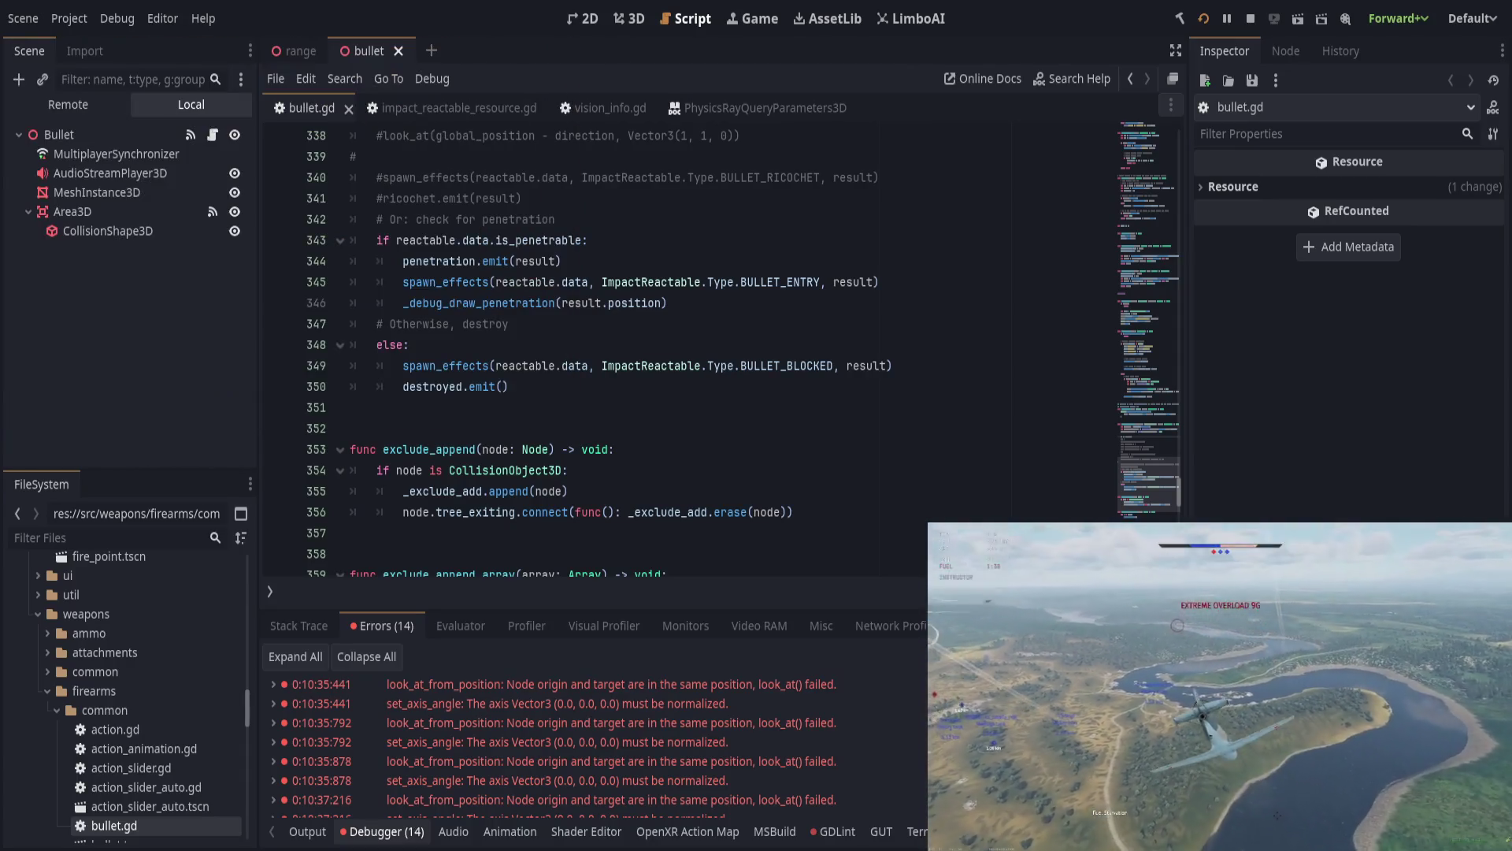
Step: Run the game with ricochets disabled, then refocus bullet.gd to review the 14 new errors
click(845, 416)
Step: Search bullet.gd for 'look_at' and jump to its match on line 338
key(ctrl+f)
text(look_+a)
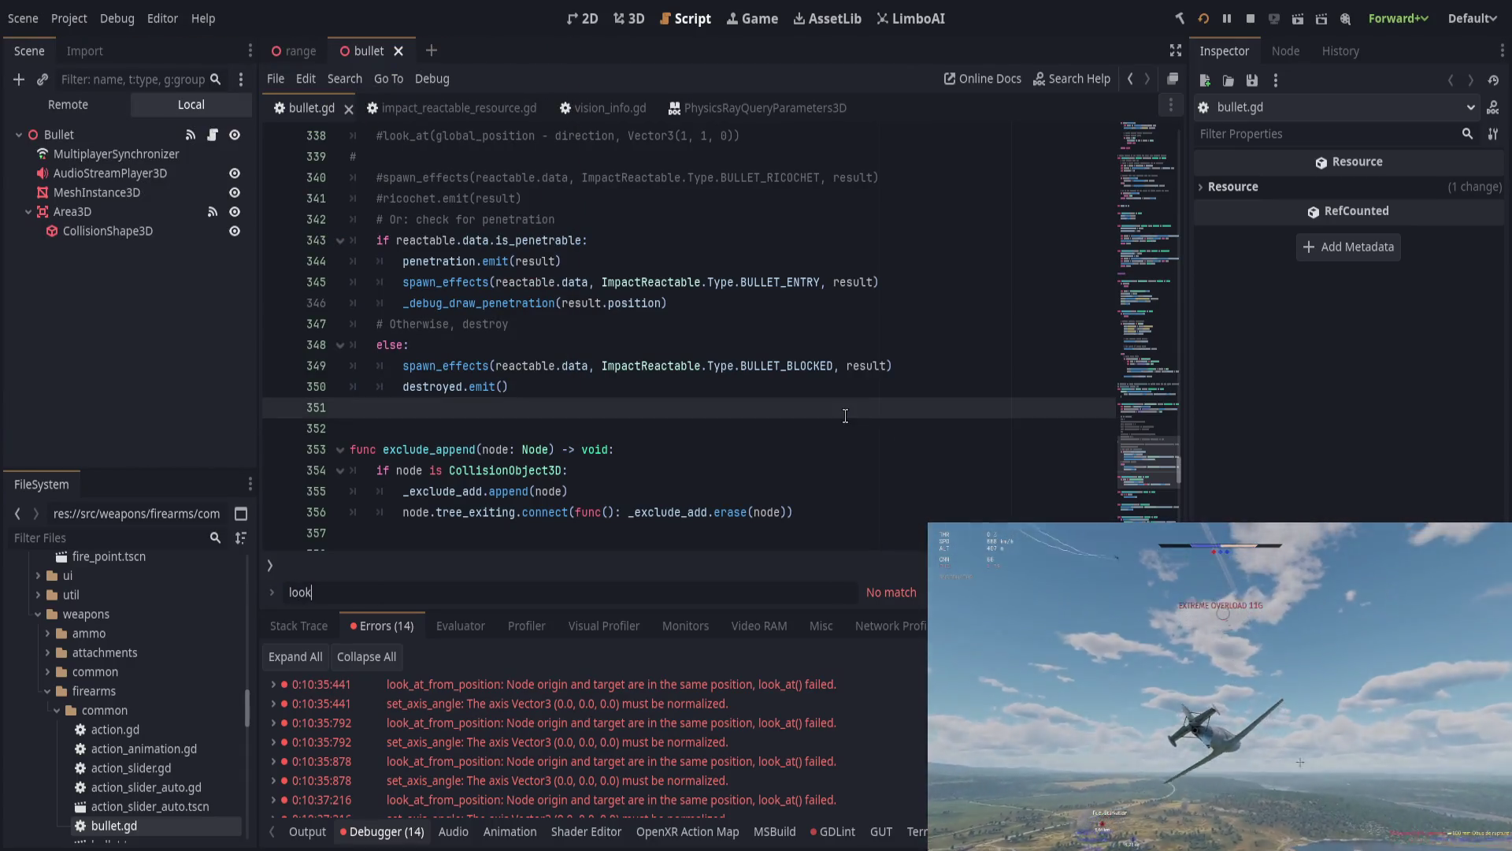
key(BackSpace)
key(BackSpace)
text(at)
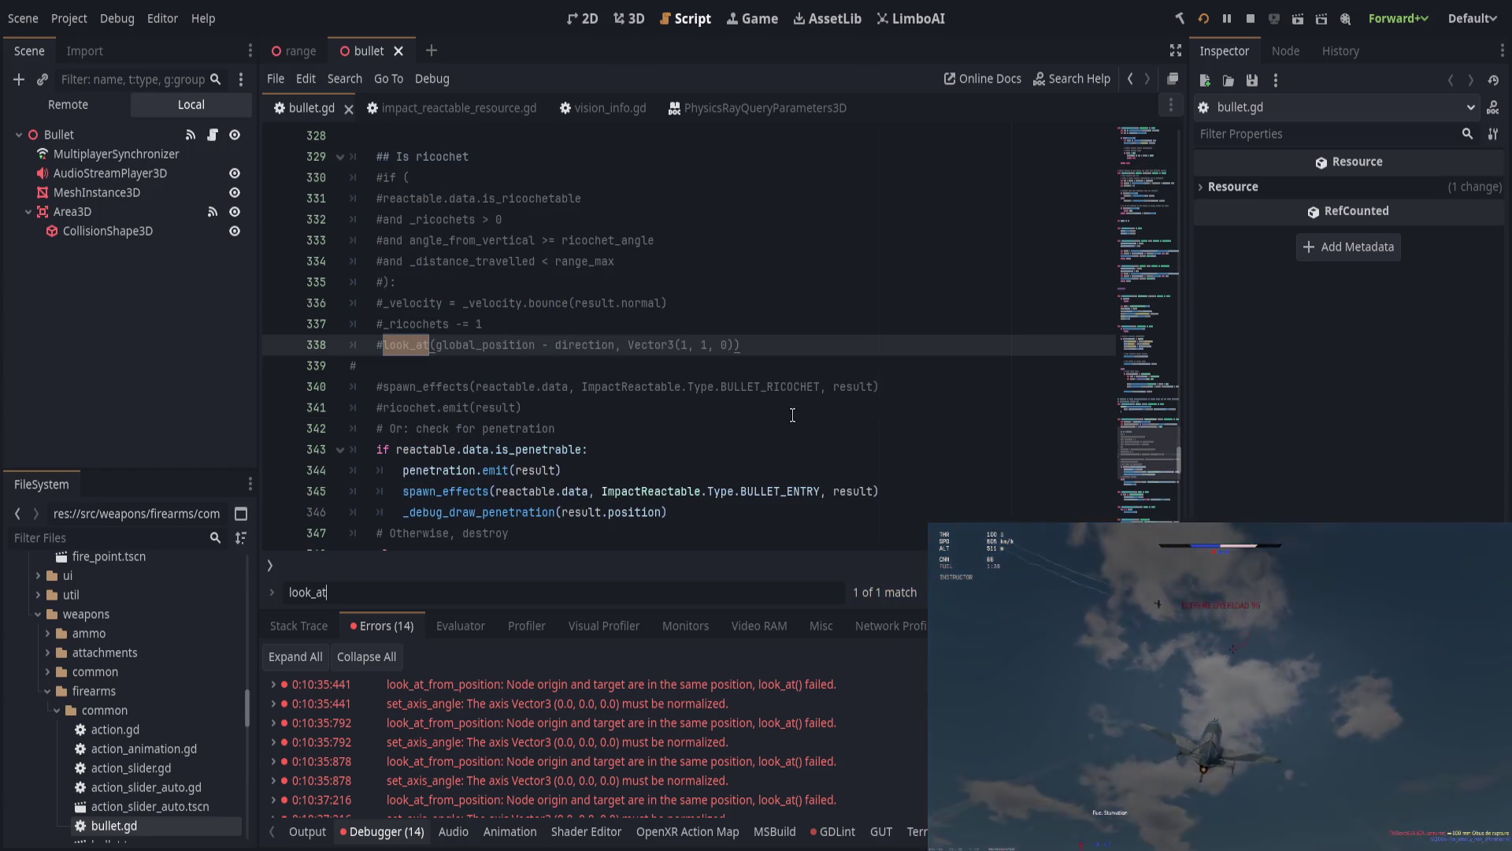
scroll(795, 417, up, 1)
scroll(794, 416, down, 4)
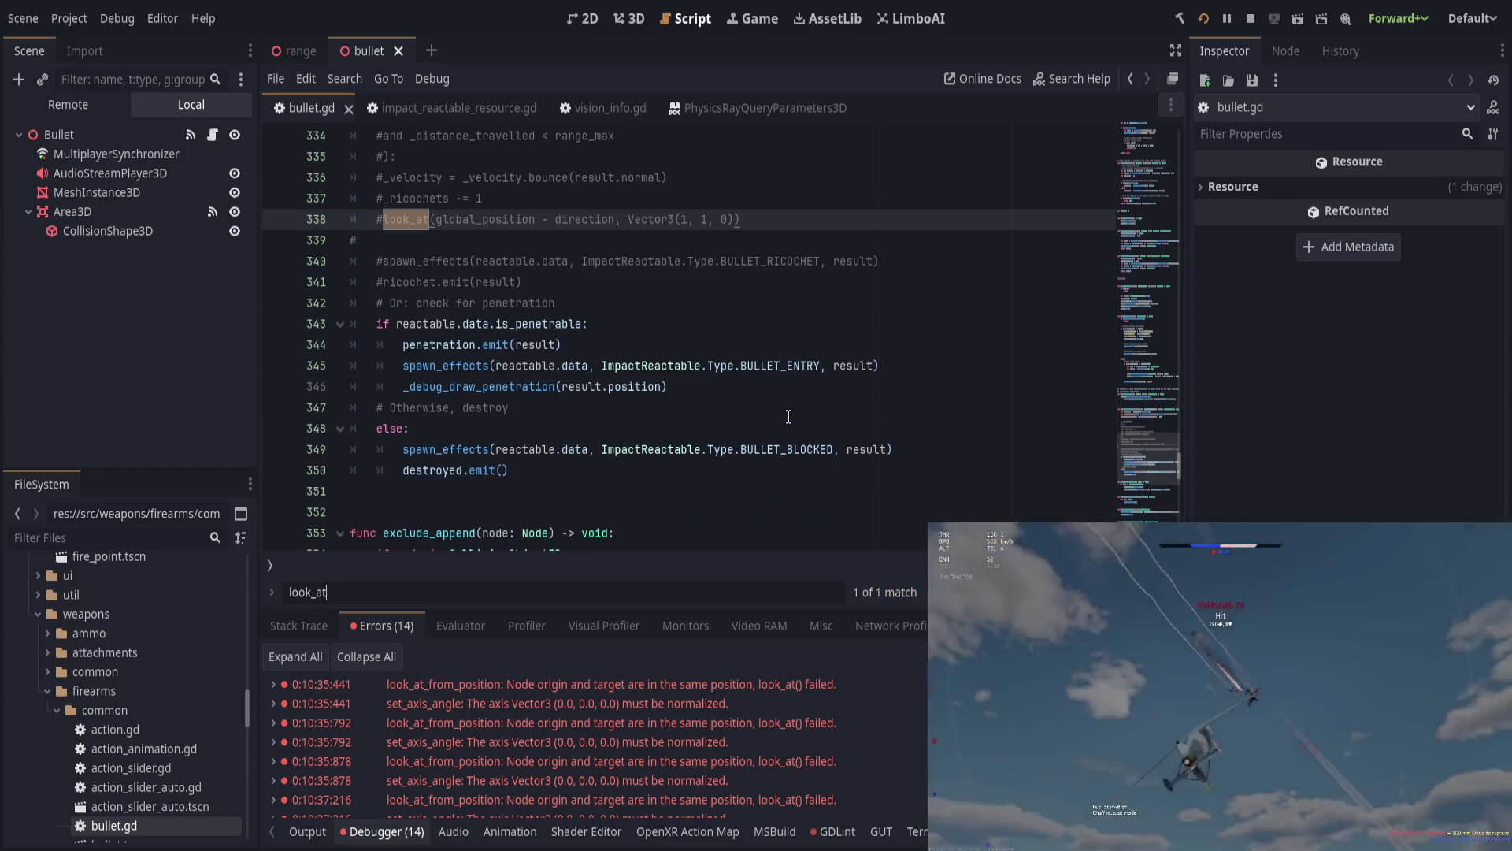
scroll(792, 416, down, 10)
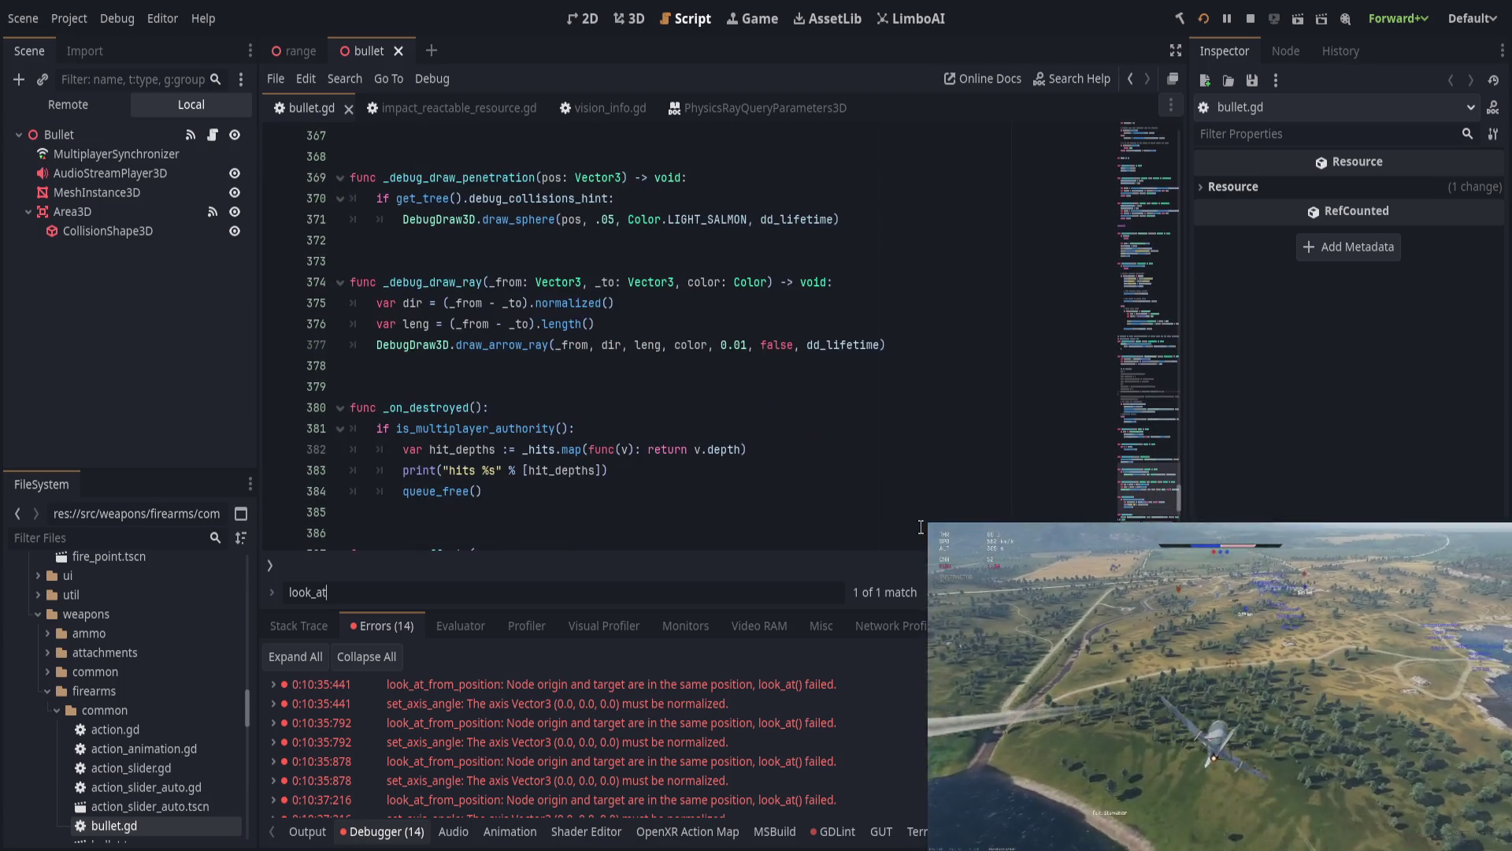
key(Return)
key(Escape)
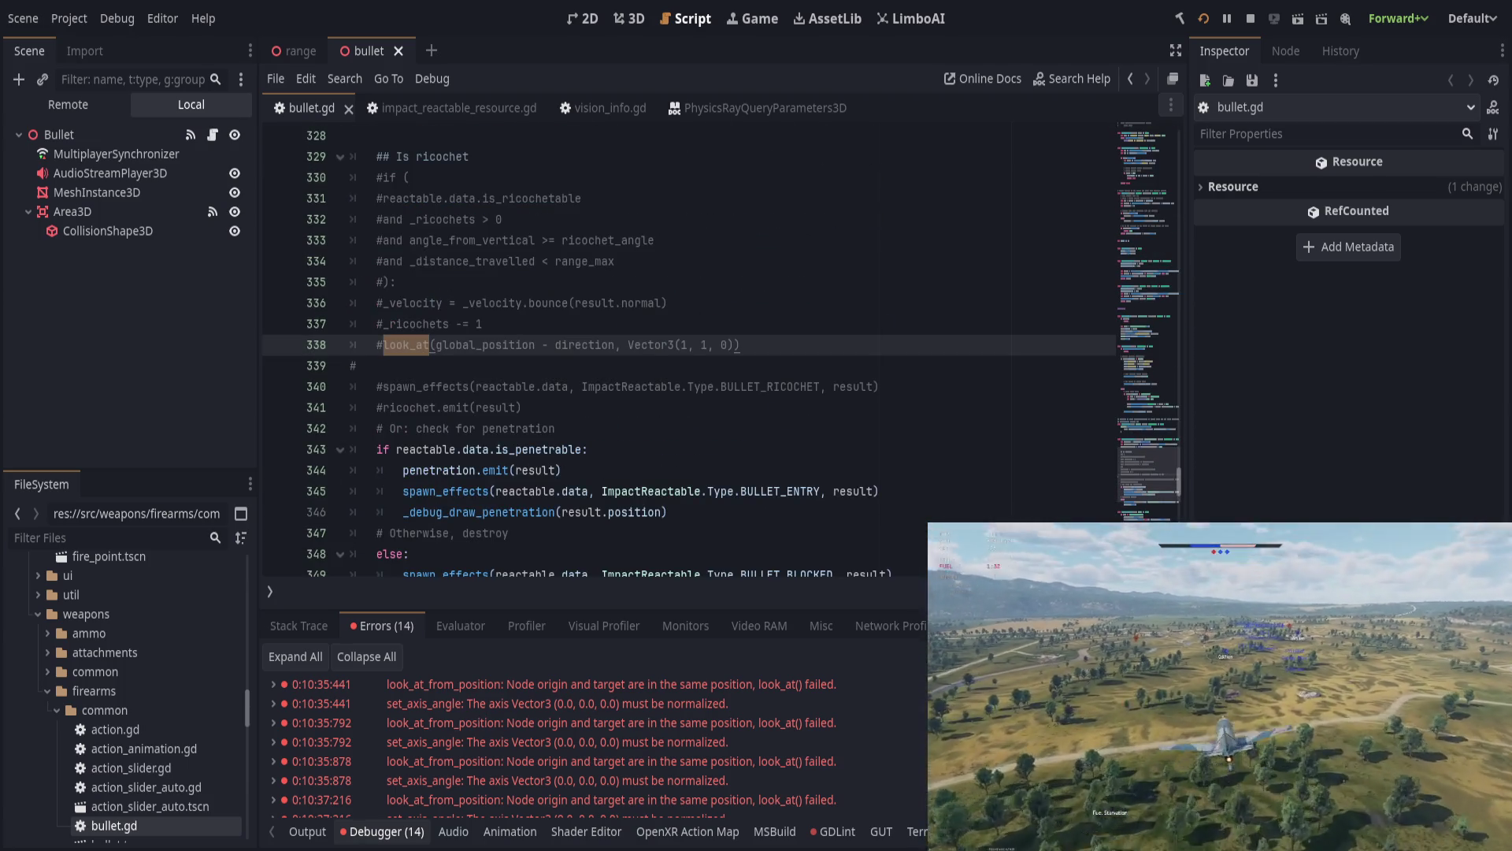
Step: Follow the UNUSED_SIGNAL warning to the ricochet signal and clear the debugger's error list
click(984, 591)
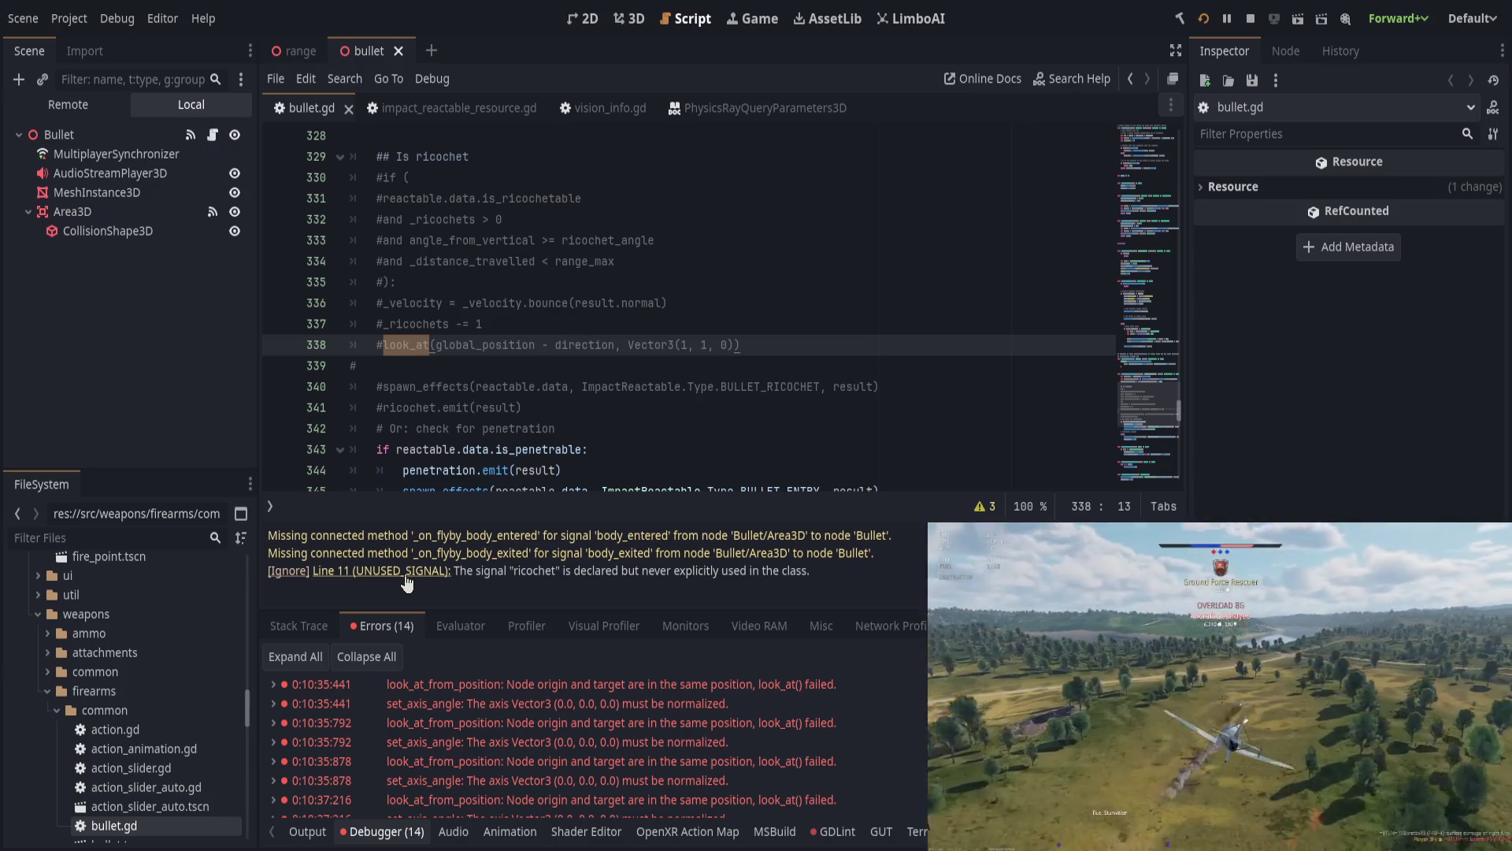
click(414, 572)
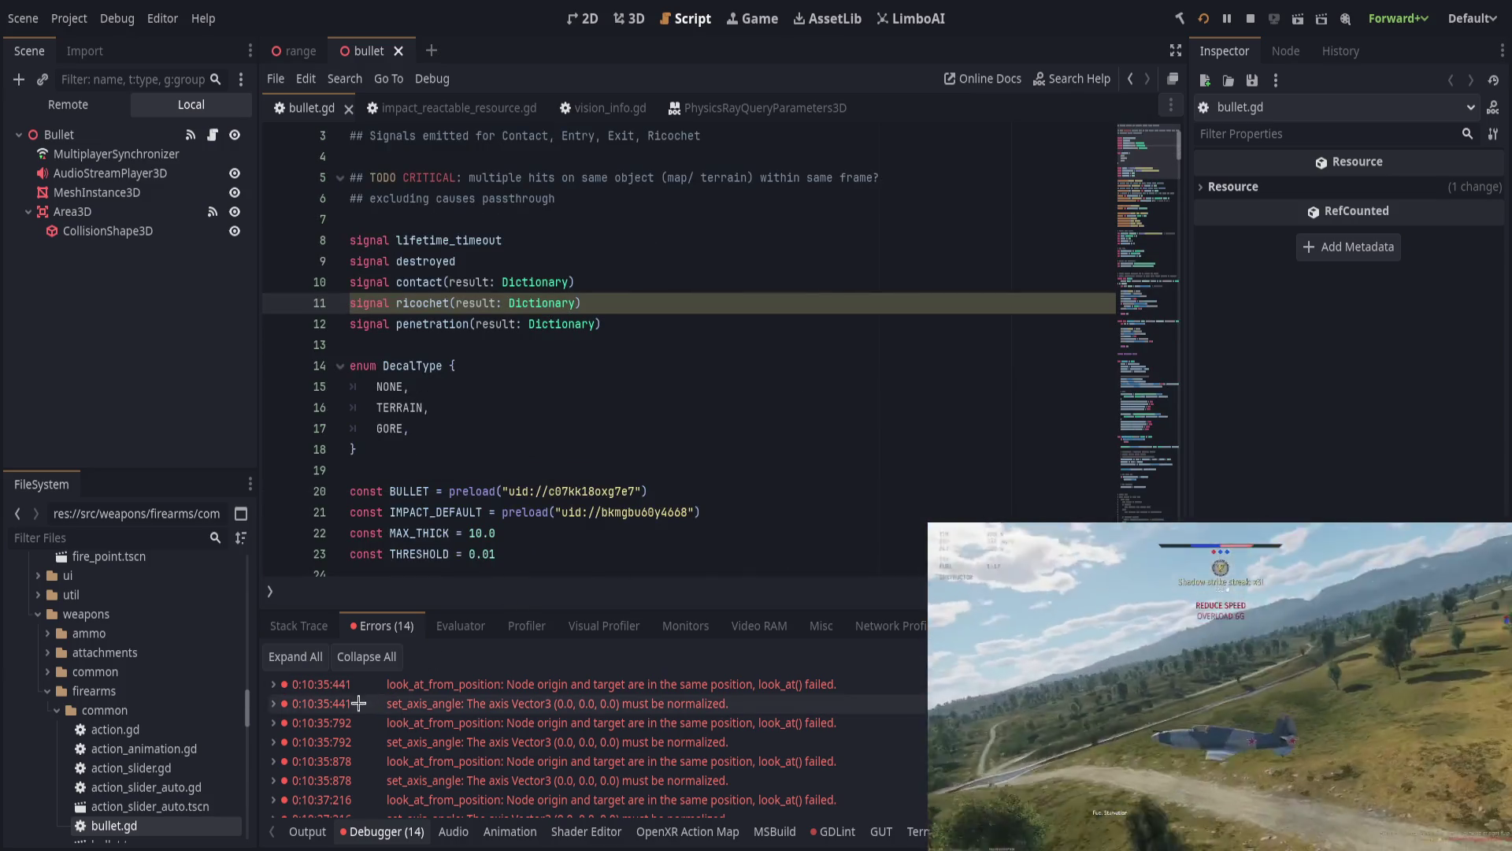
scroll(883, 717, down, 5)
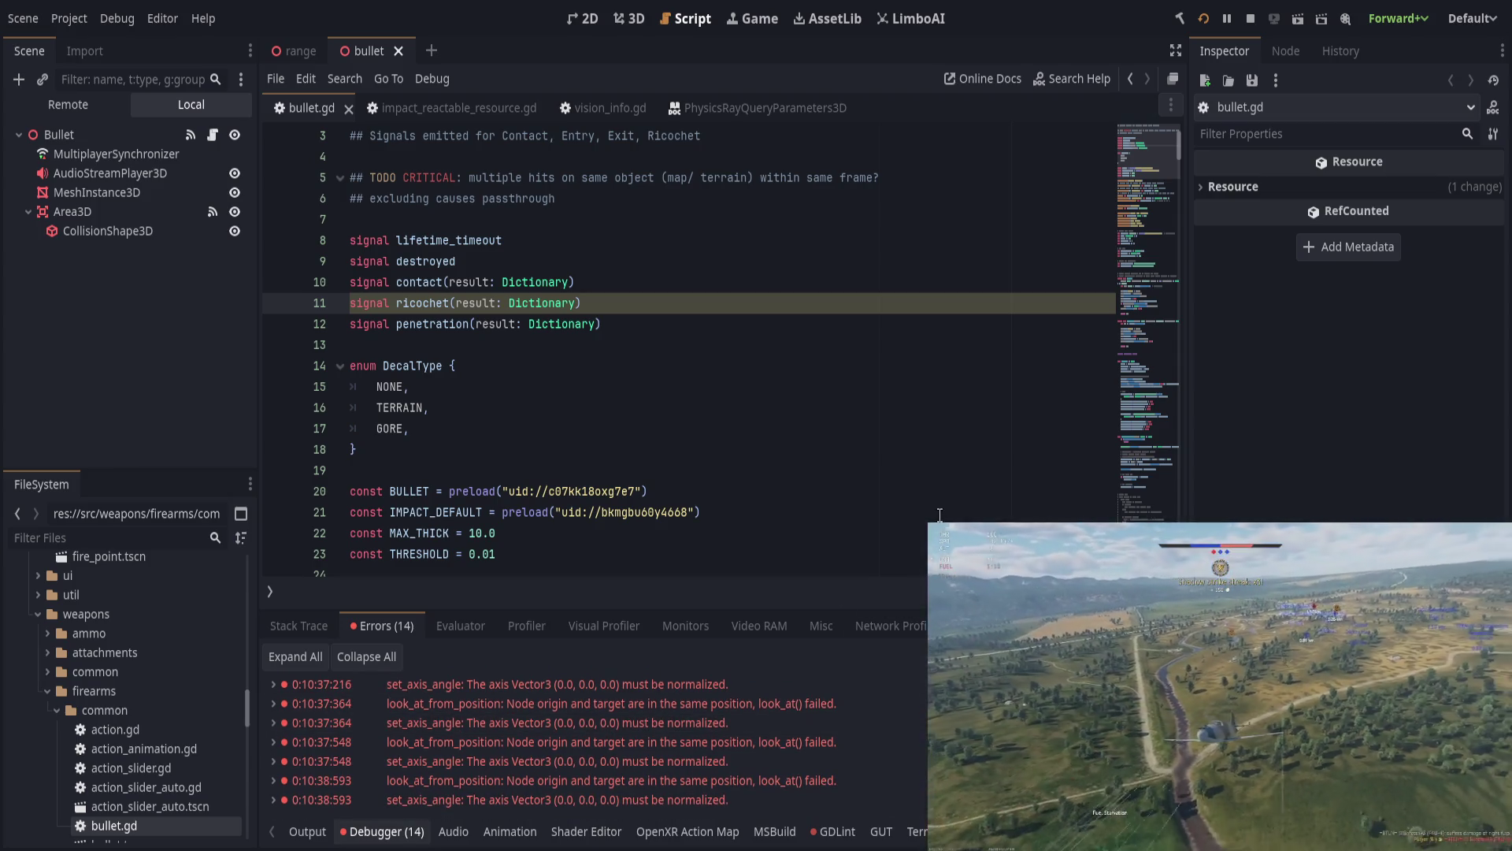
click(704, 449)
click(744, 385)
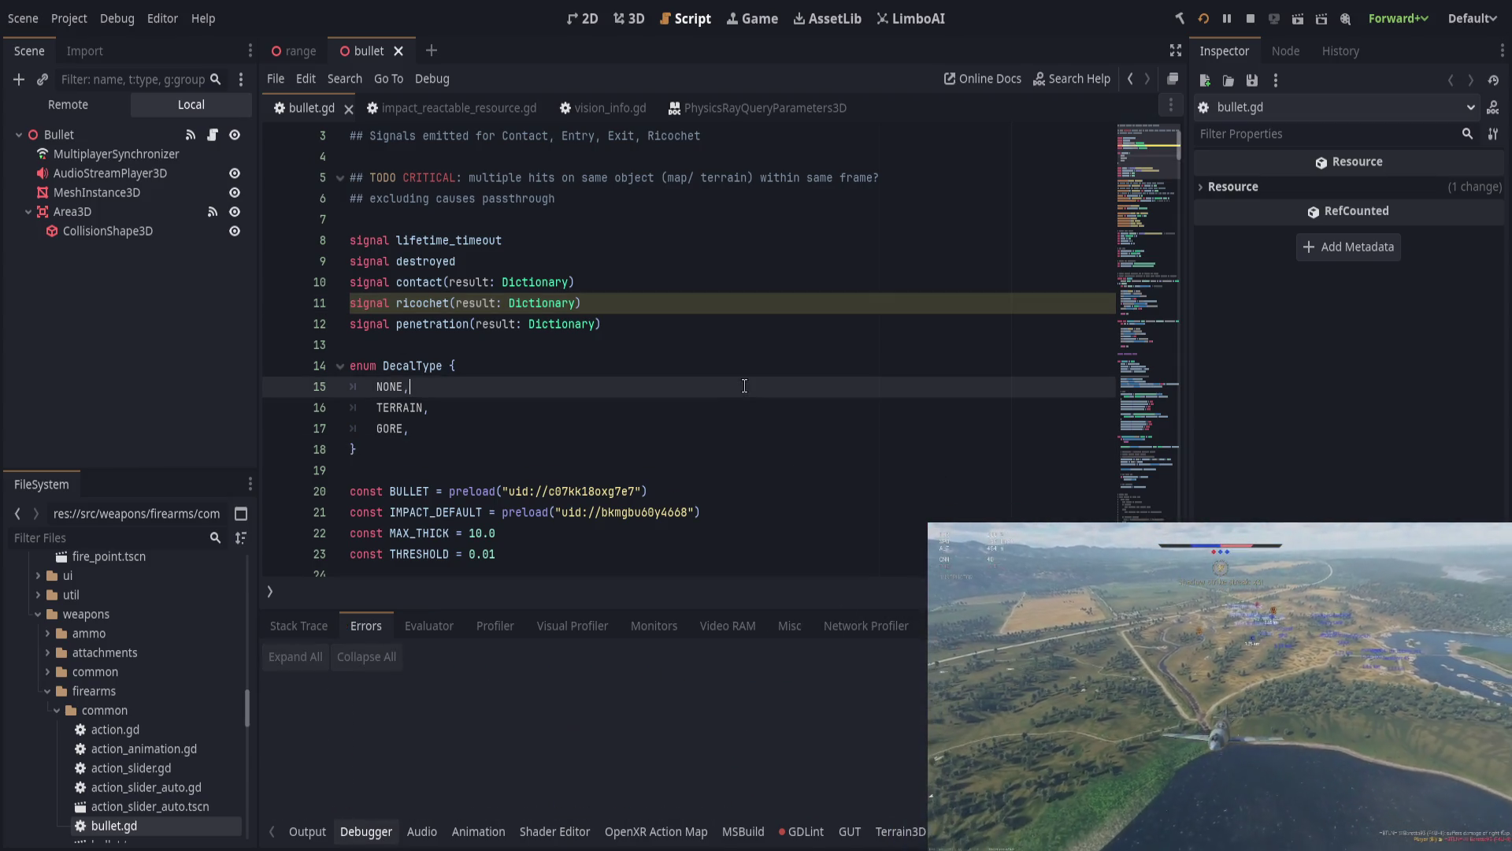
click(299, 625)
click(376, 635)
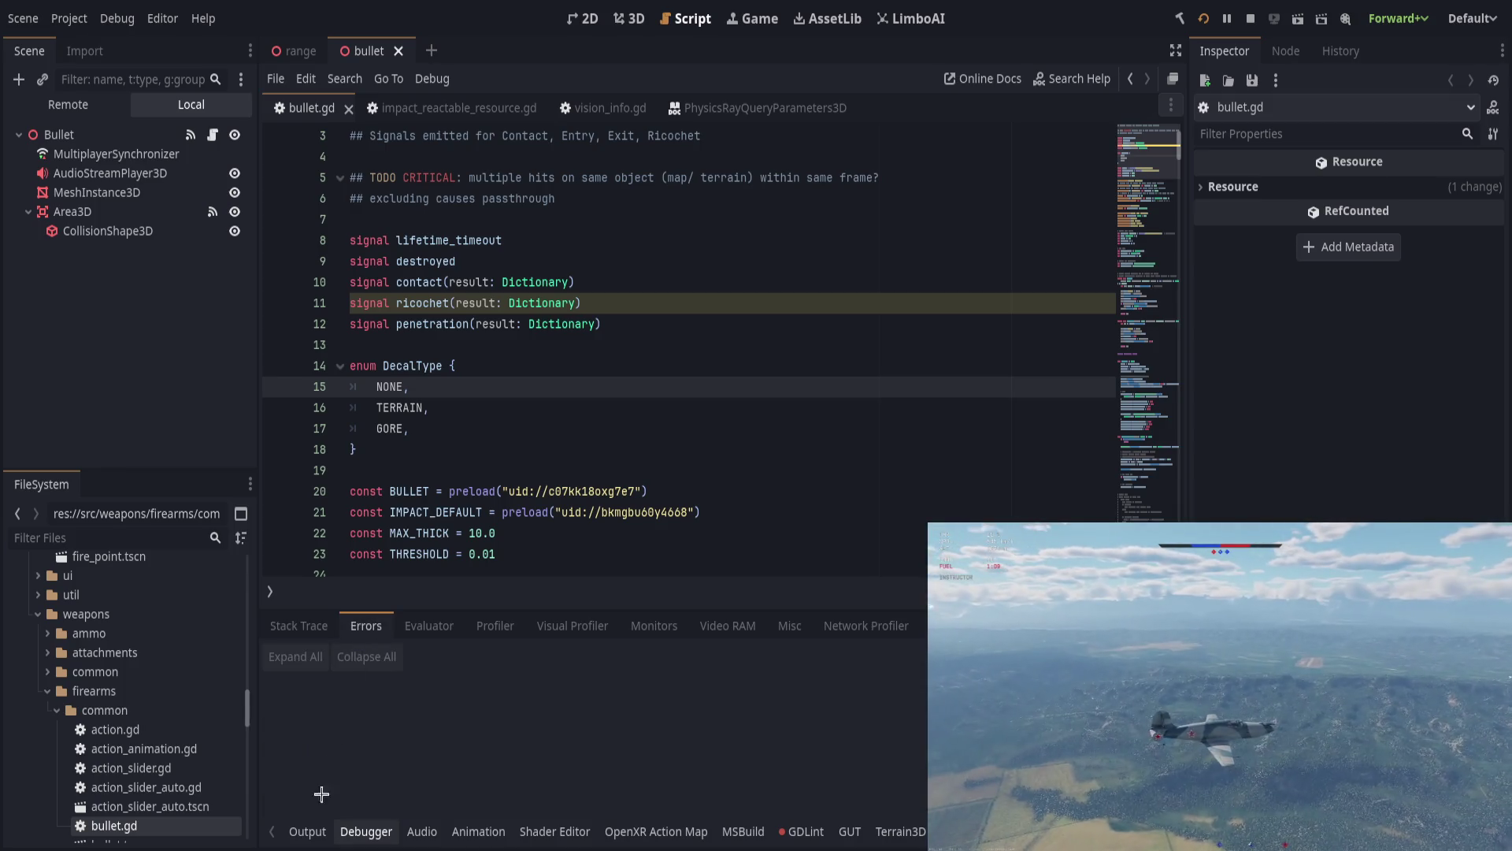
click(312, 828)
click(366, 831)
click(631, 469)
Step: Search for 'spawn' and step through its matches down to lines 406–413
key(ctrl+f)
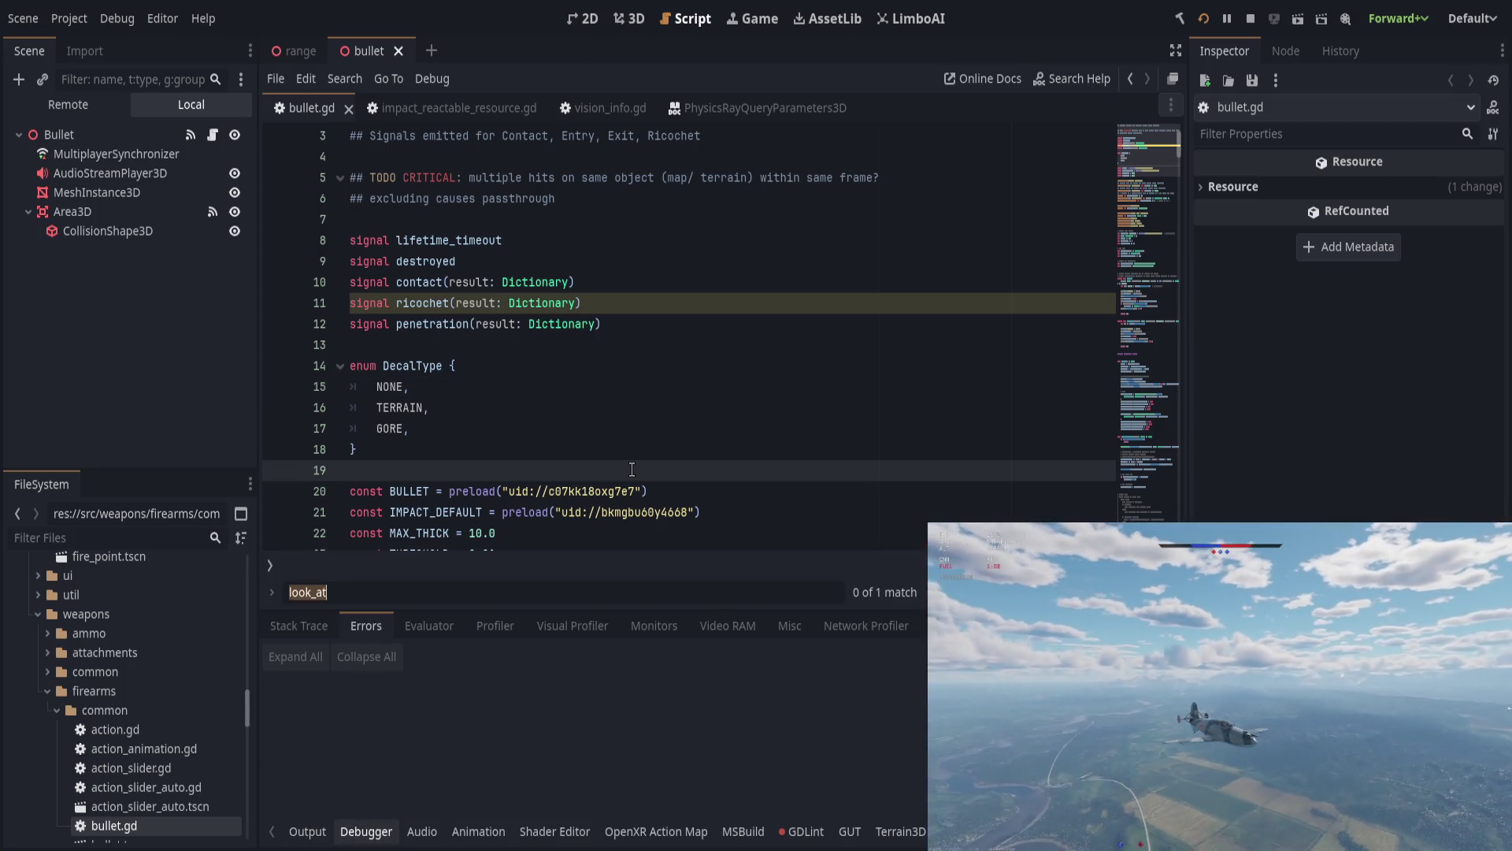
text(spawn)
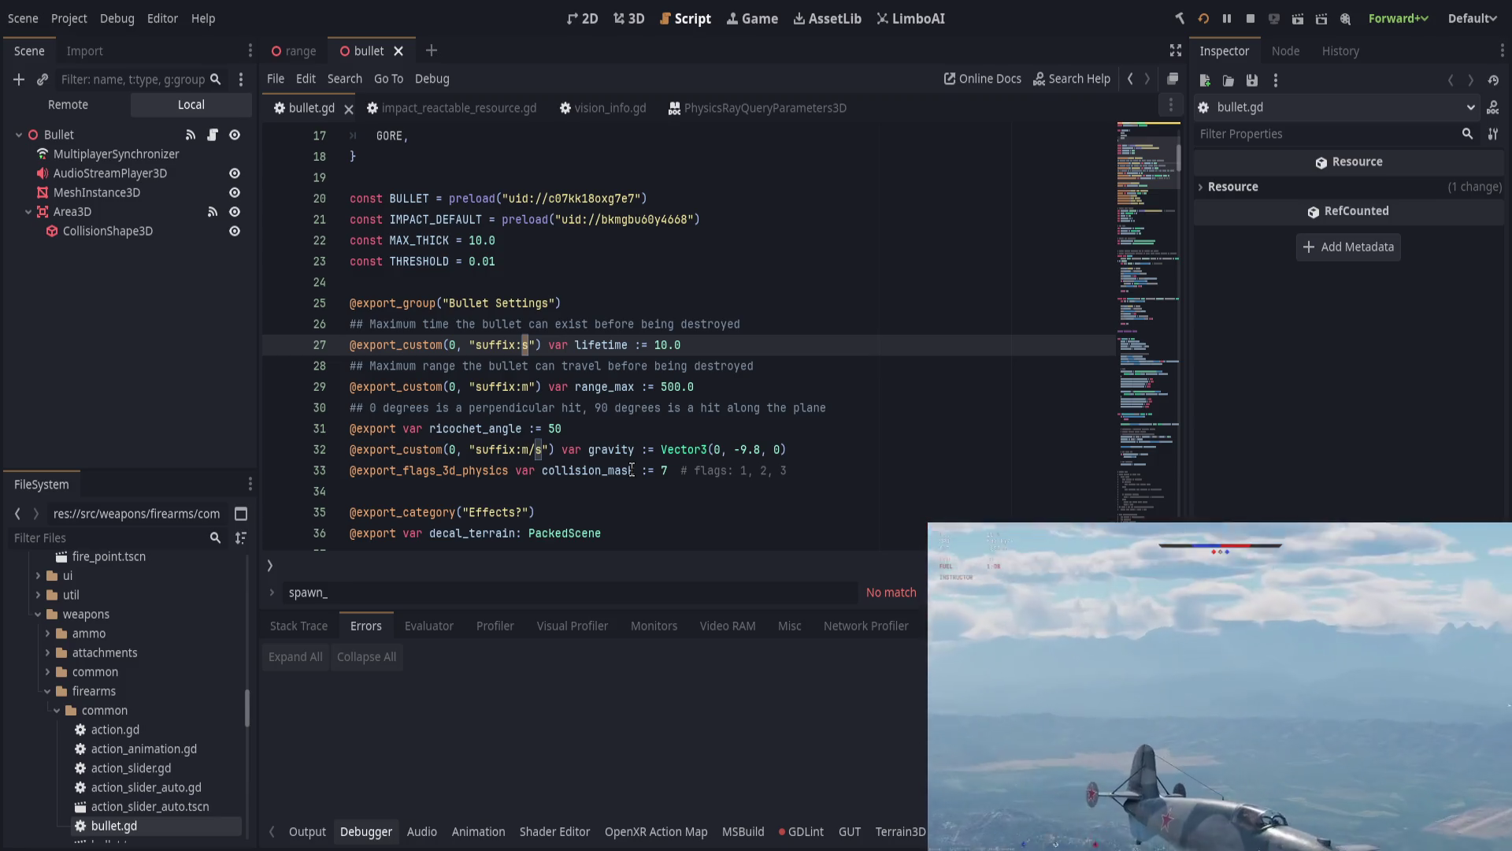
key(Return)
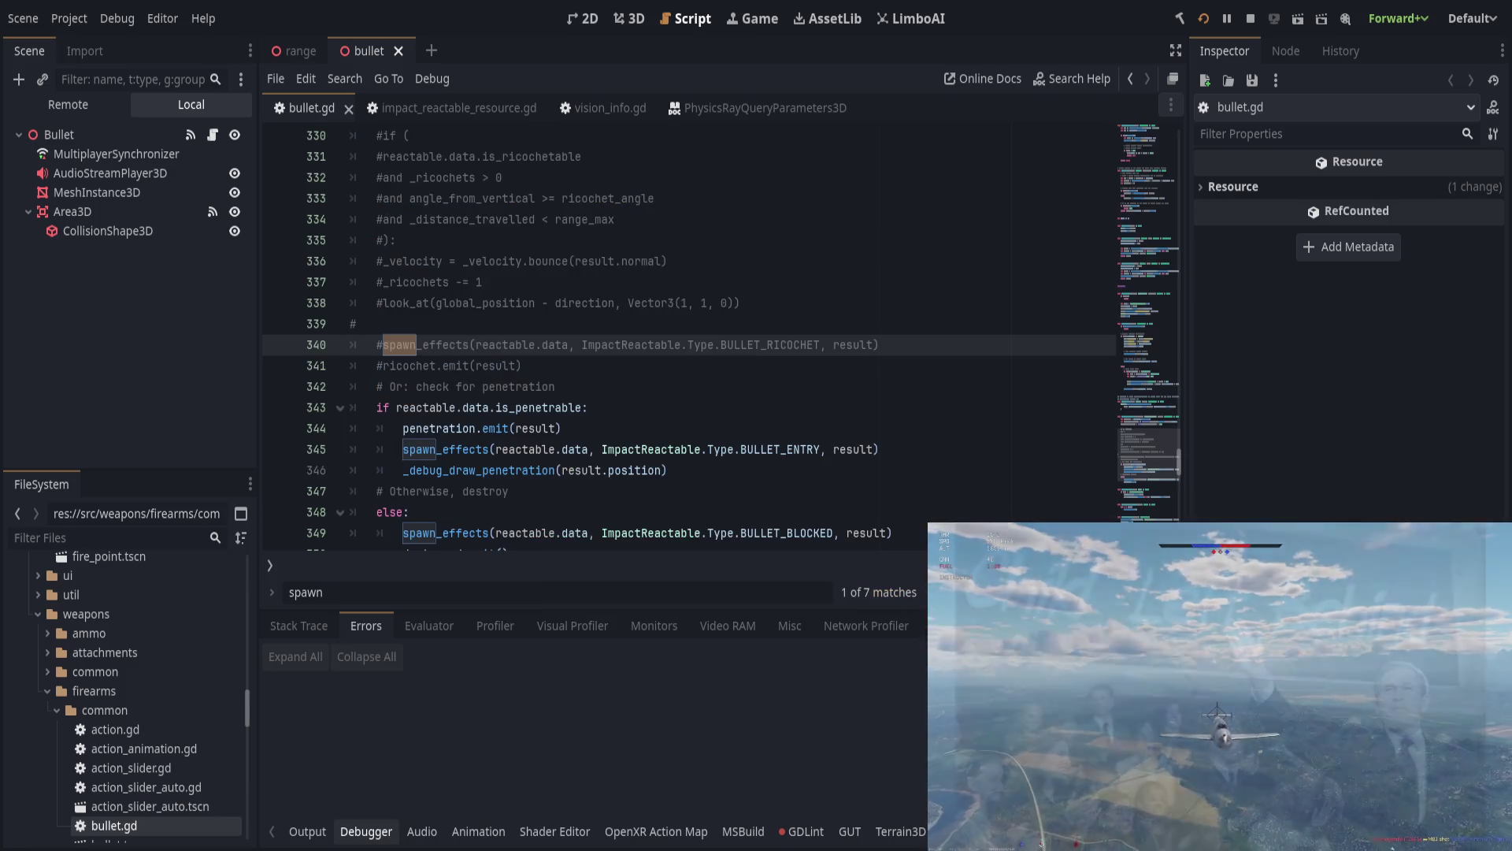
key(Return)
key(Return)
key(Return)
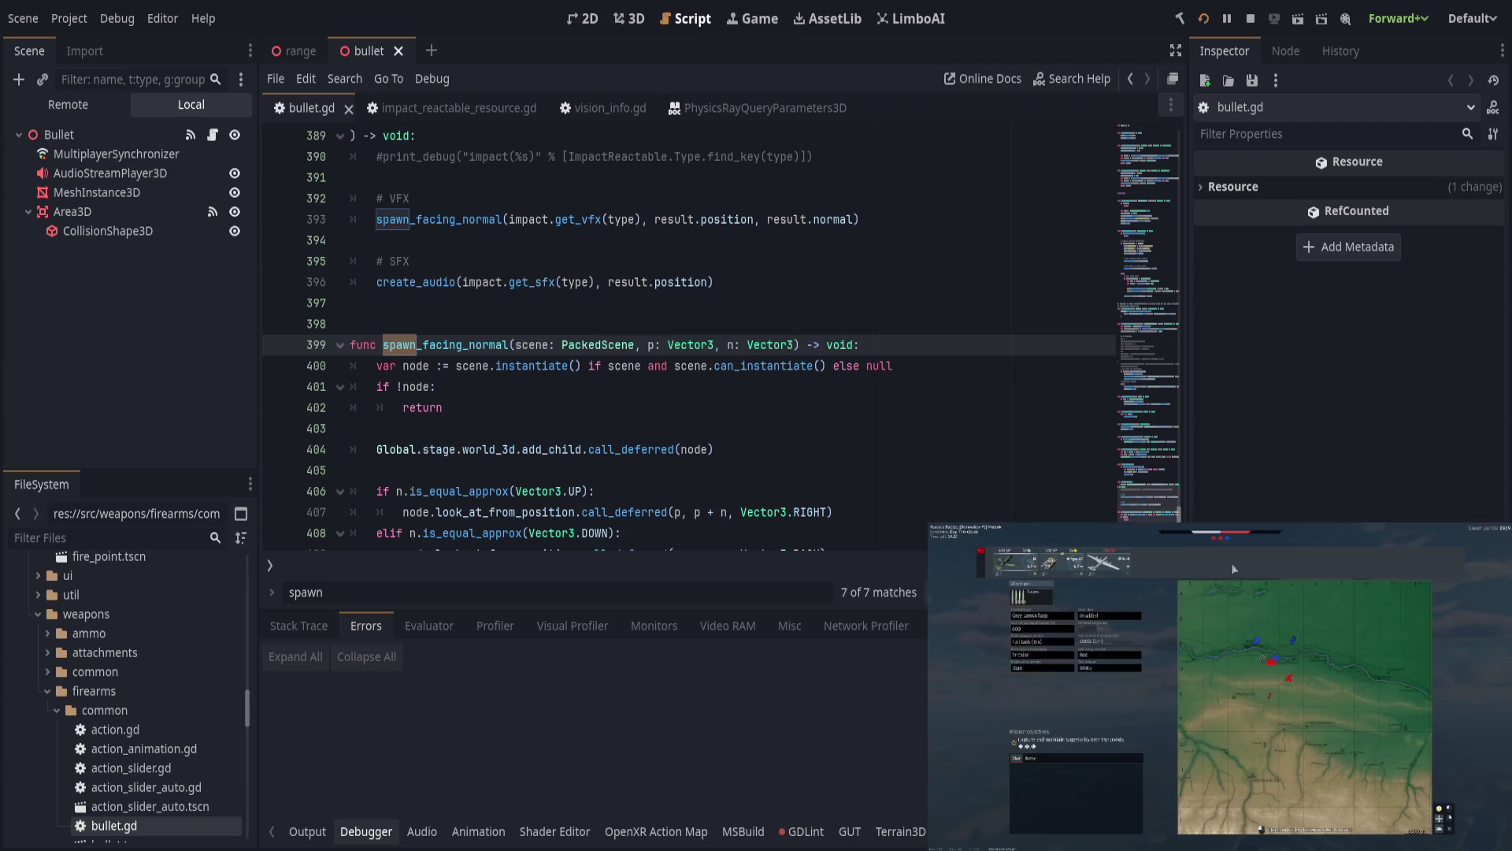
key(Return)
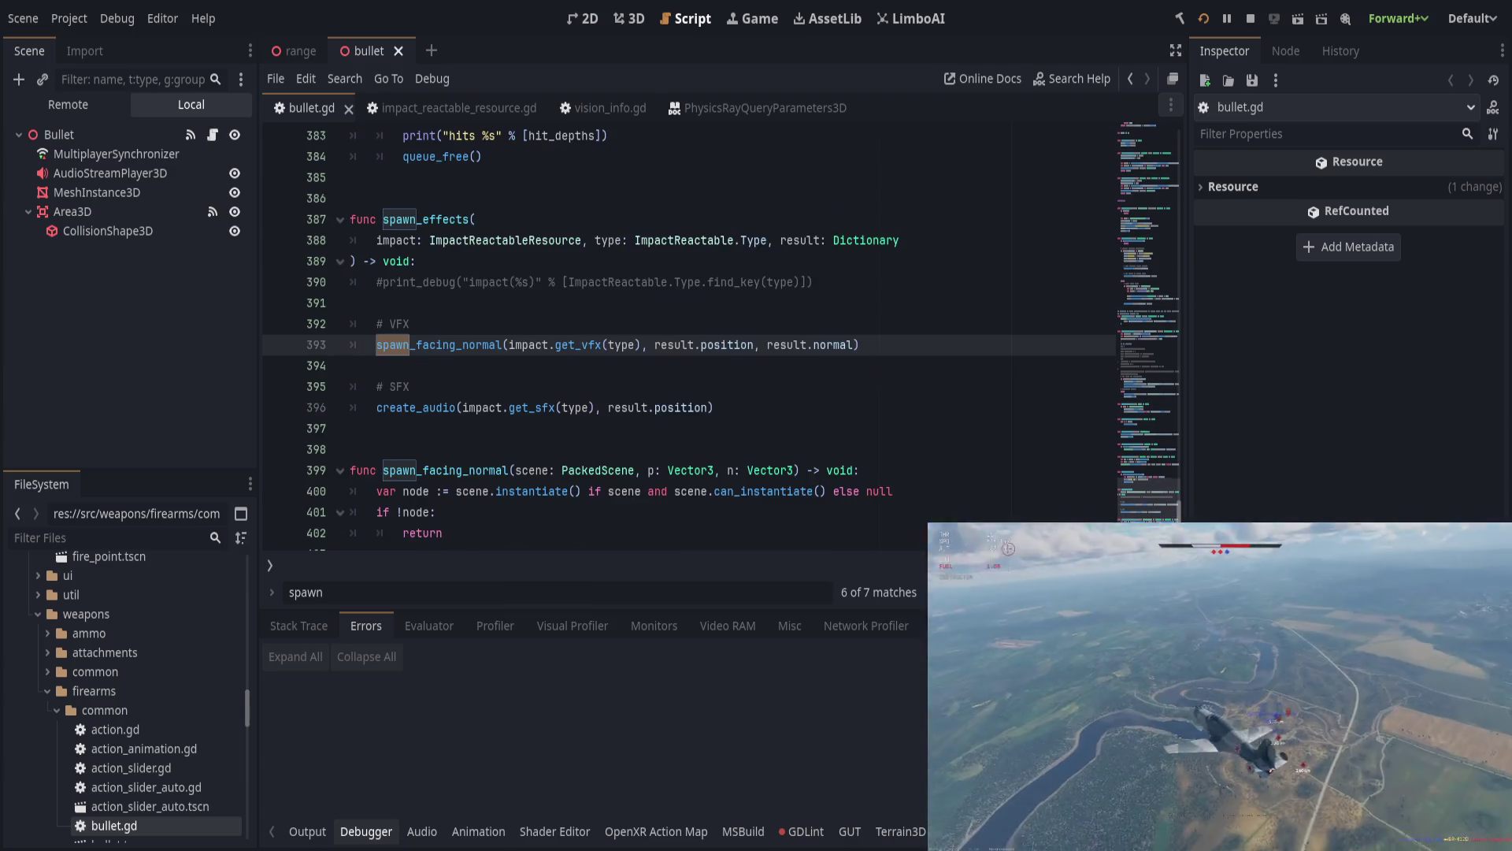
key(Return)
click(800, 492)
scroll(804, 496, down, 2)
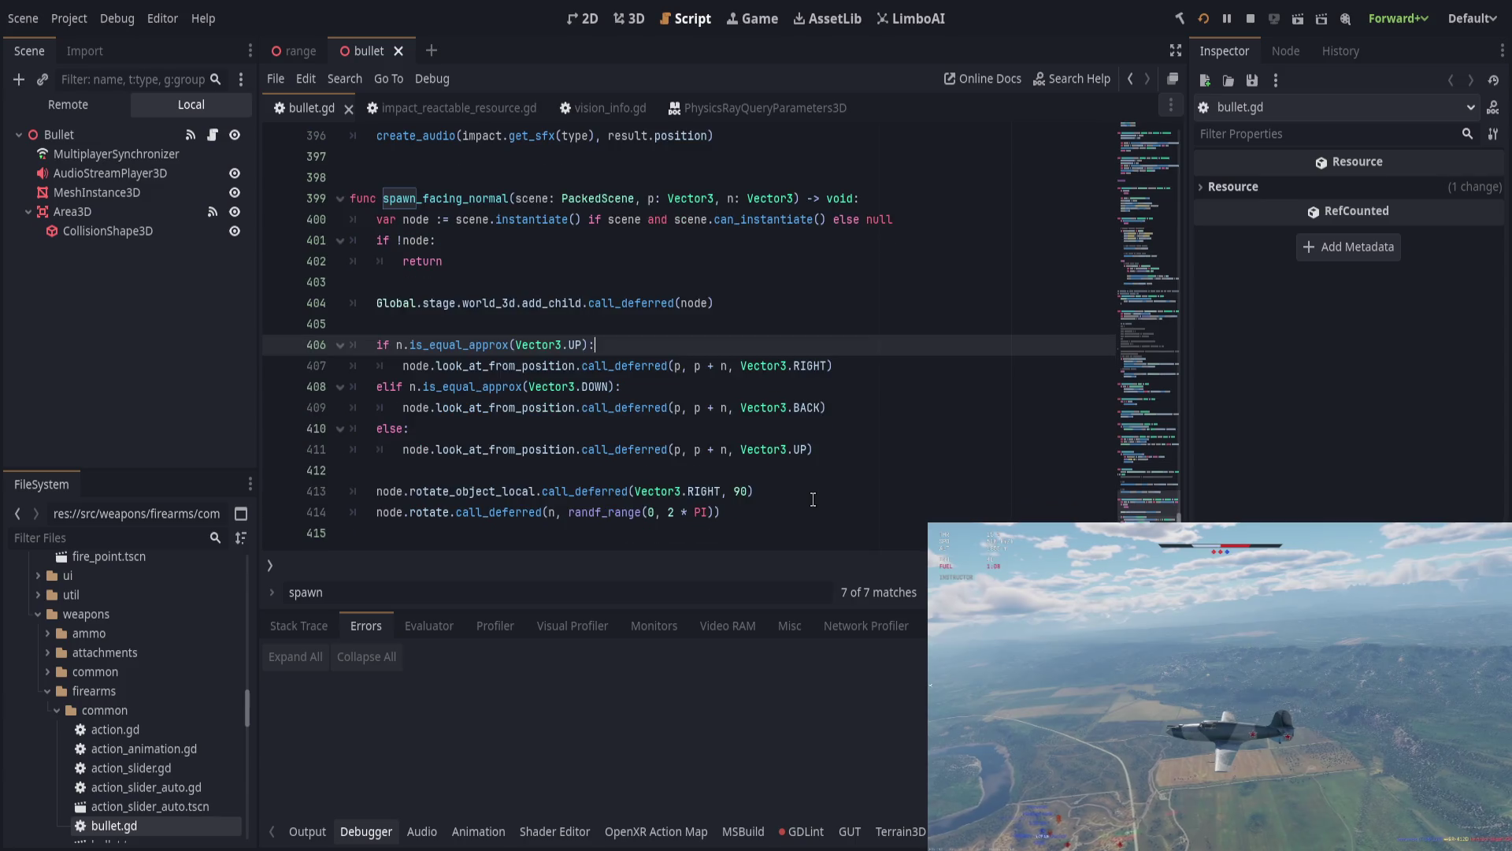
click(813, 492)
scroll(788, 473, up, 20)
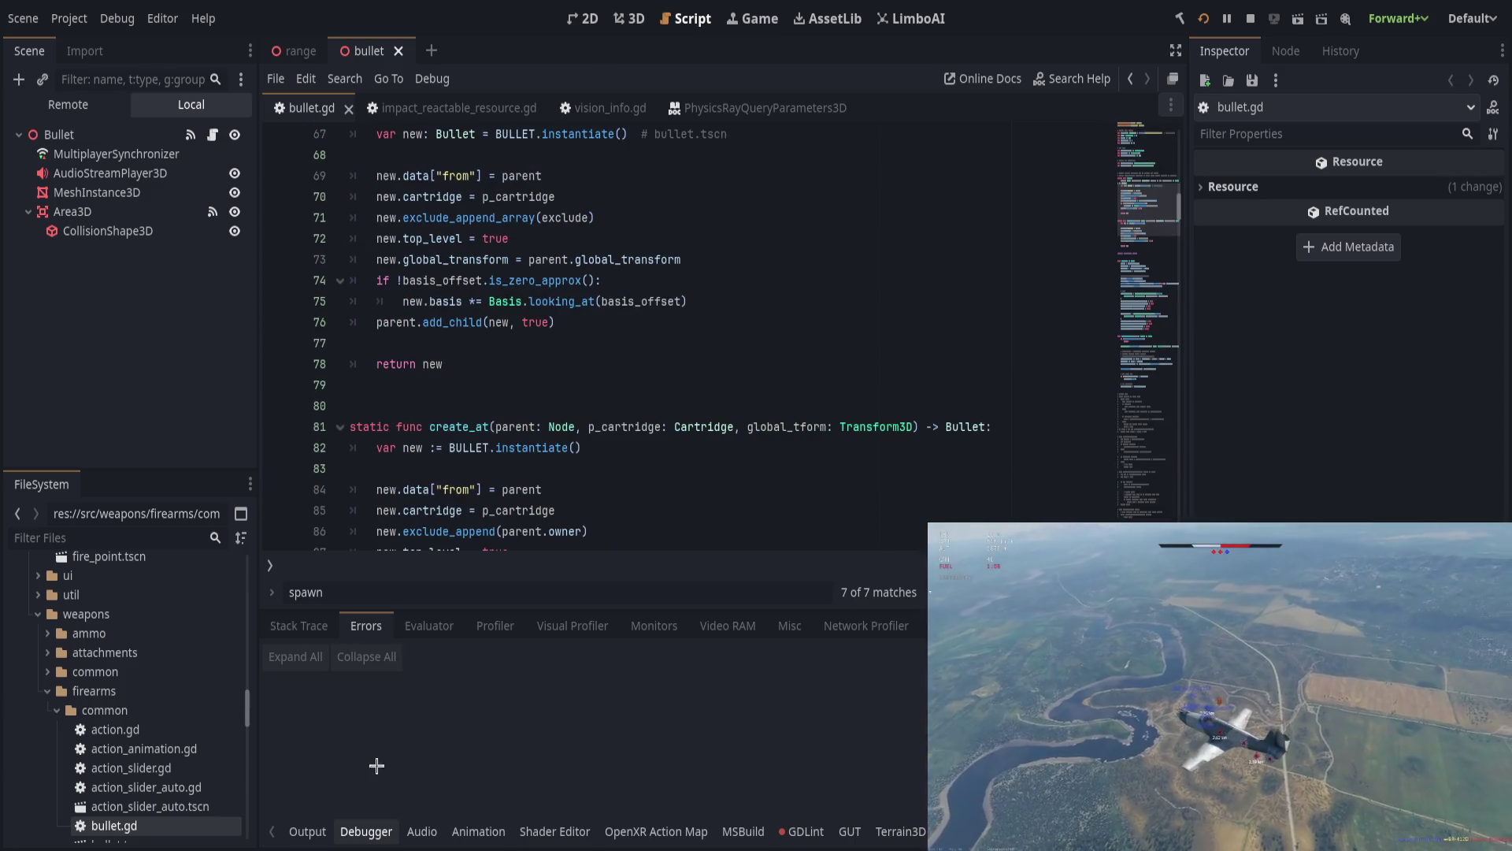
Step: Show the Output log with the hits prints and clear the 'spawn' search text
click(306, 831)
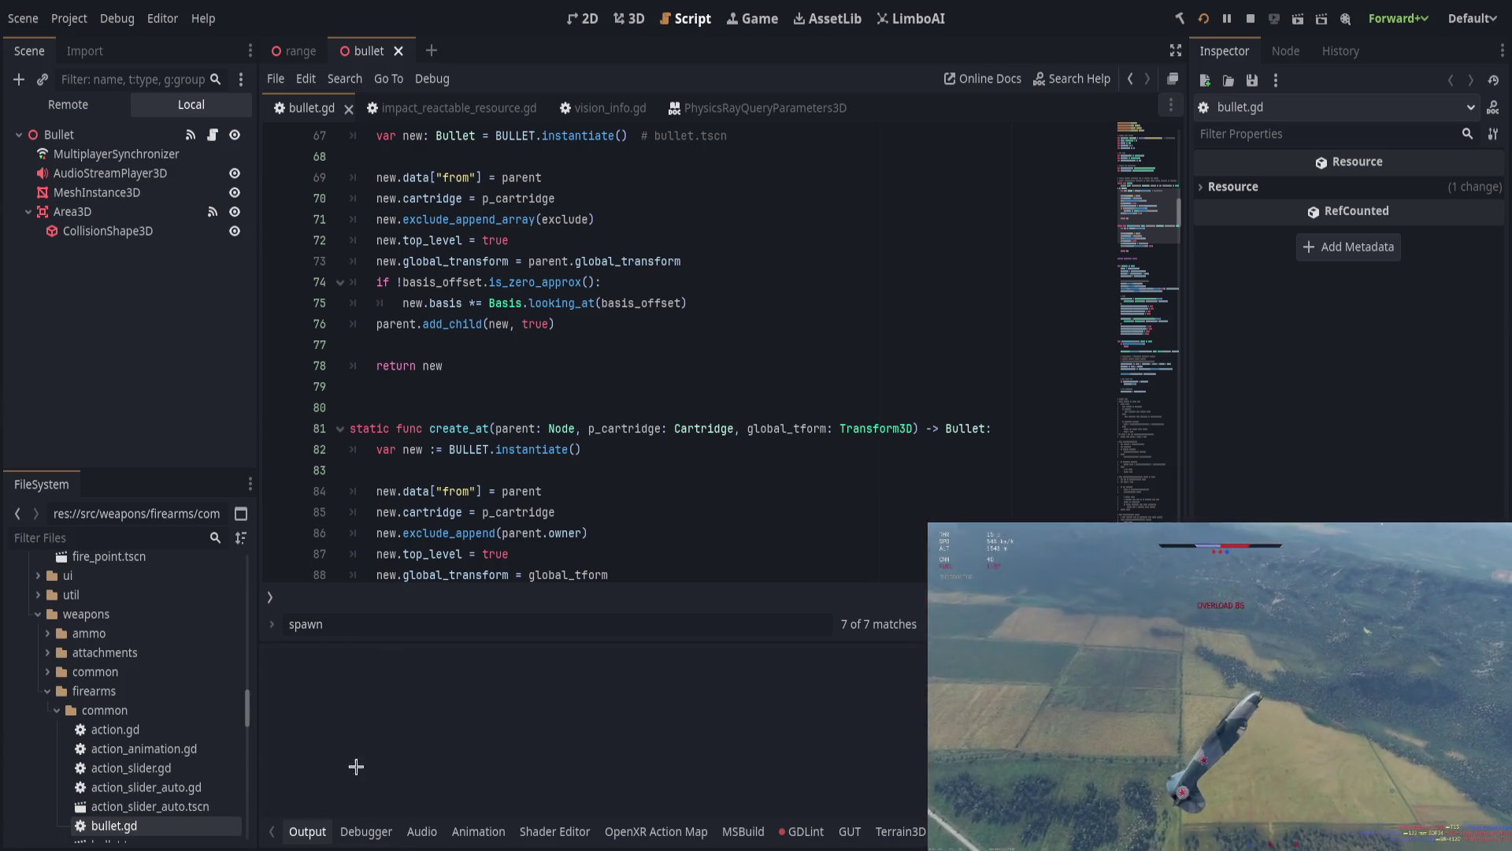
click(306, 624)
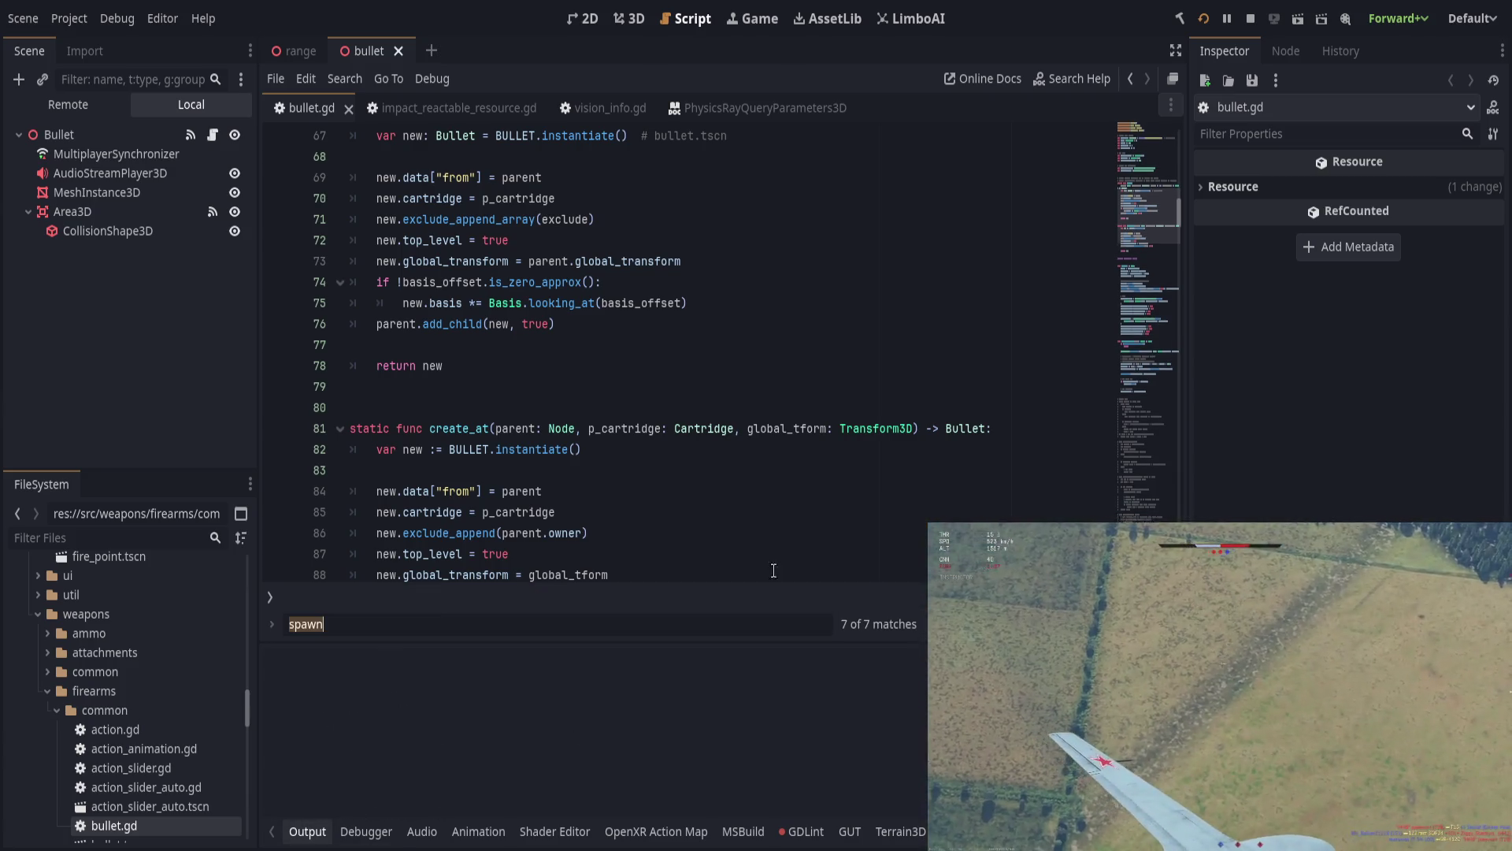
key(BackSpace)
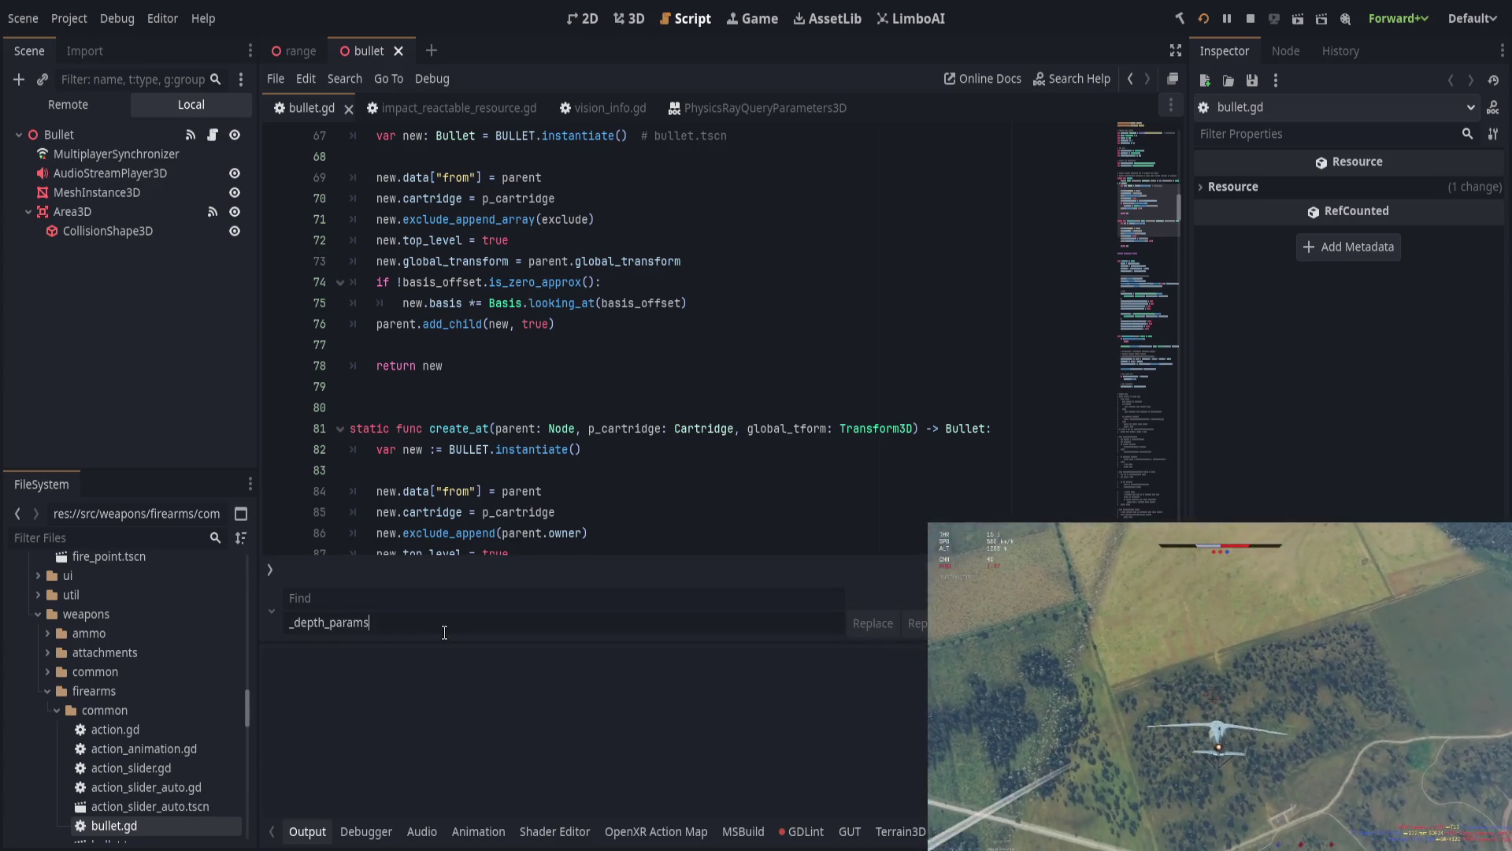
Step: Close Find/Replace, collapse the Output panel, and save bullet.gd
key(ctrl+r)
key(Escape)
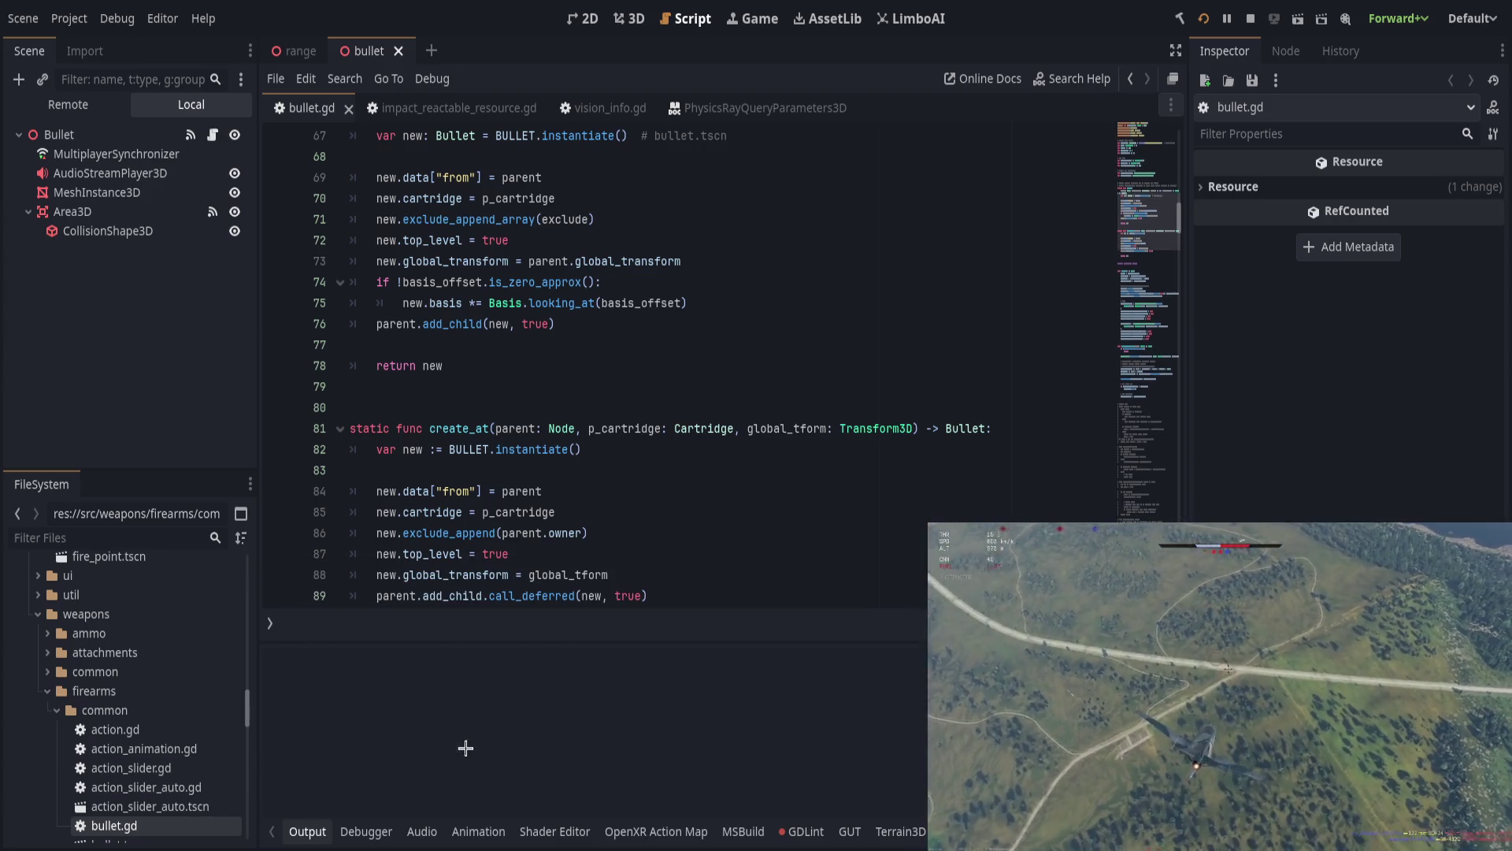
click(301, 833)
click(642, 552)
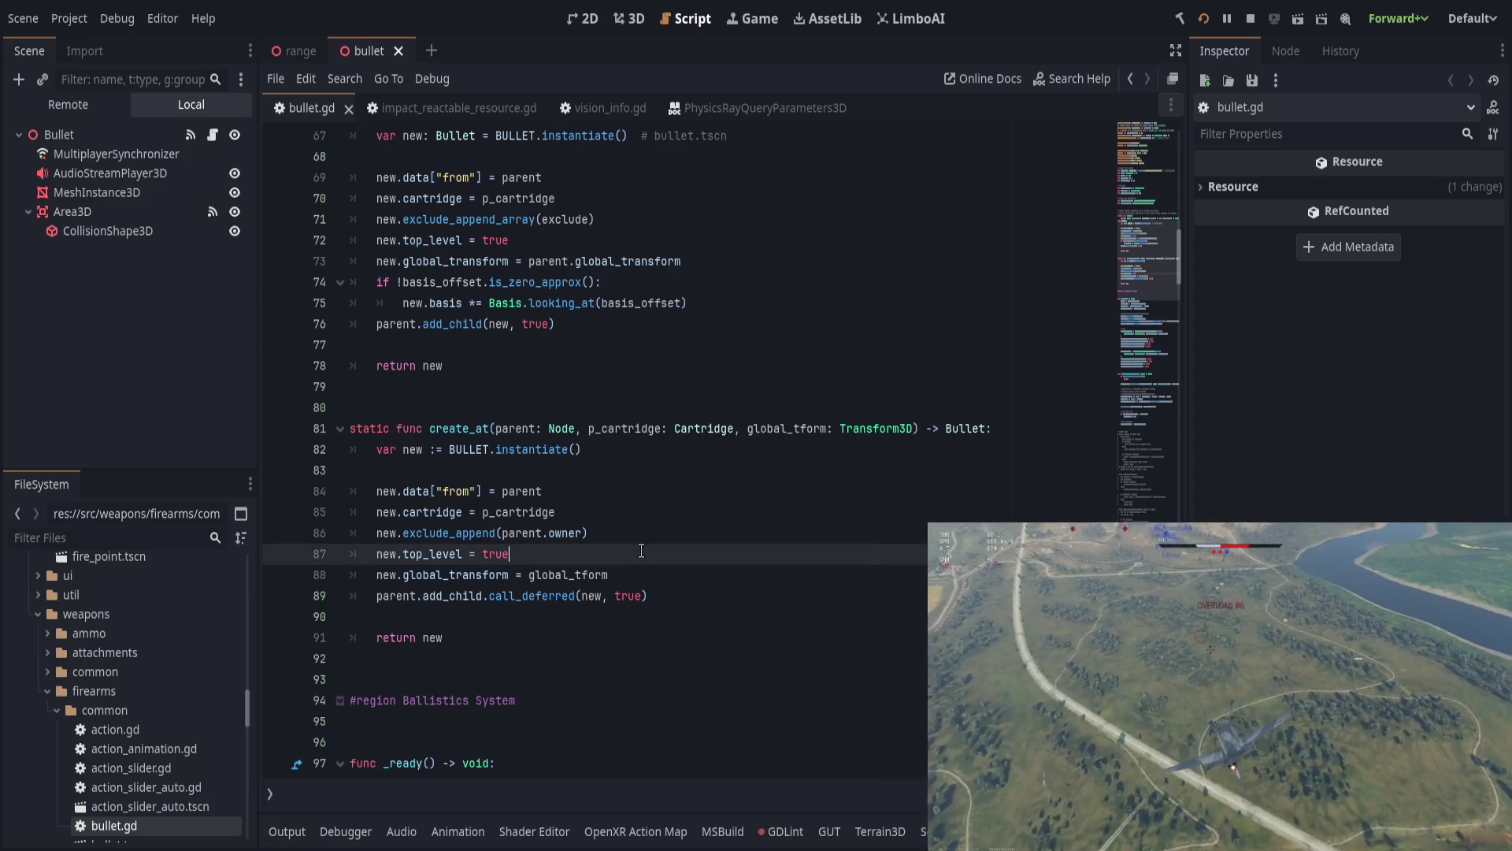
key(ctrl+s)
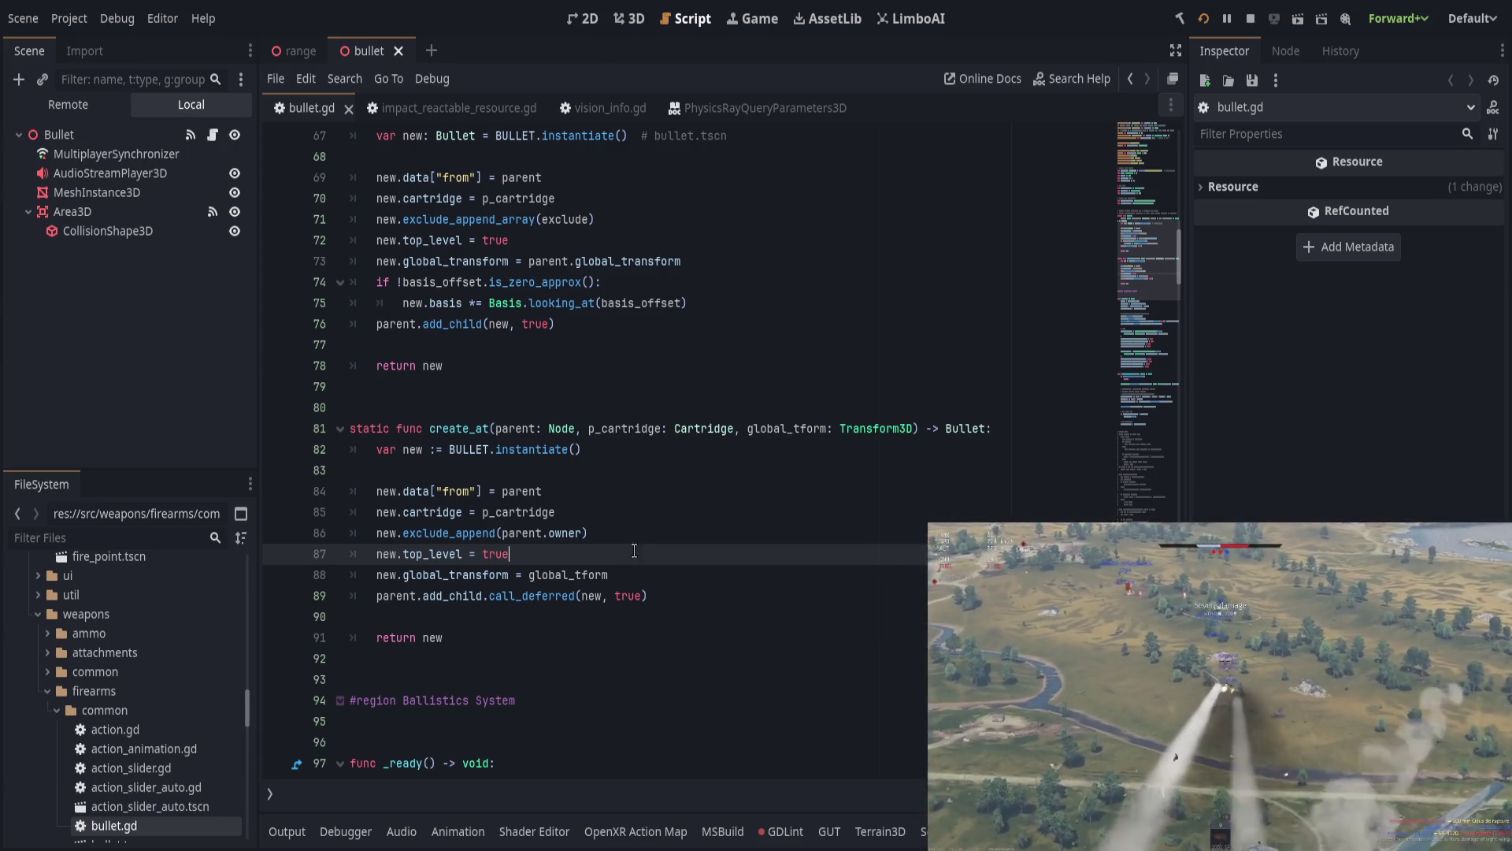
Step: Scroll down to select cast_depth_ray on line 263, then scroll back up to get_depth
scroll(622, 548, up, 6)
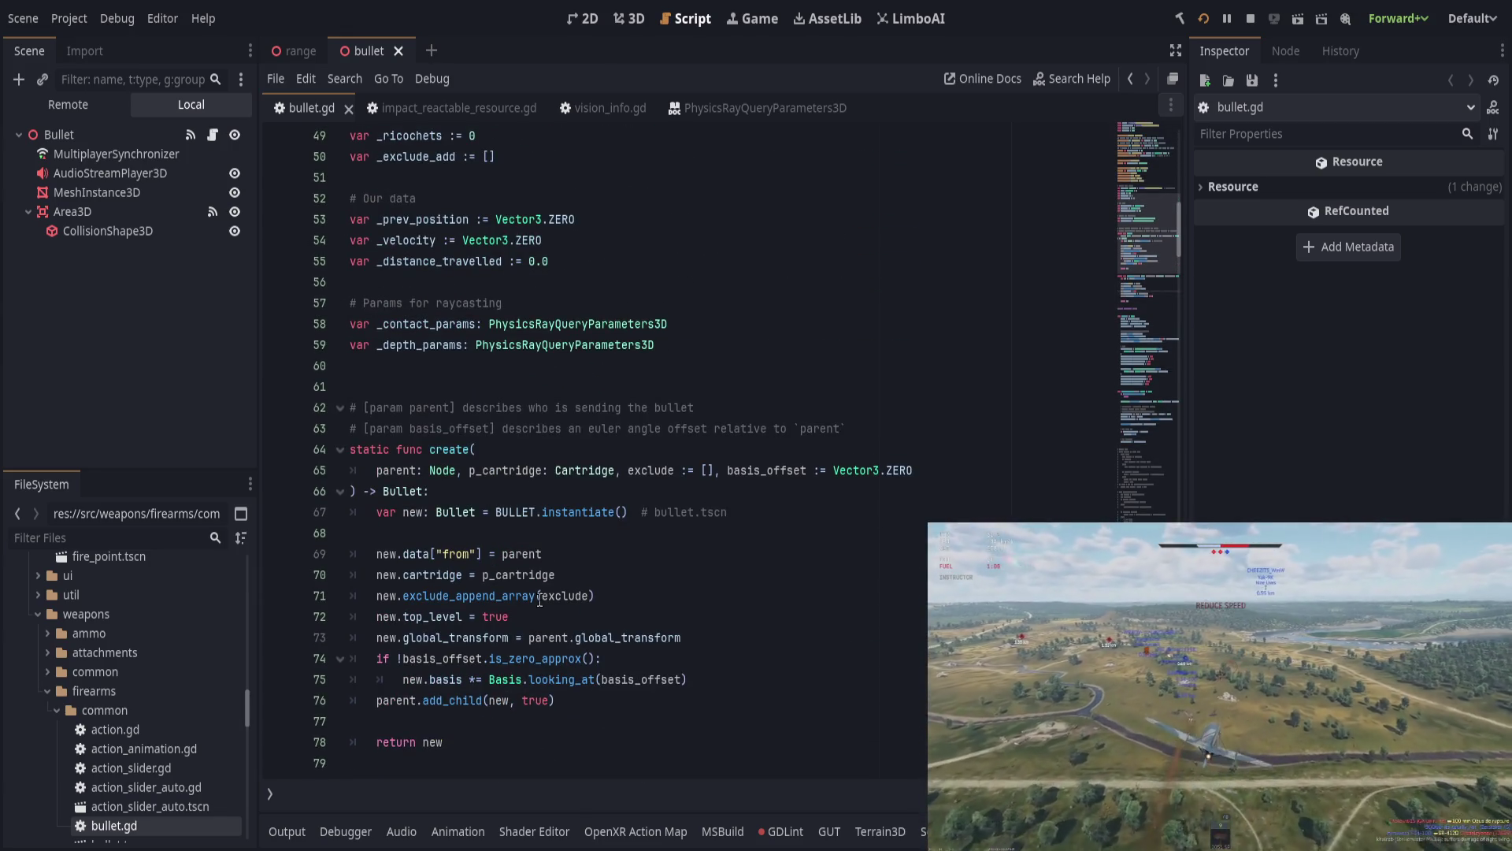
scroll(539, 600, up, 1)
scroll(652, 515, down, 8)
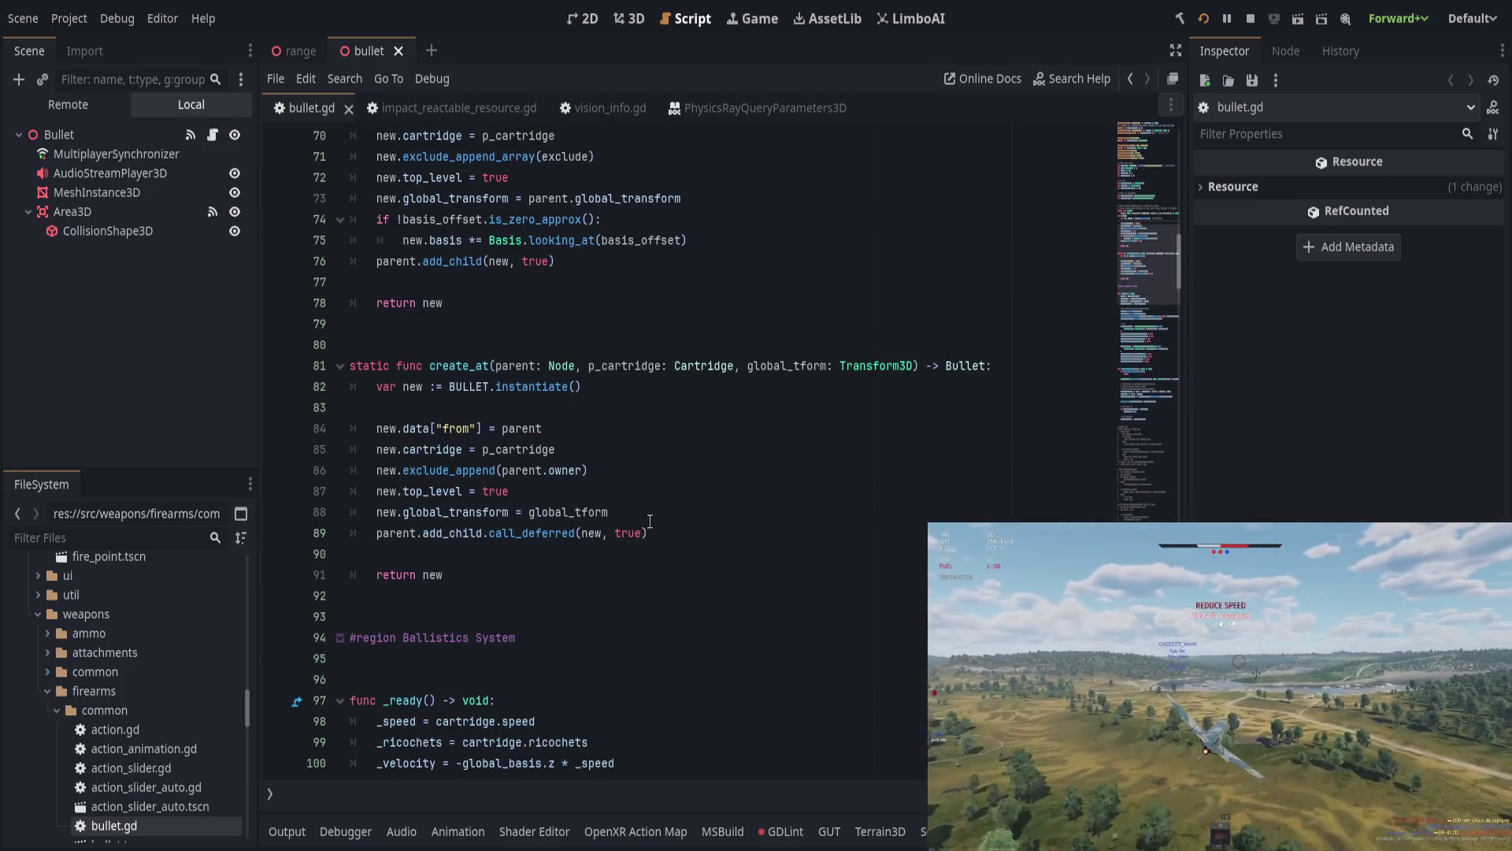
scroll(654, 551, down, 20)
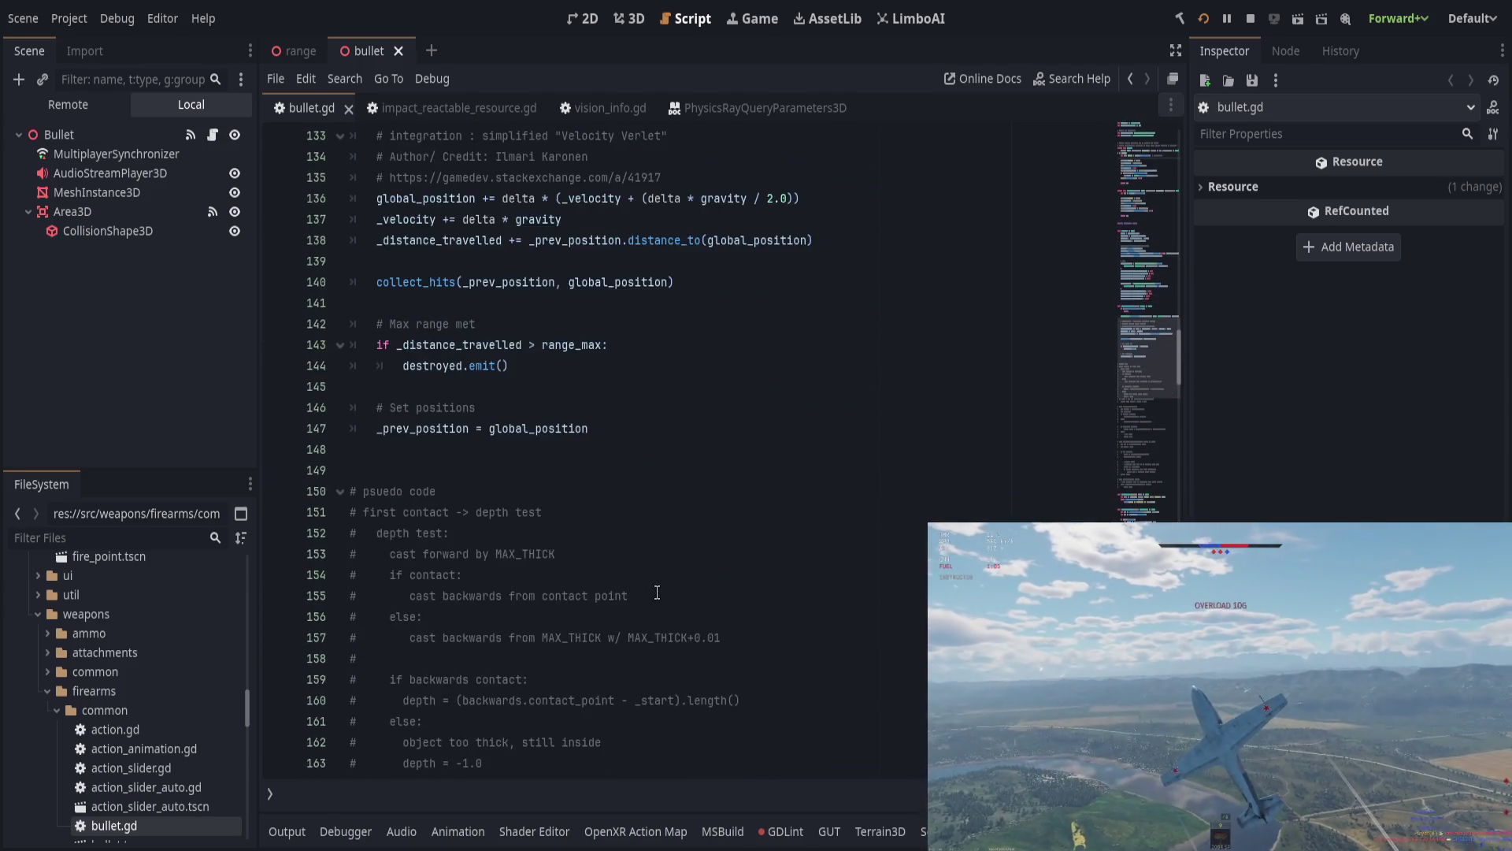
scroll(657, 592, down, 20)
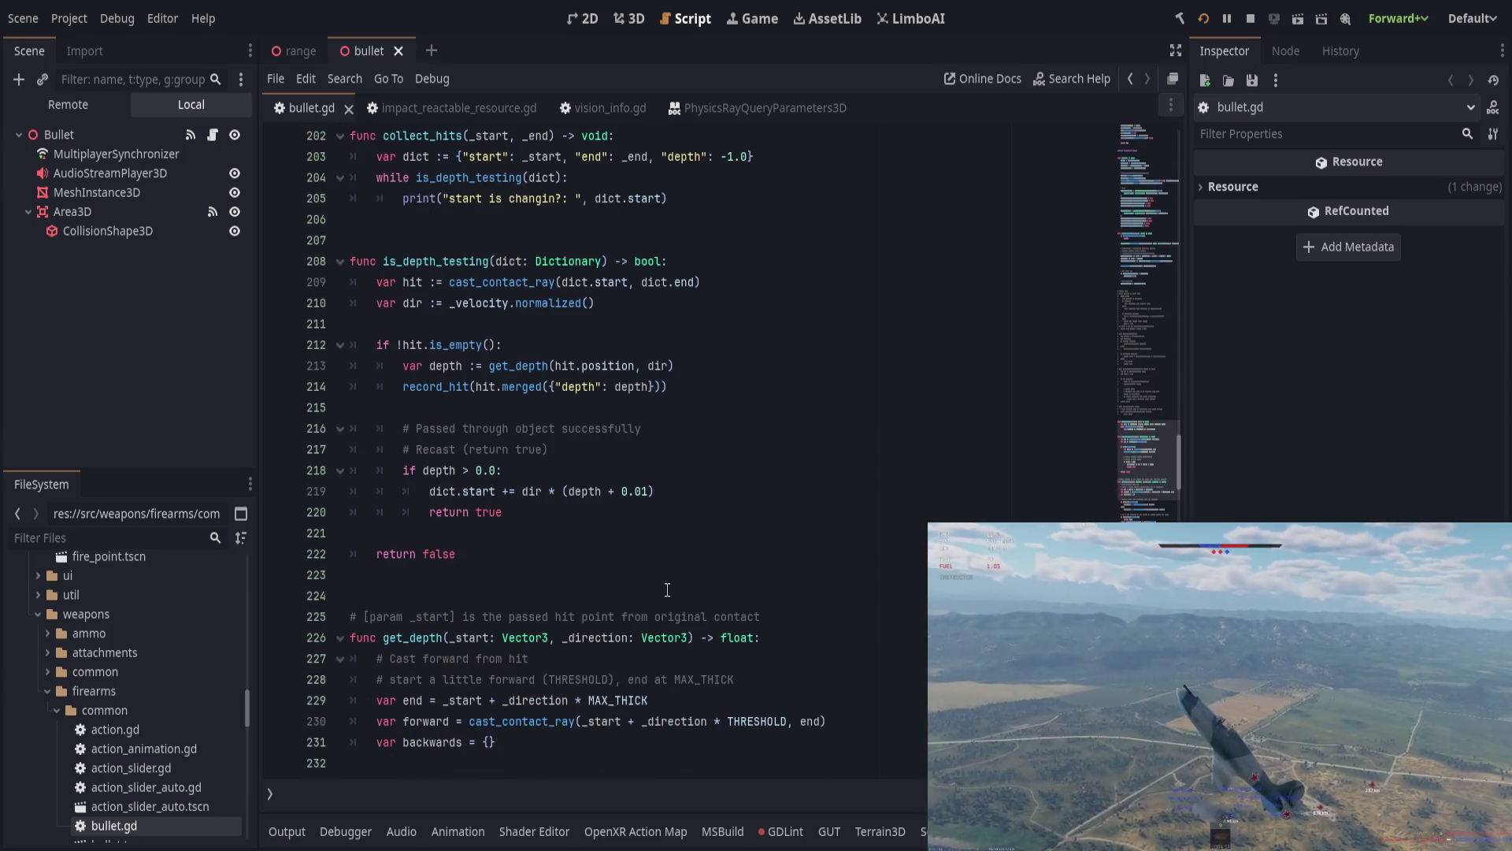
scroll(667, 590, down, 12)
scroll(675, 581, down, 1)
click(451, 386)
click(449, 595)
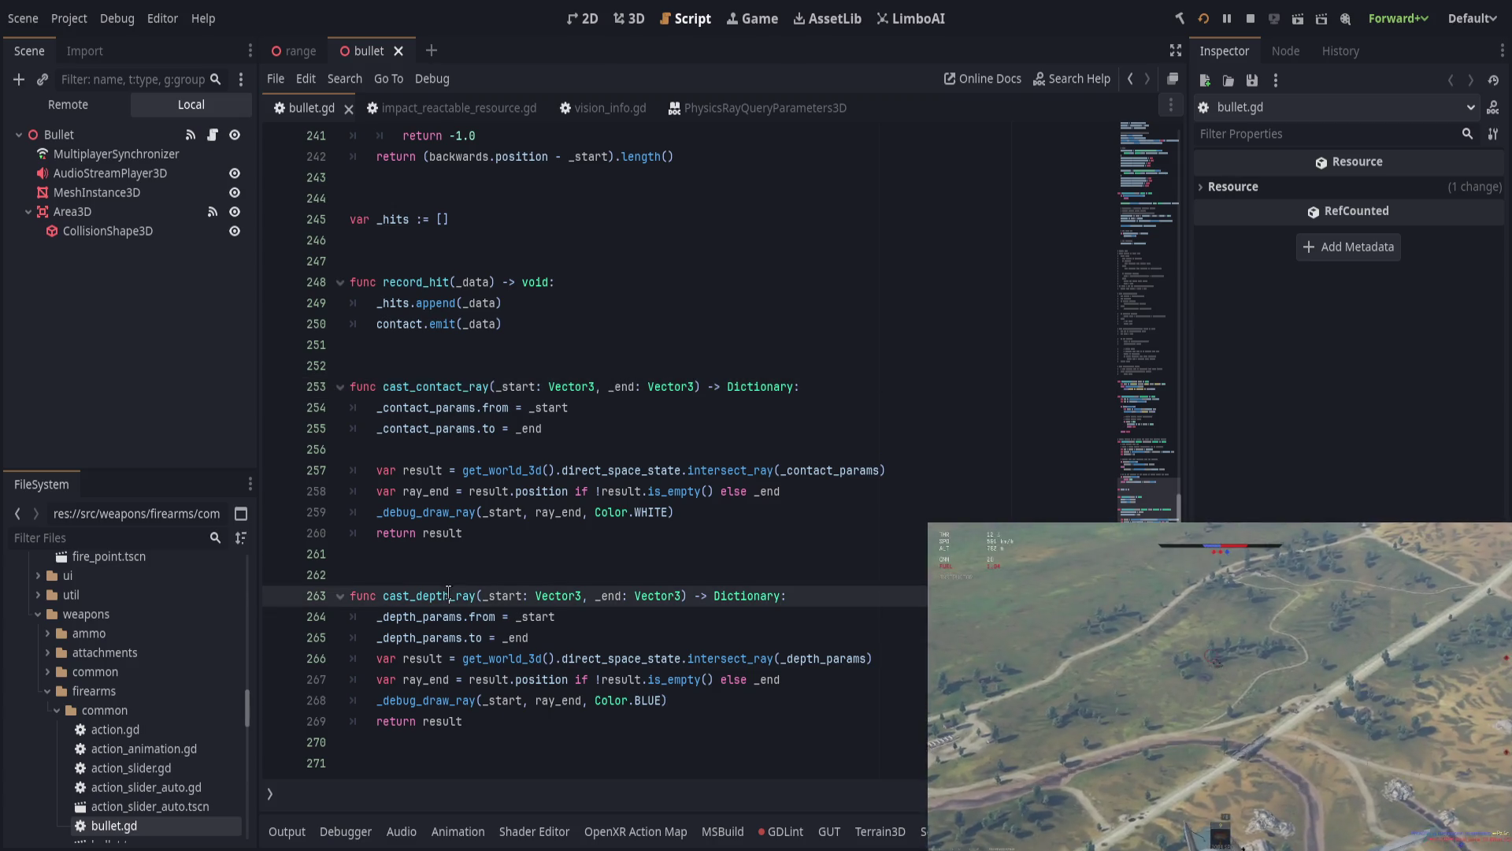
double_click(449, 595)
scroll(588, 629, up, 8)
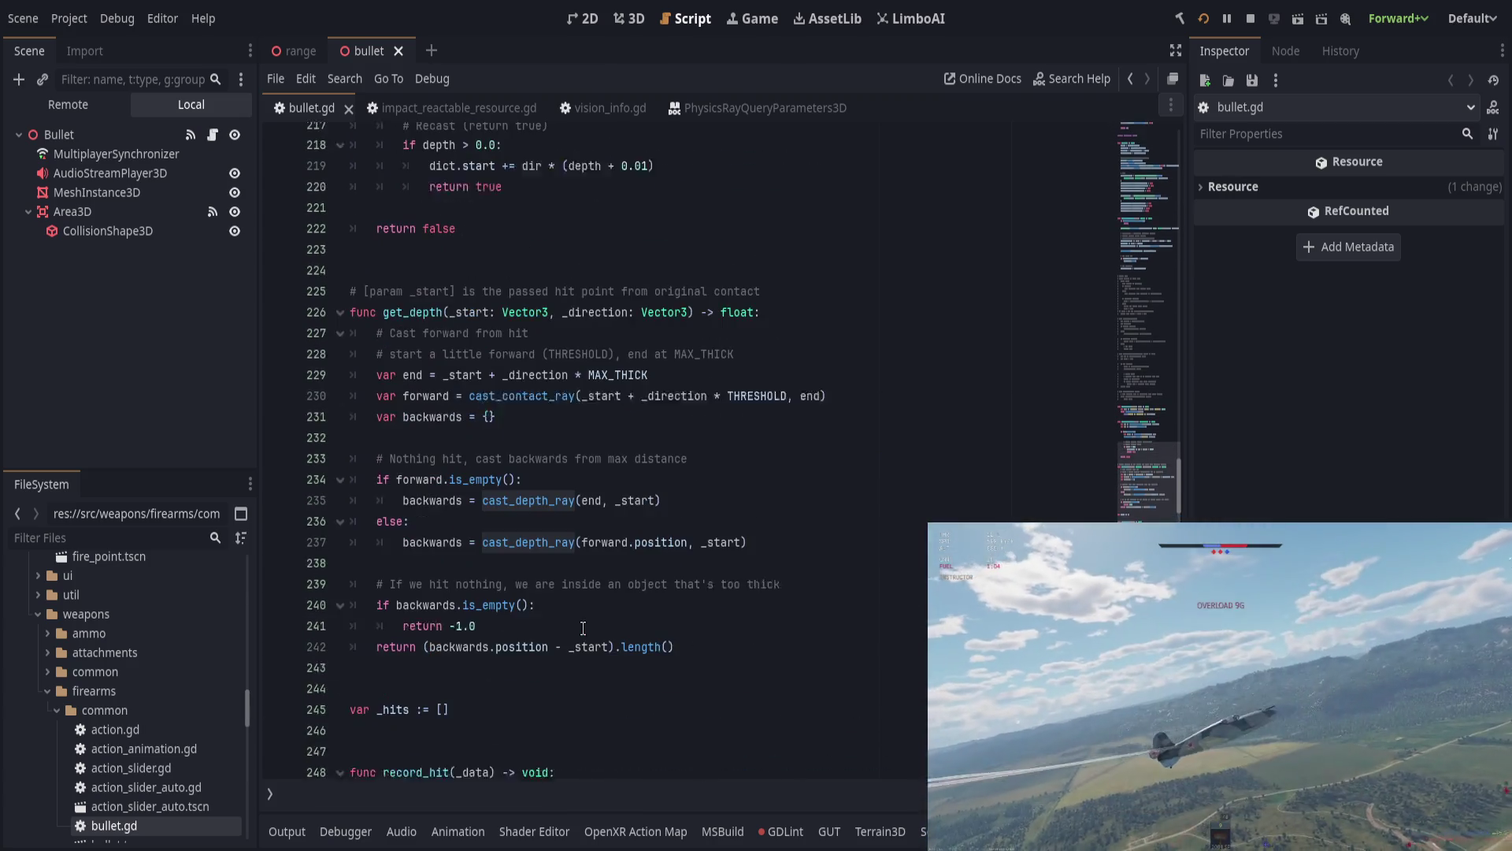
Step: Delete '+ _direction * THRESHOLD' from line 230, save, and rerun the game with F5
drag(787, 407, 627, 407)
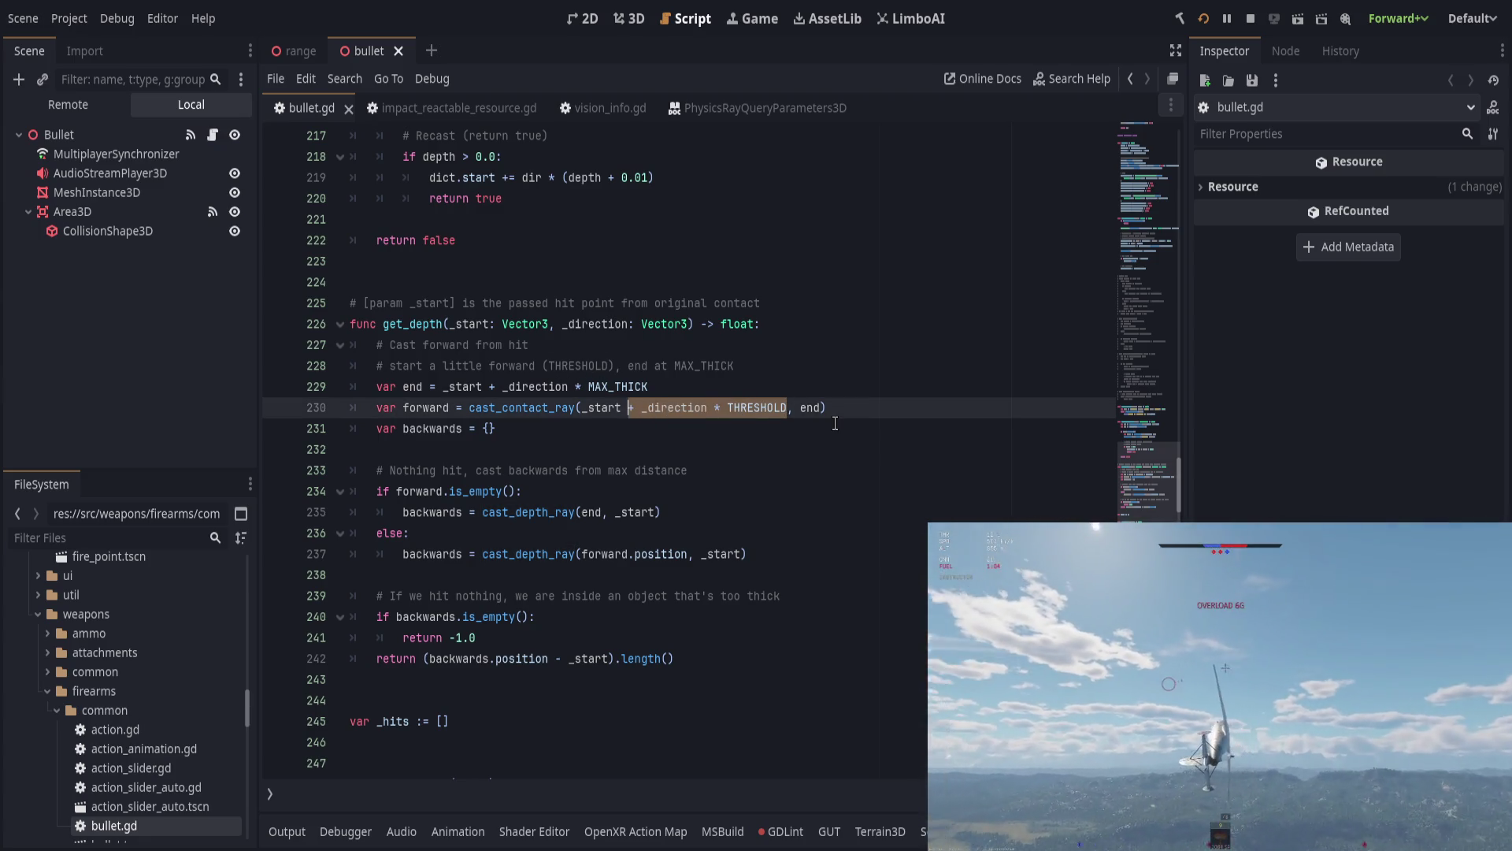
key(BackSpace)
key(ctrl+s)
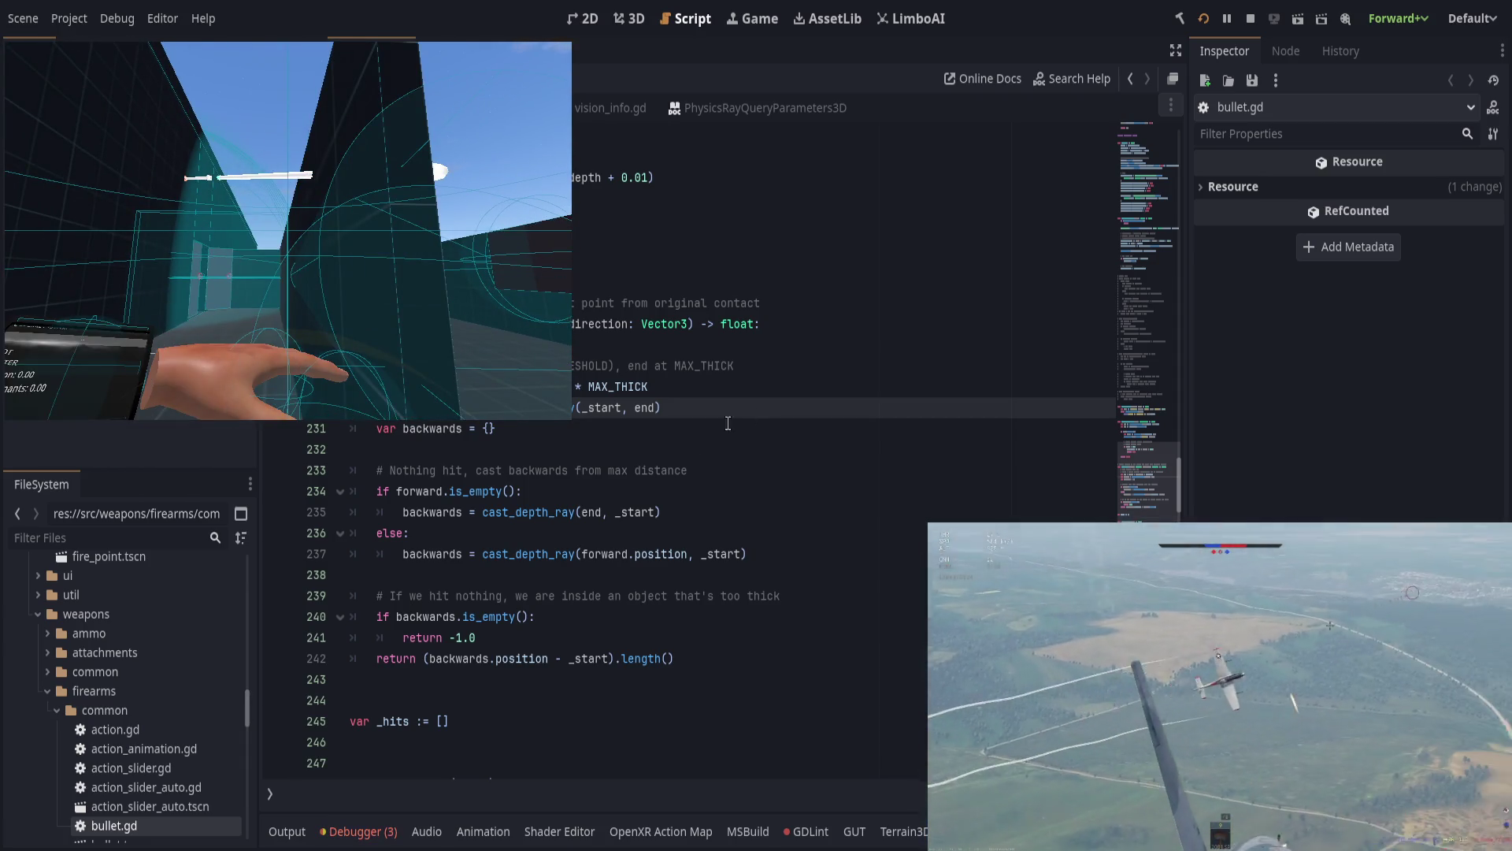
key(F5)
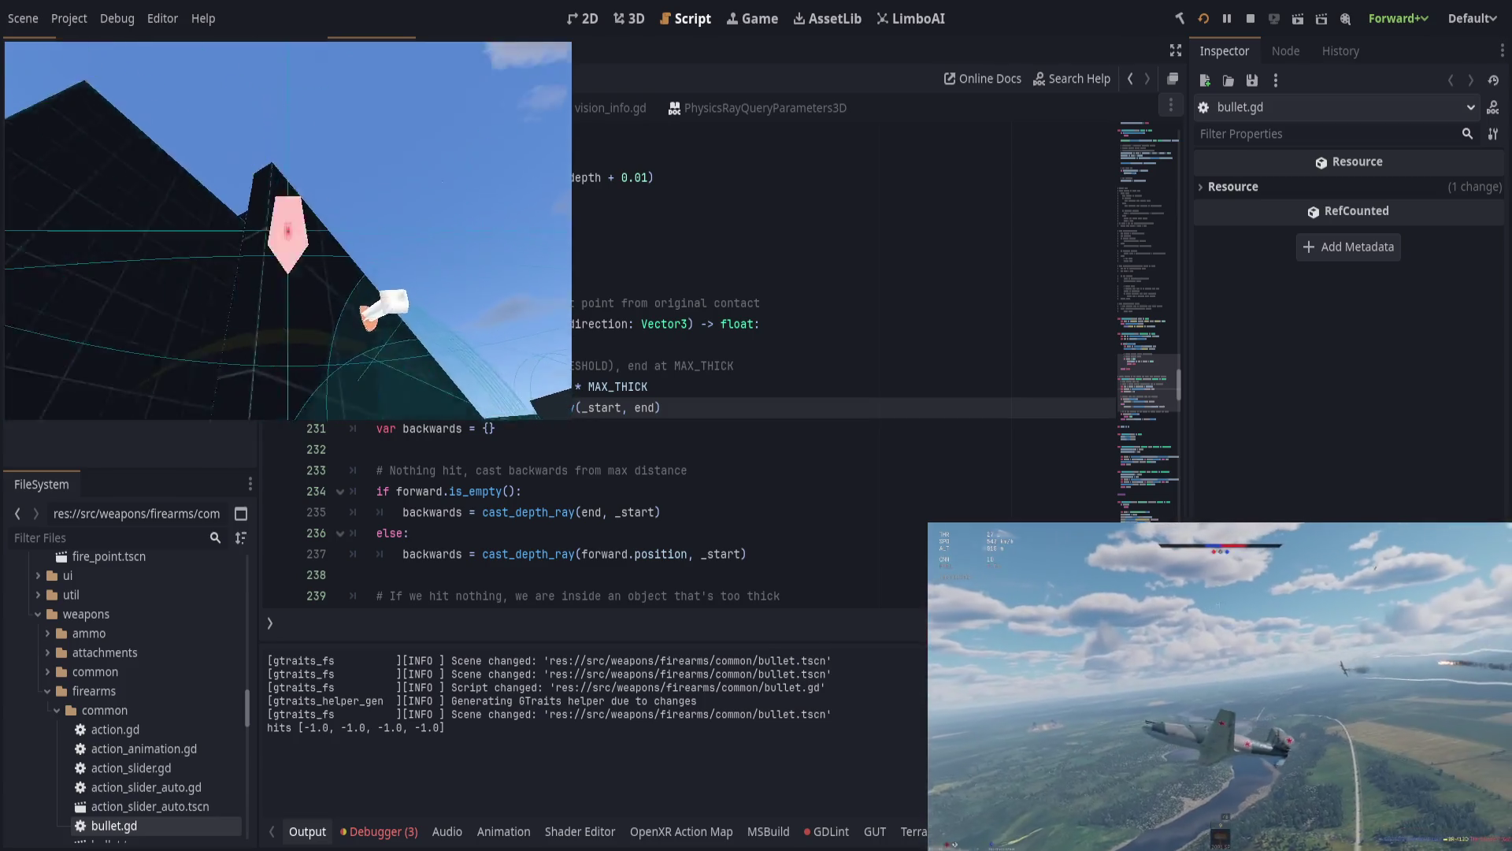
click(748, 409)
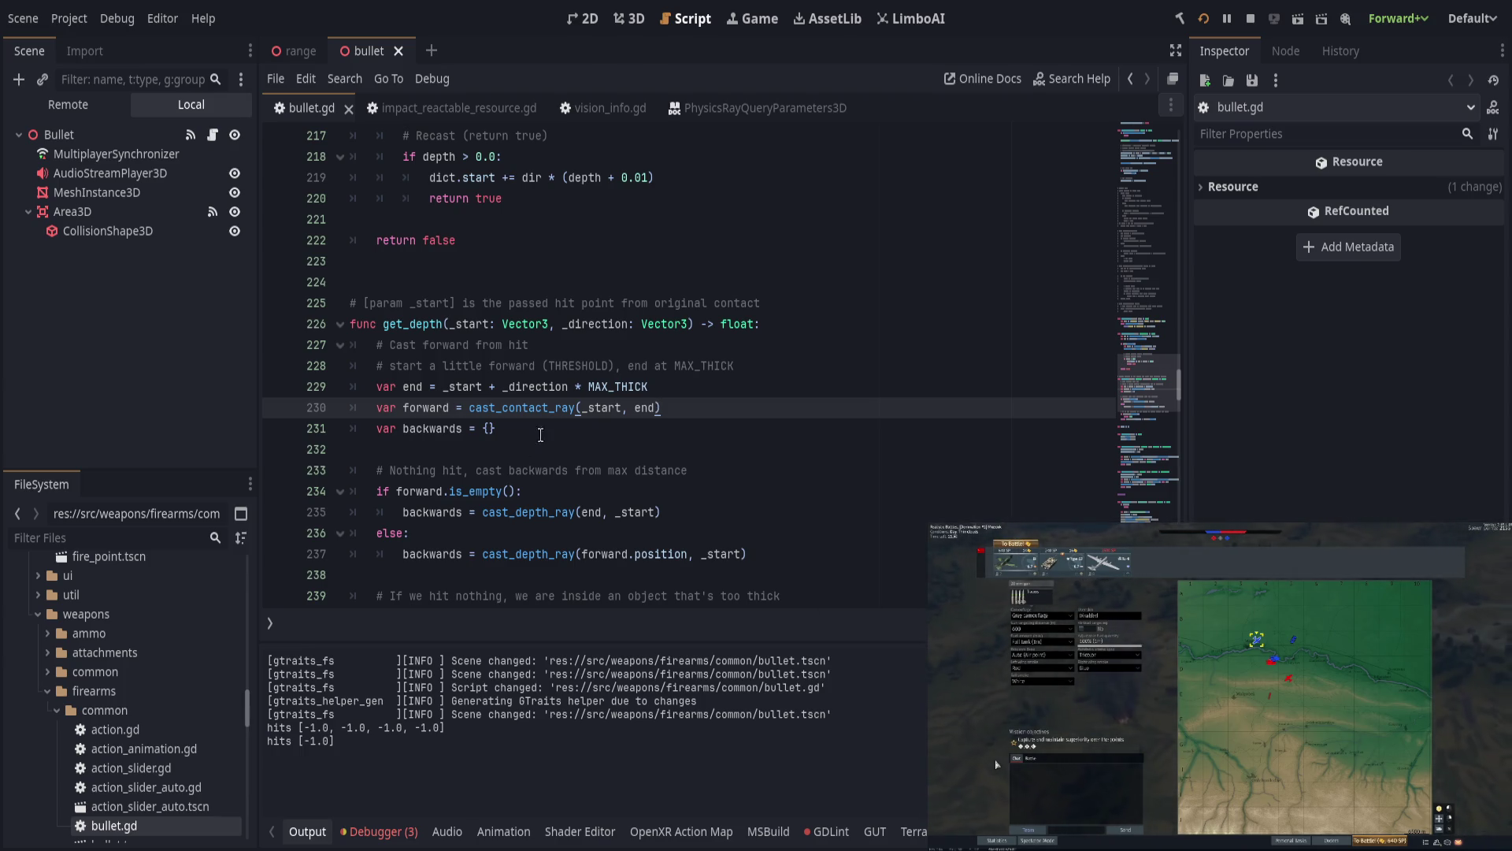
click(429, 404)
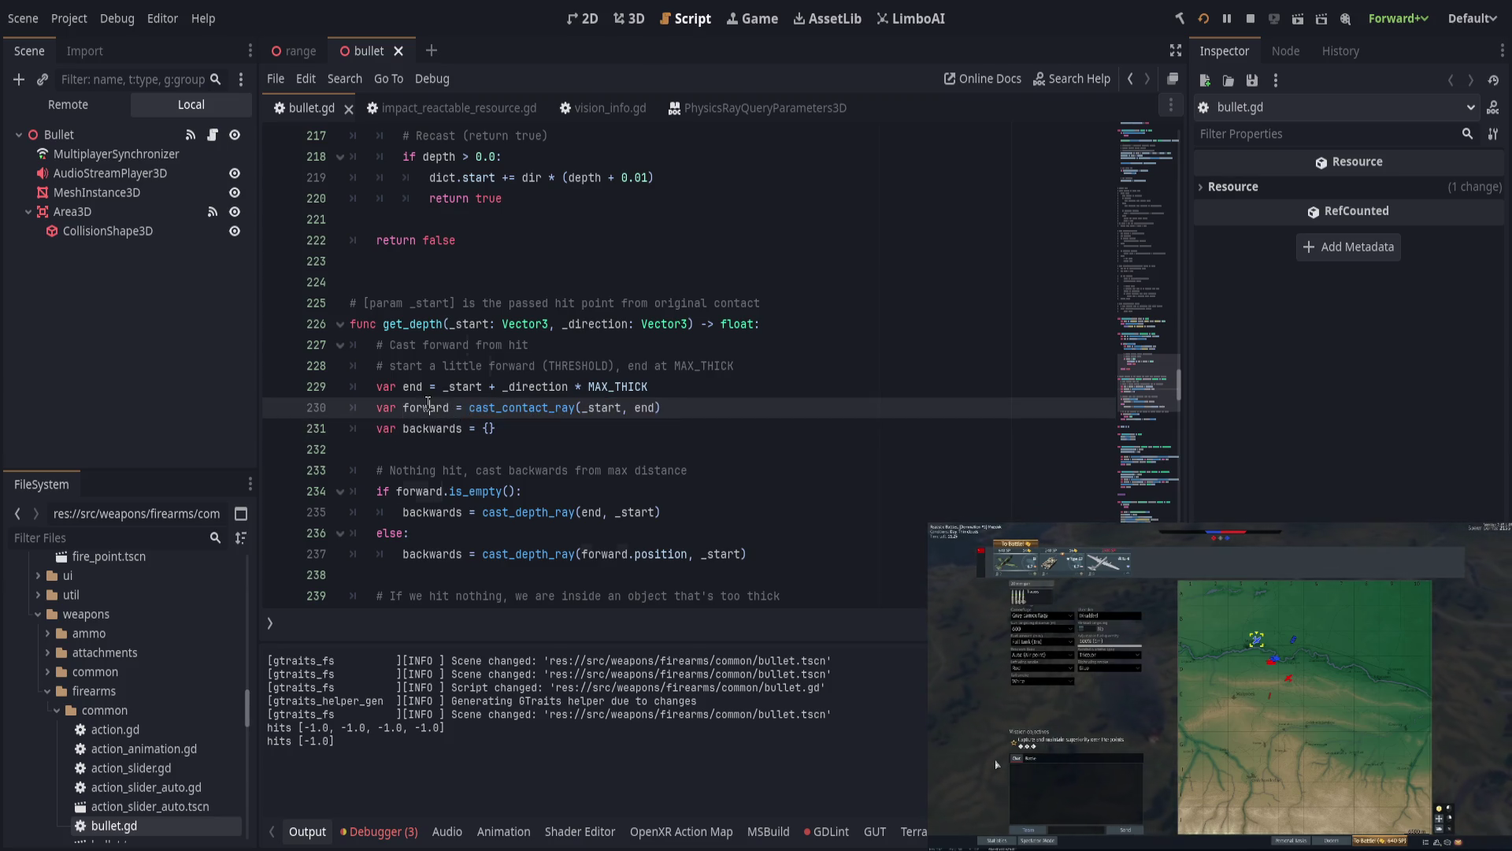
Step: Jump to the cast_contact_ray definition and scroll to its ray parameter setup
double_click(428, 404)
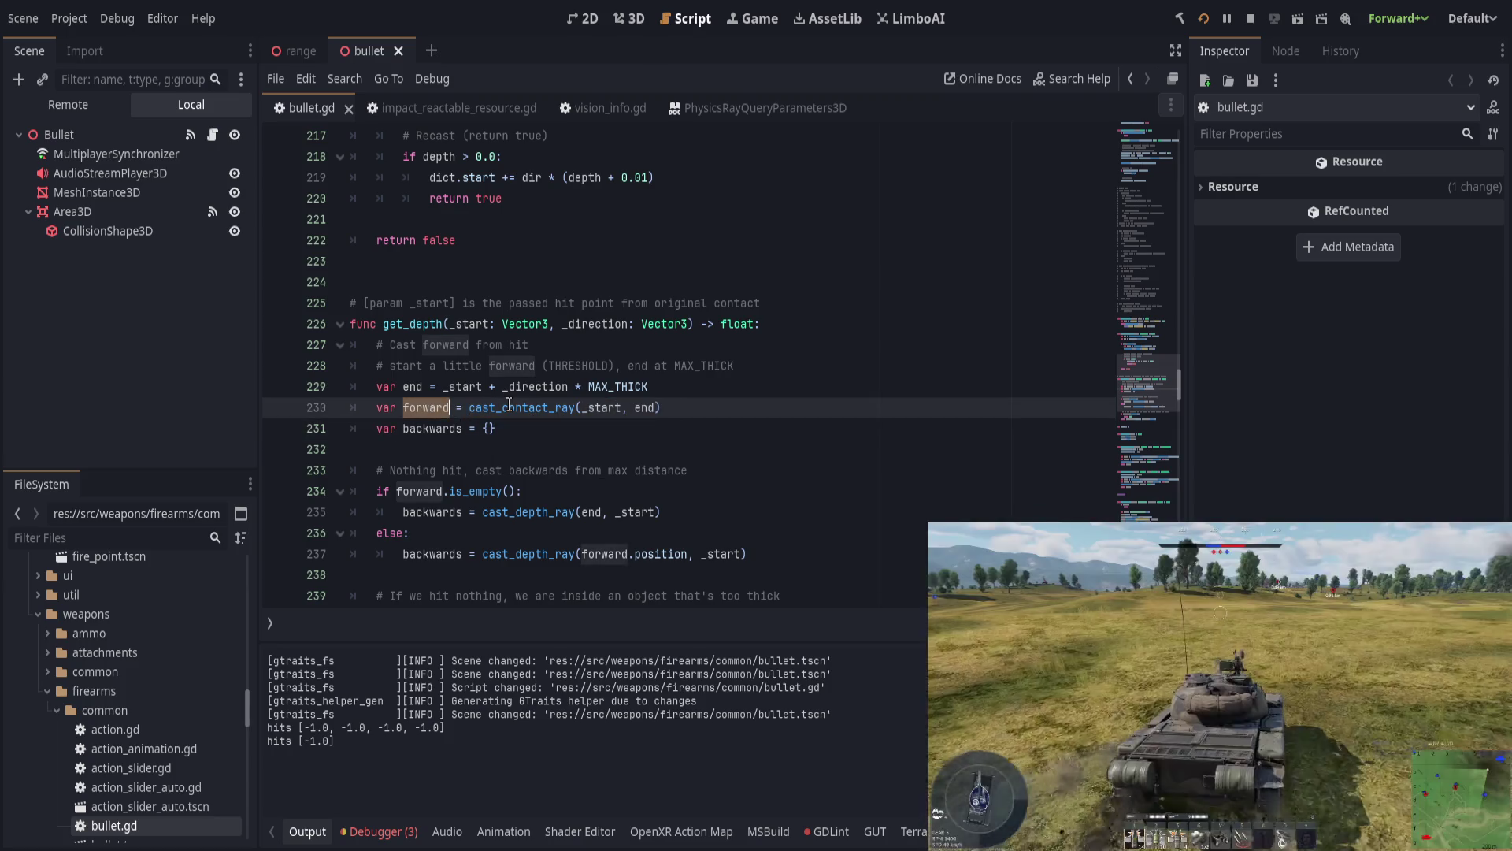
ctrl+click(509, 404)
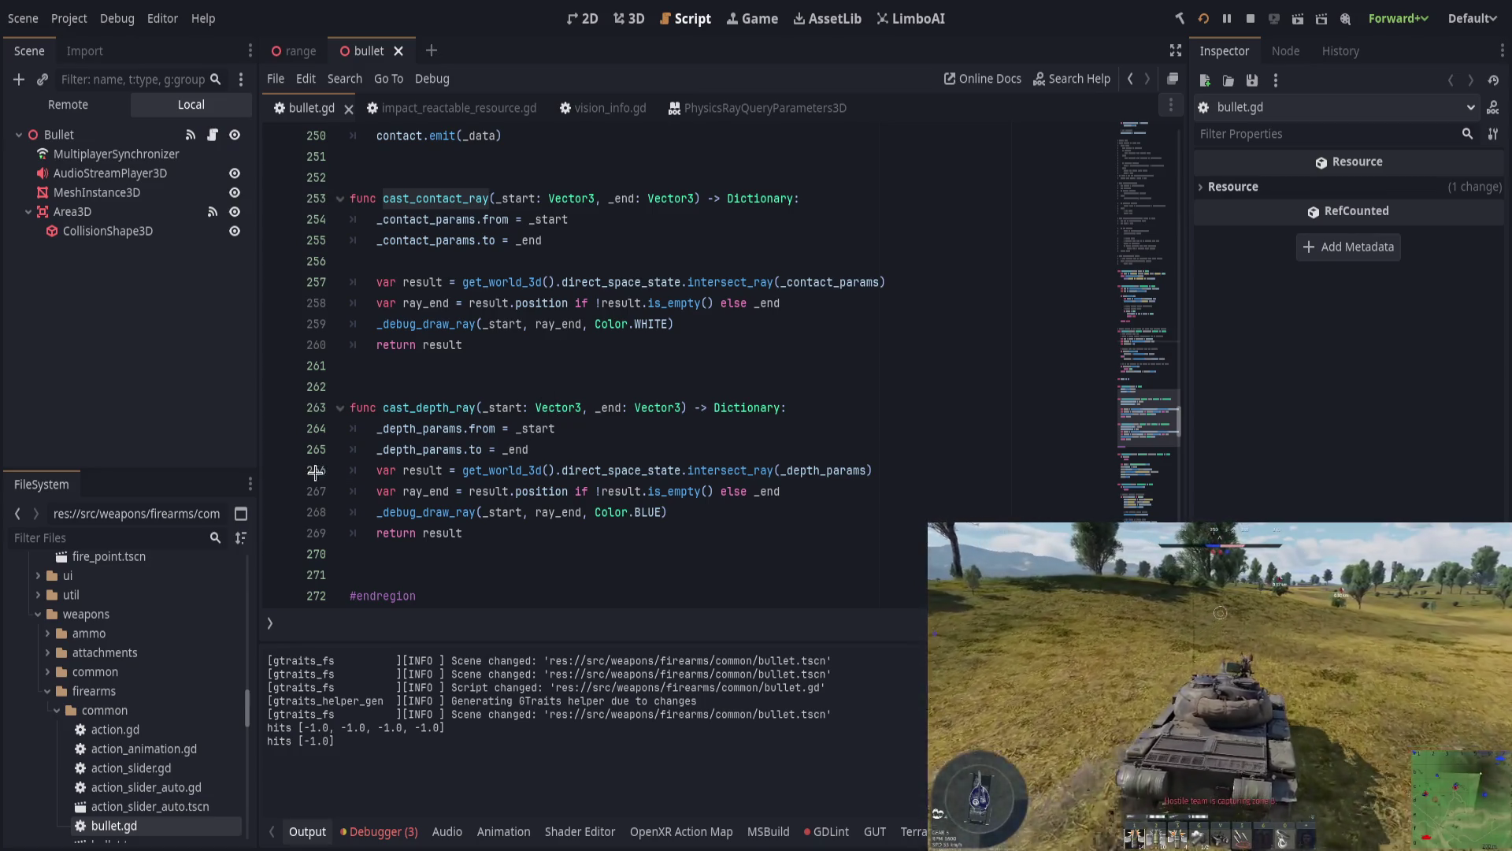
mouse_move(1141, 421)
mouse_down()
mouse_move(1162, 303)
mouse_move(1192, 250)
mouse_up()
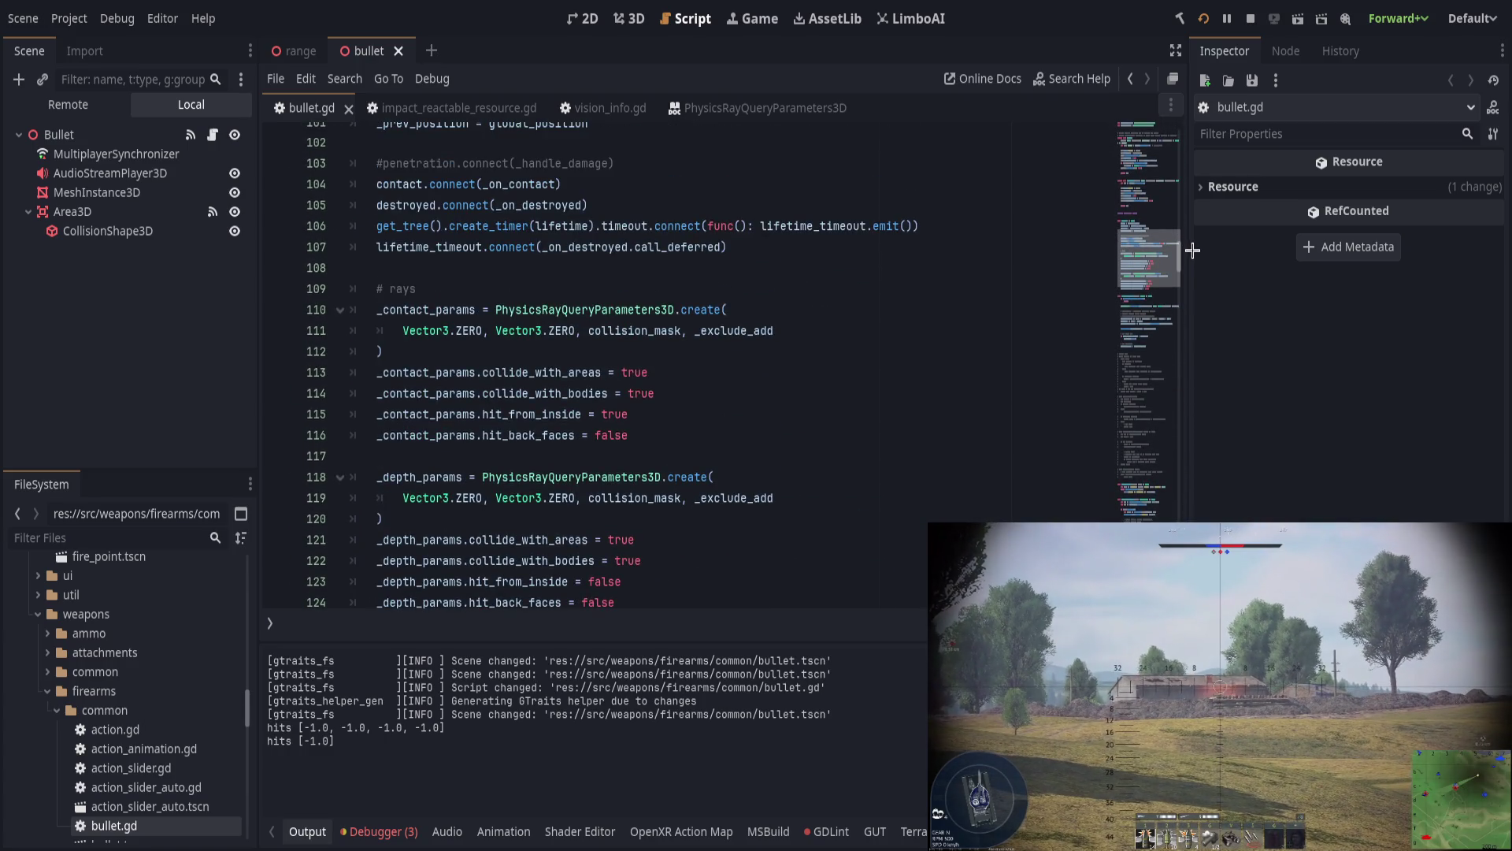
scroll(869, 457, up, 1)
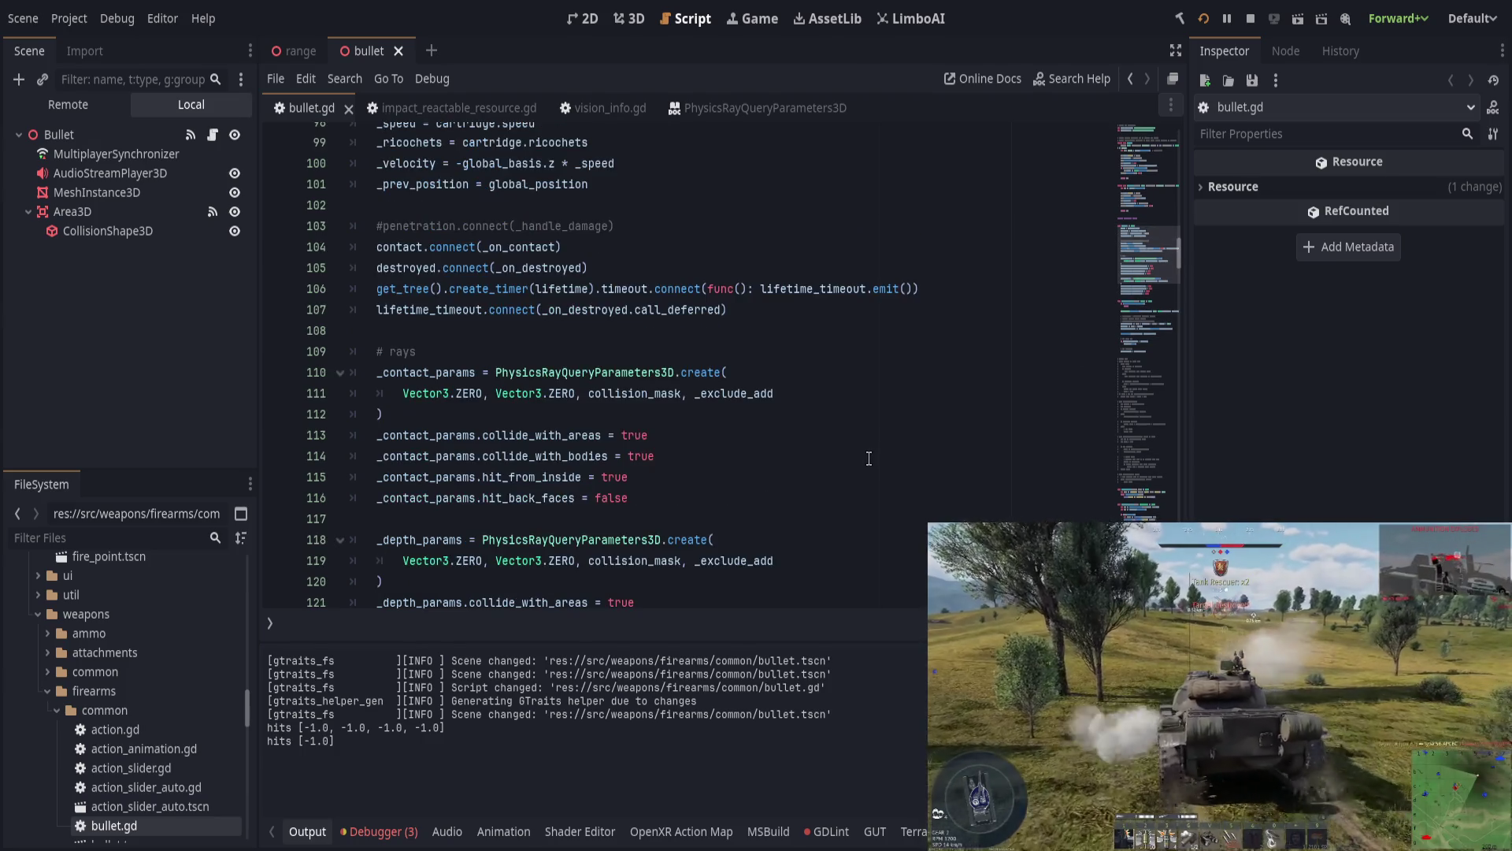
scroll(869, 458, down, 2)
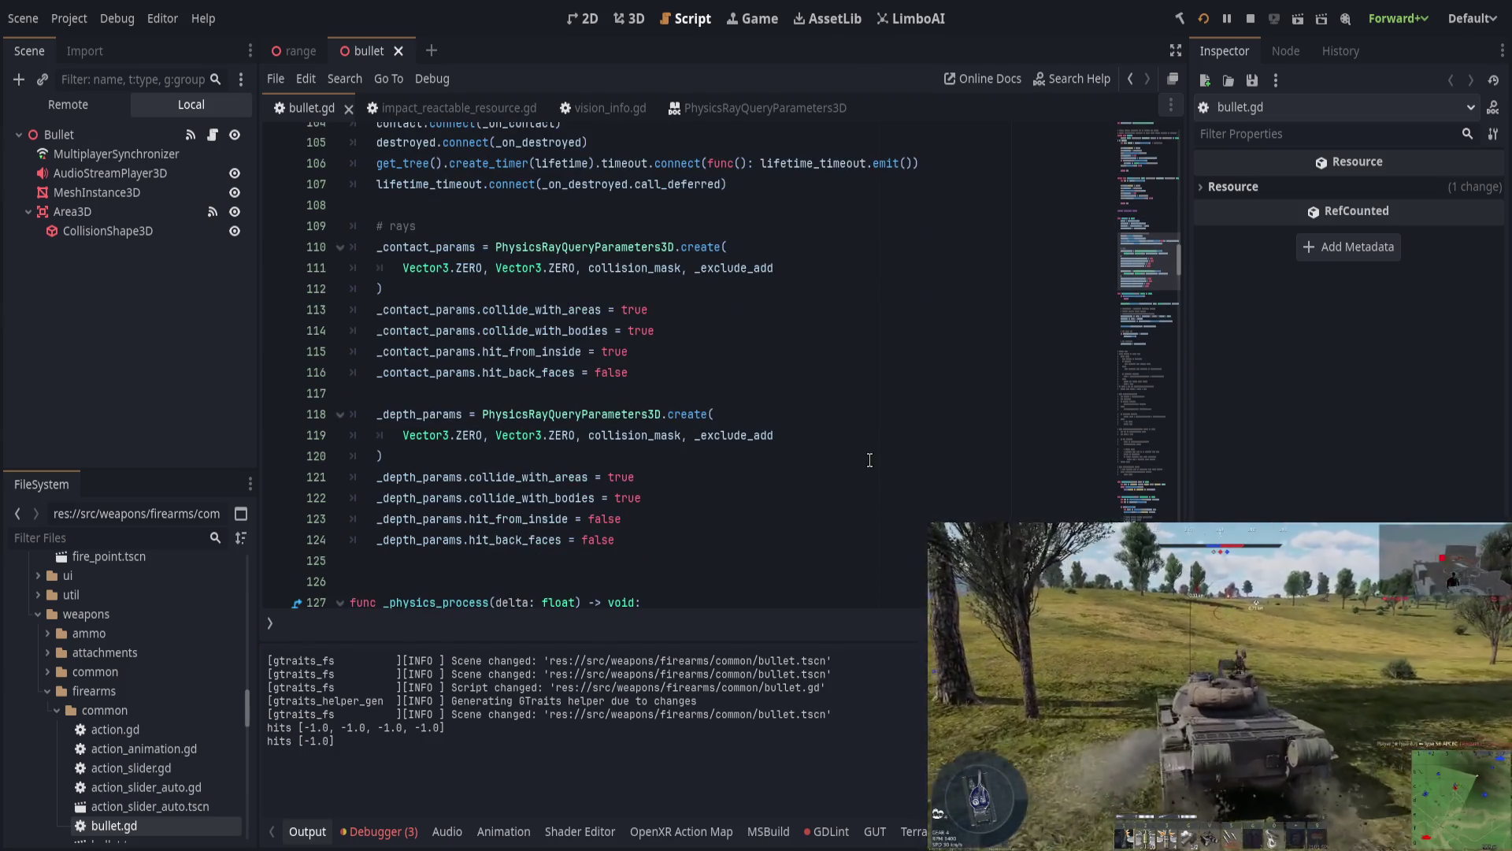
Step: Change line 123's _depth_params.hit_from_inside from false to true, save, and run the game
double_click(615, 351)
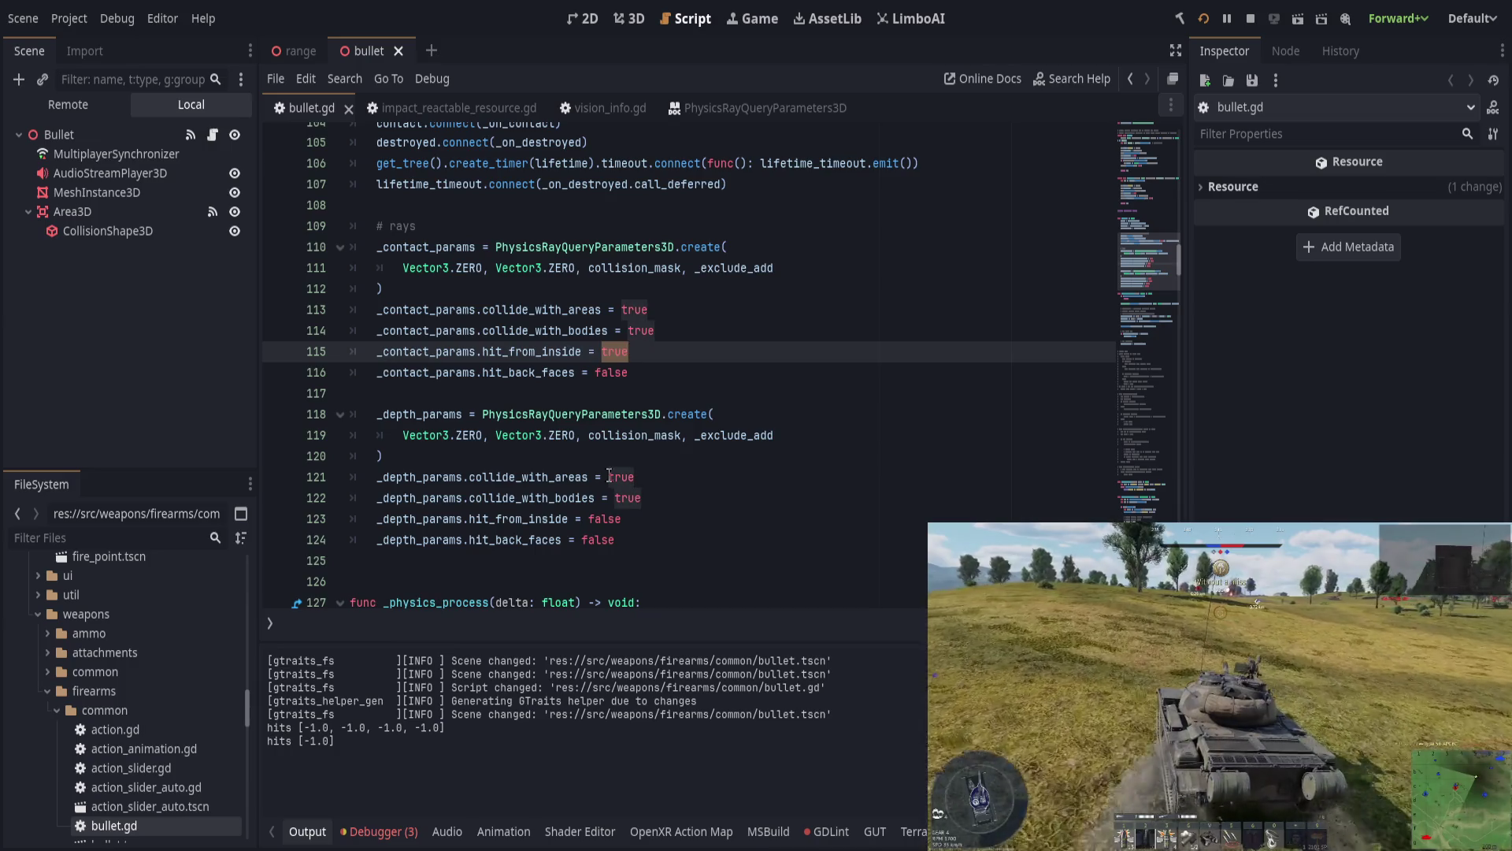
click(599, 540)
double_click(598, 540)
click(607, 519)
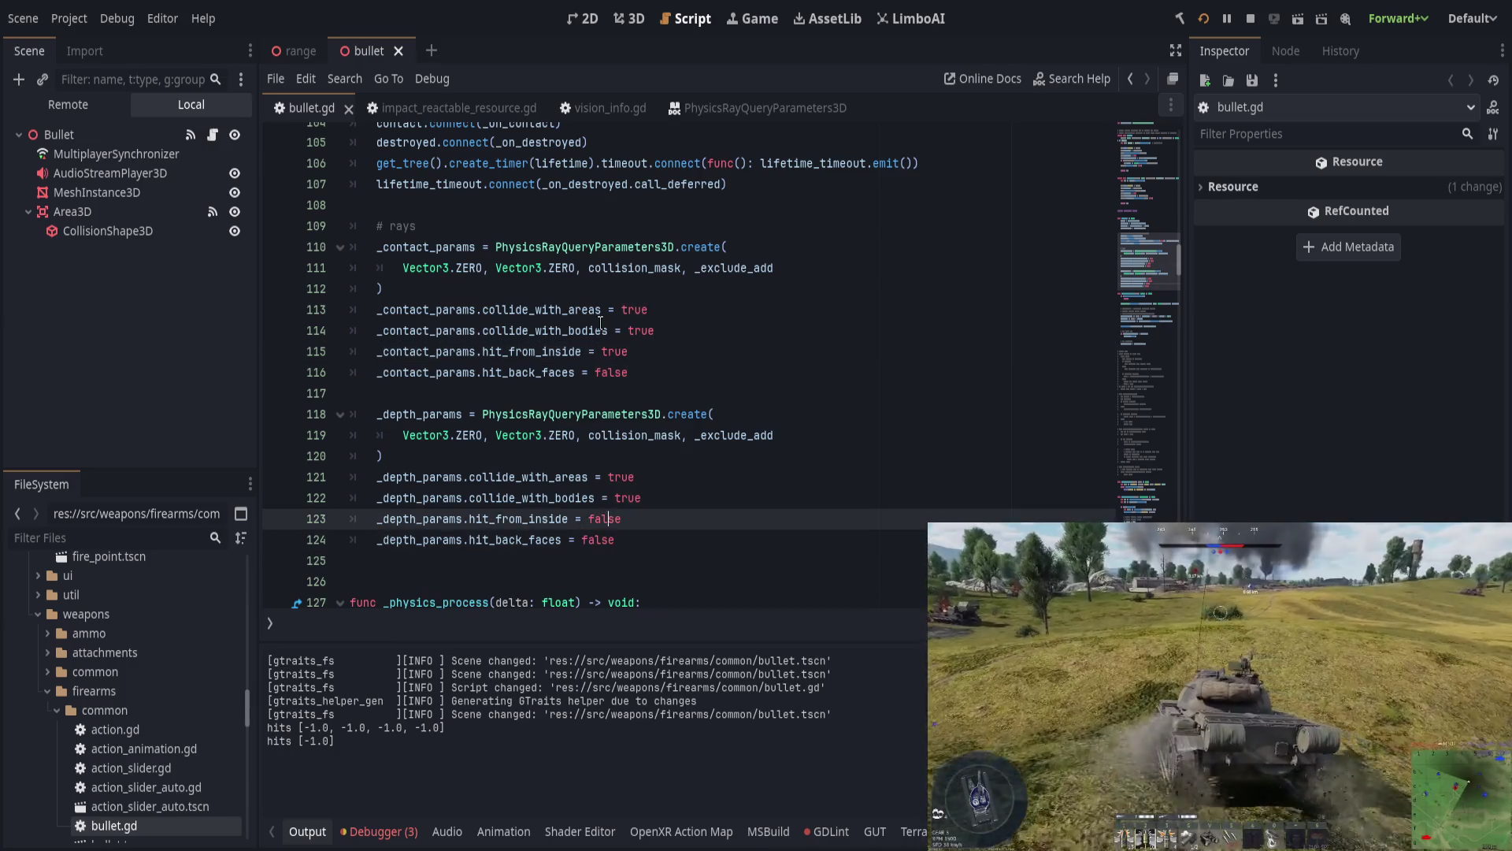
click(600, 328)
double_click(615, 351)
double_click(602, 518)
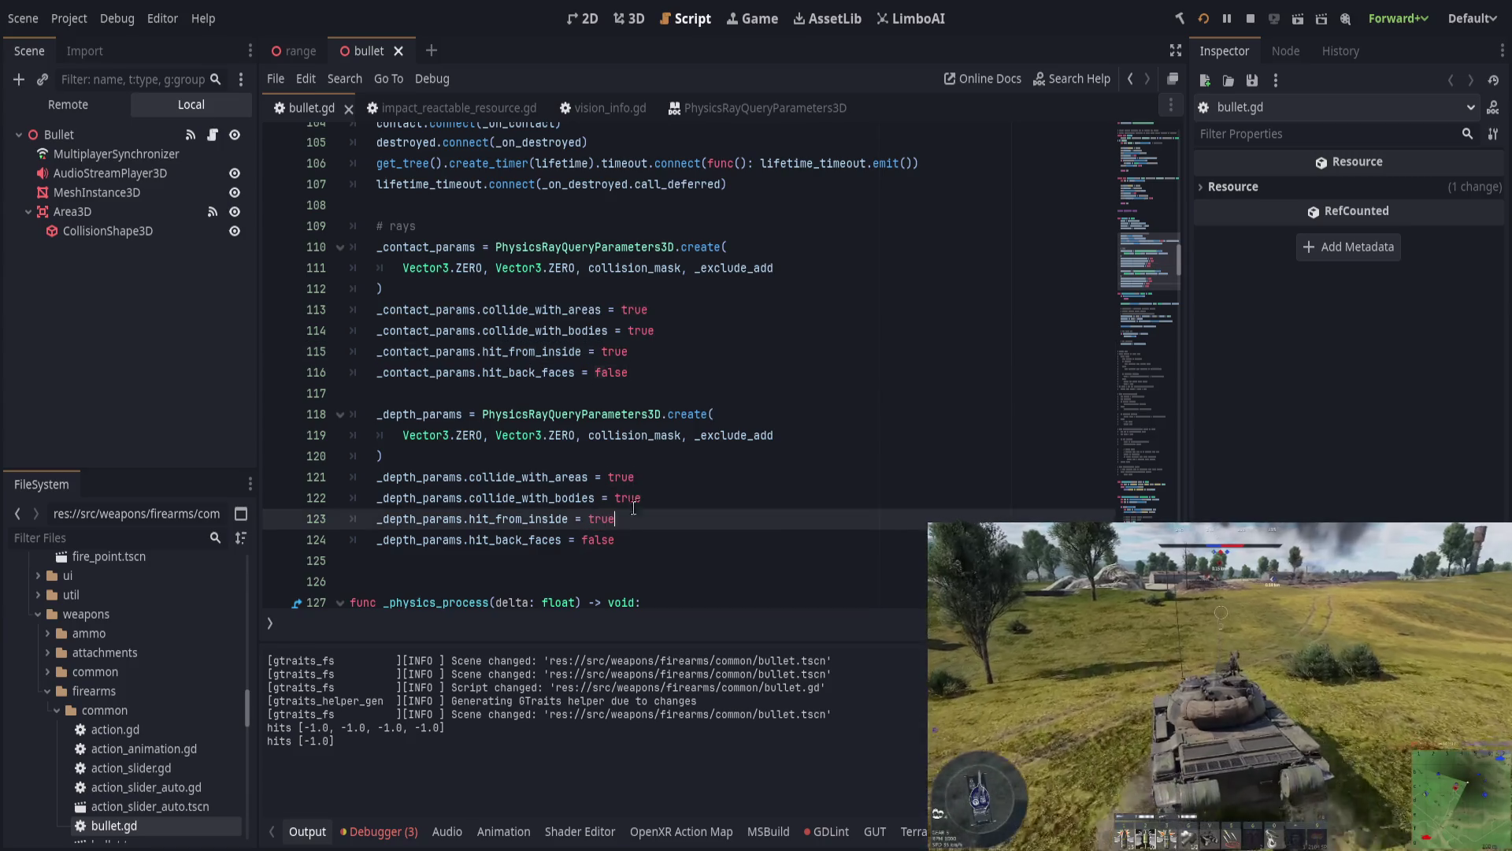
text(true)
key(ctrl+s)
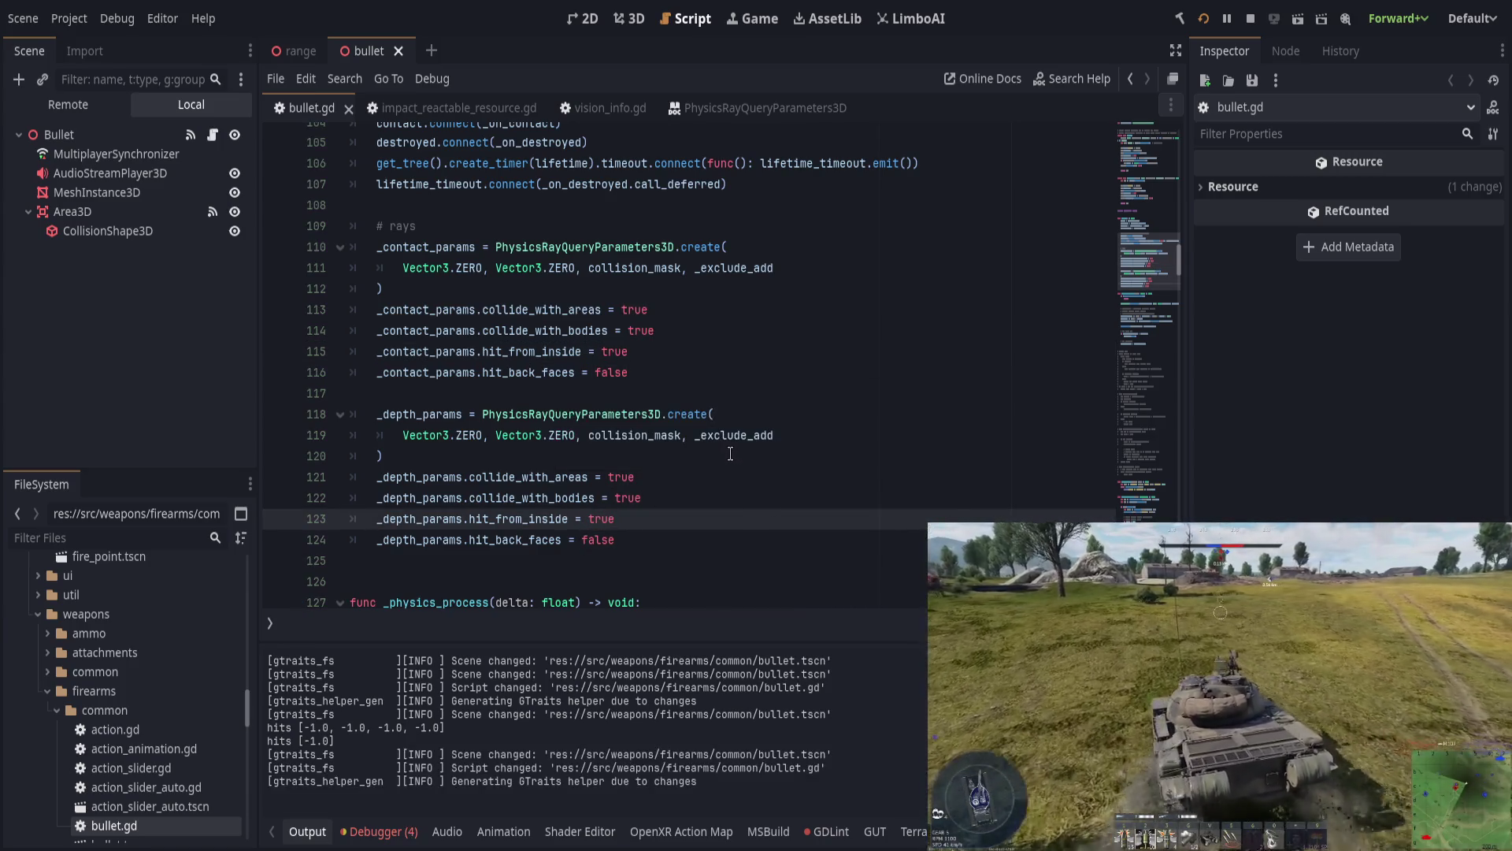
key(F5)
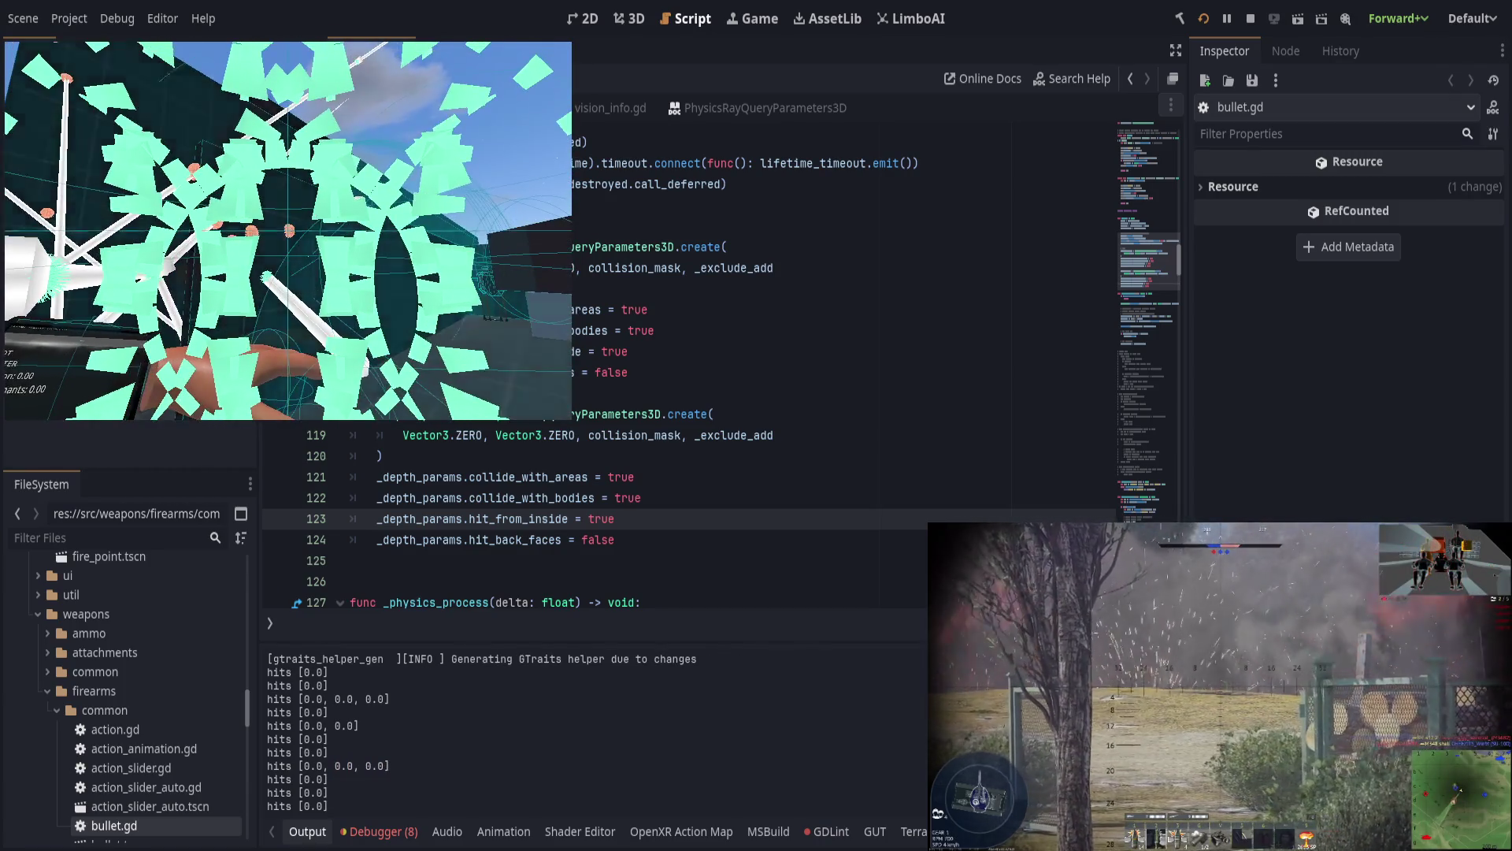
Step: Back in the script editor, change line 124's hit_back_faces to true and save bullet.gd
click(757, 415)
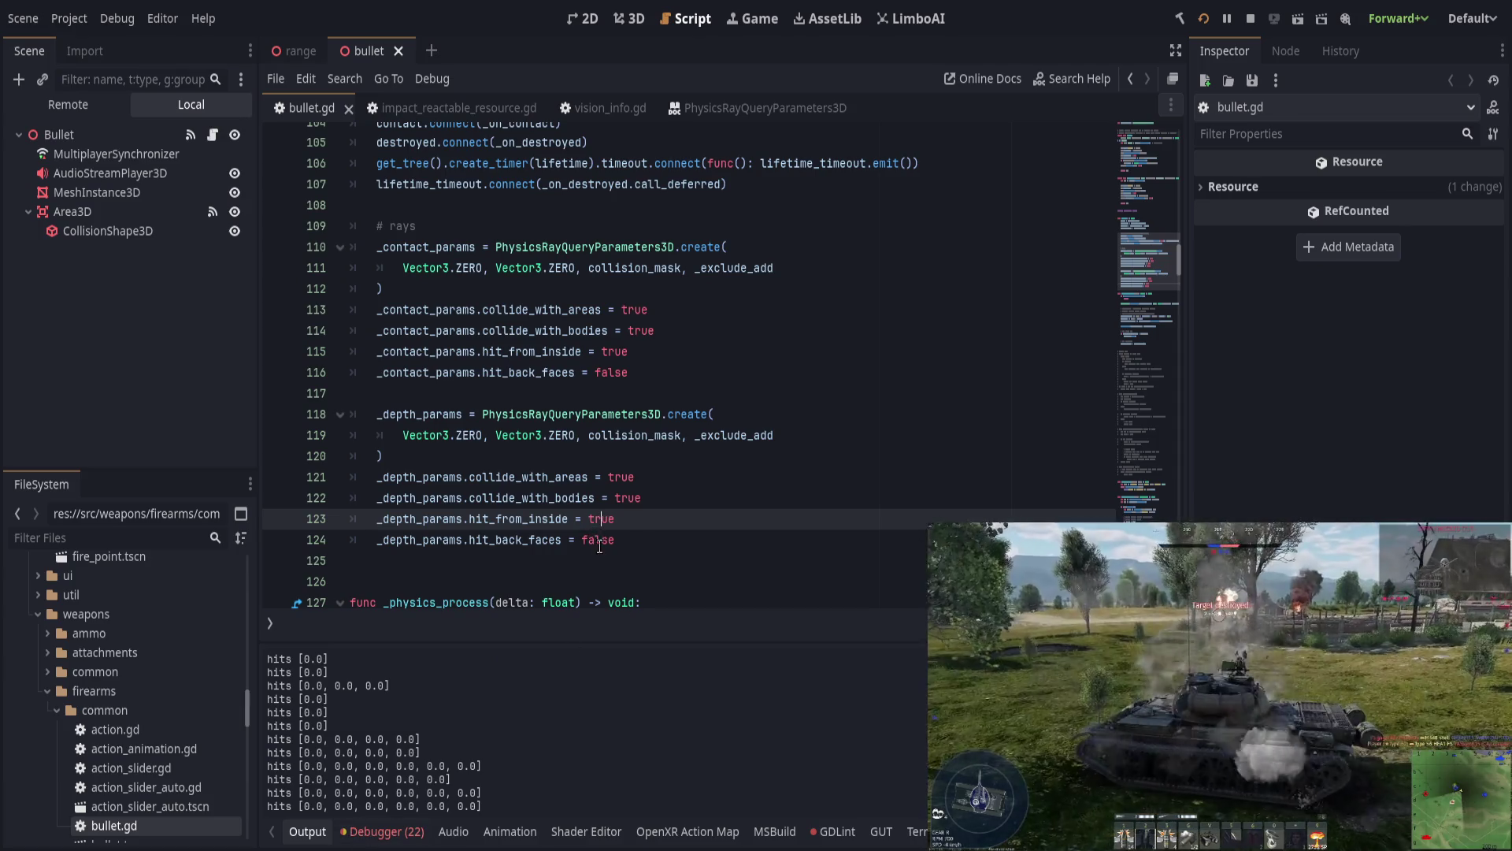
double_click(596, 539)
text(true)
key(ctrl+s)
key(Left)
key(Left)
key(Left)
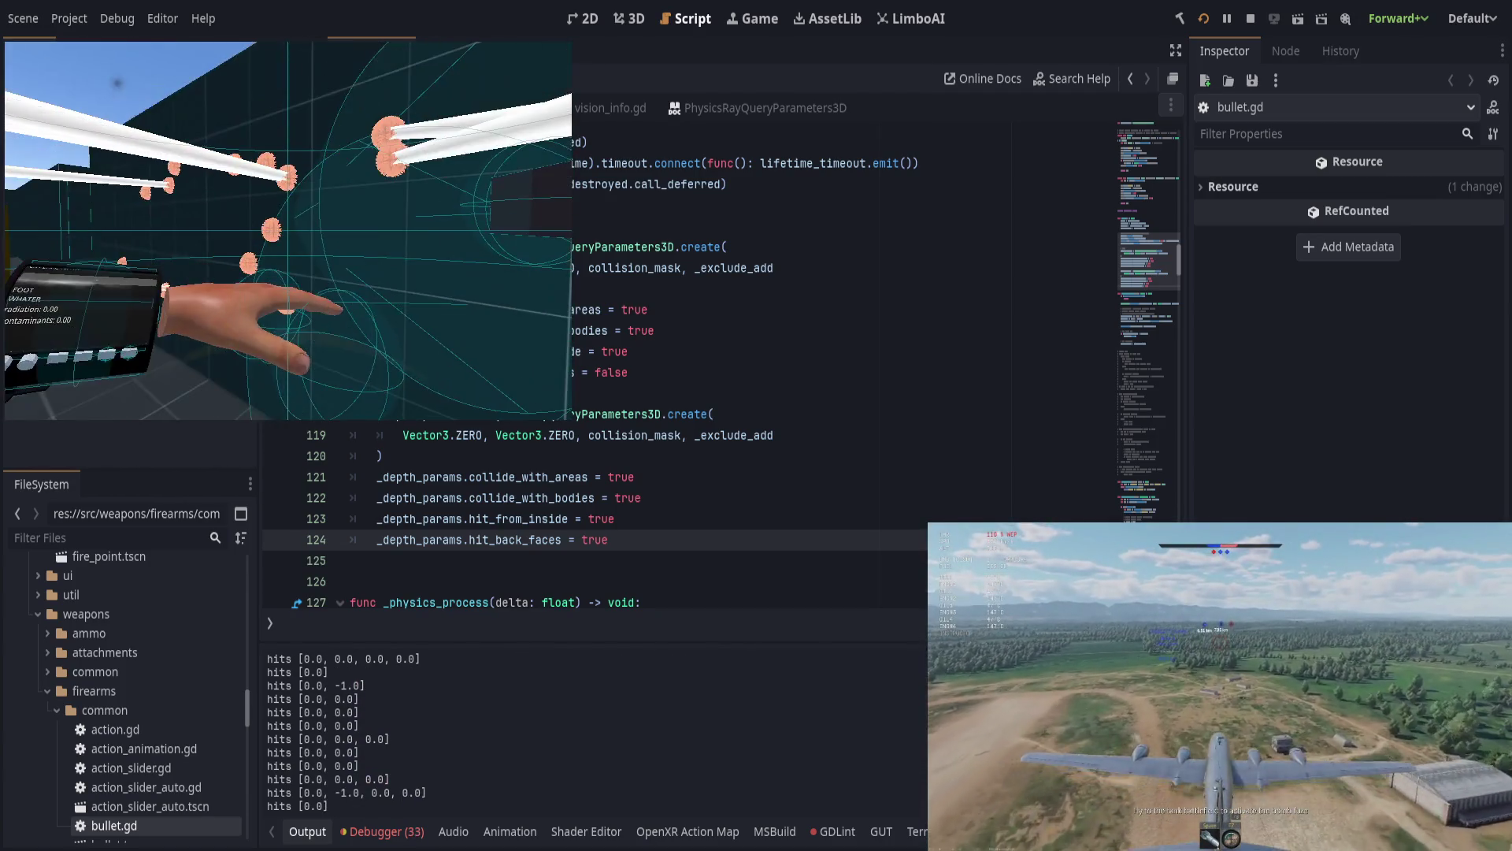
click(672, 481)
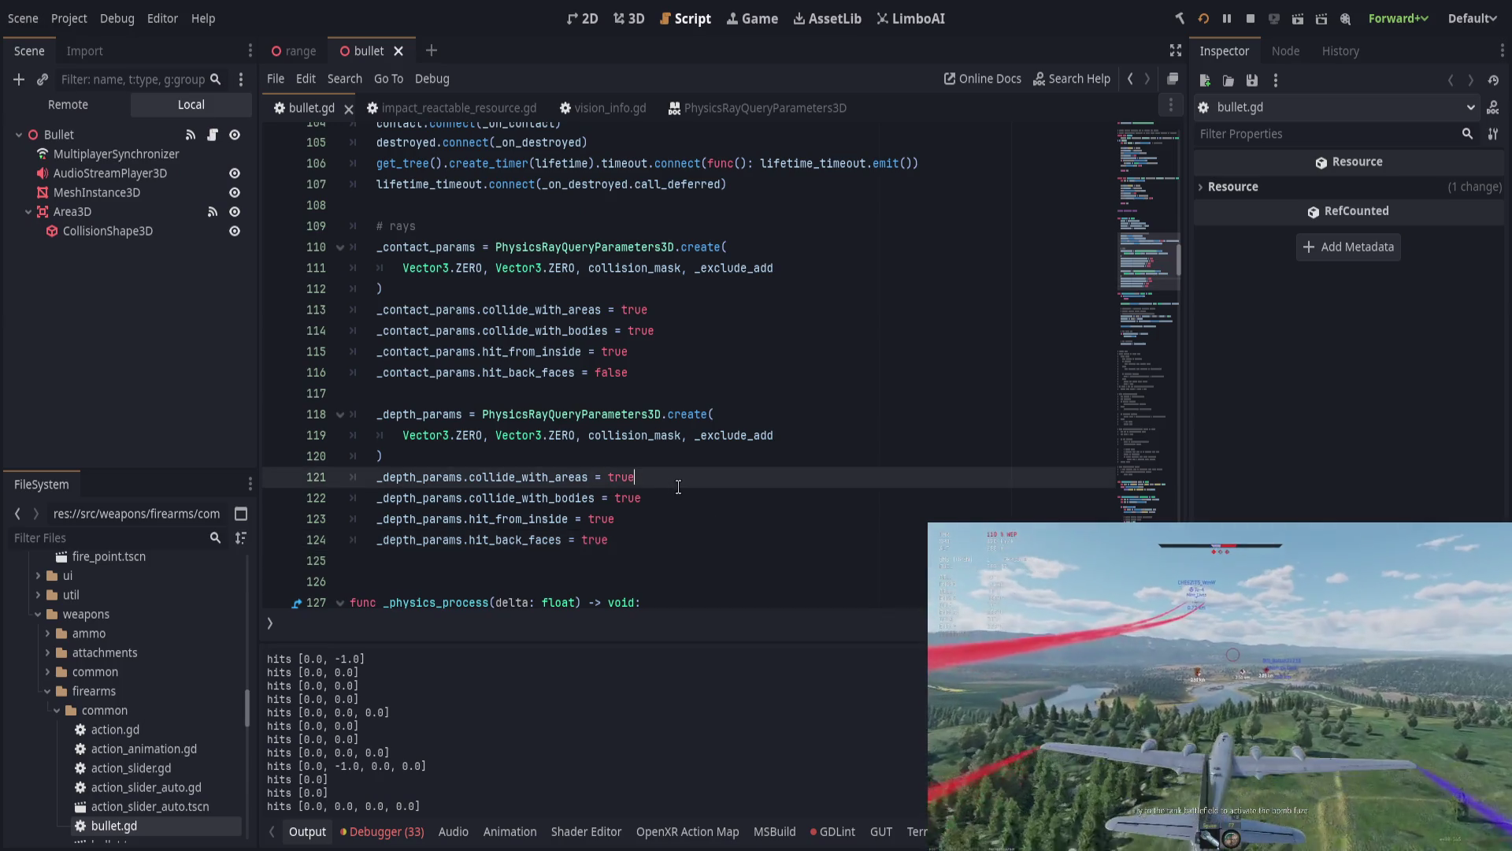
Step: Revert line 124's hit_back_faces to false and save the script
double_click(593, 519)
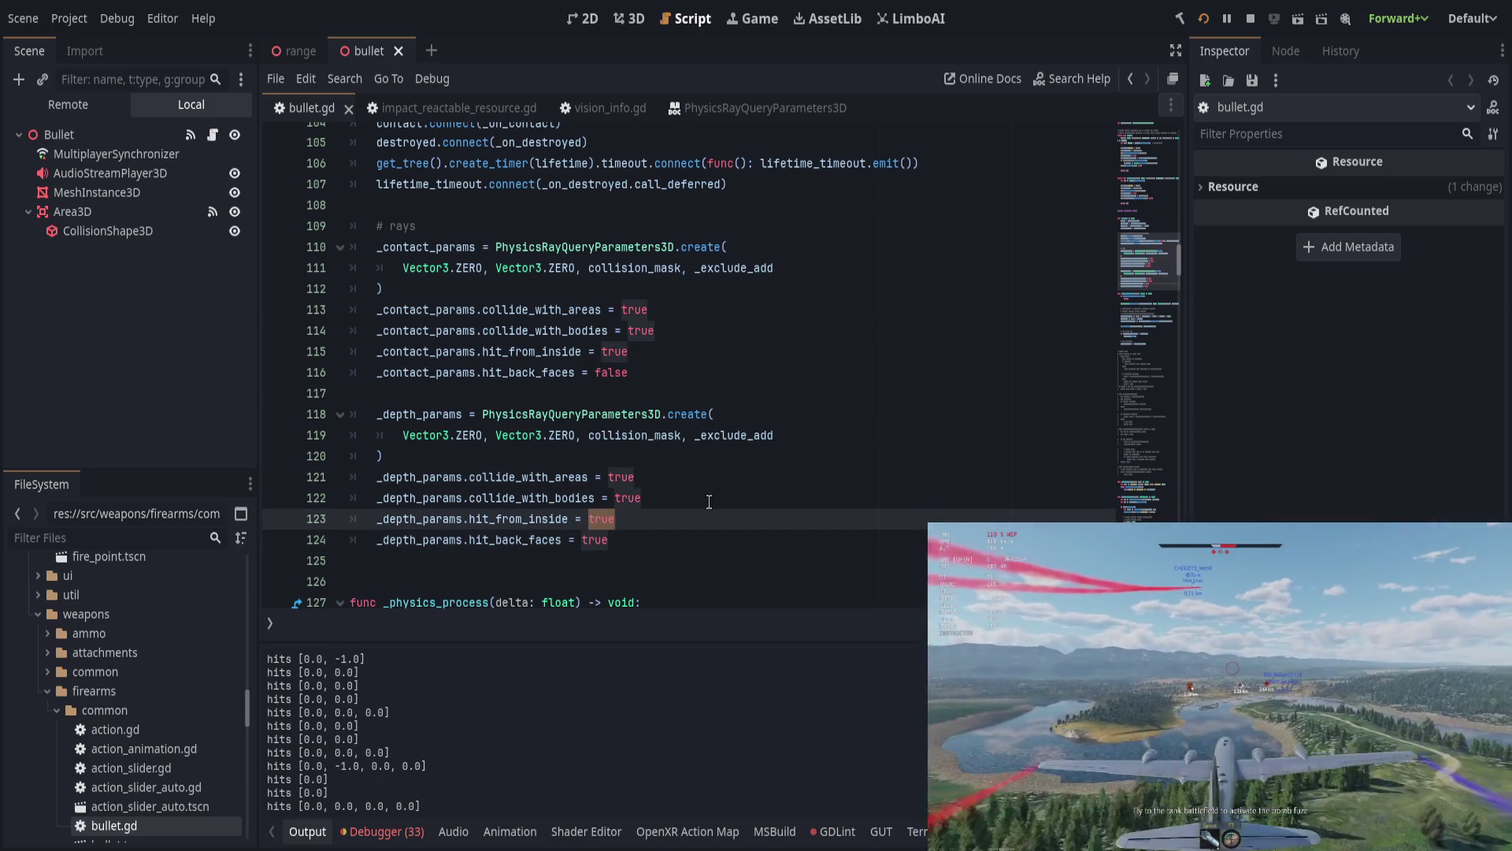
key(Down)
key(BackSpace)
key(BackSpace)
key(BackSpace)
text(fasle)
key(BackSpace)
key(BackSpace)
key(BackSpace)
text(lse)
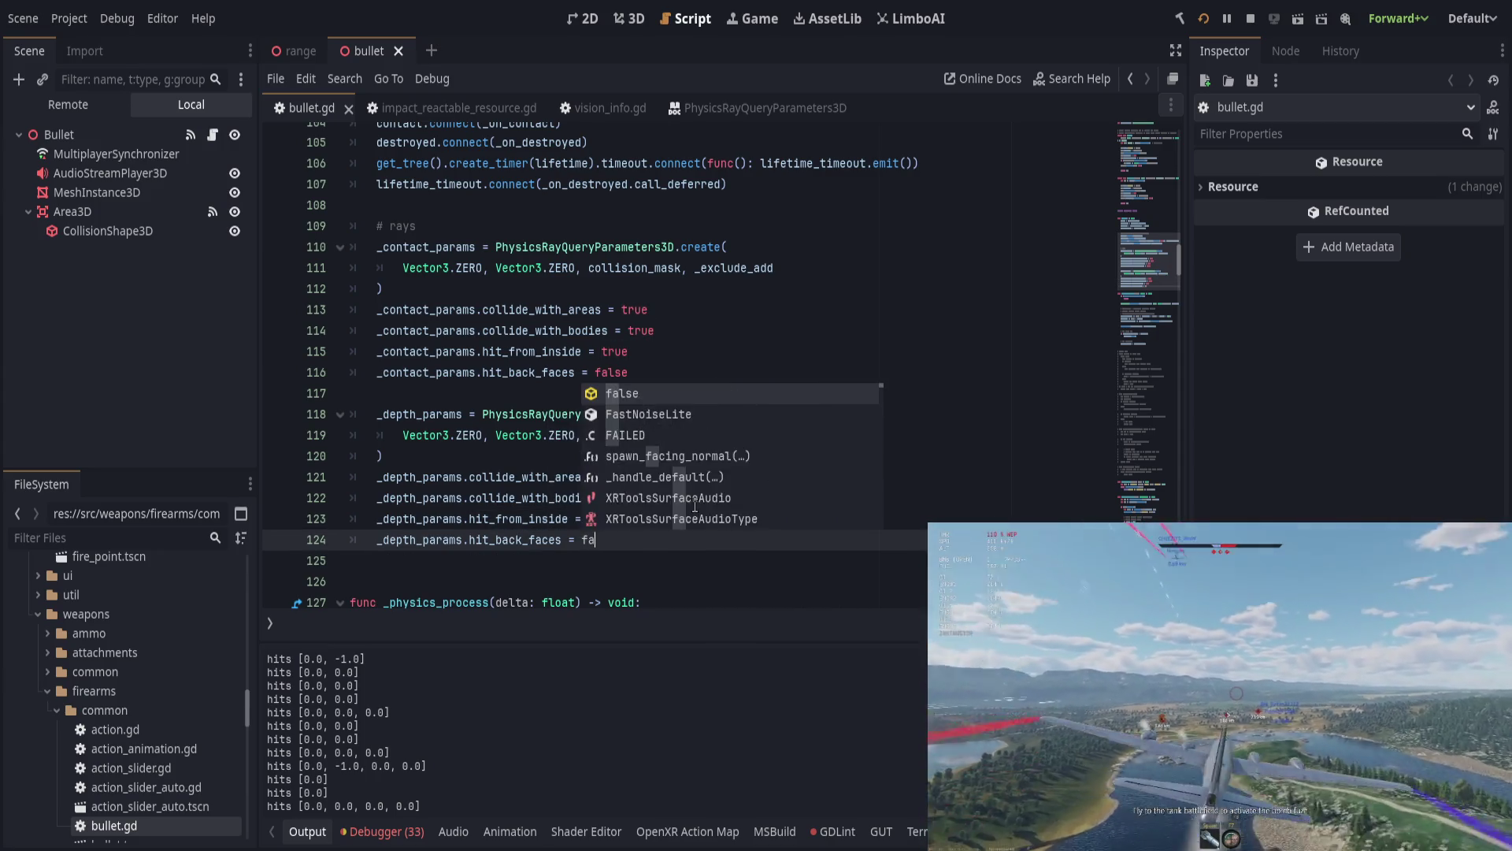
key(ctrl+s)
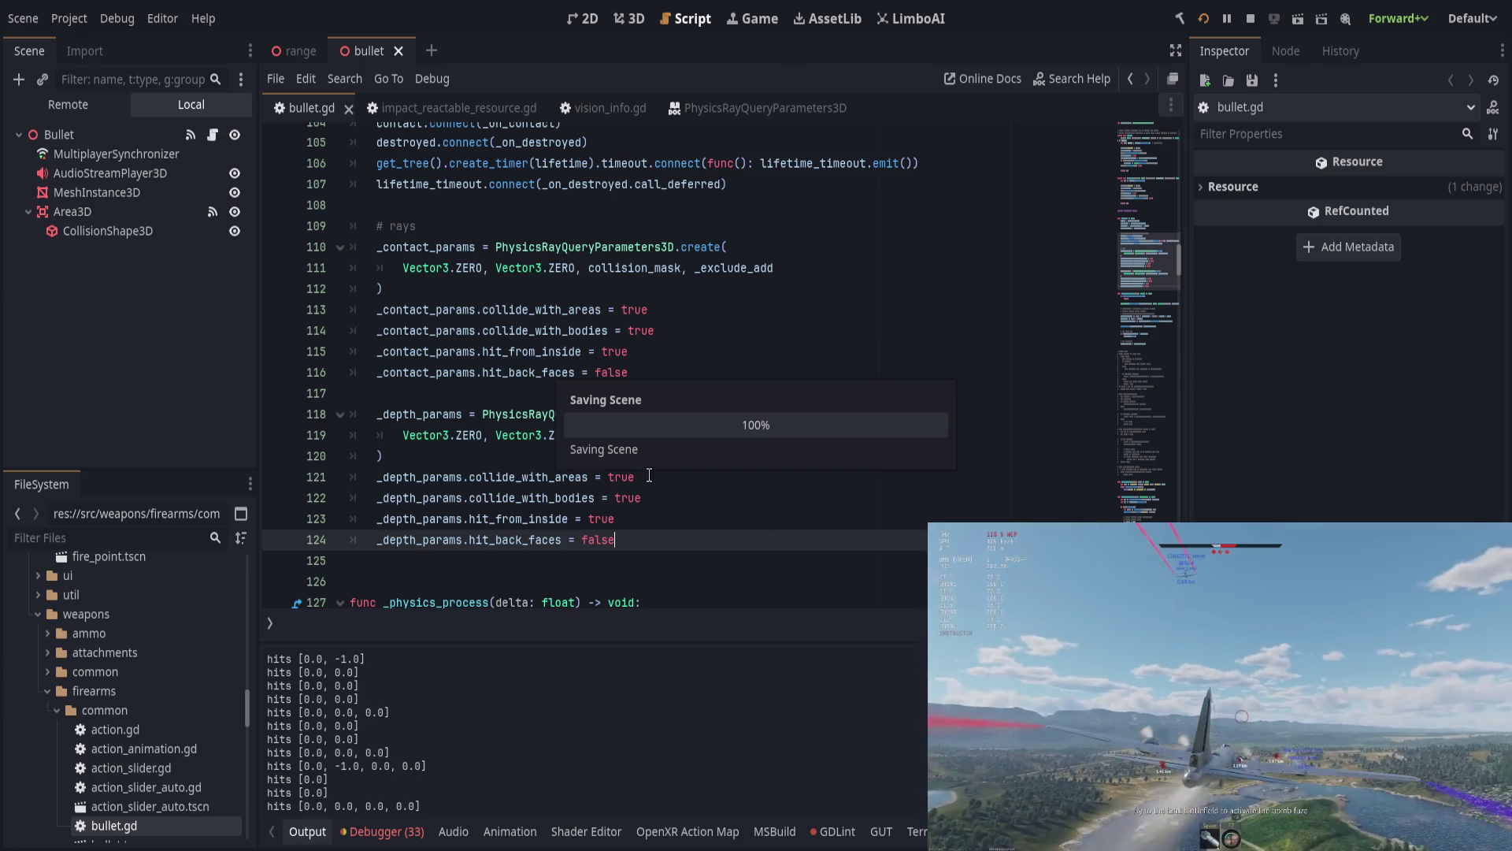
Step: Search bullet.gd for _exclude_add and step through each of its uses
click(720, 418)
click(737, 435)
double_click(736, 435)
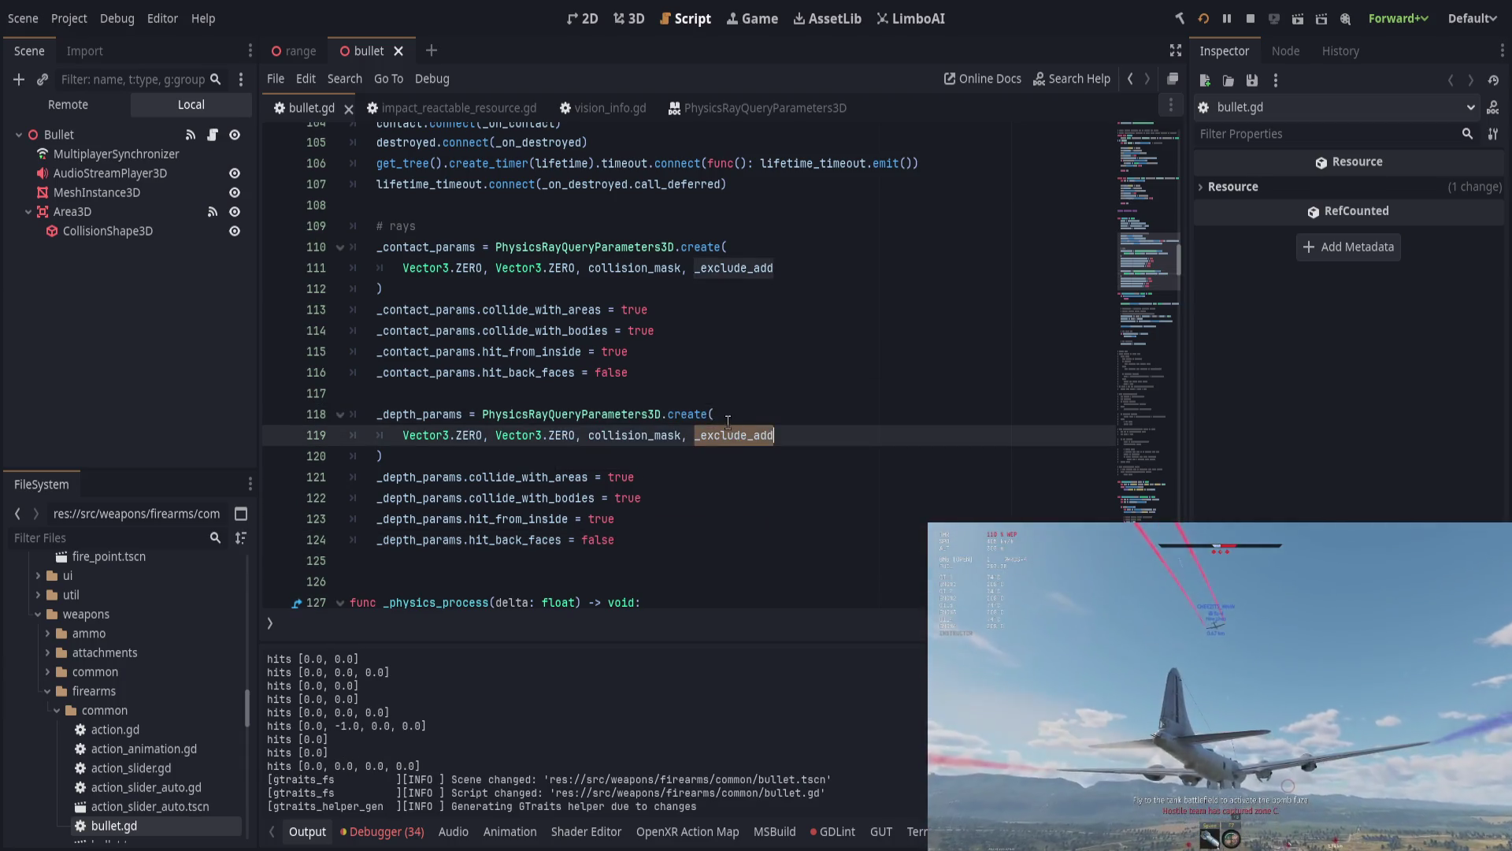
scroll(729, 418, up, 1)
click(728, 414)
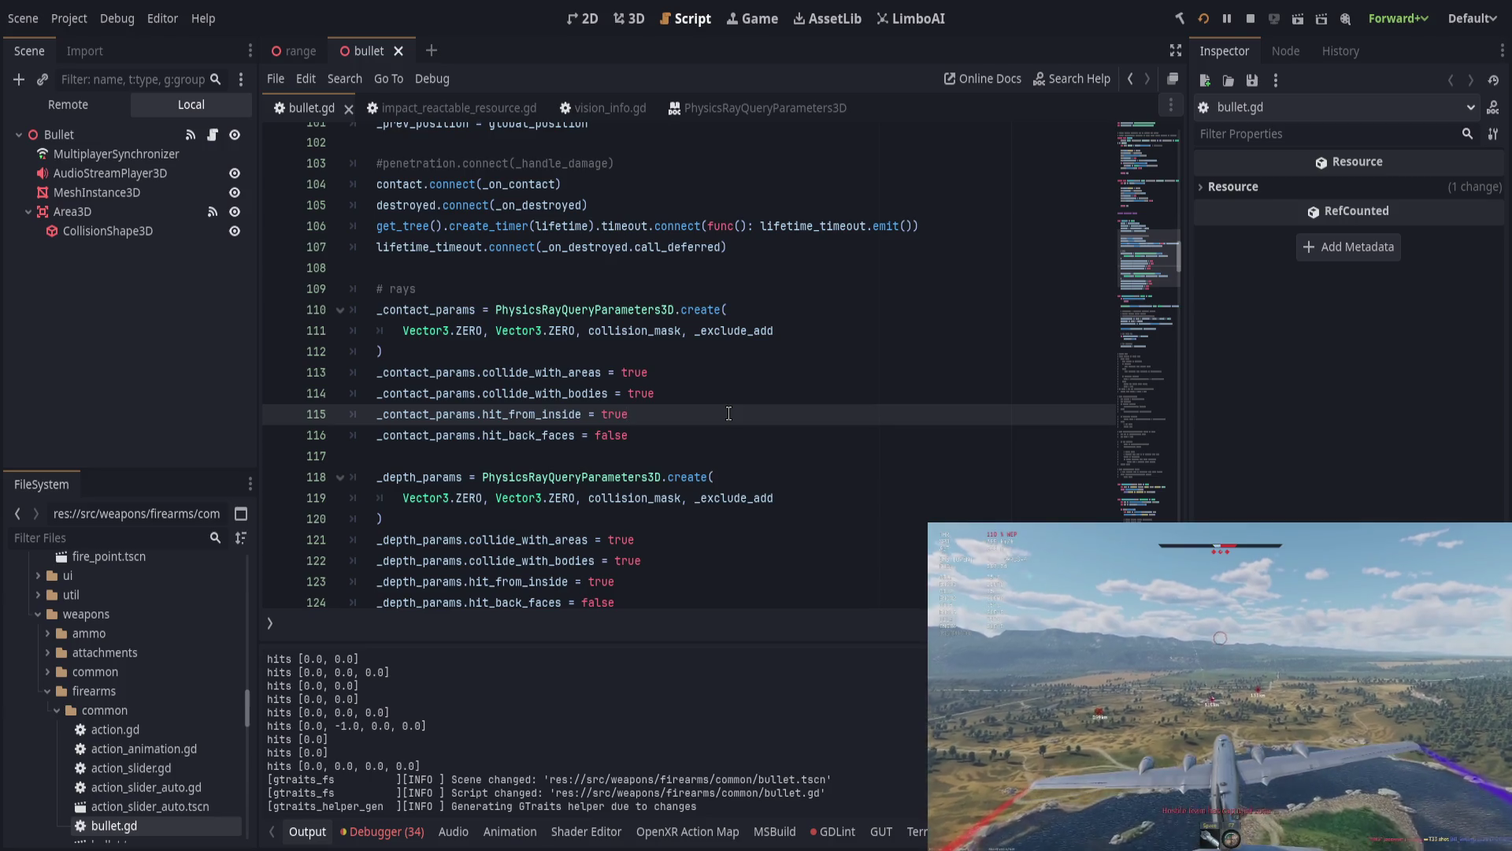
double_click(770, 498)
key(ctrl+f)
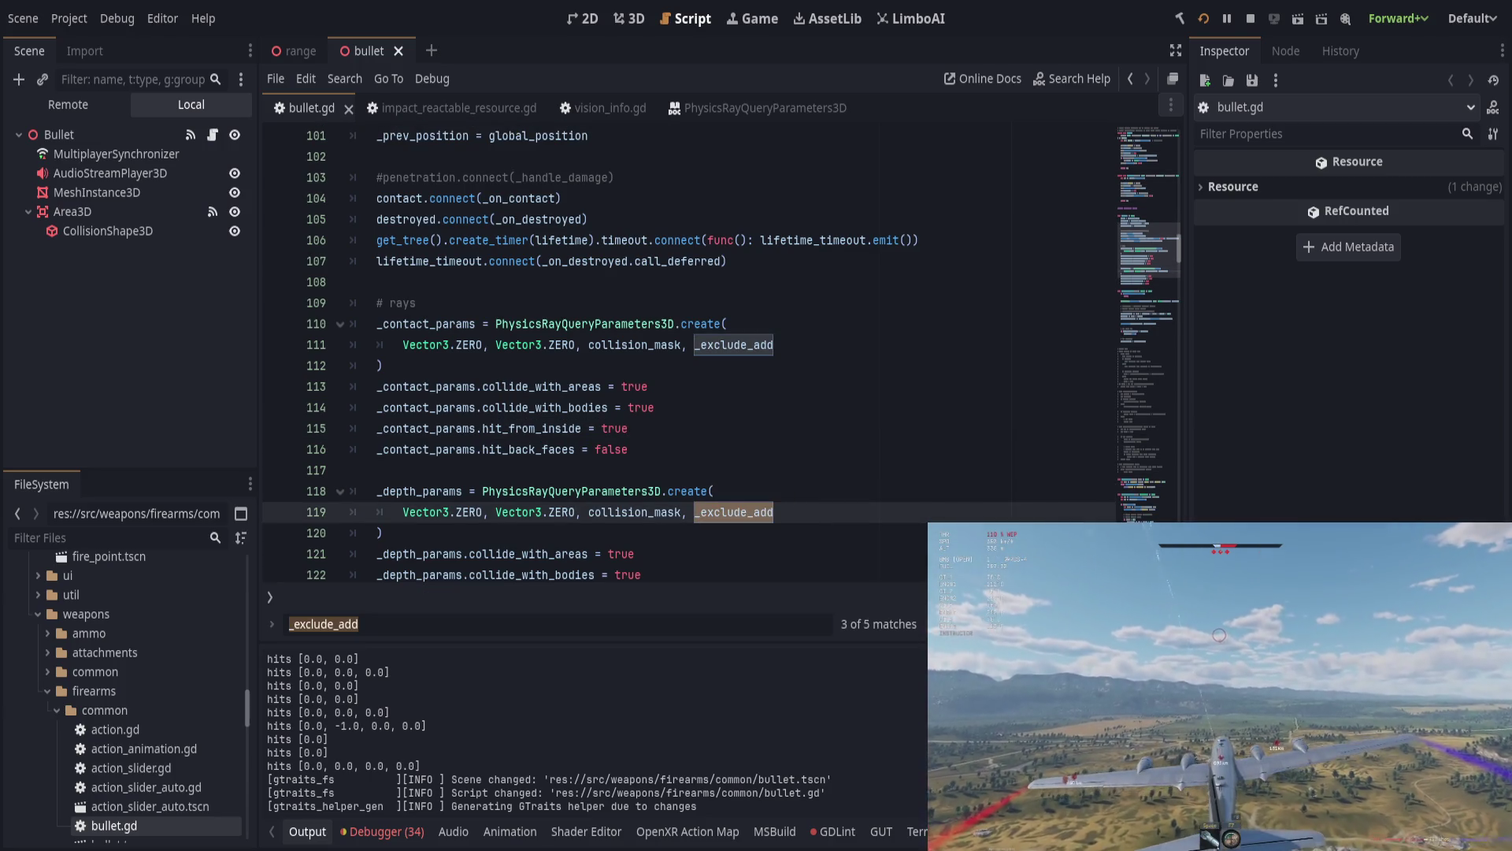
key(shift+Return)
key(shift+Return)
key(Return)
key(Return)
key(Return)
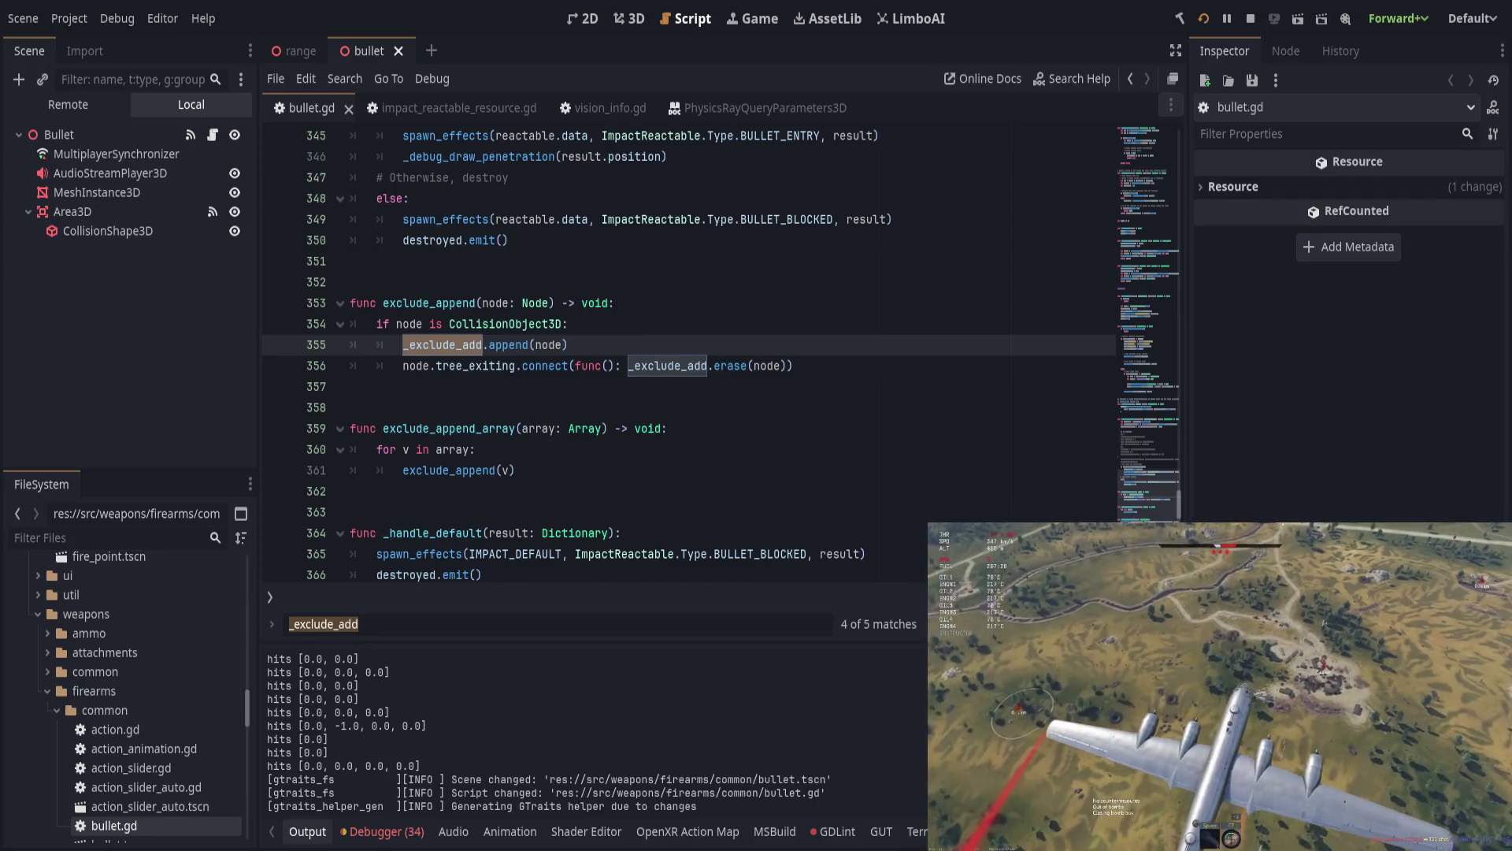
key(Return)
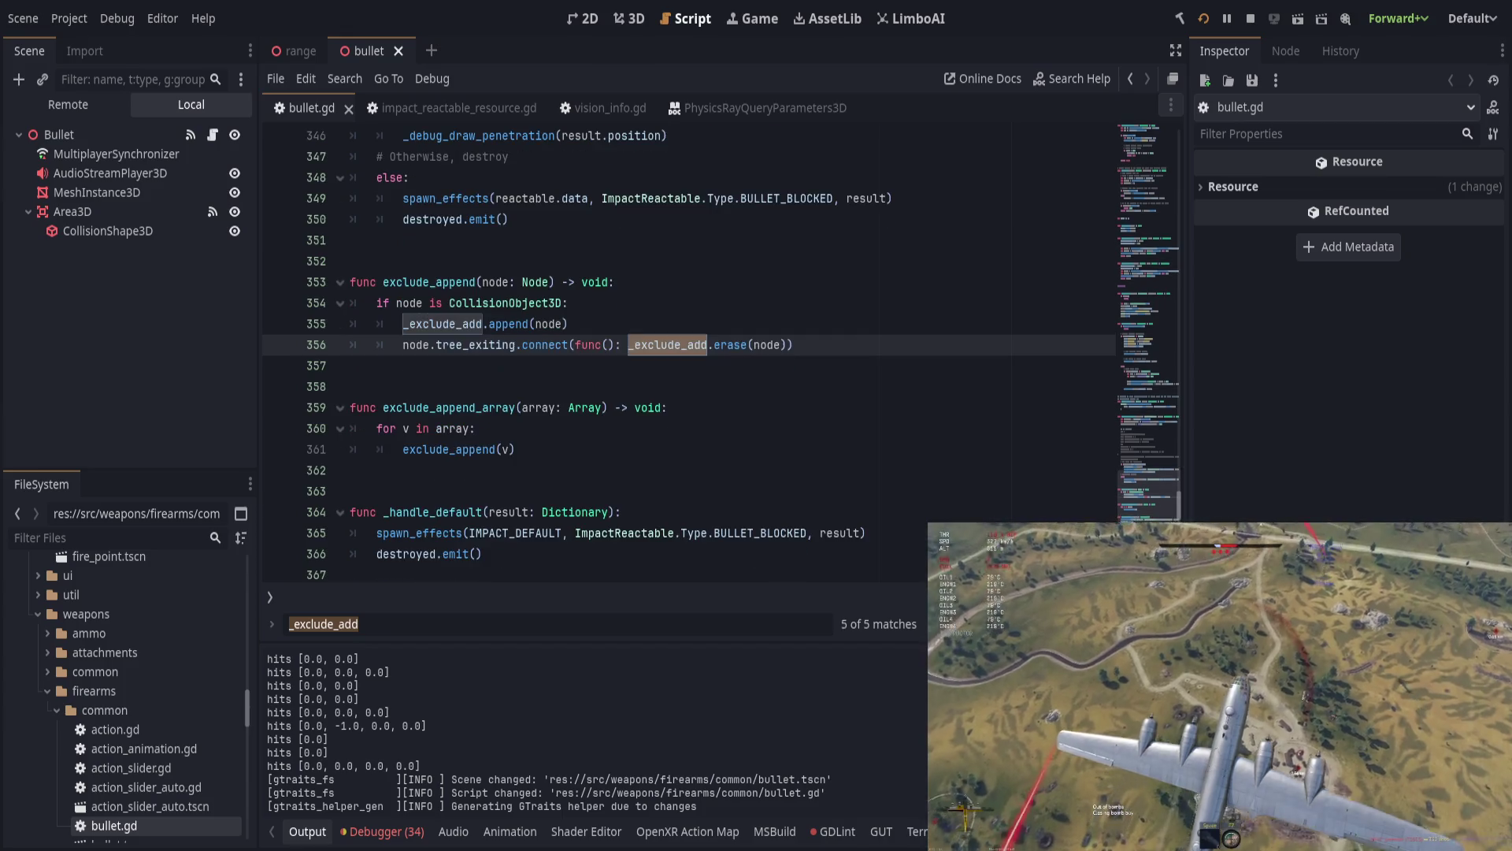
Step: Search for exclude_append, then set a breakpoint on its call at line 299
double_click(419, 282)
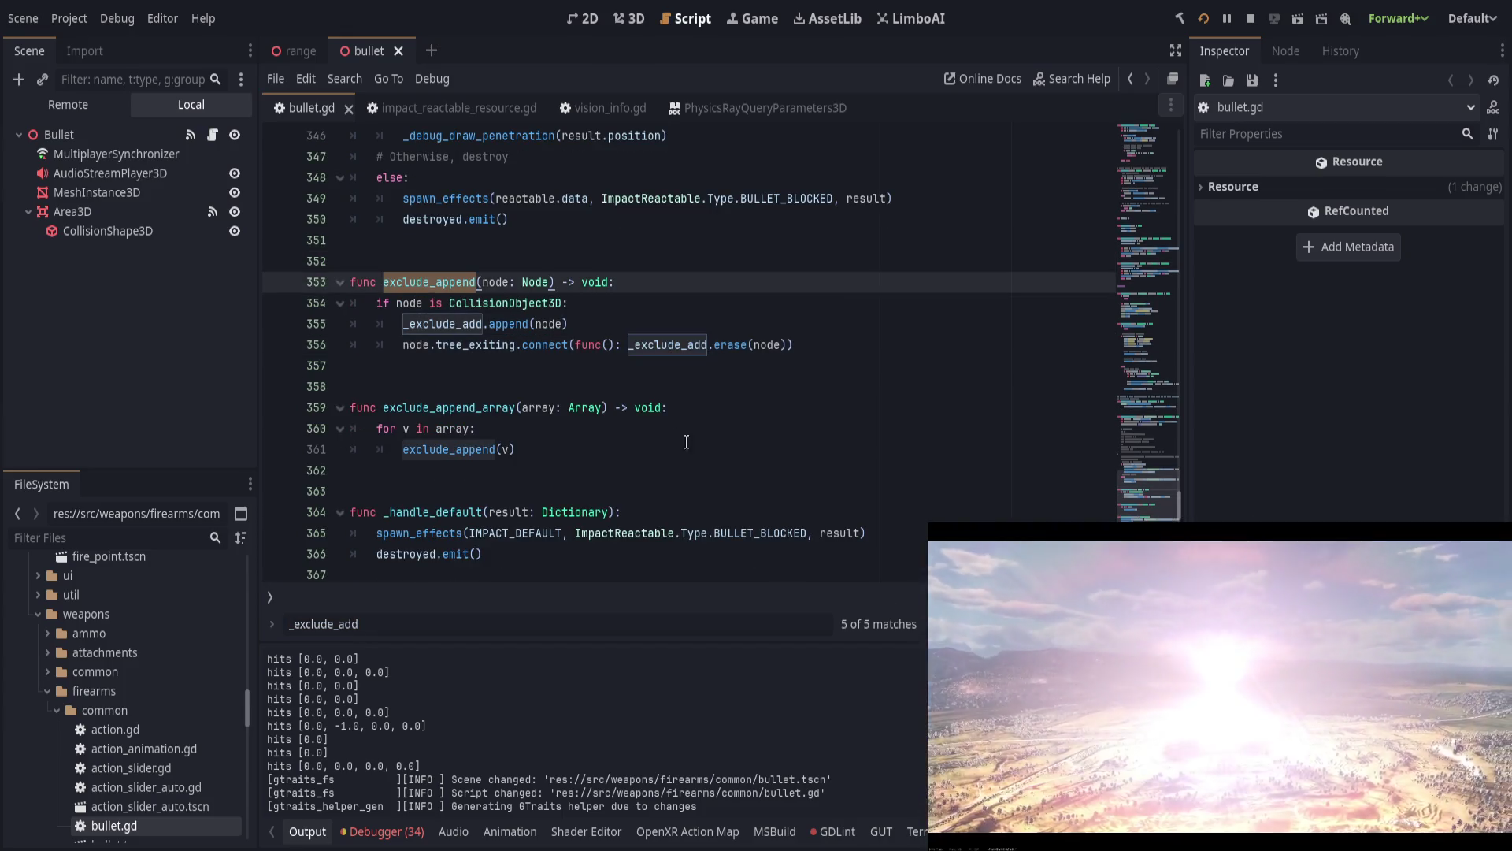
key(ctrl+f)
key(shift+Return)
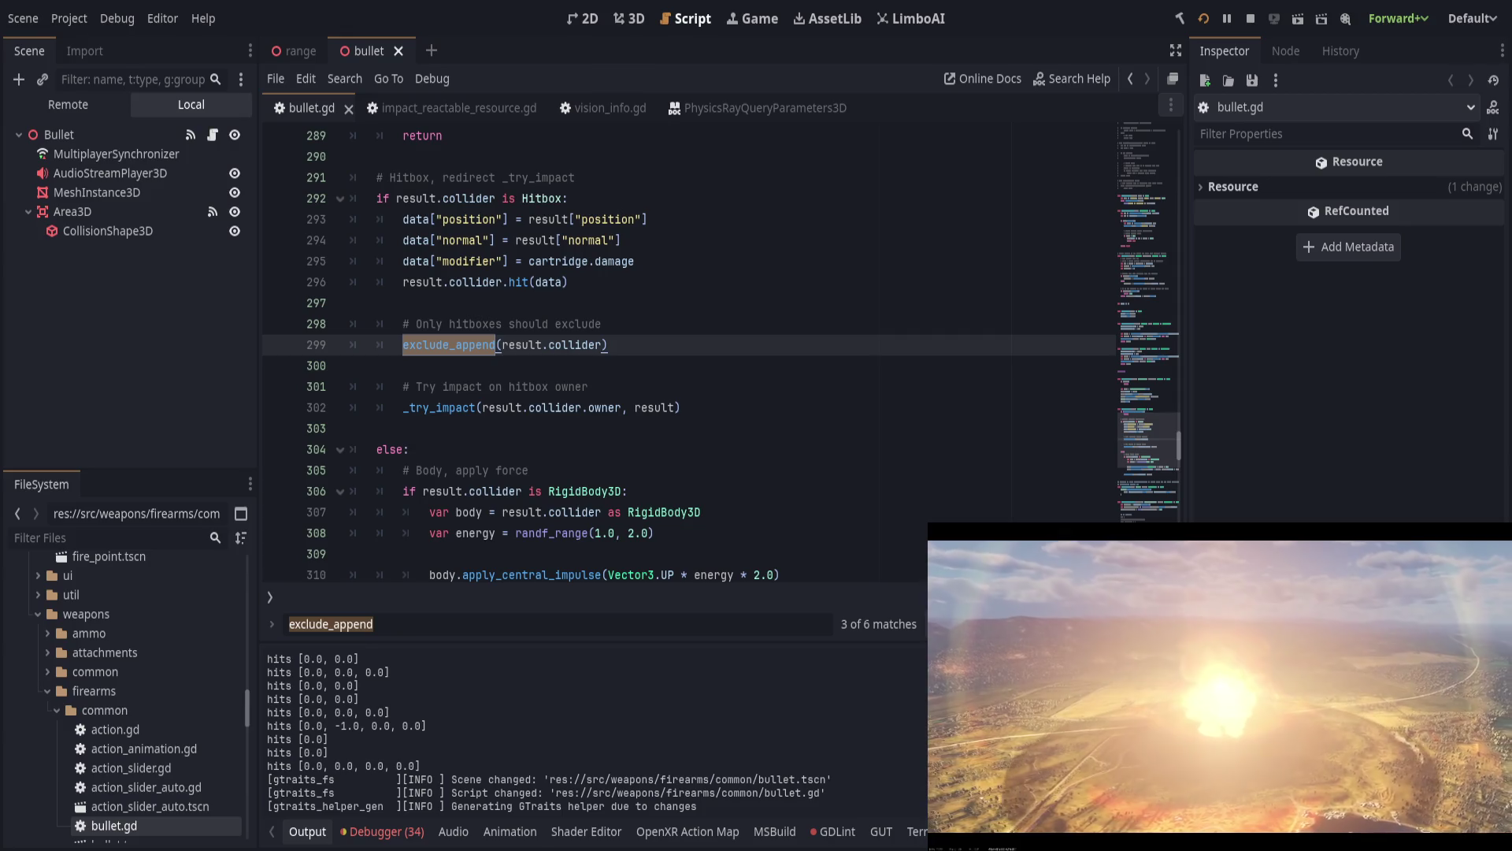
key(shift+Return)
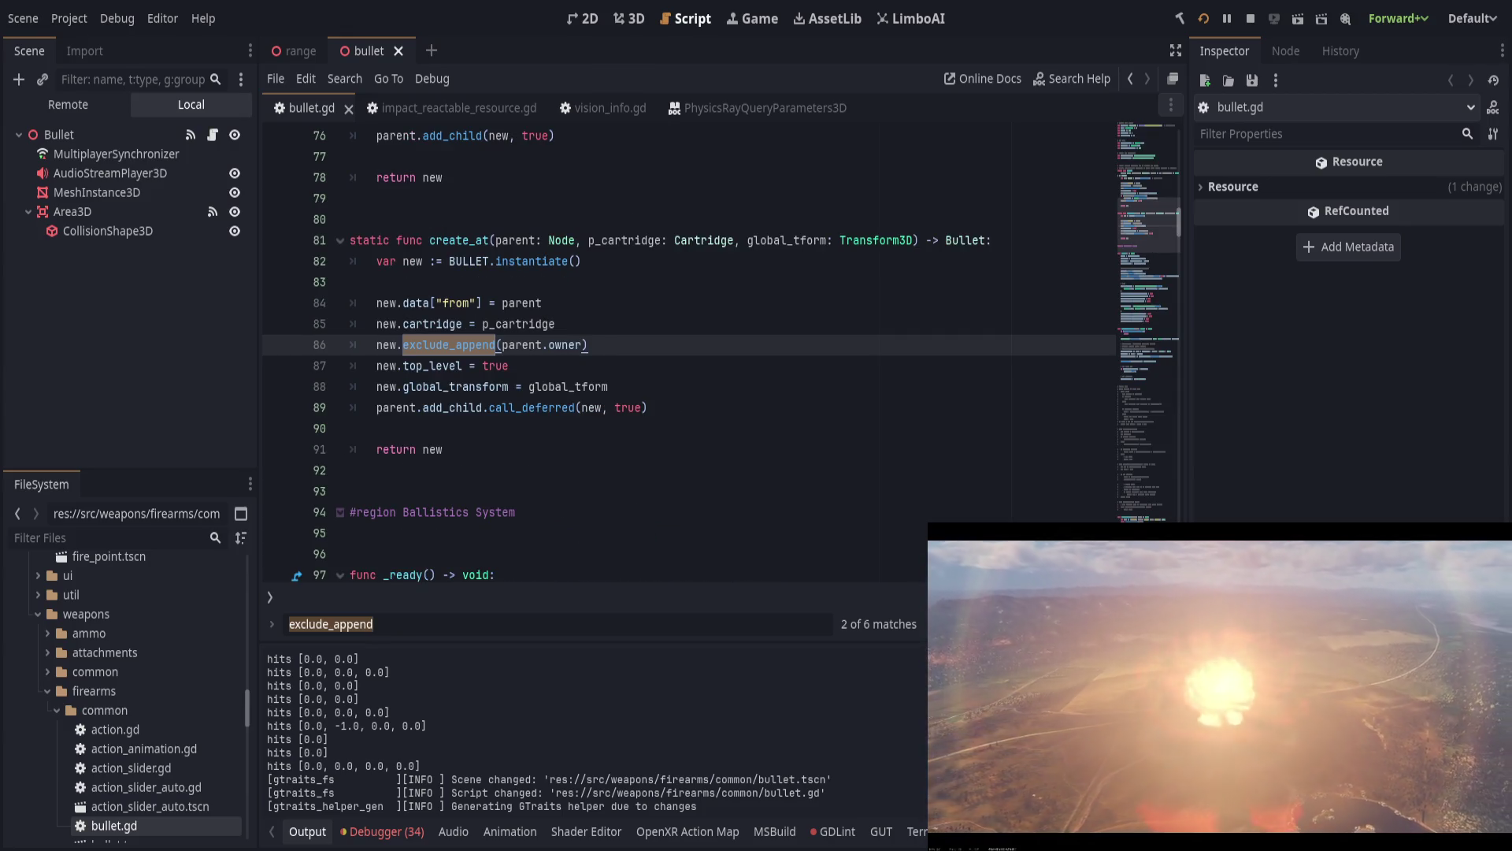
key(shift+Return)
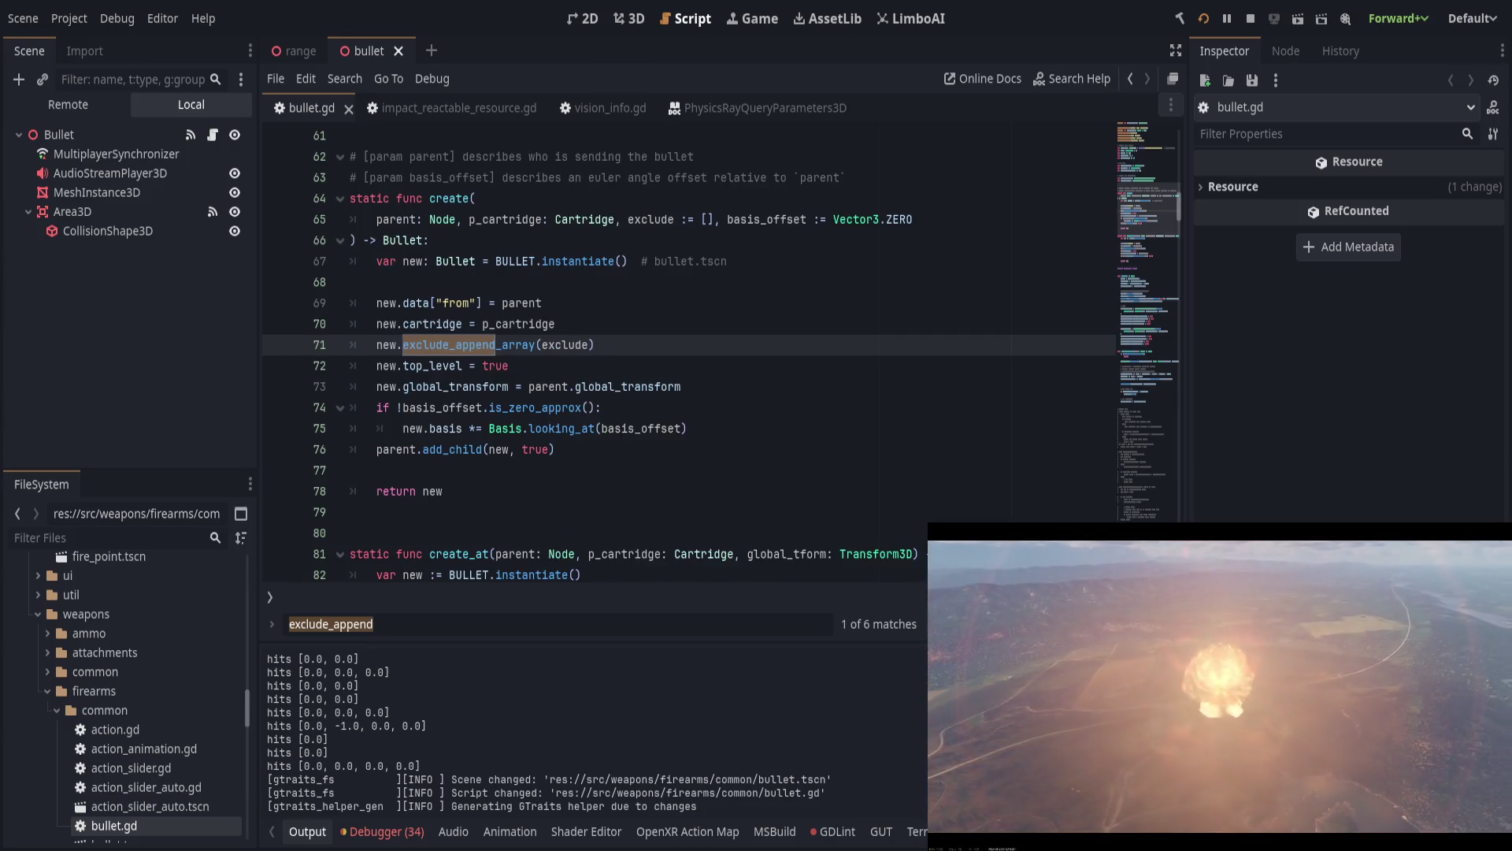
key(Return)
key(Return)
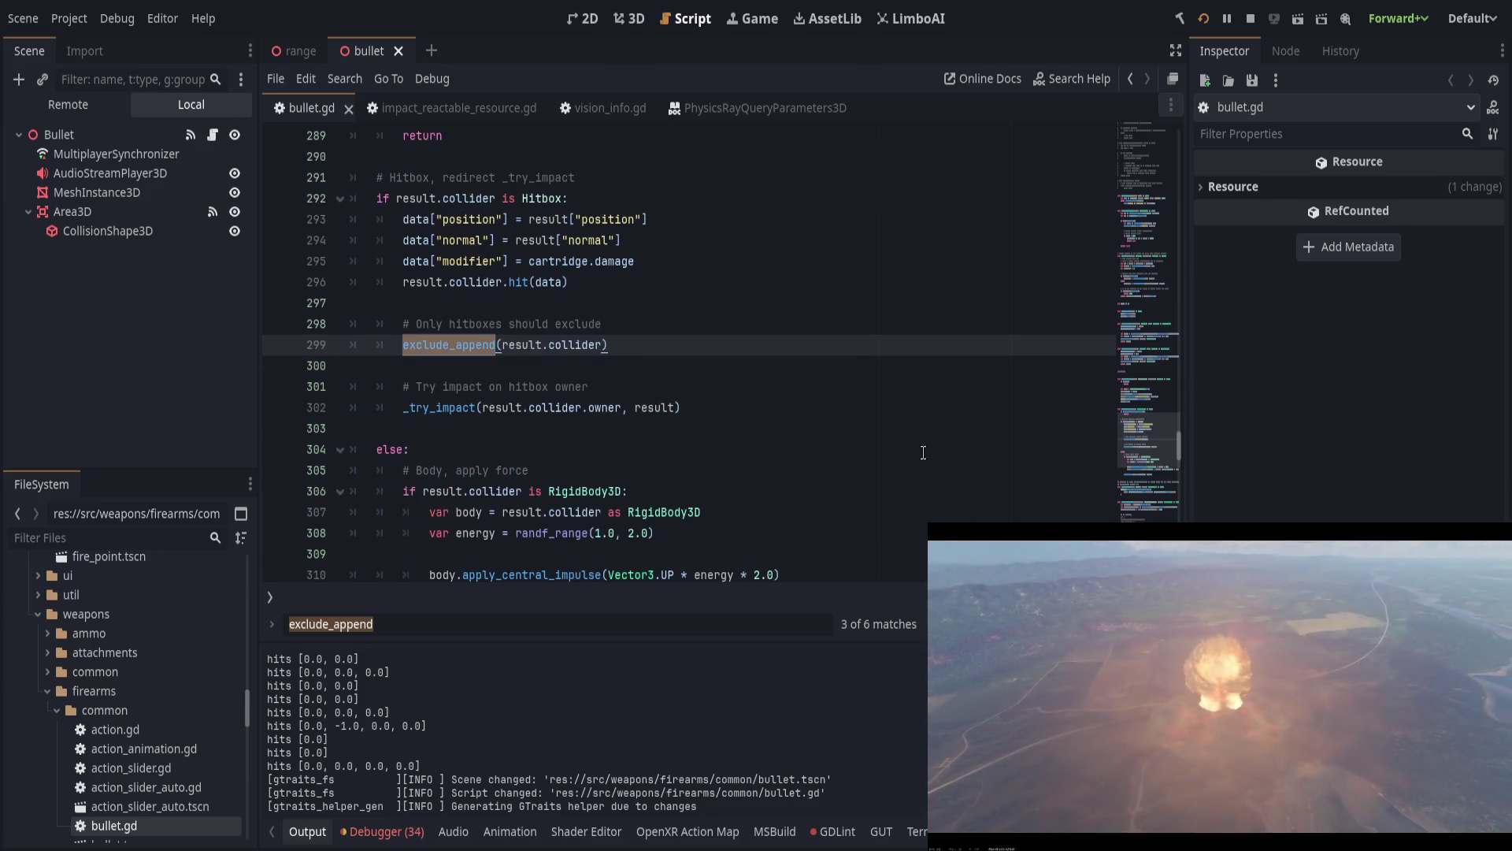
scroll(914, 457, up, 2)
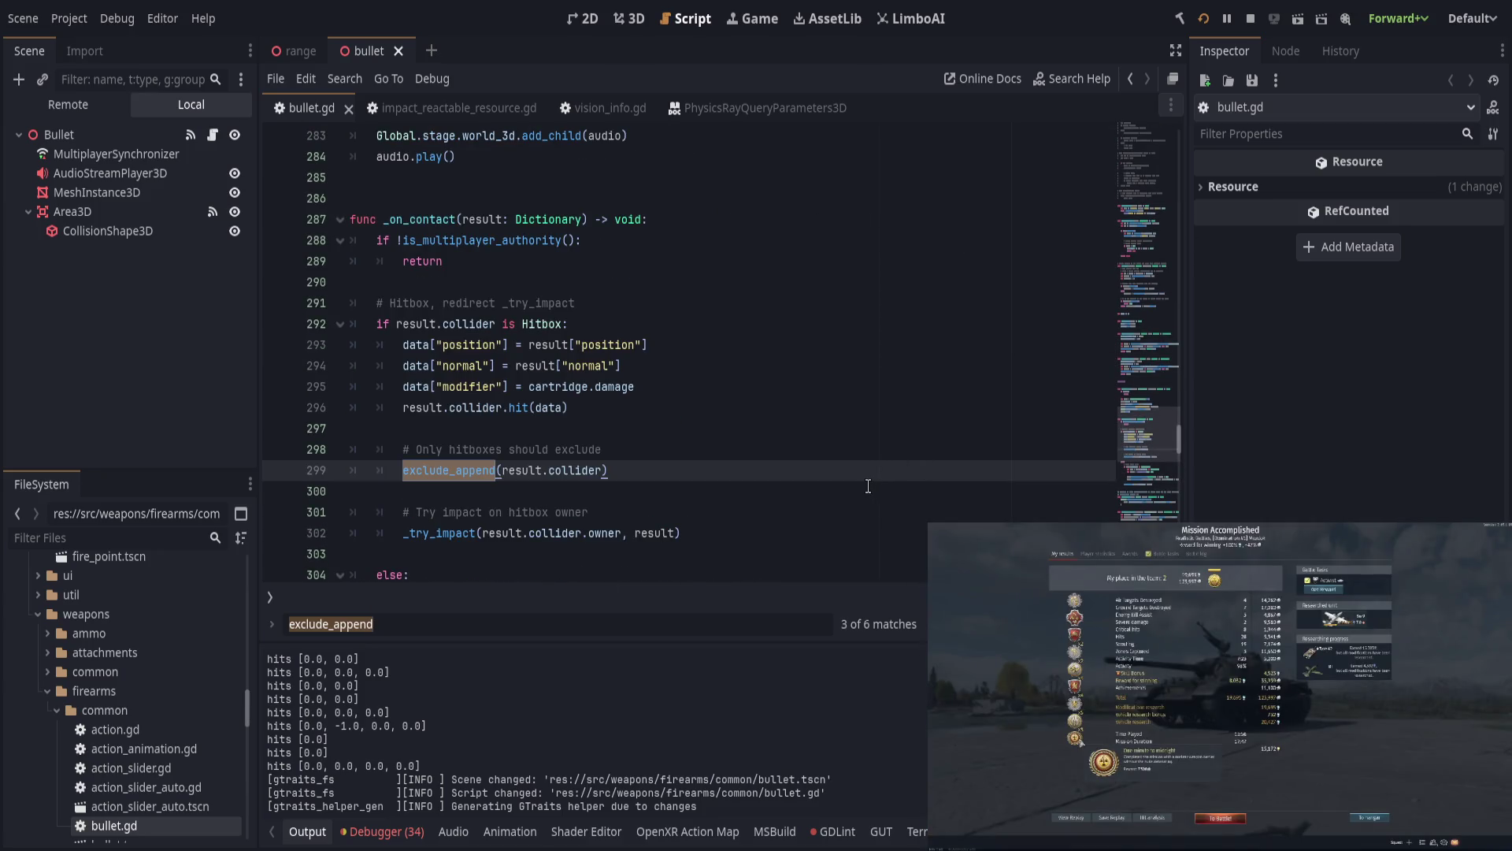
scroll(872, 483, down, 4)
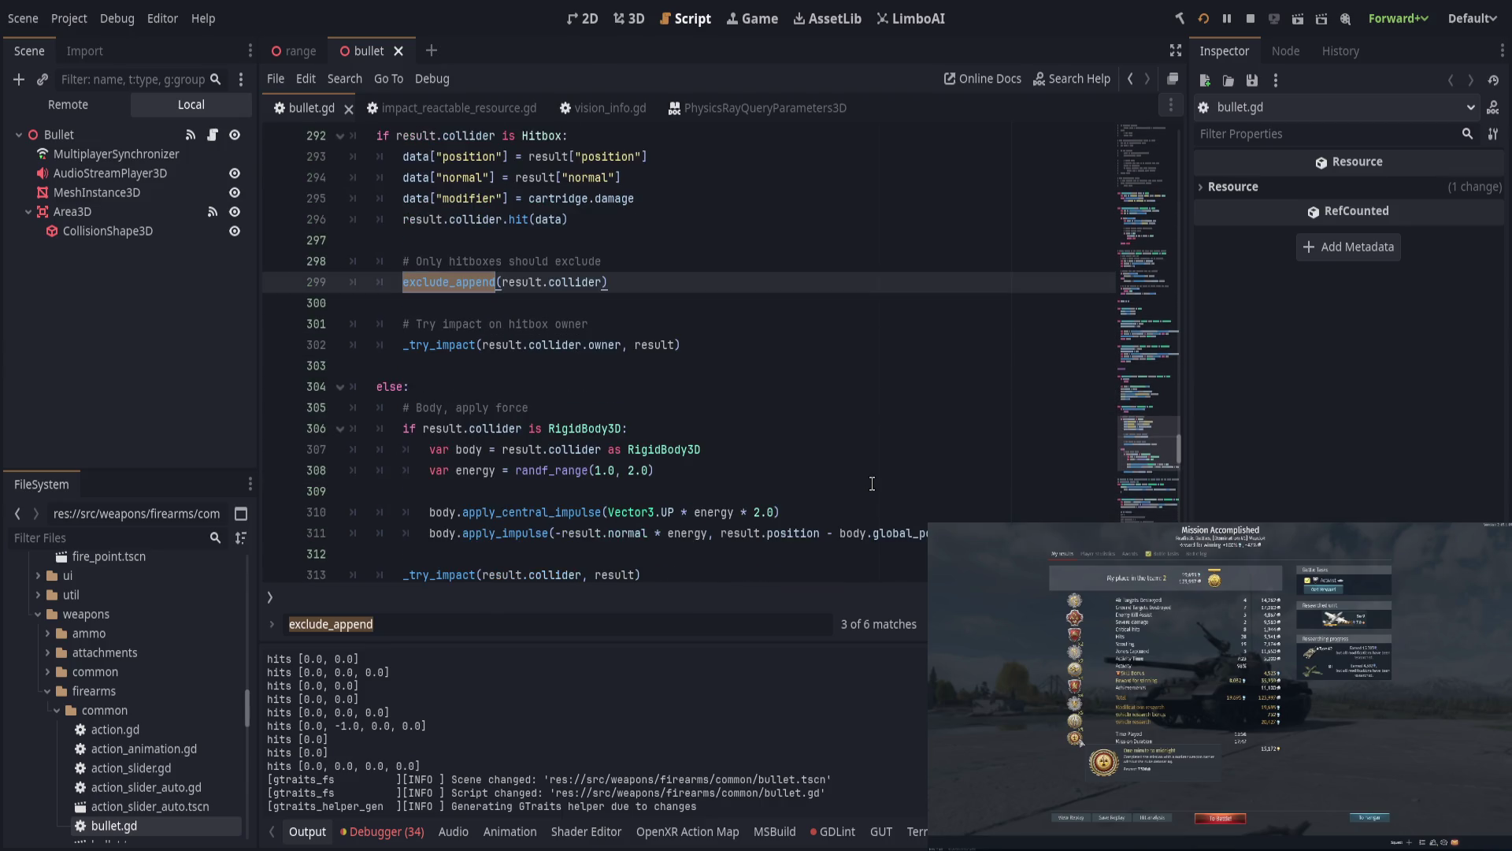
click(271, 219)
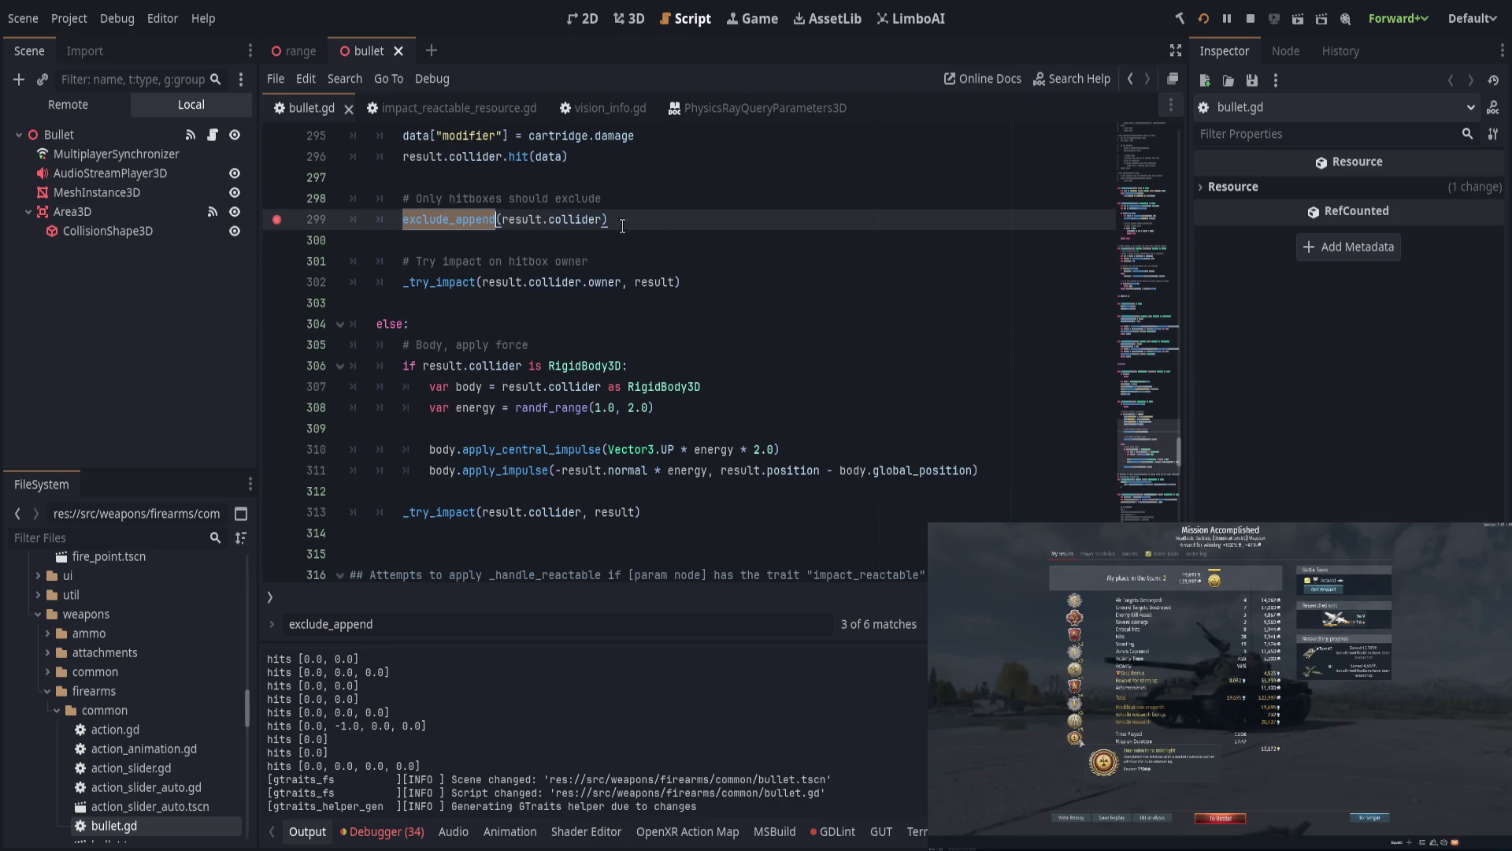
Step: Continue the game from the breakpoint with F12, then scroll bullet.gd down to spawn_effects
key(alt+Tab)
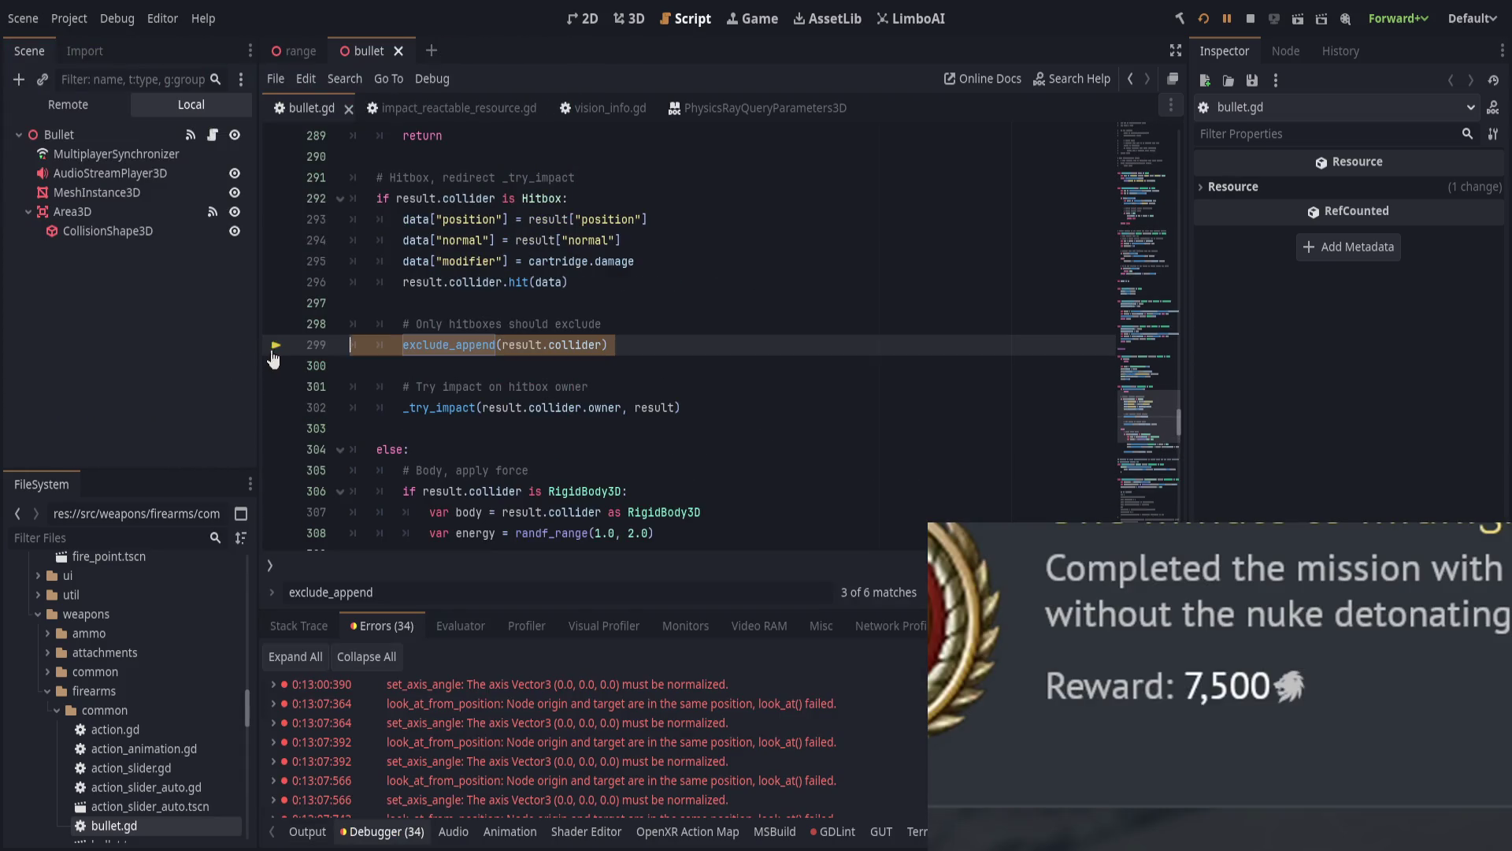
key(F12)
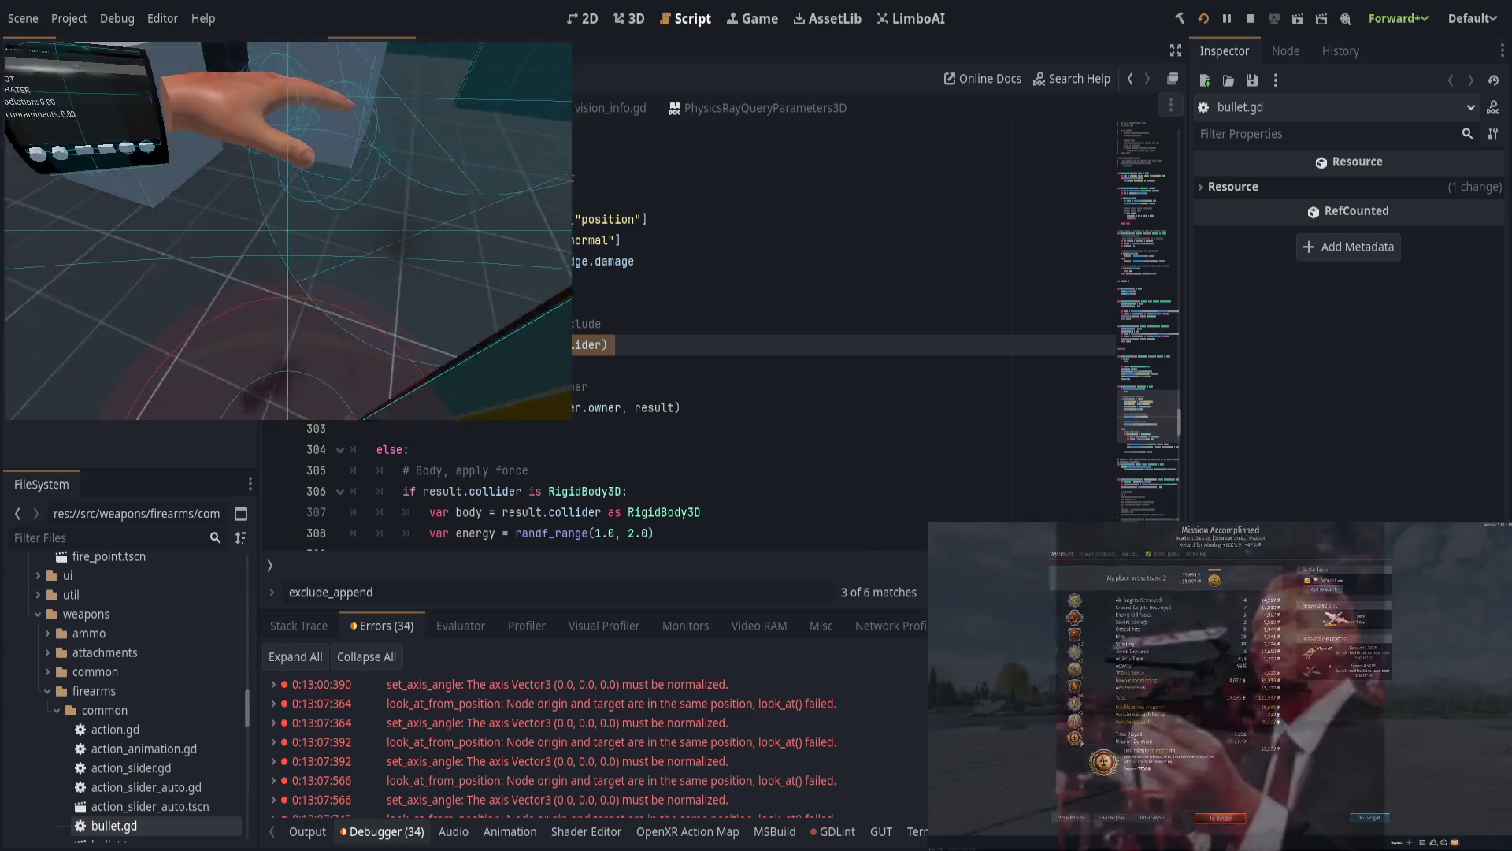
click(662, 386)
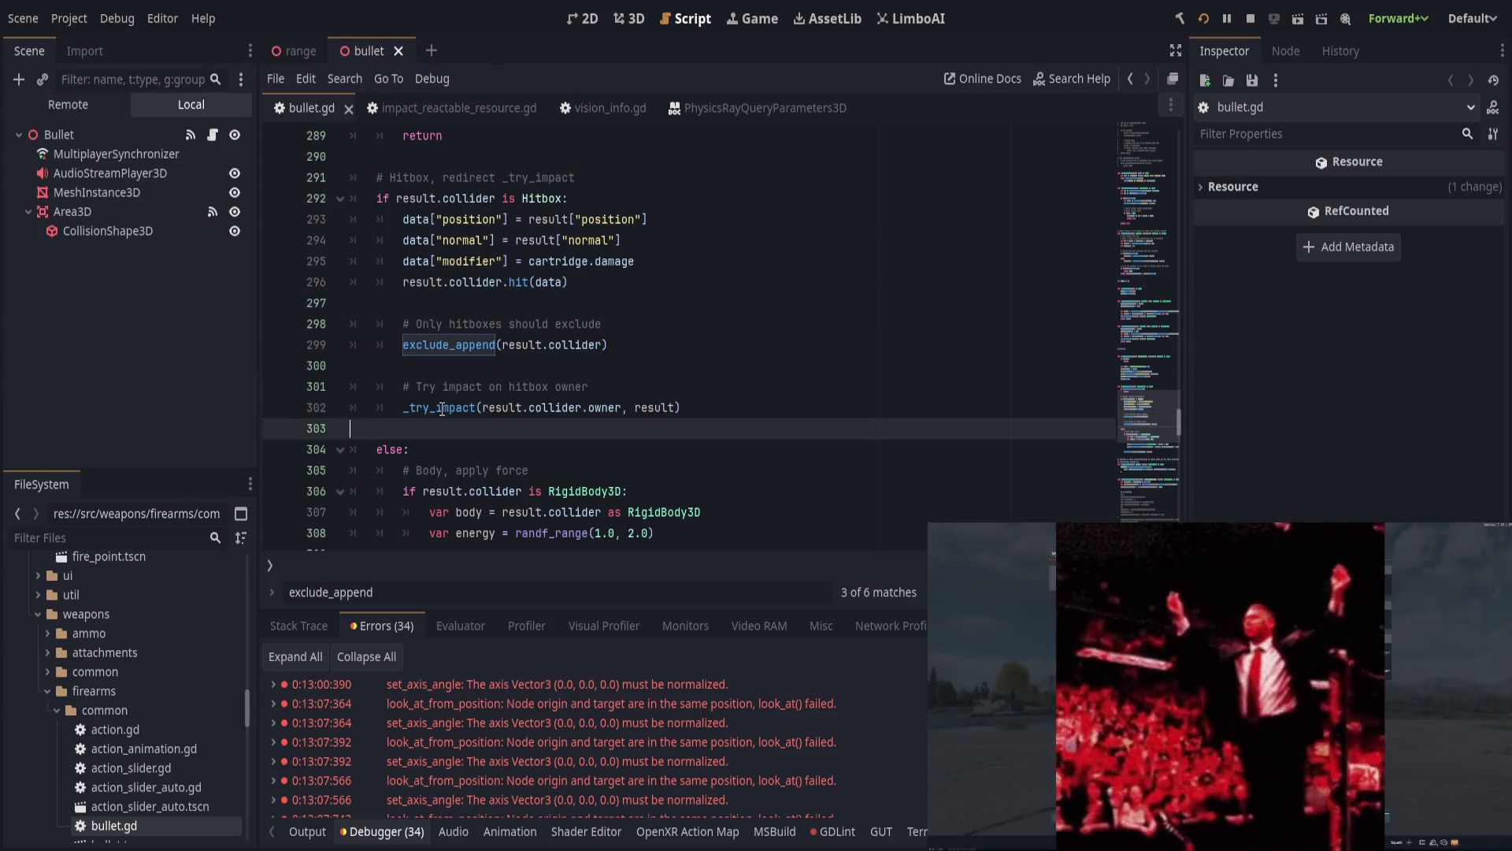
scroll(748, 418, down, 2)
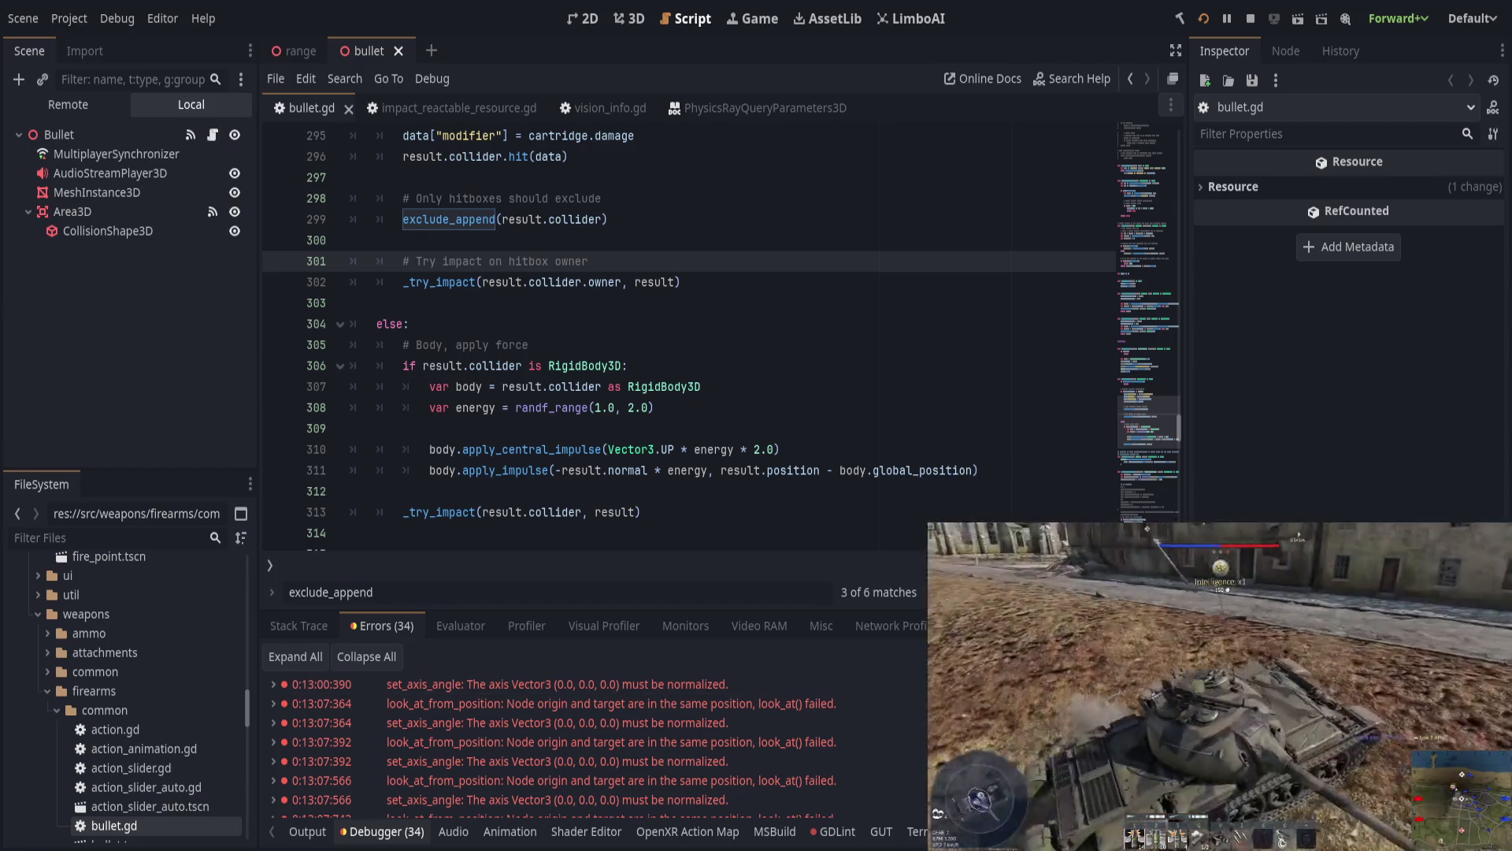
scroll(770, 447, down, 7)
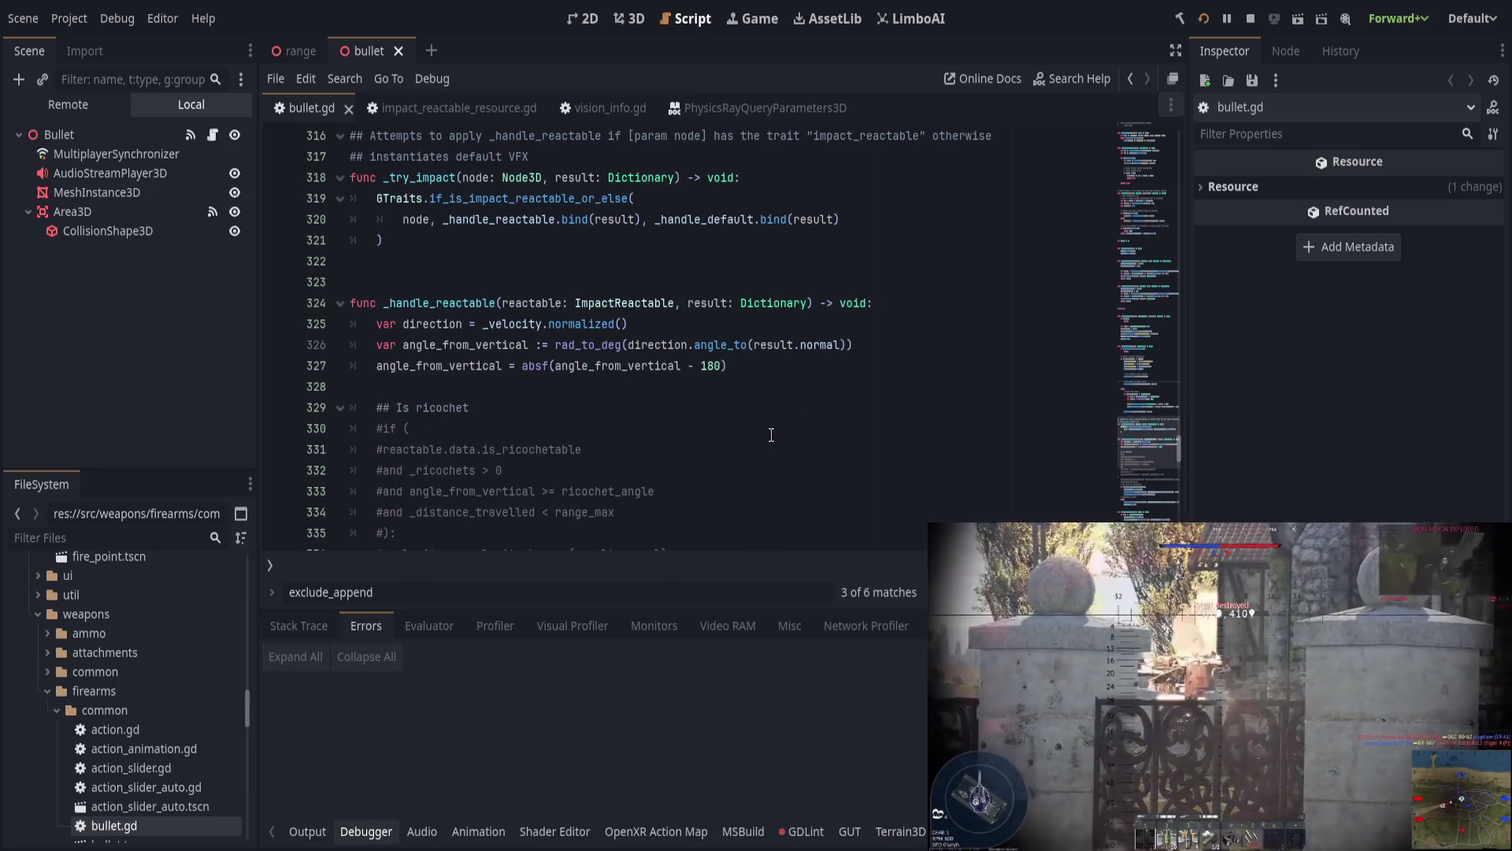
scroll(782, 433, down, 17)
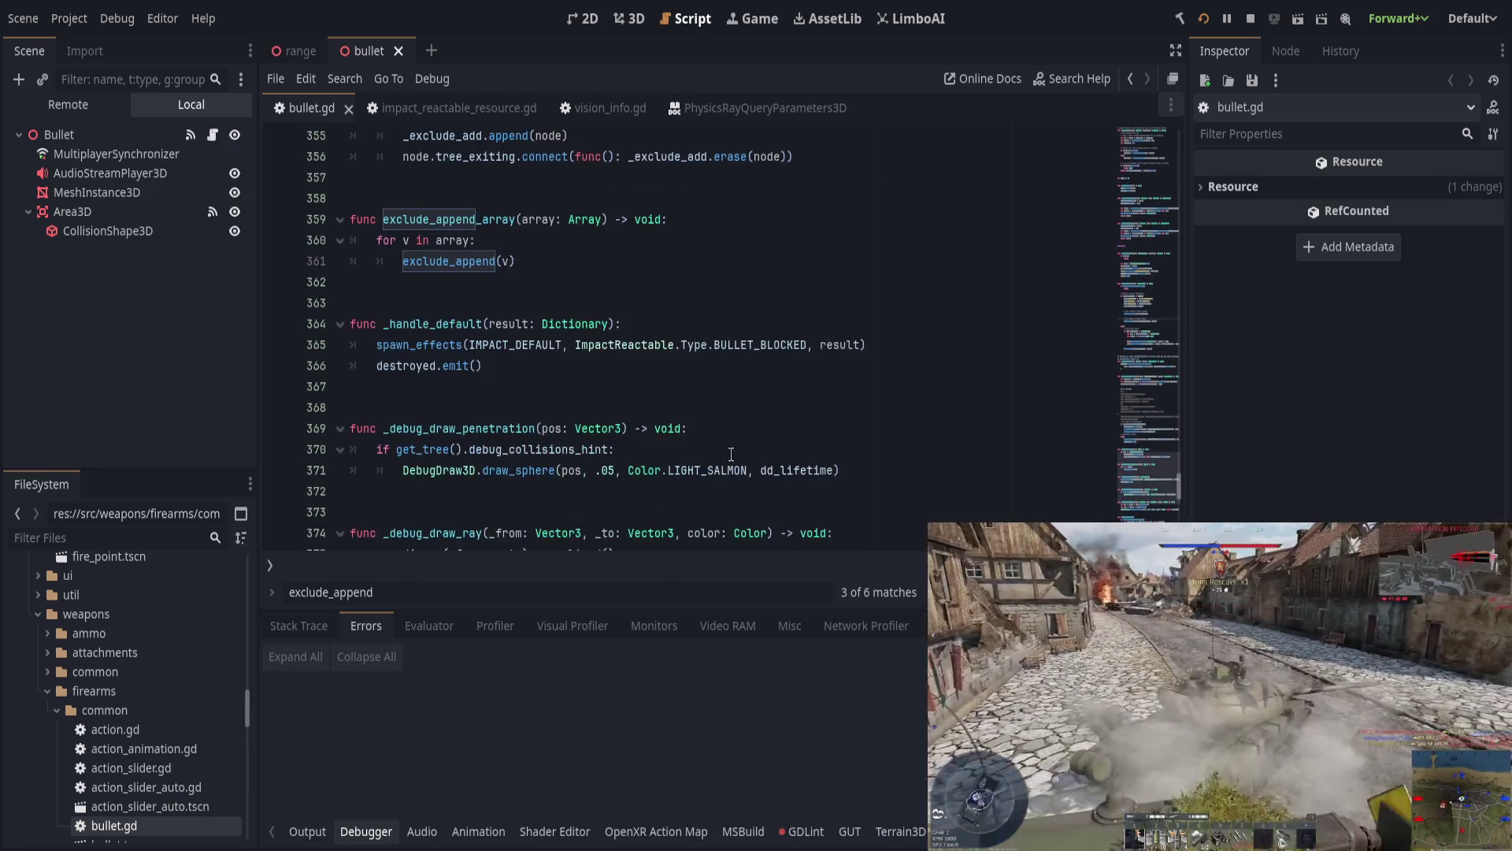
scroll(731, 455, down, 6)
click(575, 225)
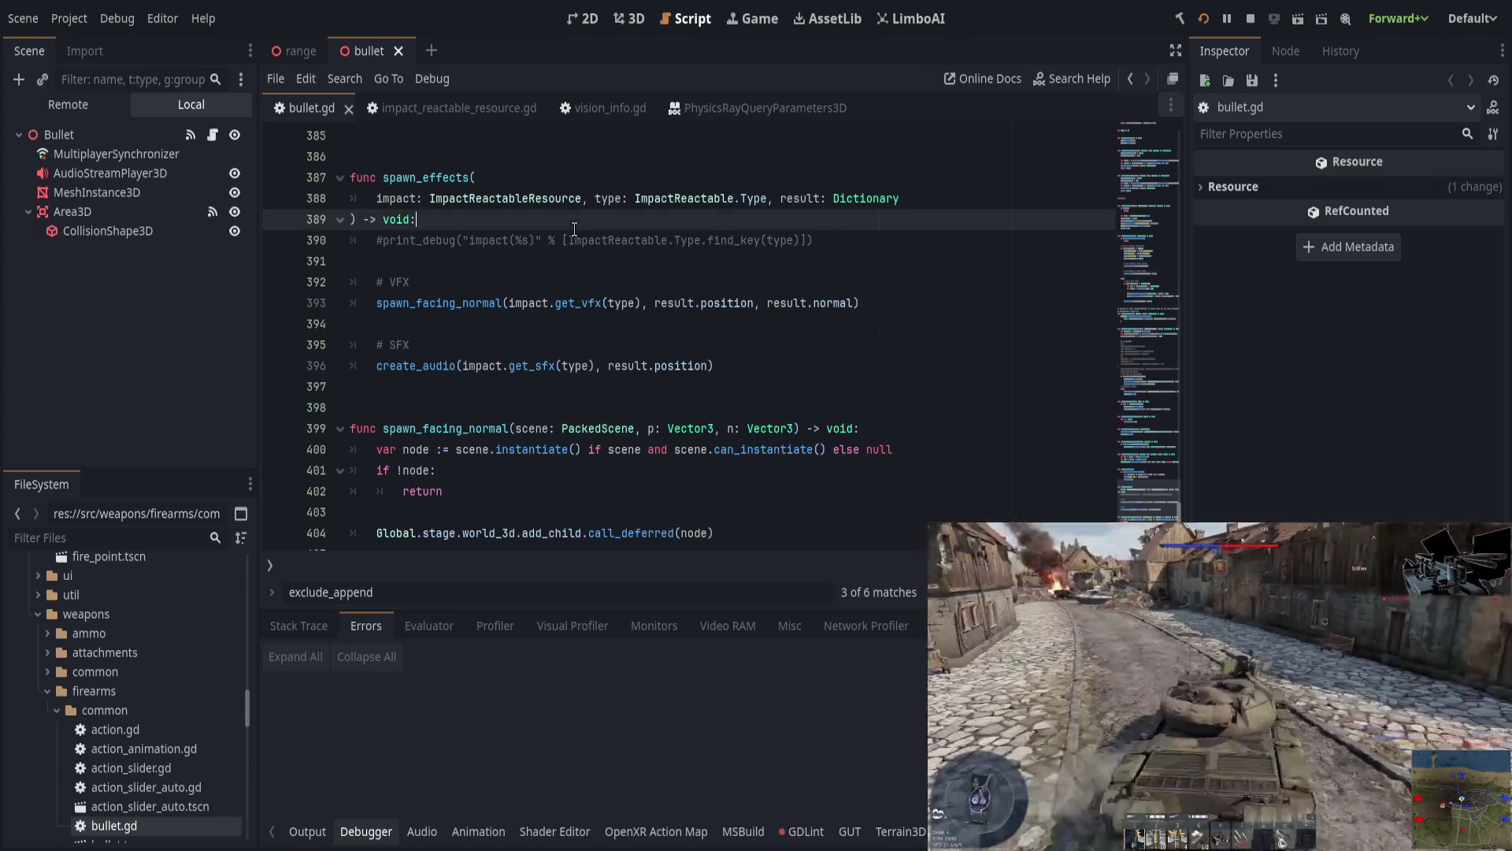
Step: Add an early 'return' as spawn_effects' first line, save, then test-run and stop the game
key(Return)
text(return)
key(ctrl+s)
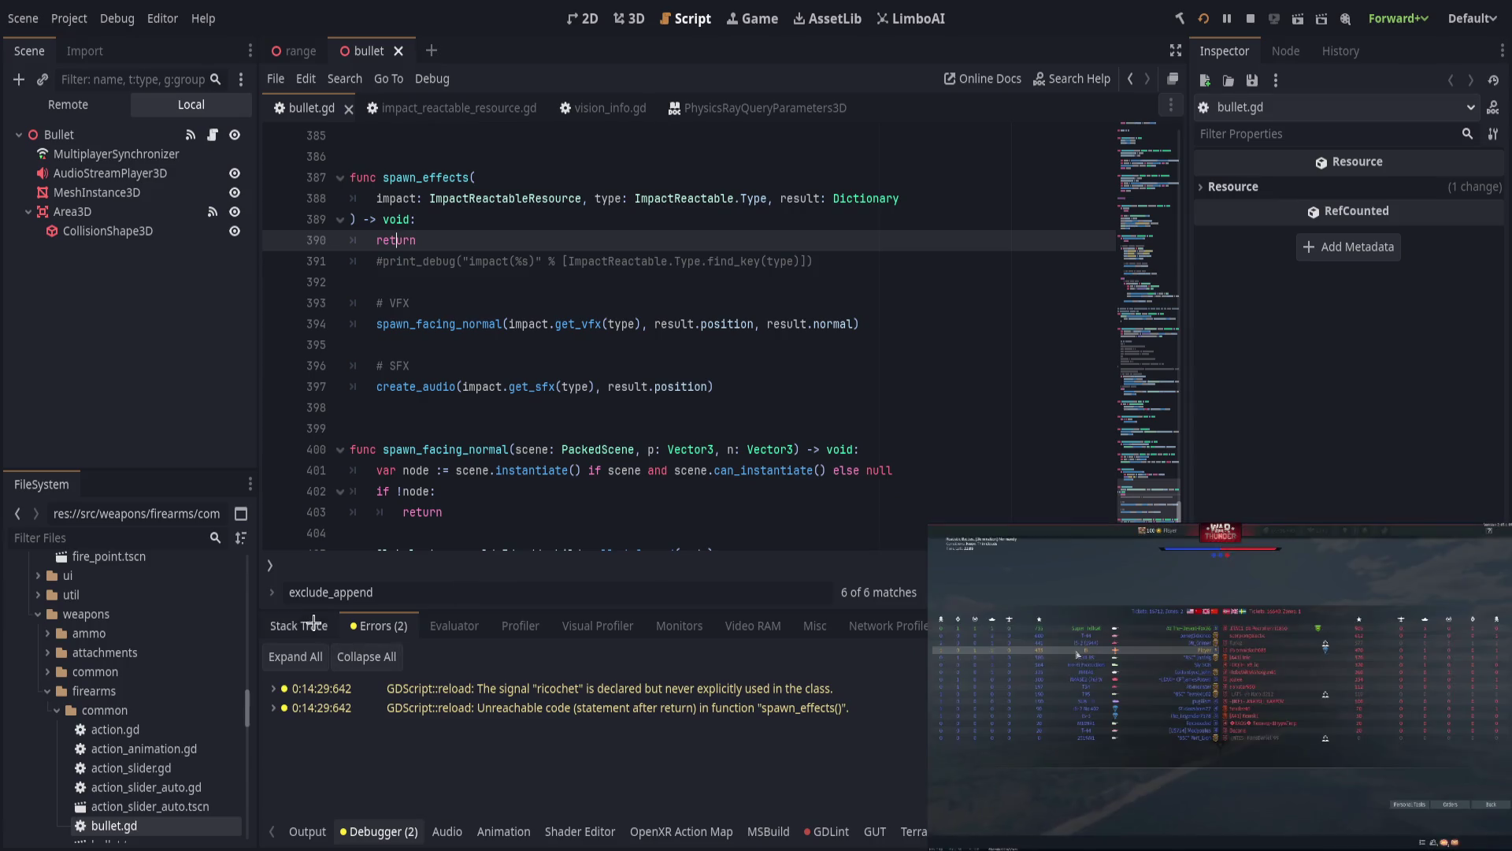
key(alt+Tab)
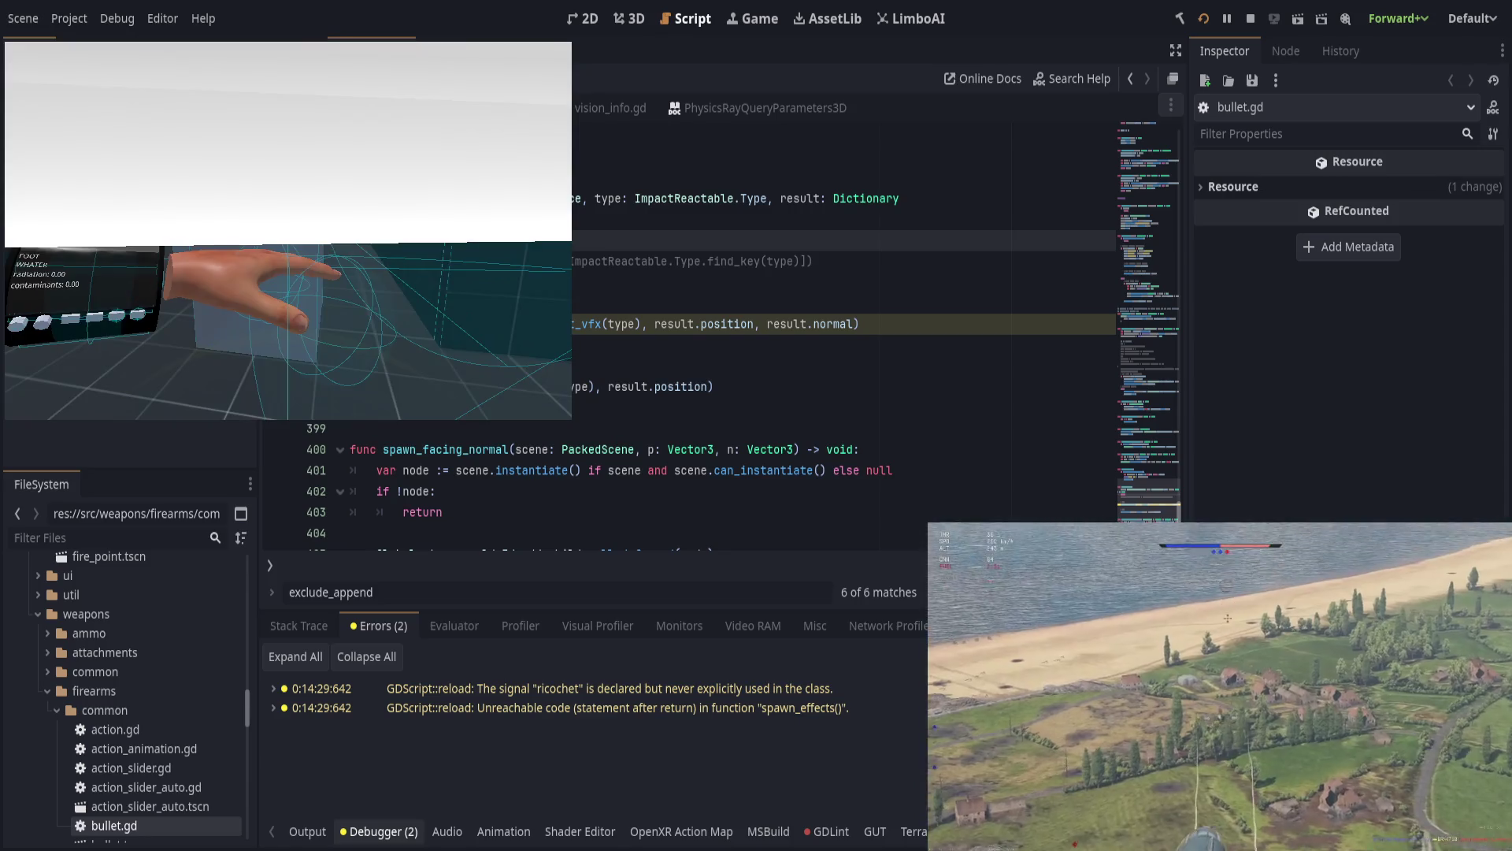
key(F8)
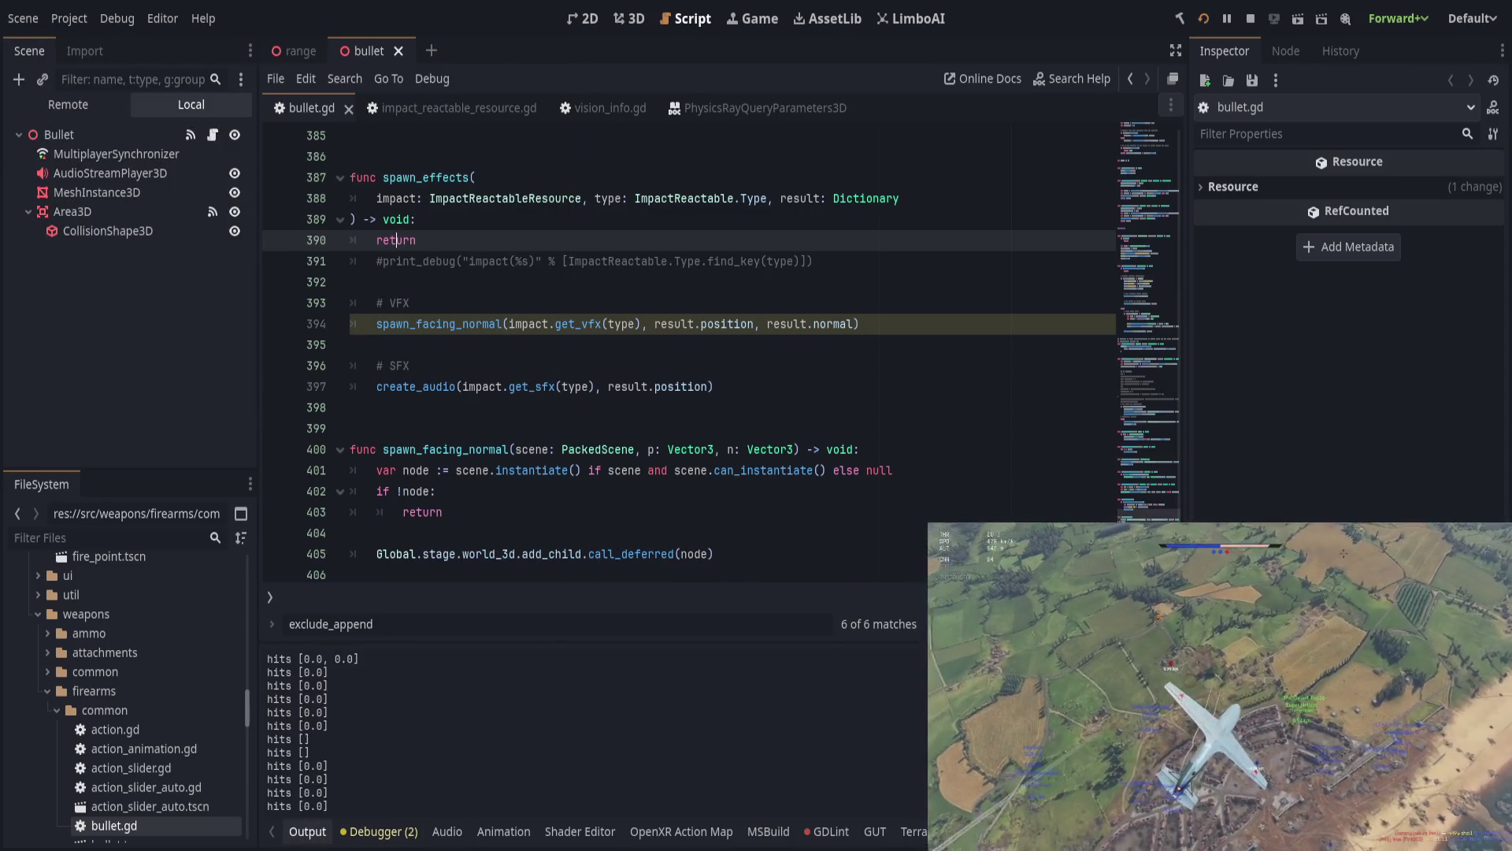
key(F5)
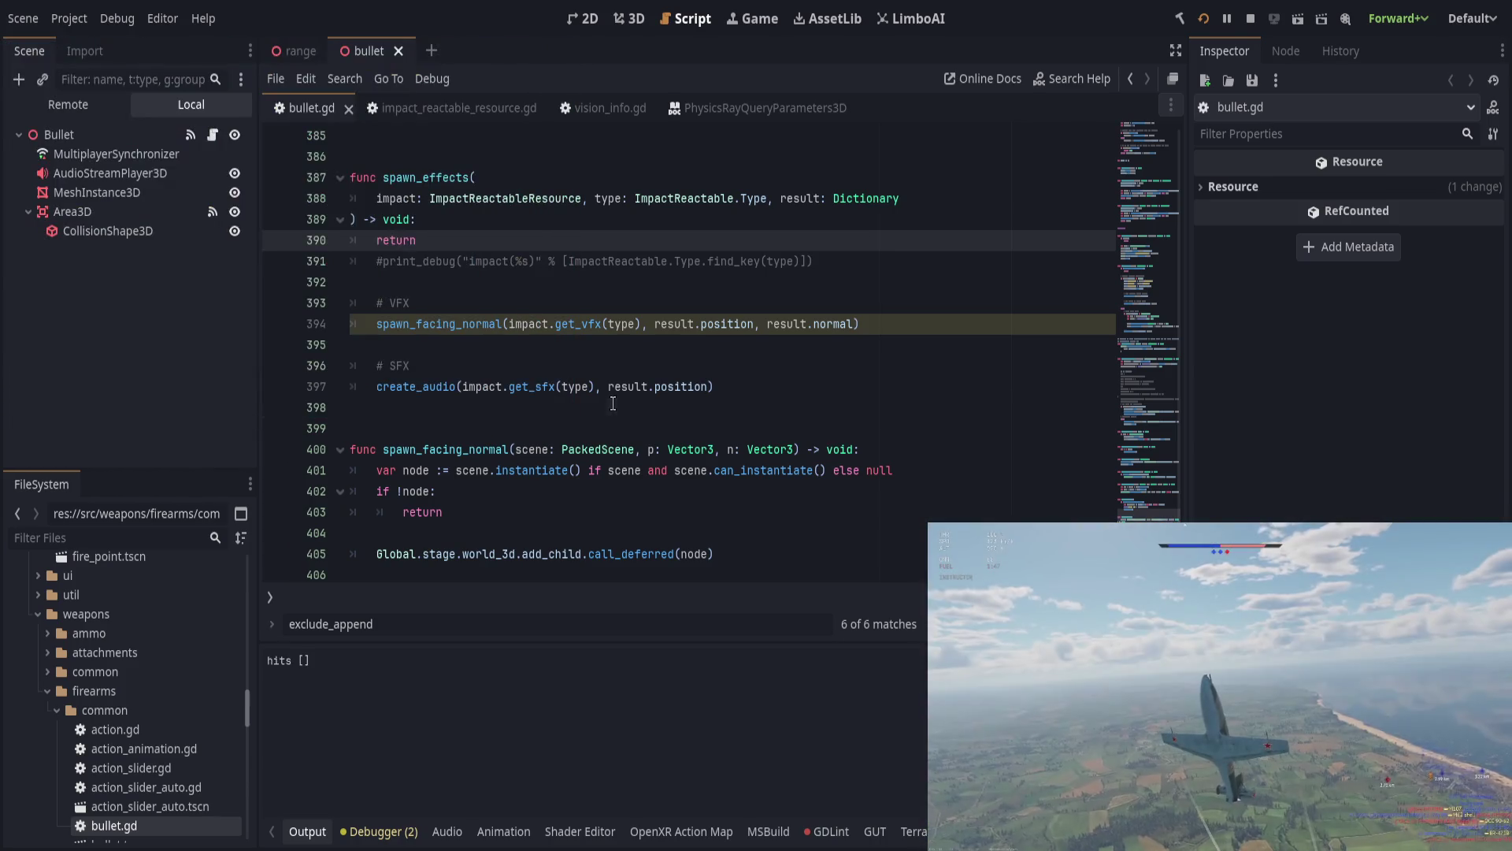
Step: Comment out the VFX and SFX calls on lines 394–397 with Ctrl+K and save
click(612, 407)
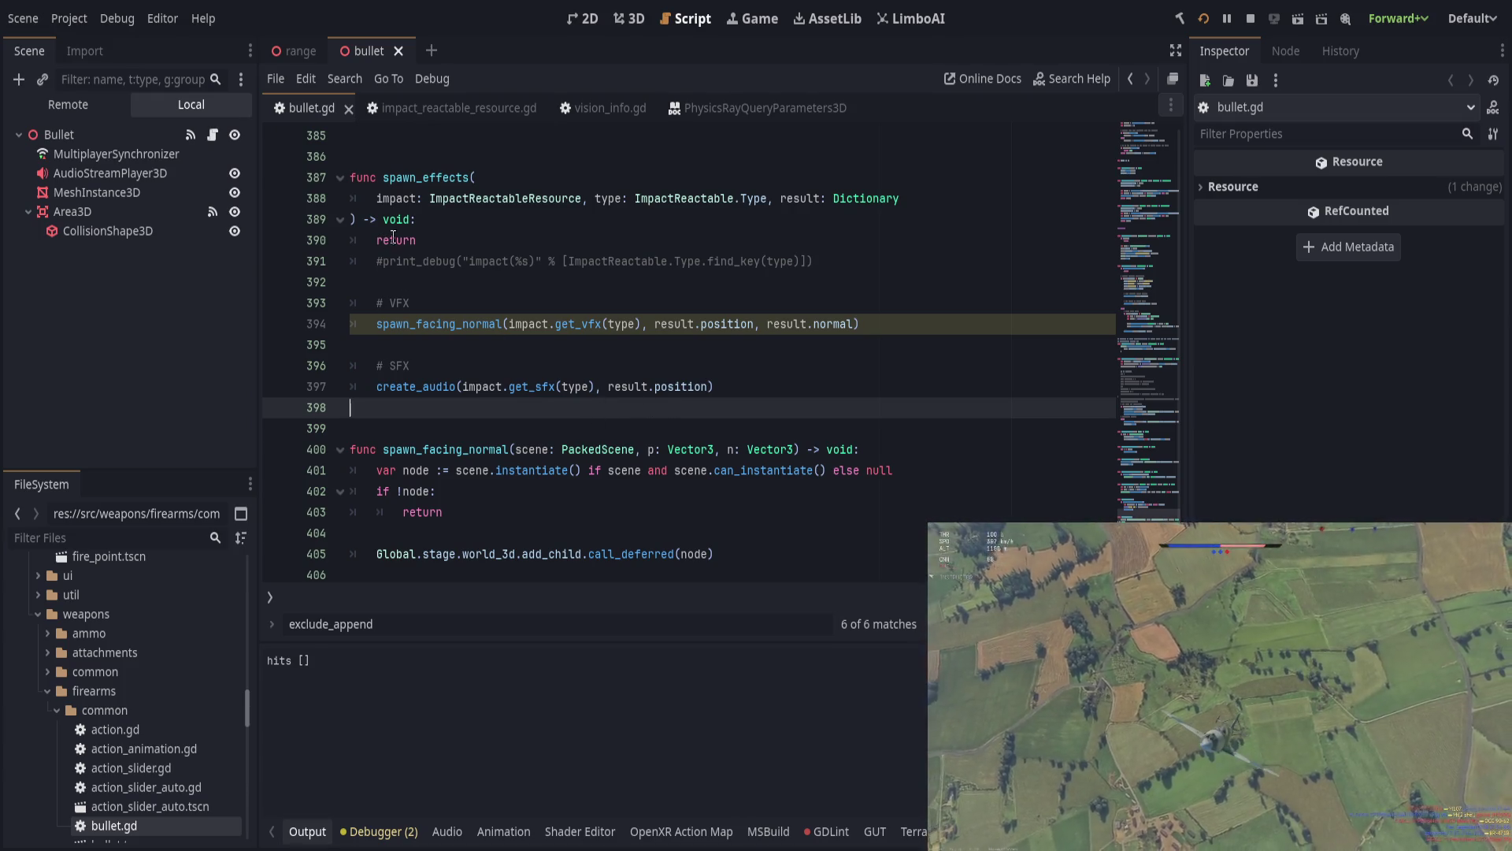
drag(396, 324, 452, 391)
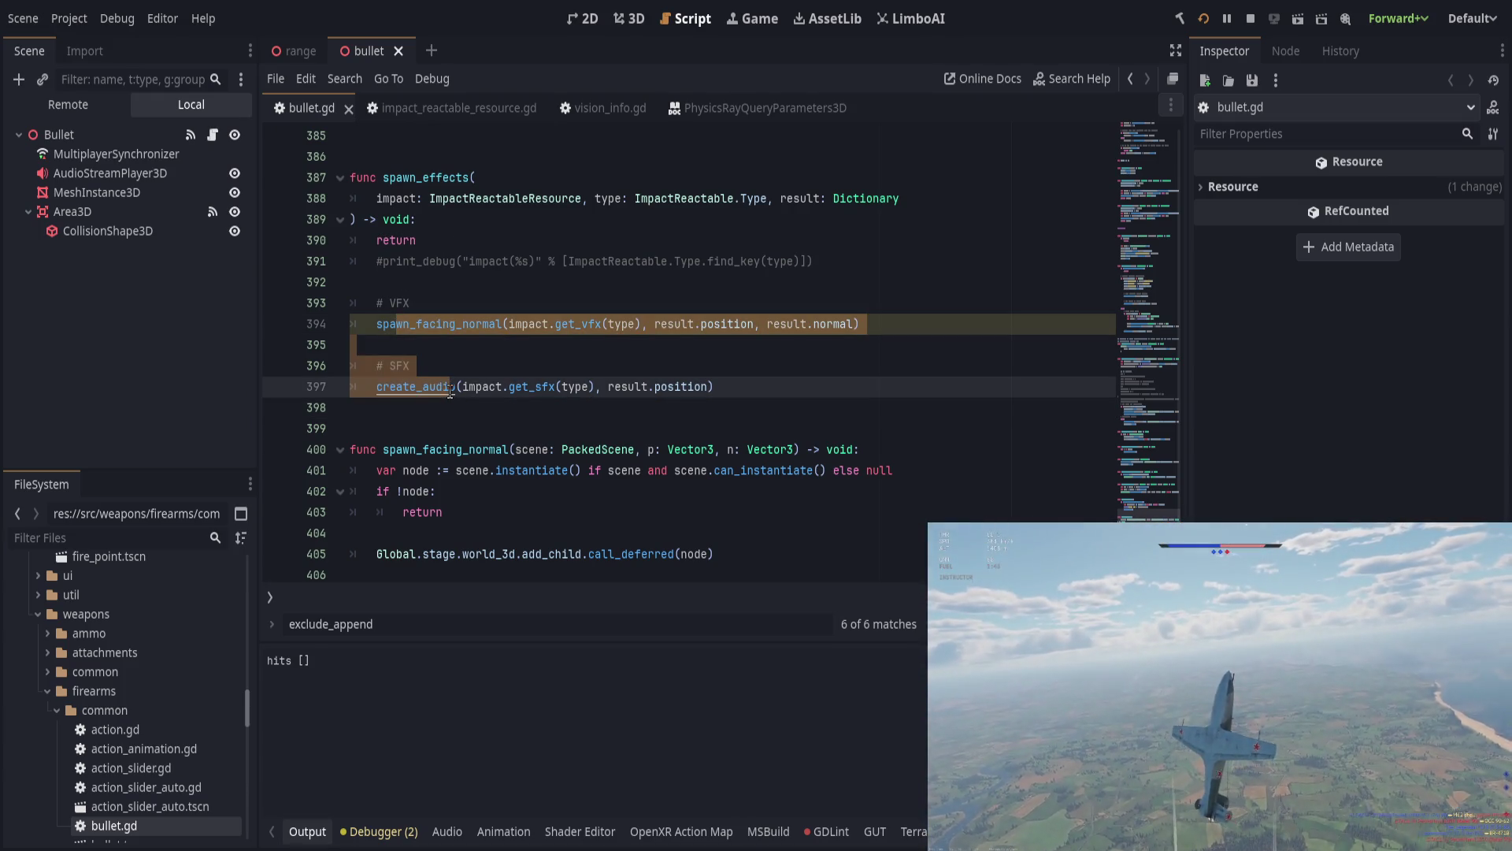
key(ctrl+k)
click(655, 386)
key(ctrl+s)
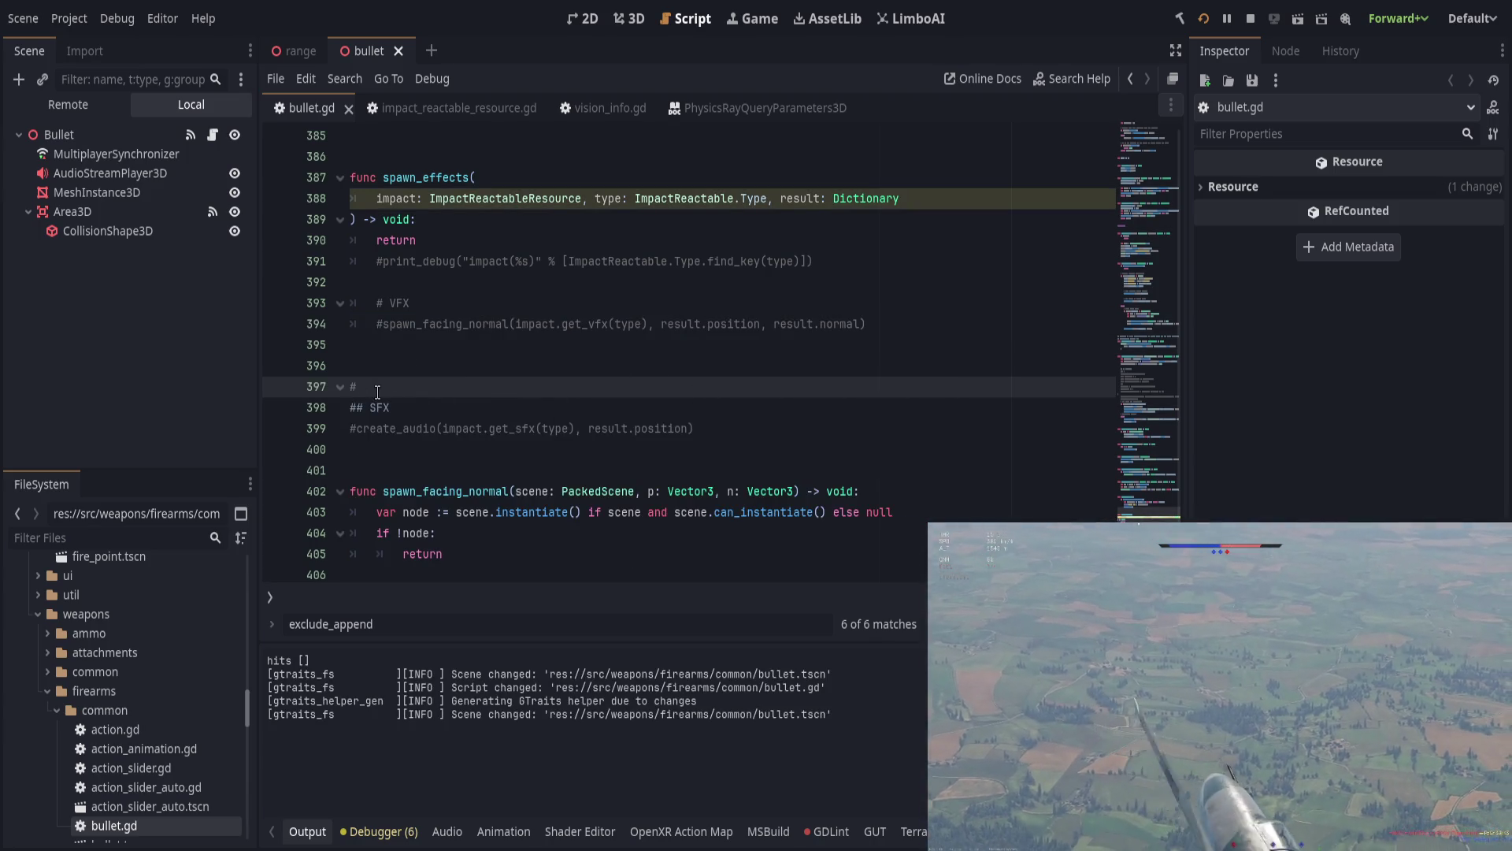
Step: Remove the stray '#' and blank line, change '## SFX' to '# SFX', and save
key(BackSpace)
key(BackSpace)
key(Delete)
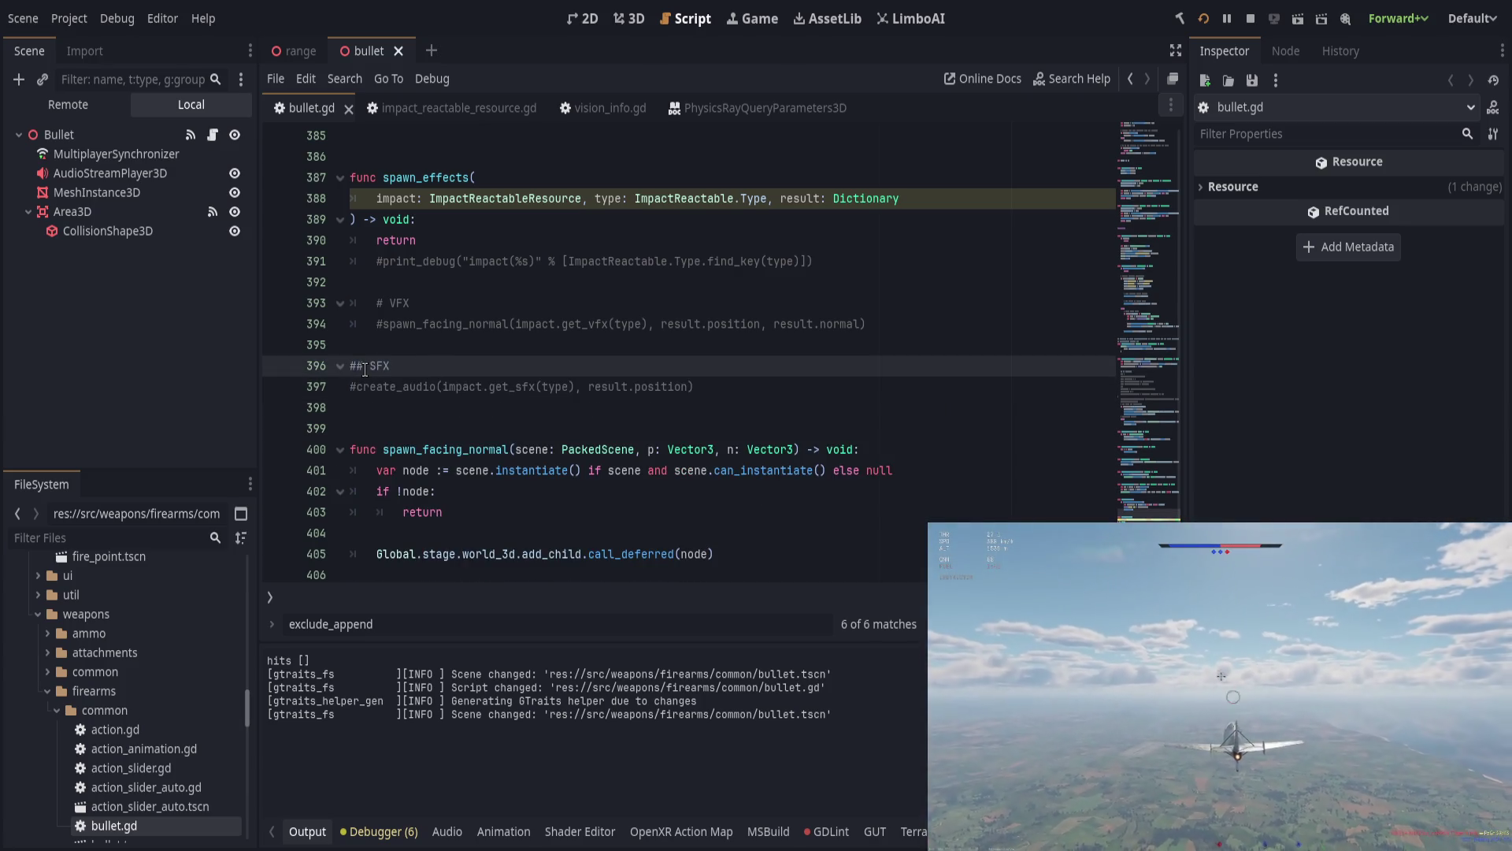
key(Delete)
key(ctrl+s)
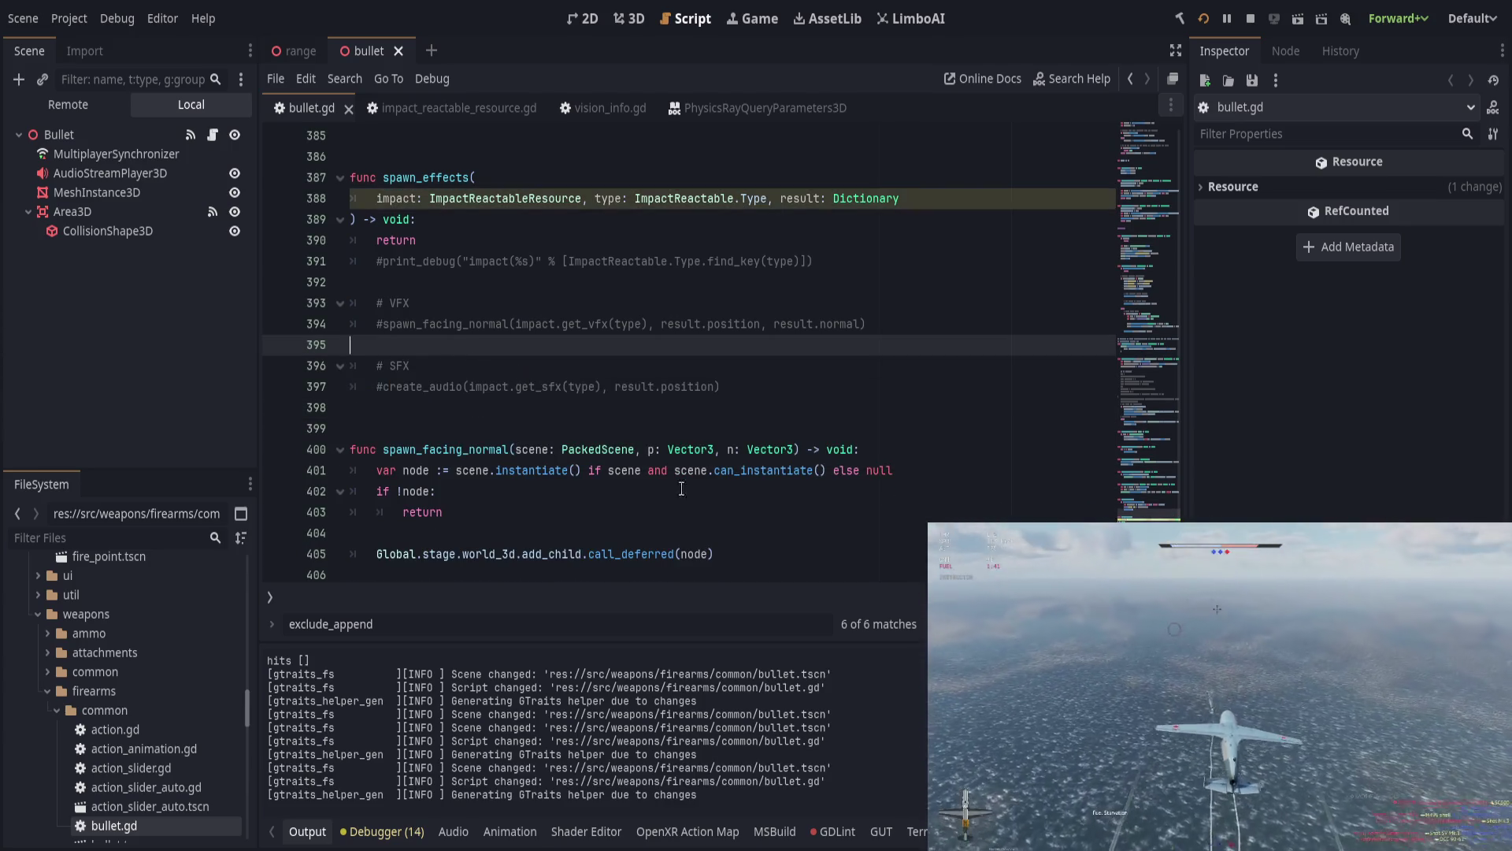
Step: Rename spawn_effects' parameters to _impact and _type and save the script
scroll(536, 284, up, 3)
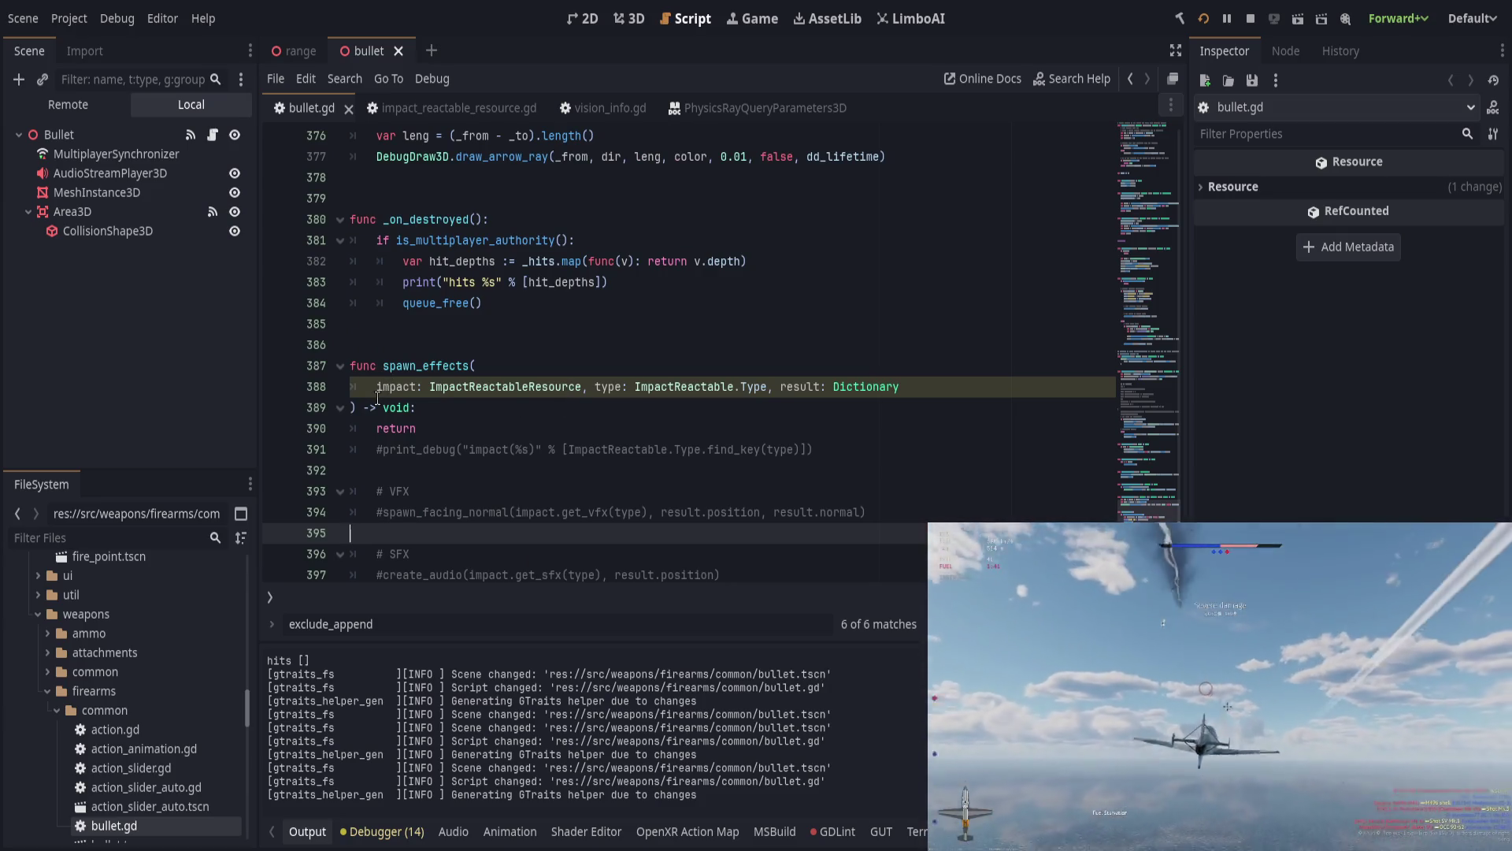
click(377, 396)
text(_)
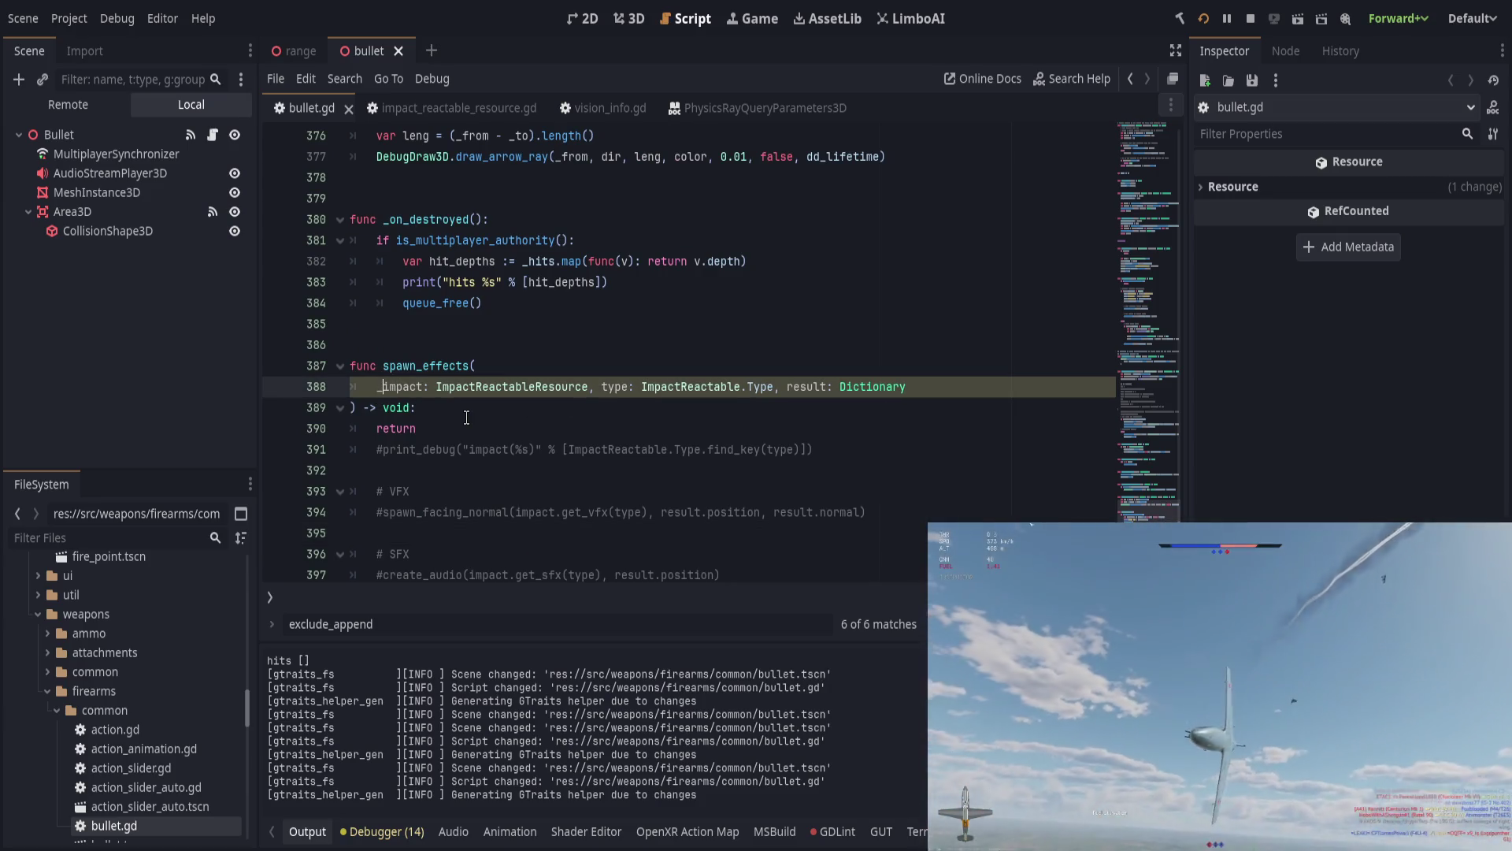
click(603, 386)
text(_)
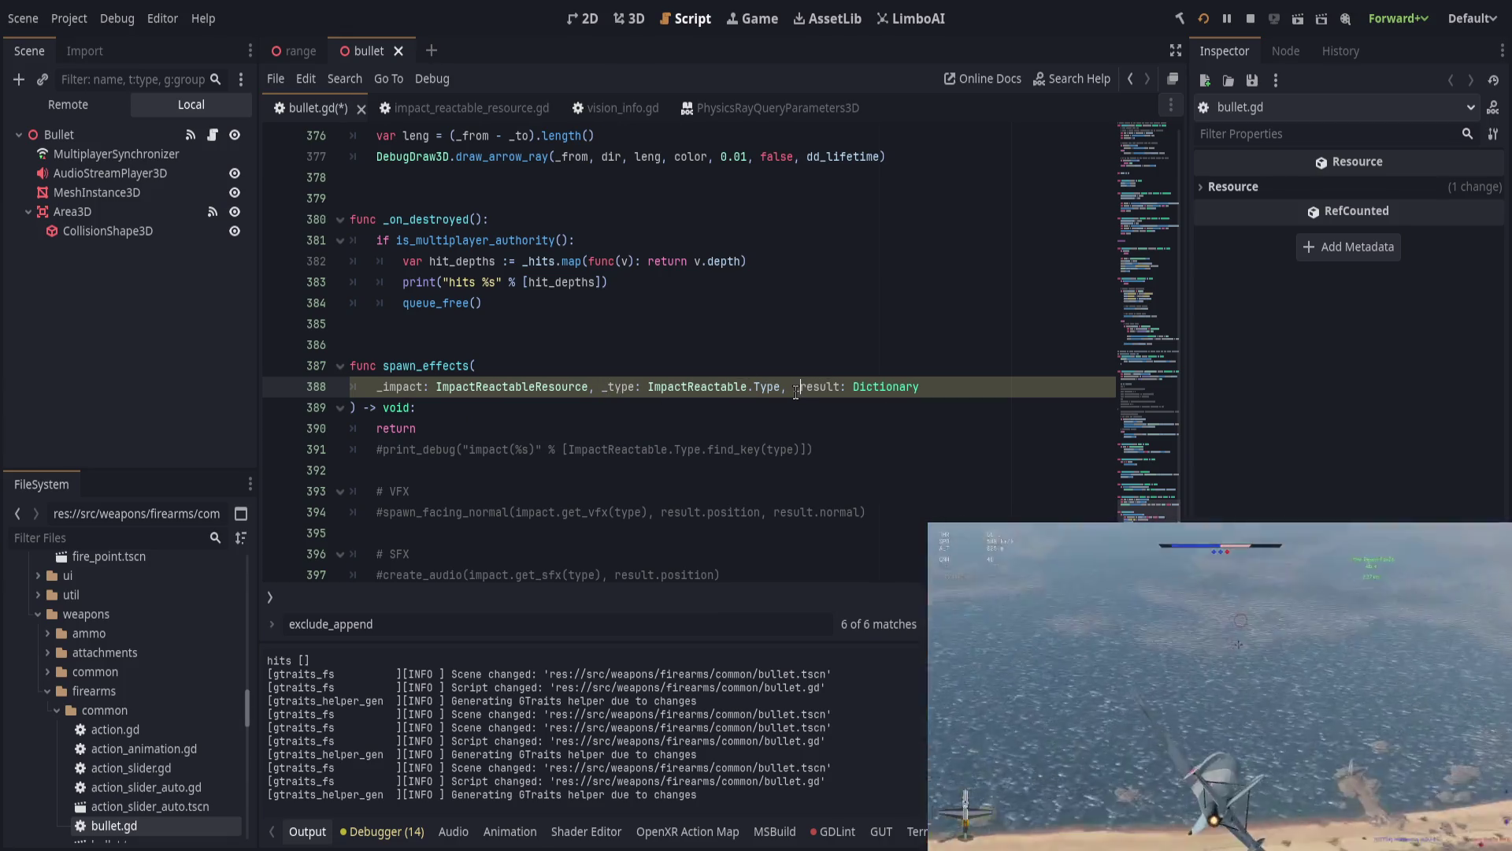
click(752, 305)
key(ctrl+s)
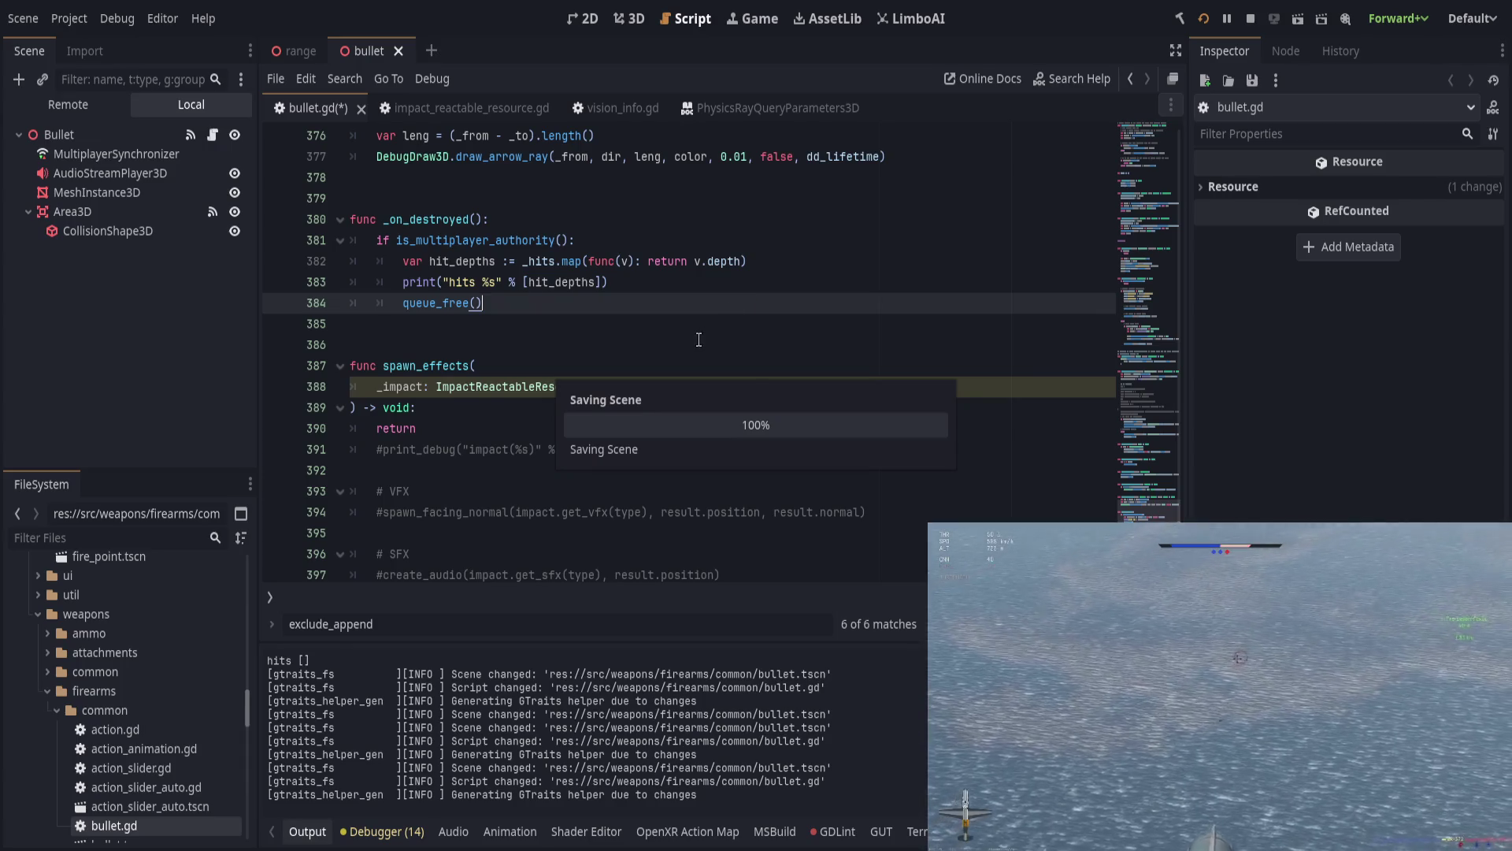
click(443, 302)
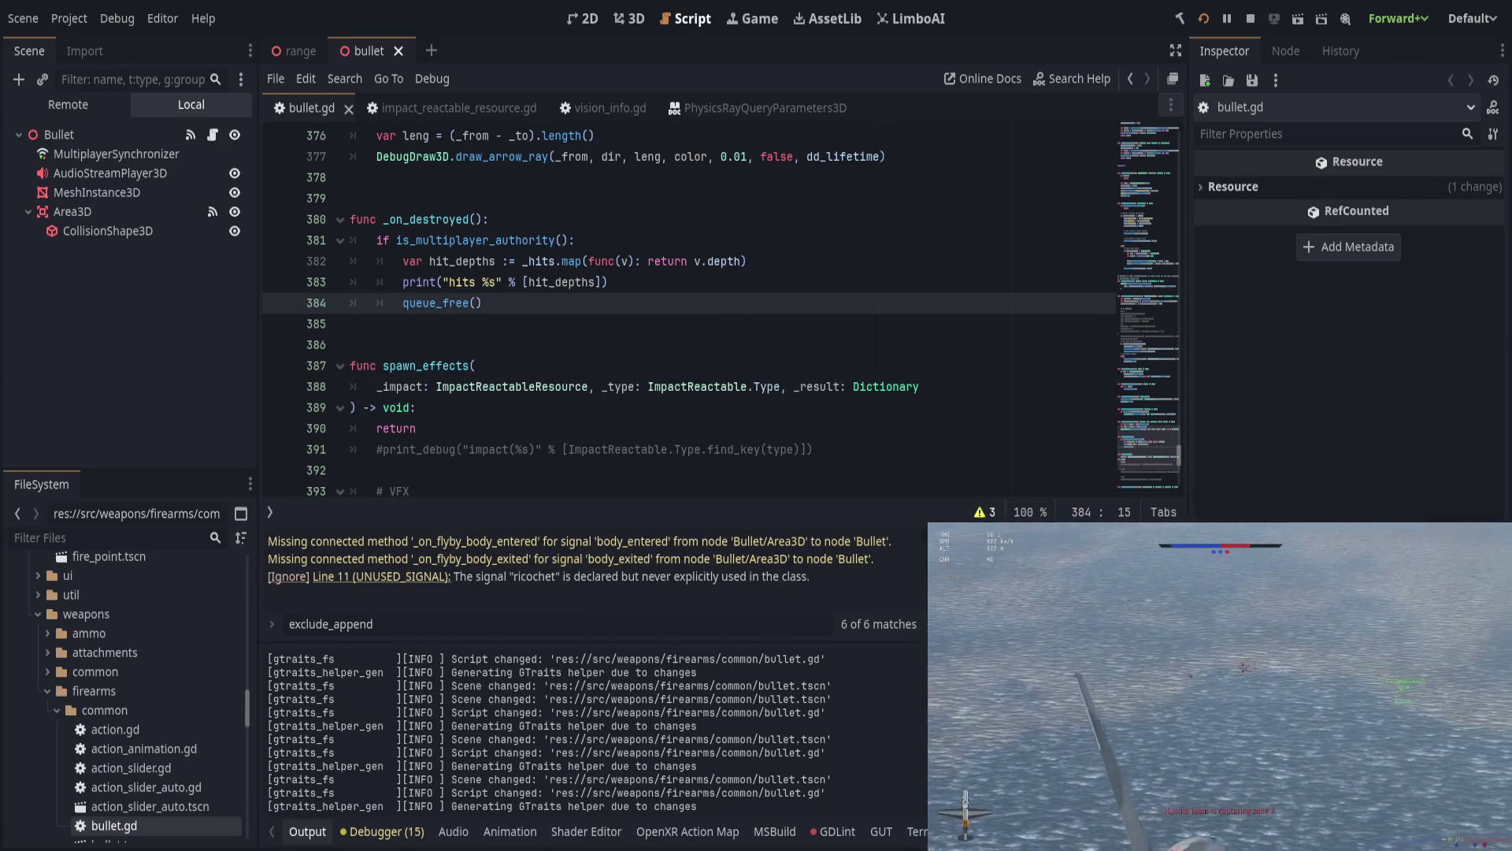
Step: Collapse the Output panel, close the exclude_append find bar, and scroll up to cast_contact_ray
click(308, 832)
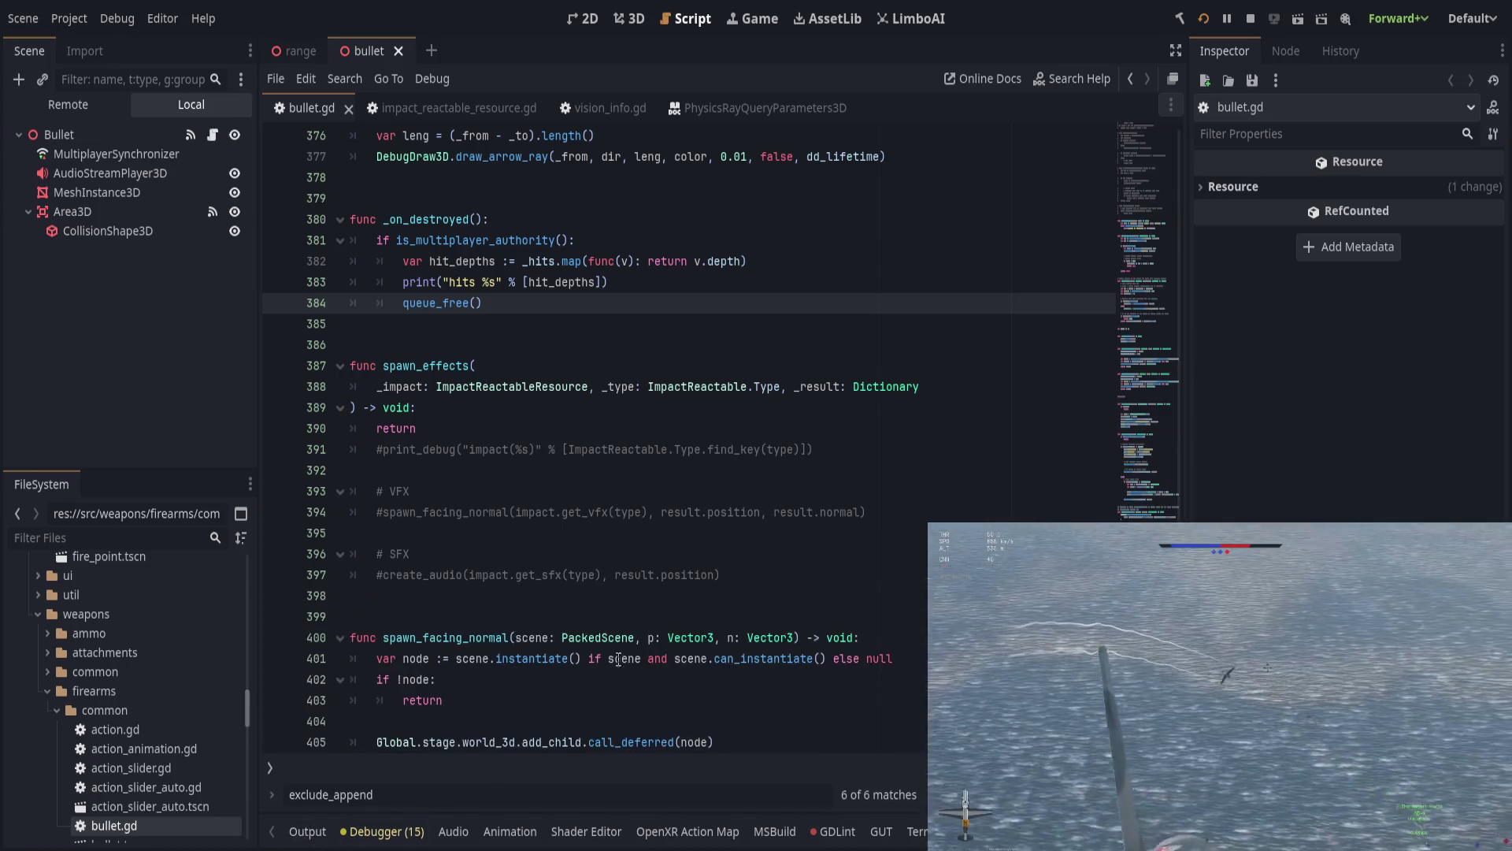
scroll(740, 555, up, 5)
click(739, 556)
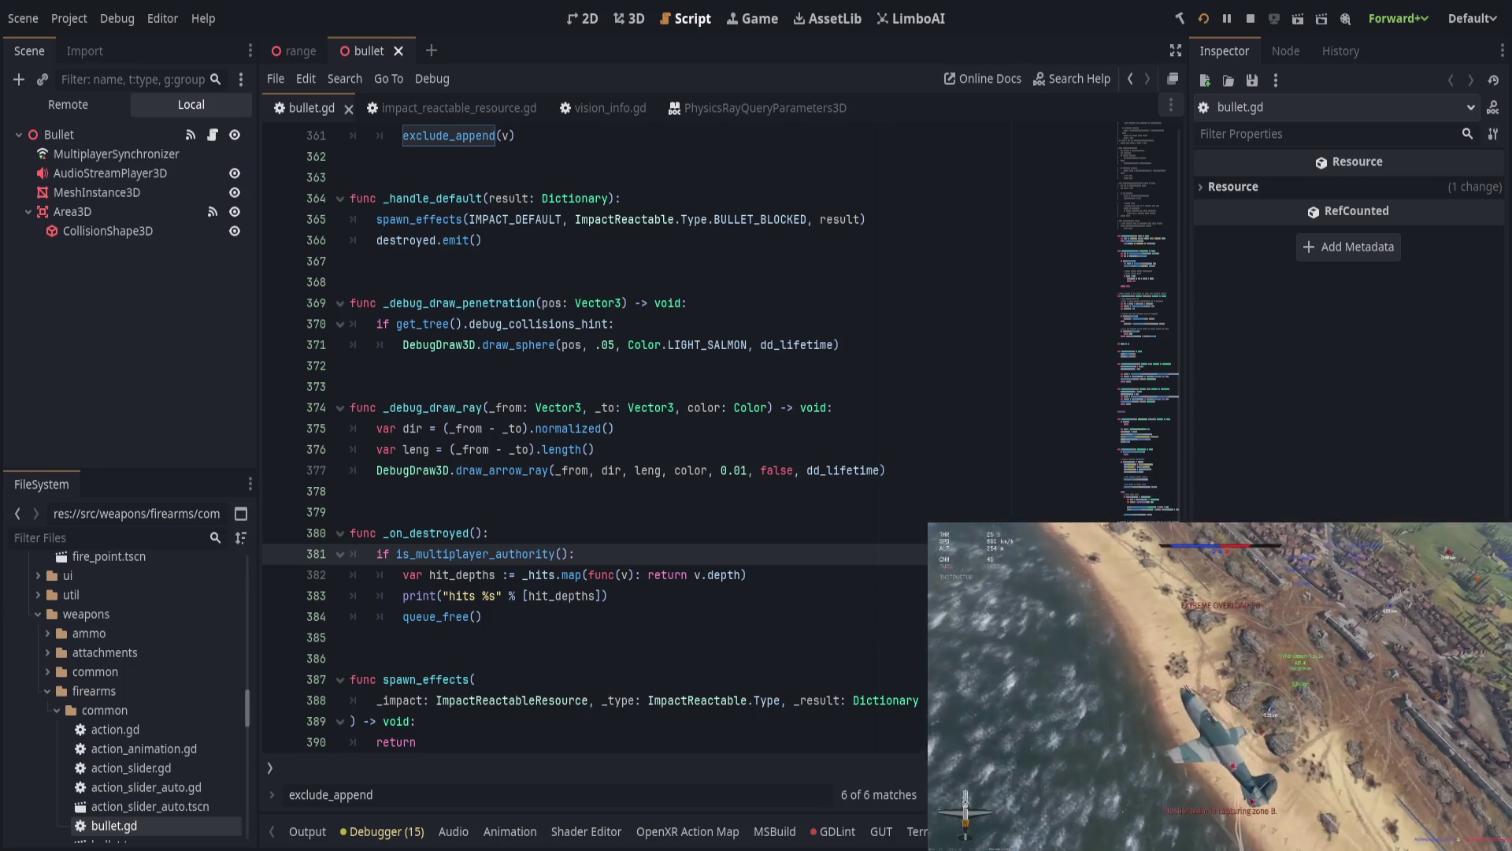
scroll(671, 560, up, 16)
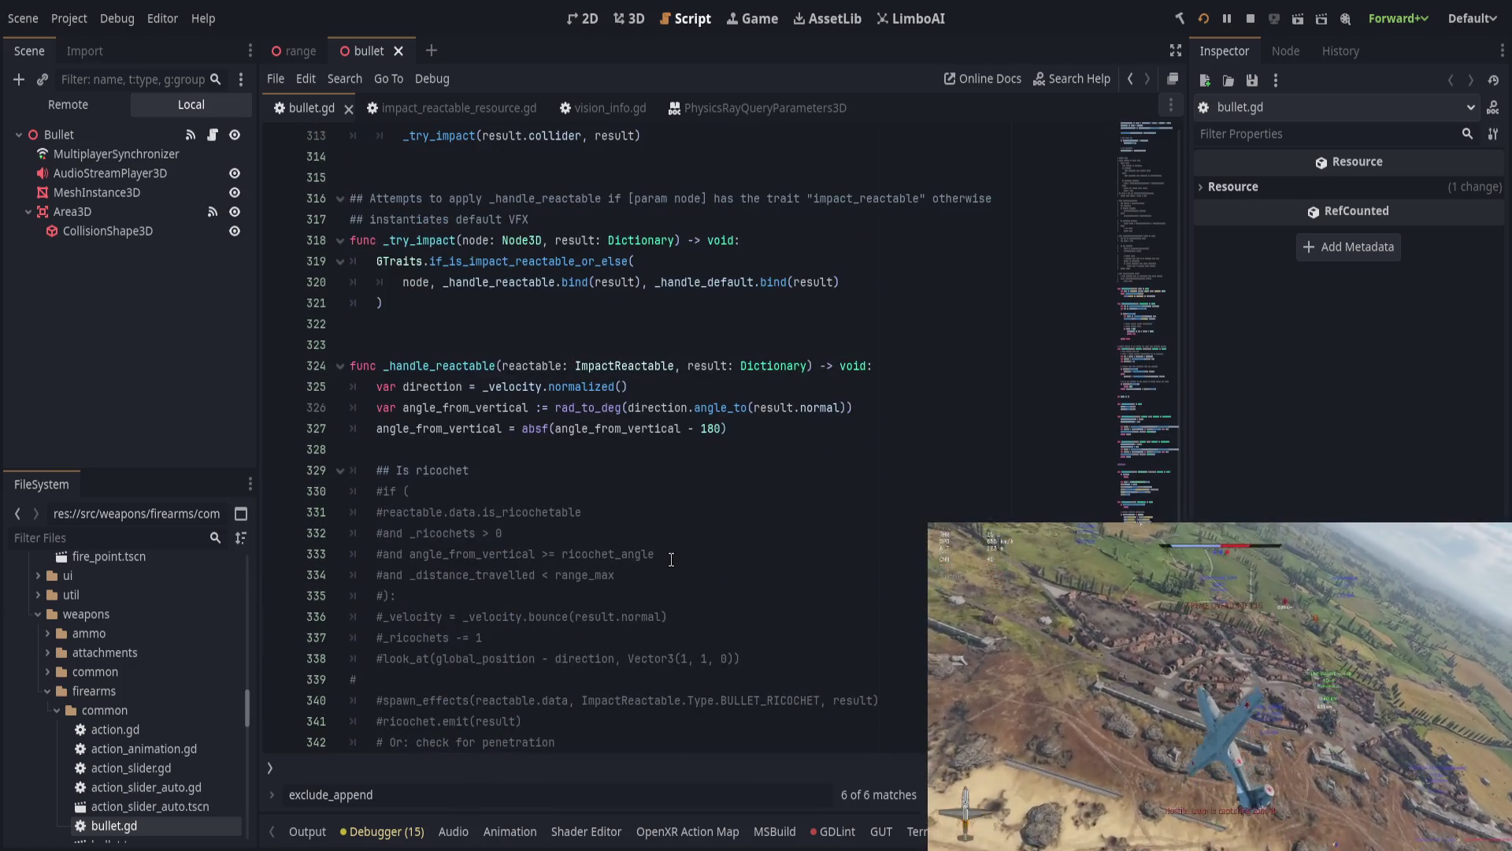
scroll(671, 560, up, 11)
scroll(593, 551, down, 12)
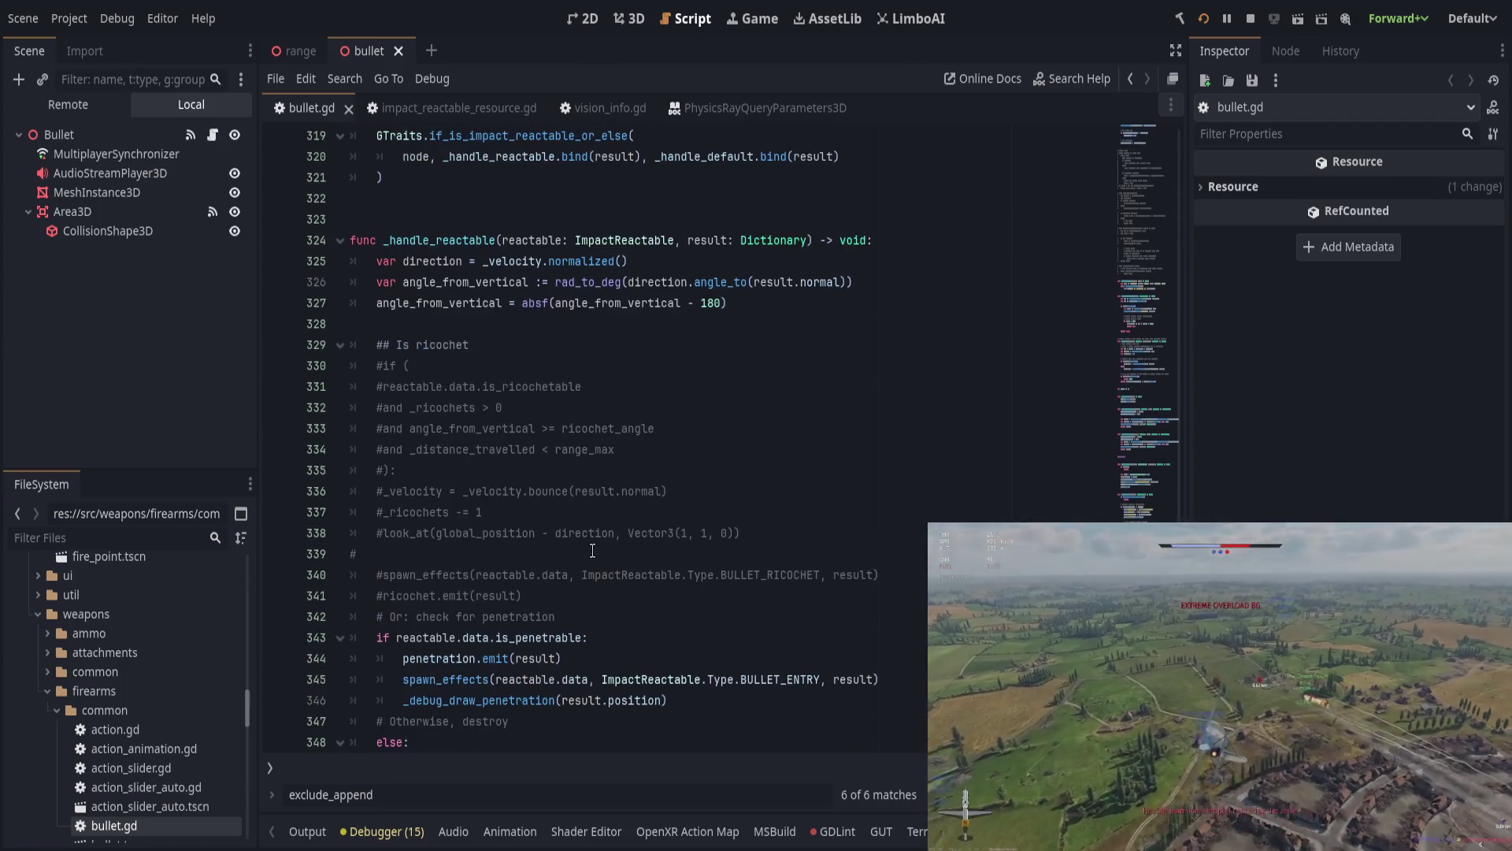
scroll(592, 543, up, 14)
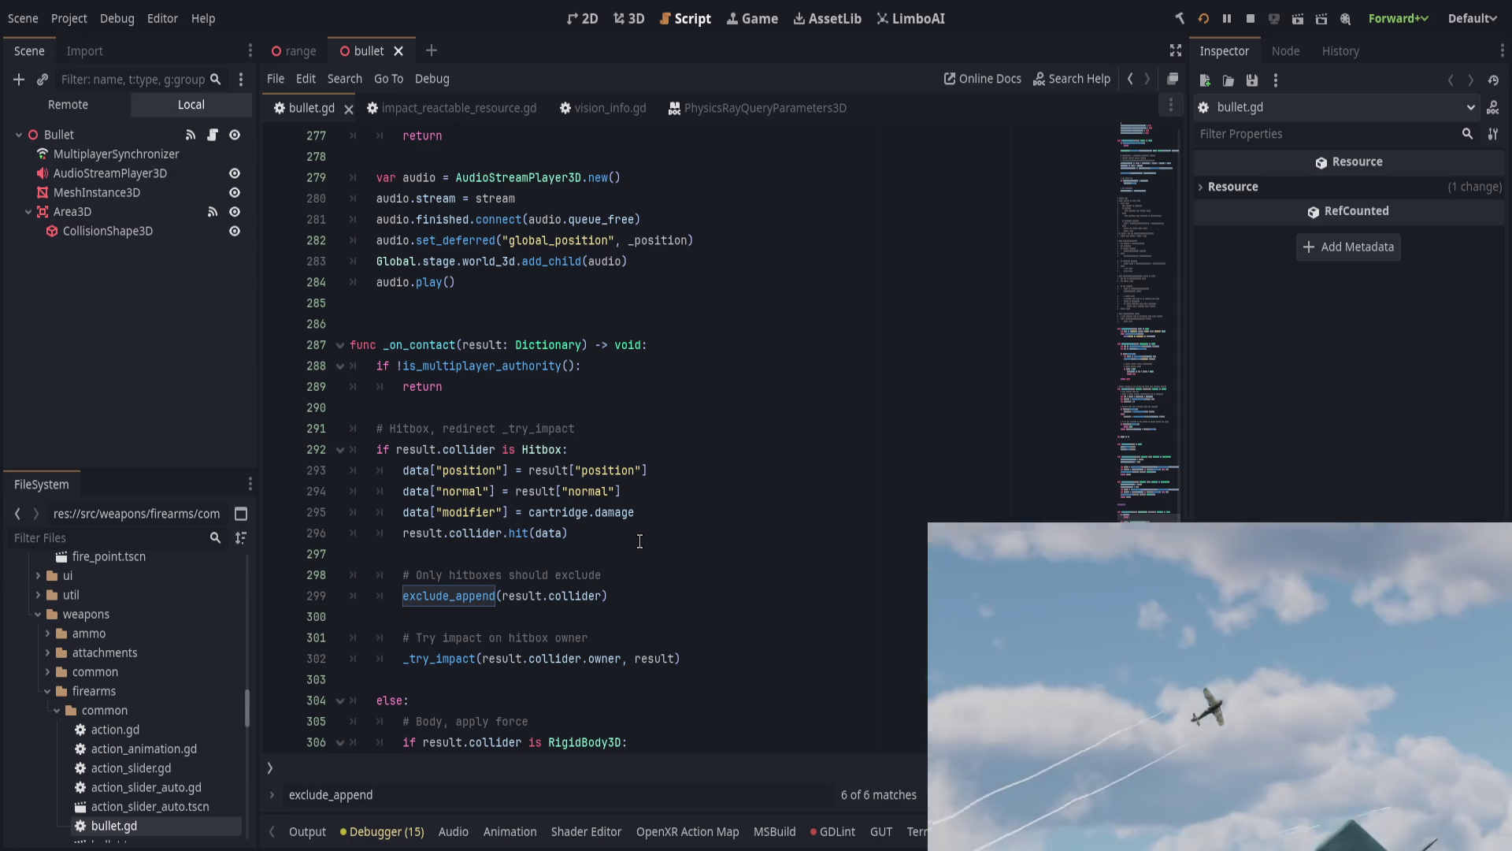
scroll(639, 538, up, 1)
scroll(634, 535, up, 8)
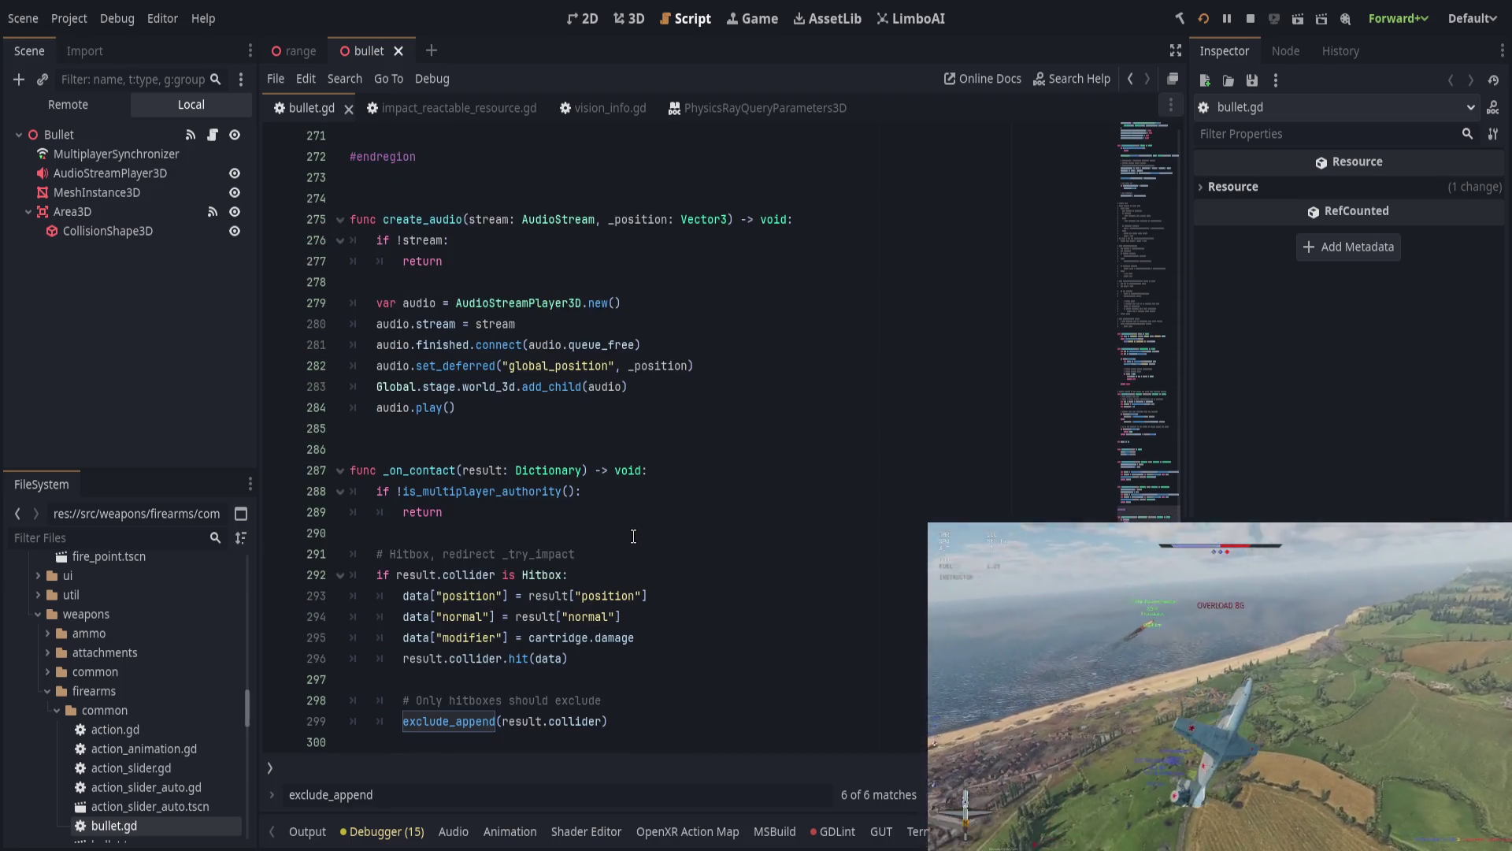
scroll(625, 532, up, 4)
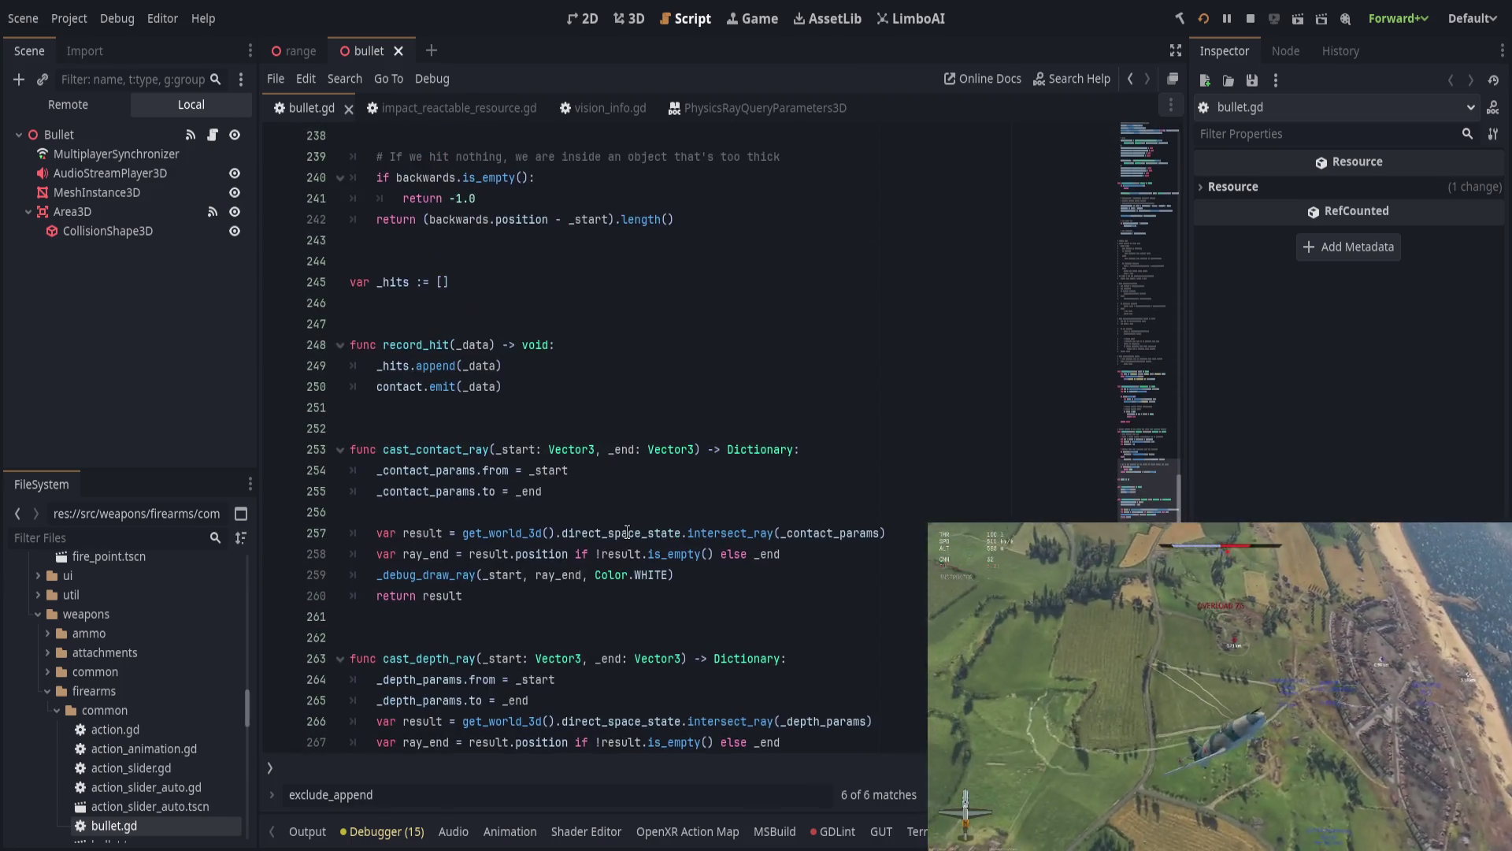
scroll(629, 530, down, 4)
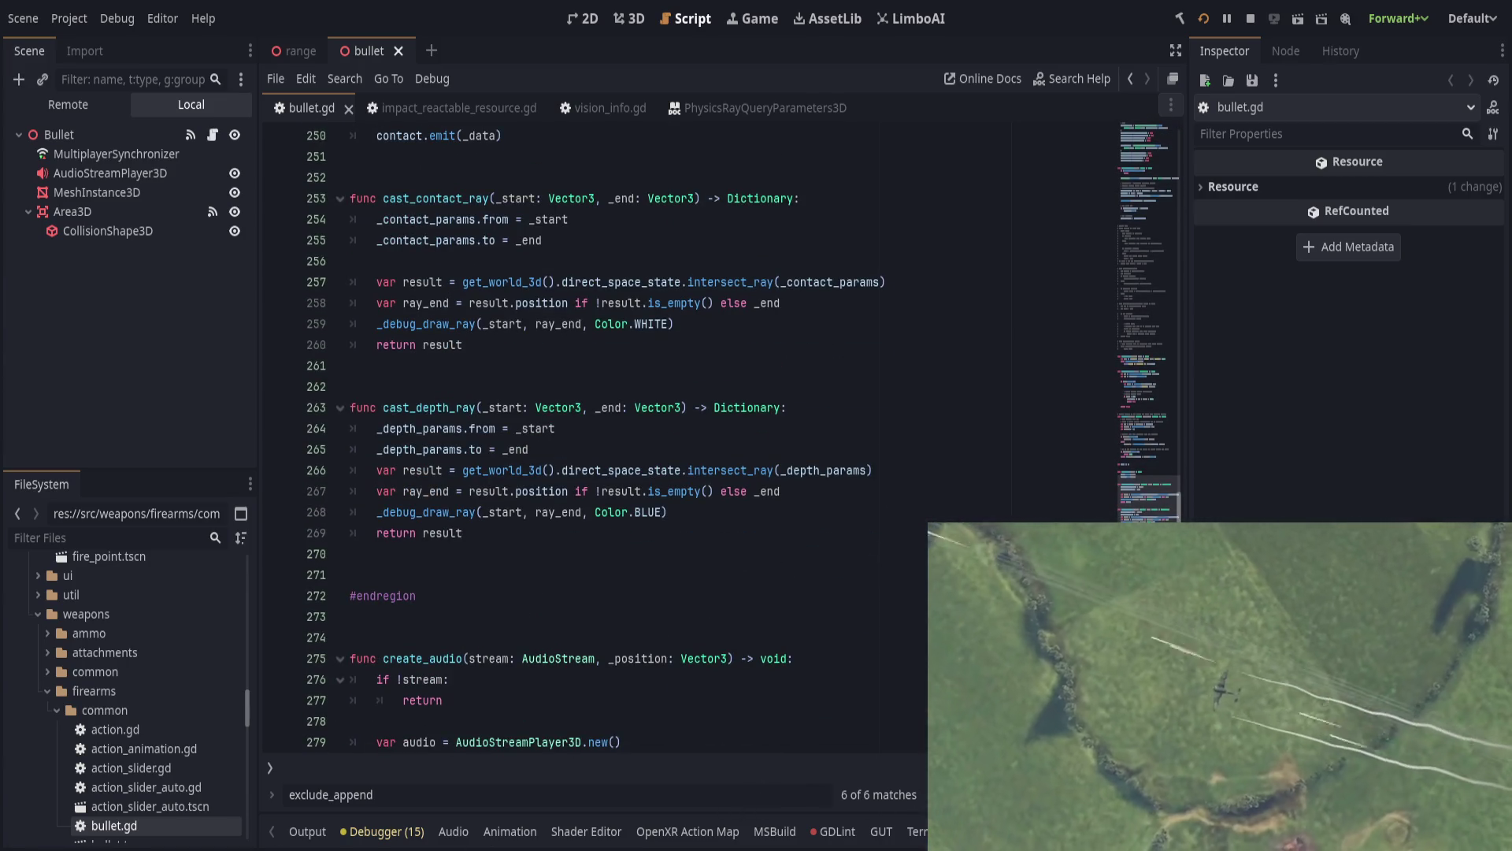
click(910, 794)
click(310, 834)
click(308, 834)
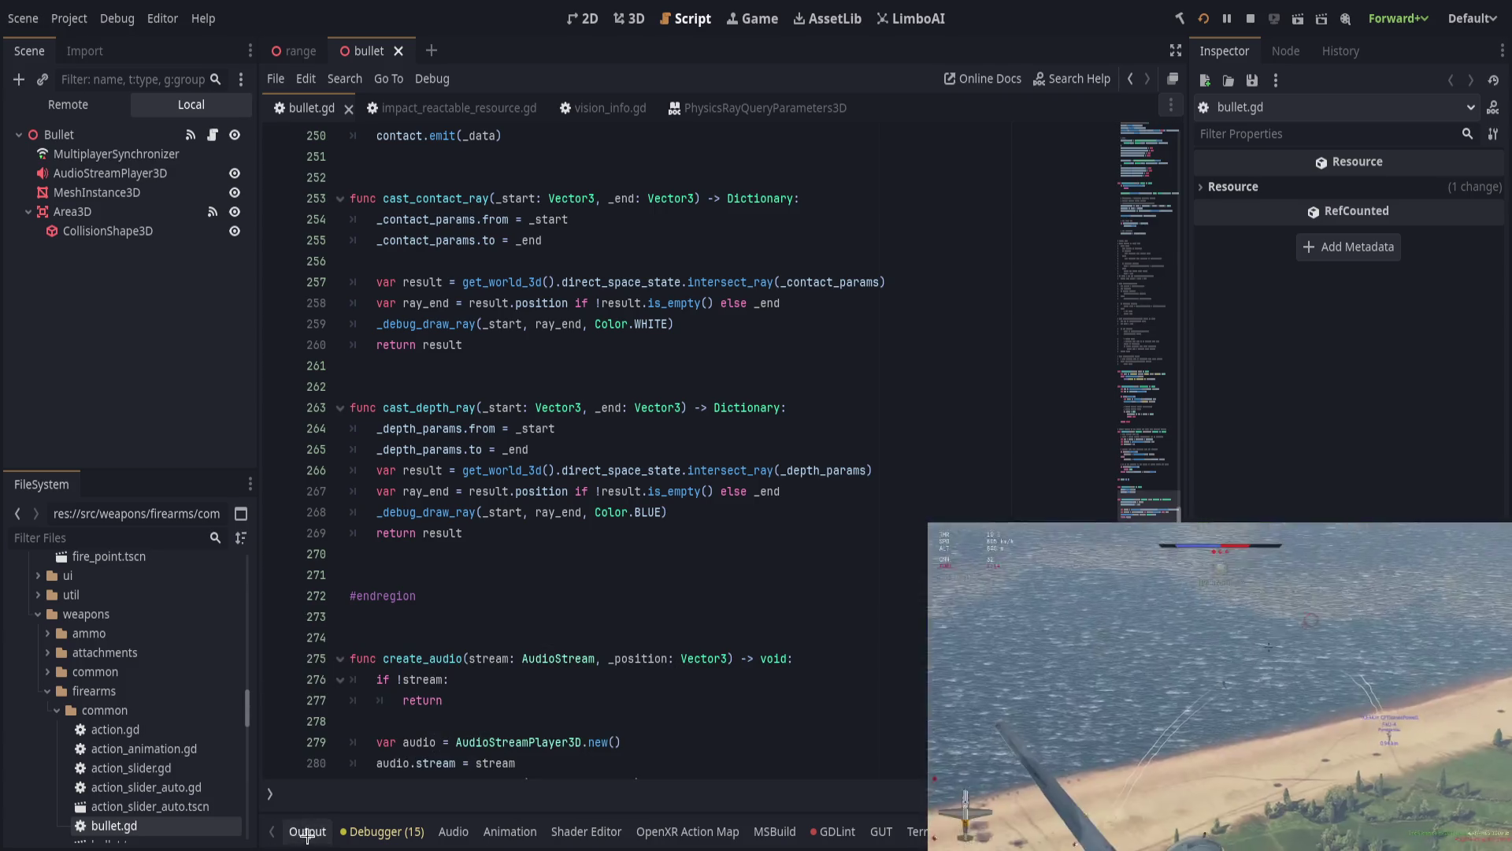
scroll(612, 559, up, 2)
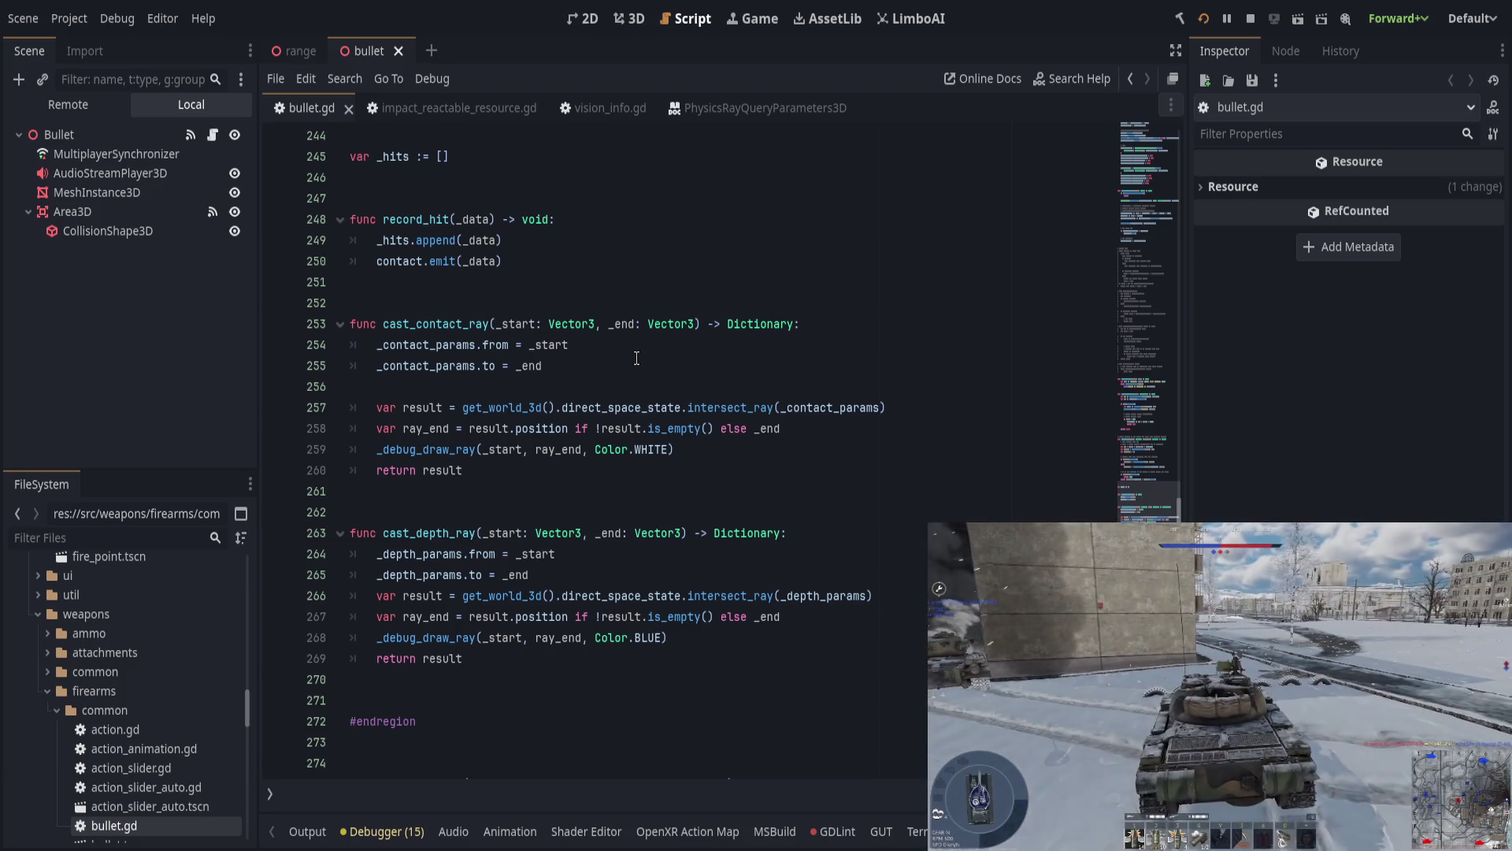
click(636, 357)
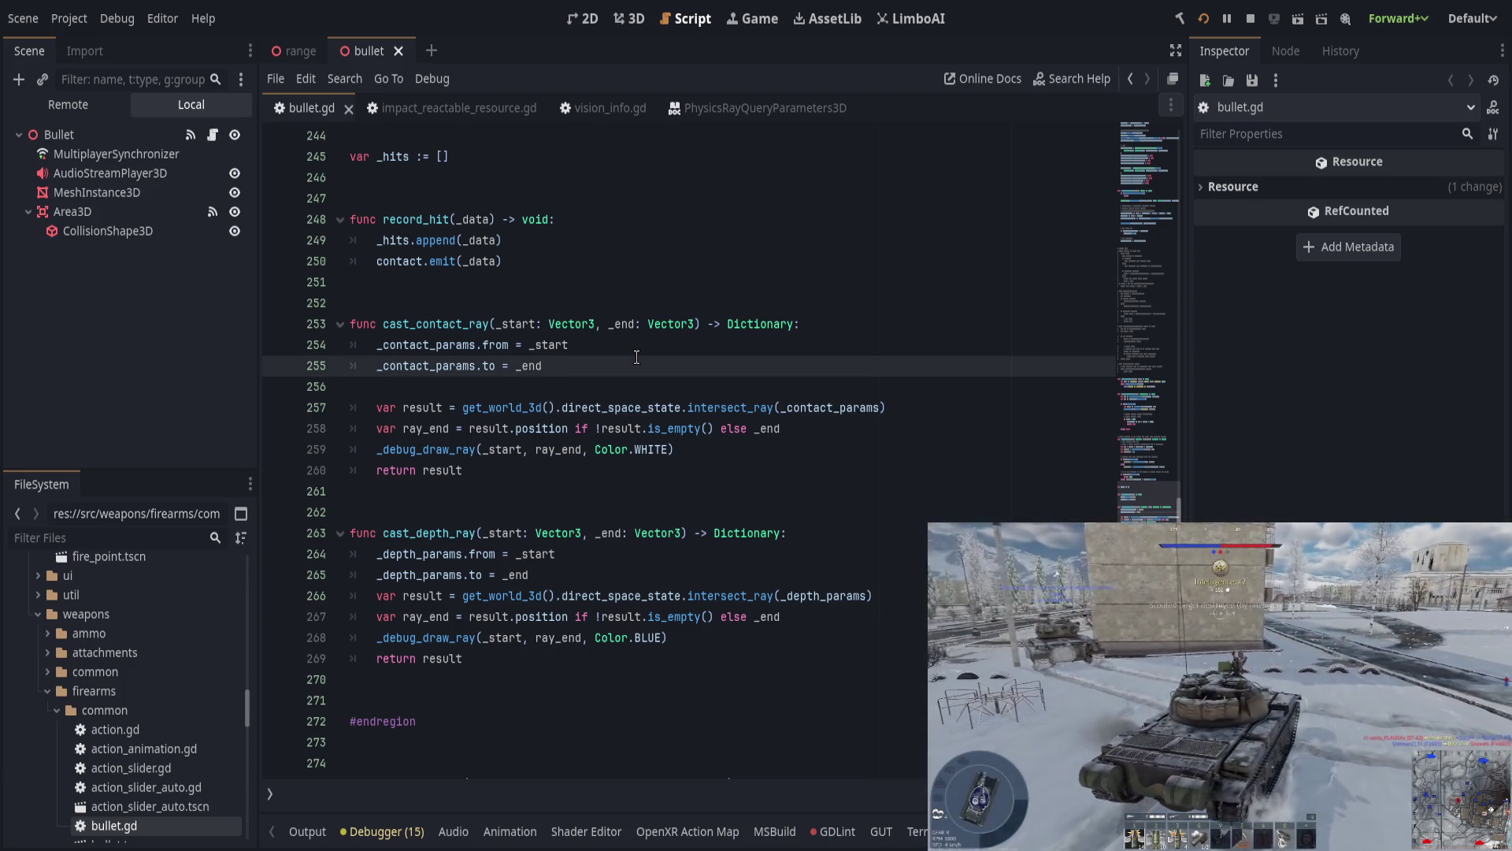
scroll(523, 345, up, 4)
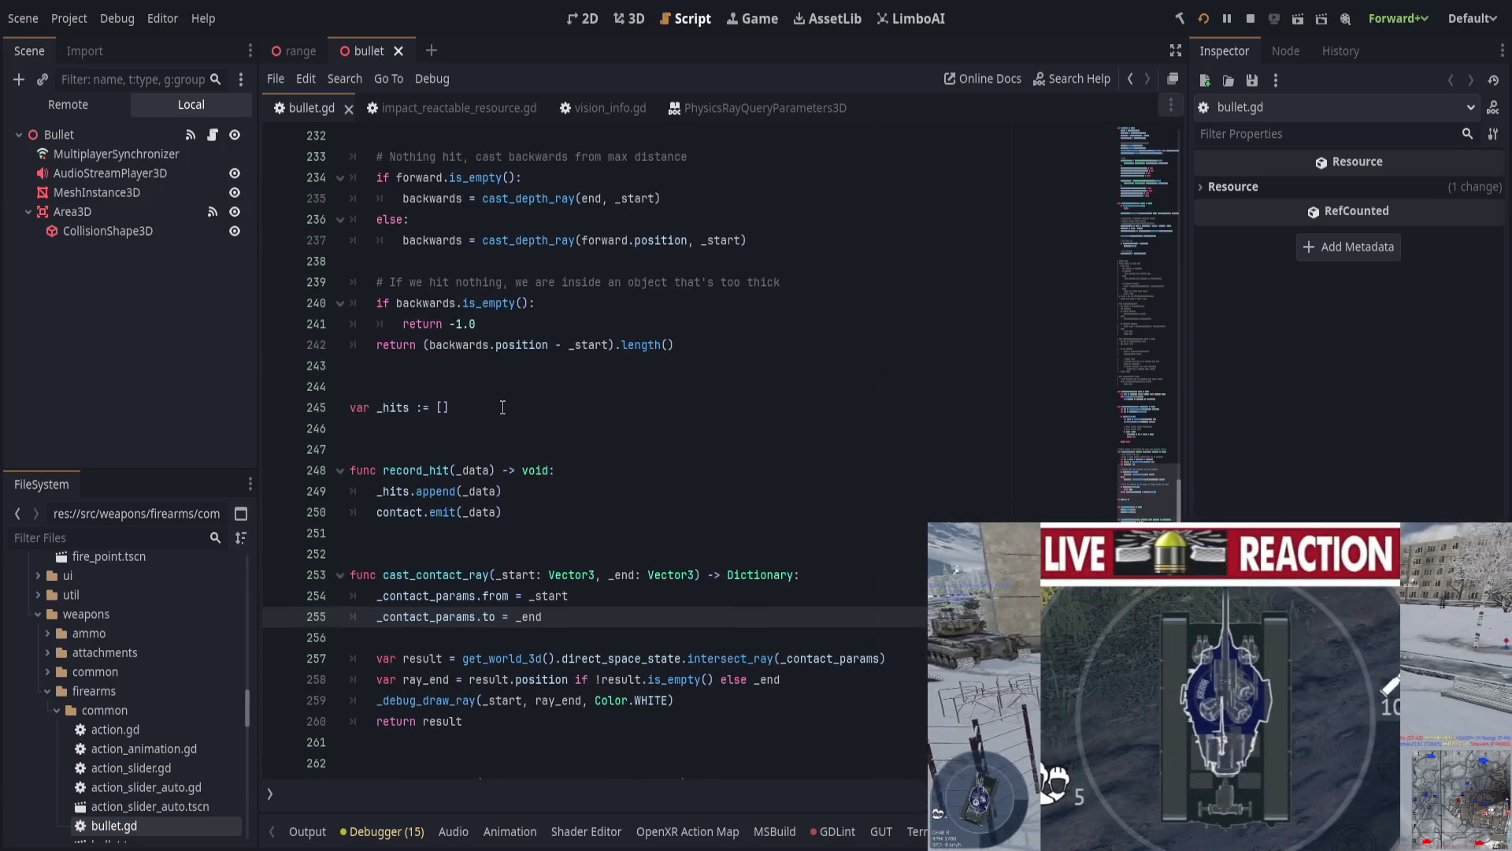
scroll(521, 399, up, 4)
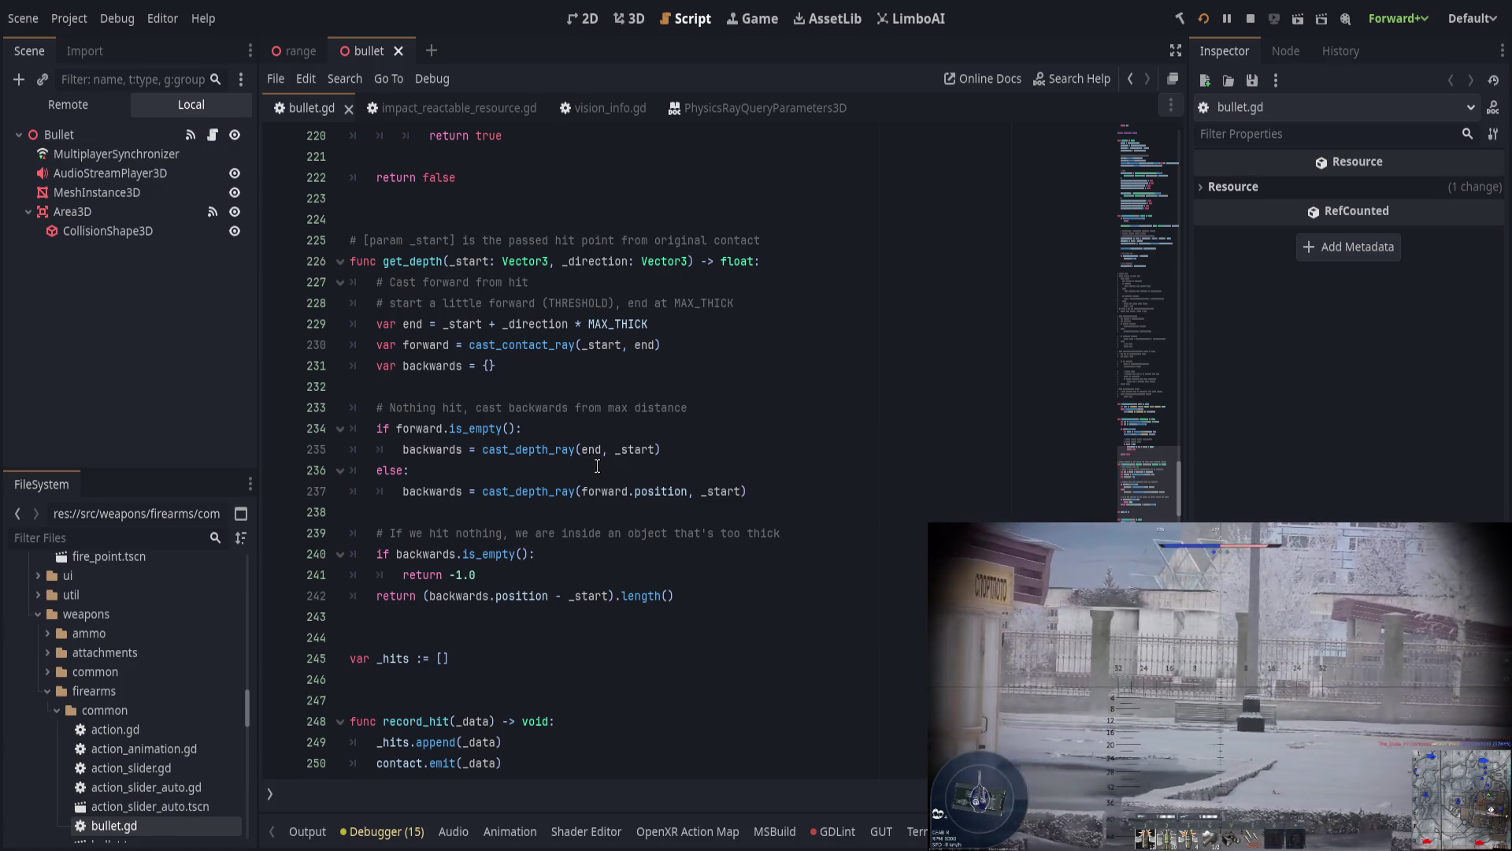
mouse_move(663, 344)
mouse_down()
mouse_move(717, 347)
mouse_move(438, 344)
mouse_up()
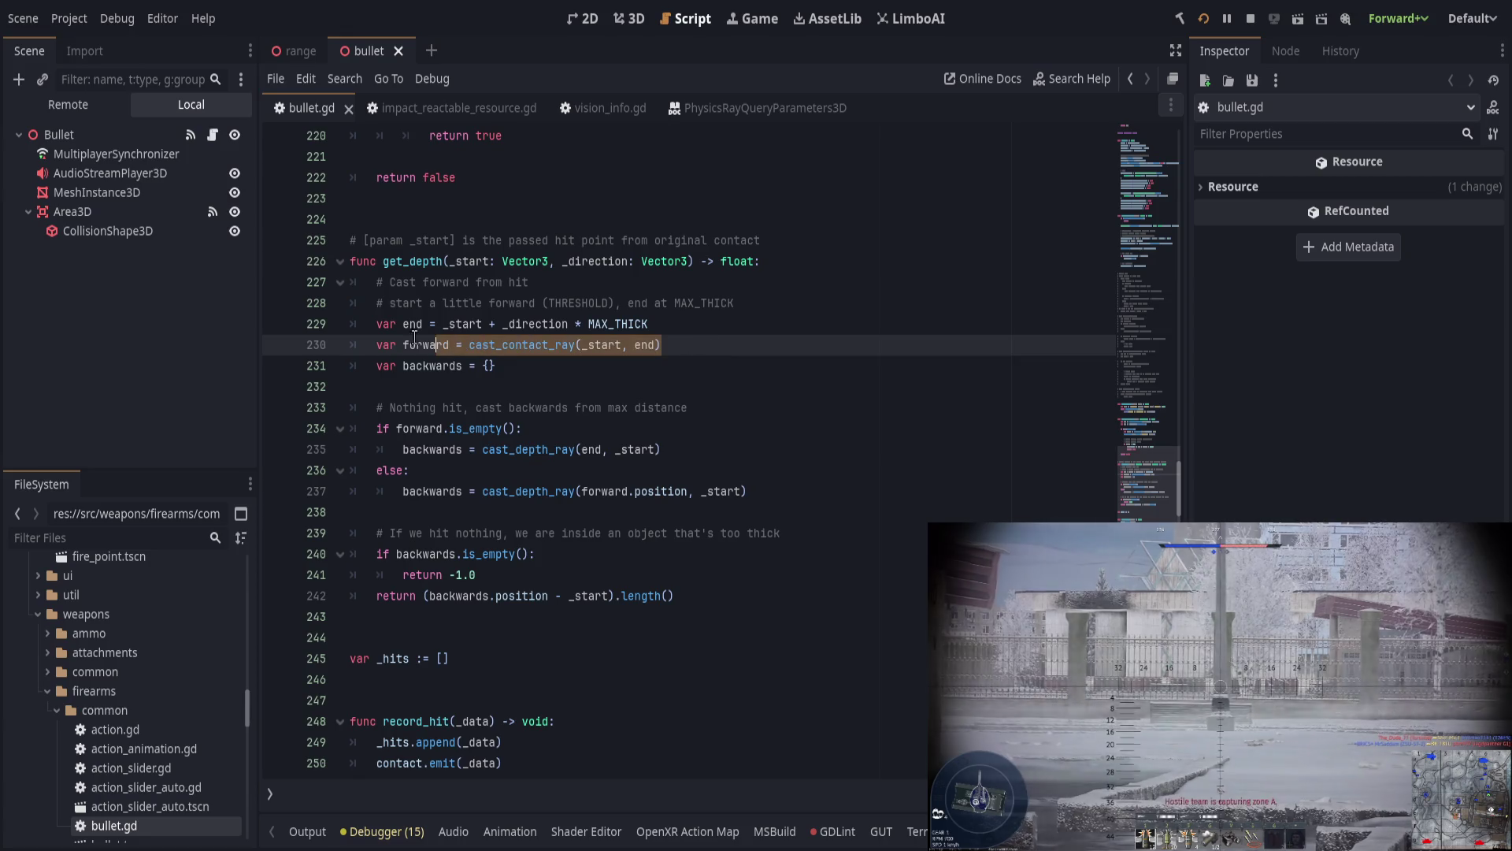
key(shift+Left)
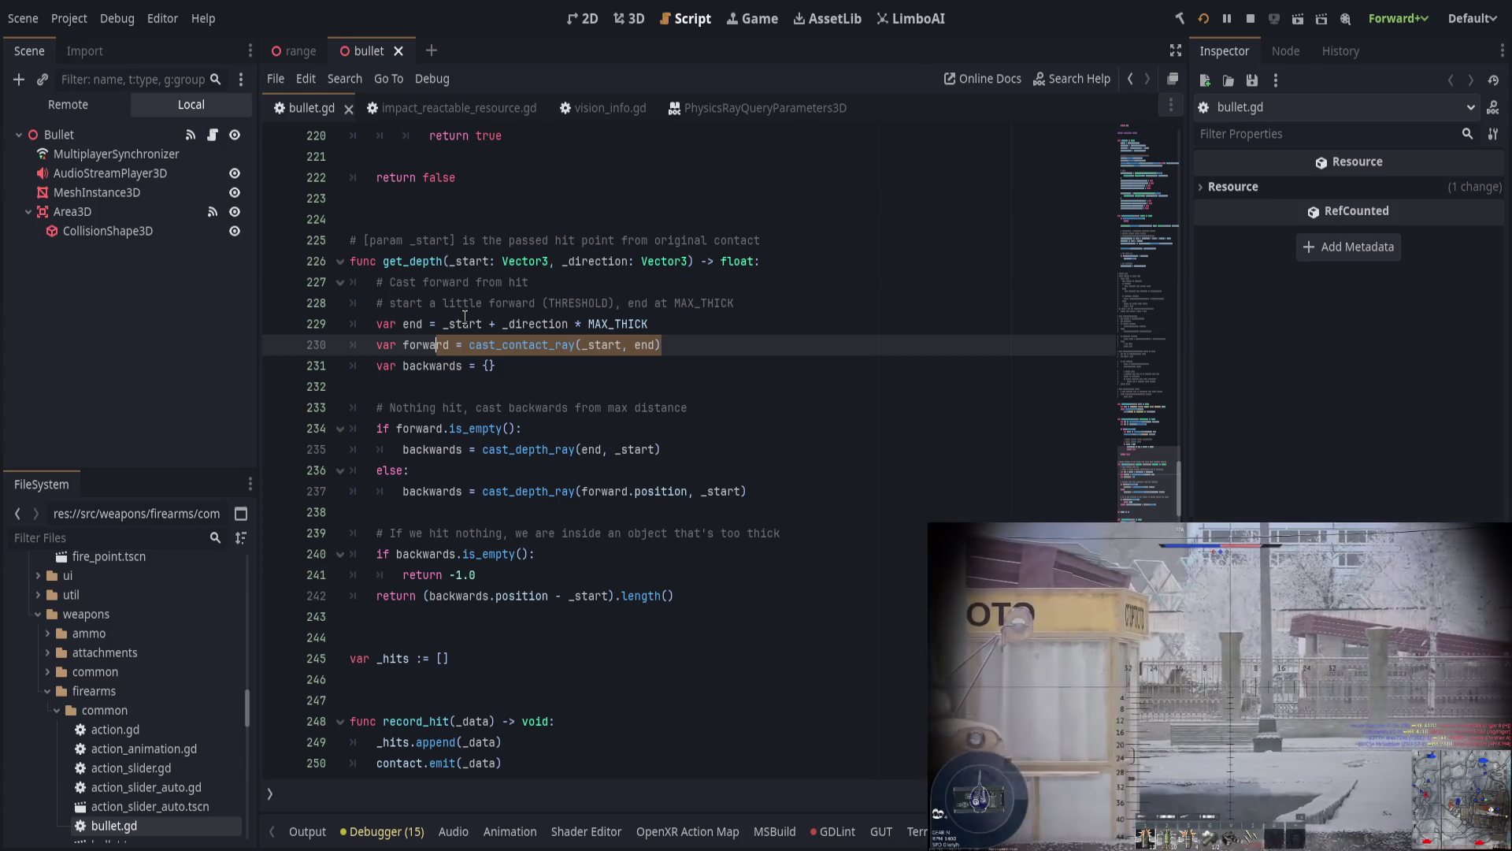
key(shift+Left)
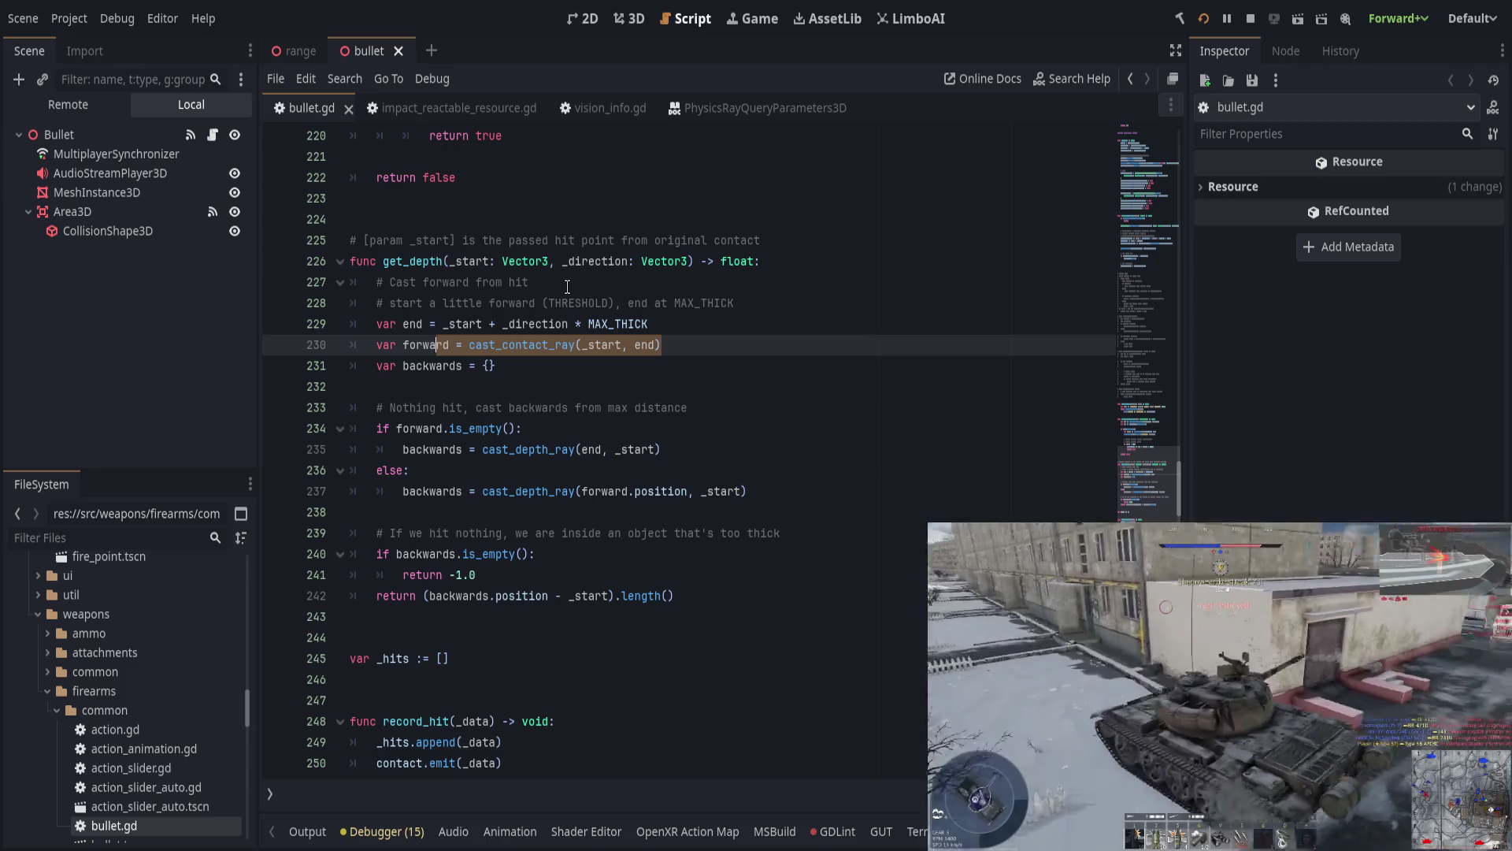
click(715, 346)
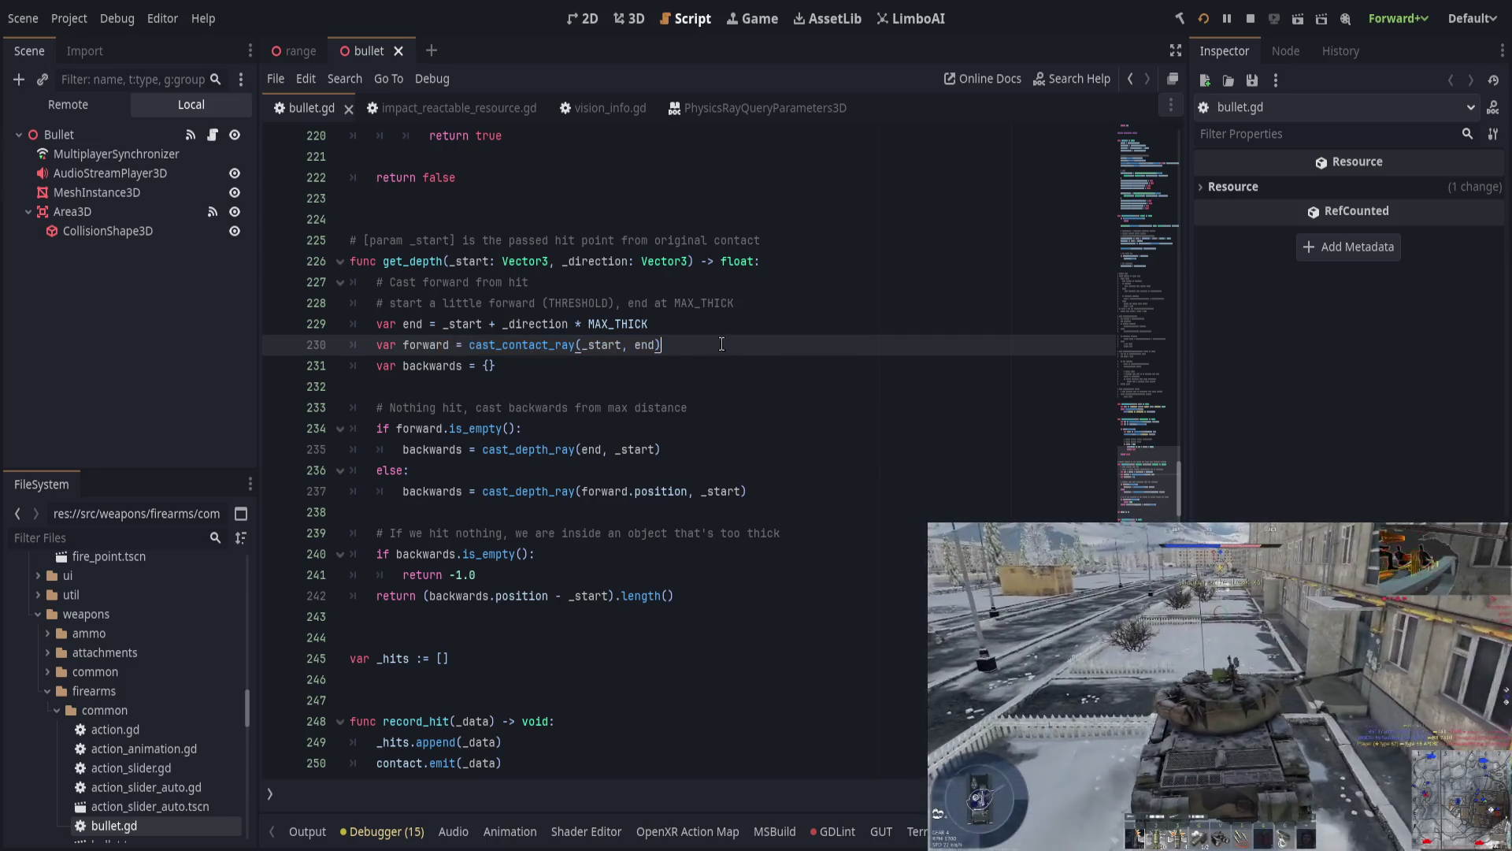
click(431, 261)
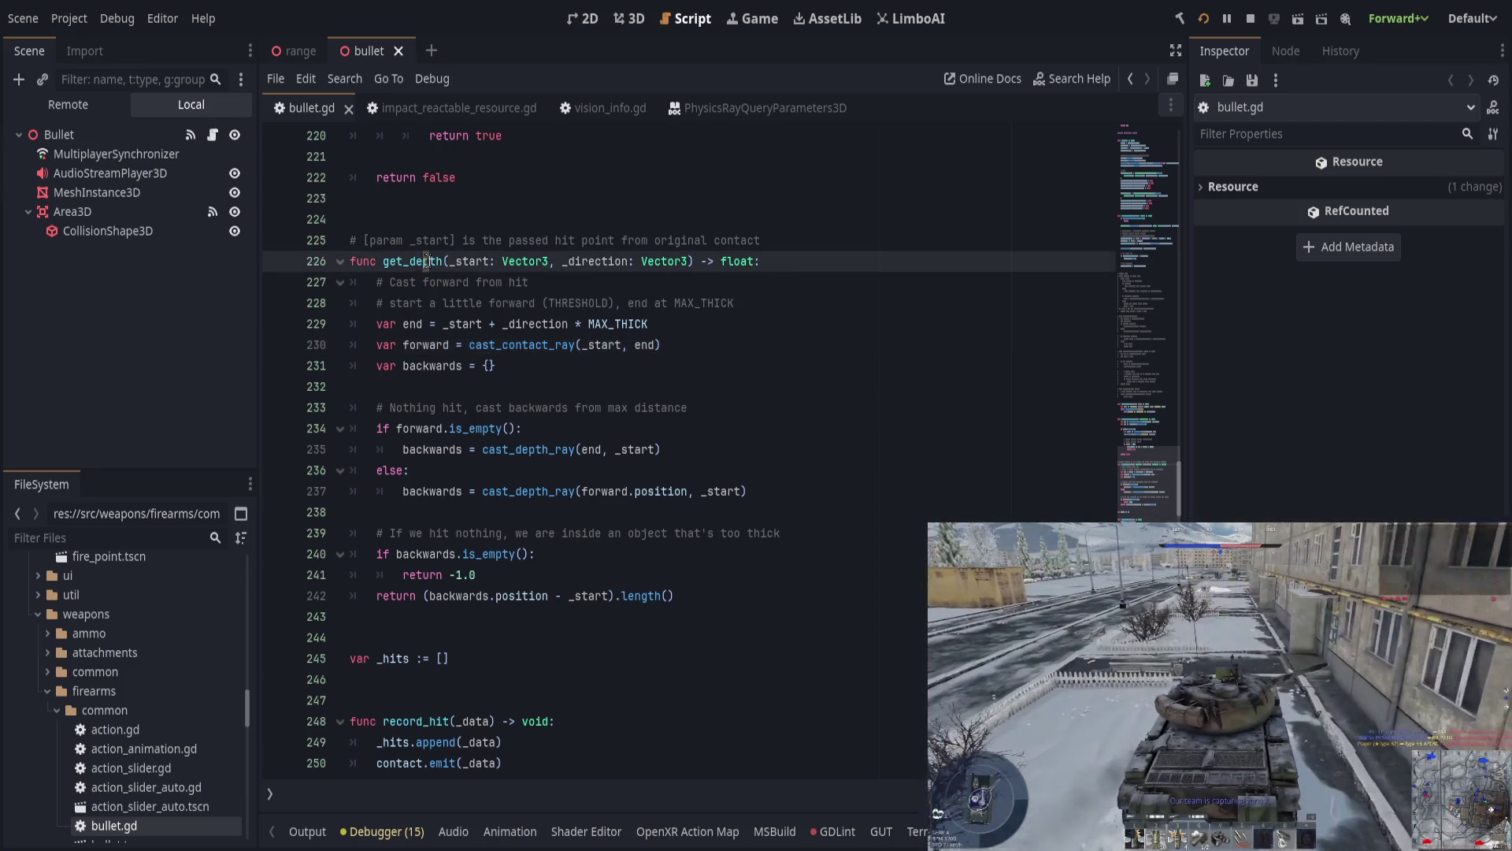
scroll(385, 653, up, 6)
key(ctrl+d)
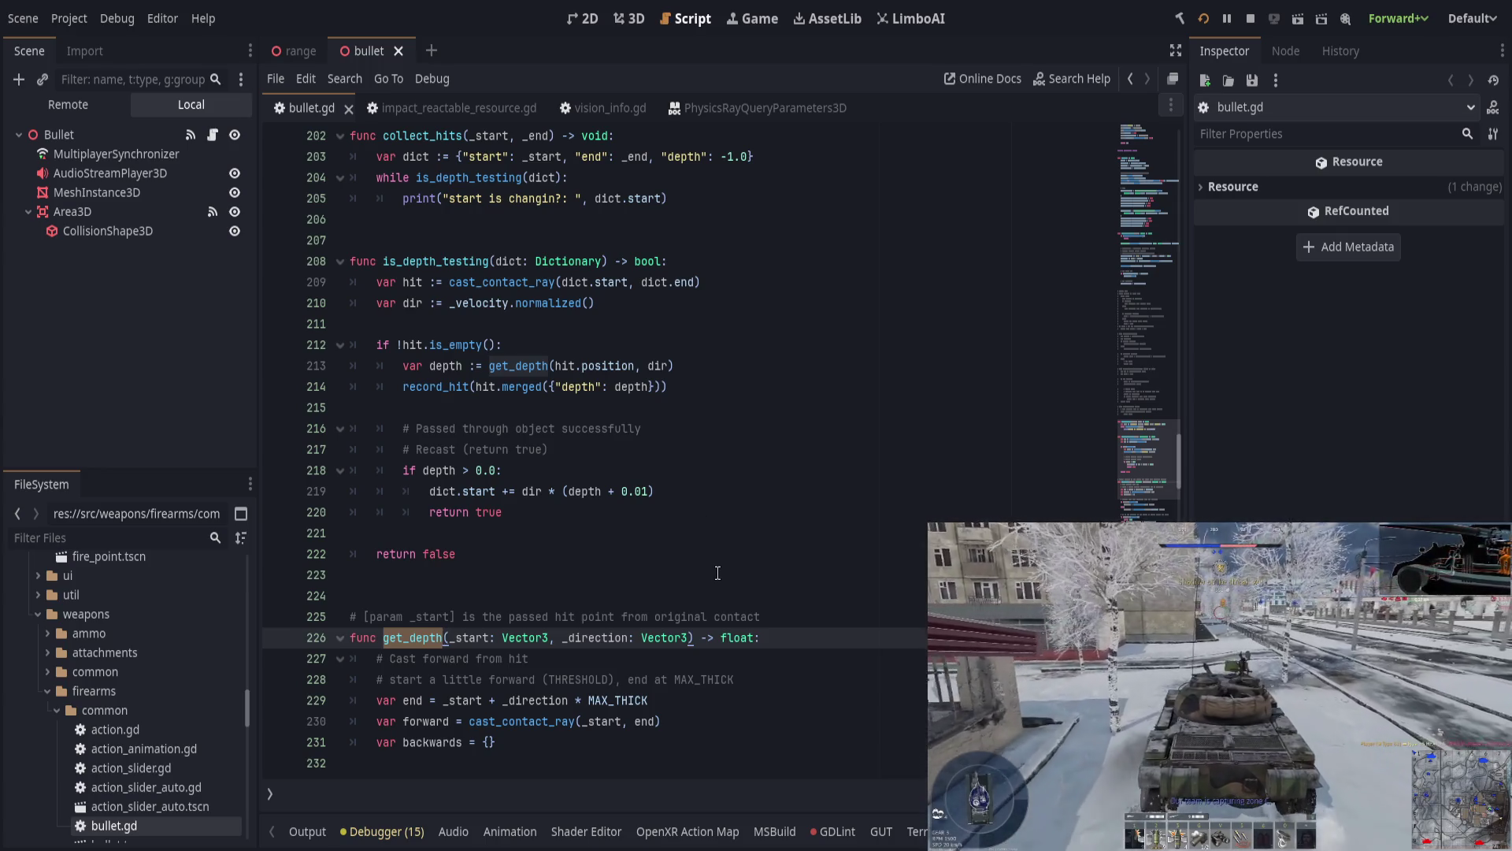
scroll(718, 573, down, 1)
scroll(721, 573, up, 3)
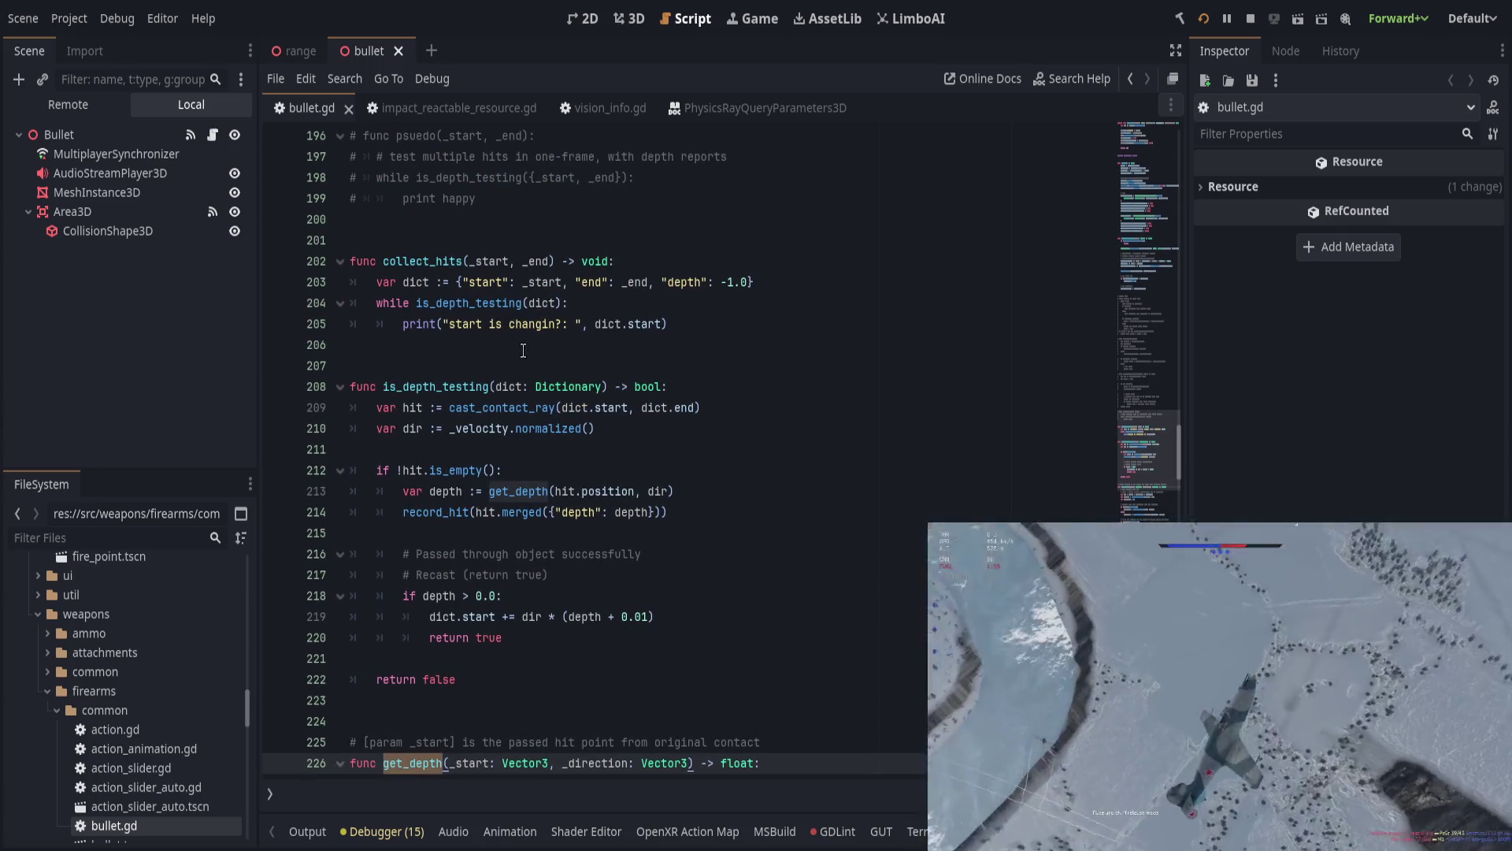
click(541, 282)
scroll(615, 369, up, 15)
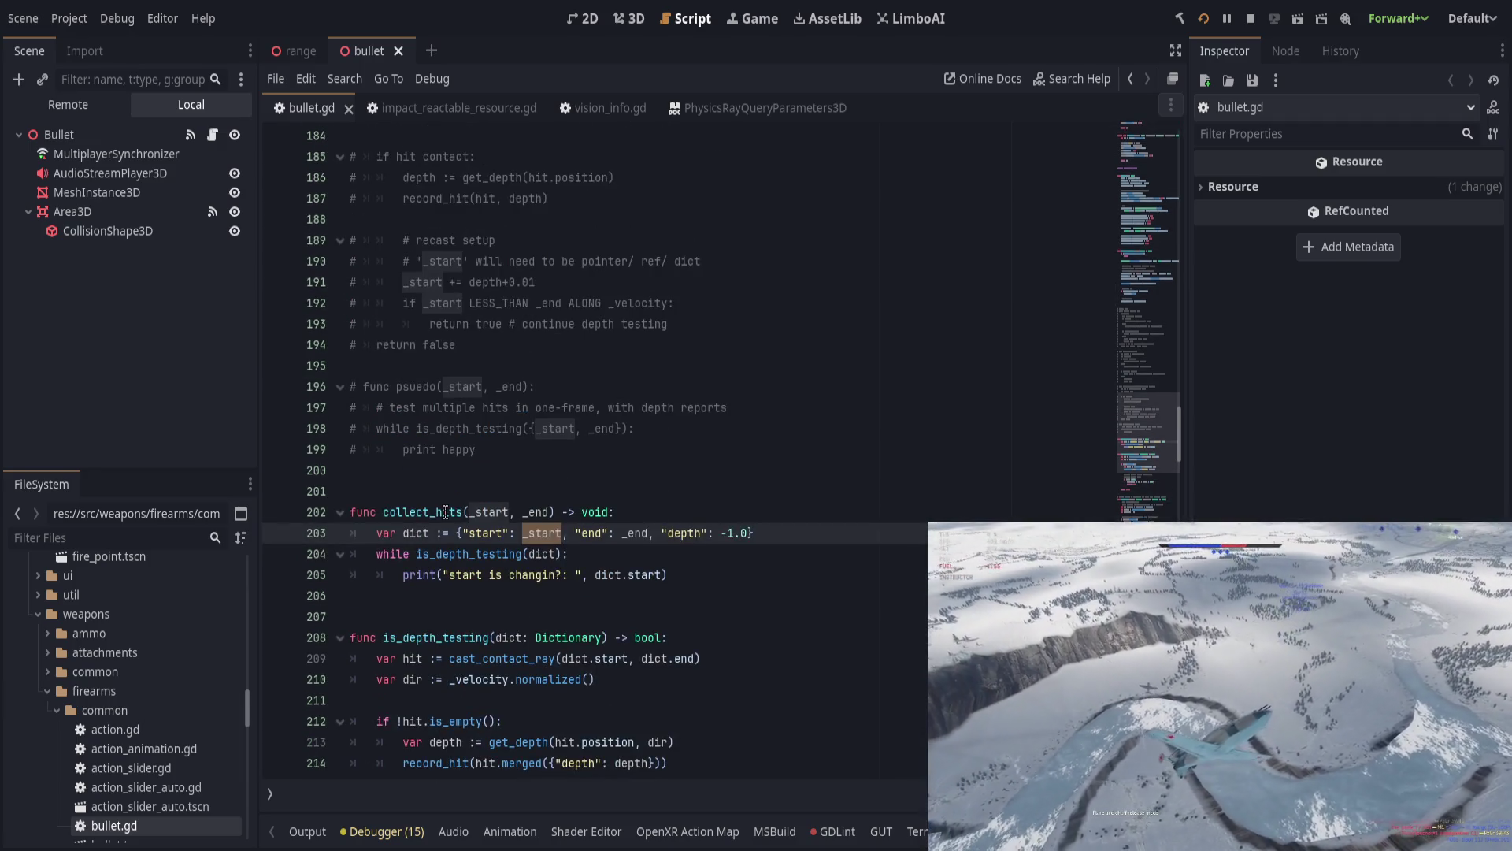
scroll(557, 508, up, 8)
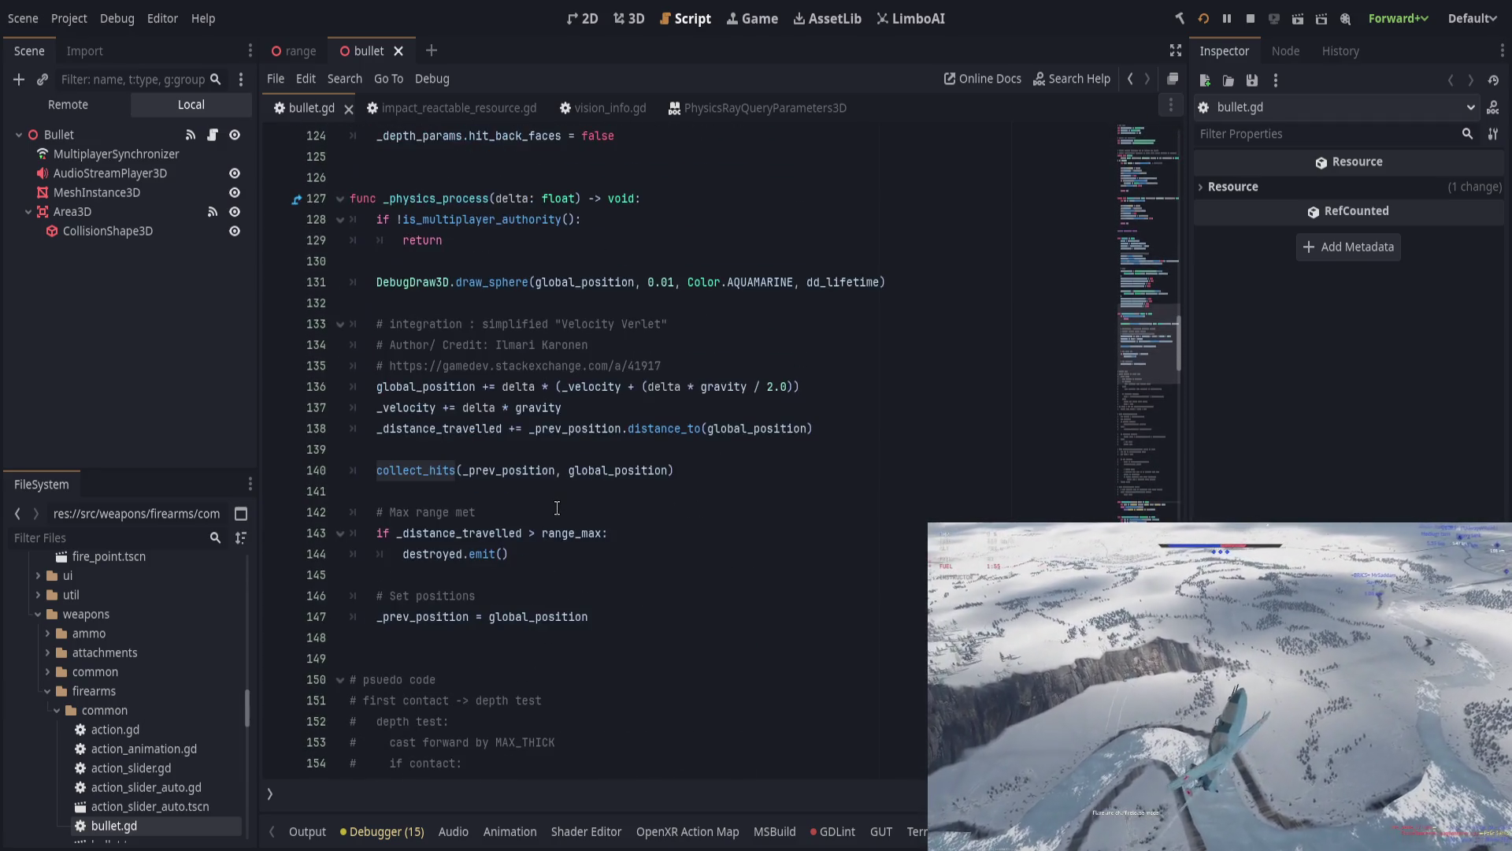
double_click(519, 470)
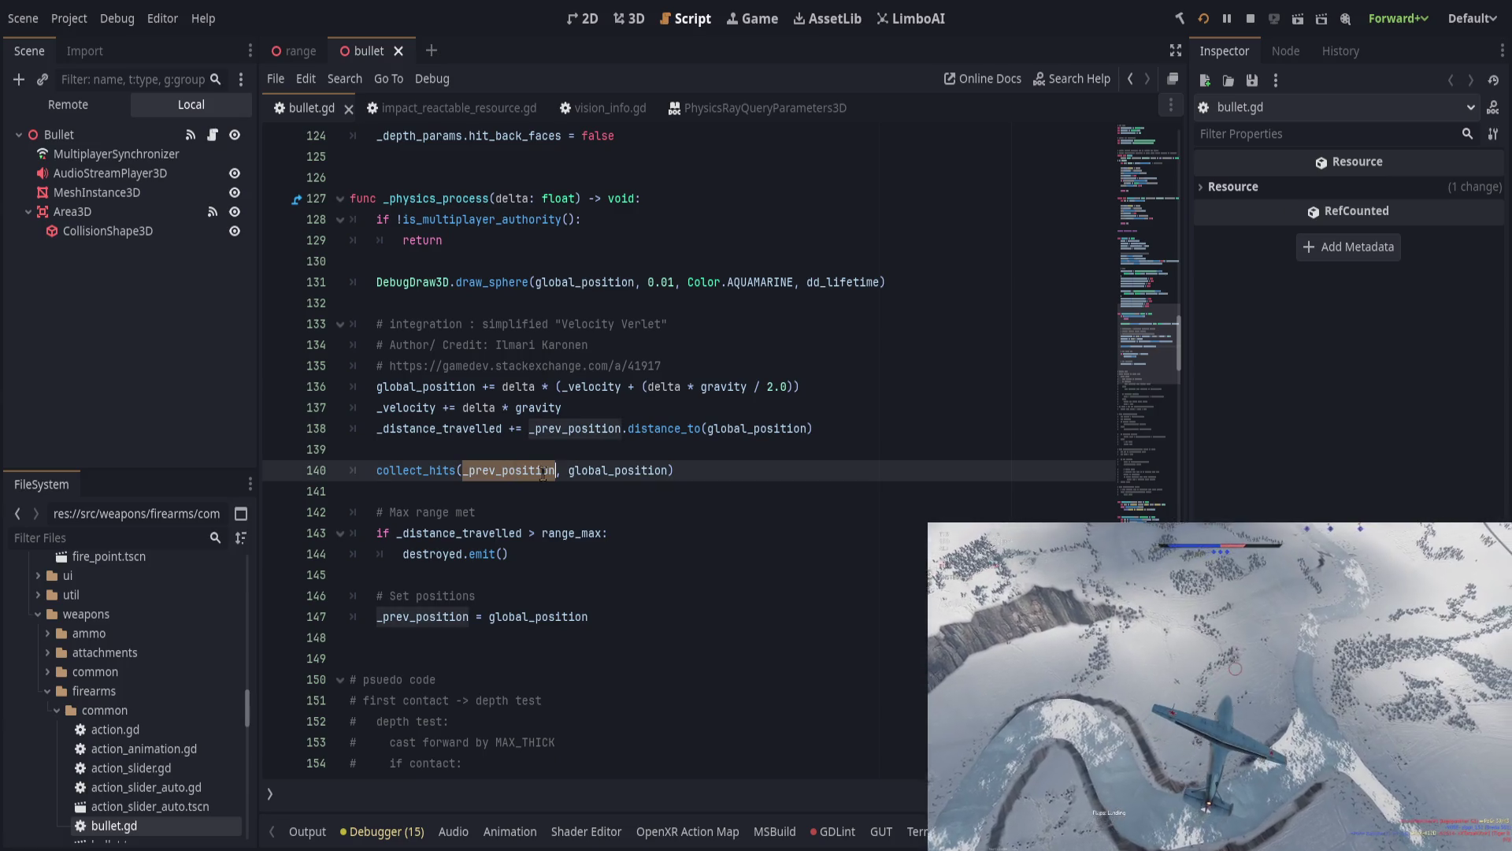
double_click(615, 471)
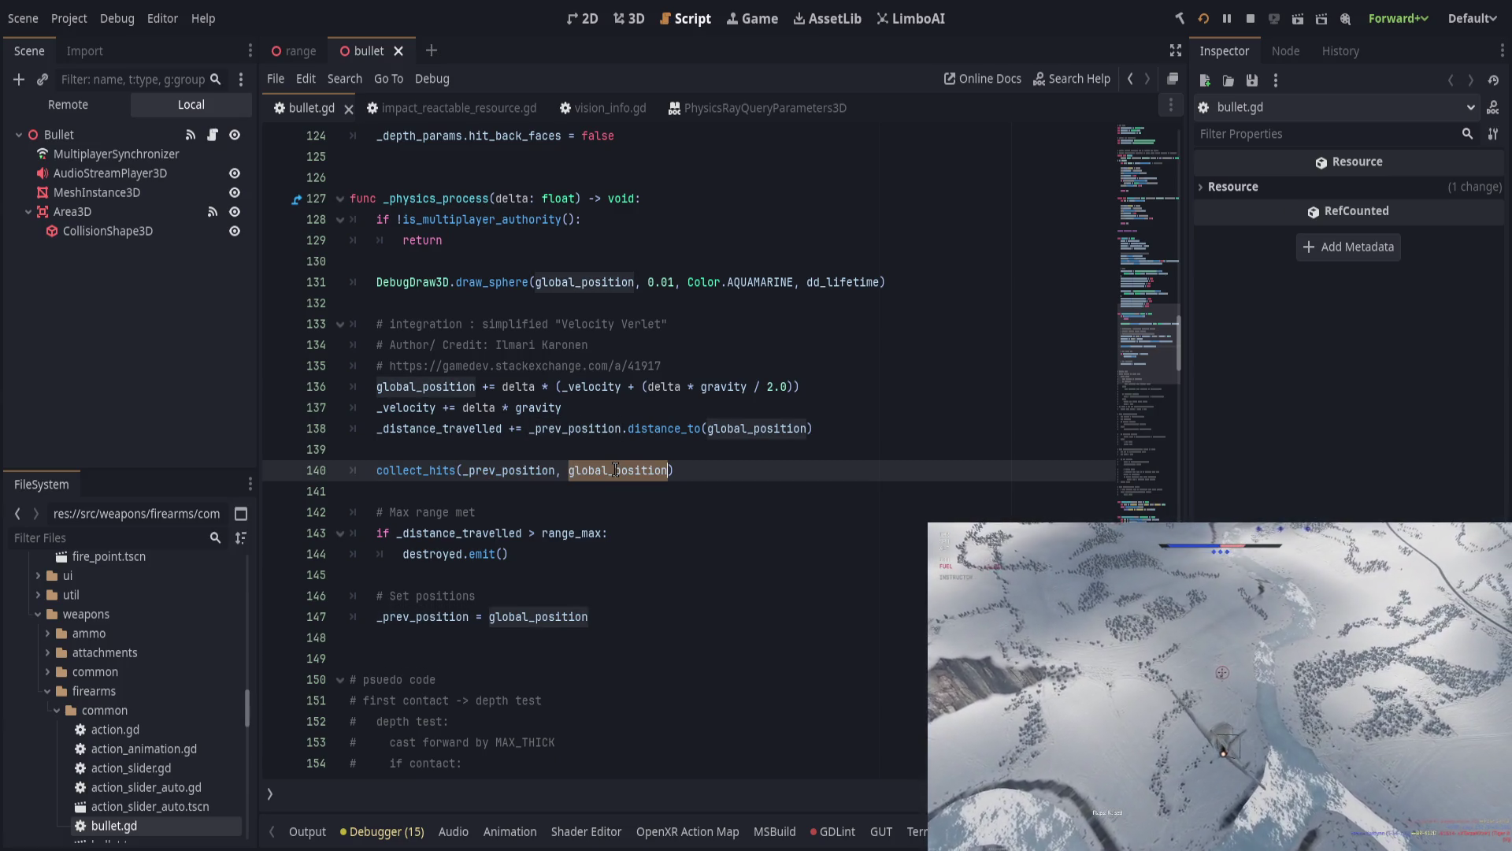
scroll(659, 534, down, 19)
scroll(659, 534, down, 1)
click(668, 549)
scroll(669, 549, down, 1)
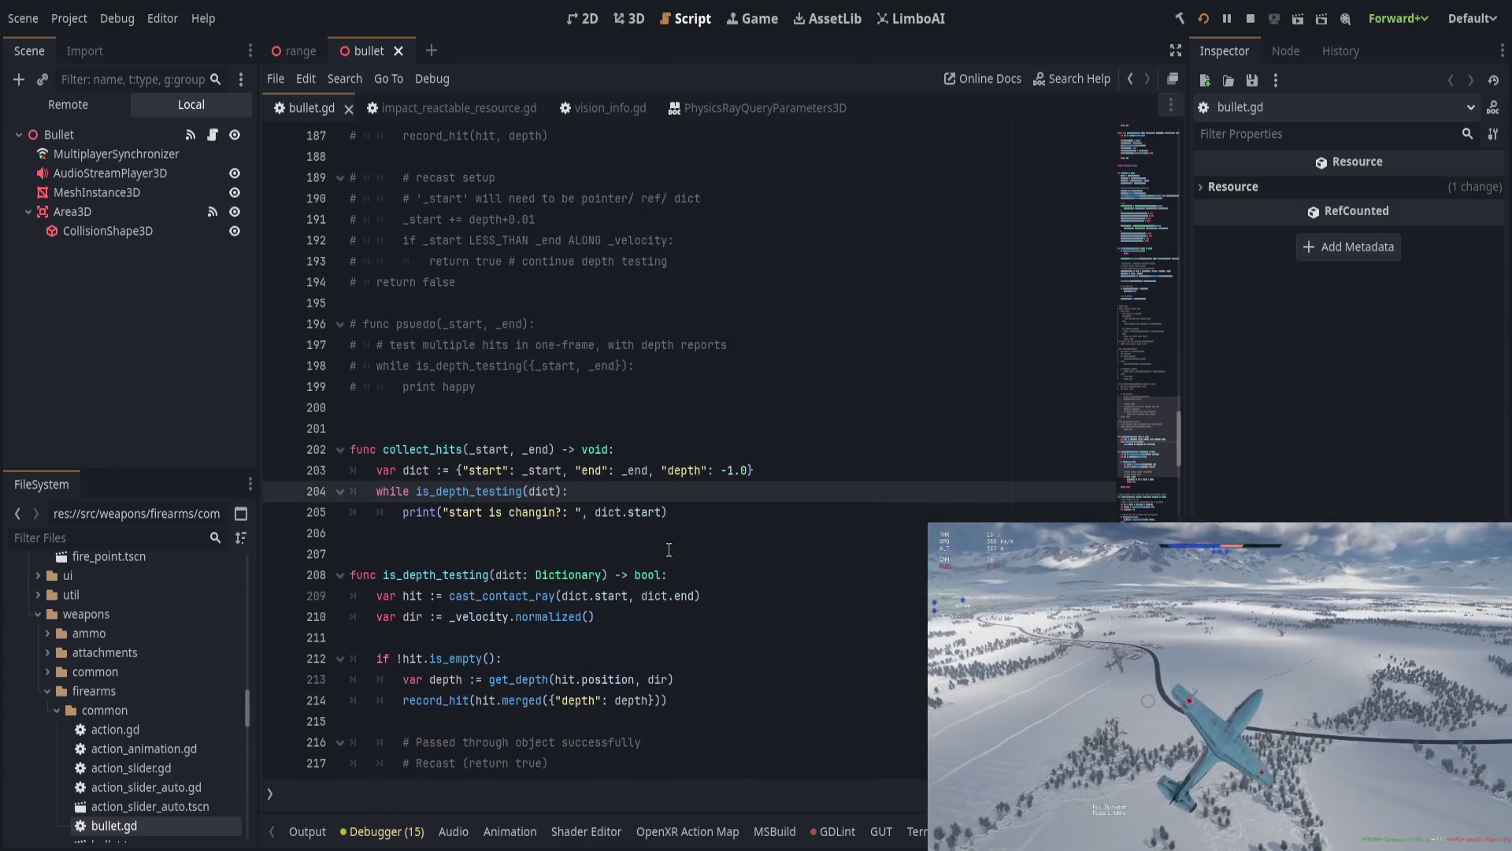
click(315, 833)
click(315, 833)
click(724, 510)
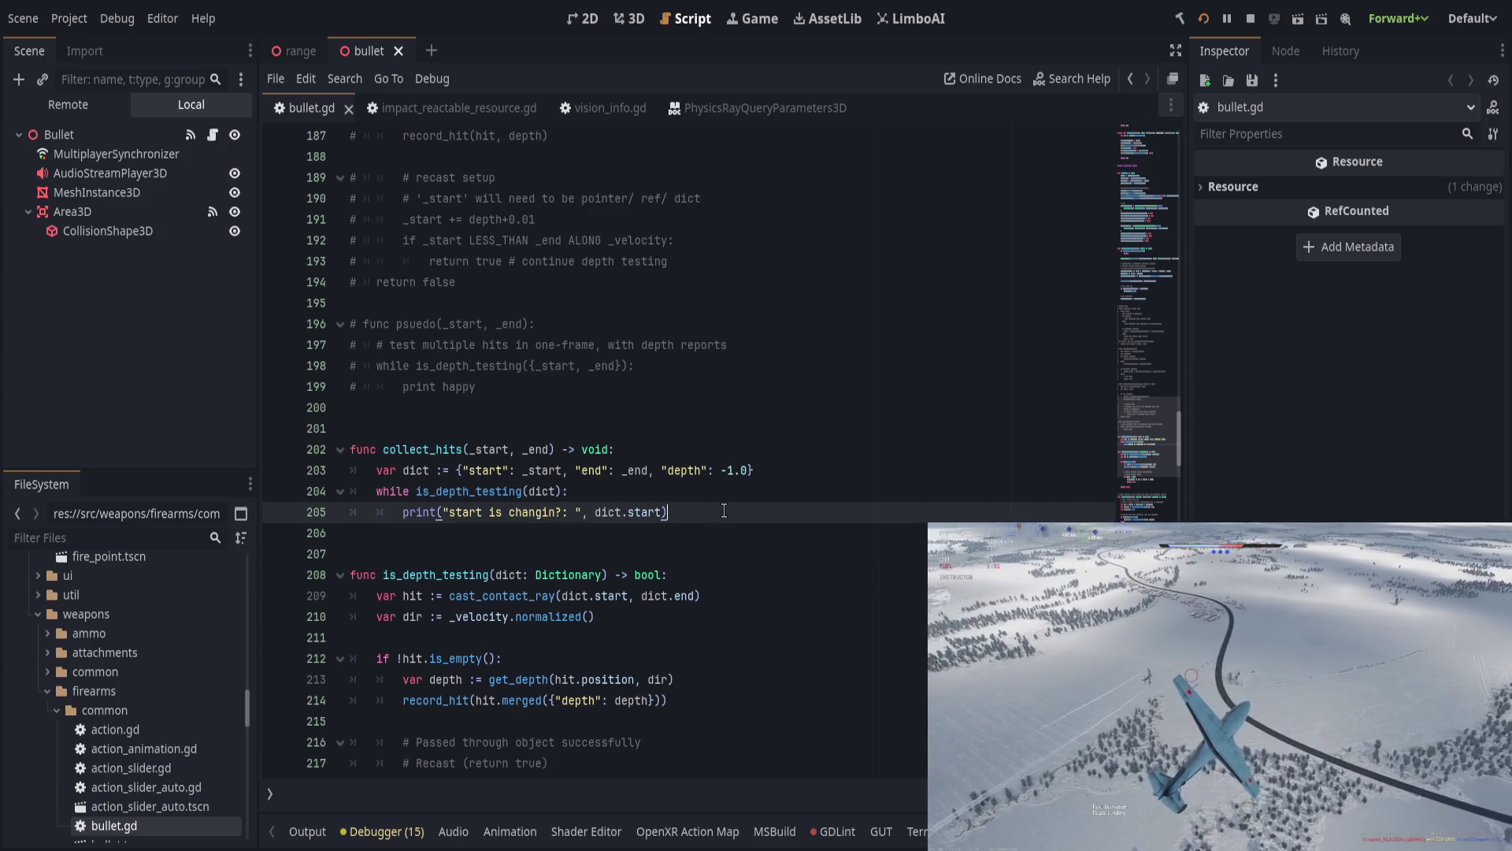
scroll(724, 510, down, 2)
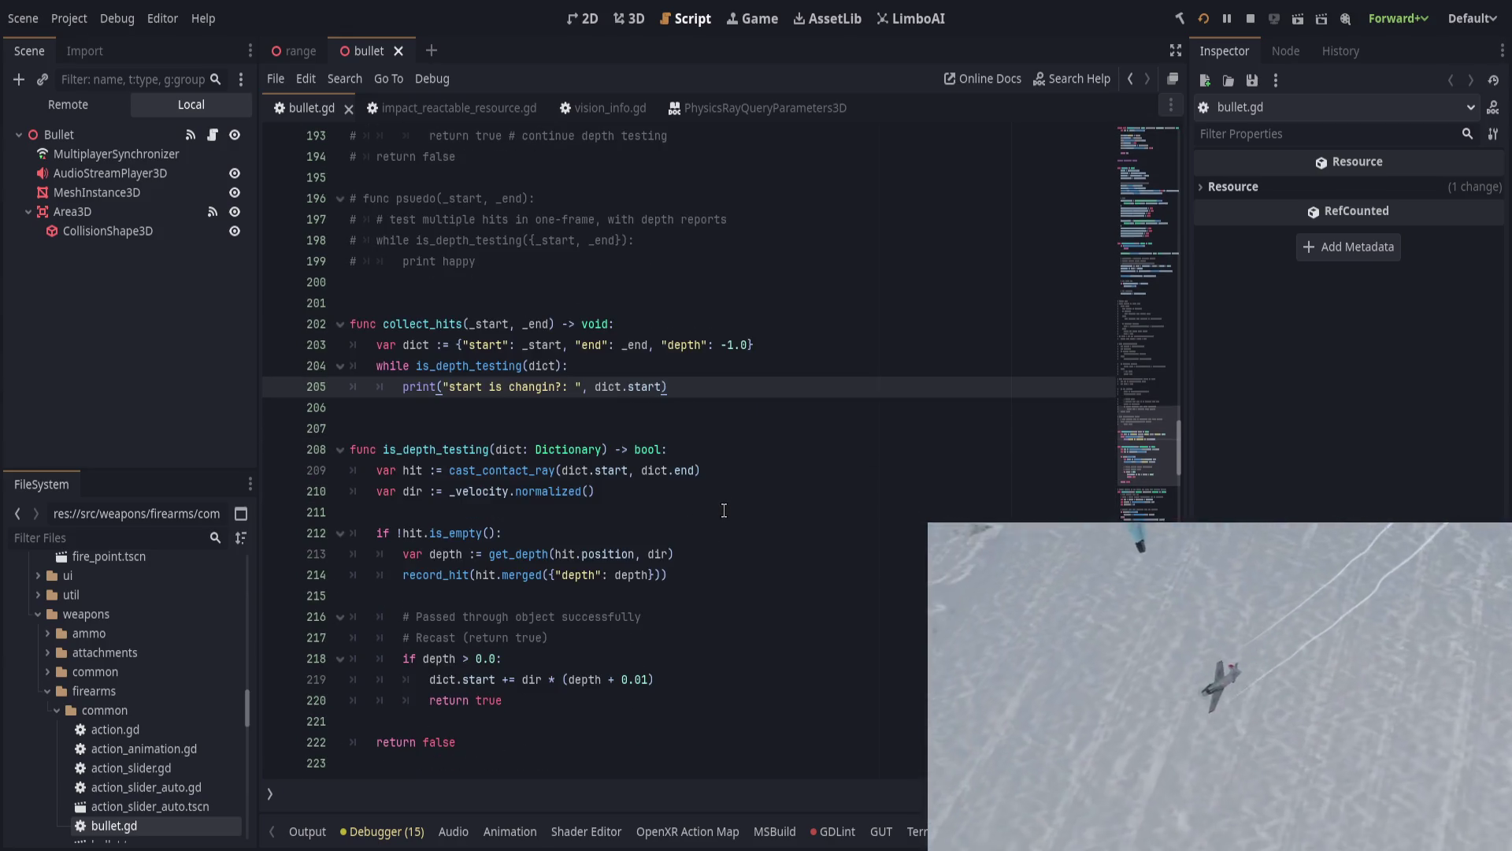
click(752, 456)
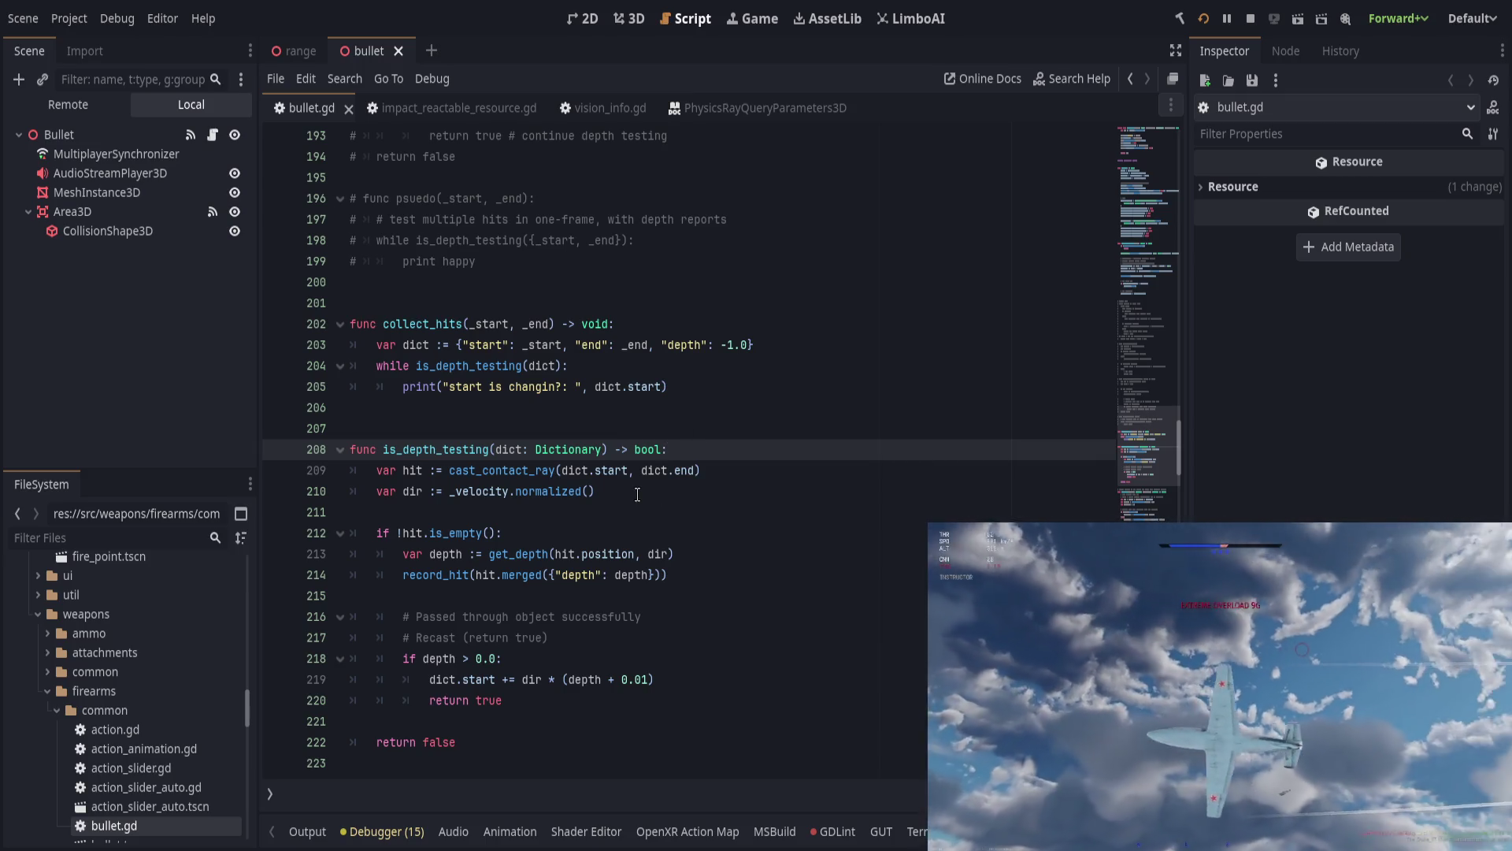
click(667, 491)
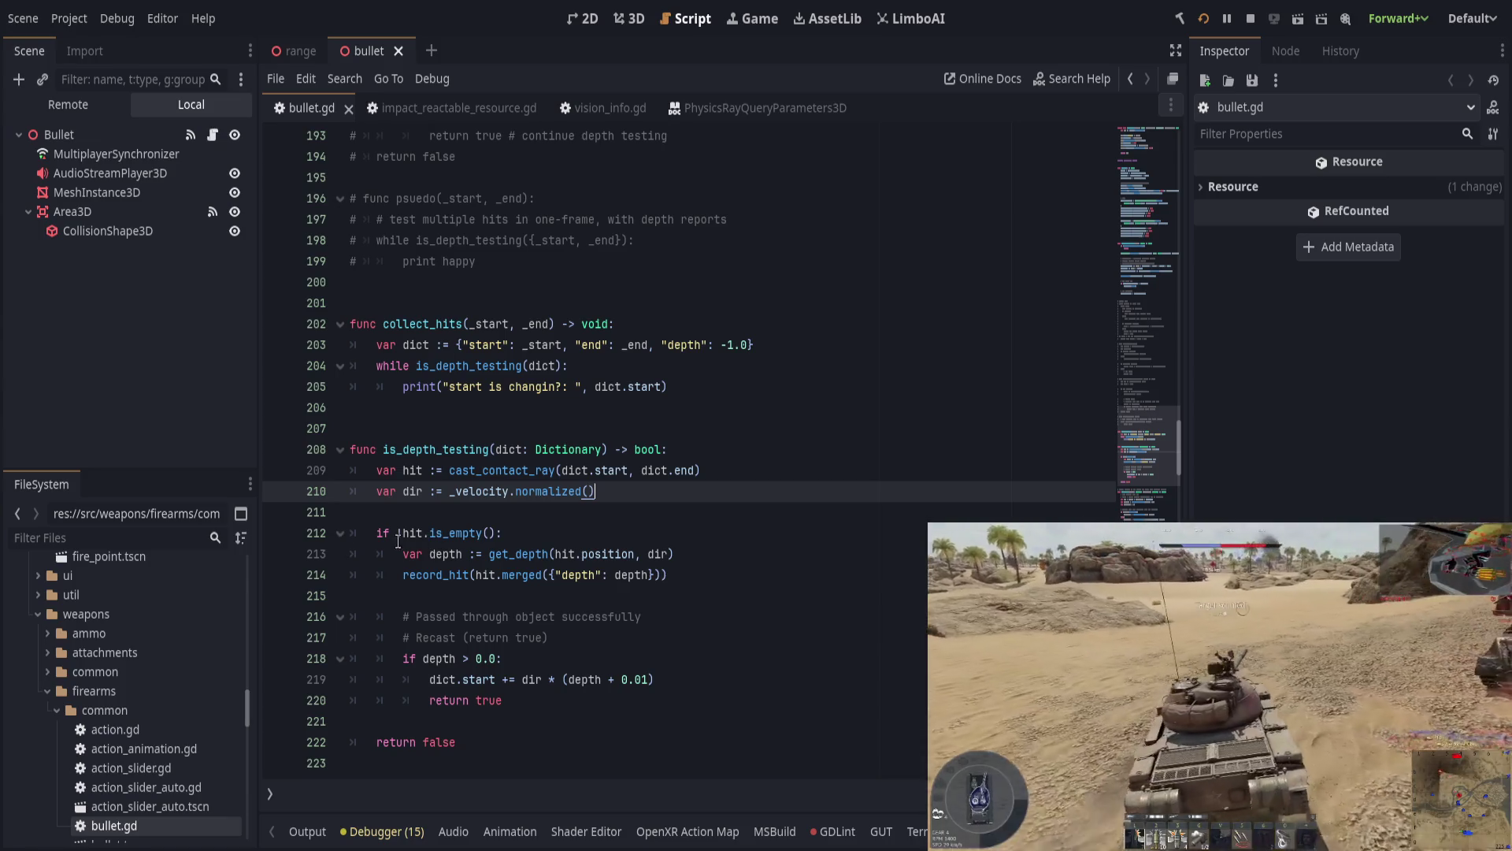
click(563, 531)
drag(563, 530, 397, 533)
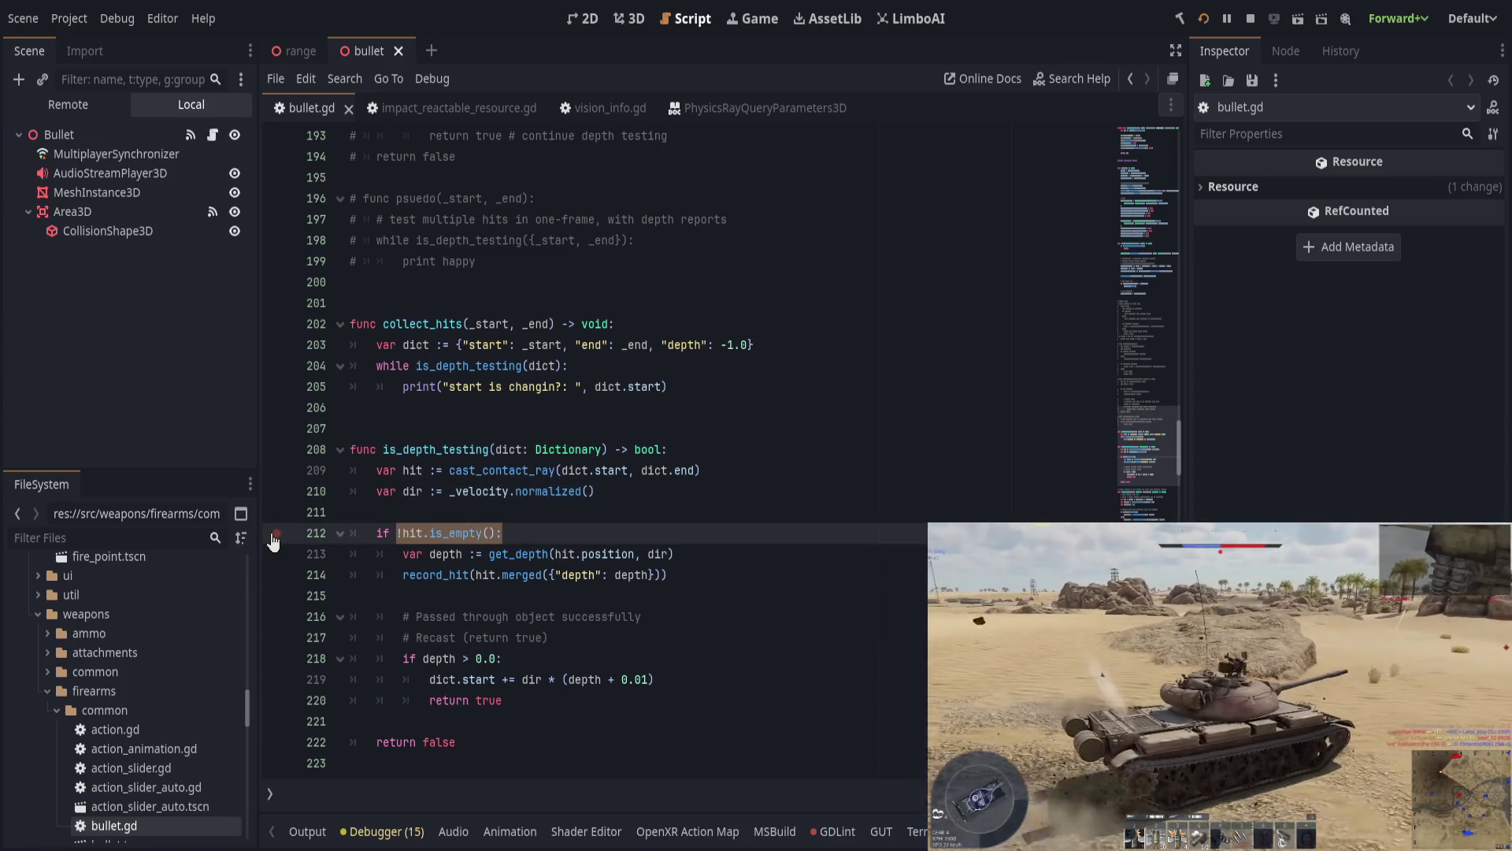
drag(504, 553, 766, 558)
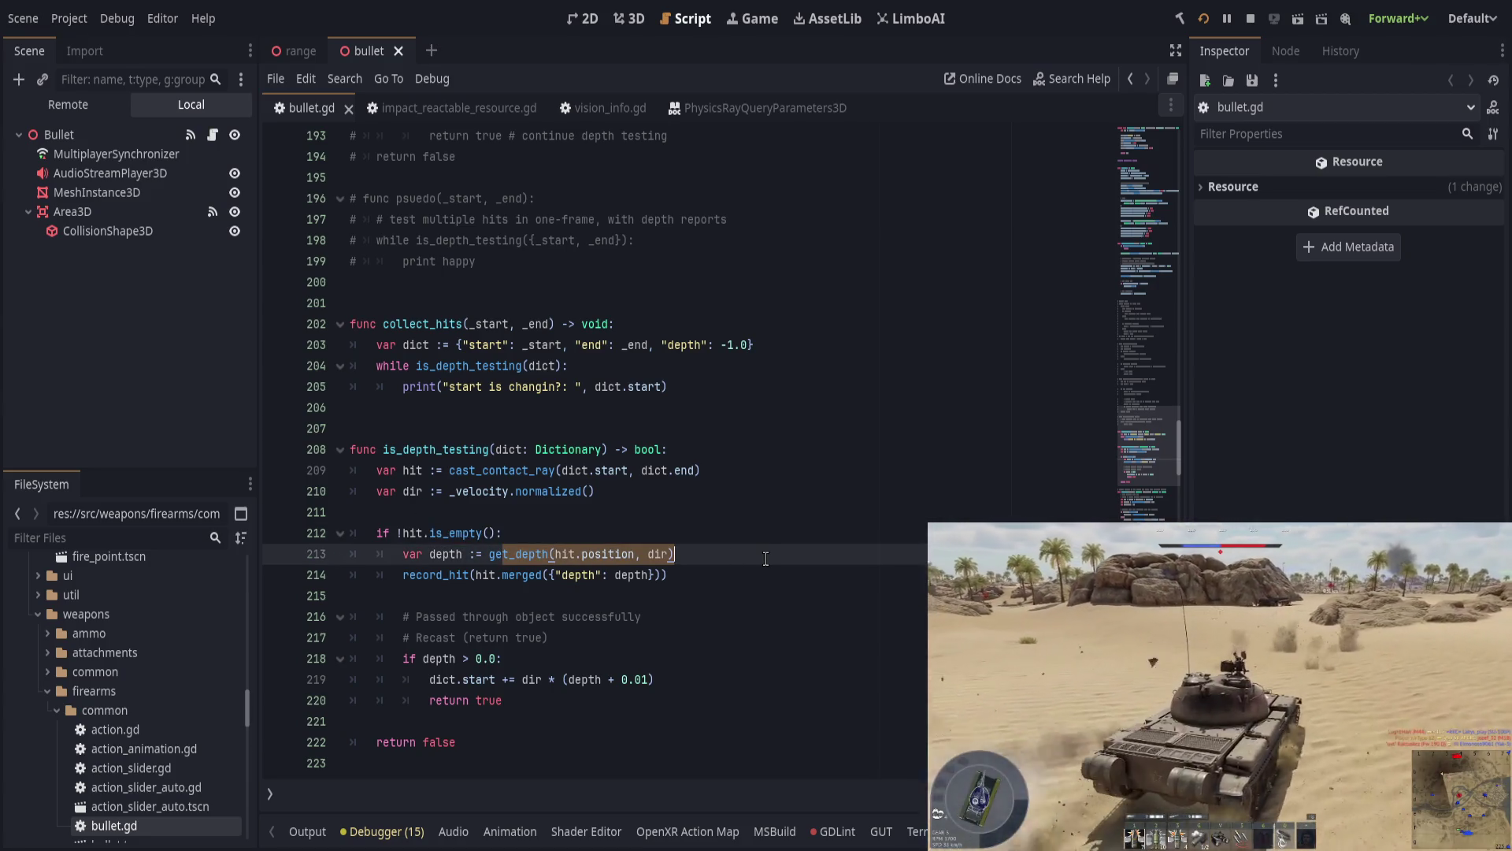
click(749, 575)
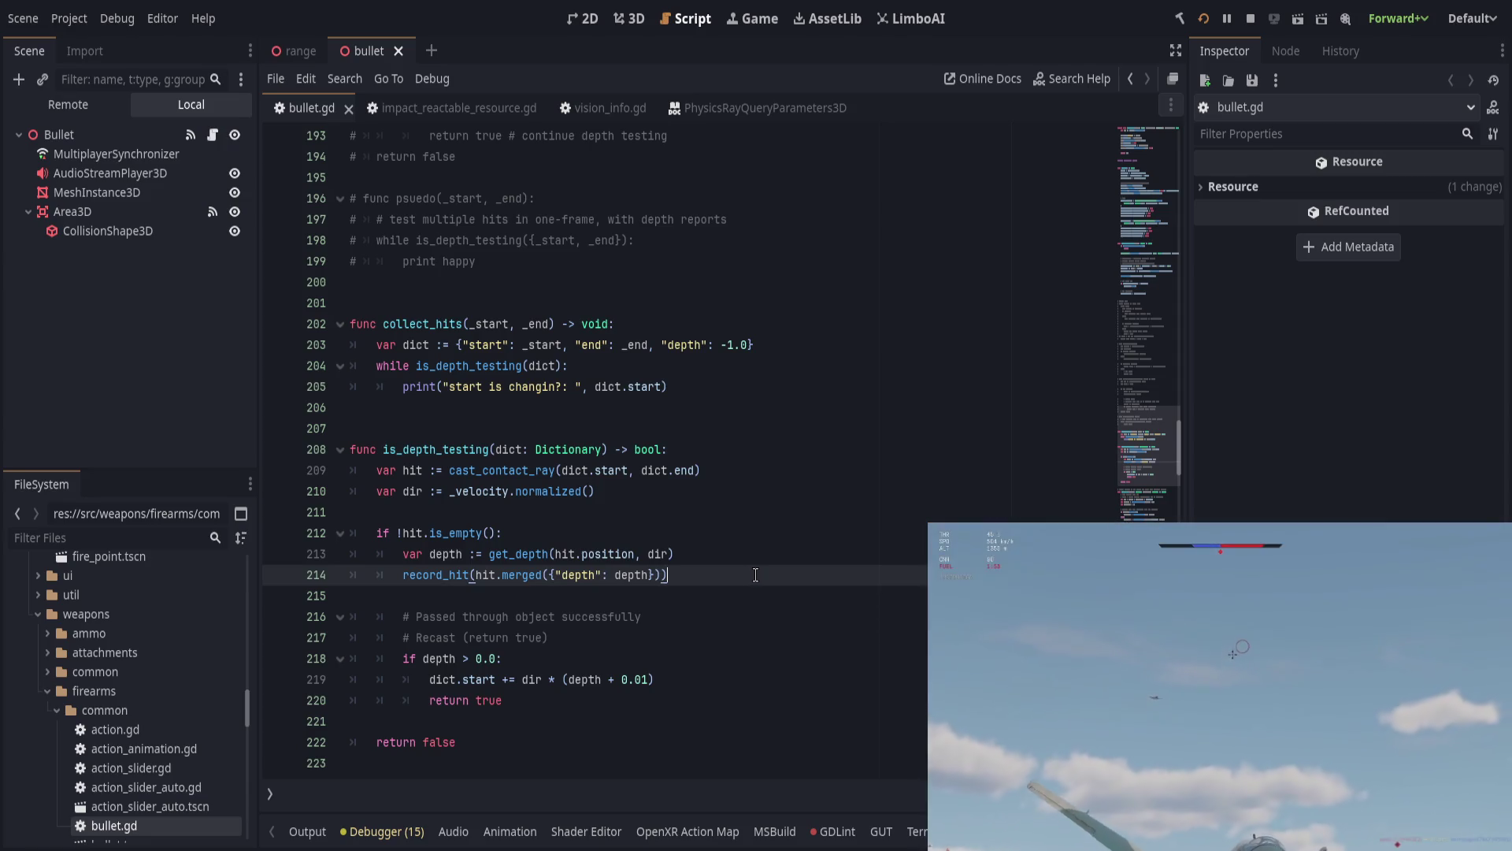
scroll(757, 575, down, 1)
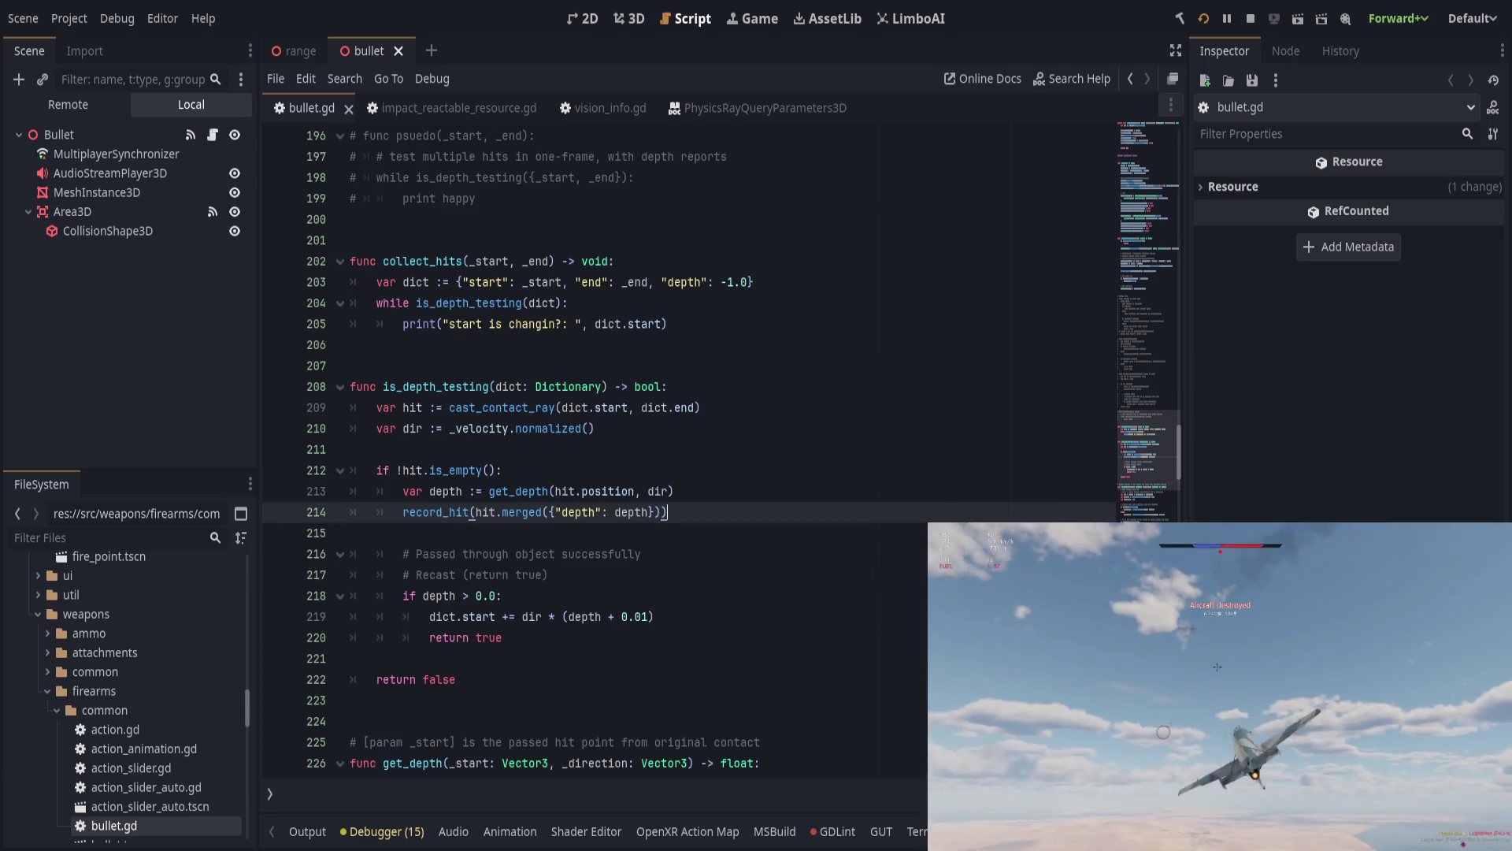
click(778, 618)
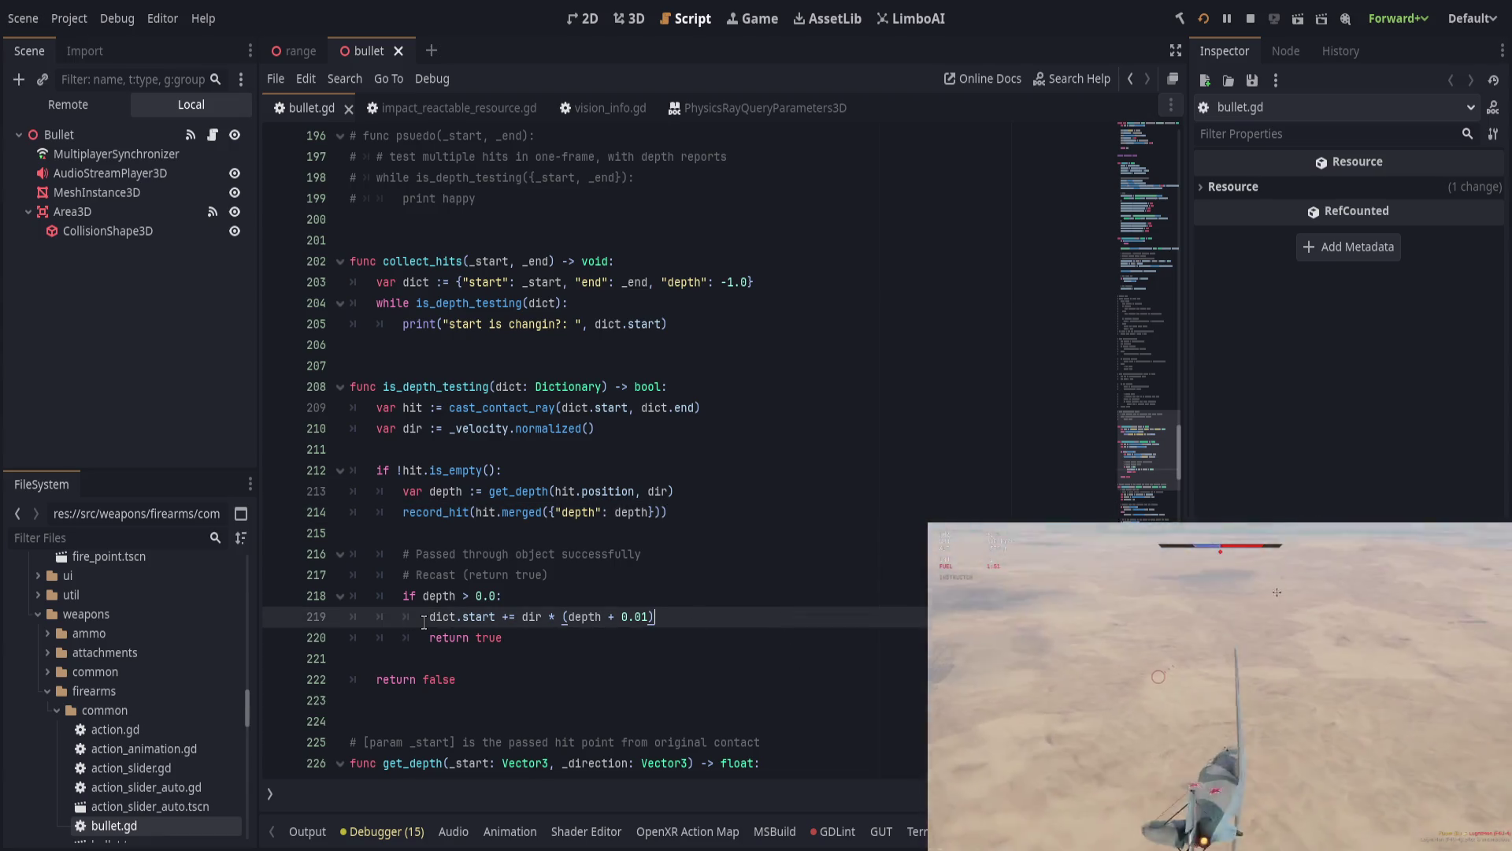
Step: Add print("recast from: ", dict.start) below the start update on line 220 and save
click(576, 600)
key(Return)
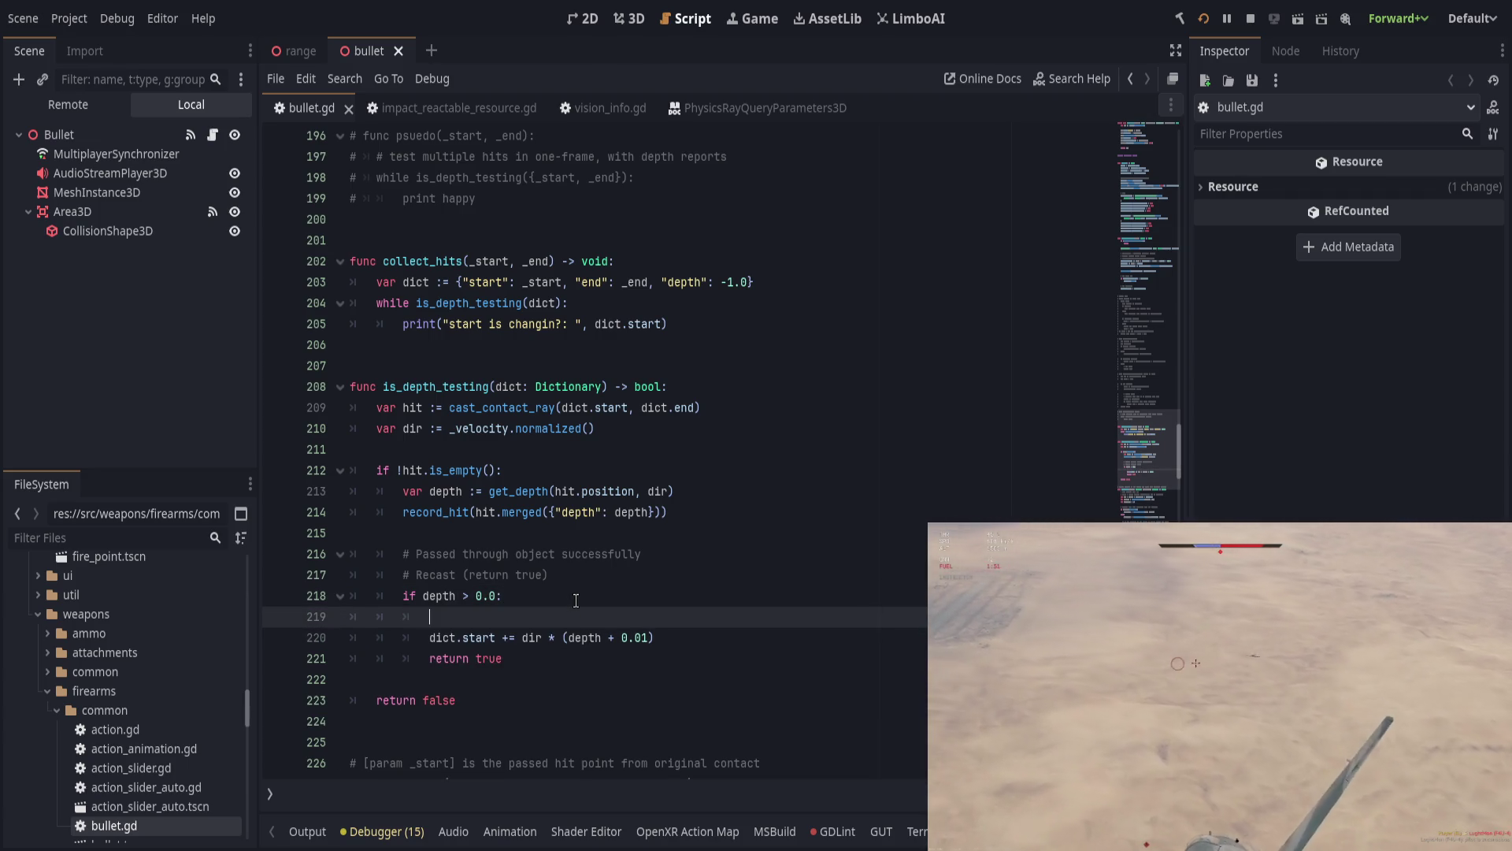
text(print("r)
text(ecast: ",)
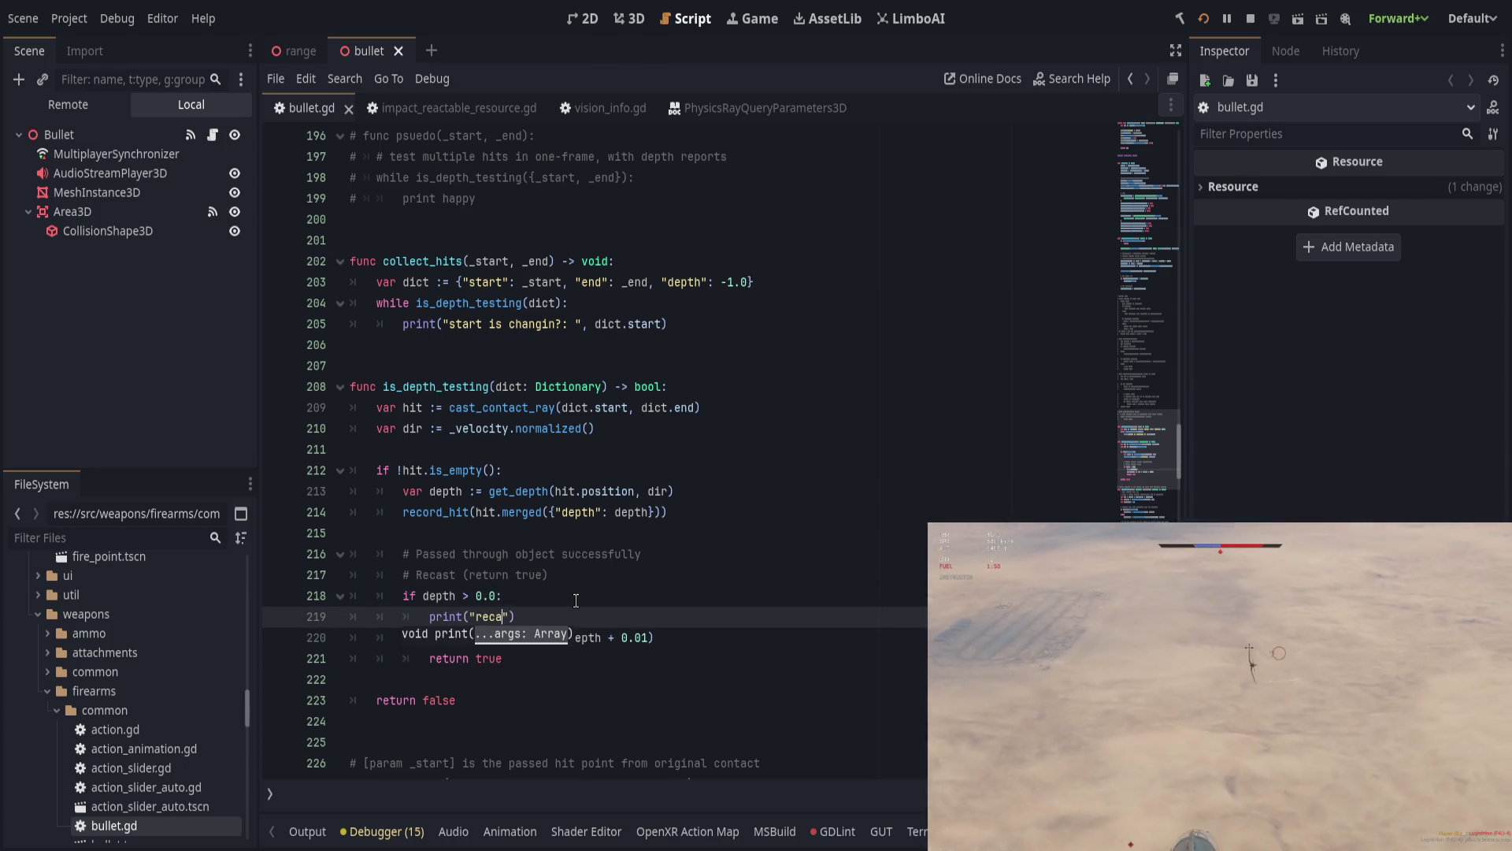
key(BackSpace)
key(BackSpace)
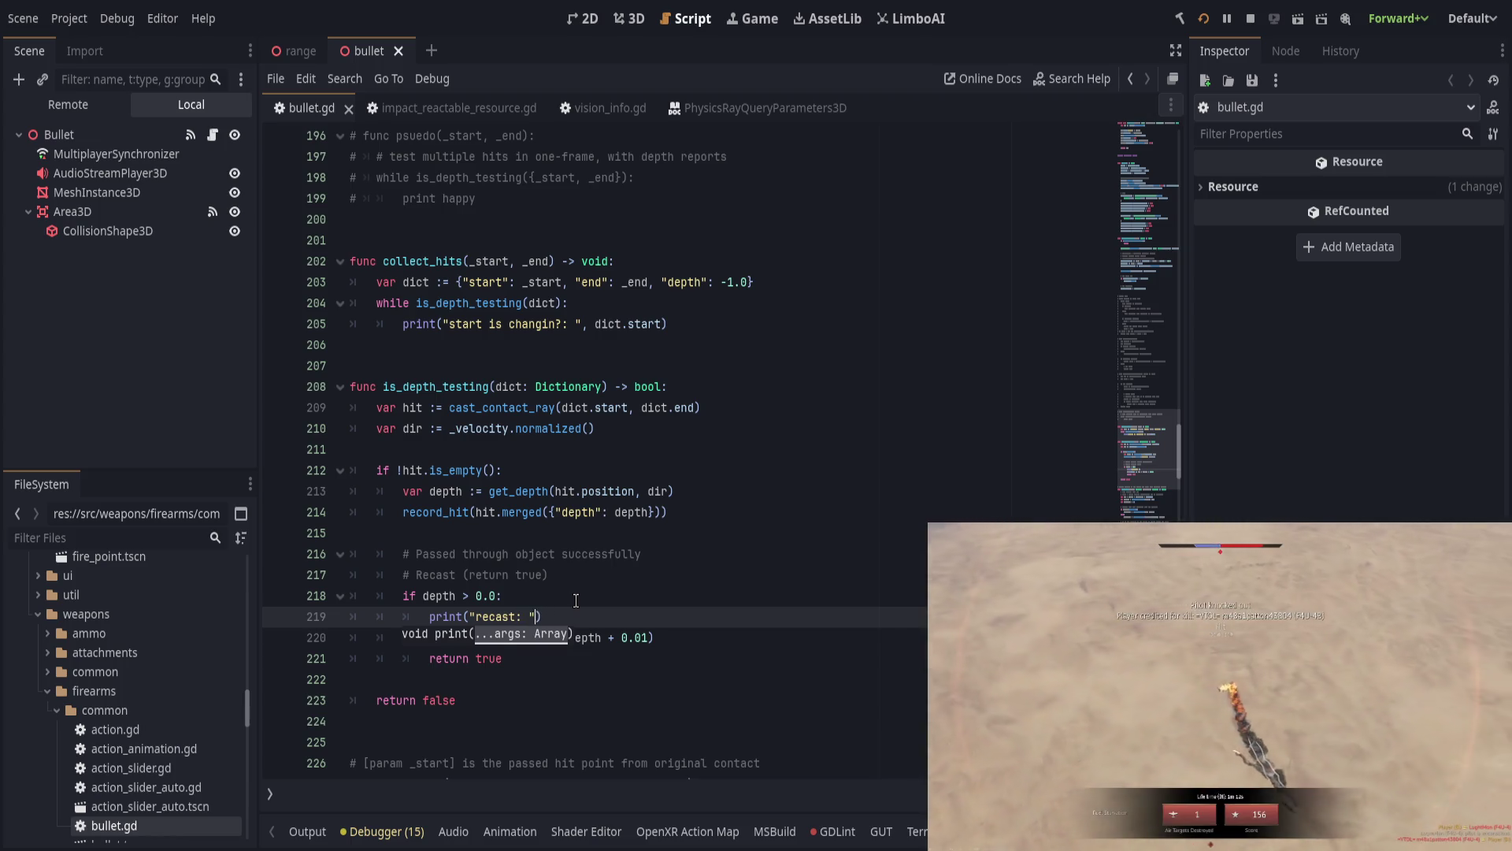
key(End)
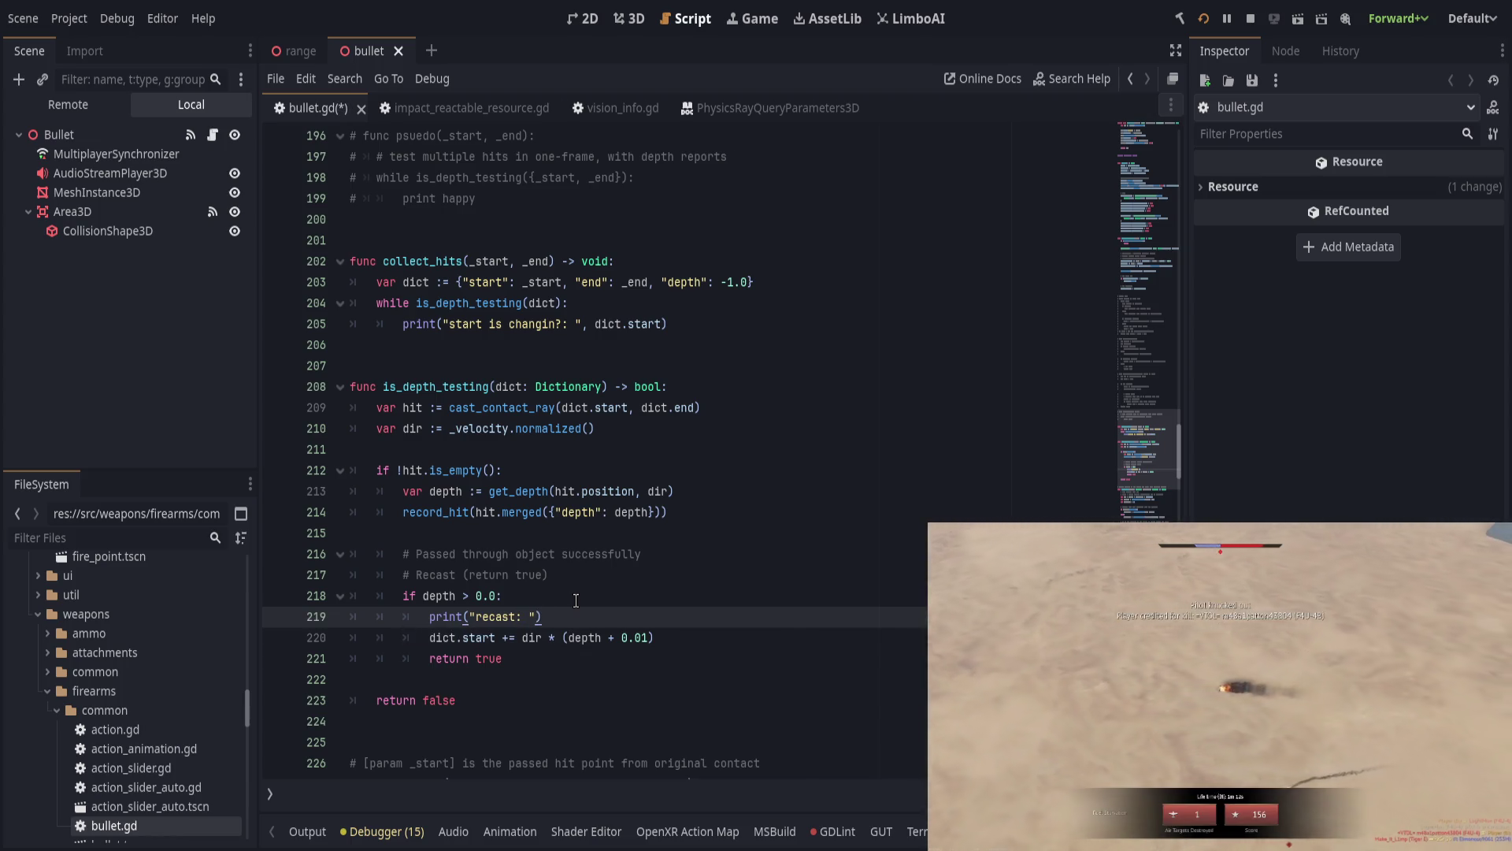
key(Delete)
key(alt+Down)
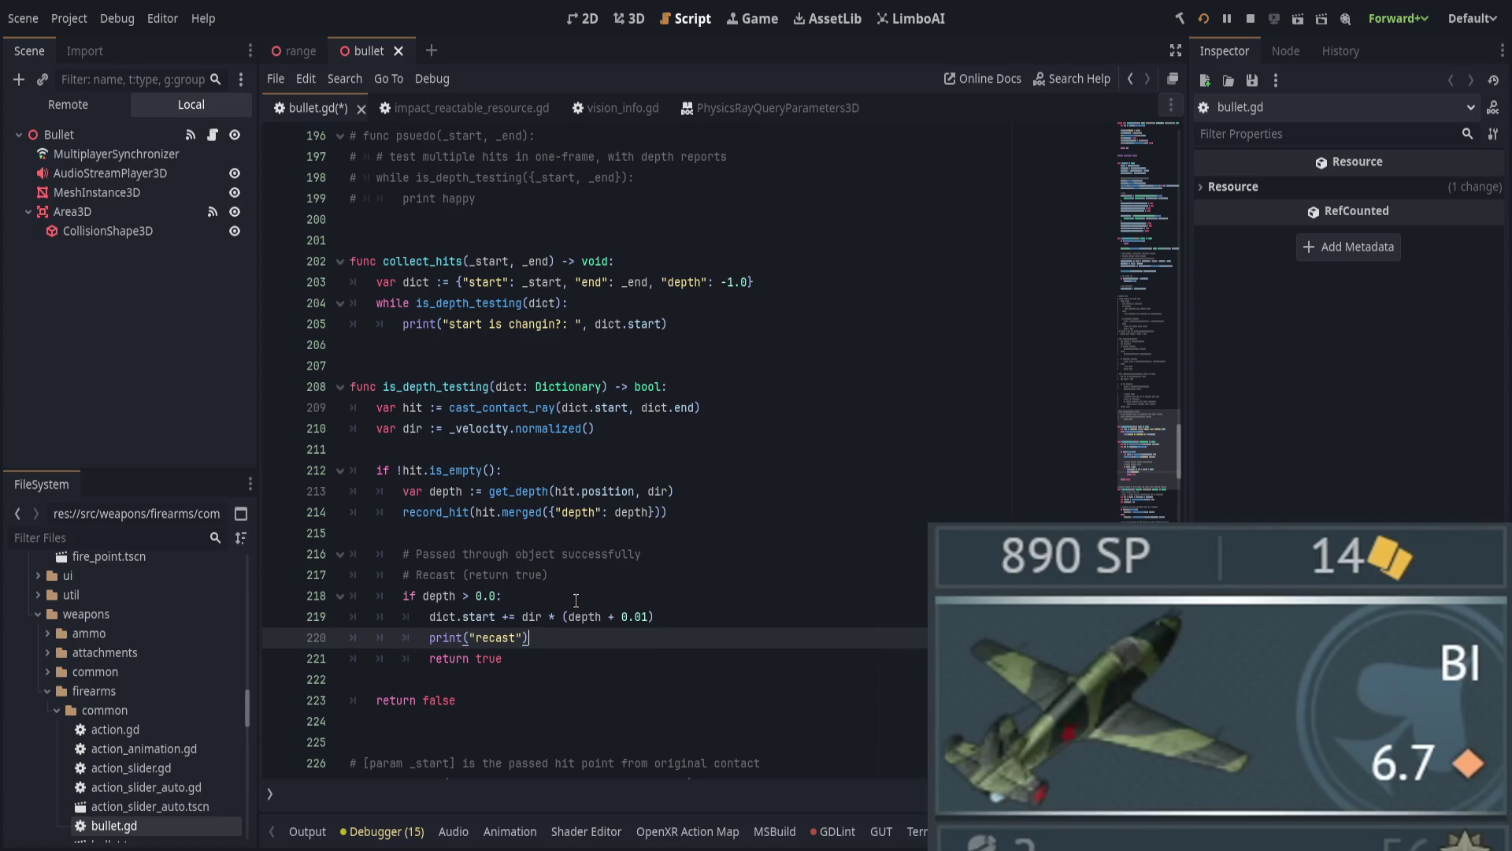
text(from: ", )
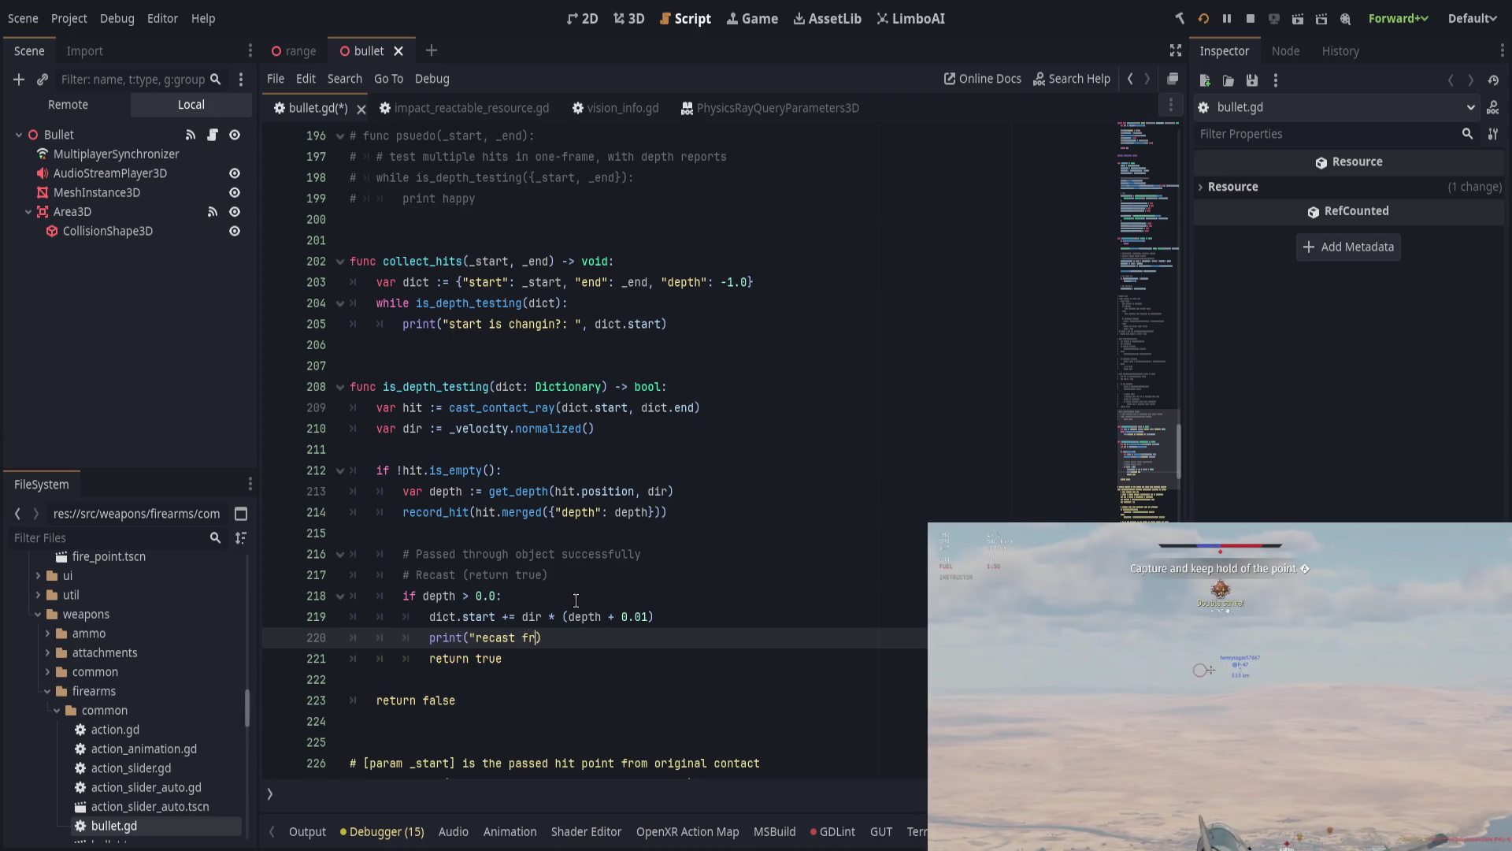
text(dict.start)
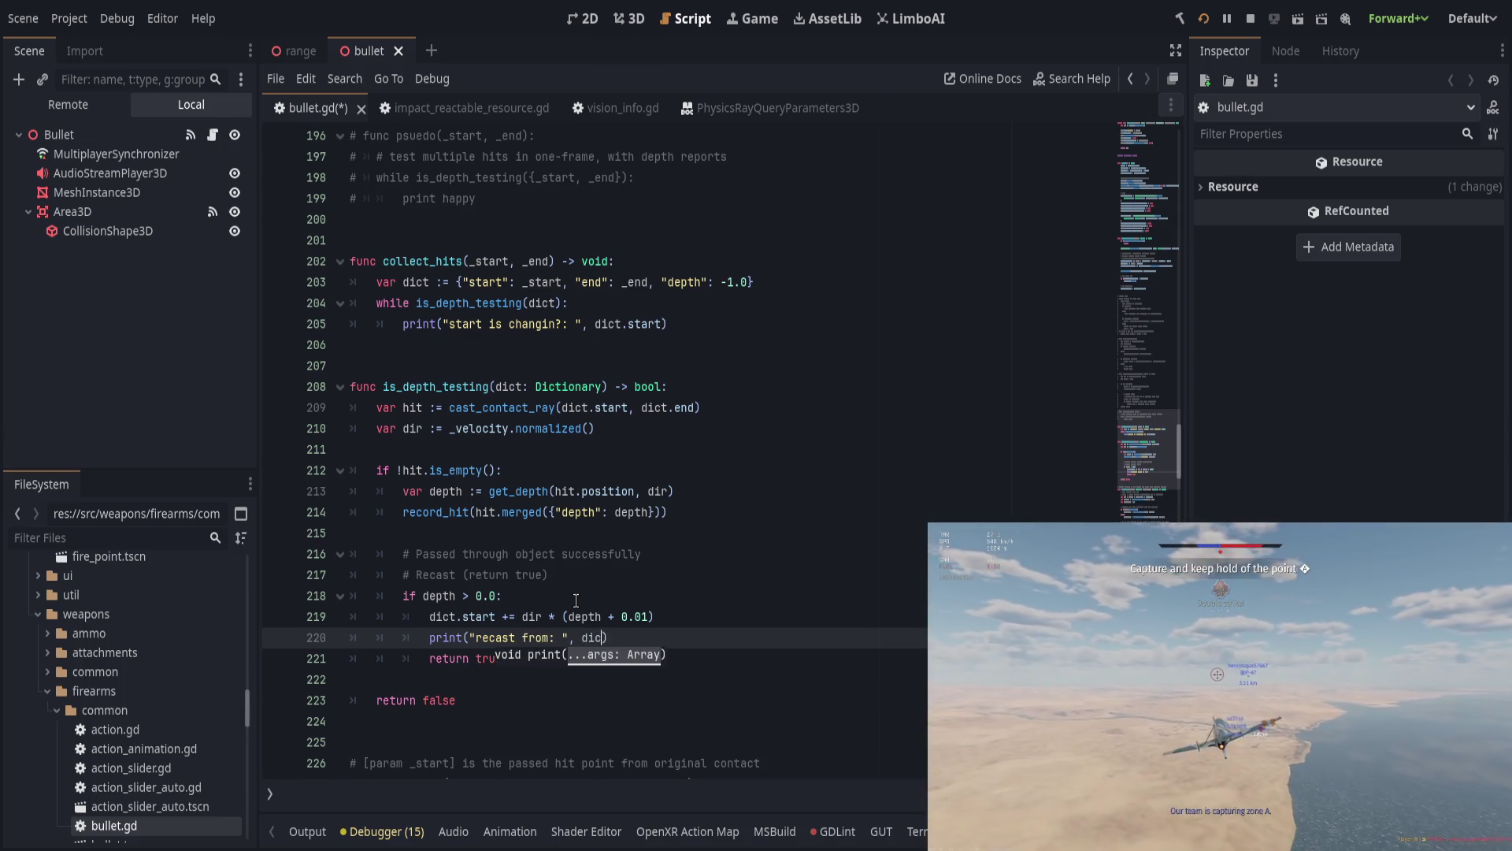
key(End)
key(ctrl+s)
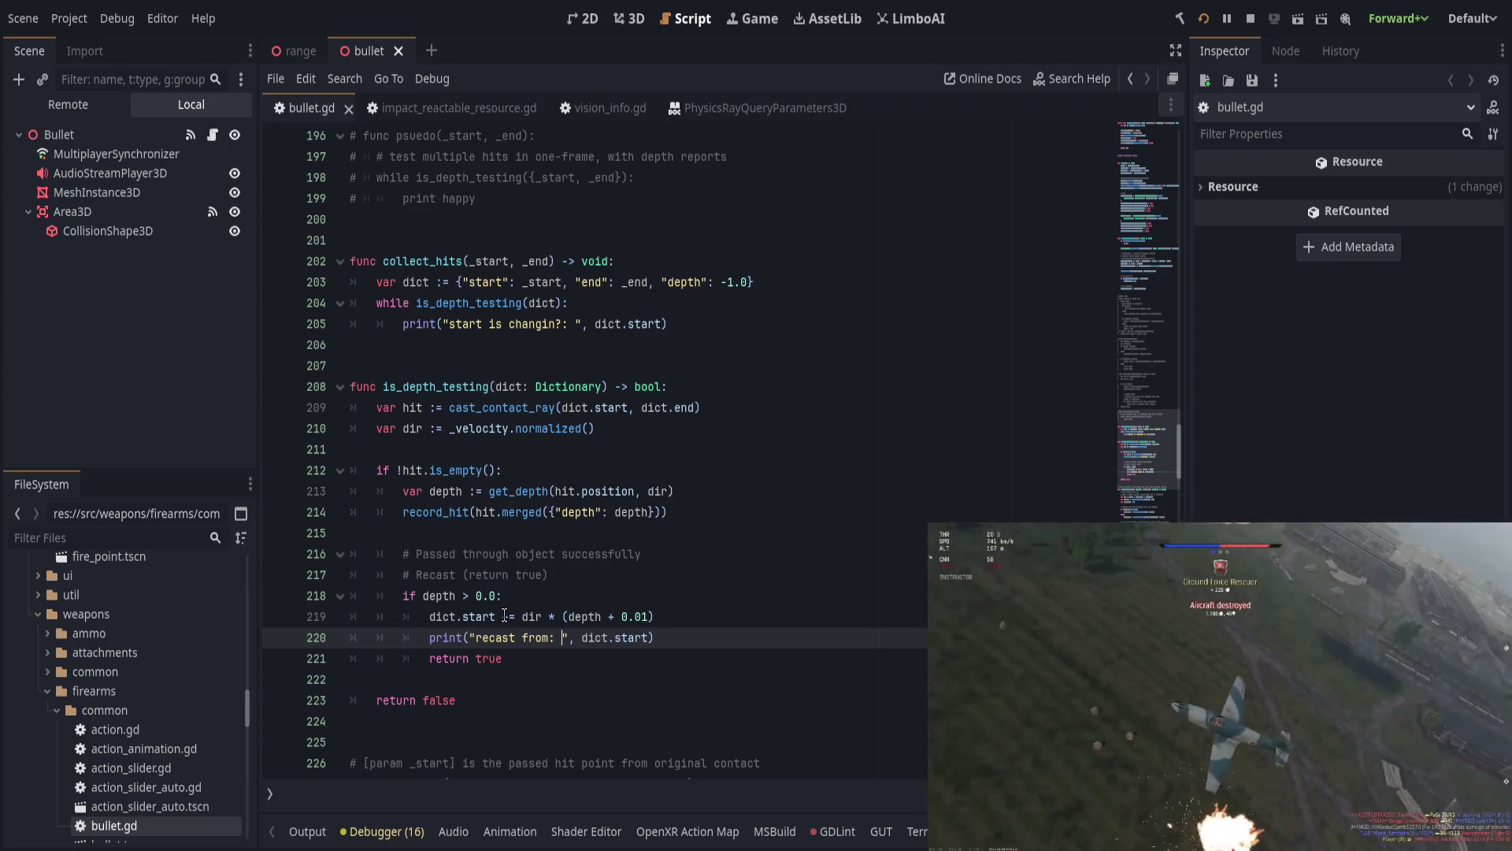
Step: Review the return true line and the cast_contact_ray call on line 209
click(589, 653)
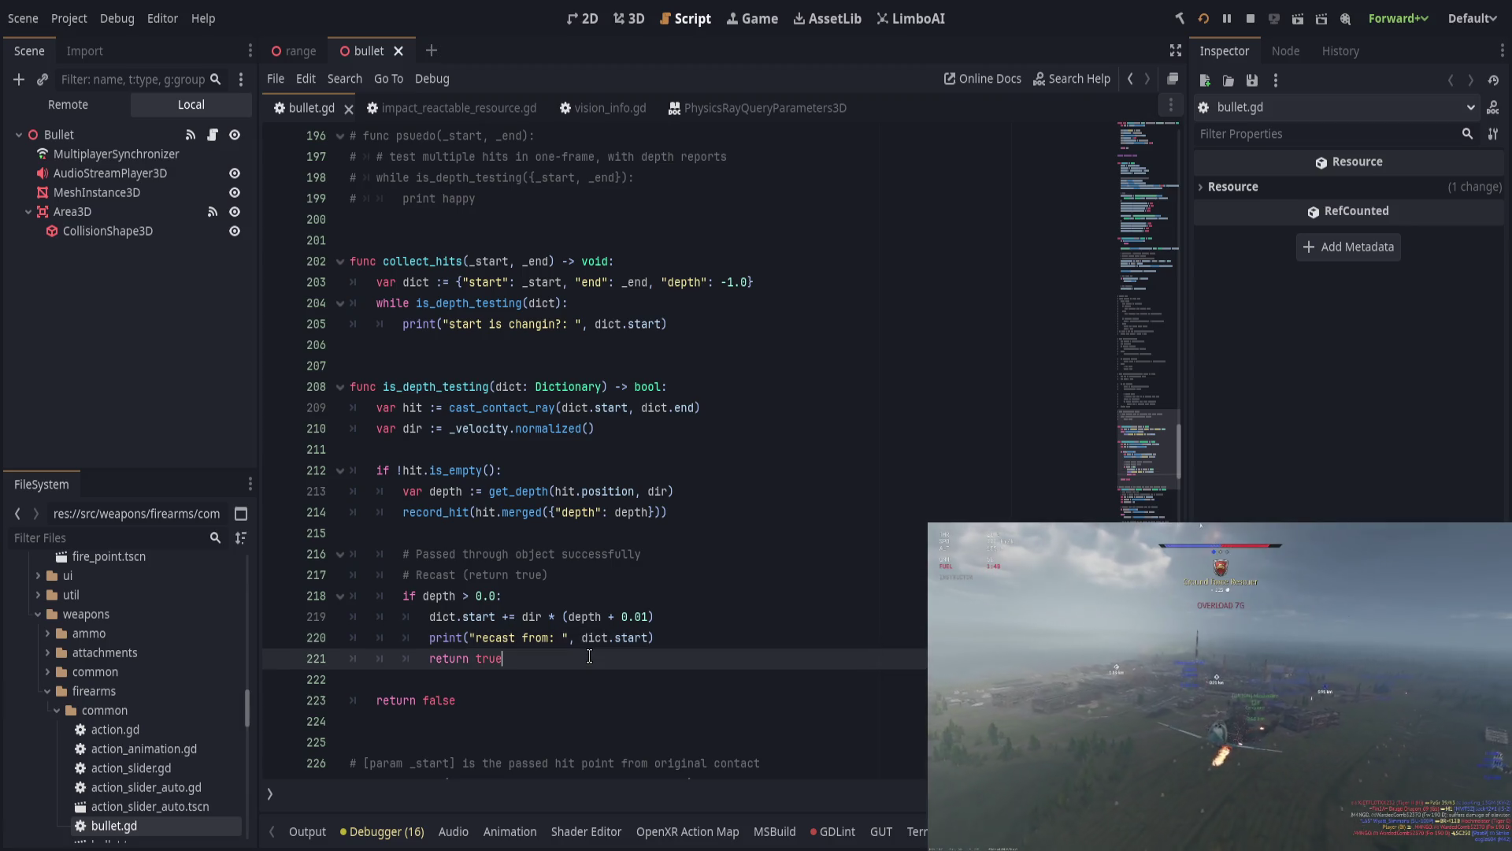
click(415, 411)
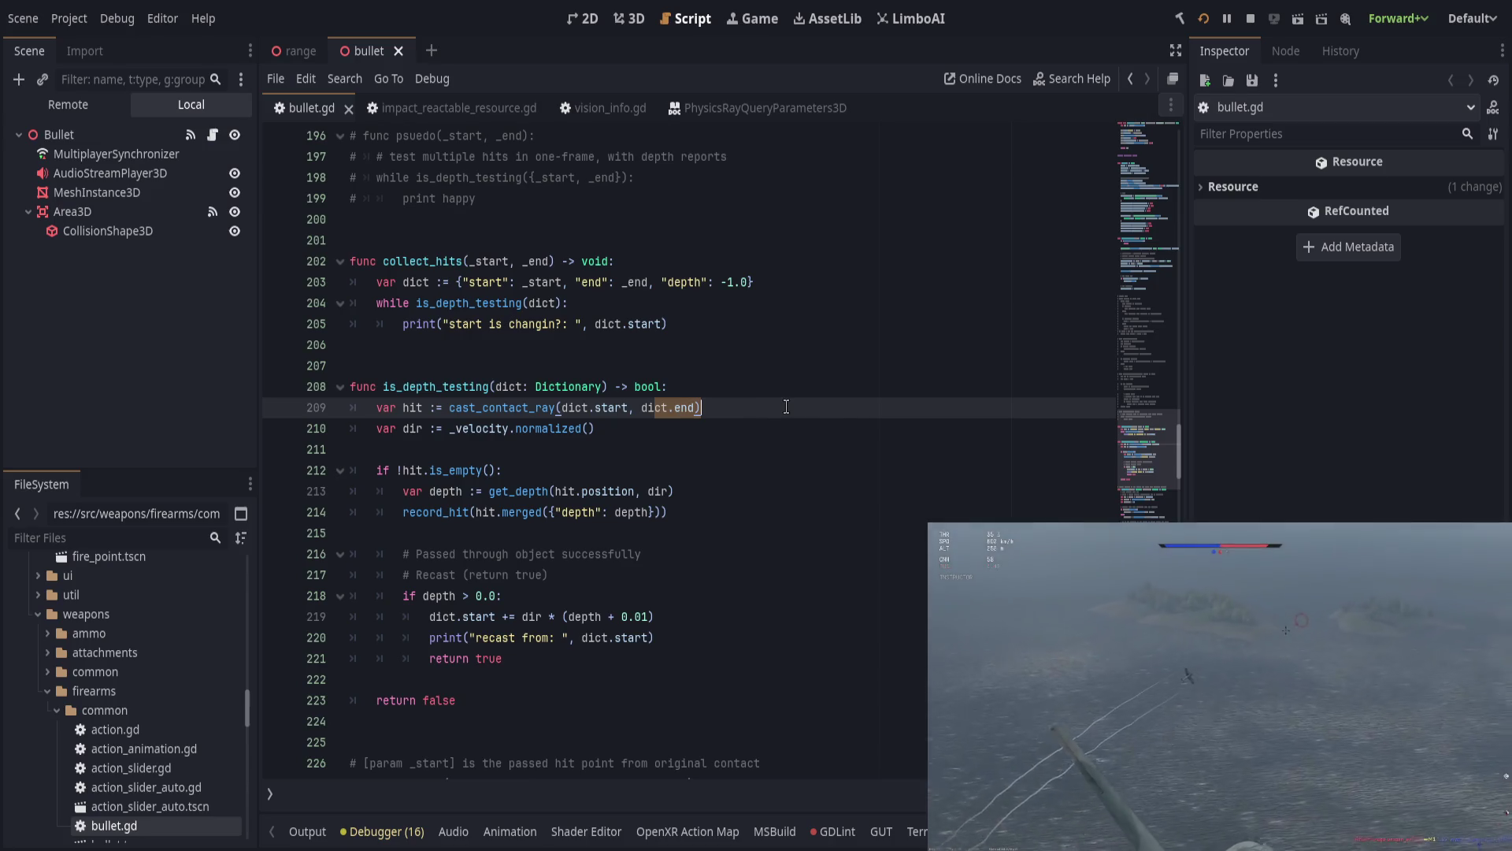
click(786, 407)
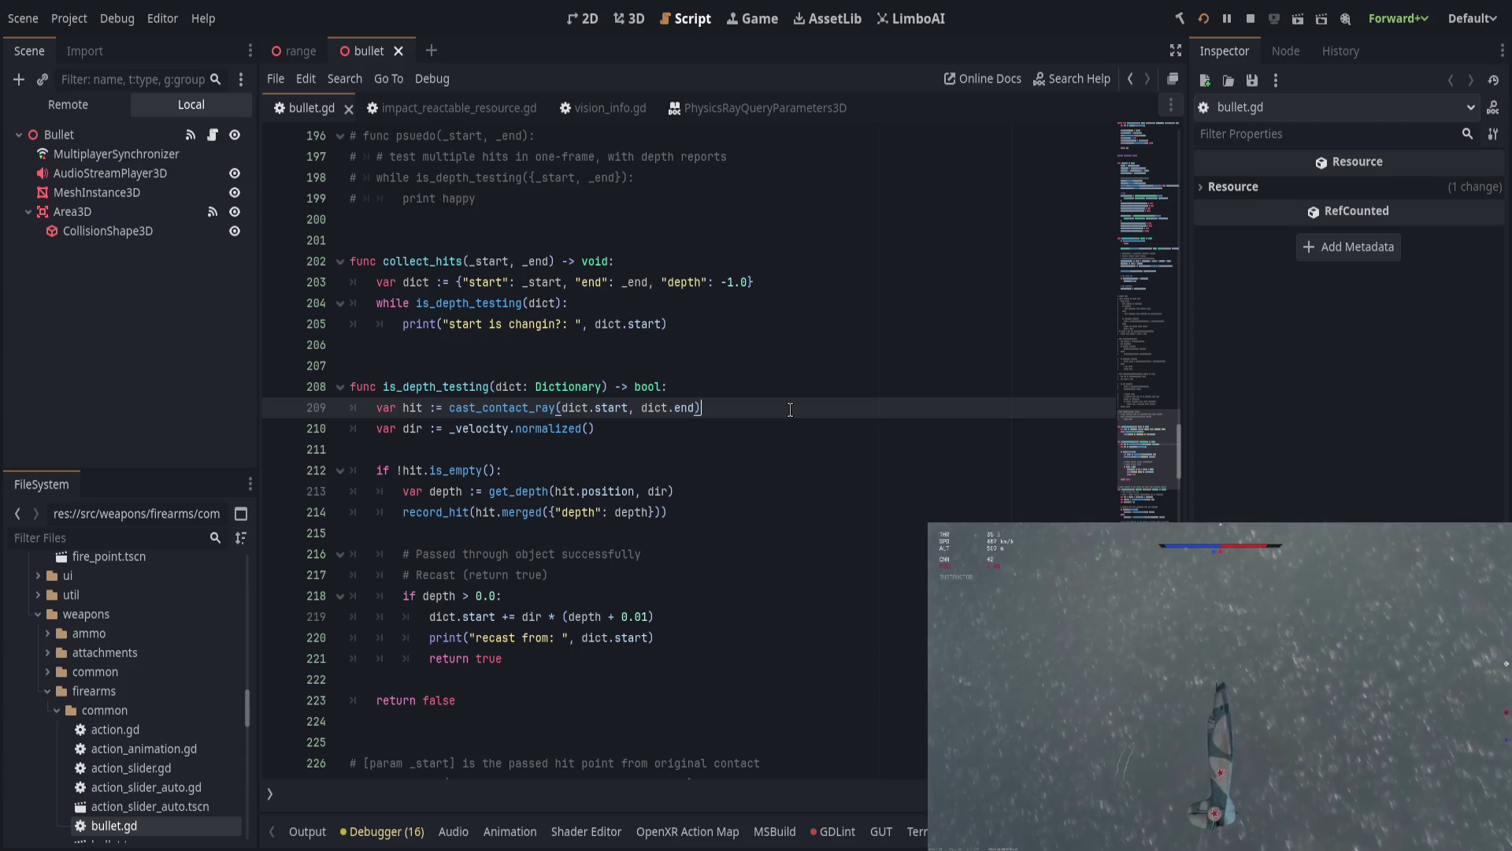
scroll(614, 669, down, 2)
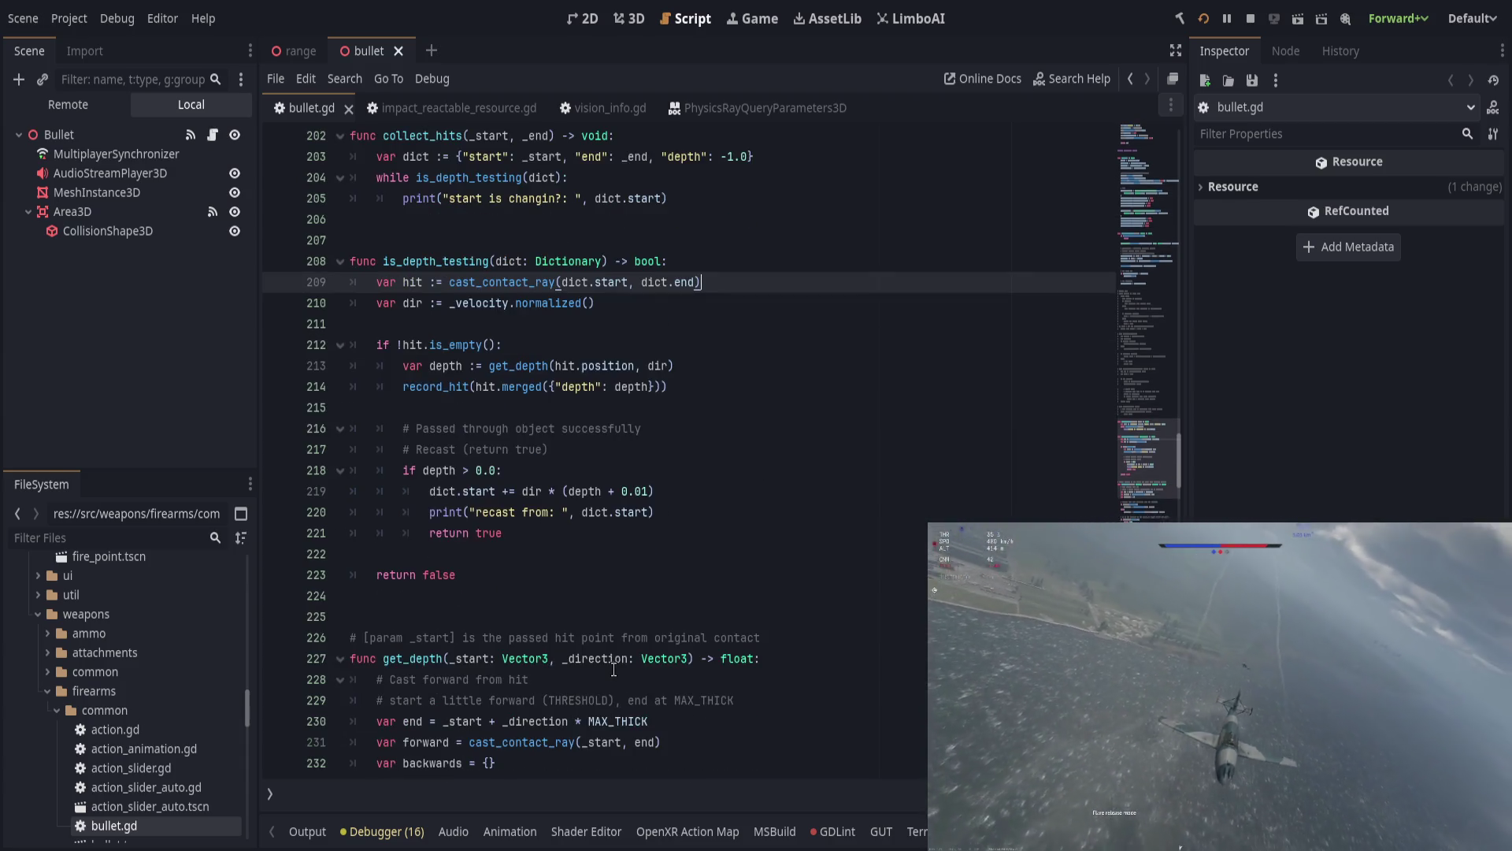
scroll(615, 668, down, 2)
click(408, 534)
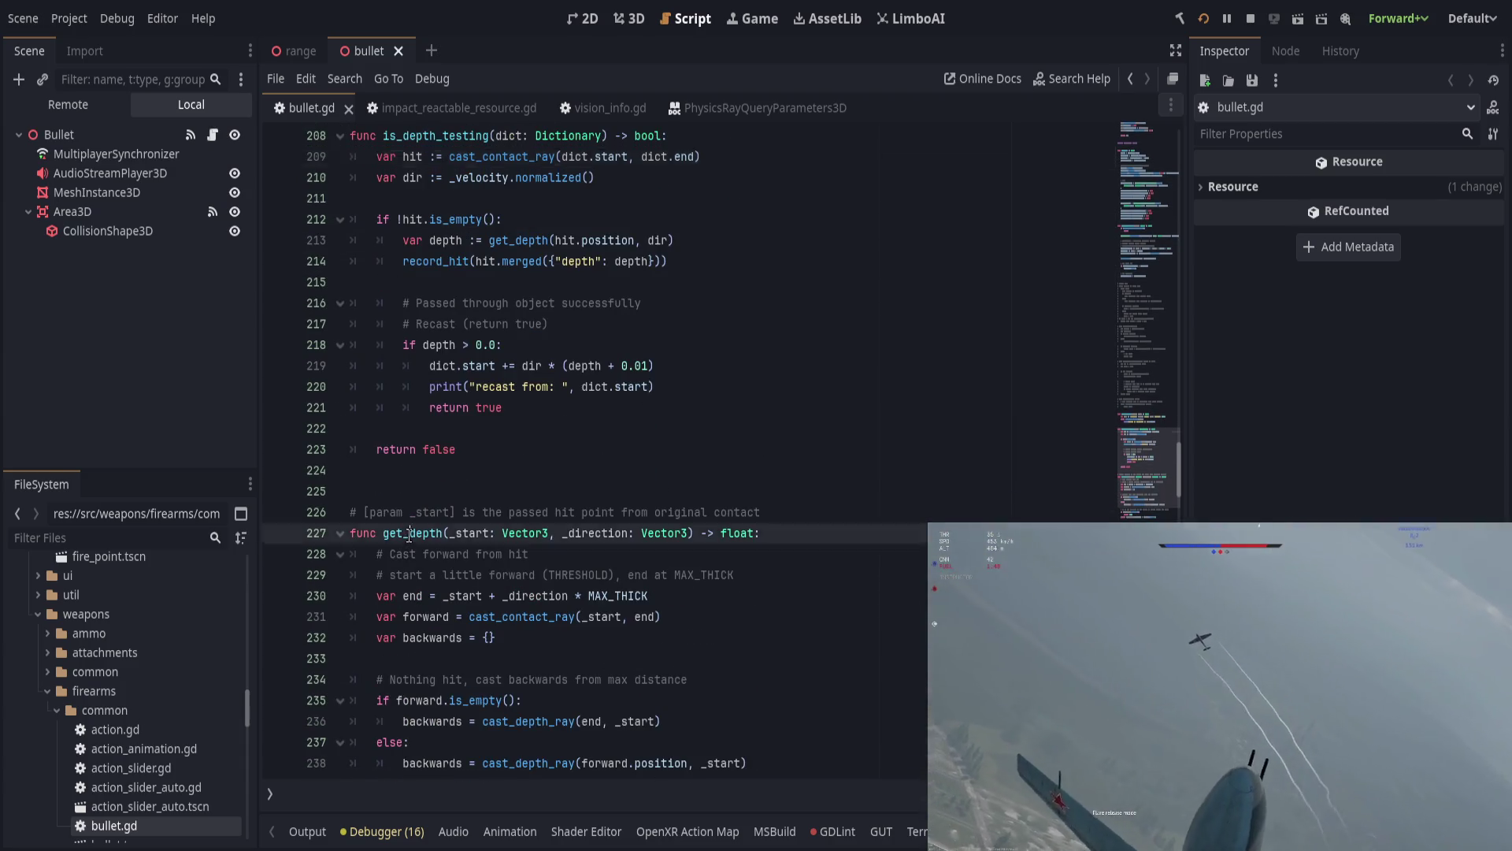
scroll(502, 537, down, 1)
scroll(504, 538, down, 3)
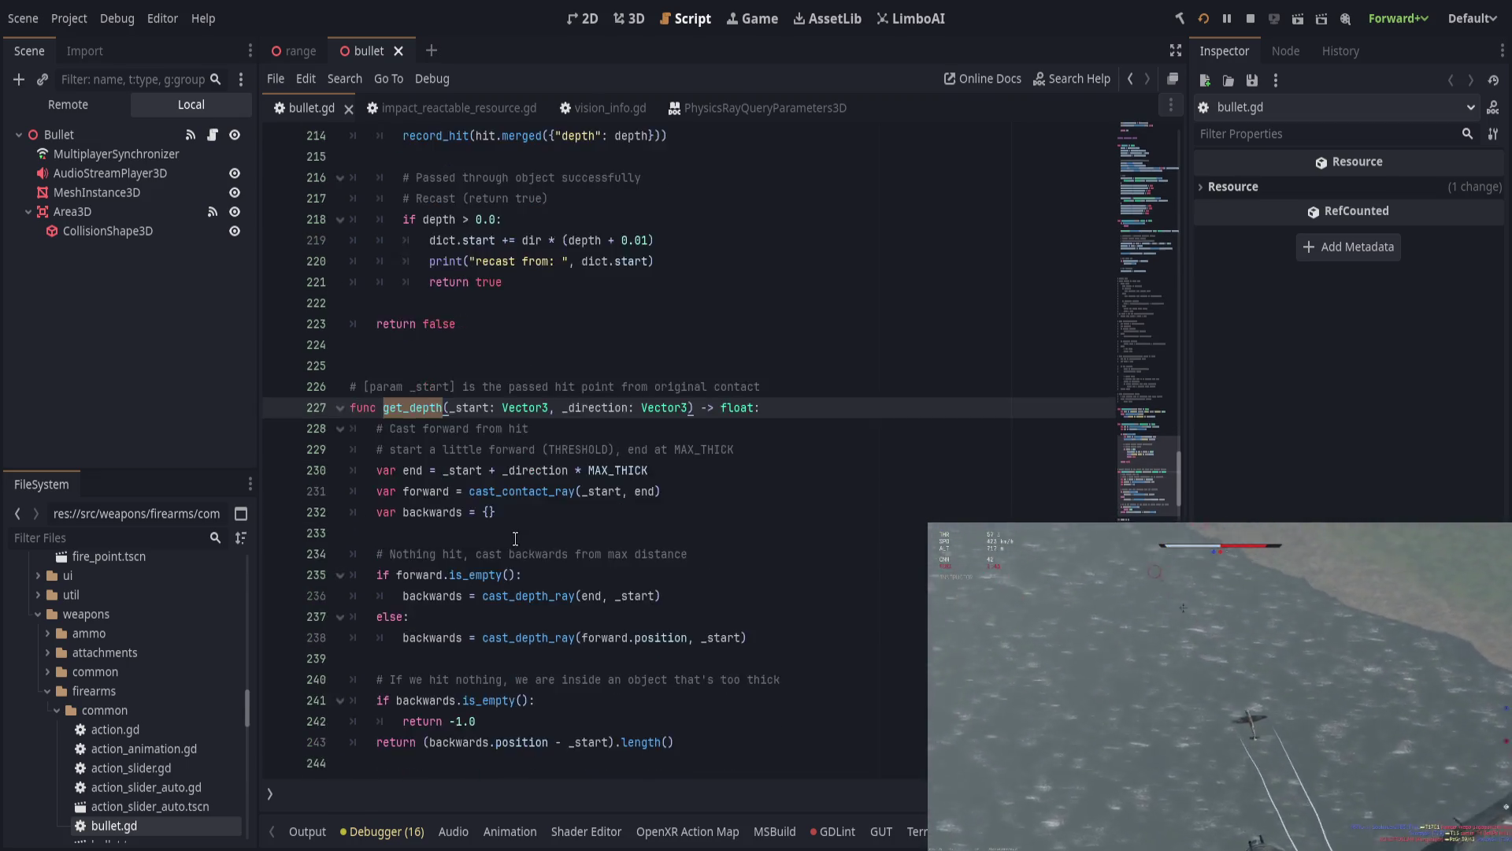
scroll(516, 539, up, 4)
scroll(518, 538, down, 4)
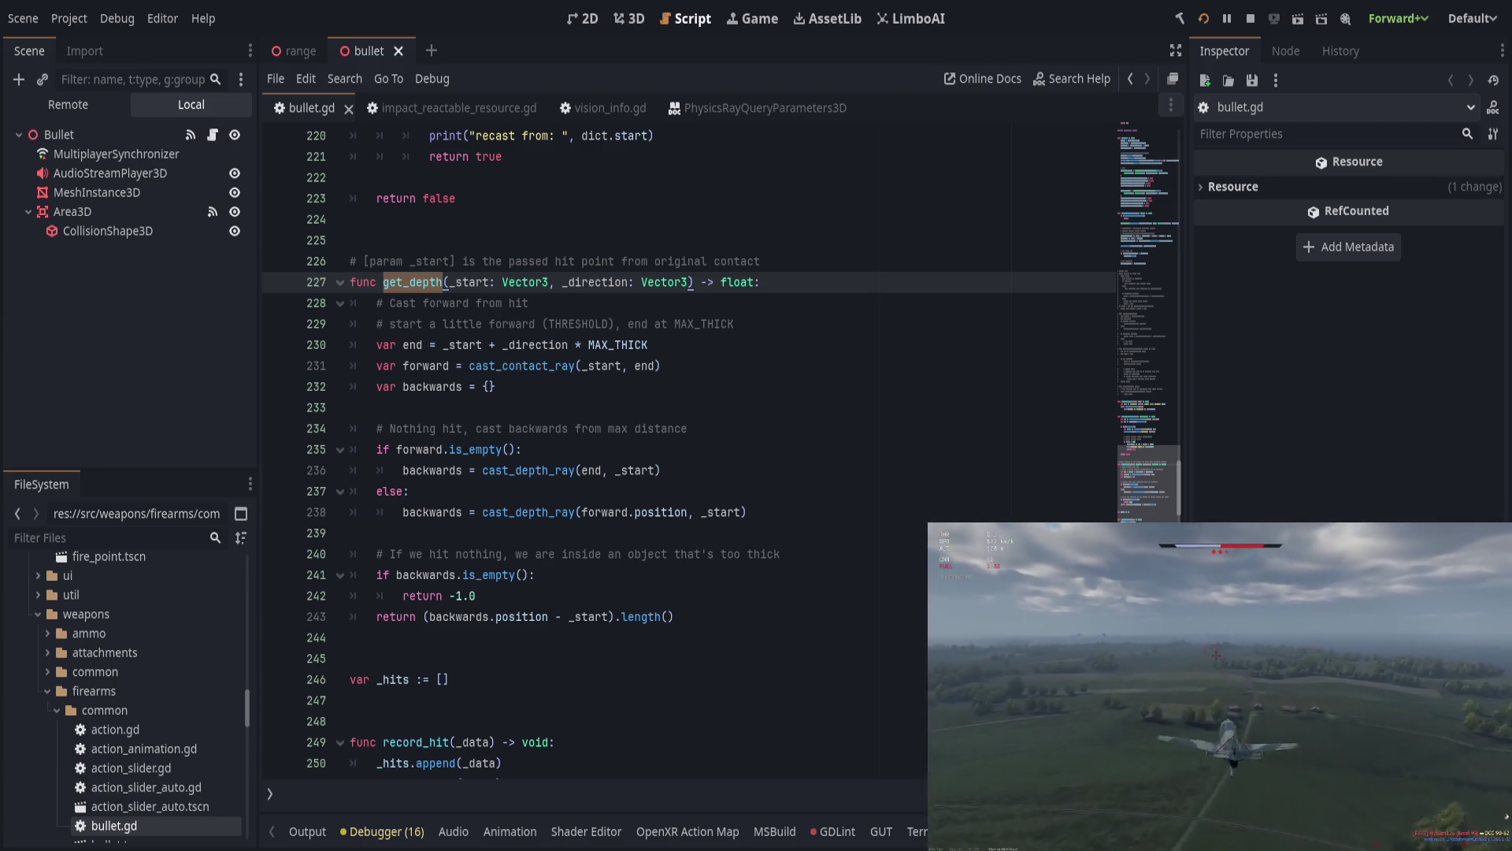
click(823, 300)
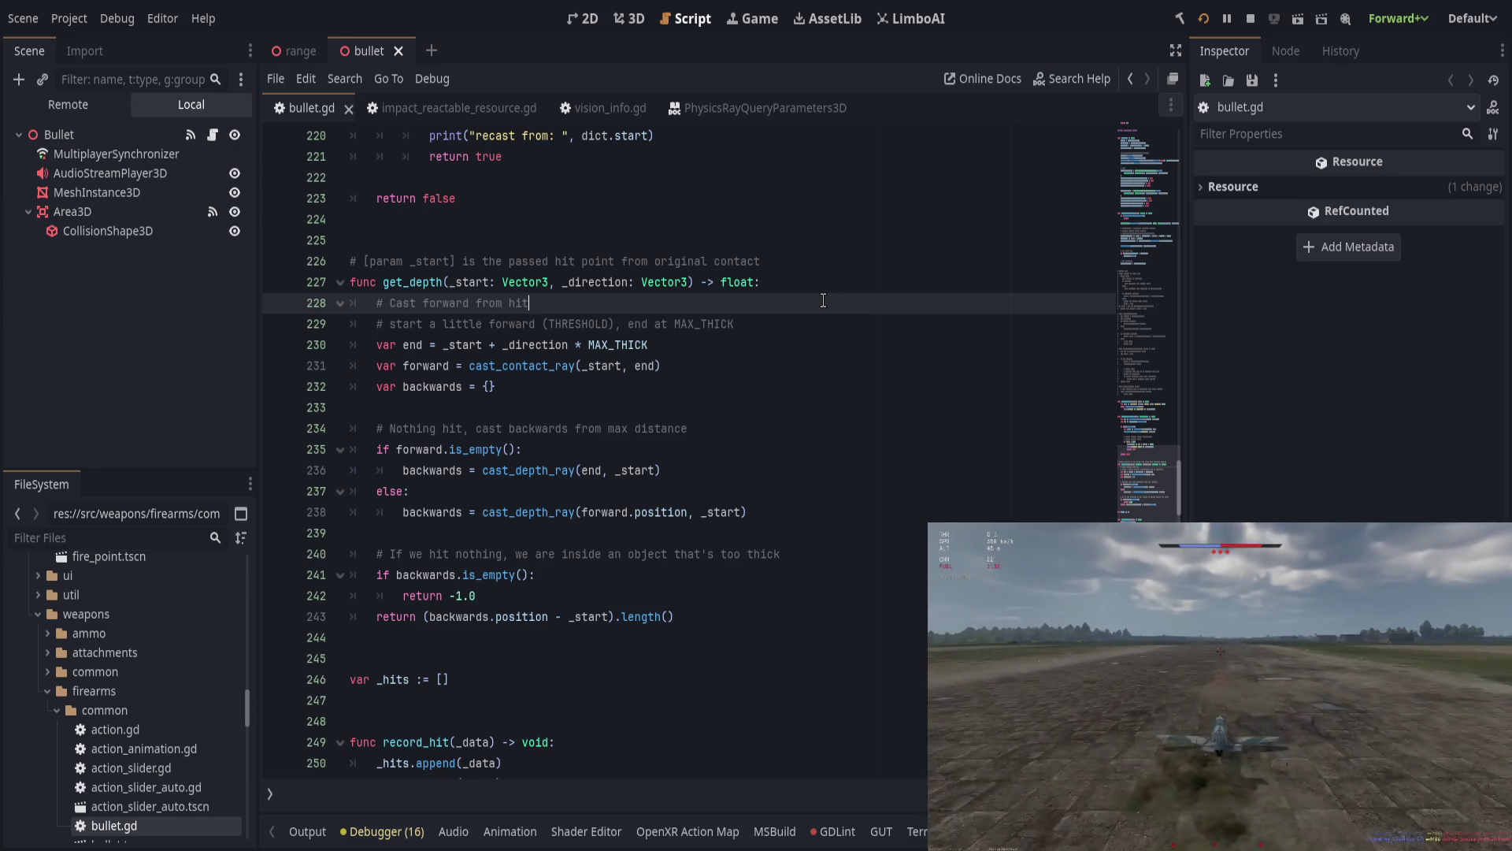
key(shift+Down)
key(shift+End)
Step: Change the get_depth comment to '# Cast forwards' and save bullet.gd
key(Delete)
key(BackSpace)
key(BackSpace)
key(BackSpace)
key(BackSpace)
text(s)
key(ctrl+s)
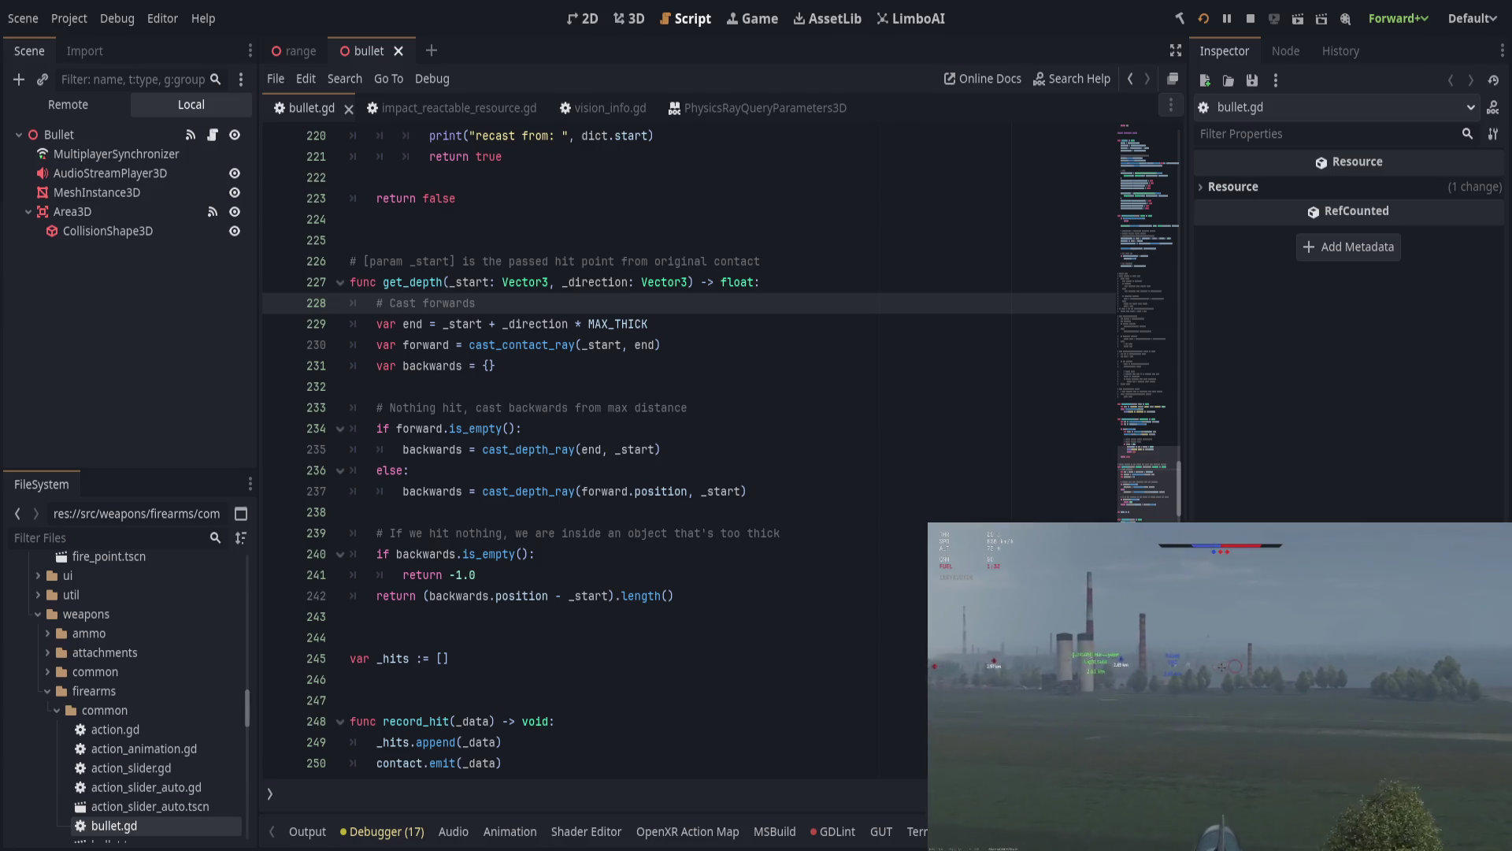
Step: Review the backwards-cast code down to else, then return to the get_depth header
click(870, 387)
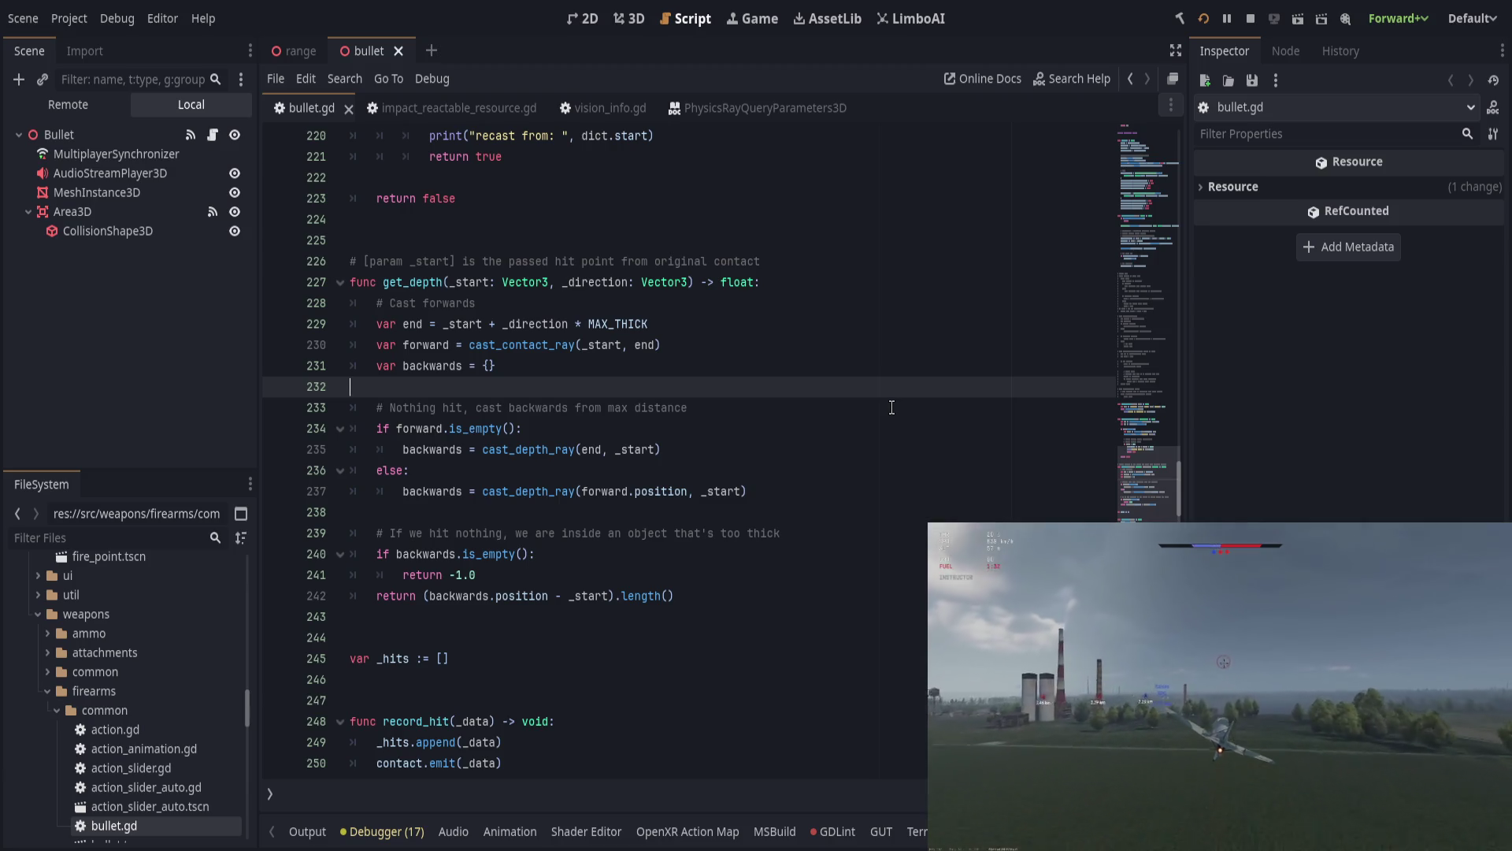
key(Down)
key(Down)
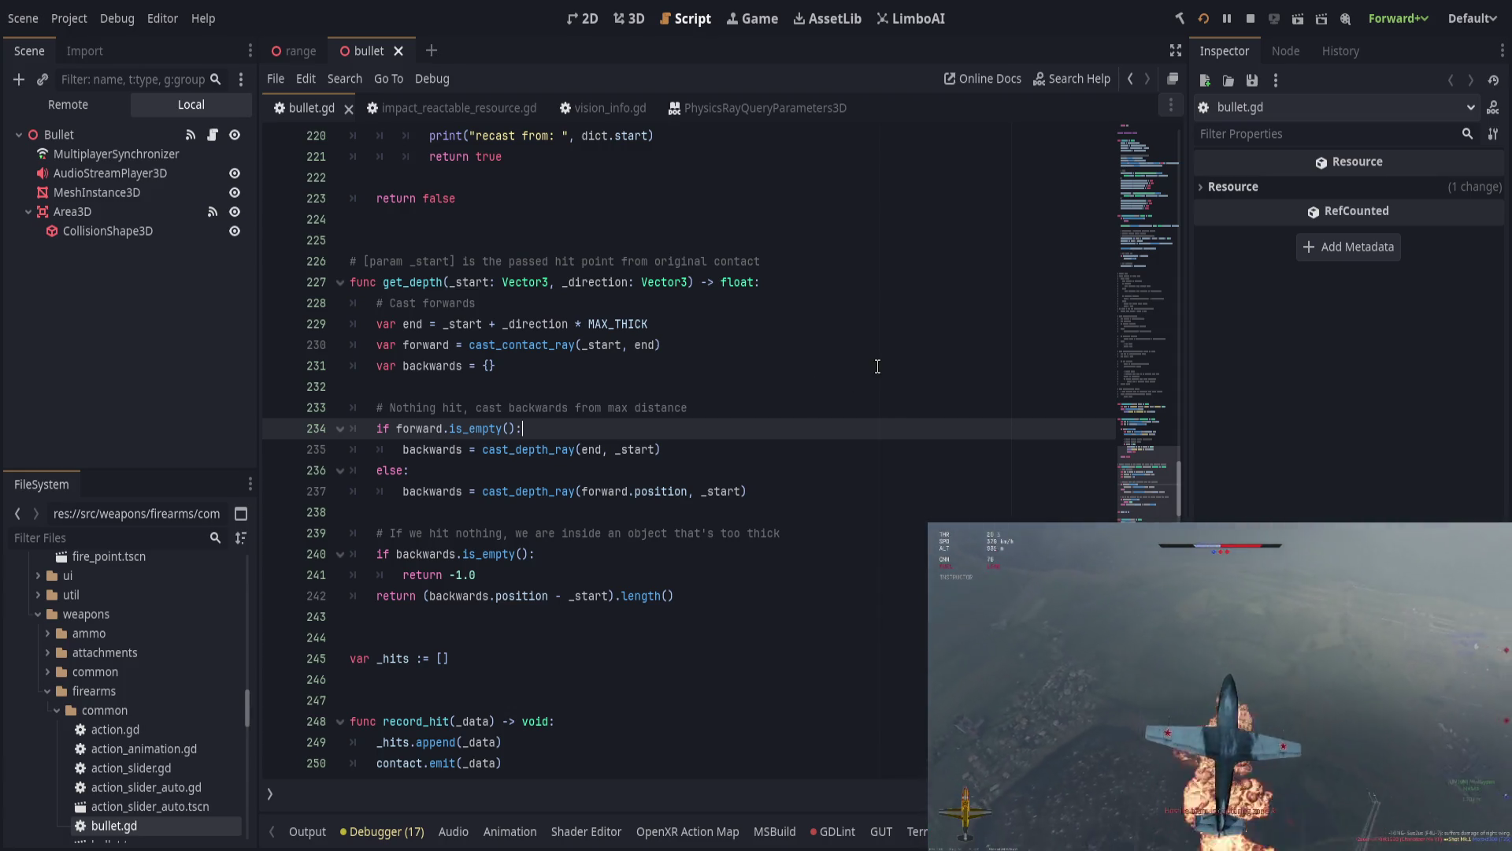
drag(529, 449, 750, 468)
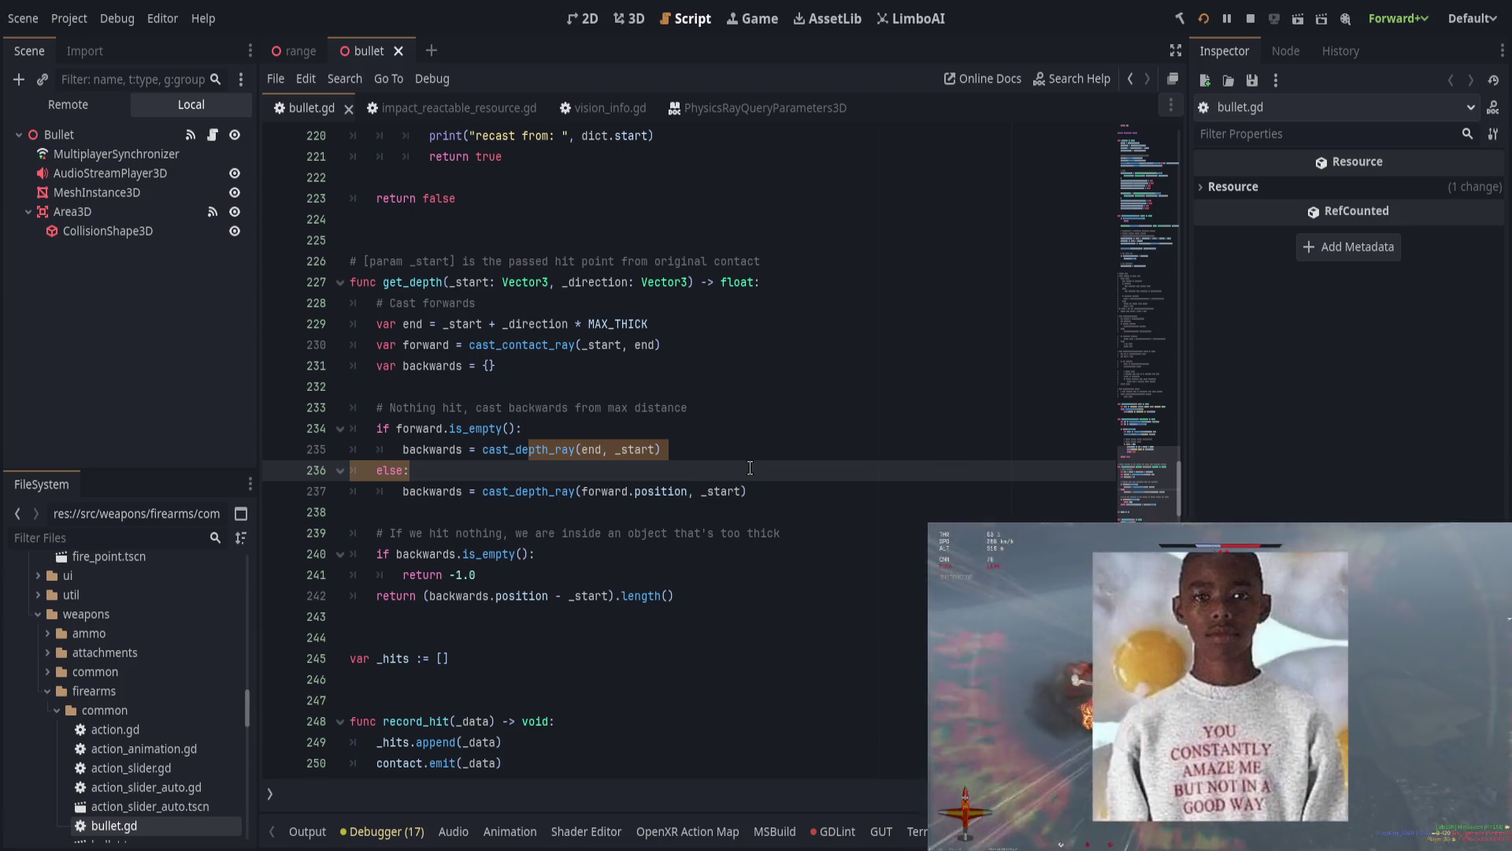
key(alt+Left)
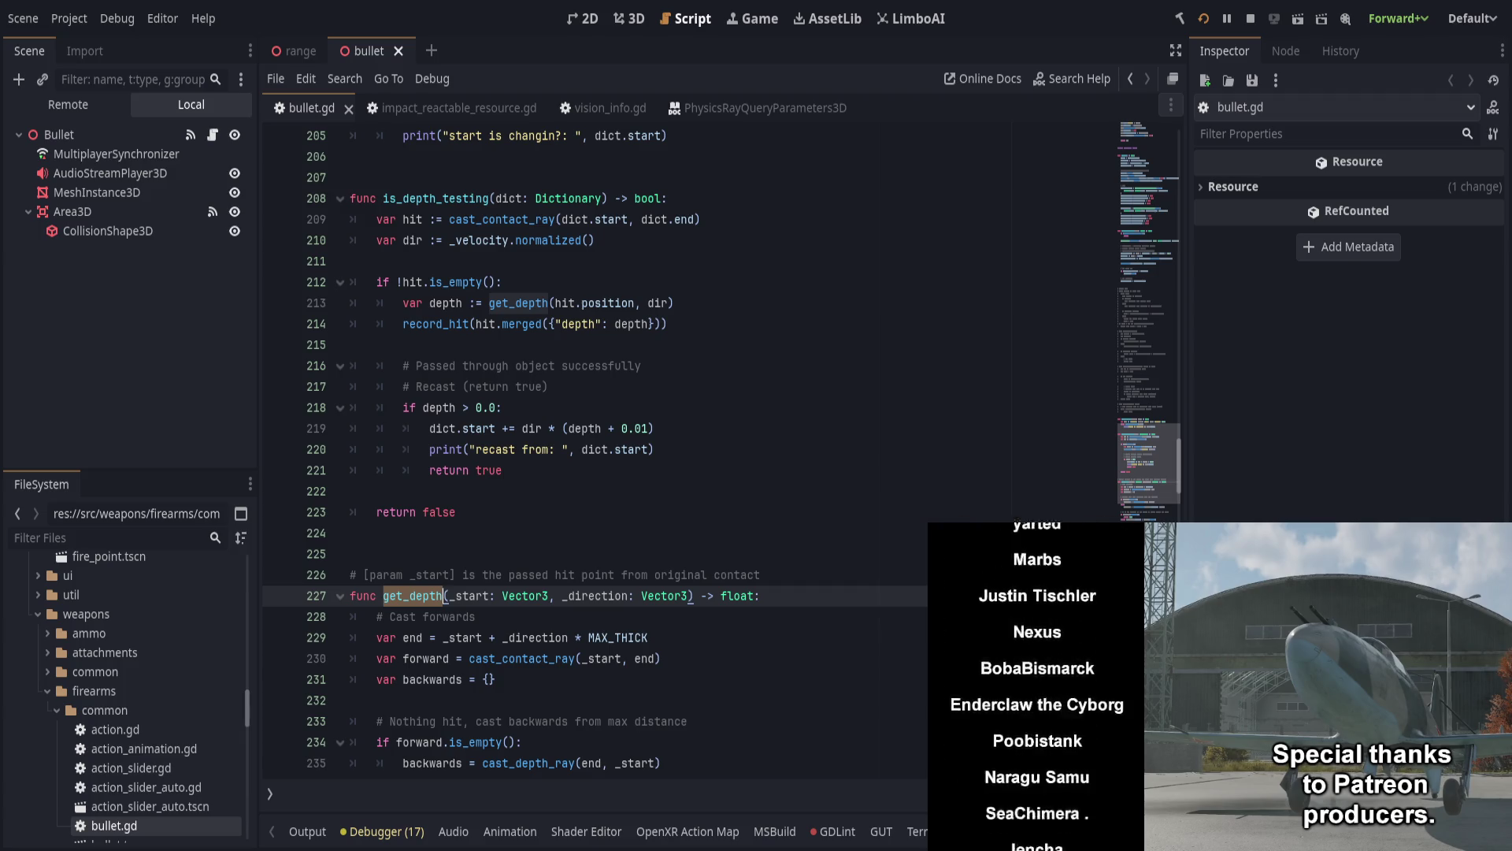
click(556, 496)
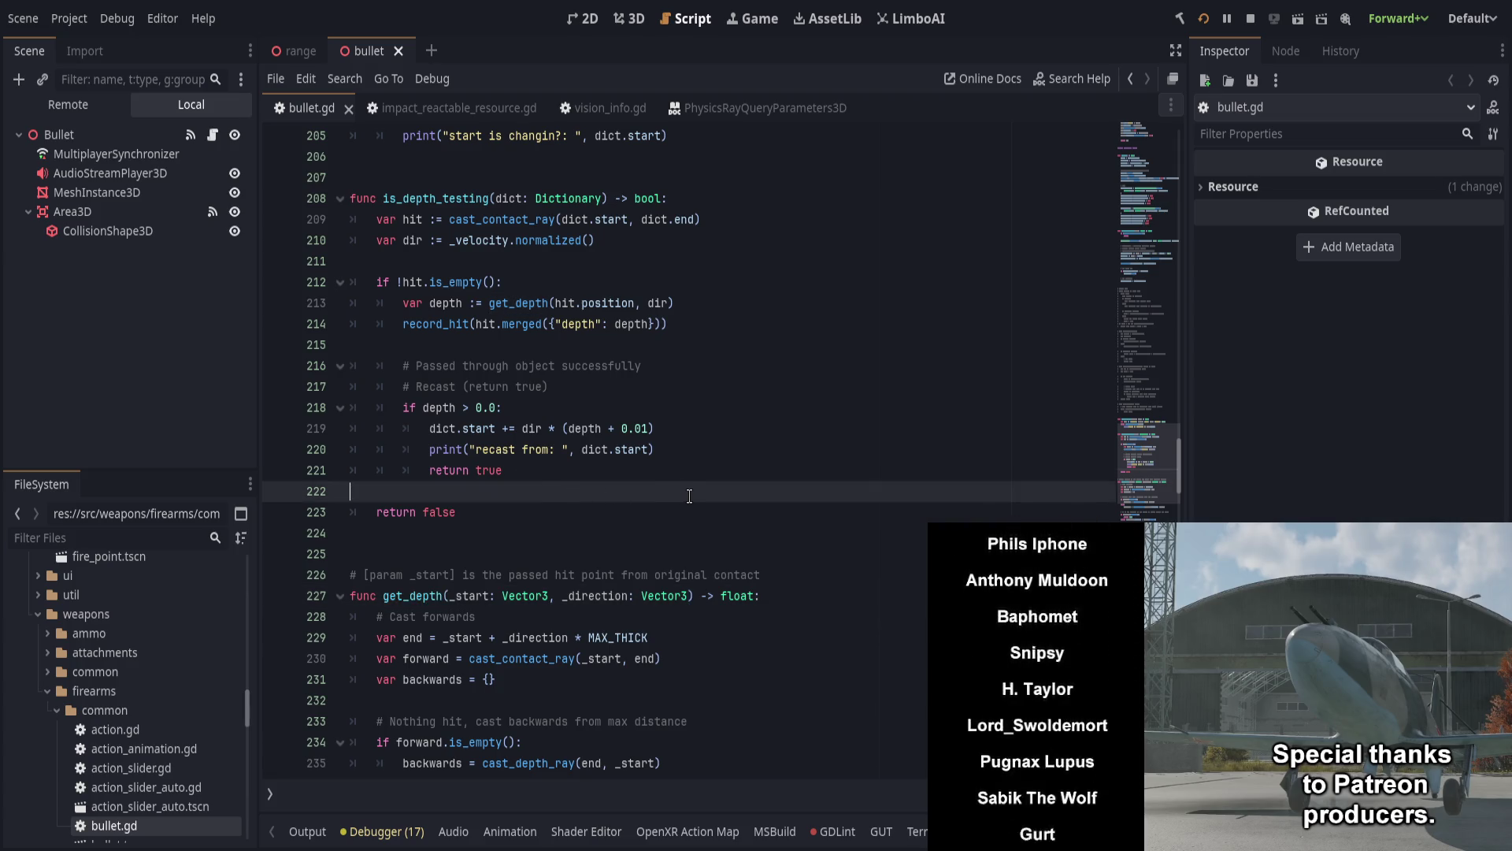
scroll(689, 495, up, 1)
drag(372, 344, 539, 344)
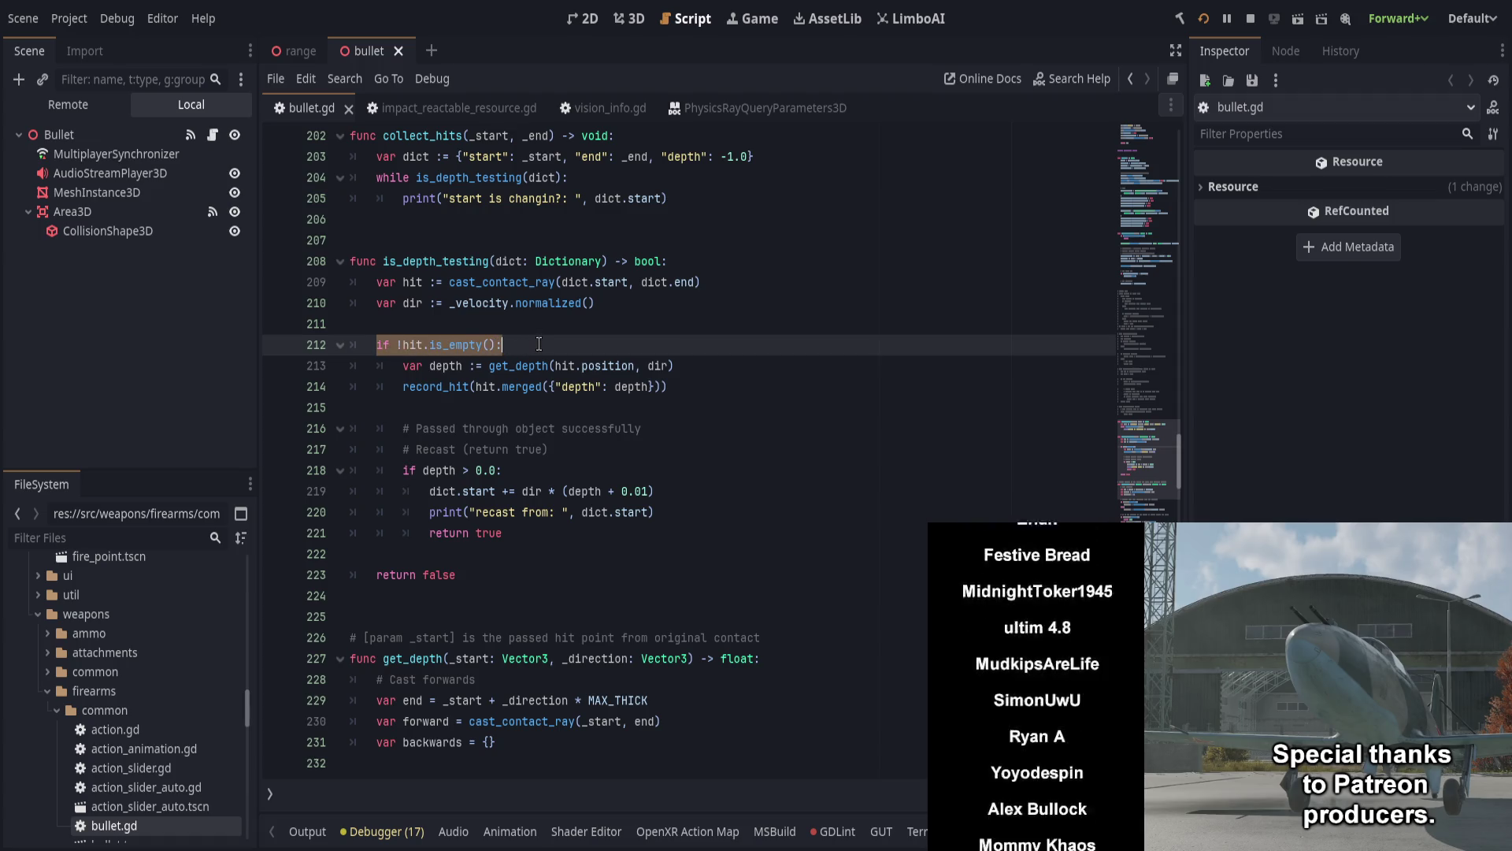
click(554, 541)
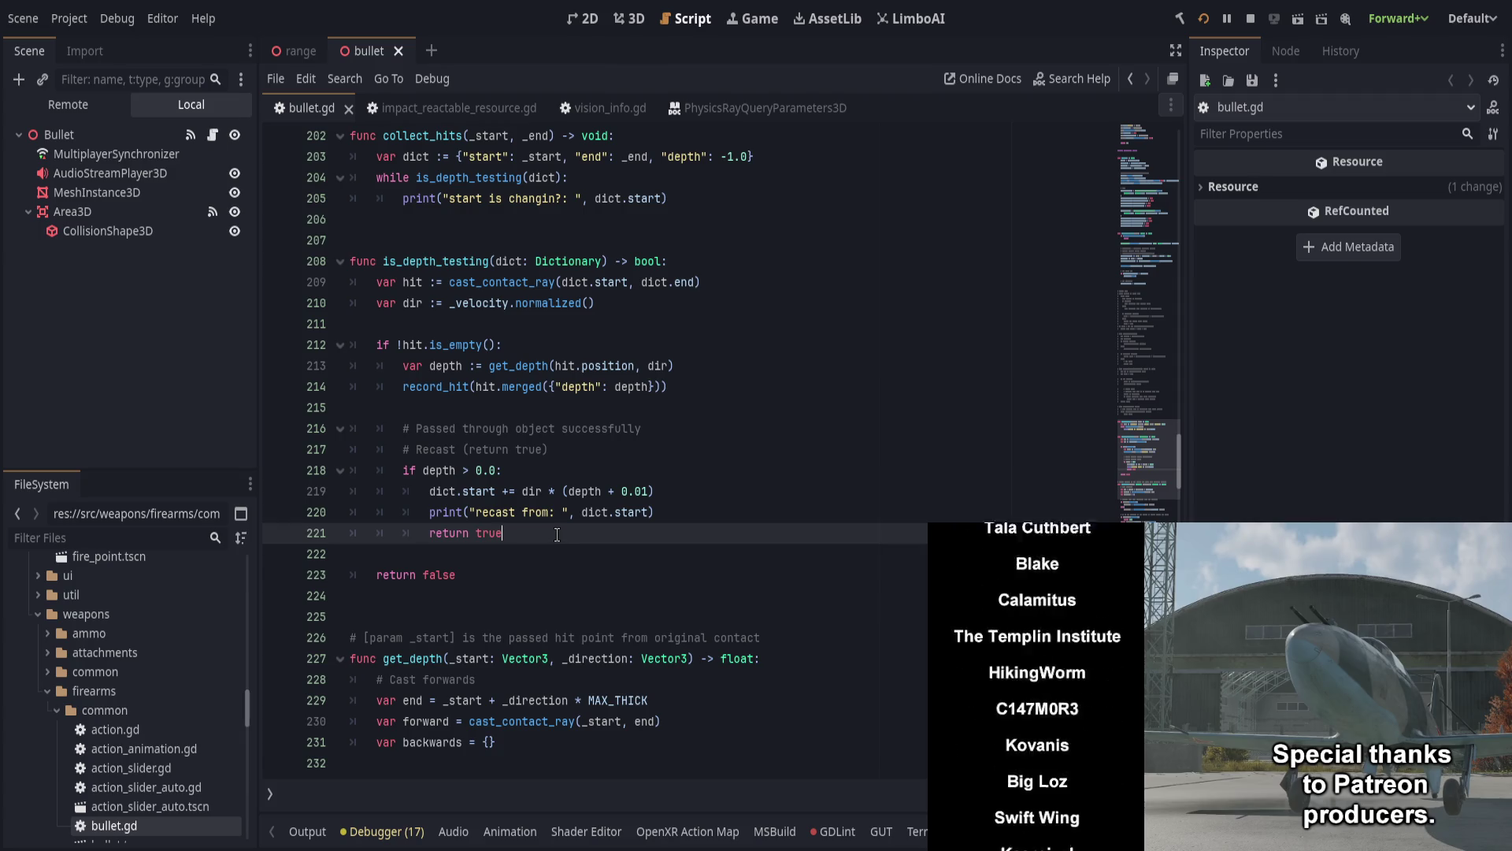
key(Return)
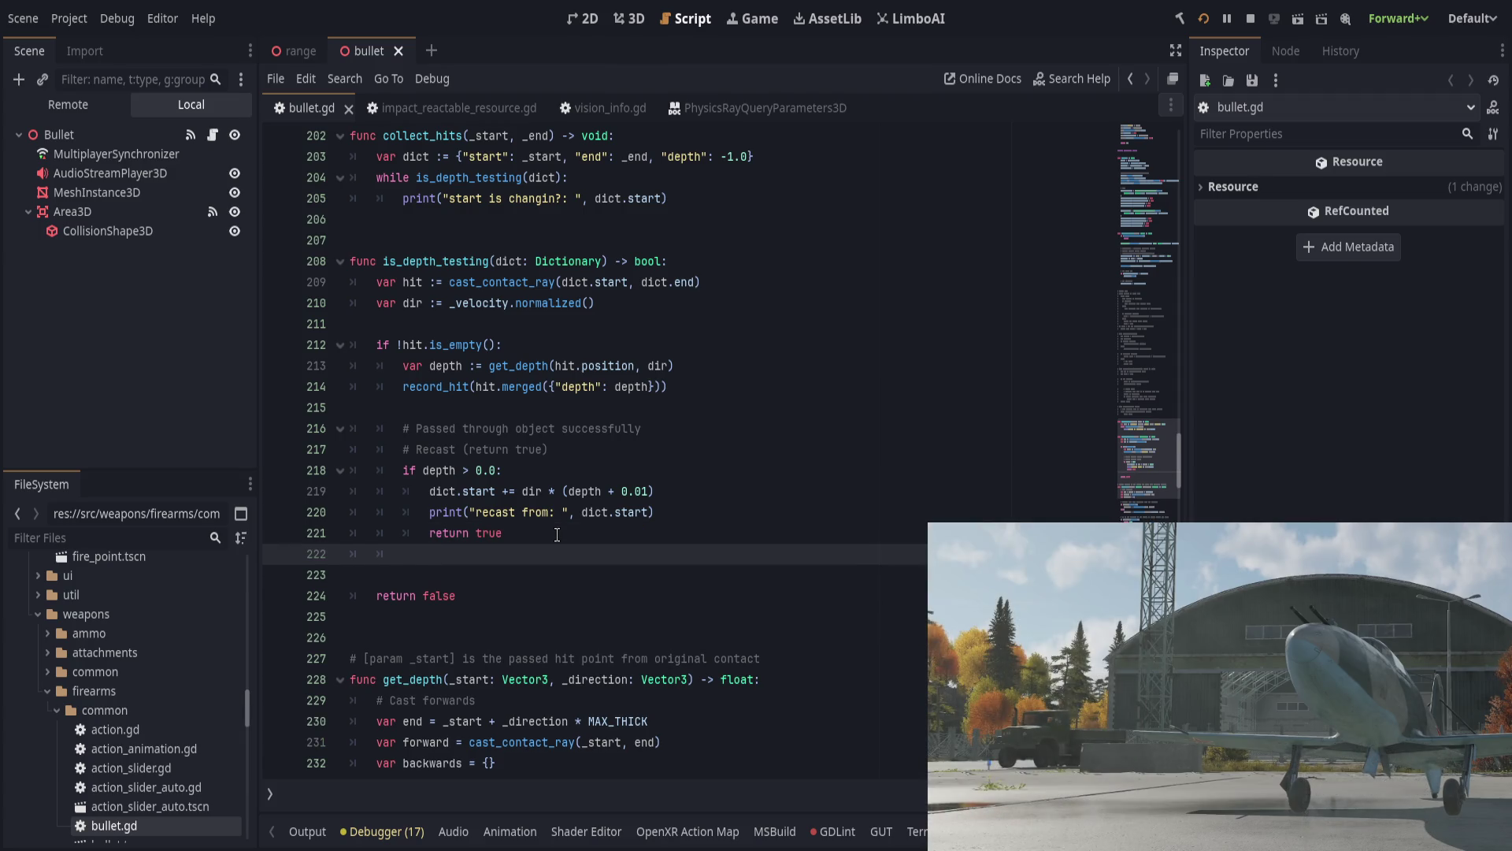
text(return true)
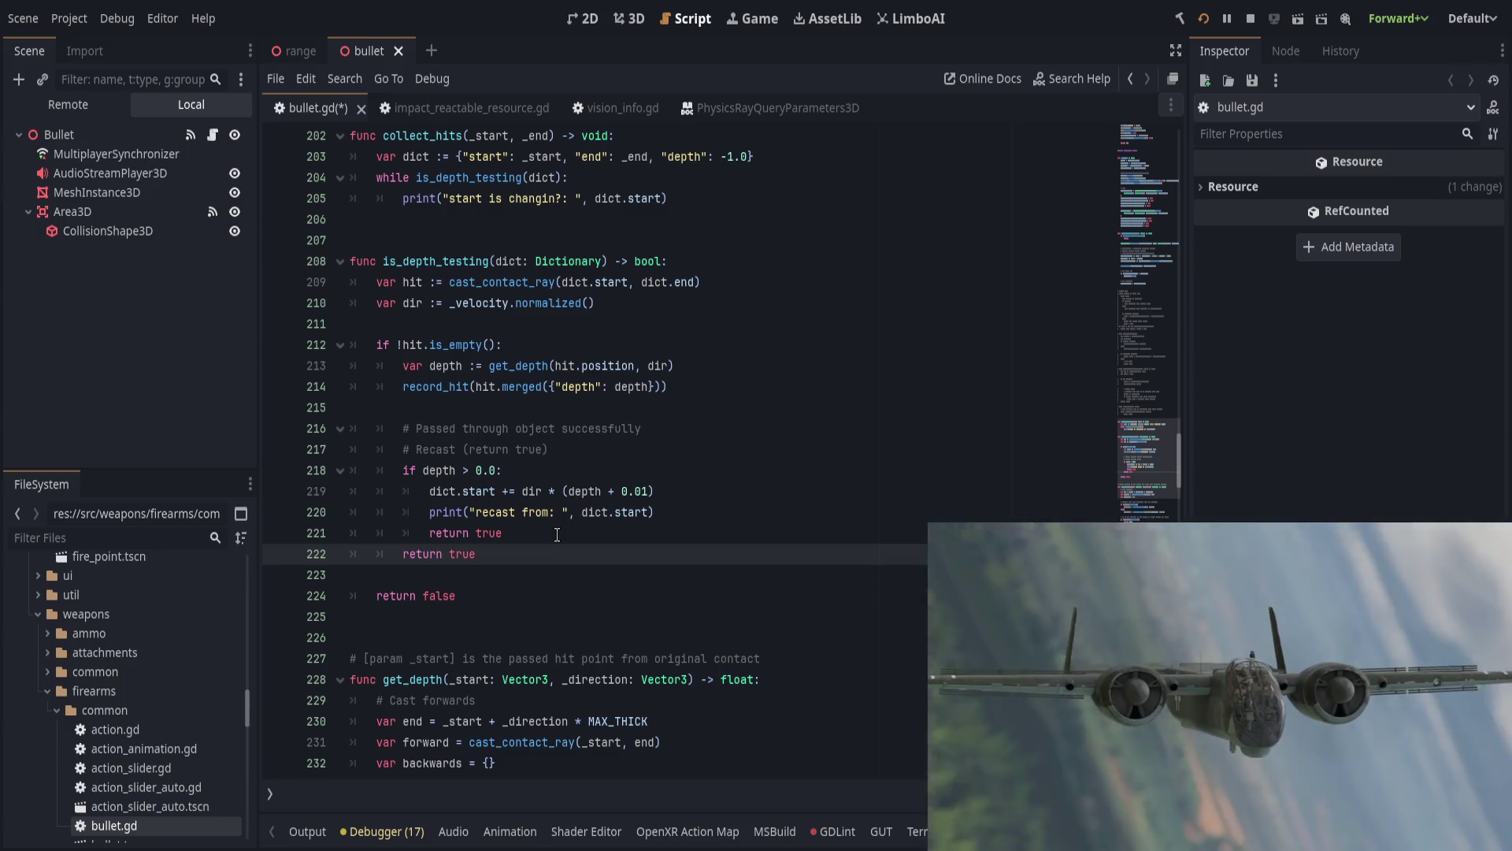
click(557, 535)
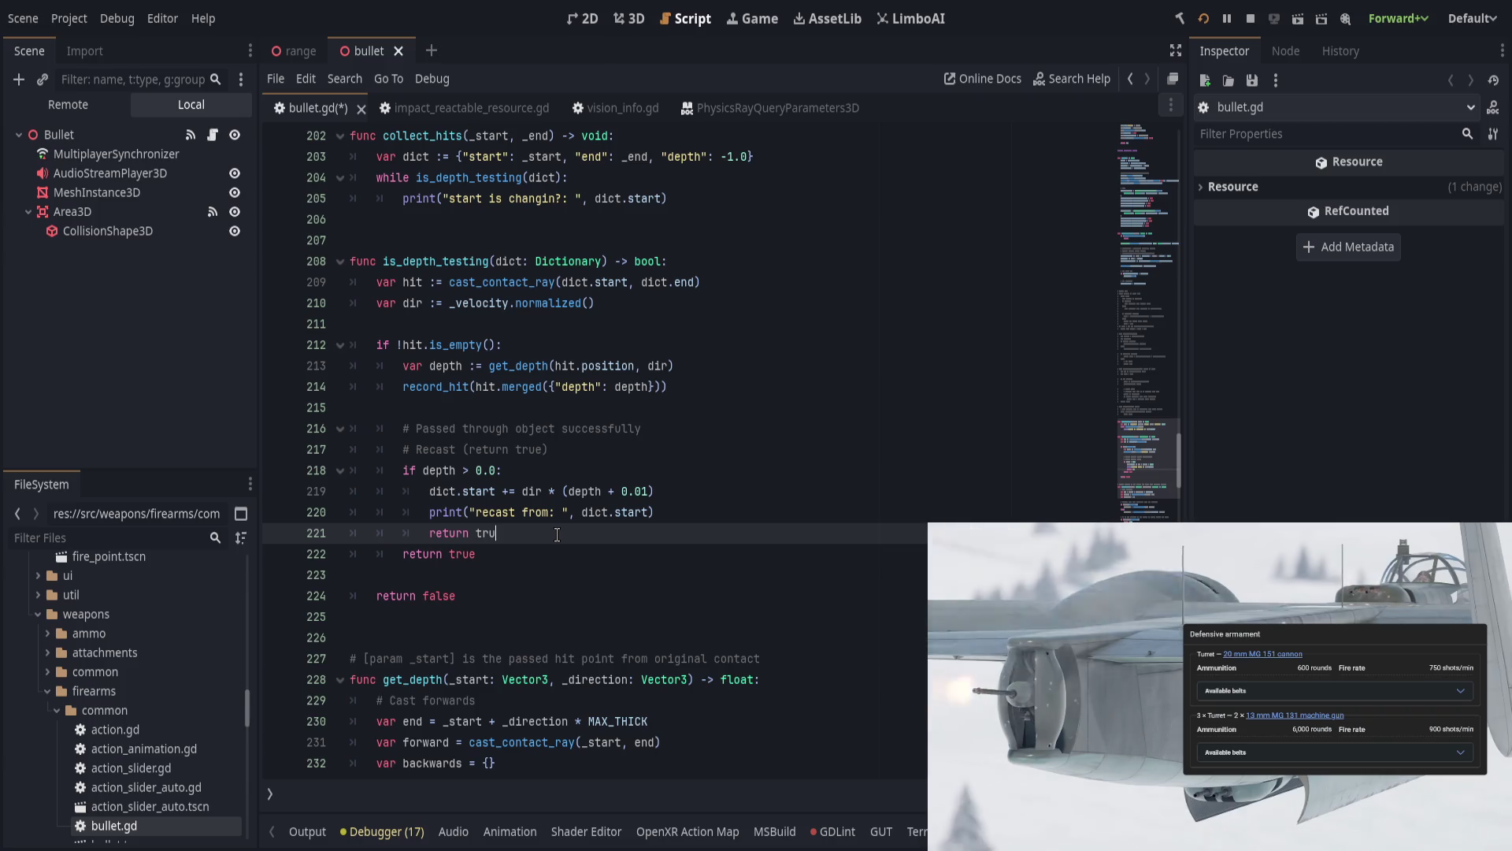
key(Down)
key(ctrl+shift+k)
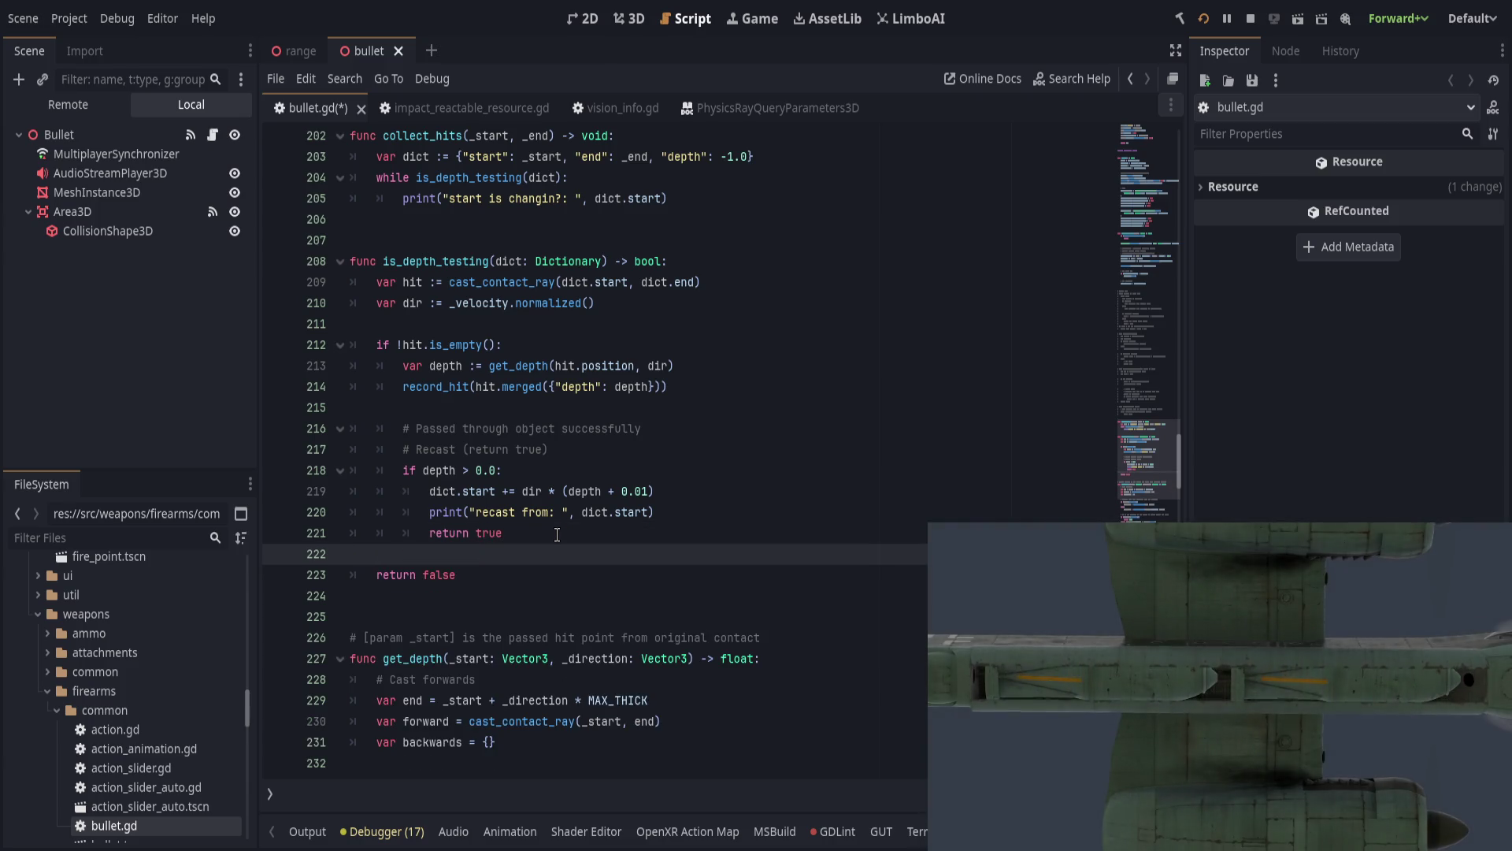
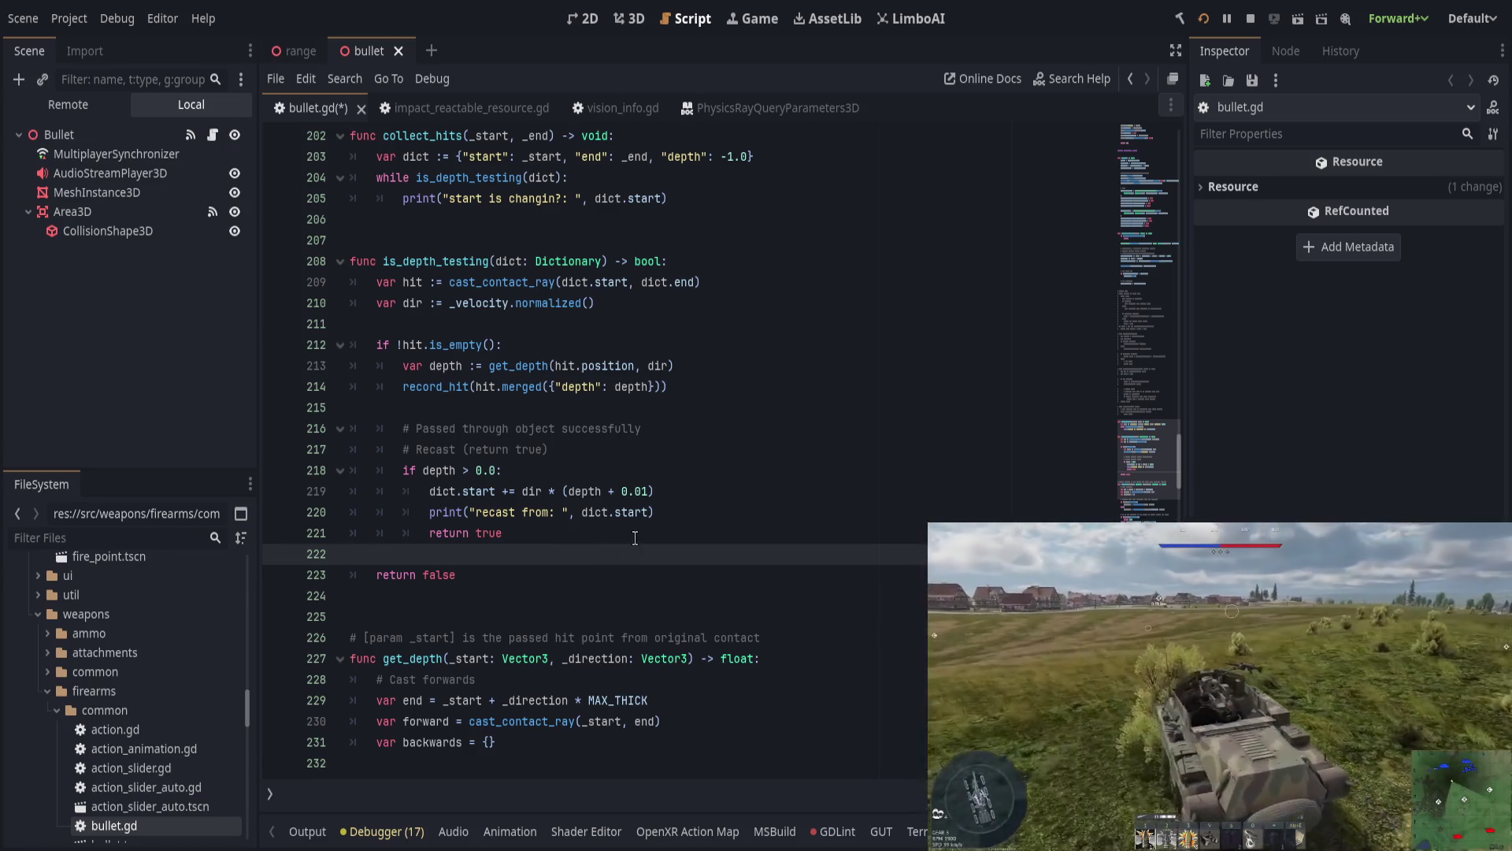
Step: Browse get_depth's depth casts down to the else-branch backwards cast
click(633, 659)
scroll(662, 646, down, 2)
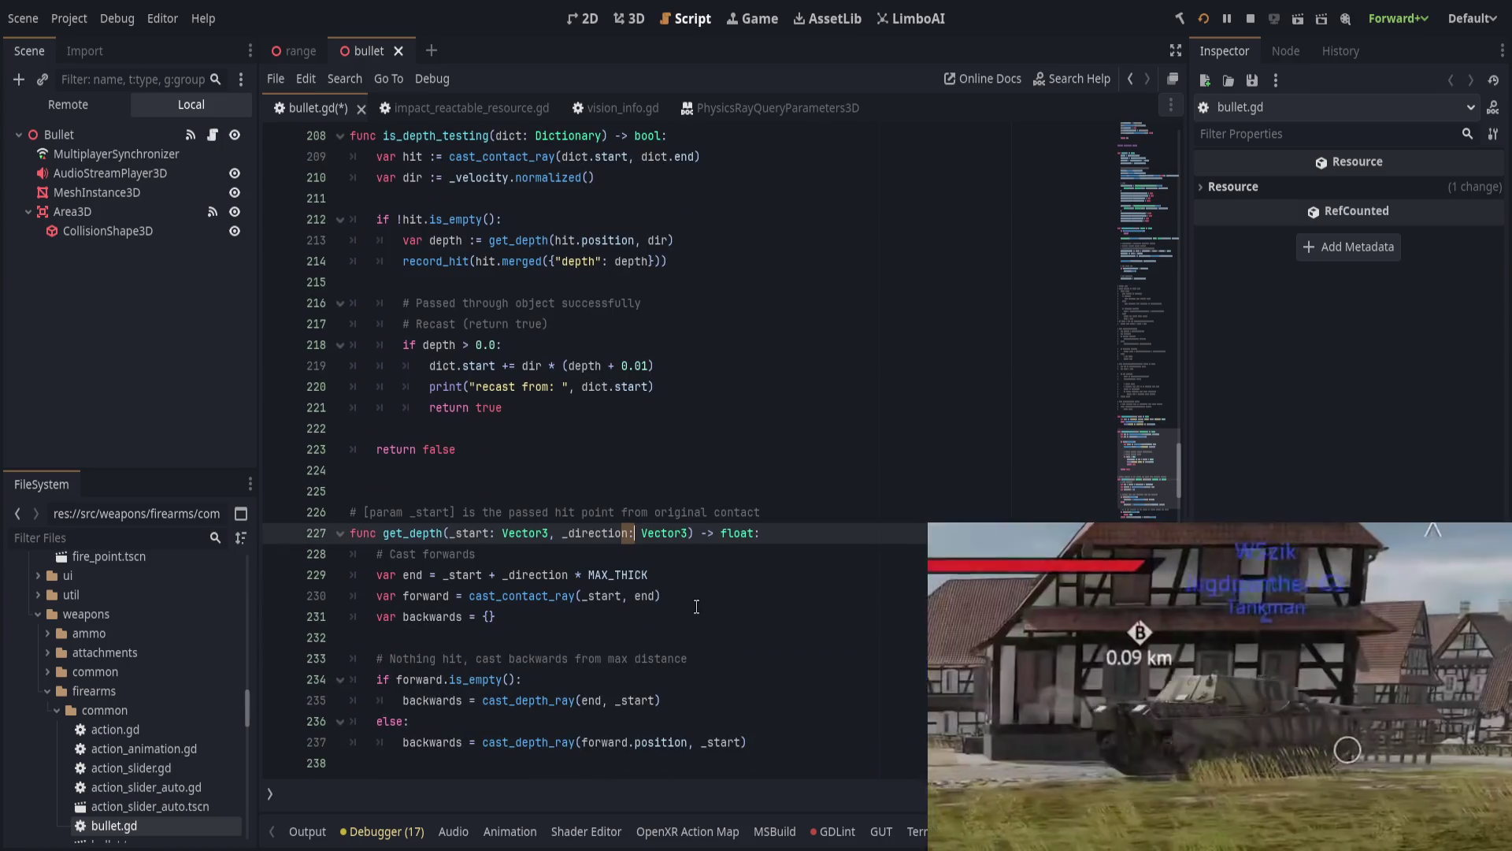
click(698, 602)
scroll(701, 602, down, 2)
click(679, 532)
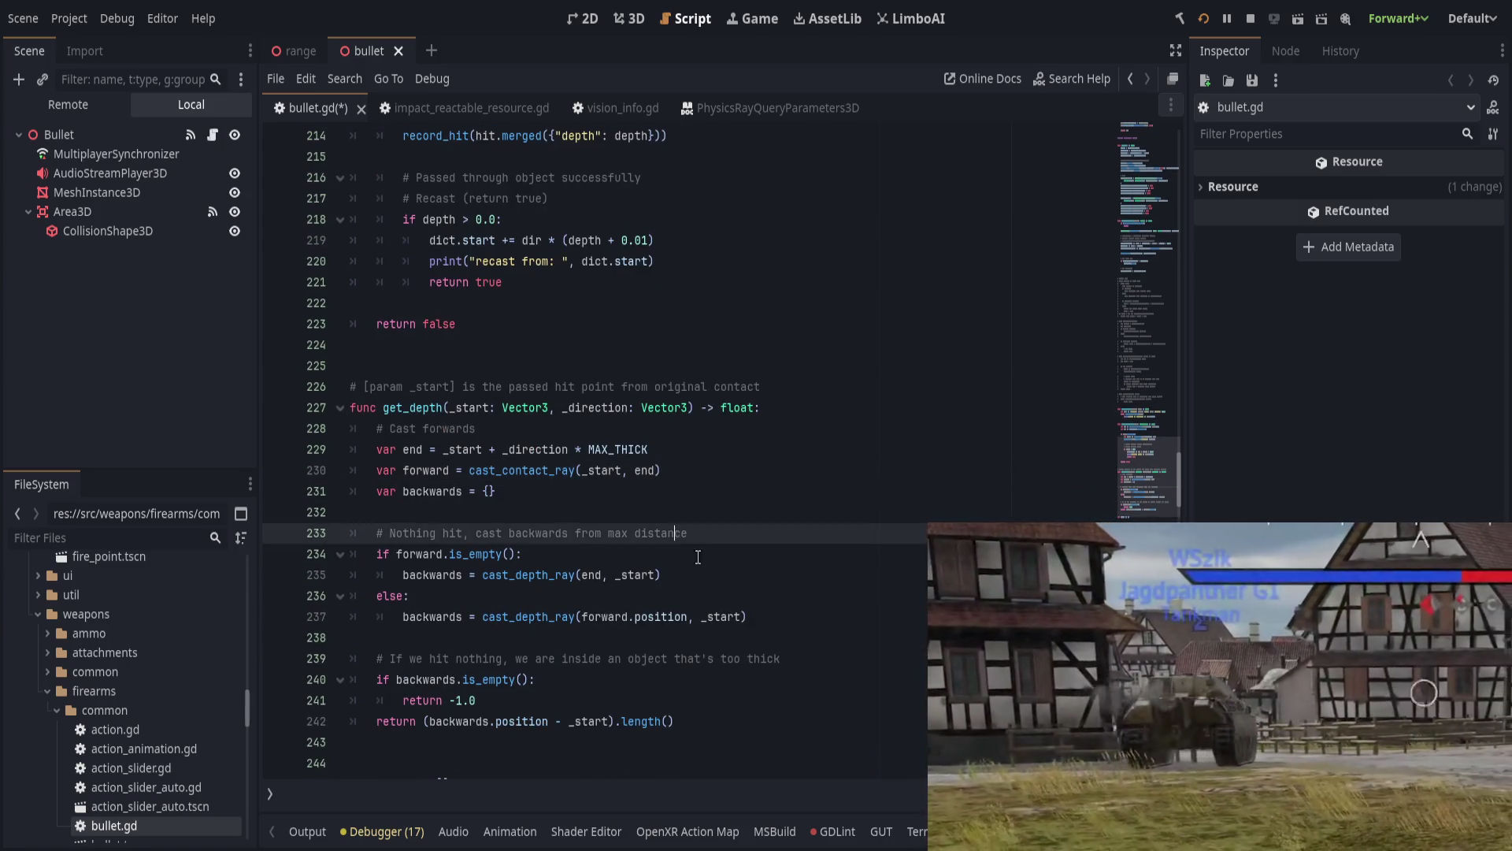
click(740, 577)
click(888, 622)
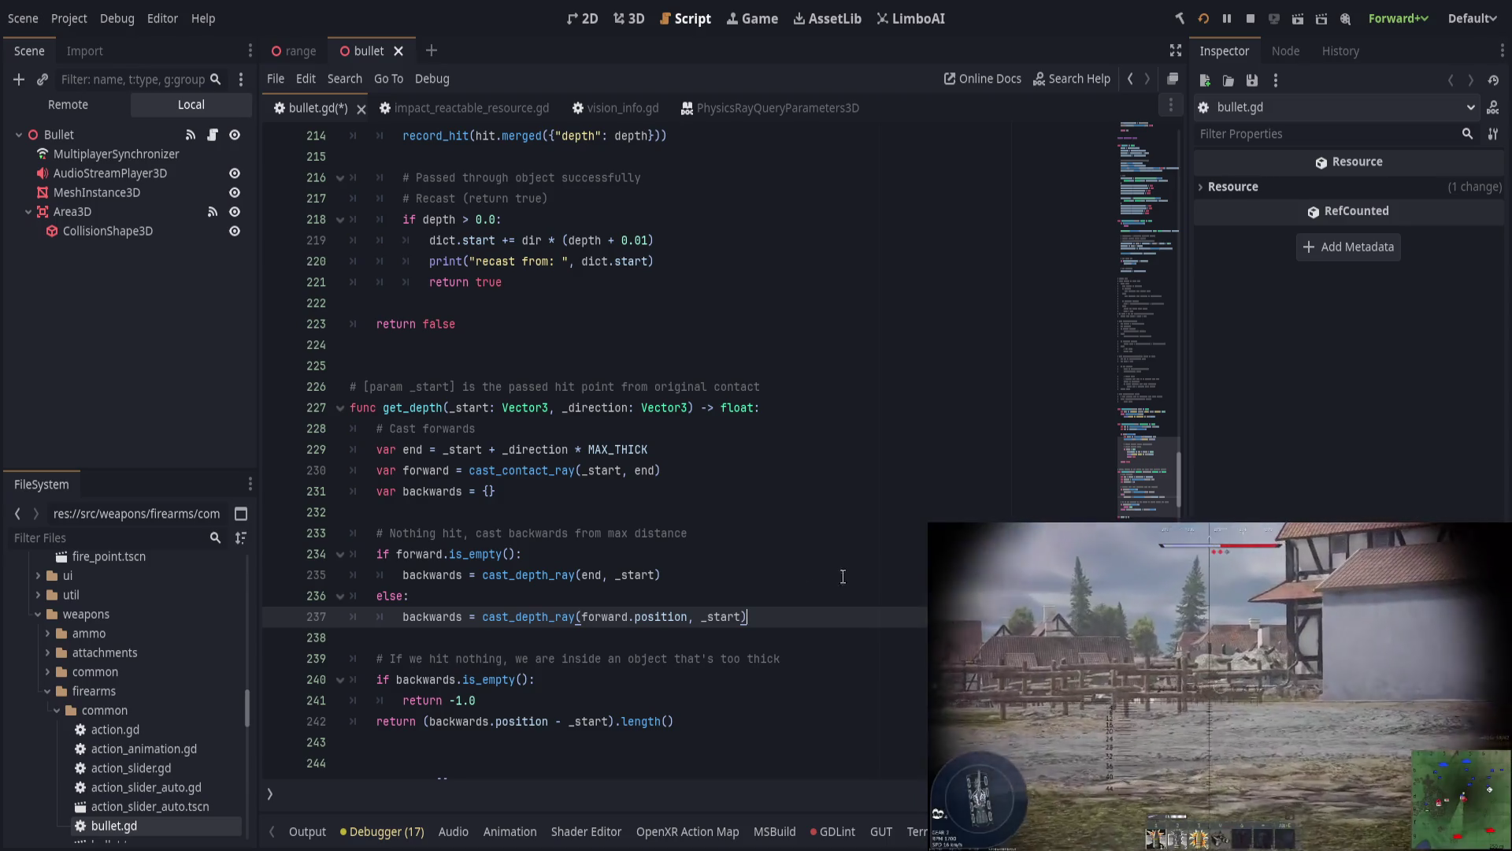
click(774, 587)
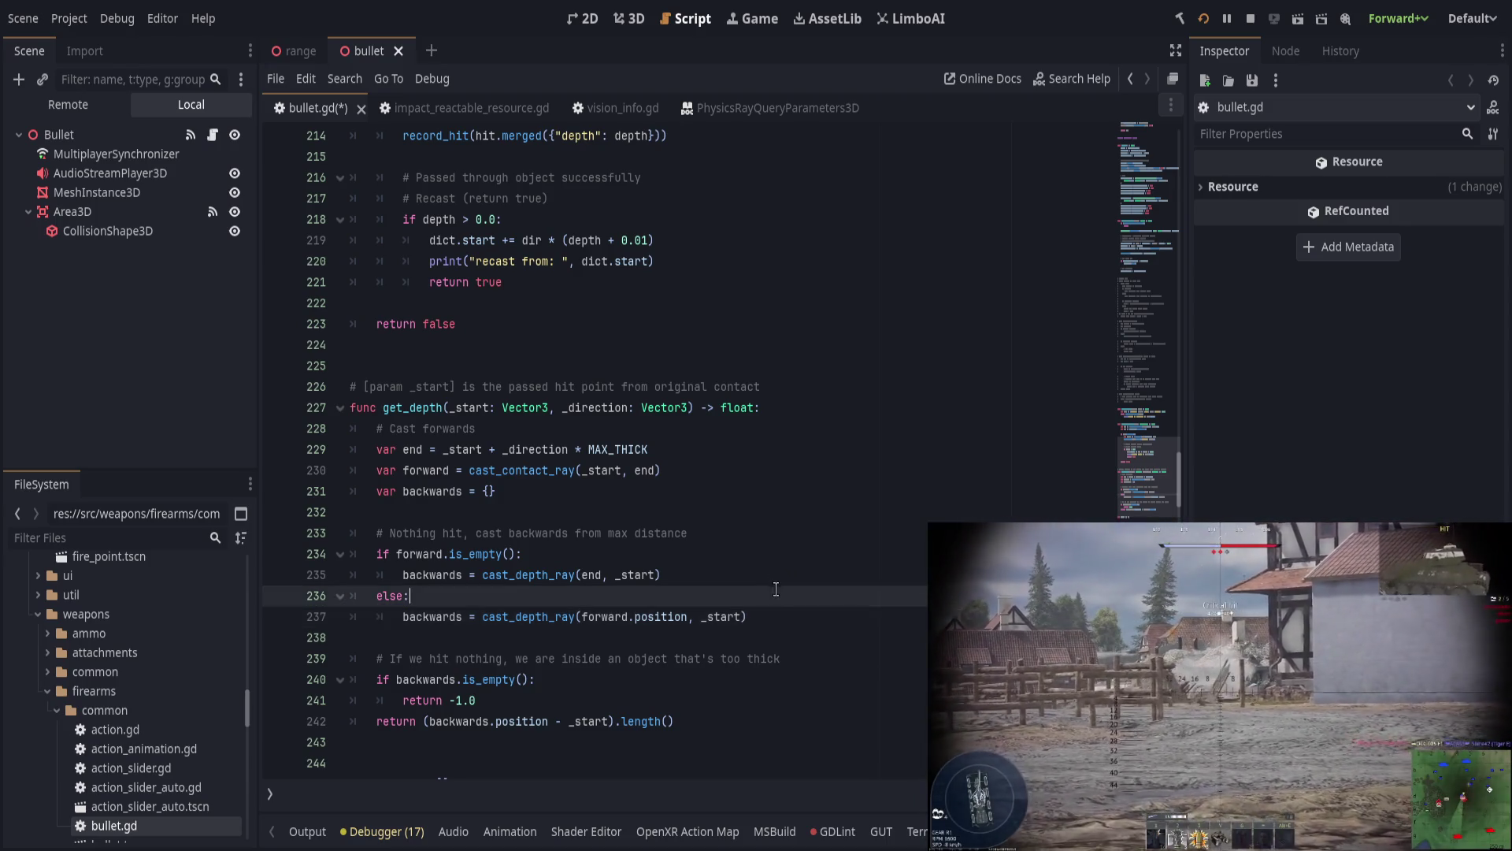
Step: Change the backwards depth cast's start argument on line 237 to forward.position
double_click(611, 617)
double_click(611, 617)
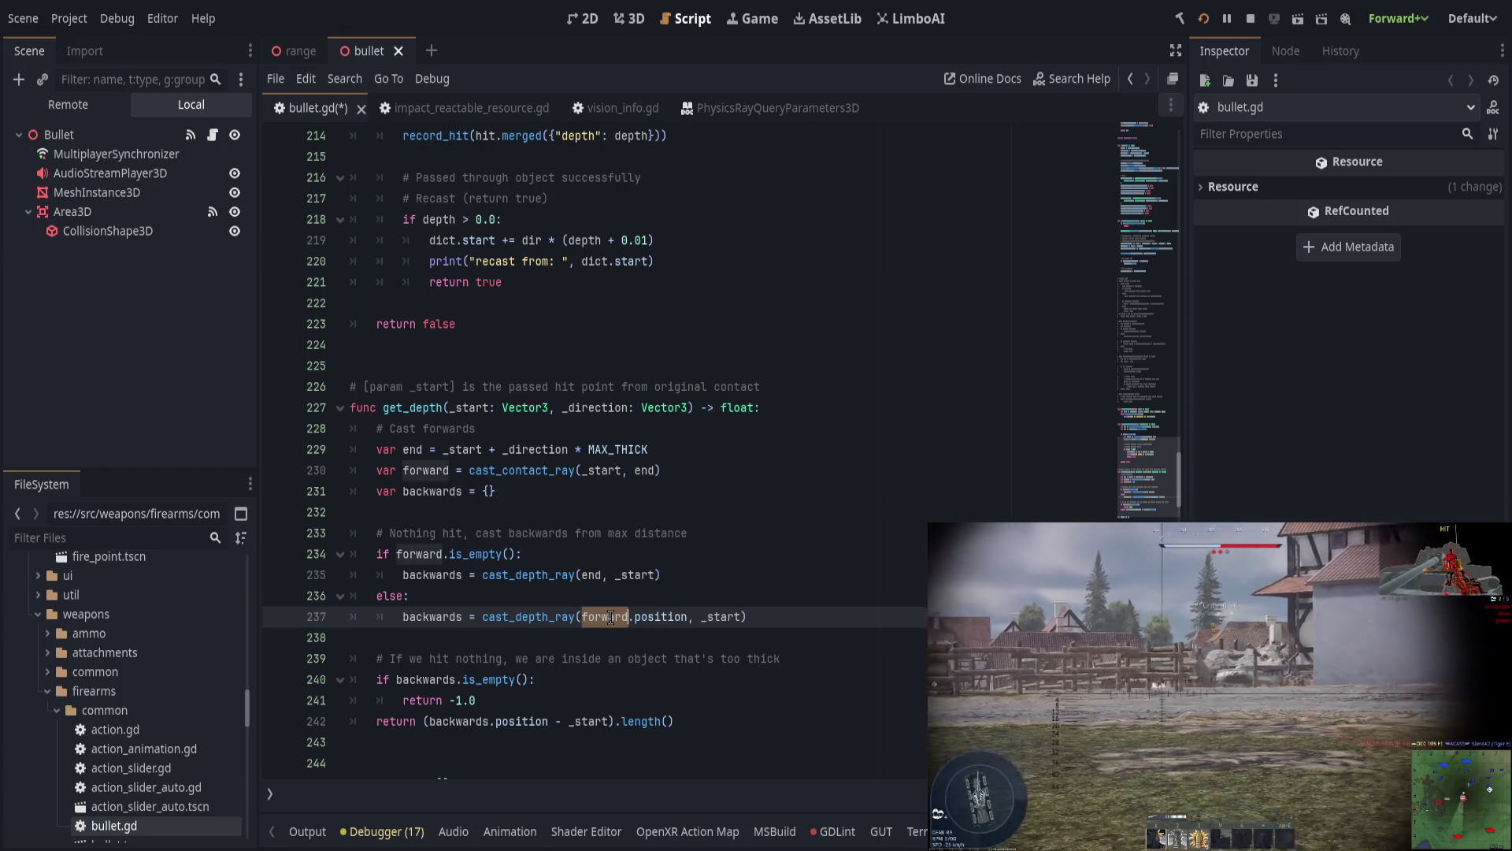
click(690, 616)
key(ctrl+shift+Left)
key(ctrl+shift+Left)
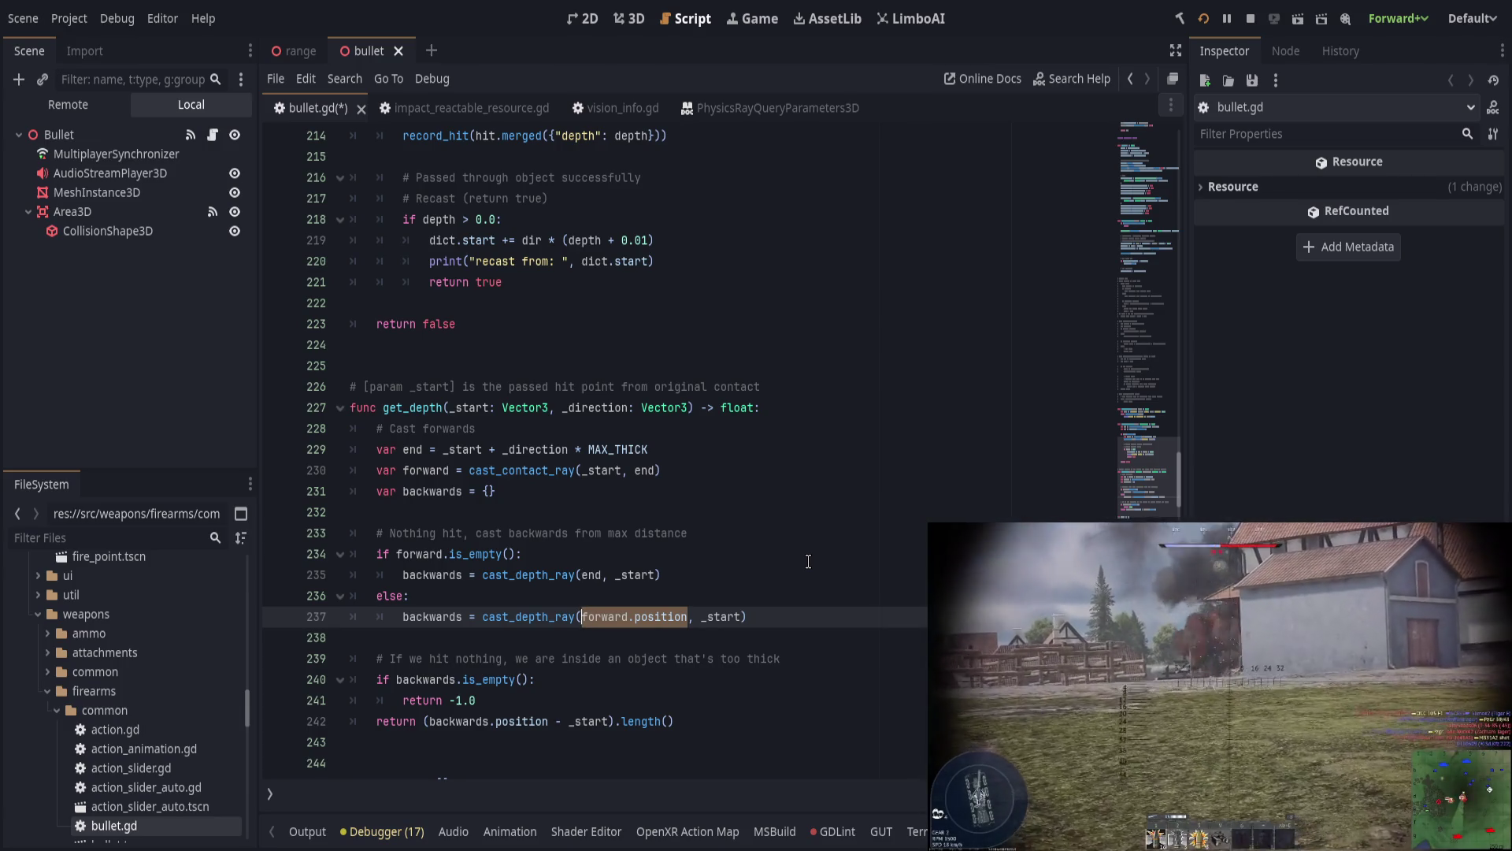
text(backward)
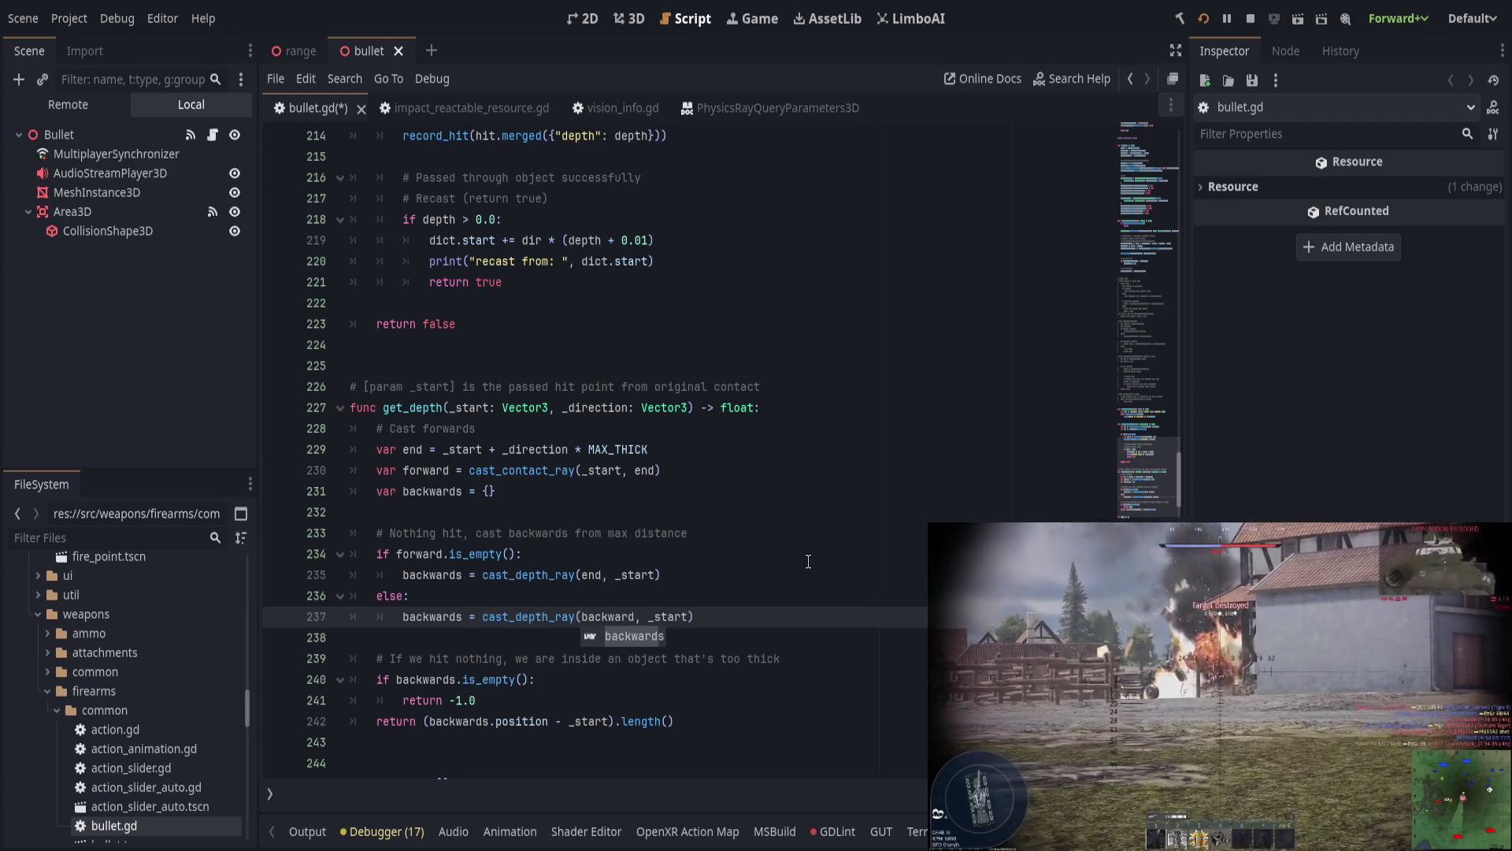
key(ctrl+BackSpace)
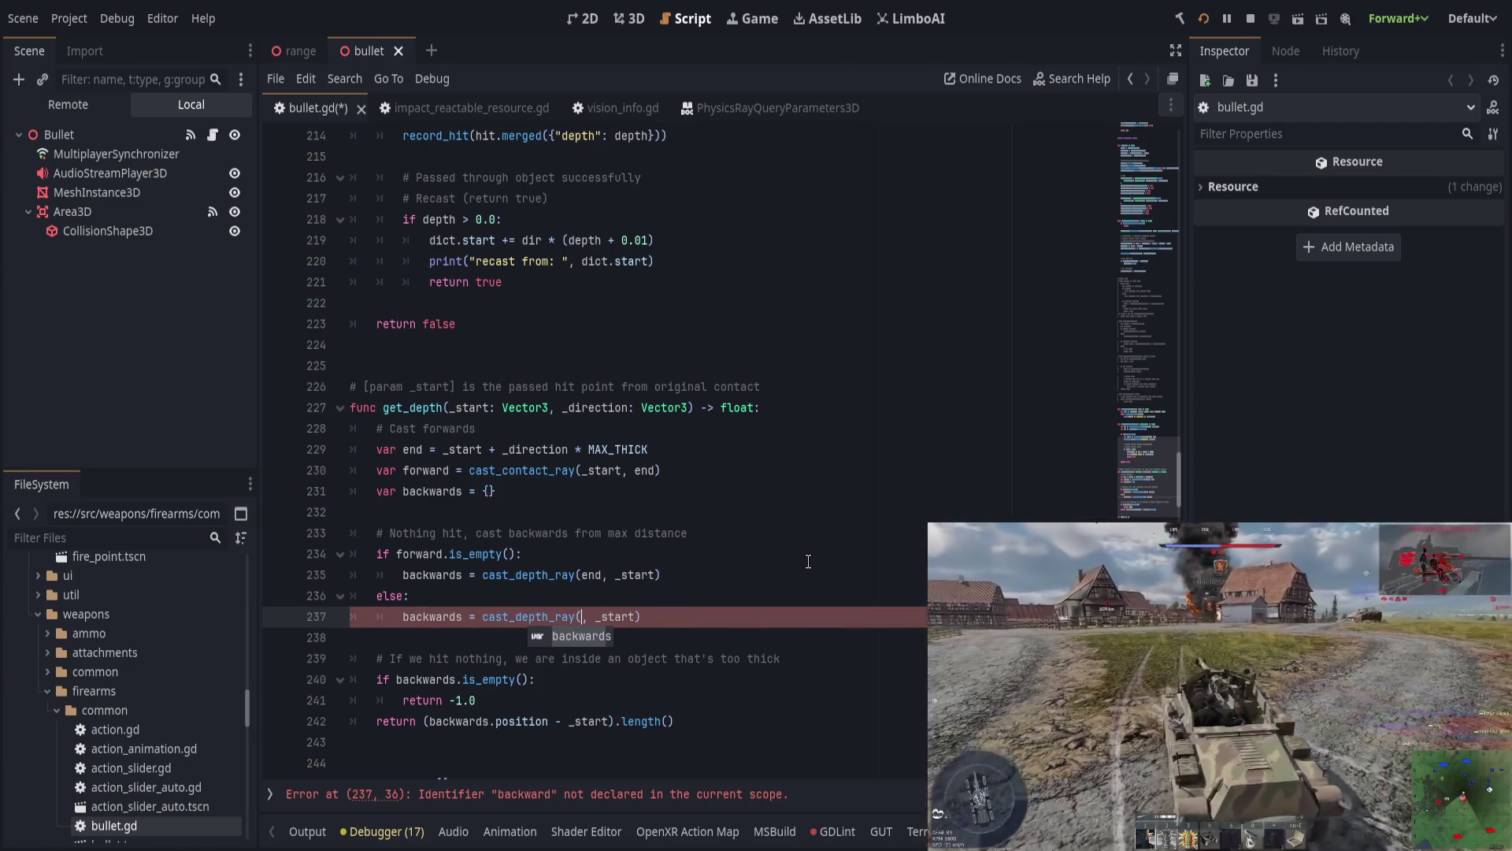
text(forwards)
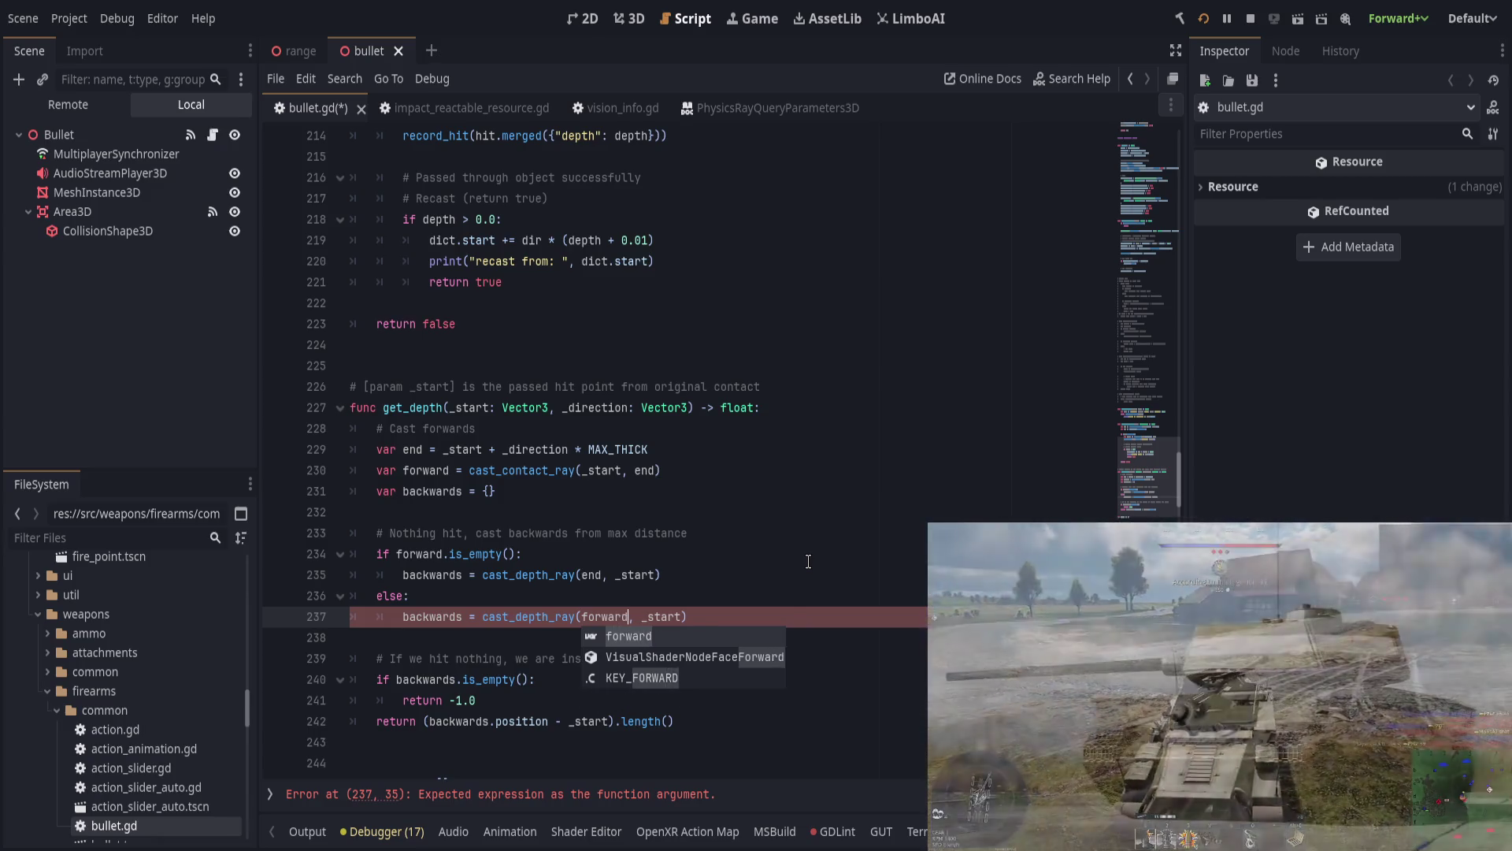
key(BackSpace)
text(.position)
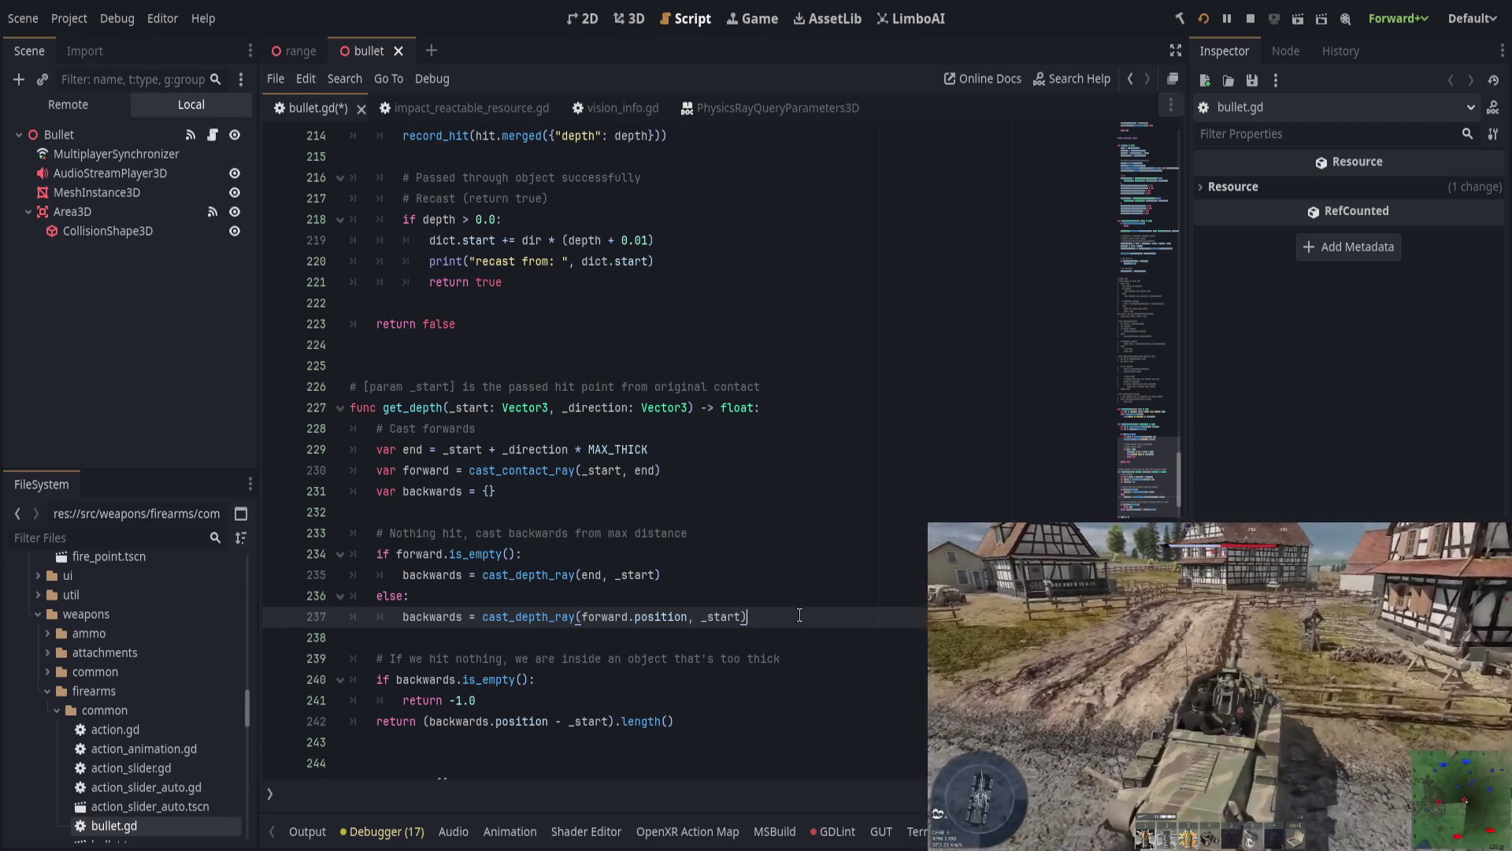
click(835, 657)
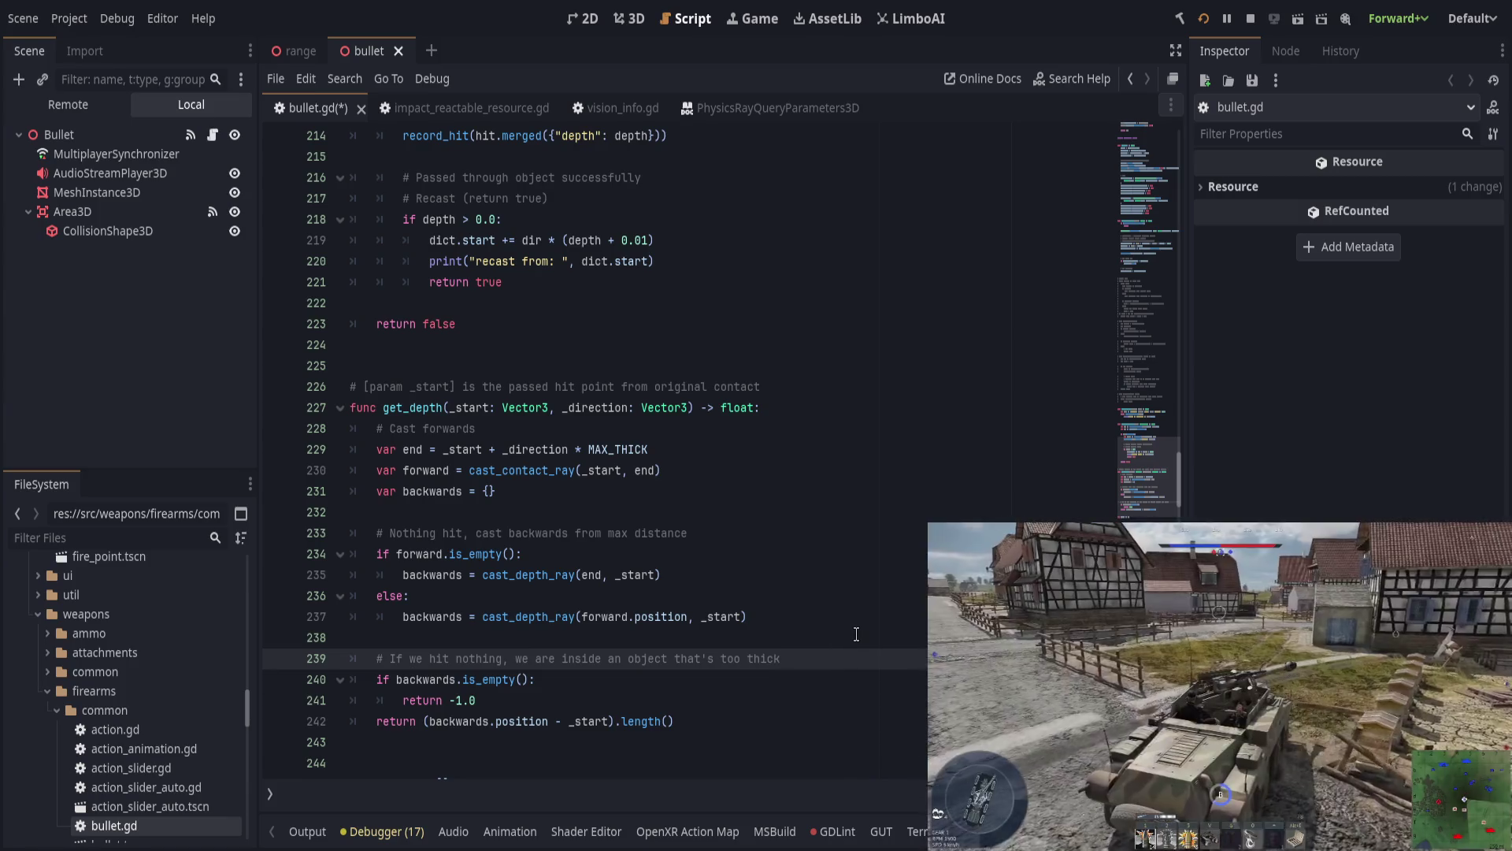
click(743, 616)
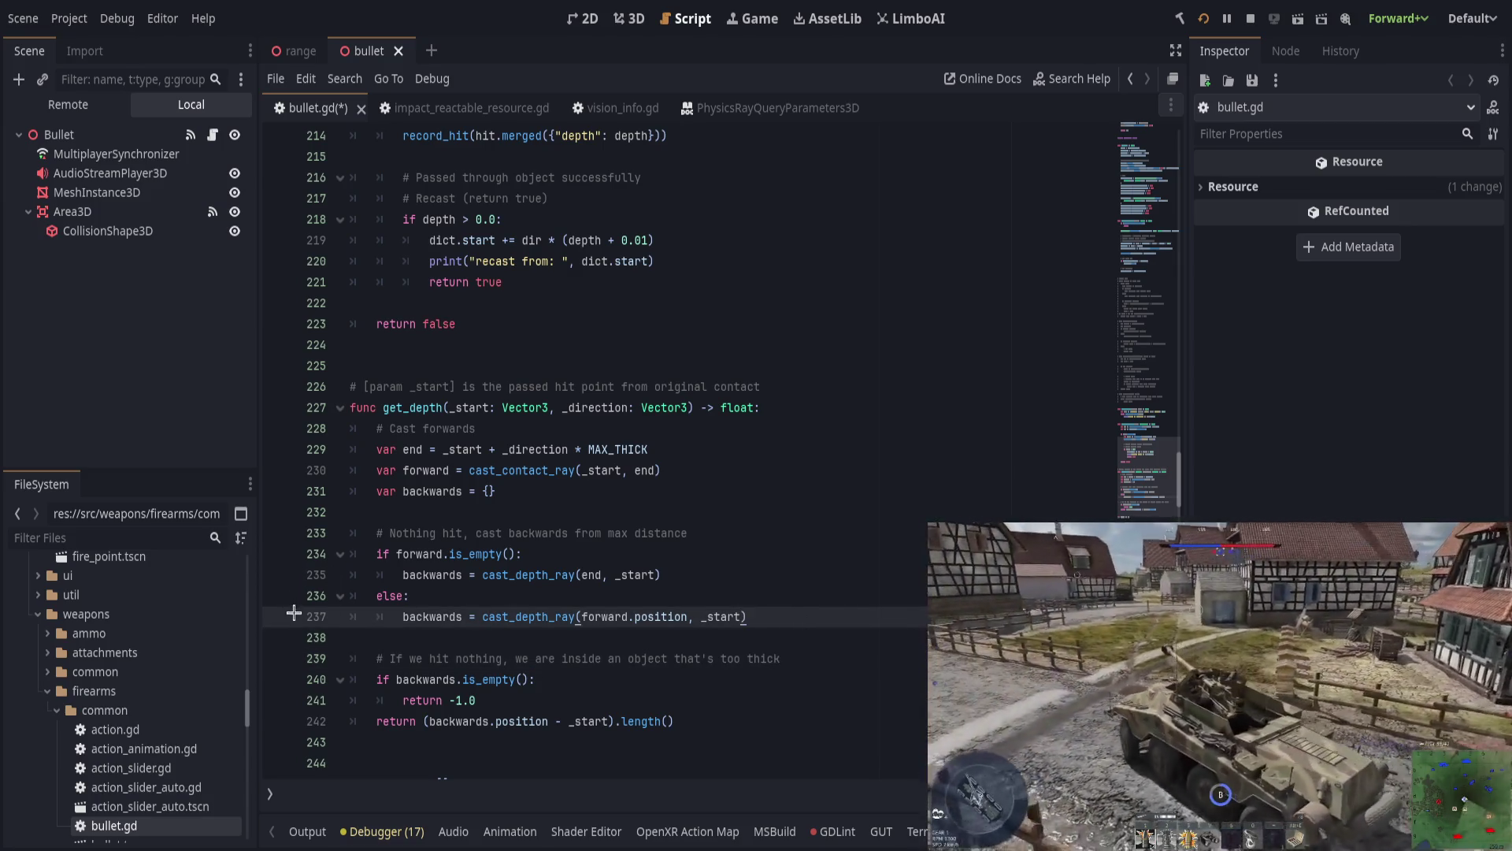
Step: Set a breakpoint on line 237 and inspect the paused call stack, locals and output
click(280, 618)
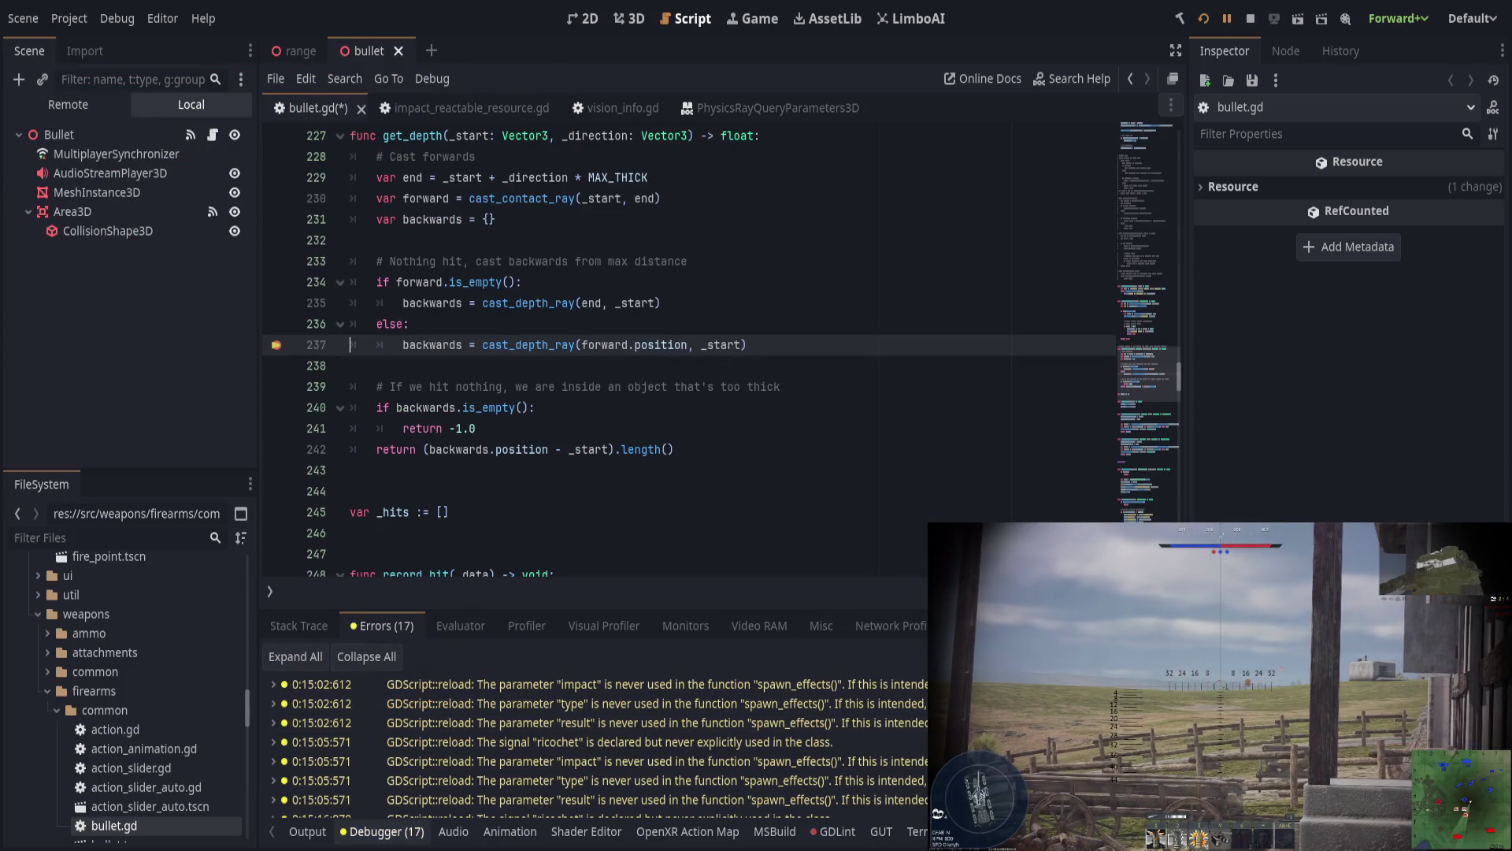
click(299, 628)
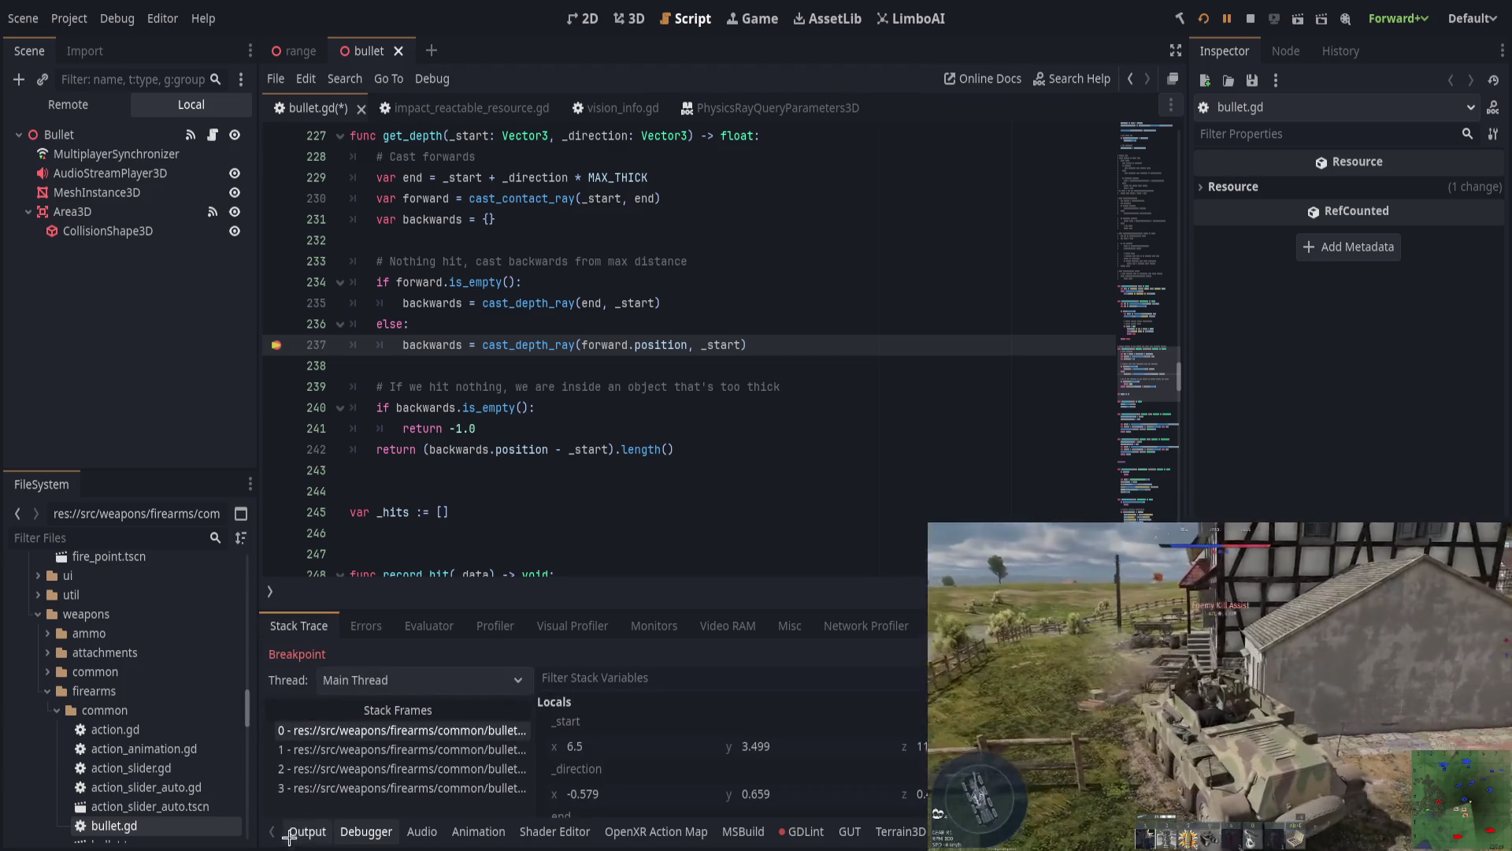
click(306, 832)
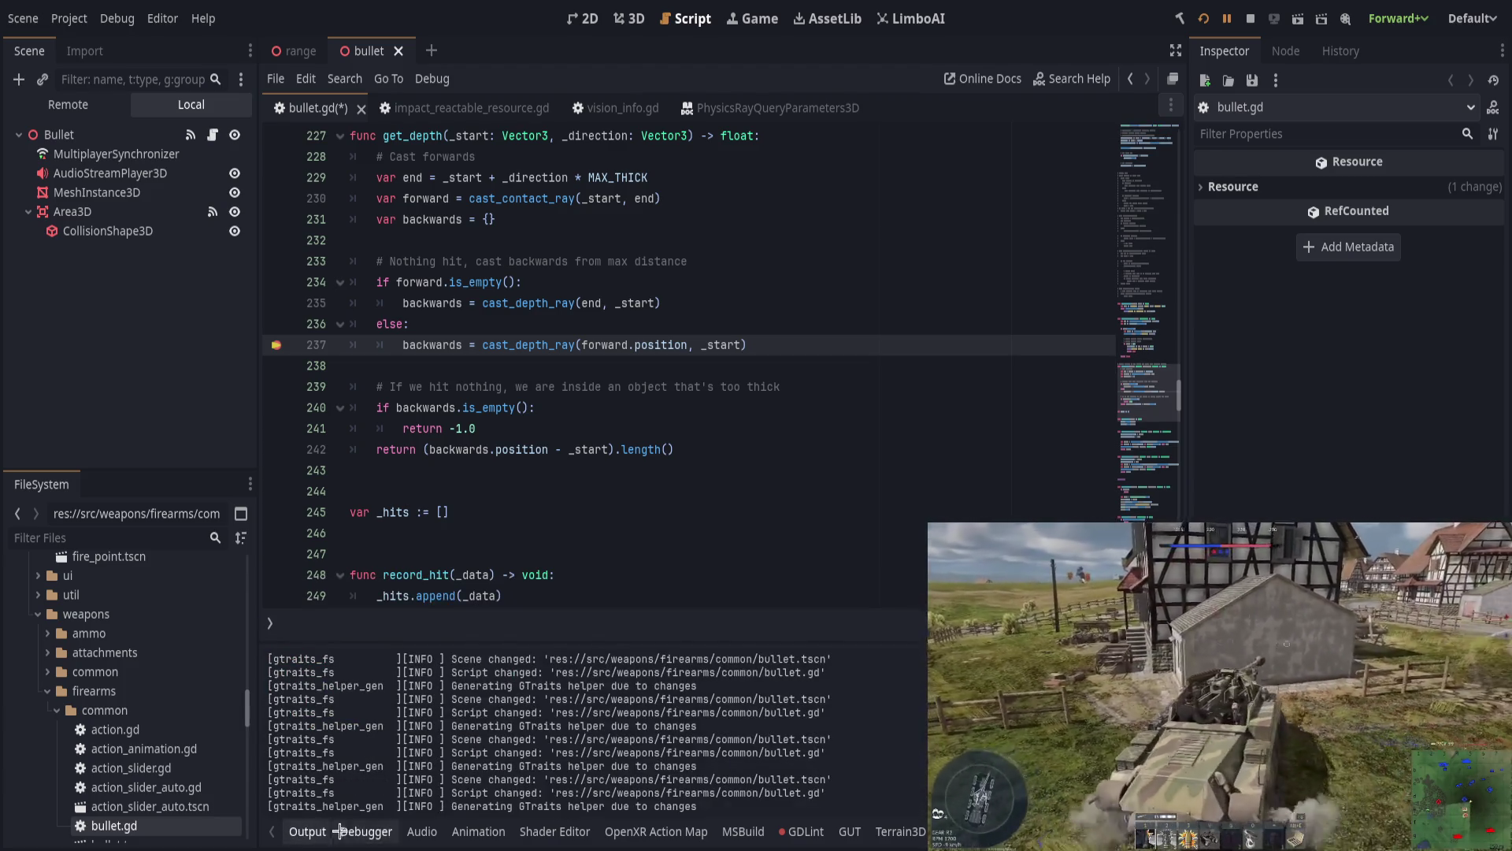
click(367, 831)
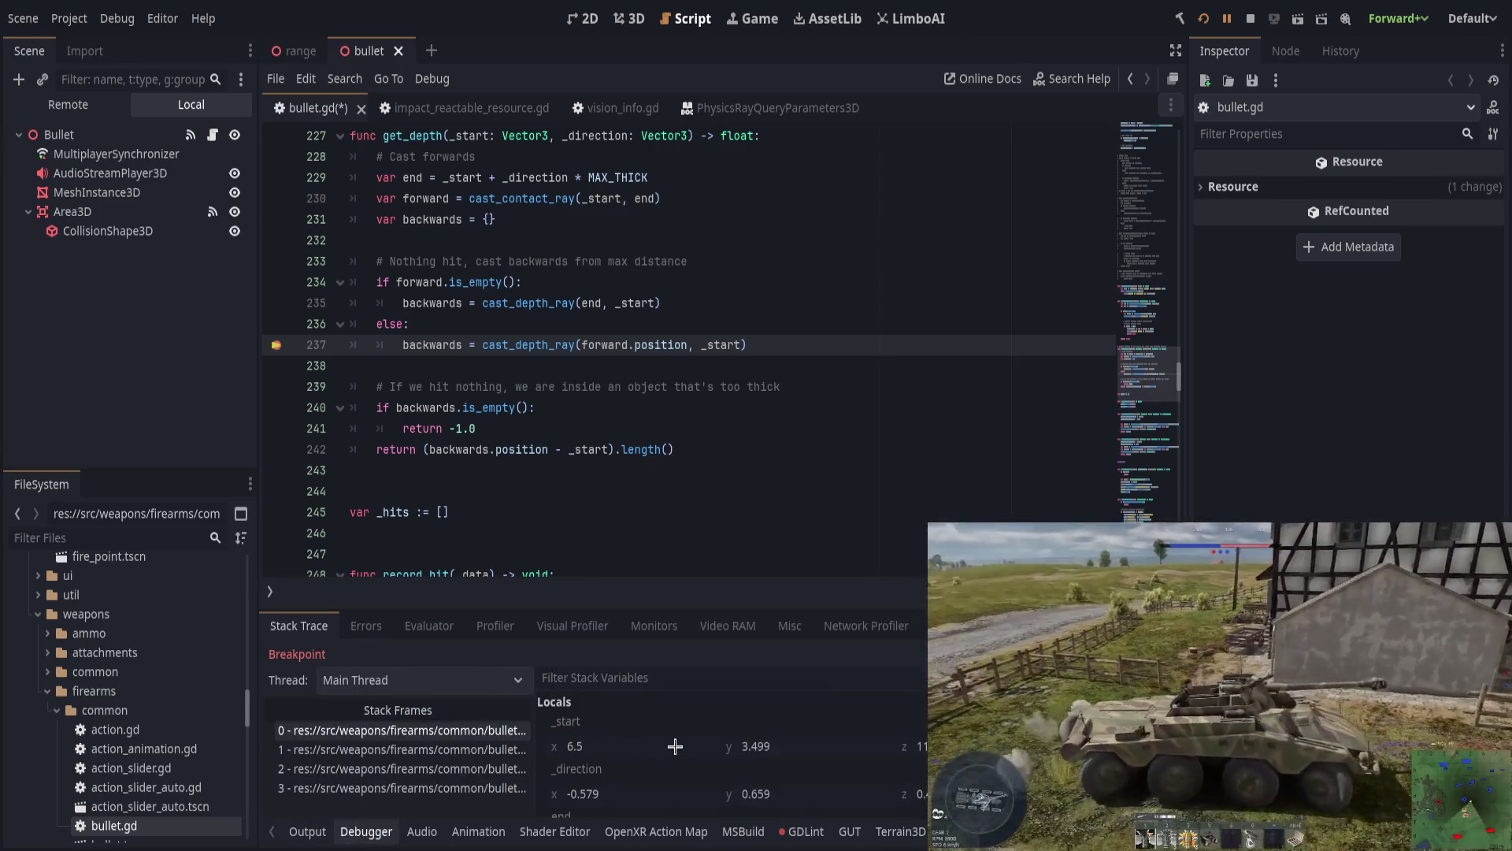
scroll(713, 747, down, 5)
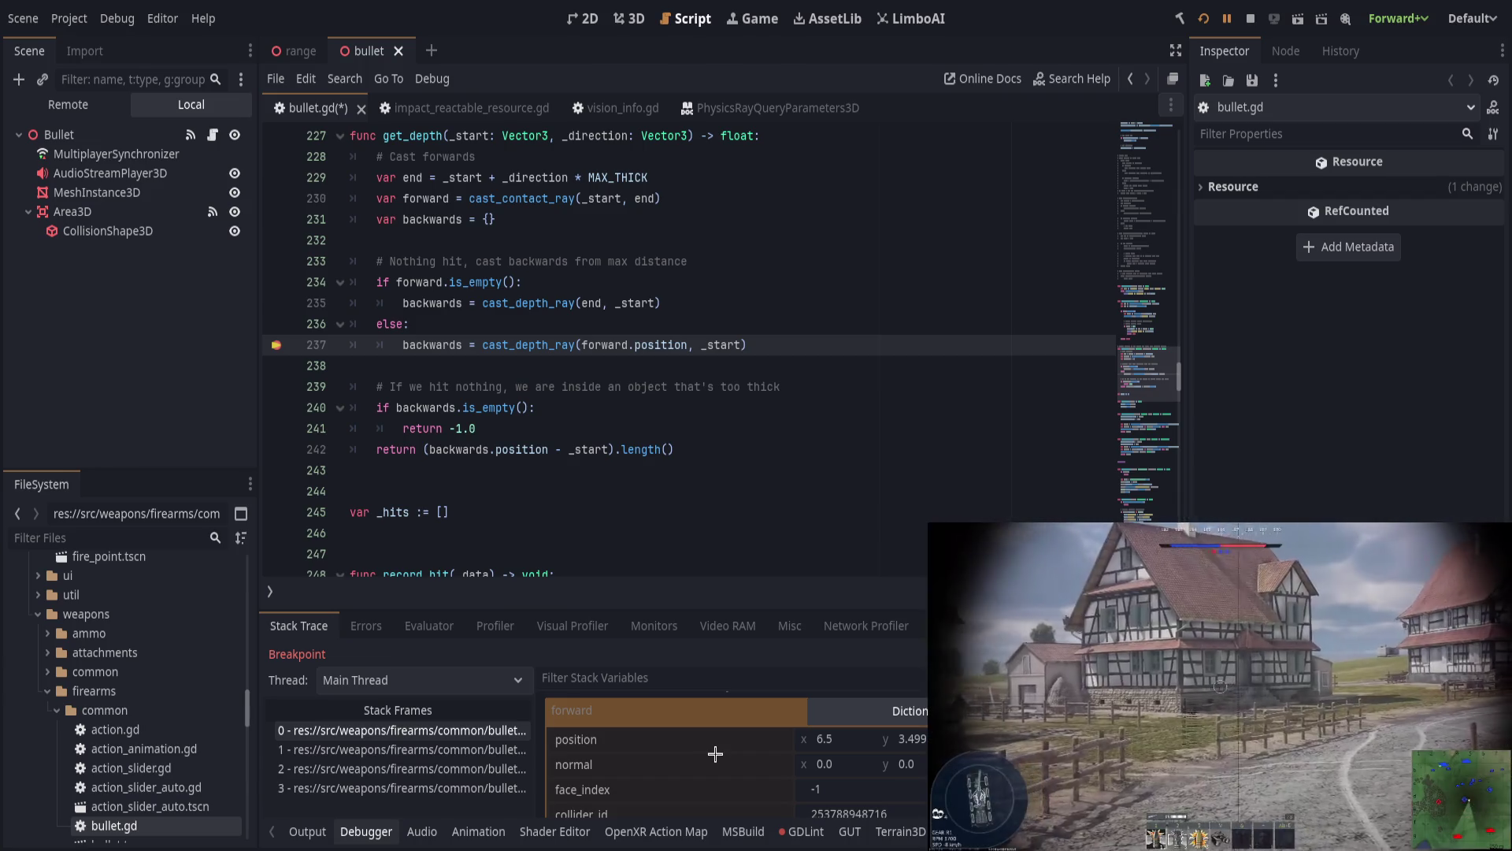
scroll(715, 754, down, 4)
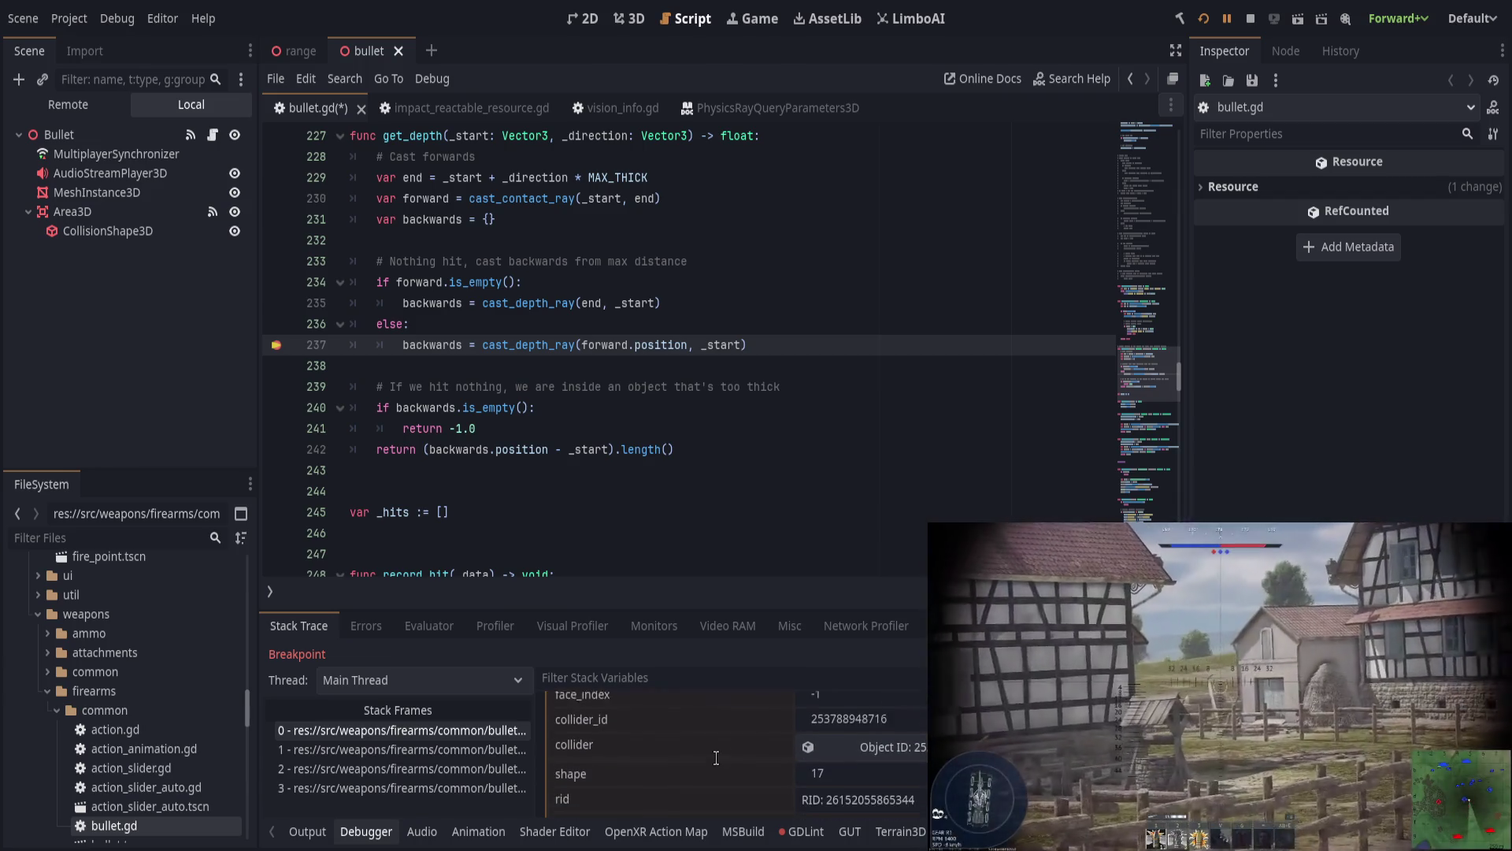
Step: Step over twice to the return line on 242, inspecting the forward hit's body
key(F10)
scroll(700, 734, down, 3)
scroll(709, 745, down, 3)
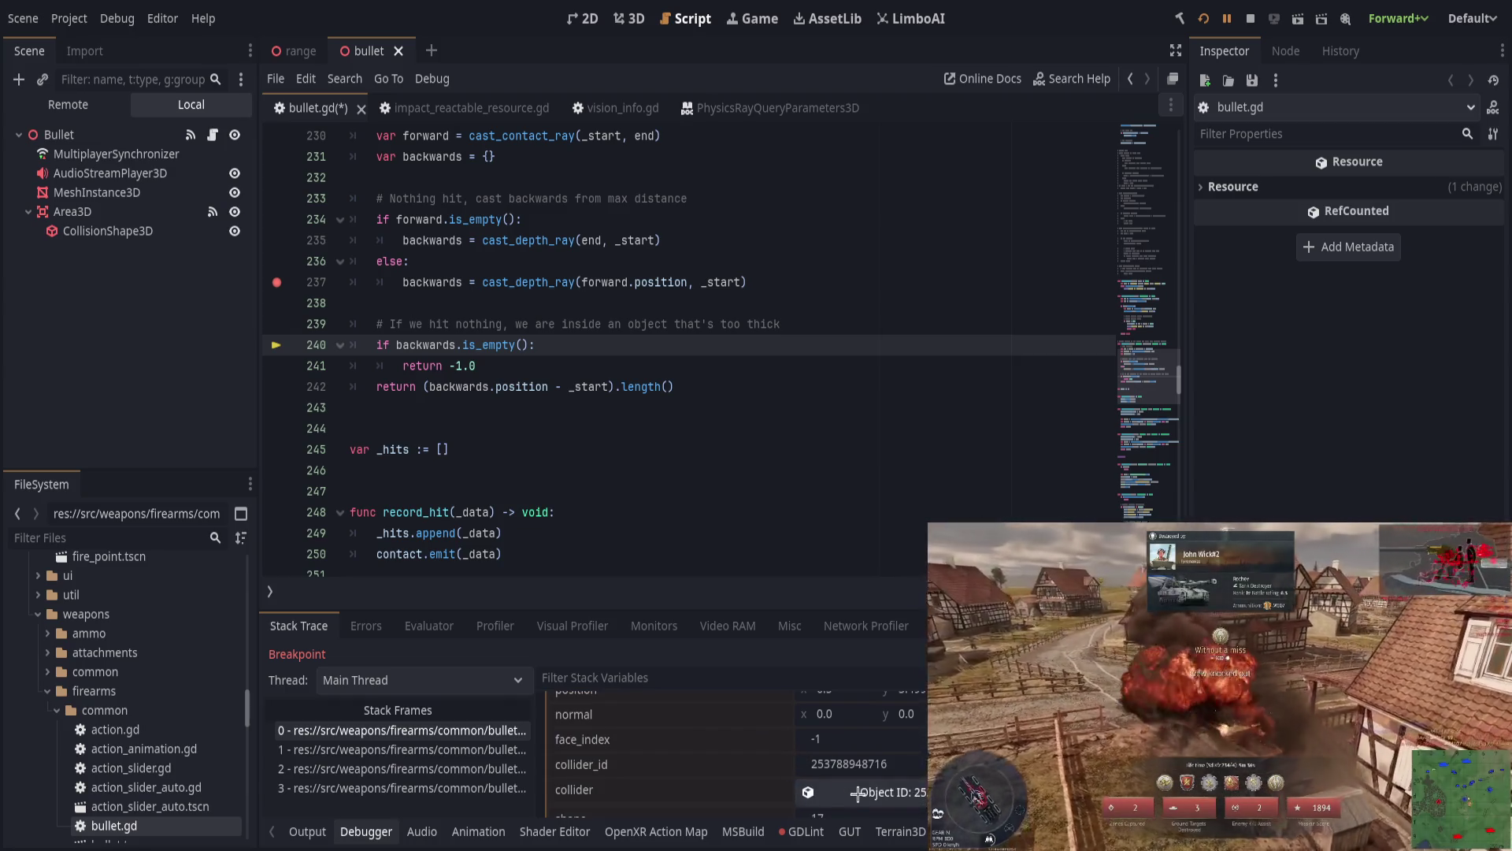
click(808, 792)
key(F10)
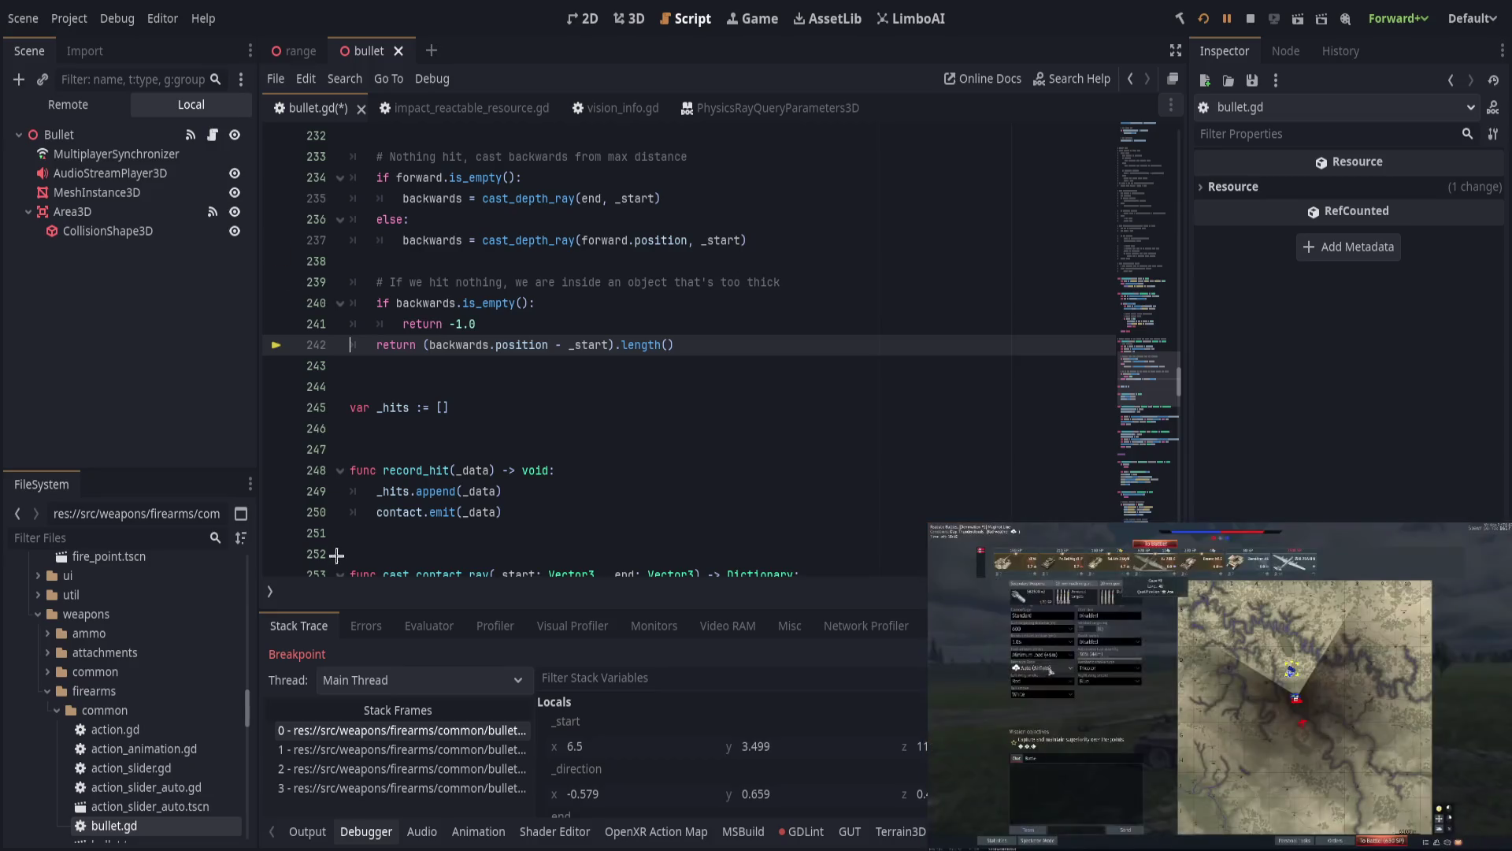
scroll(467, 553, up, 2)
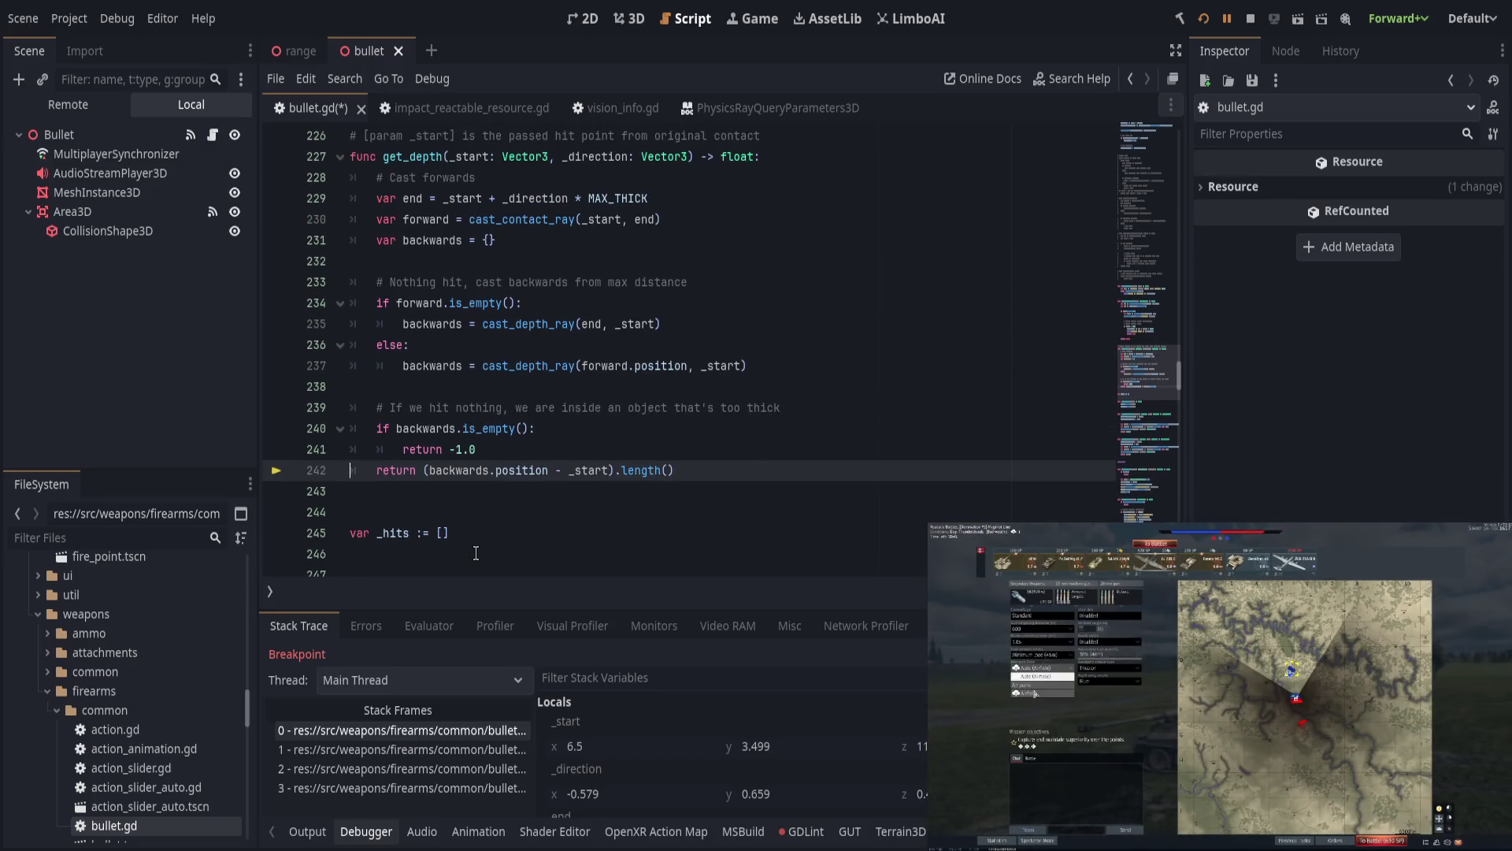
click(307, 832)
Step: Resume the game, comment out line 259's white _debug_draw_ray with #, and save bullet.gd
click(1226, 18)
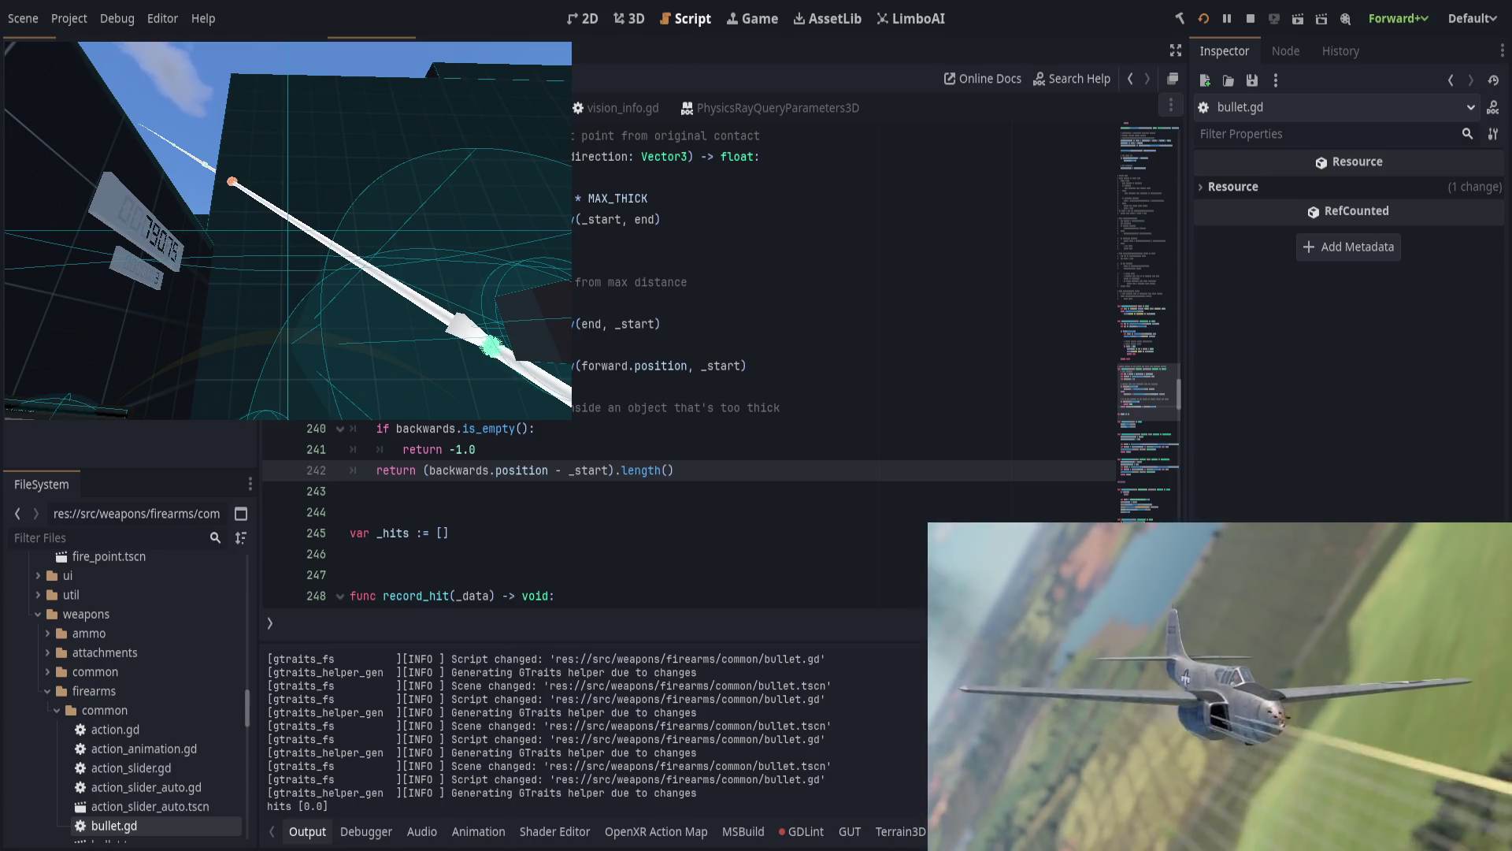
click(618, 459)
scroll(618, 459, down, 8)
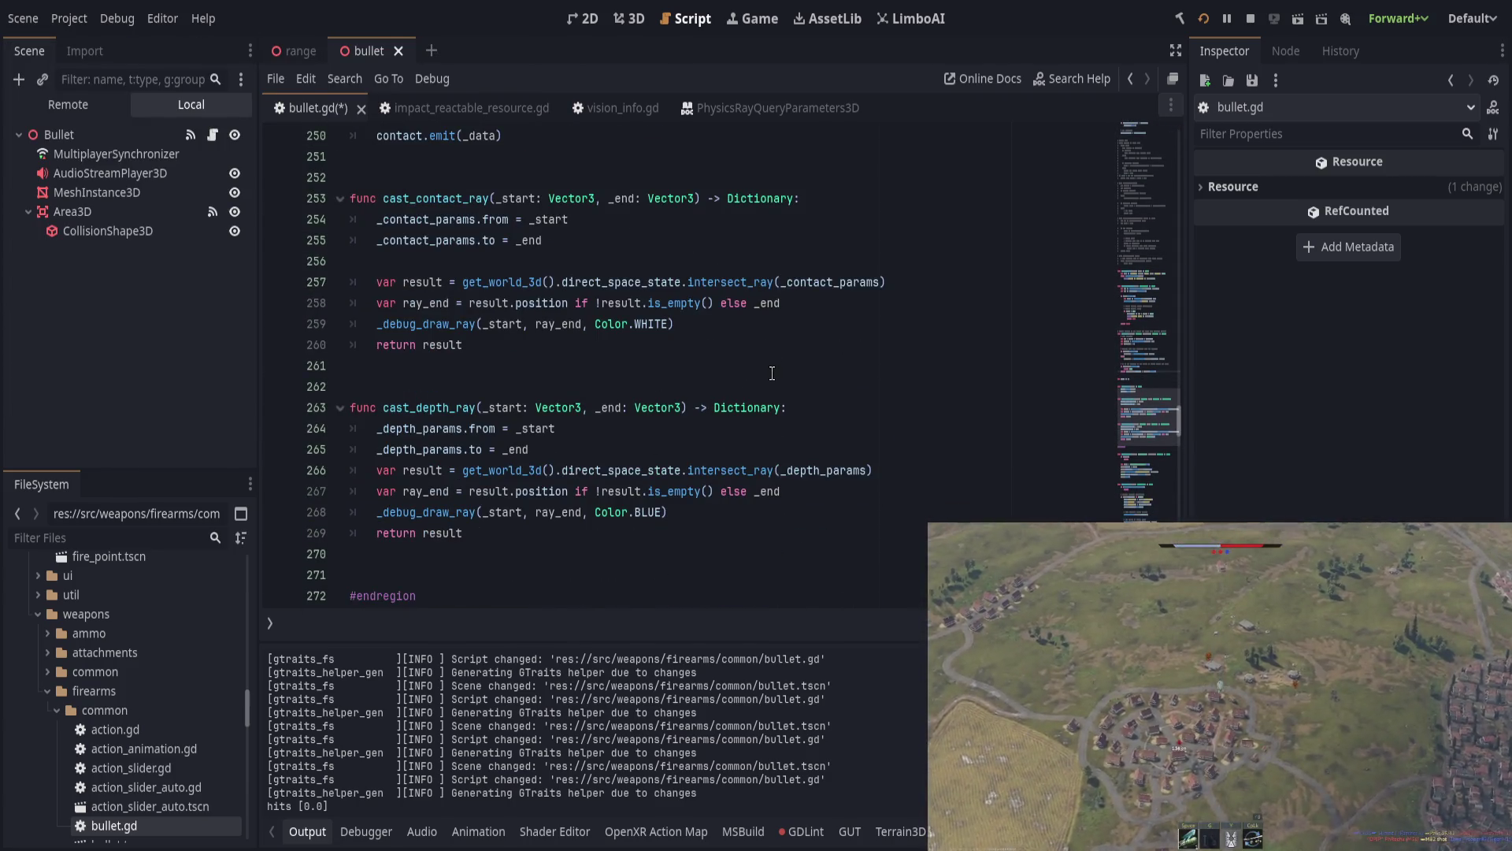
click(772, 373)
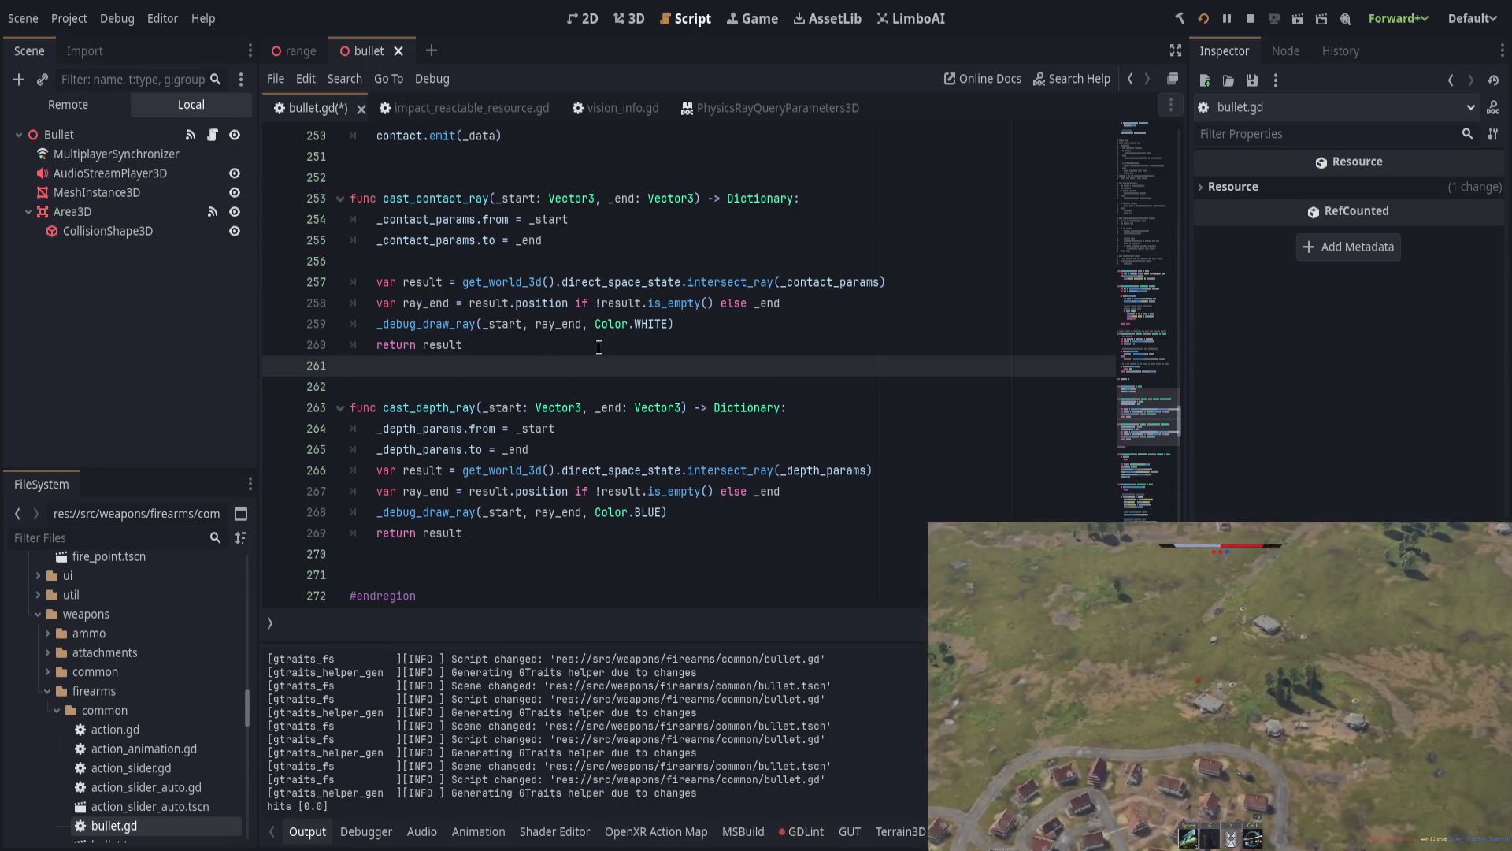
click(684, 325)
drag(596, 324, 669, 322)
key(End)
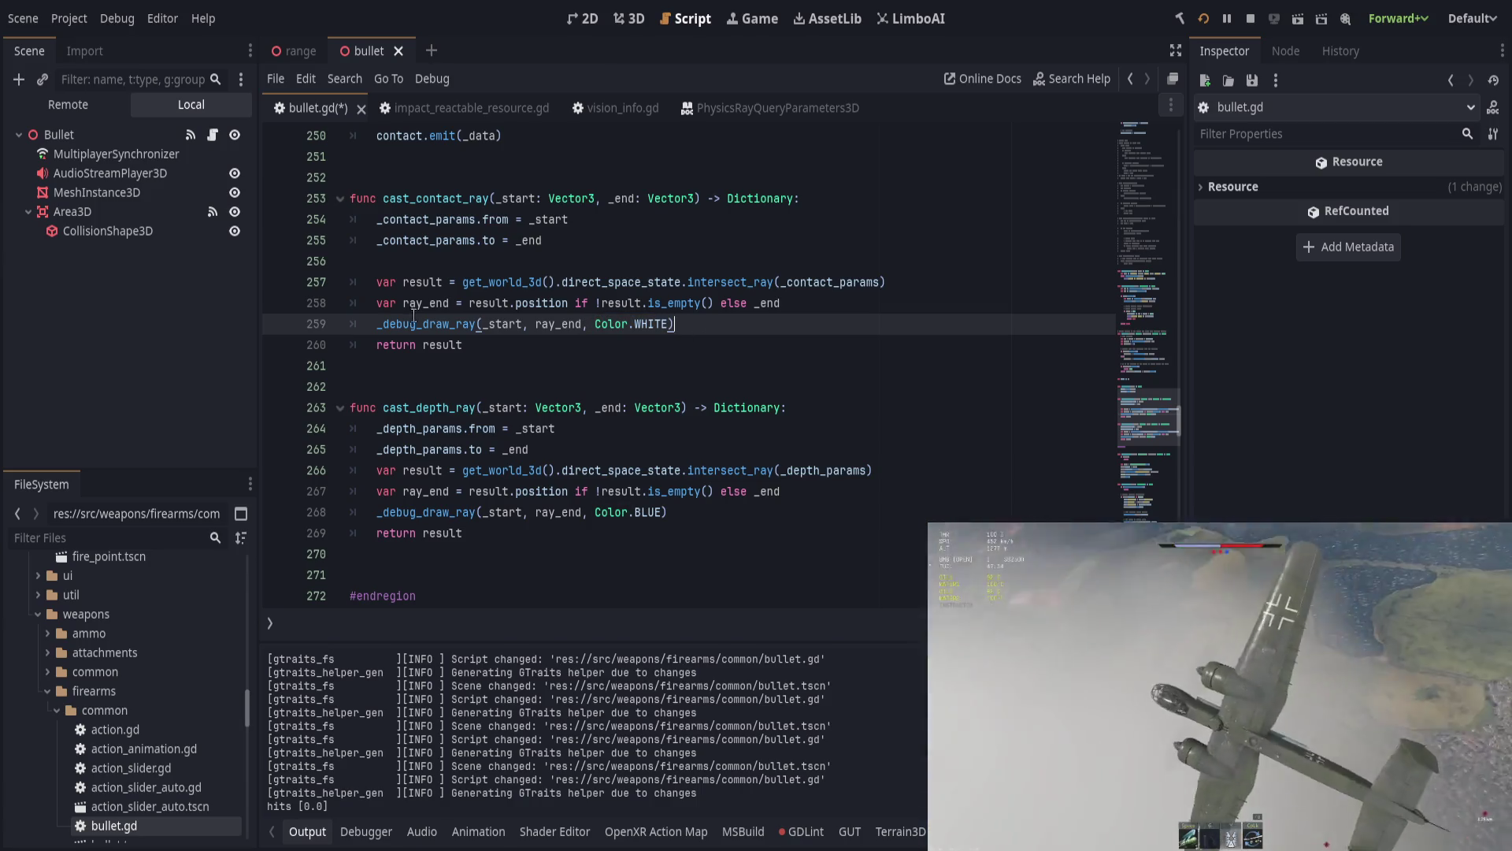
click(375, 323)
text(#)
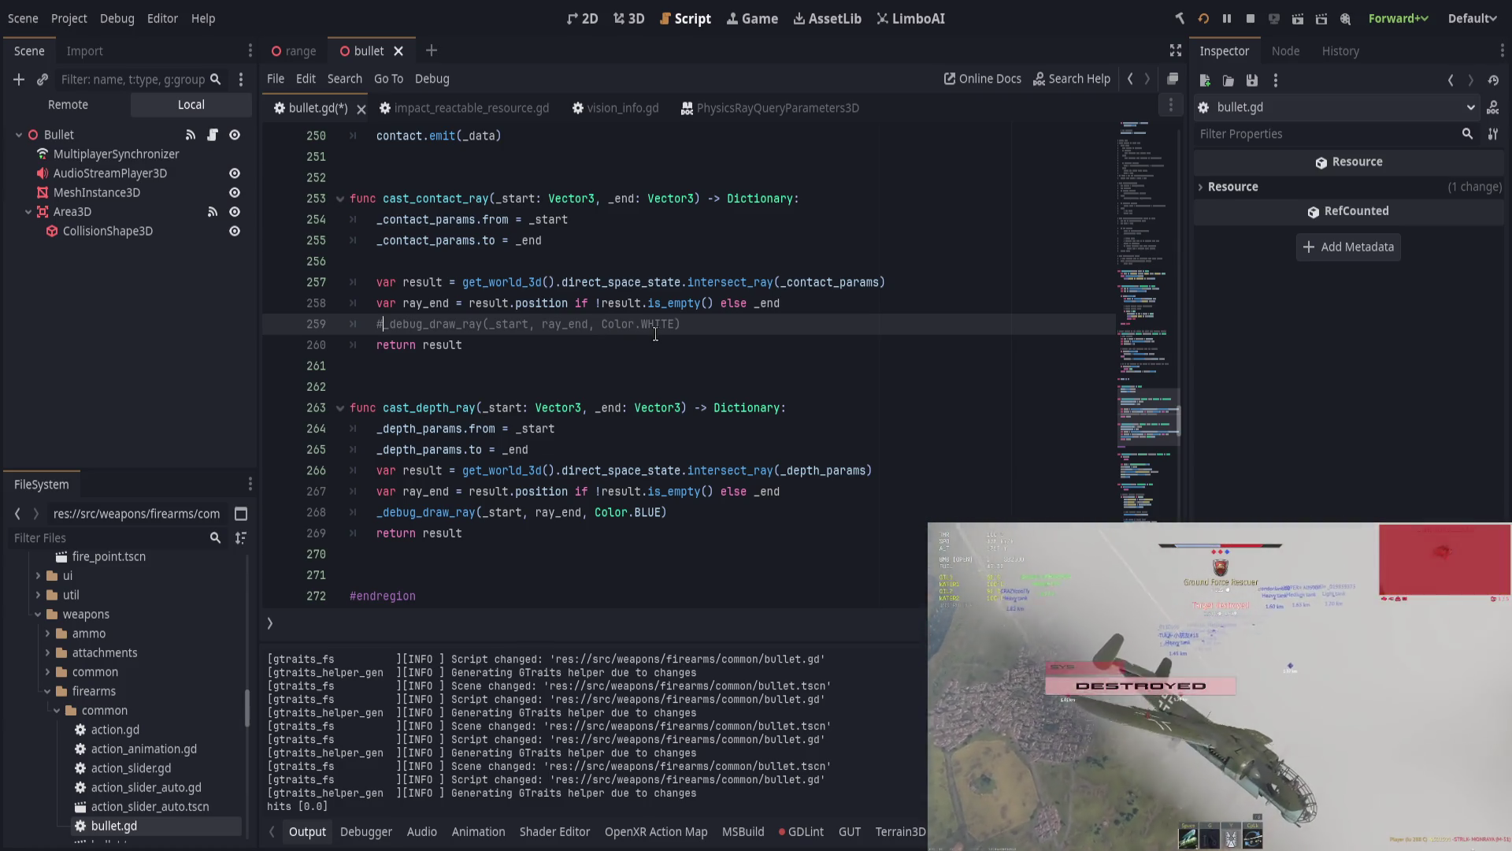
key(ctrl+s)
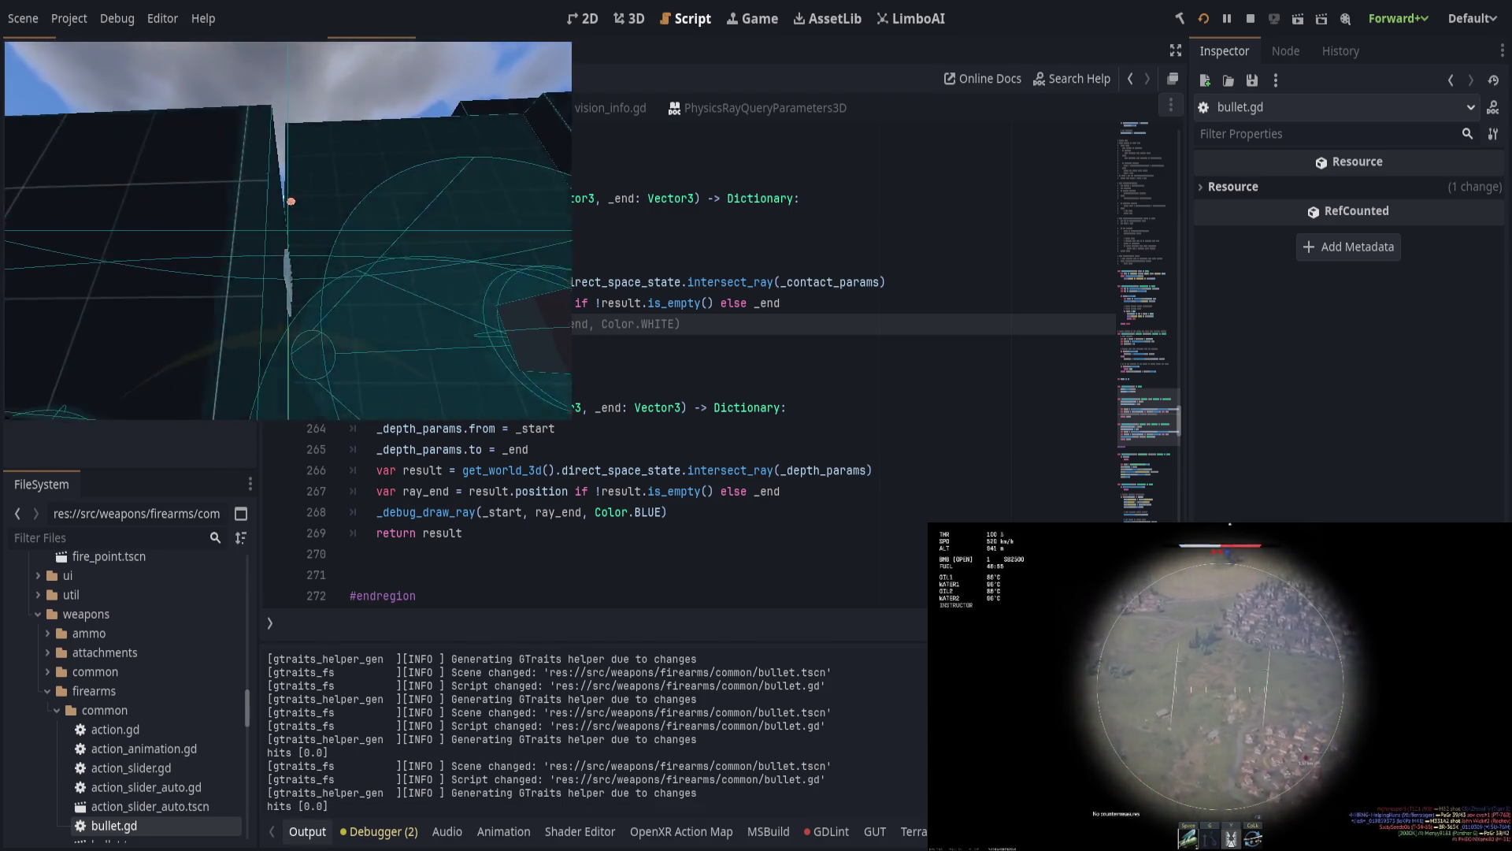
Step: Fire two test shots in the running game, then return to the script
click(288, 230)
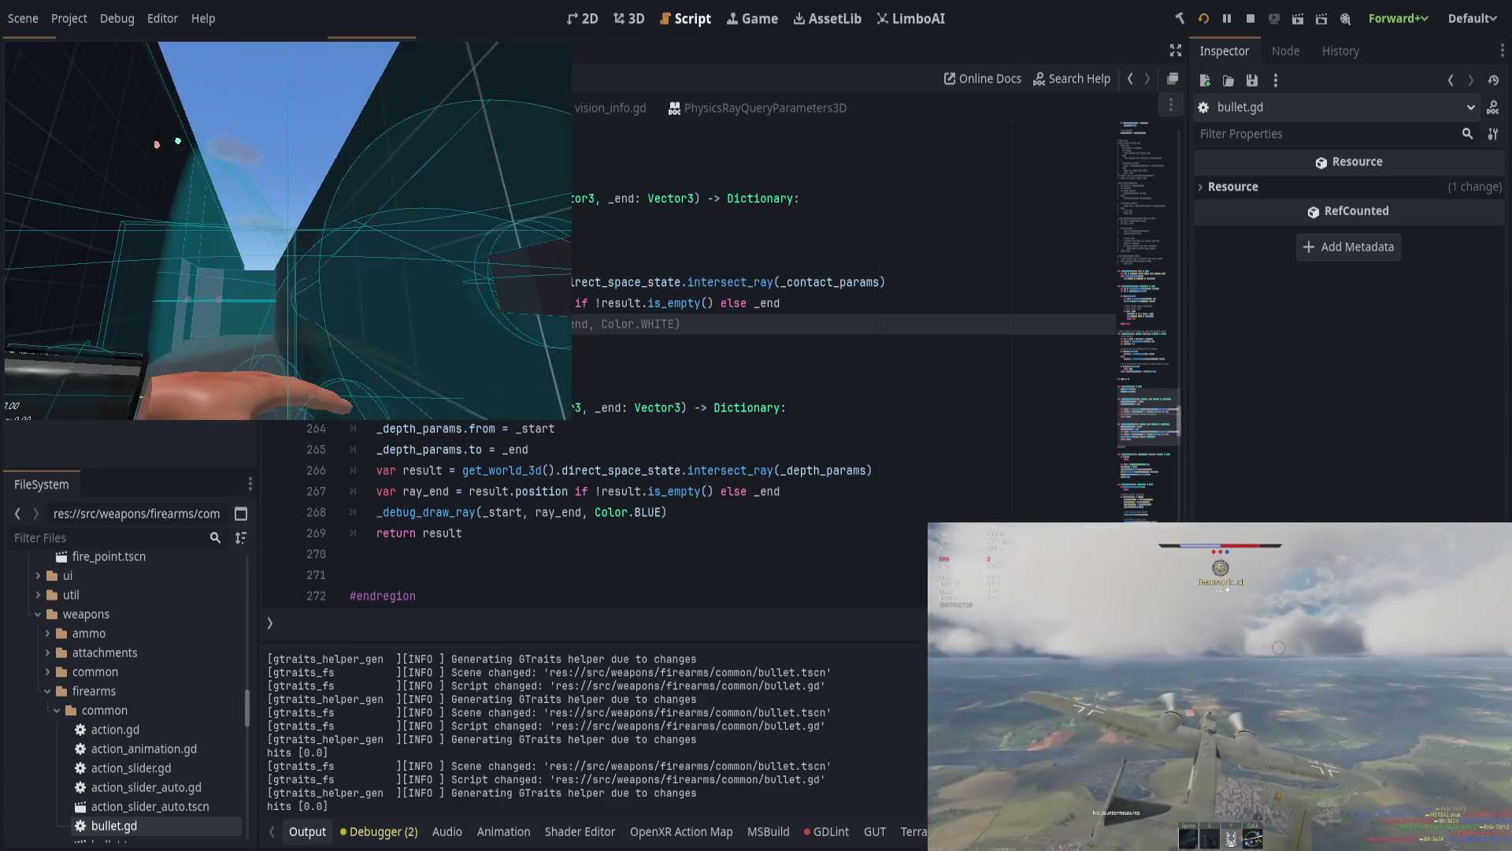
click(288, 230)
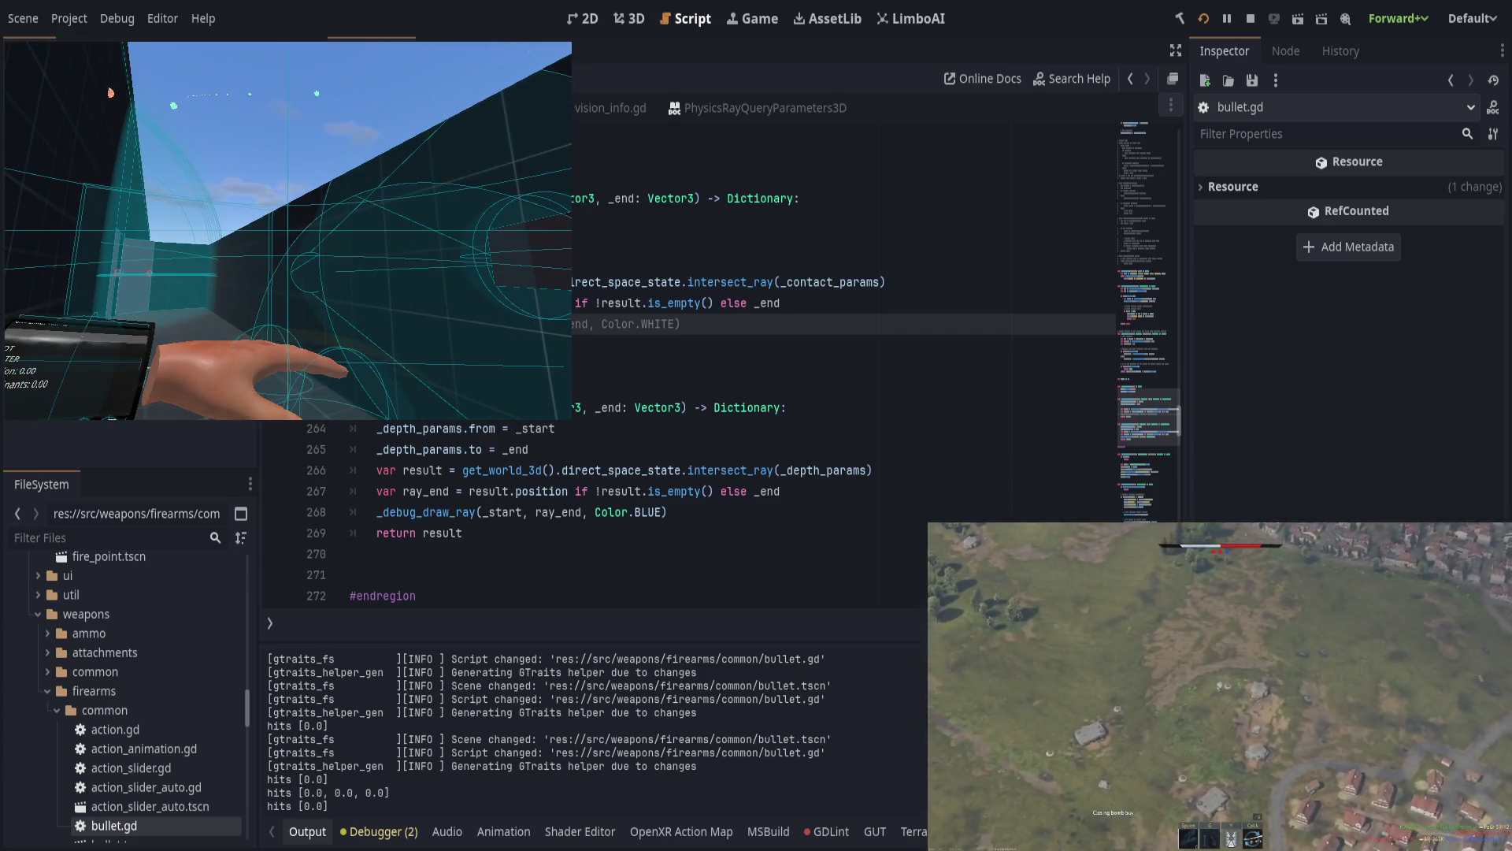
click(756, 416)
key(Down)
key(Down)
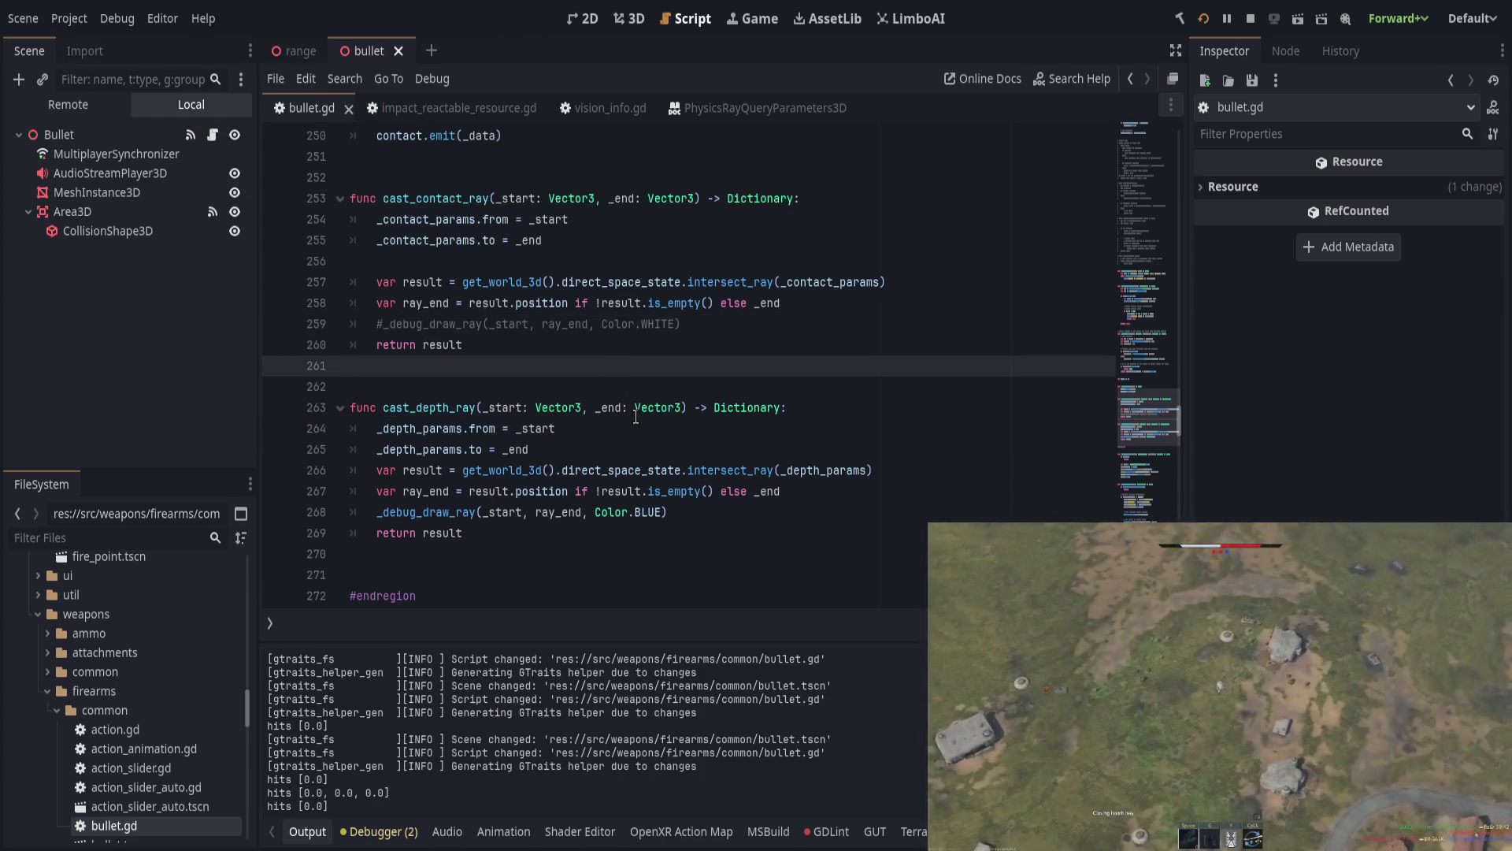
Step: Set a breakpoint on line 240 after the backwards recast in get_depth
click(567, 530)
scroll(567, 530, up, 10)
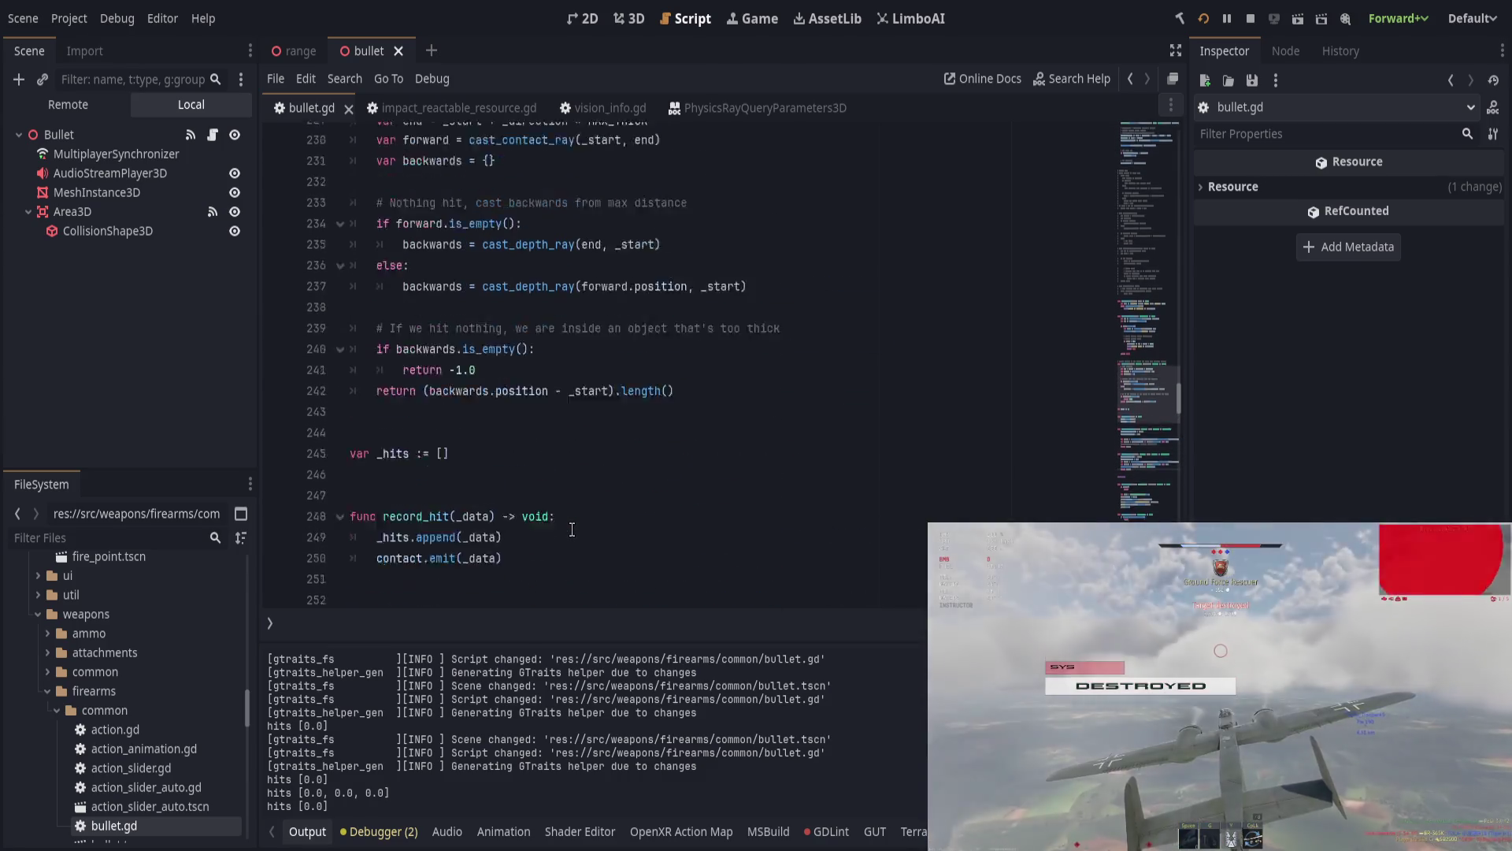
scroll(572, 529, down, 1)
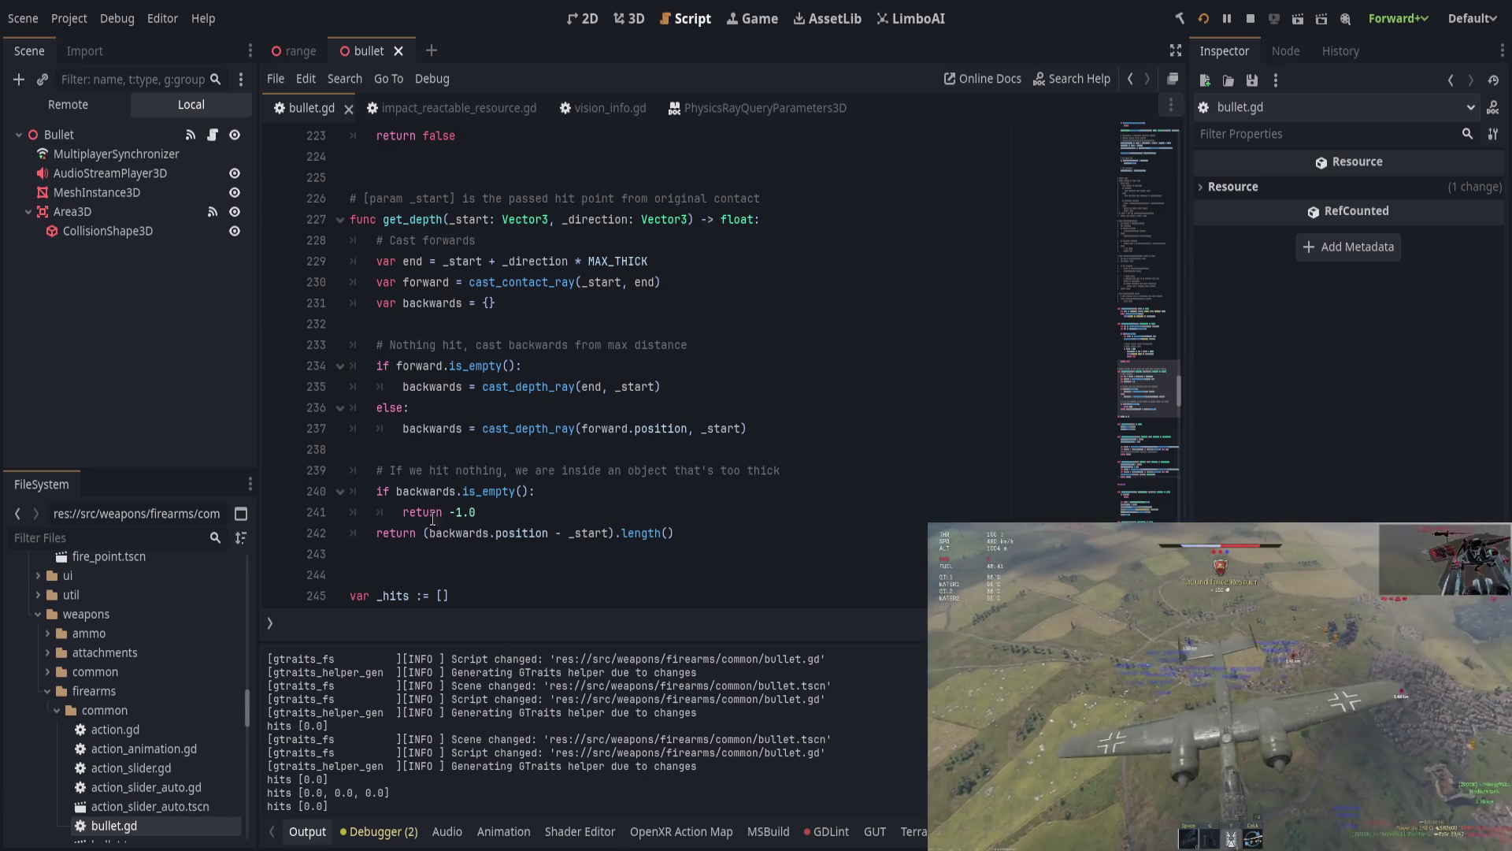
click(772, 429)
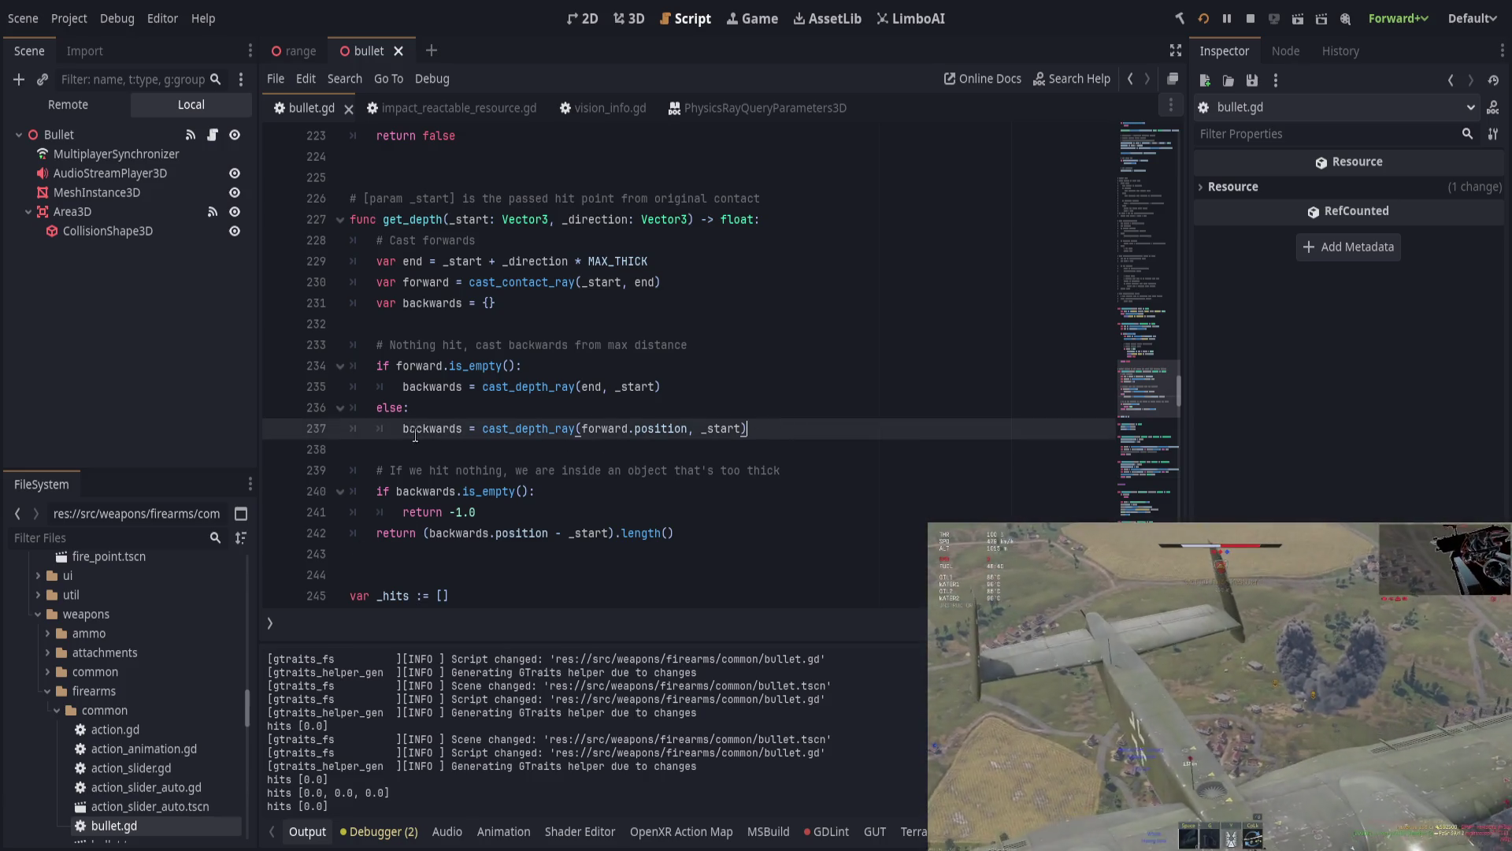
click(276, 491)
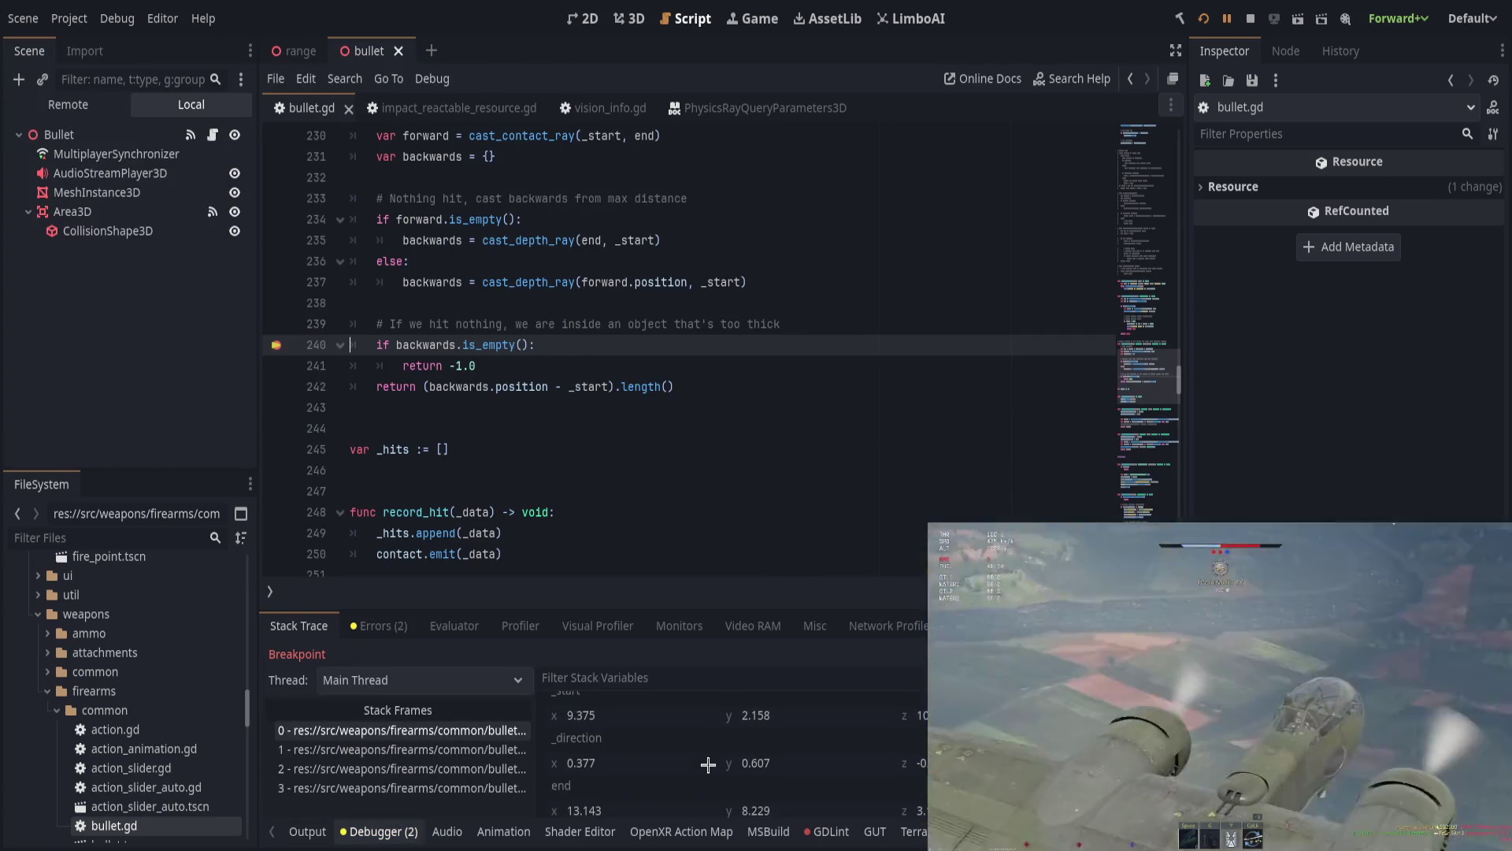
Step: Enlarge the debugger panel, step to get_depth's return, then step out to the caller
scroll(746, 750, down, 1)
scroll(746, 750, down, 2)
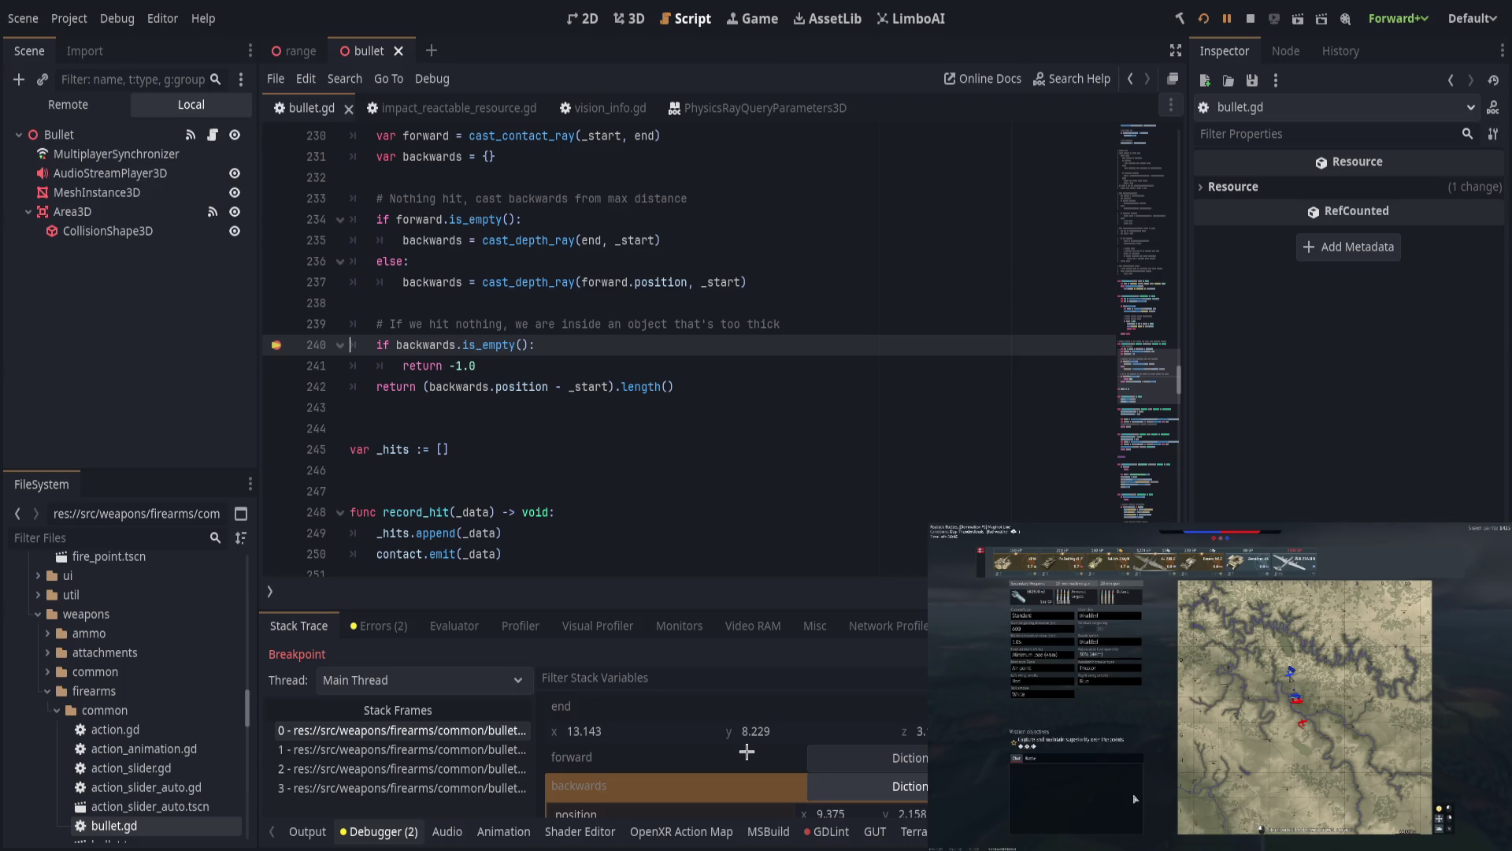
scroll(746, 750, down, 3)
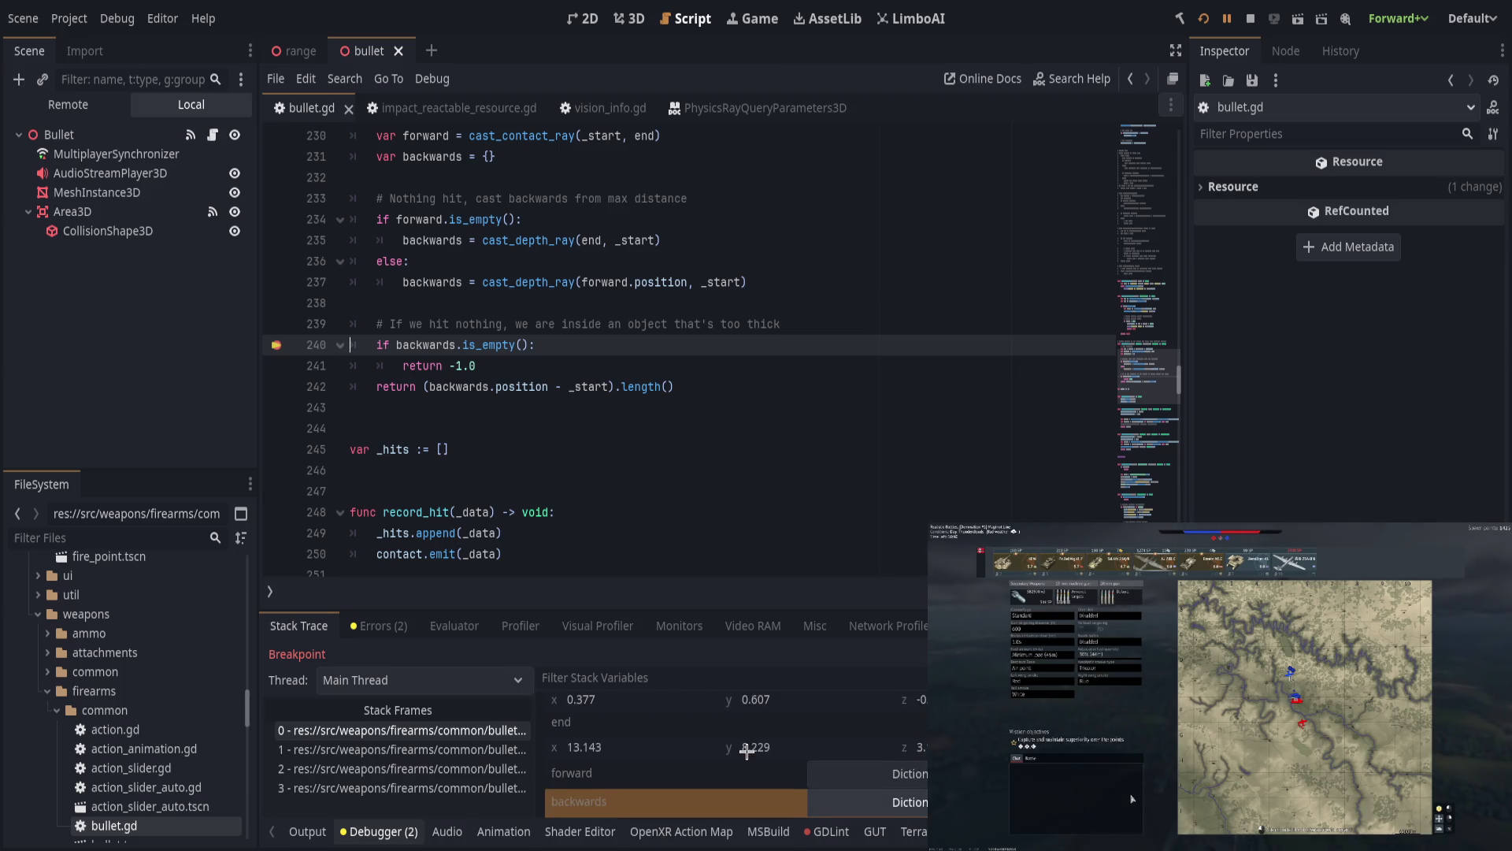
scroll(745, 751, down, 2)
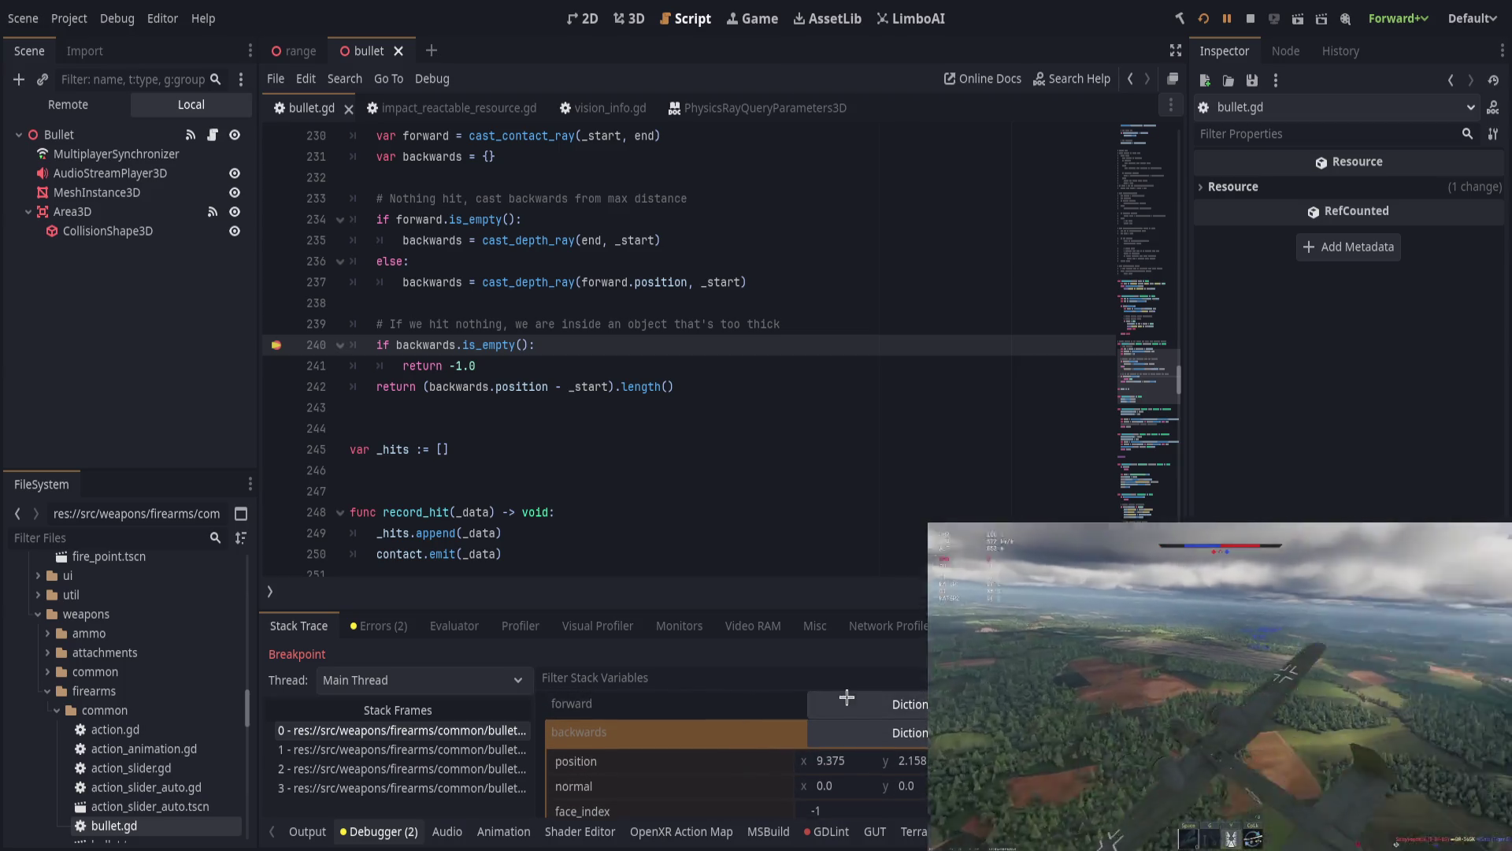
drag(844, 611, 845, 490)
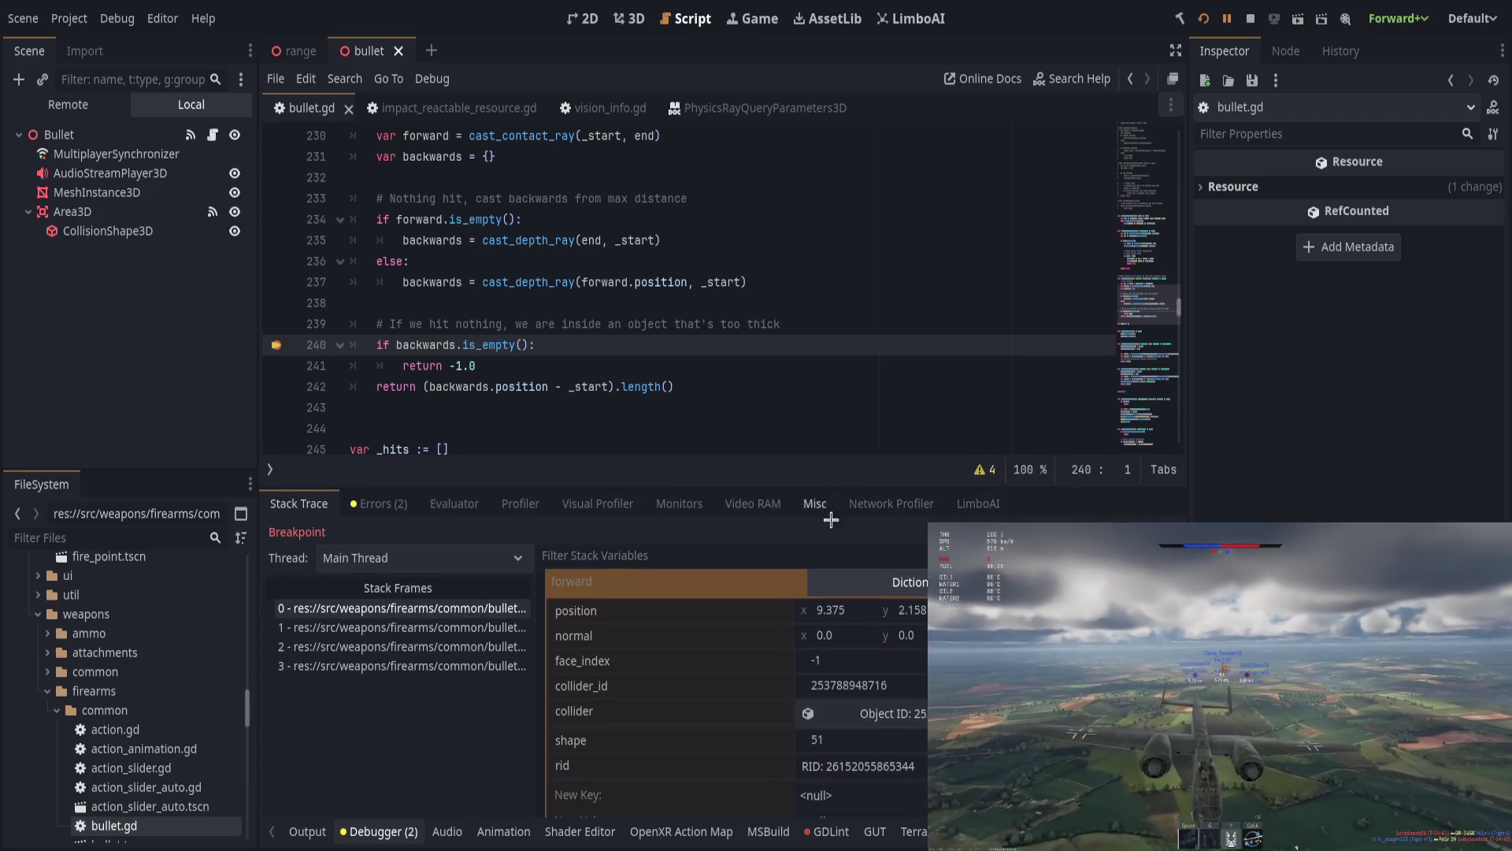
scroll(896, 595, up, 1)
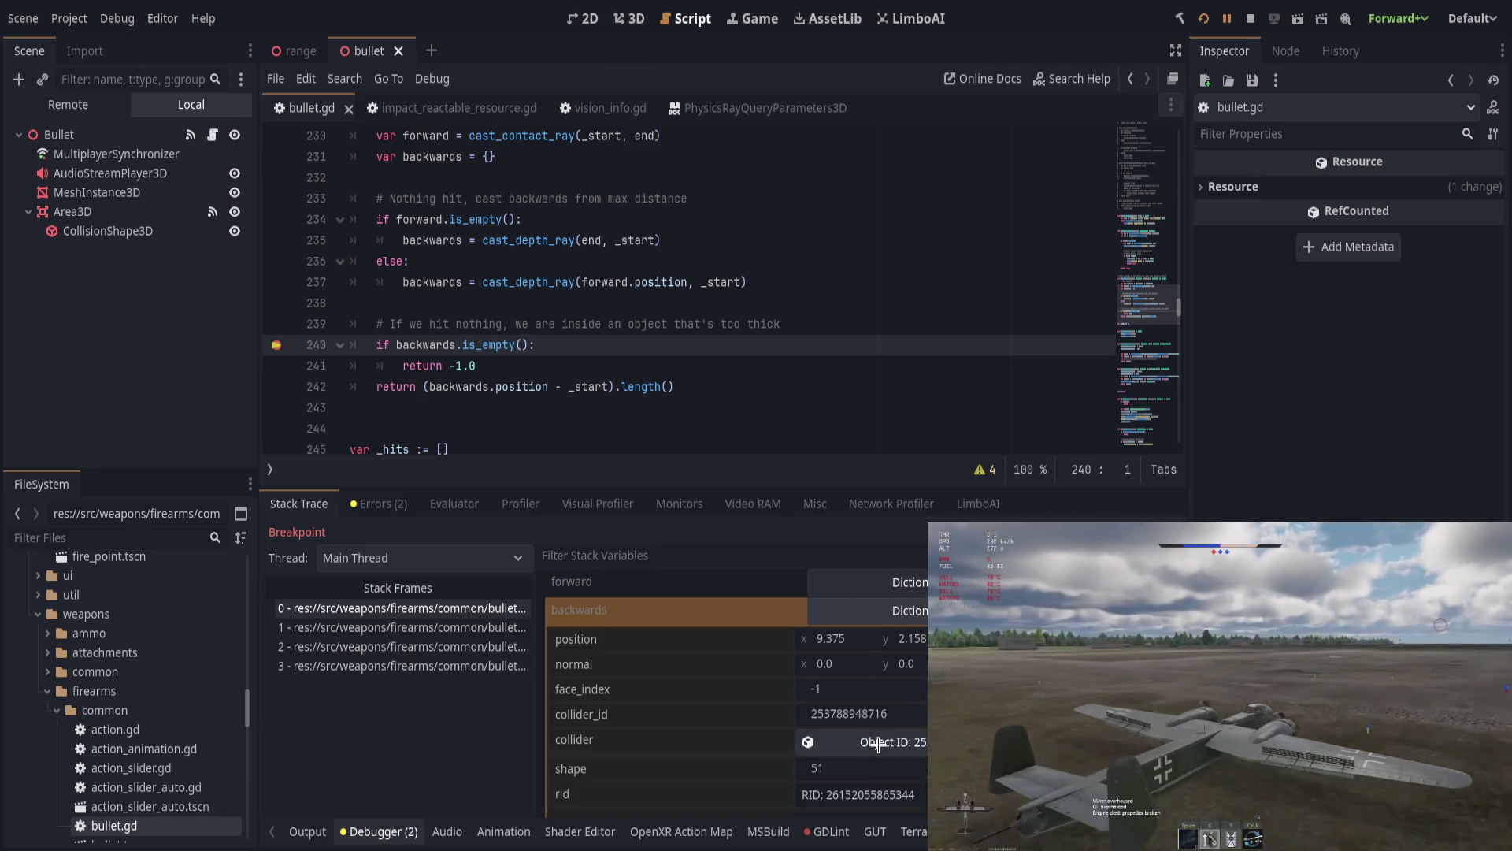
key(F10)
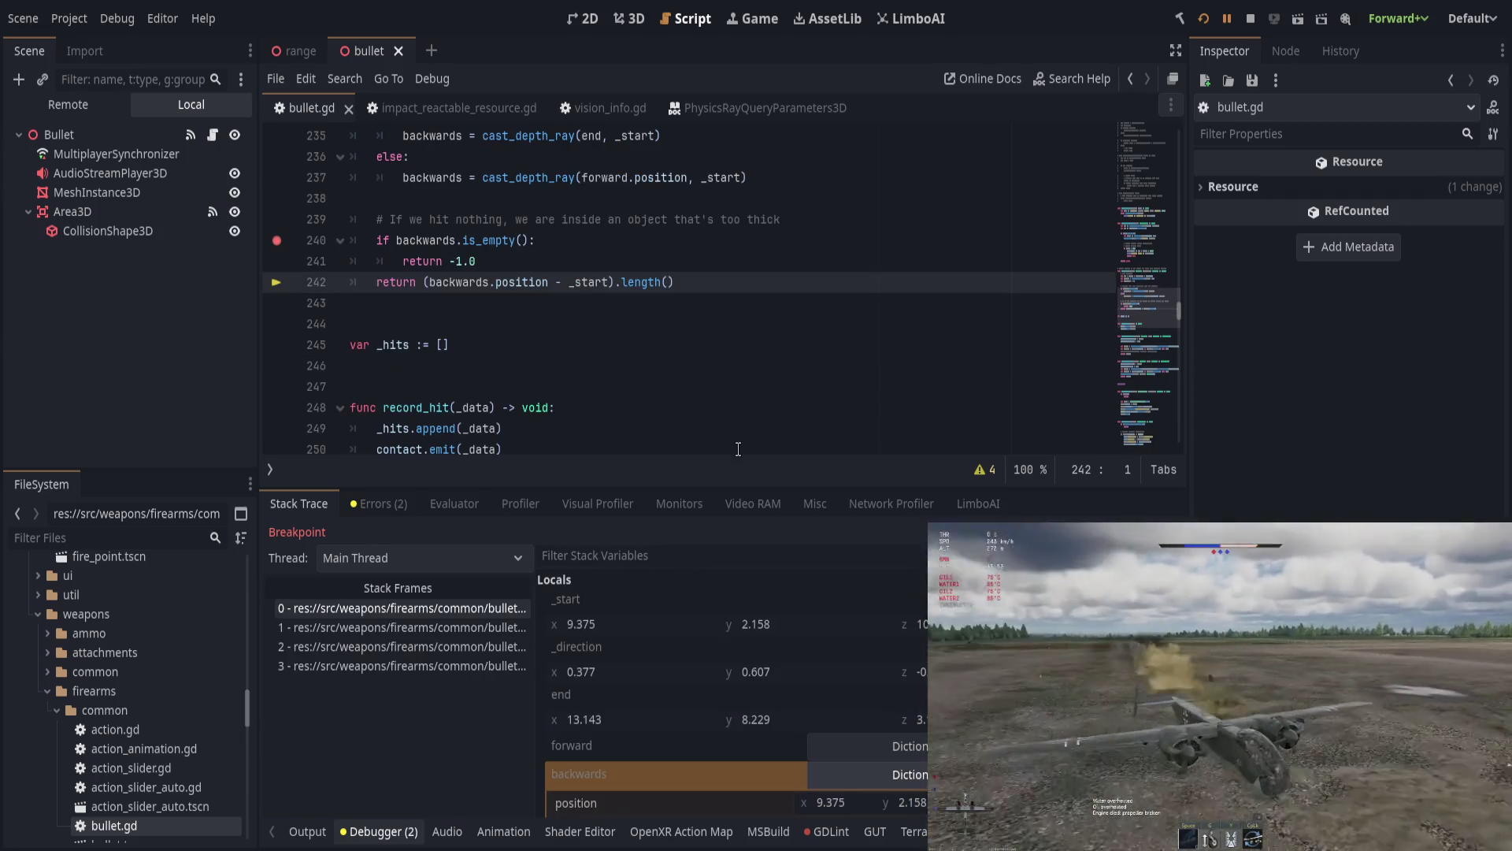
scroll(703, 629, down, 5)
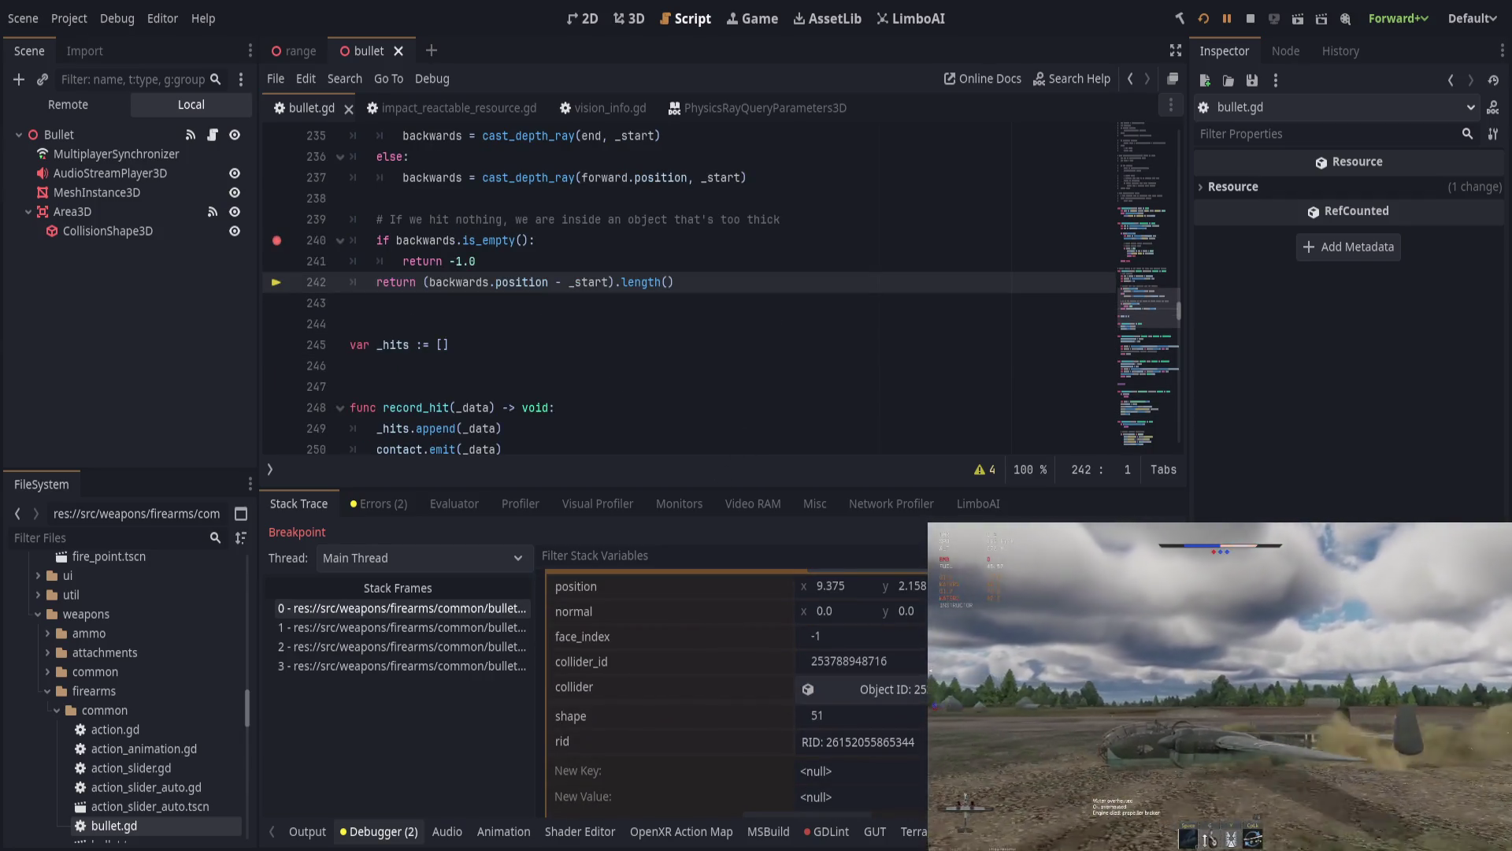
key(F10)
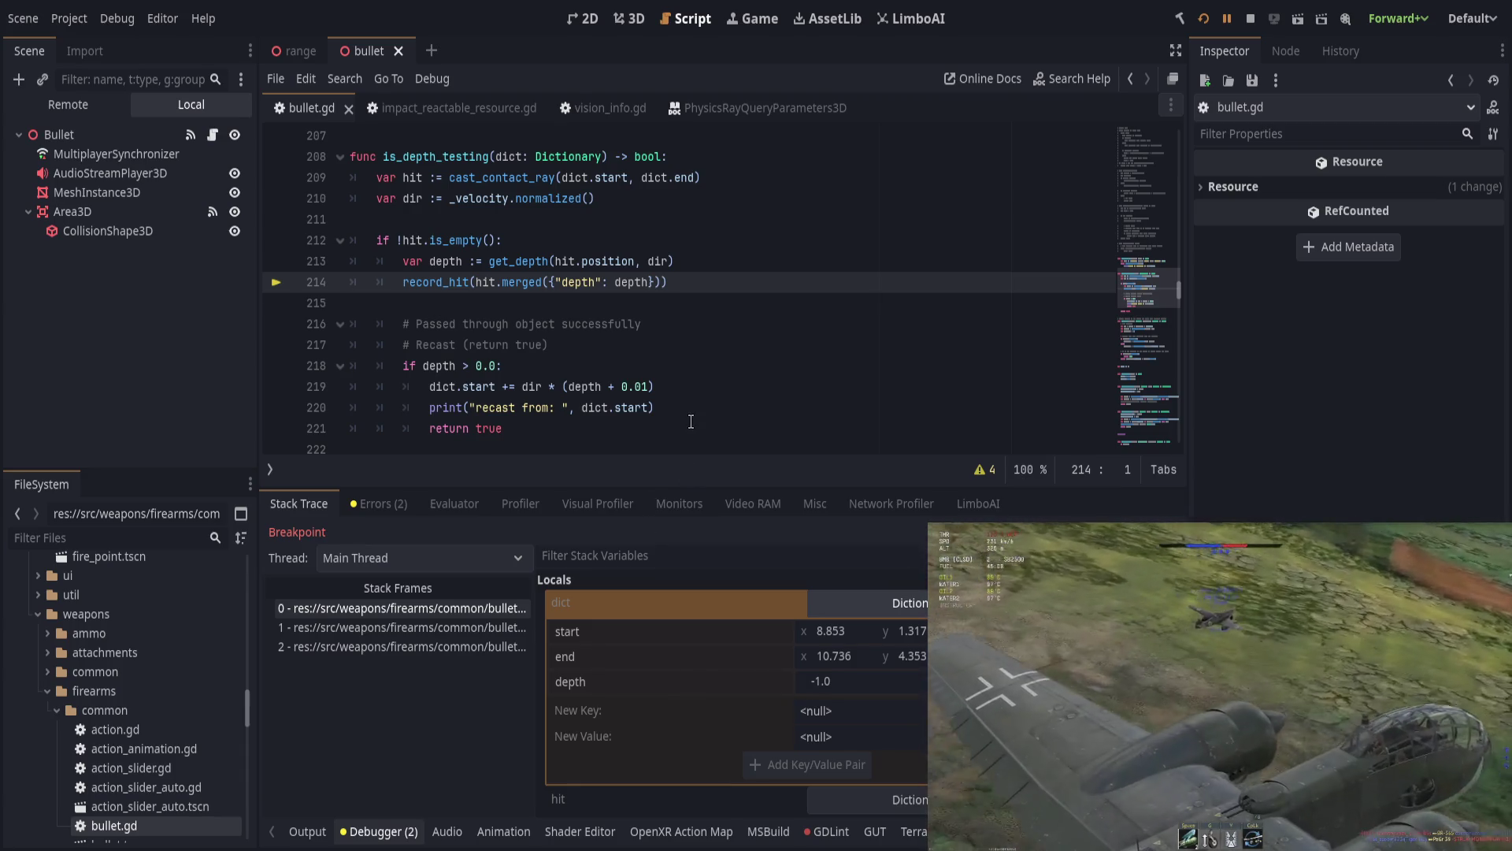
Step: Browse the call stack frames, including collect_hits, and their locals
scroll(689, 409, down, 4)
click(451, 627)
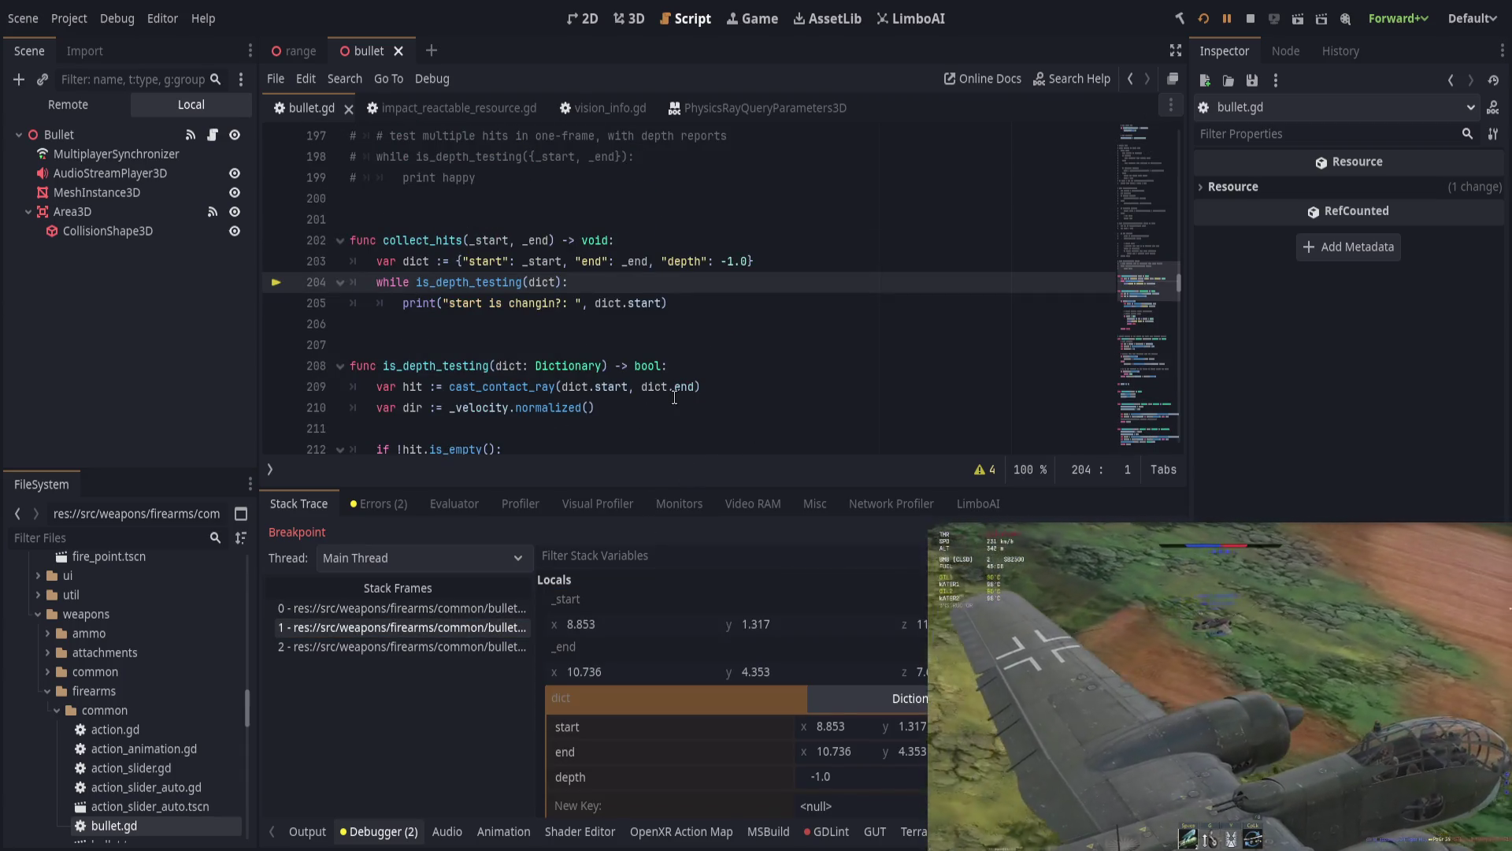
click(452, 645)
click(453, 627)
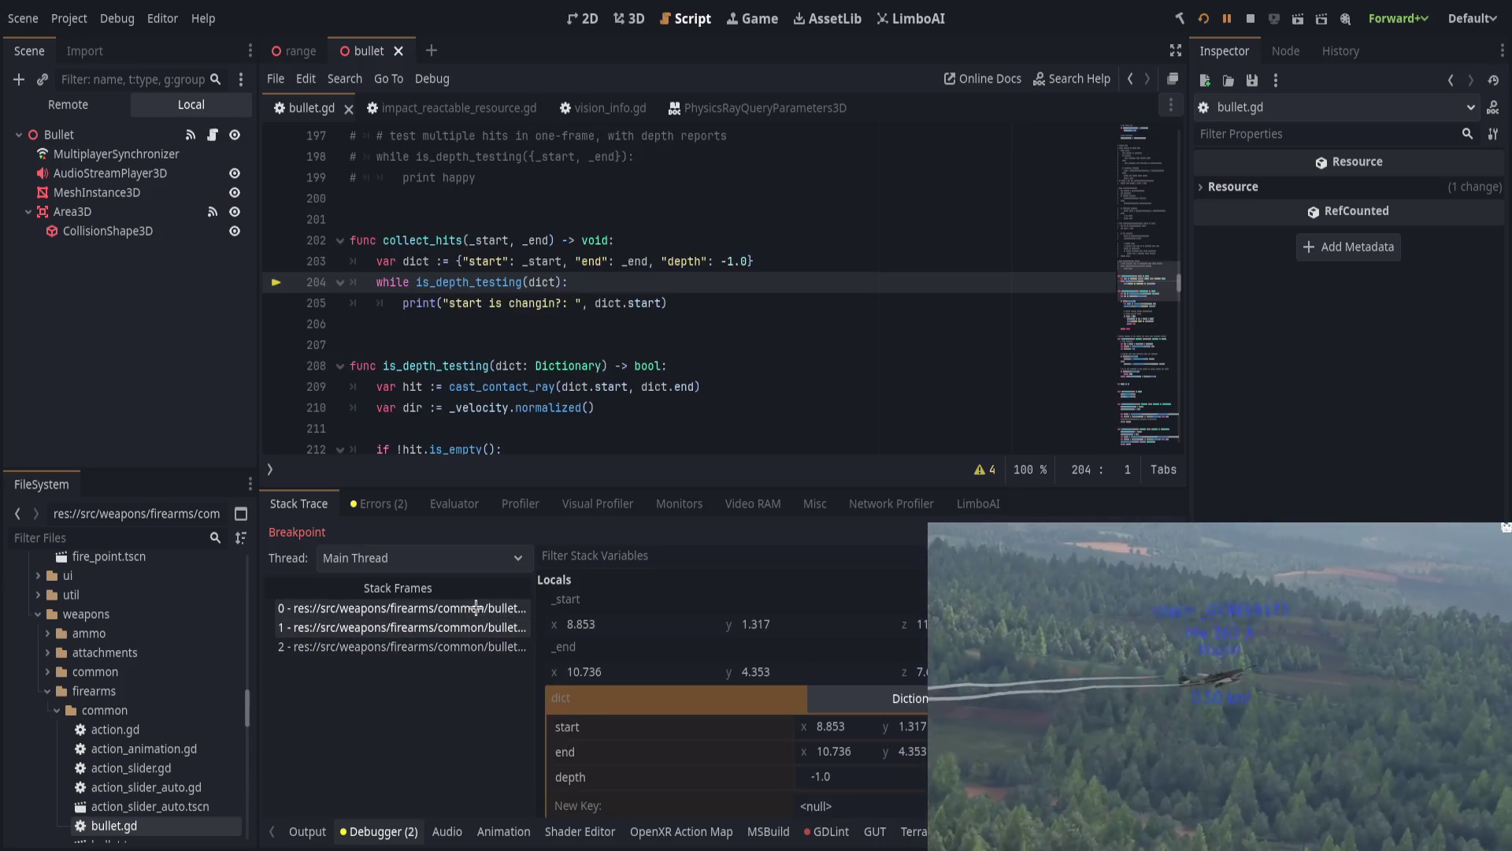
click(453, 608)
Step: Continue to the next pause, step to get_depth's return, then out to is_depth_testing
click(1227, 18)
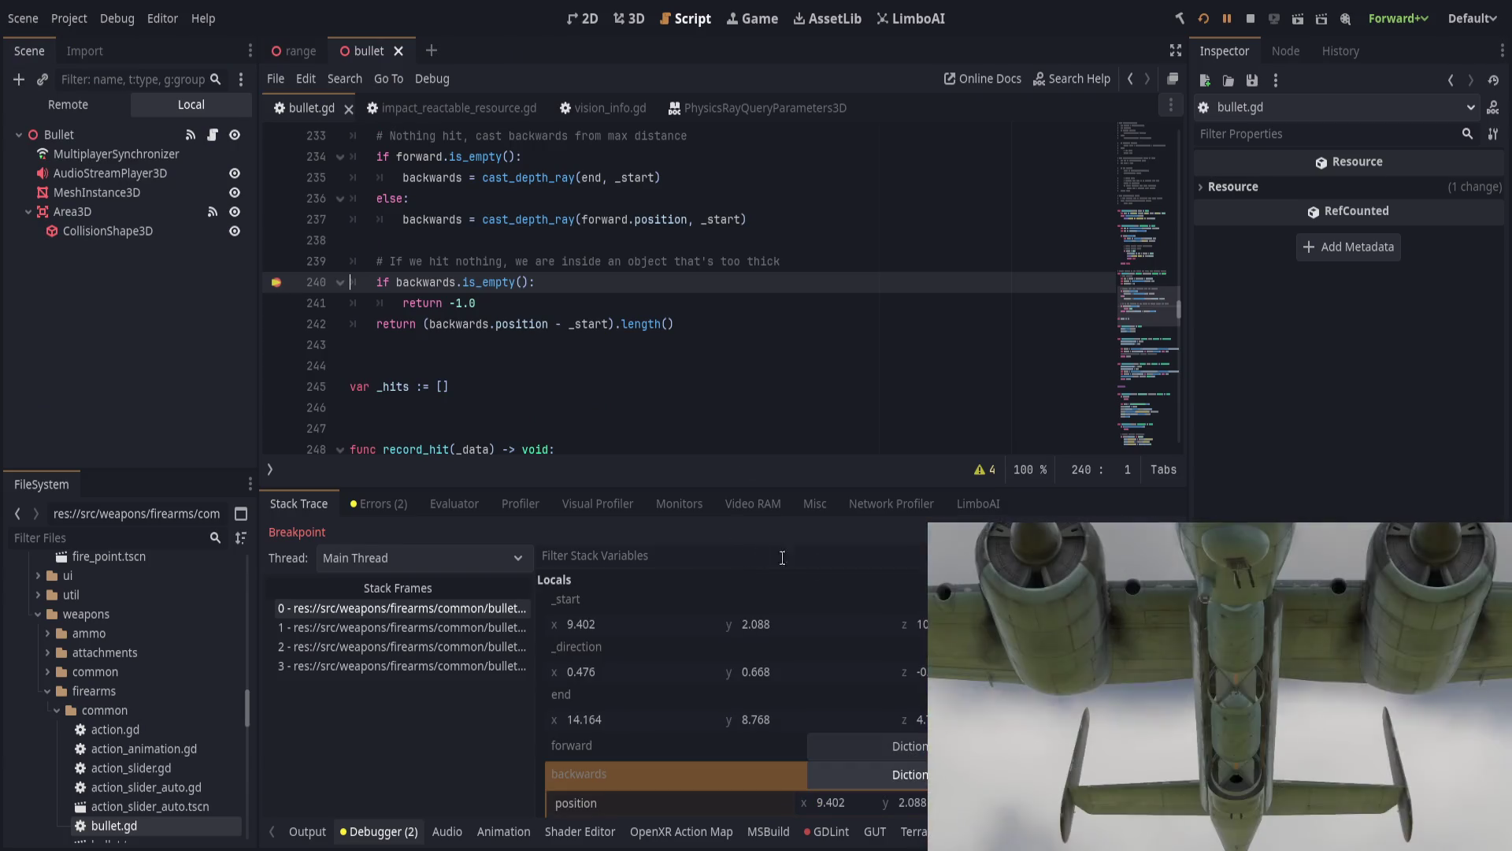
key(F10)
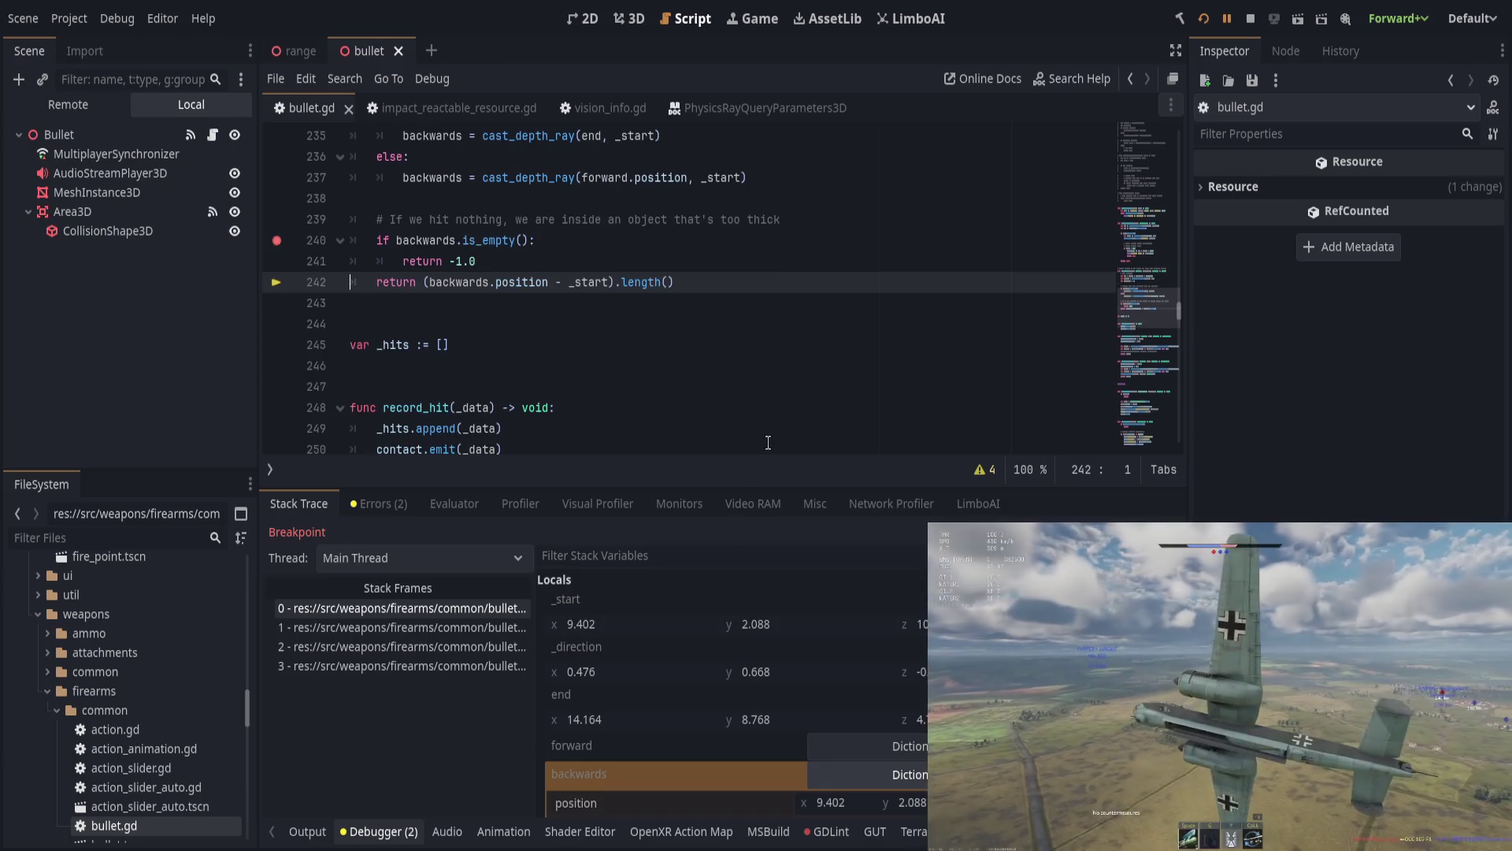
scroll(683, 773, down, 3)
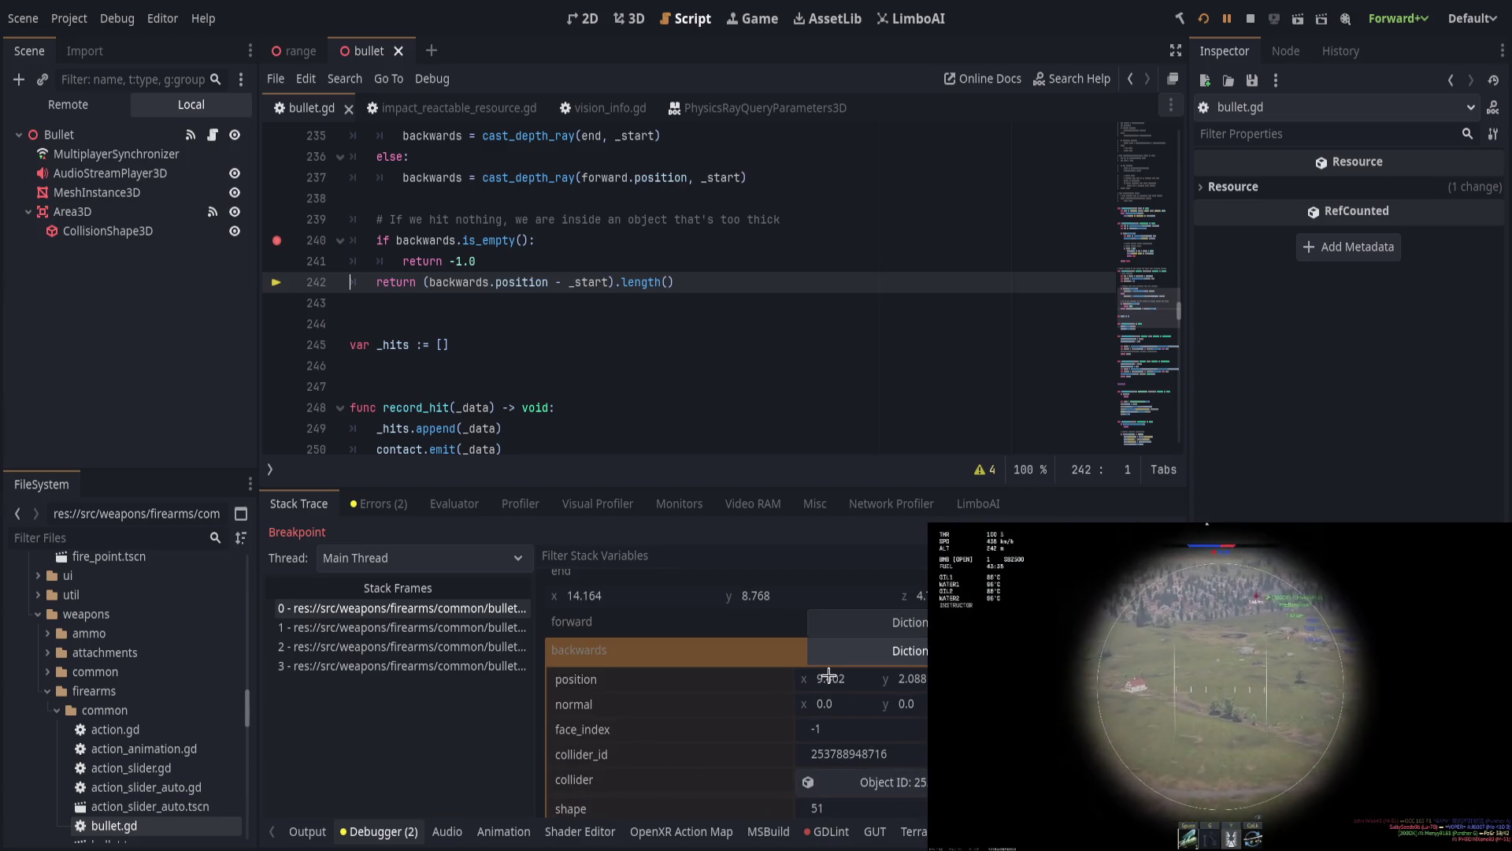
scroll(711, 748, up, 2)
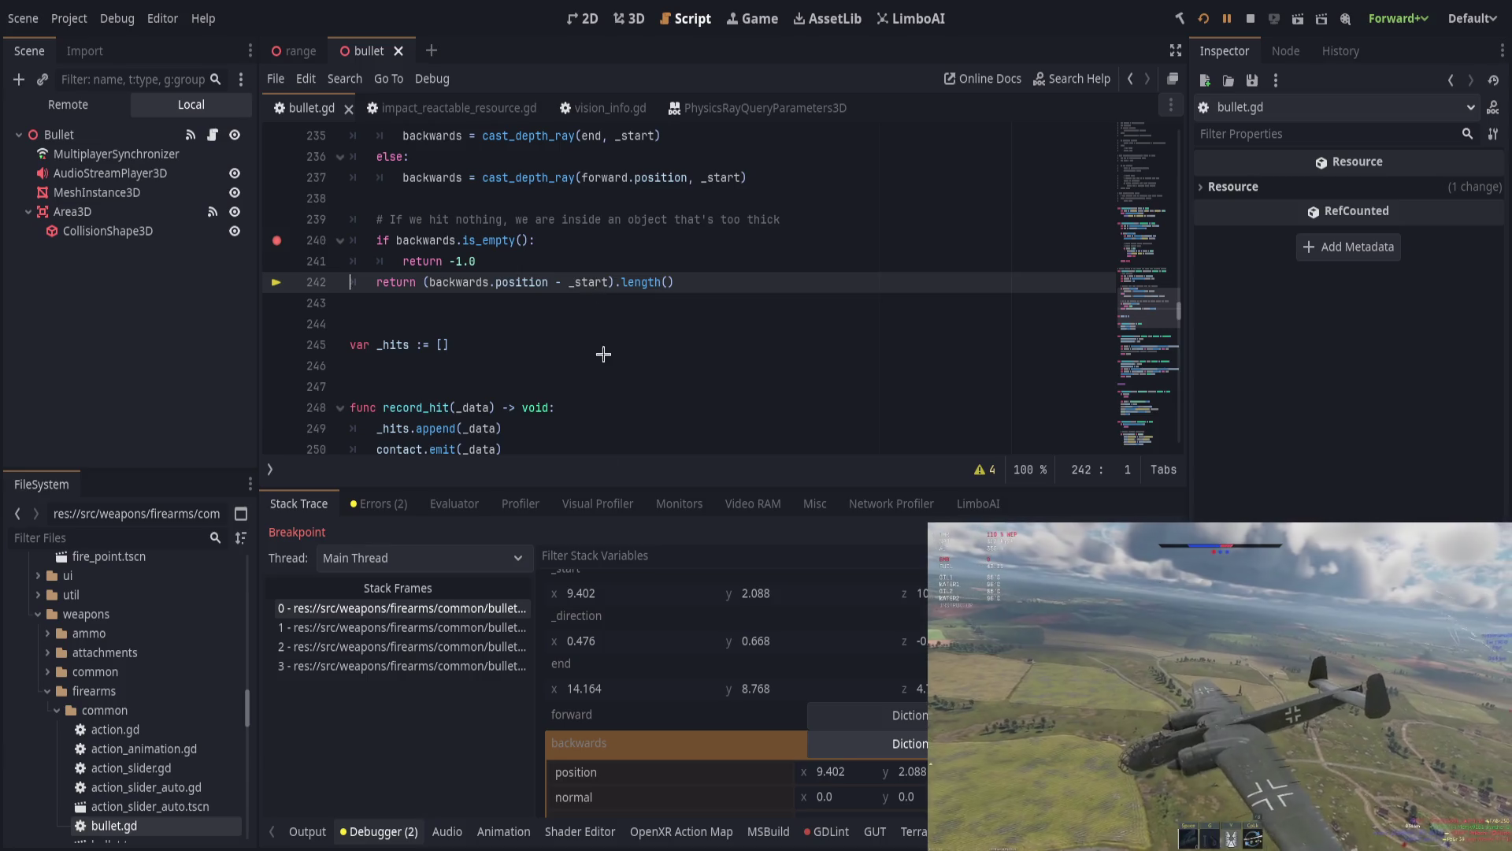
scroll(571, 752, down, 2)
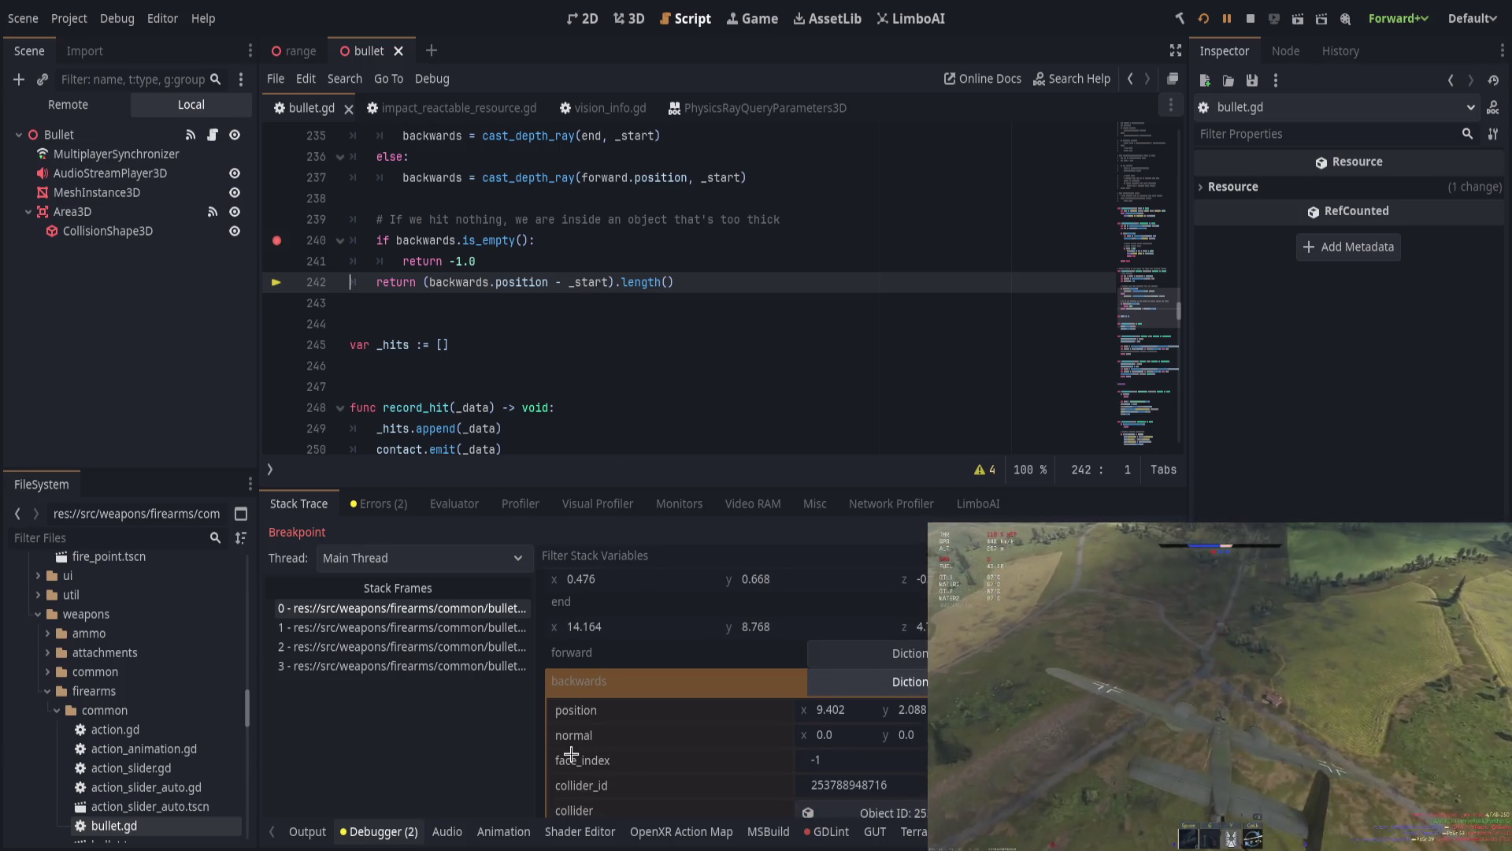
key(F10)
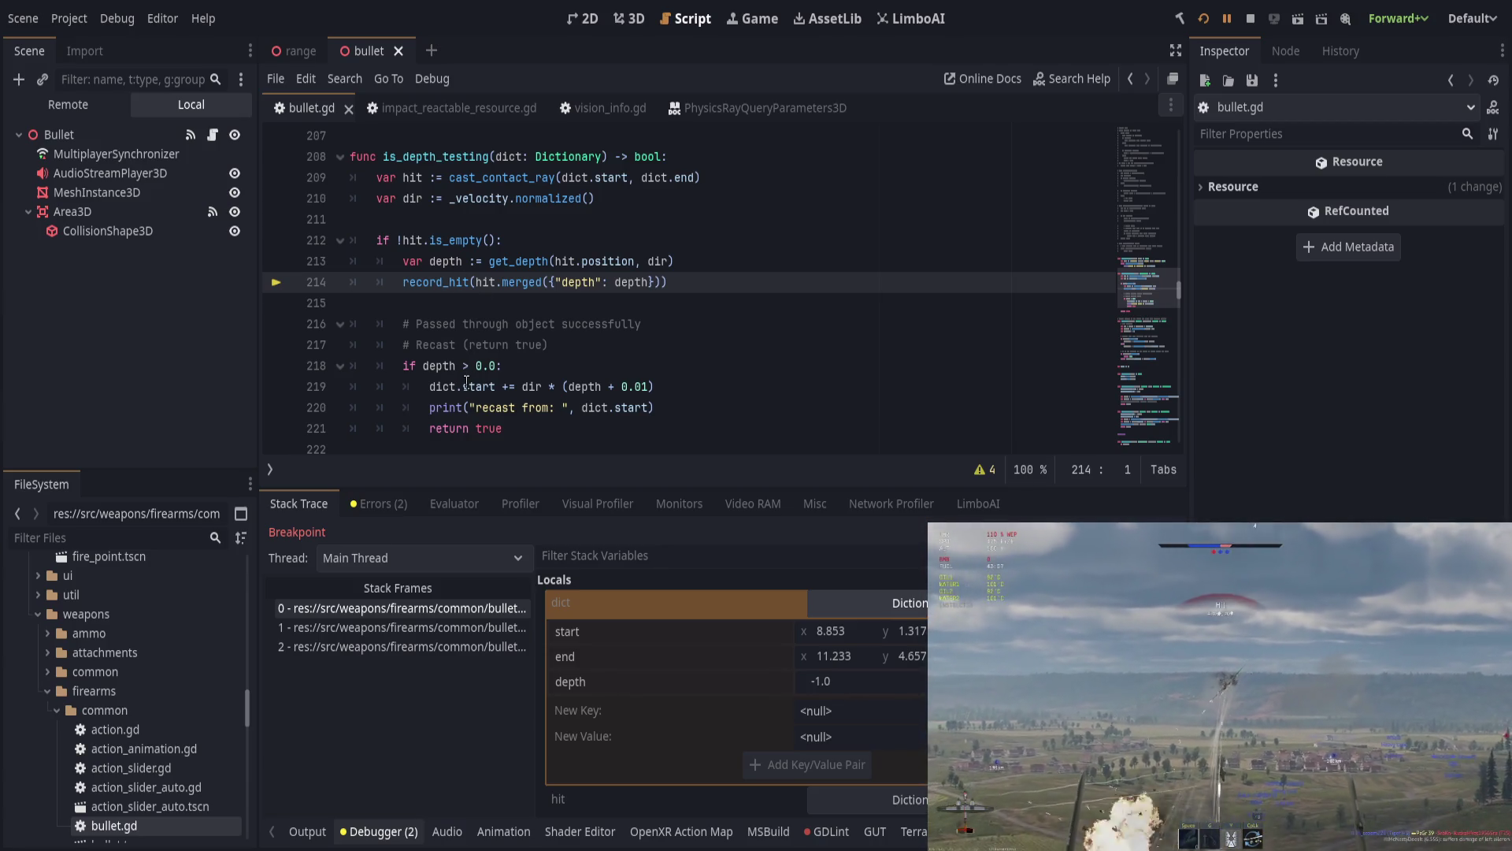
Step: Highlight every use of depth from line 214, then select the depth entry in line 203's dict
scroll(467, 382, up, 1)
click(696, 325)
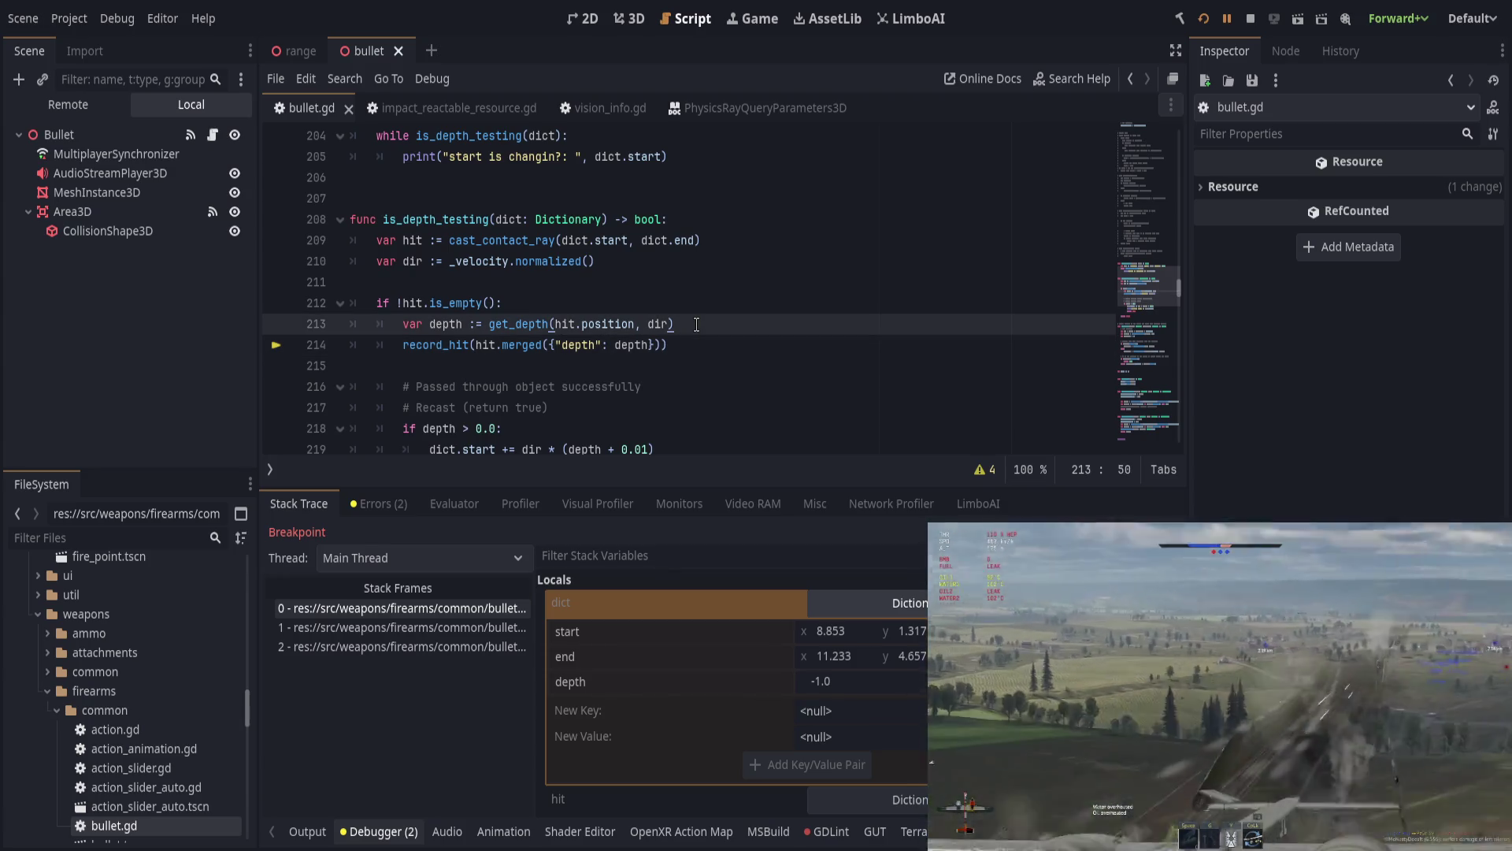
double_click(630, 344)
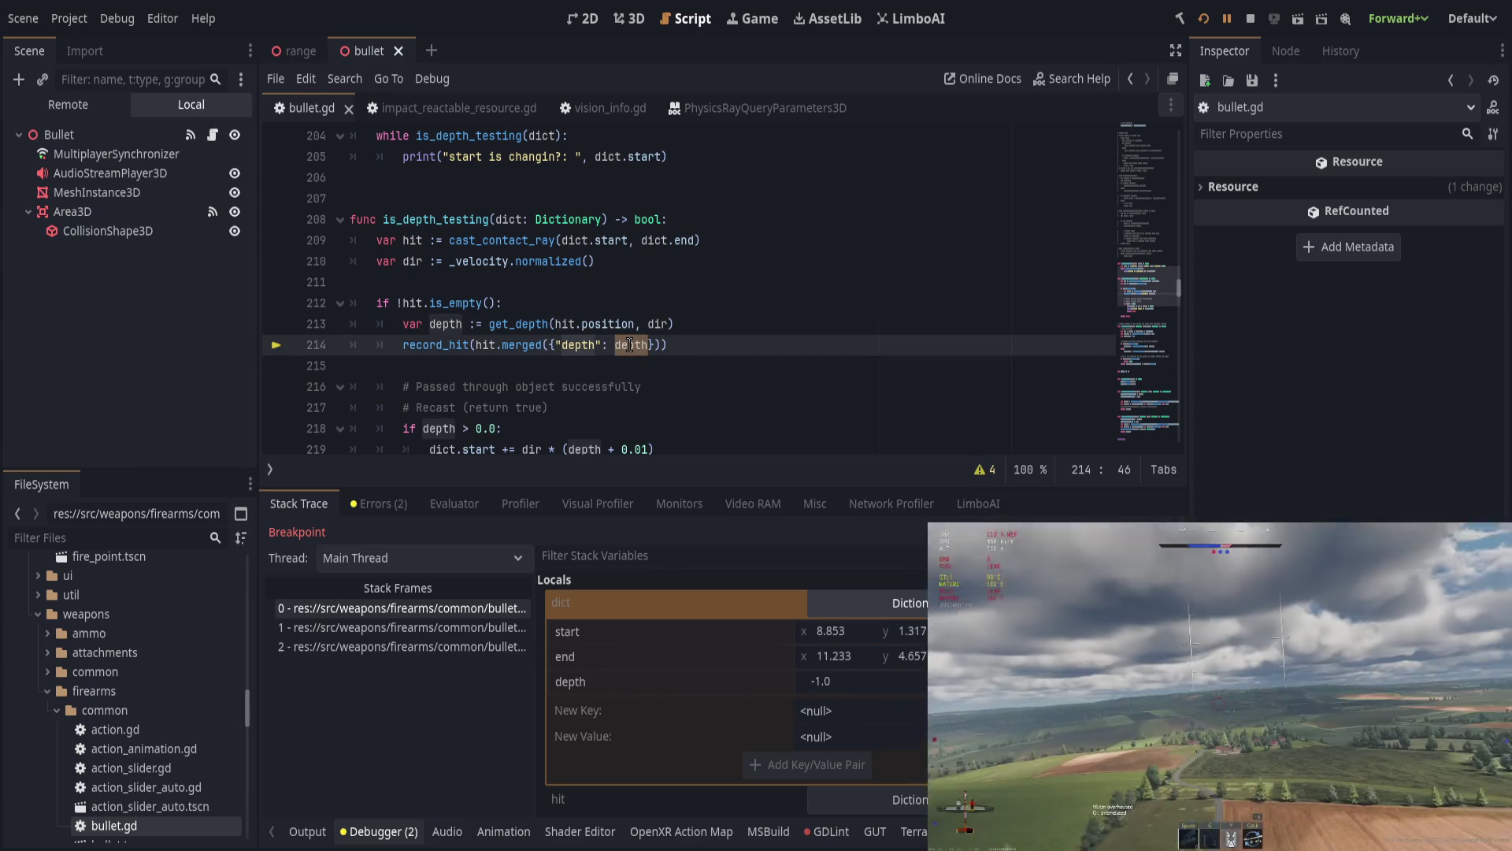
click(709, 344)
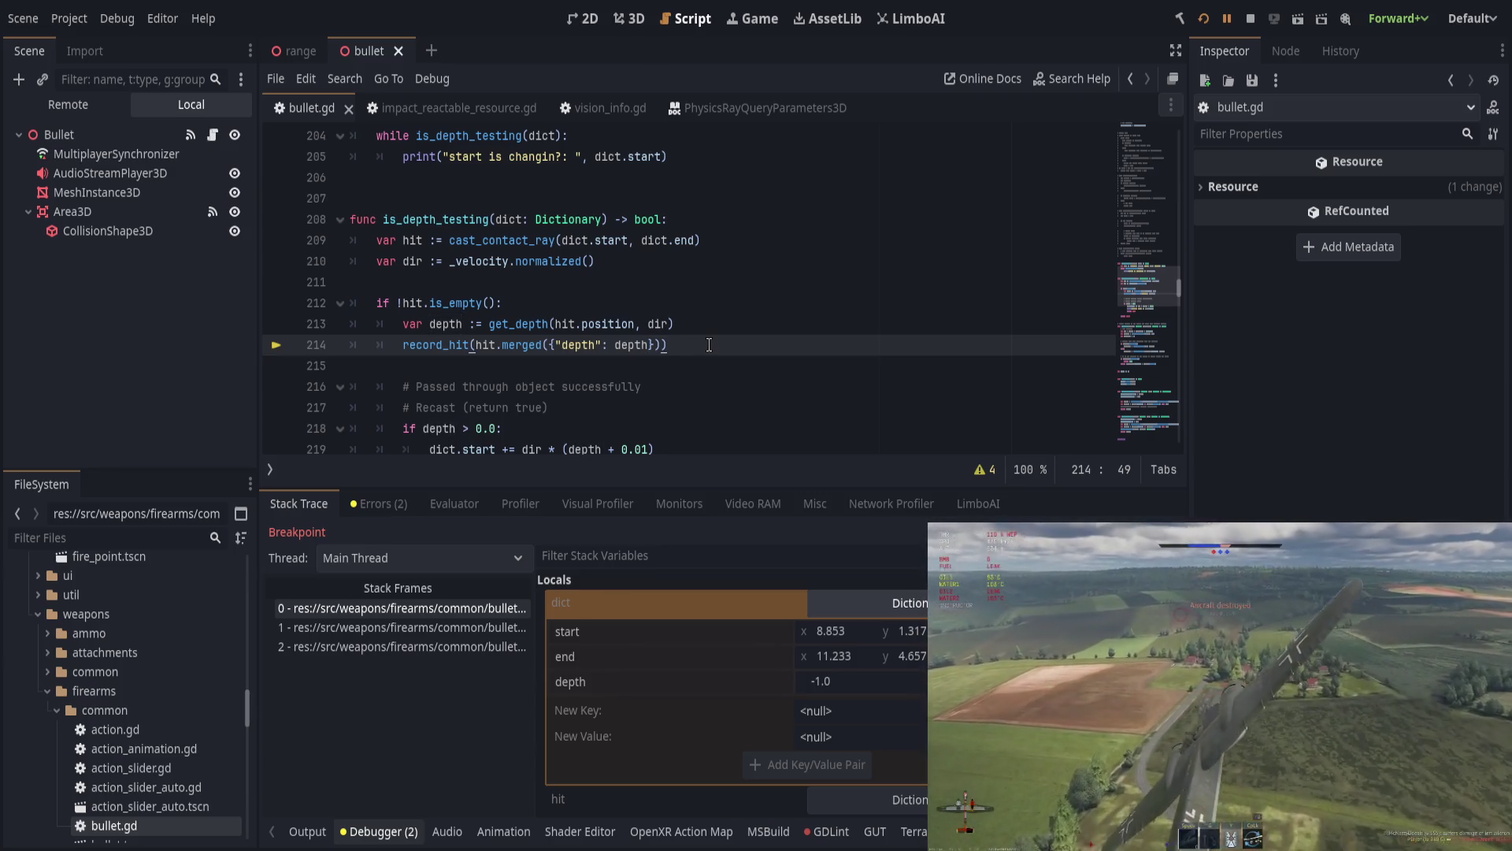
double_click(623, 344)
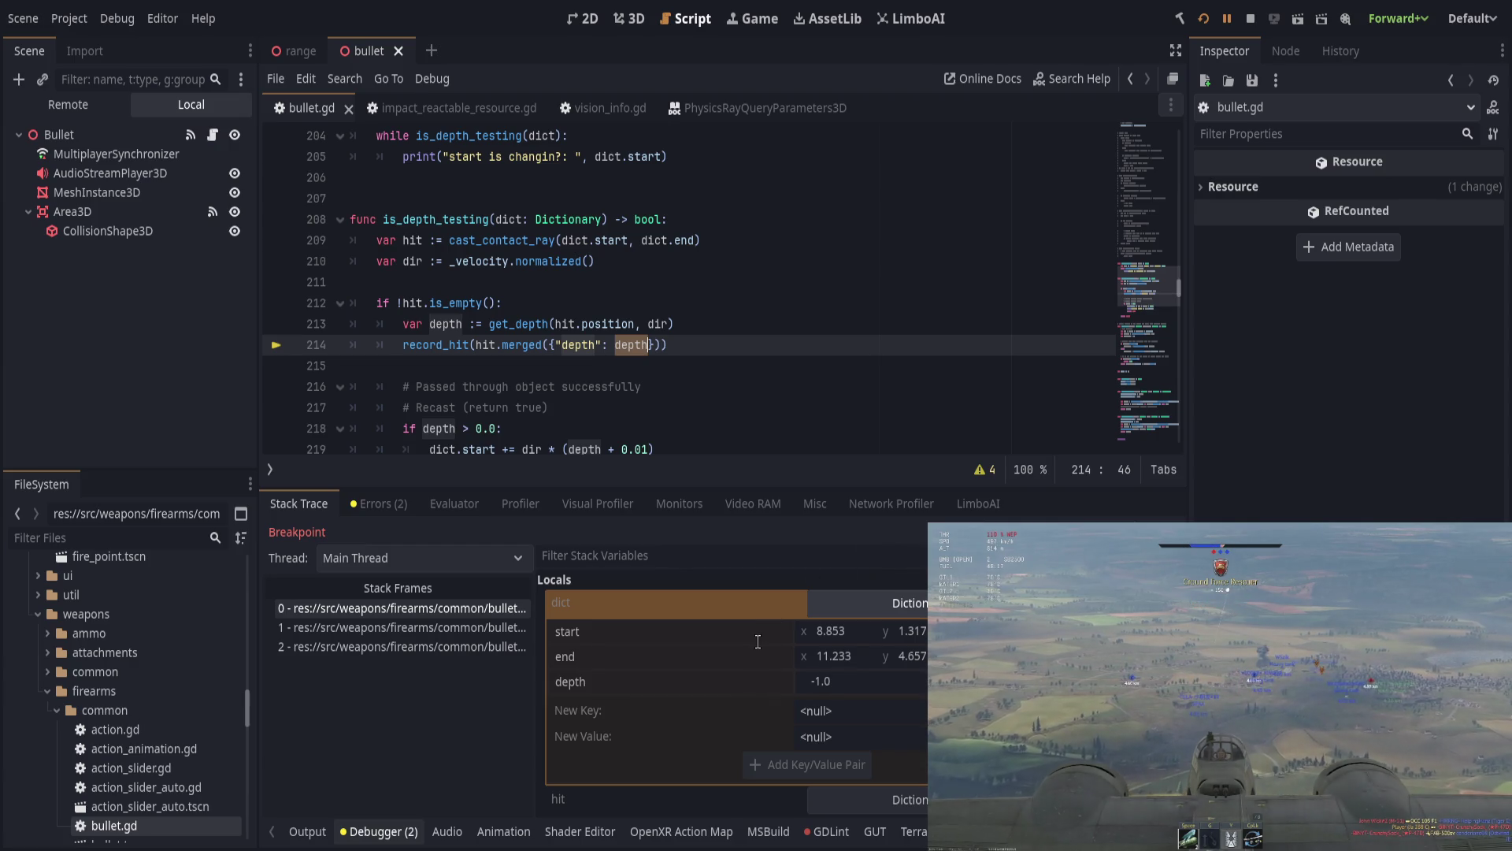
scroll(741, 448, up, 1)
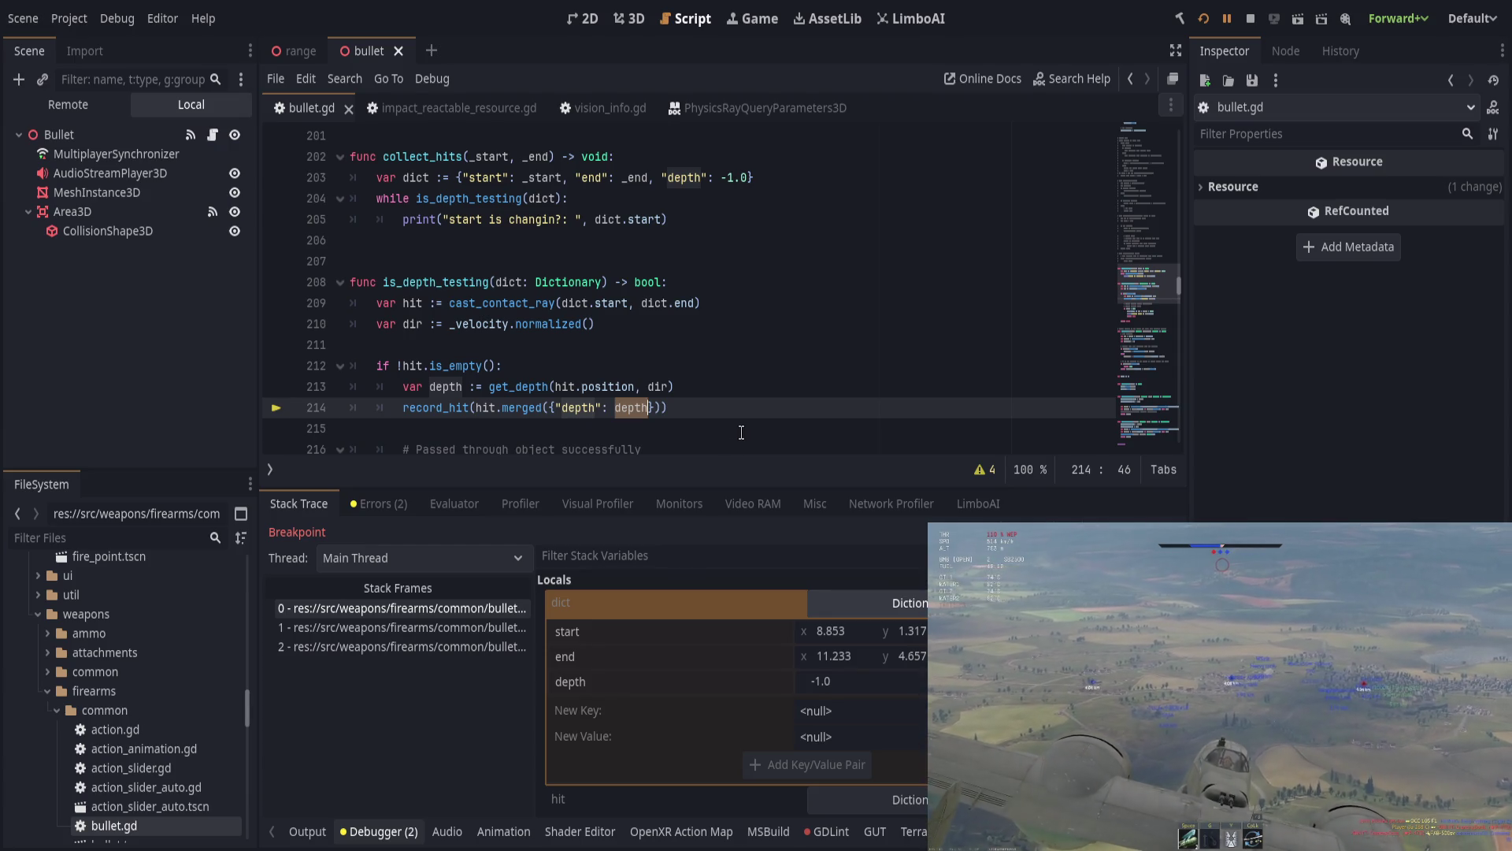
mouse_move(651, 176)
mouse_down()
mouse_move(746, 177)
mouse_move(650, 177)
mouse_up()
Step: Delete the "depth": -1.0 entry from line 203, restore the closing brace, and save
key(BackSpace)
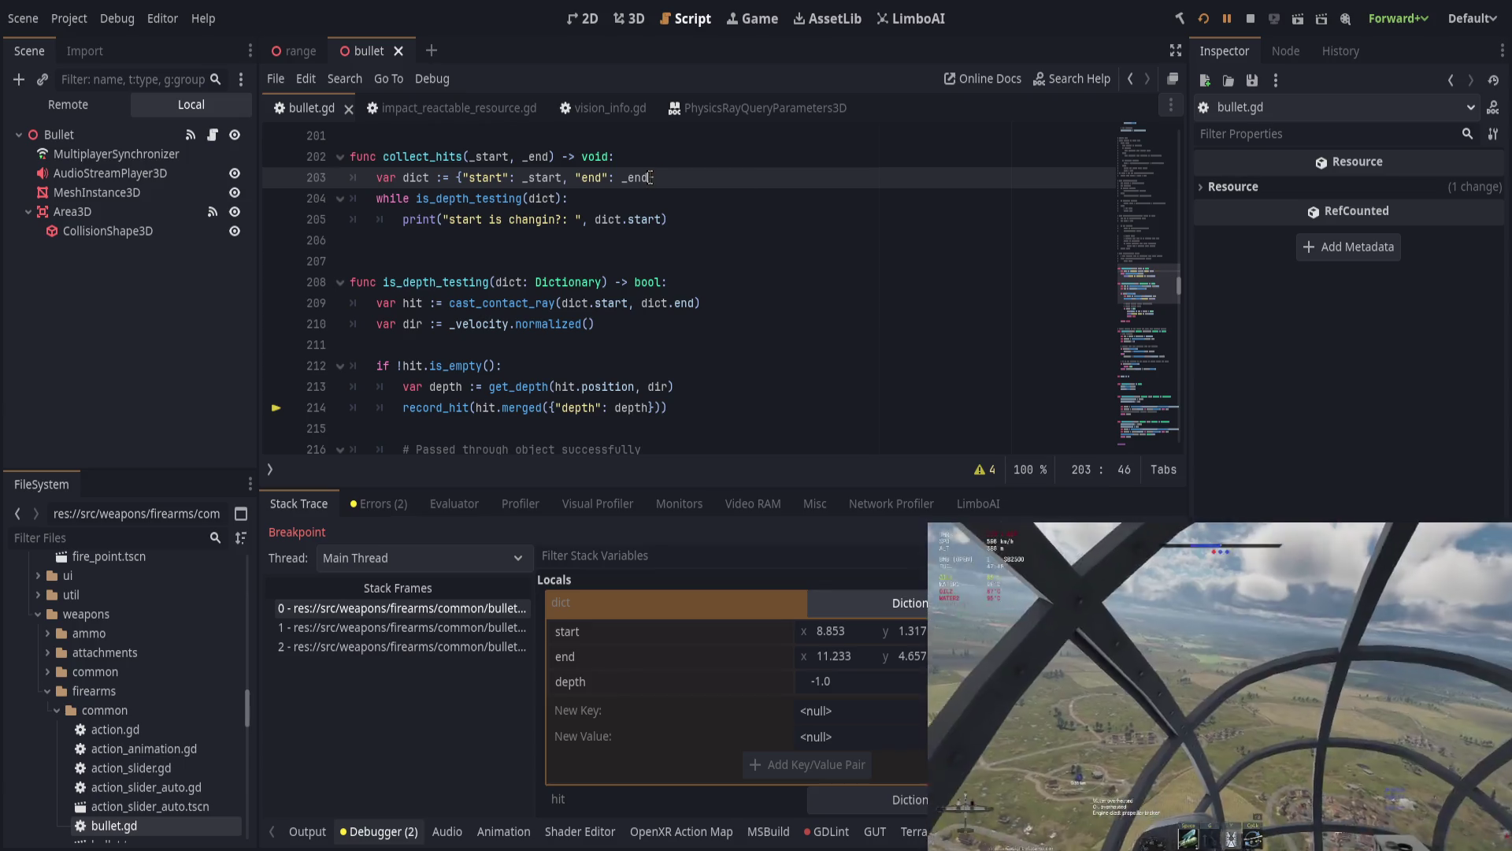
text(})
key(ctrl+s)
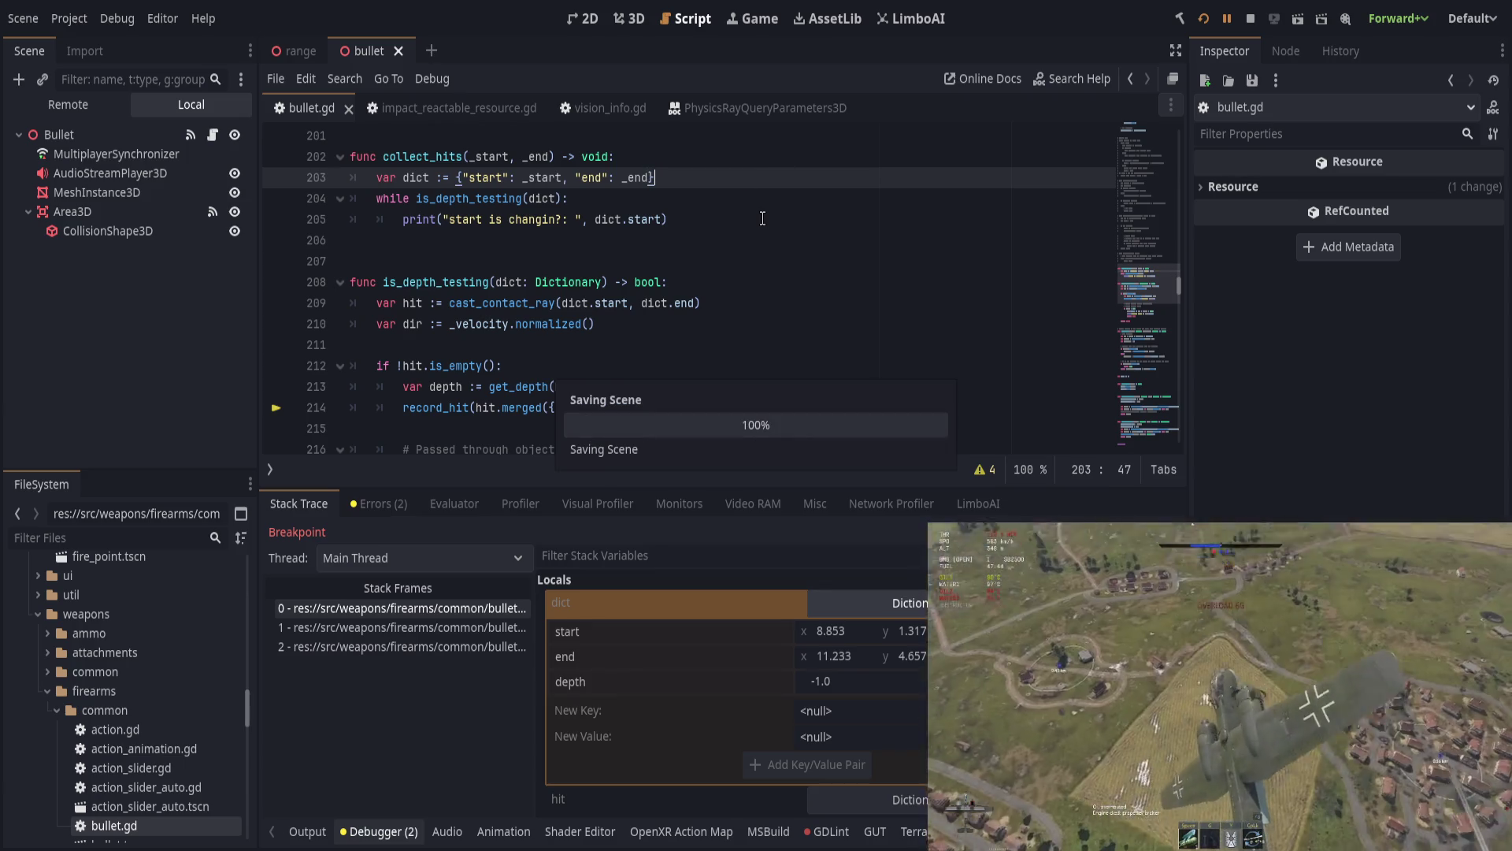
key(ctrl+Left)
key(ctrl+Left)
key(ctrl+Left)
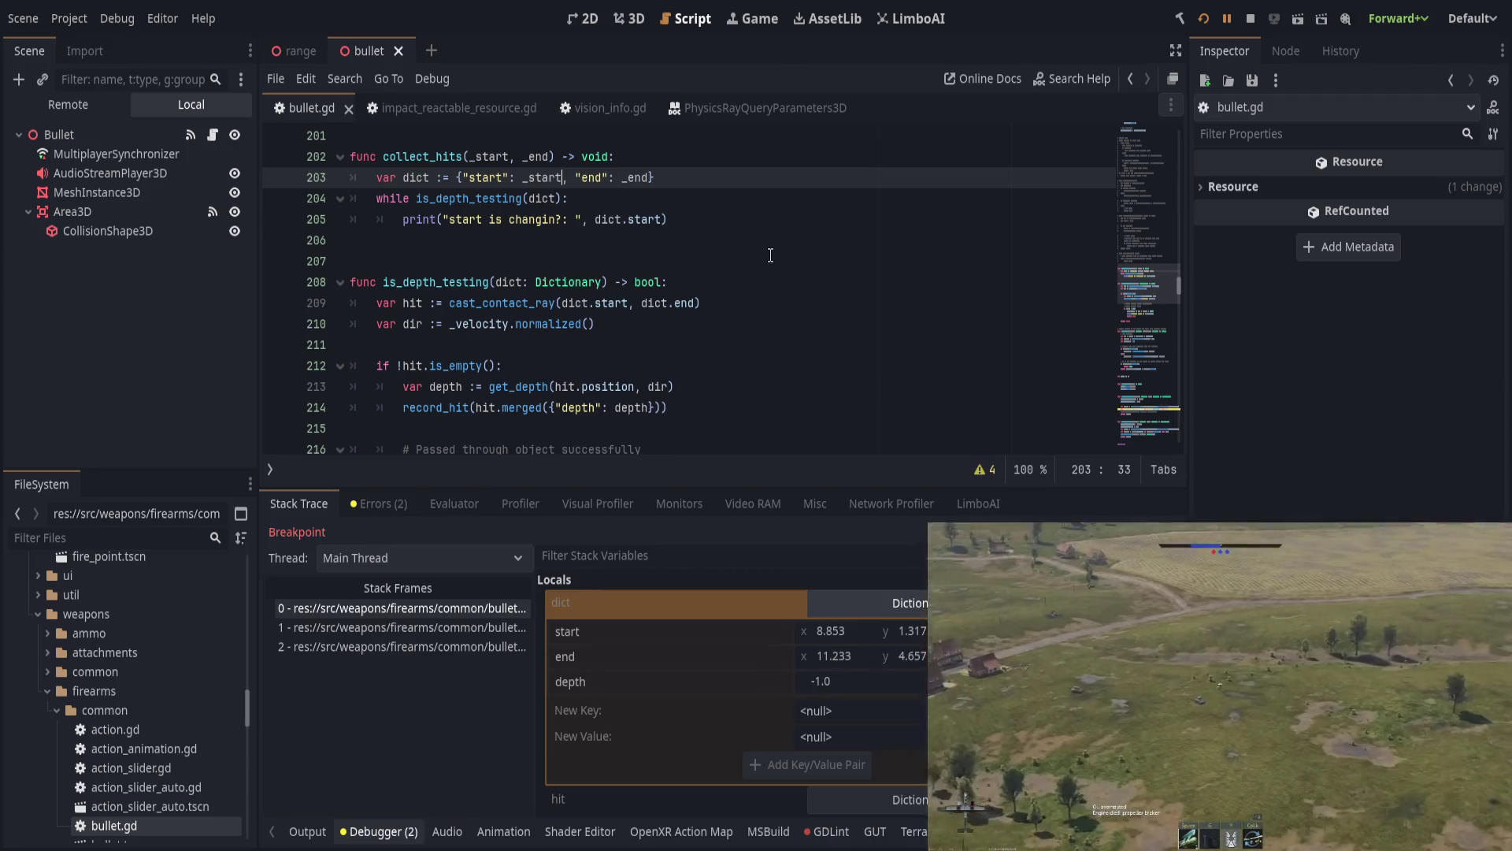
drag(476, 407, 660, 407)
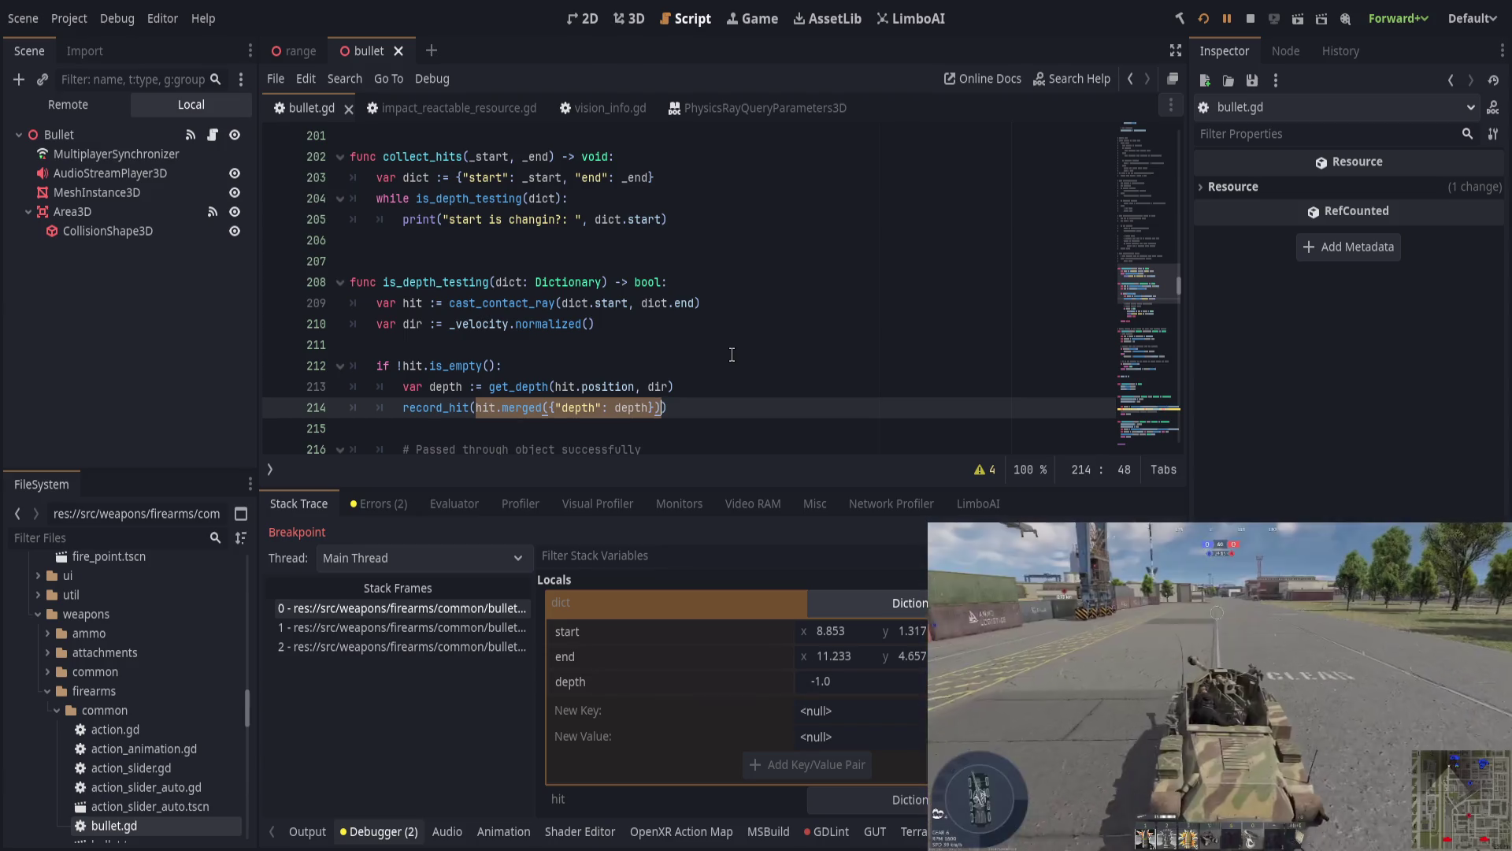
click(1048, 348)
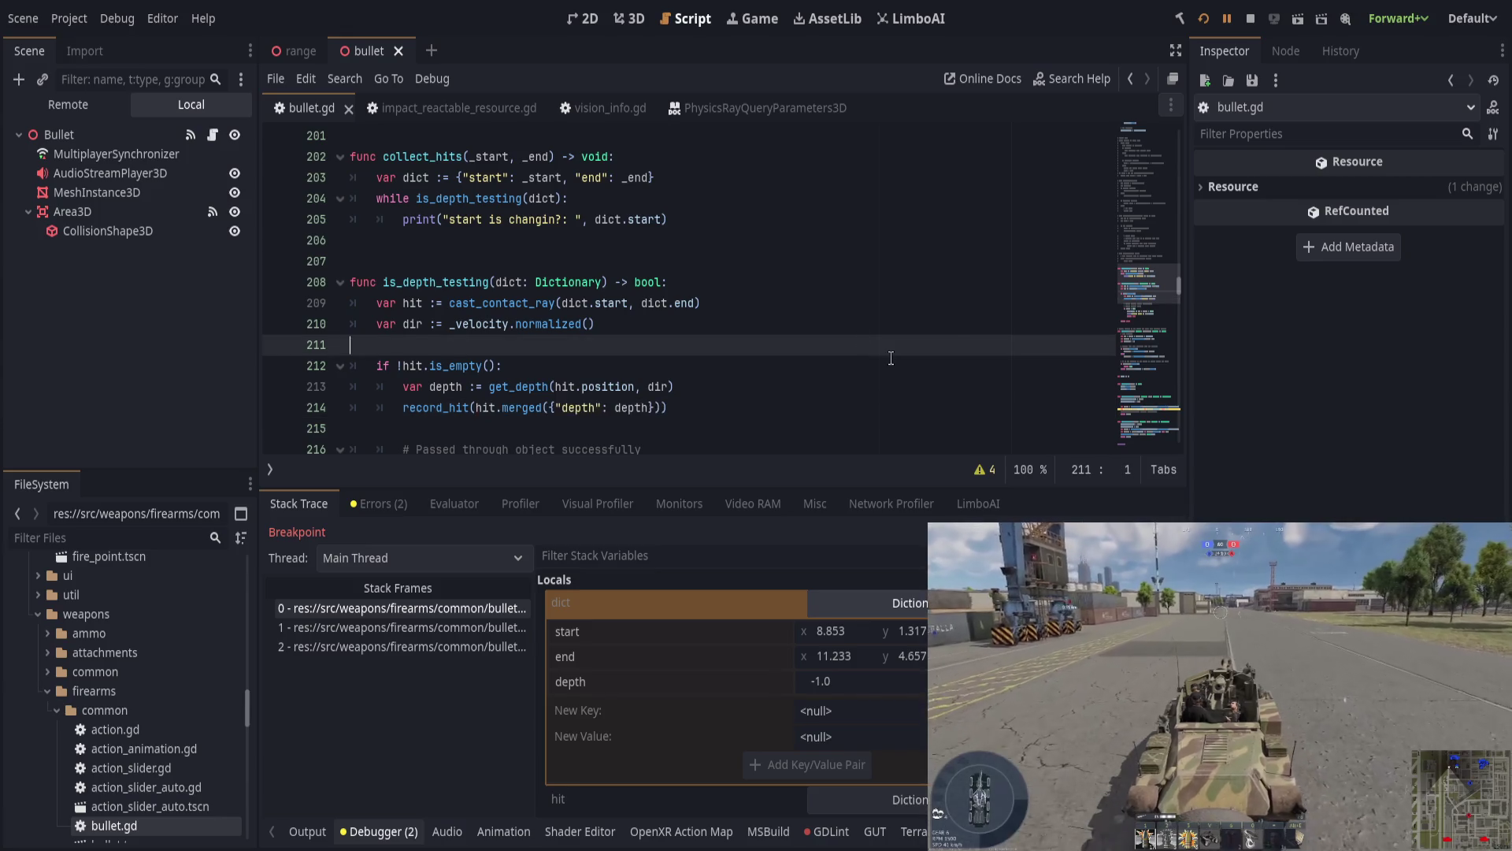
Step: Resume the game and check the Output log for new "hits [0.0]" lines
click(1226, 18)
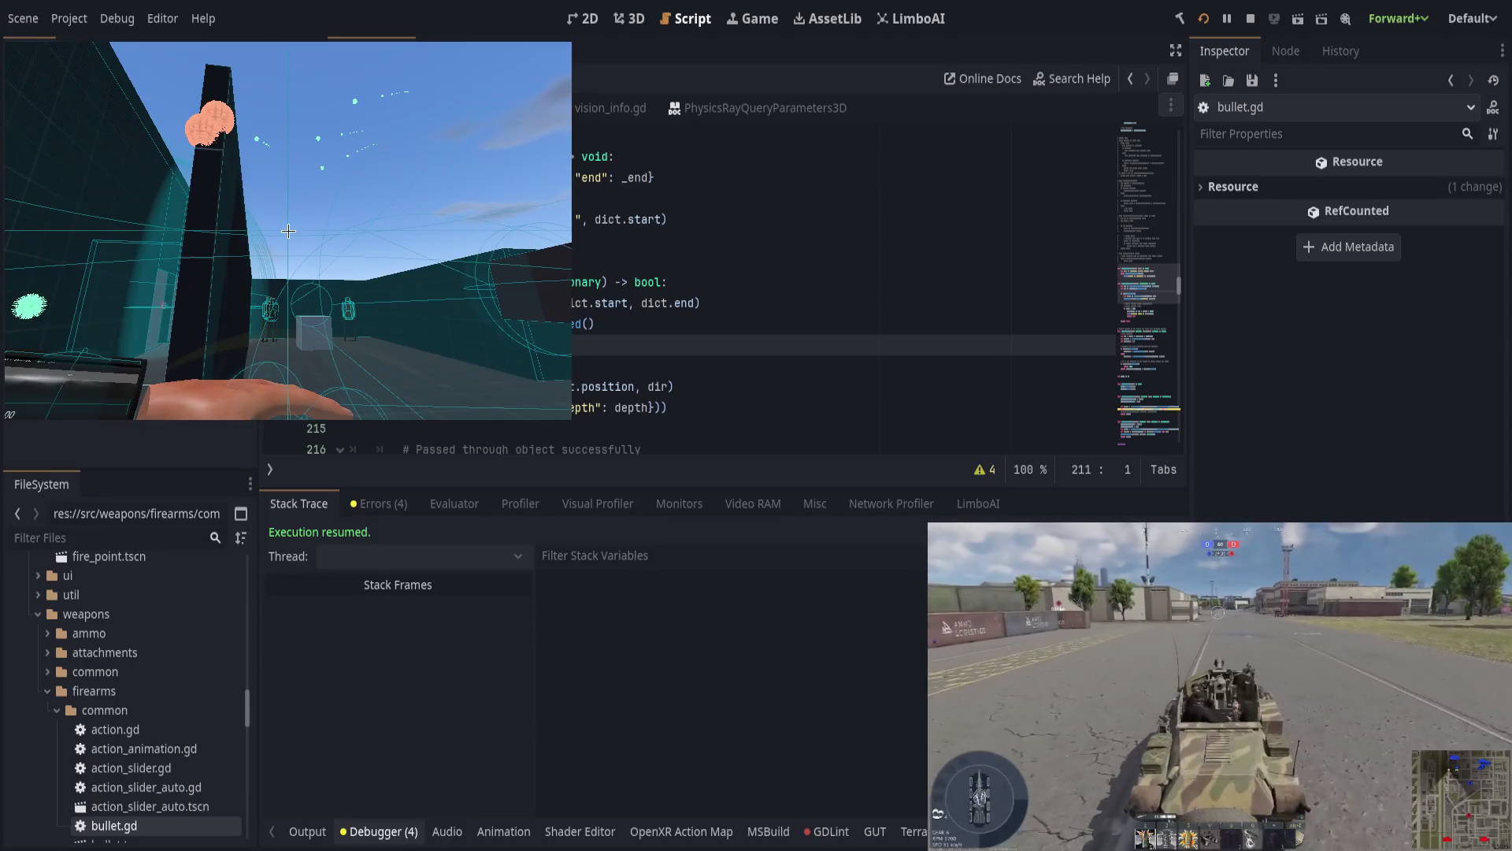
click(415, 745)
click(307, 831)
key(alt+Tab)
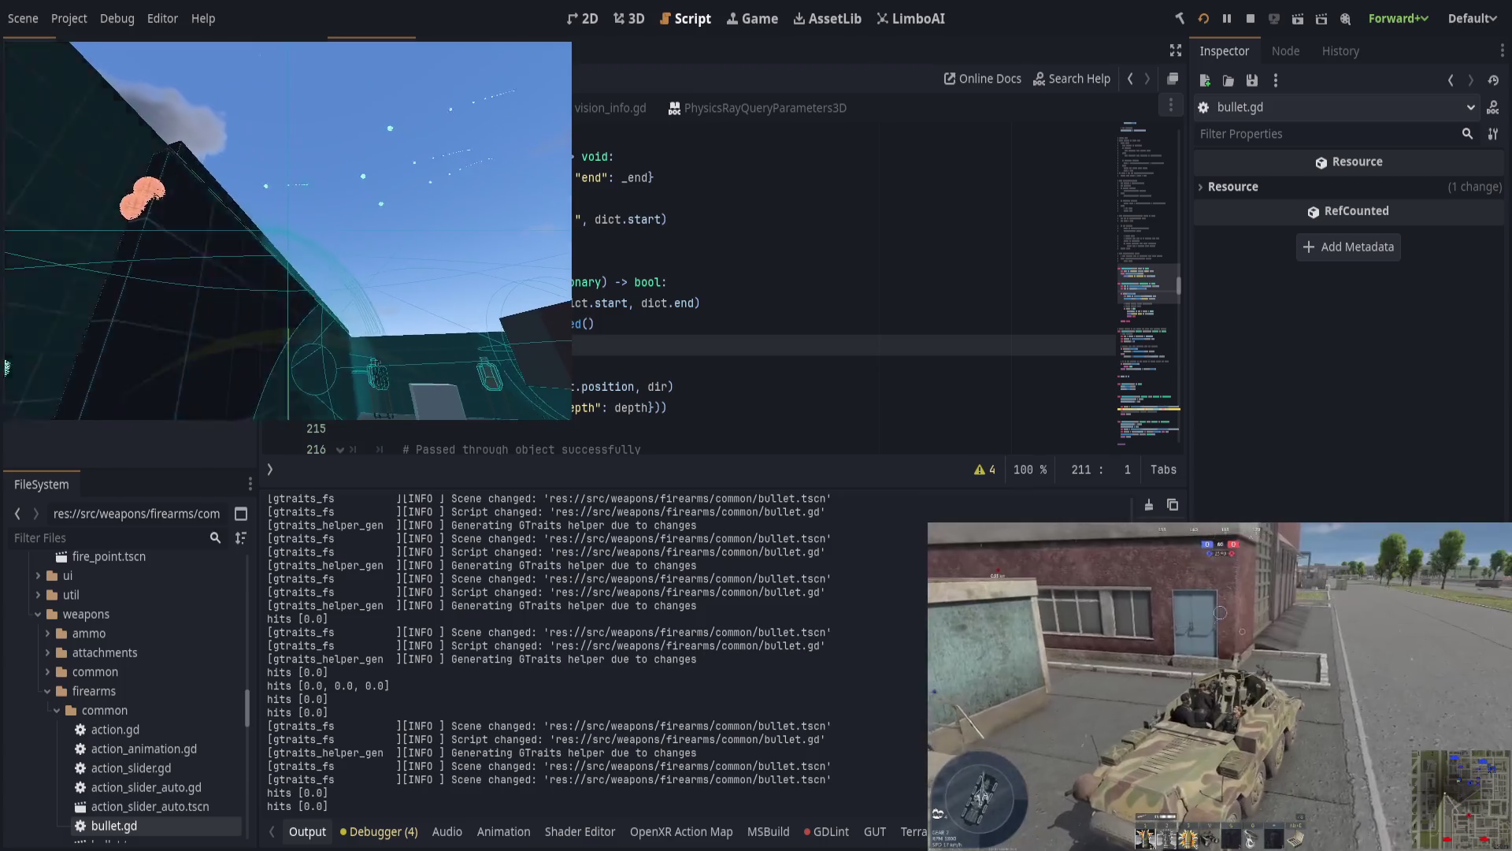
key(alt+Tab)
click(758, 372)
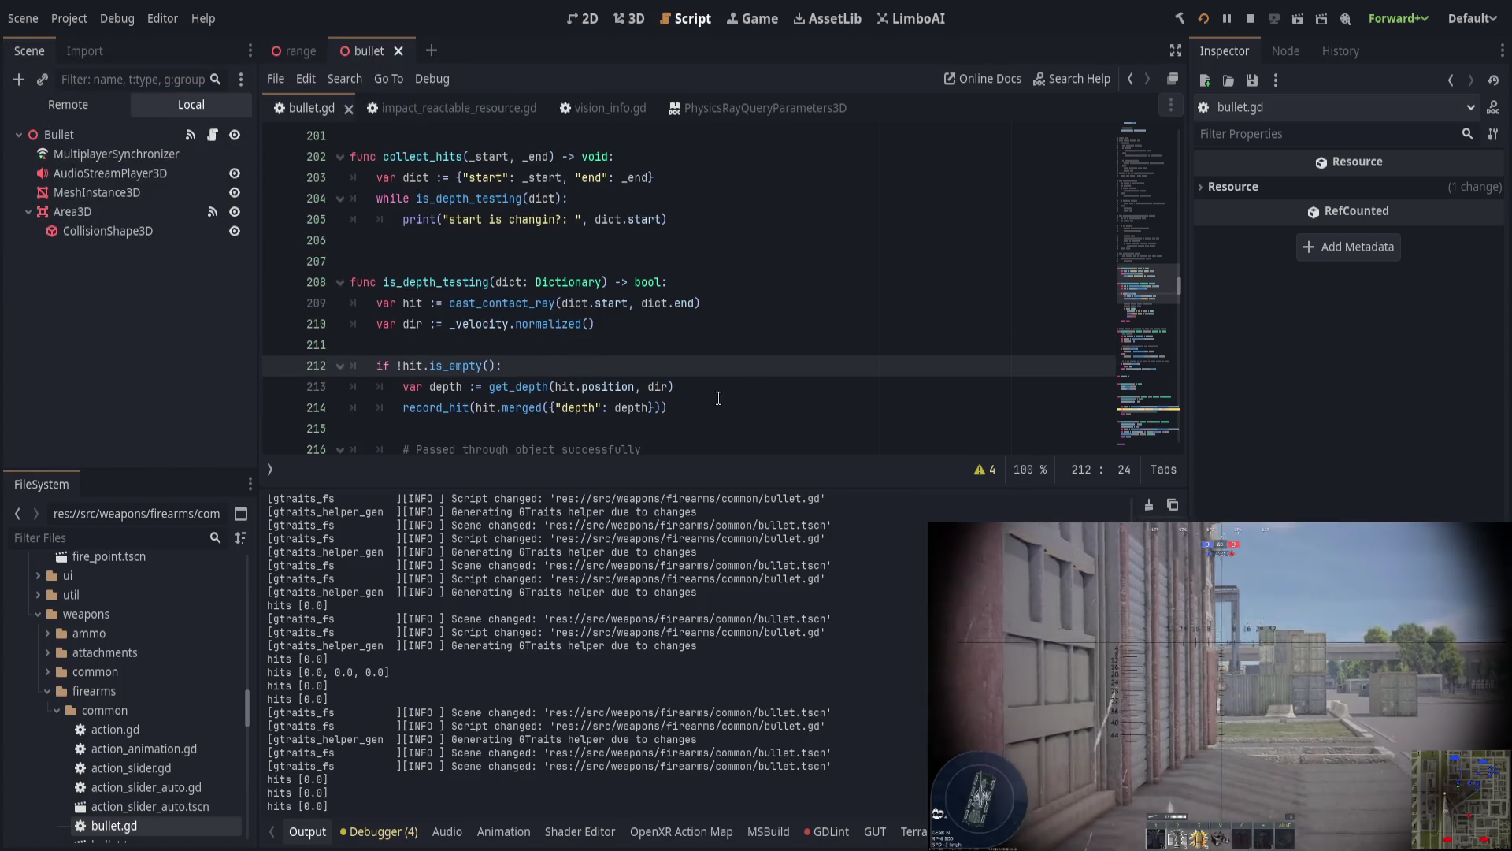
Step: Scroll to get_depth and drag the output splitter down to enlarge the code editor
scroll(719, 398, down, 2)
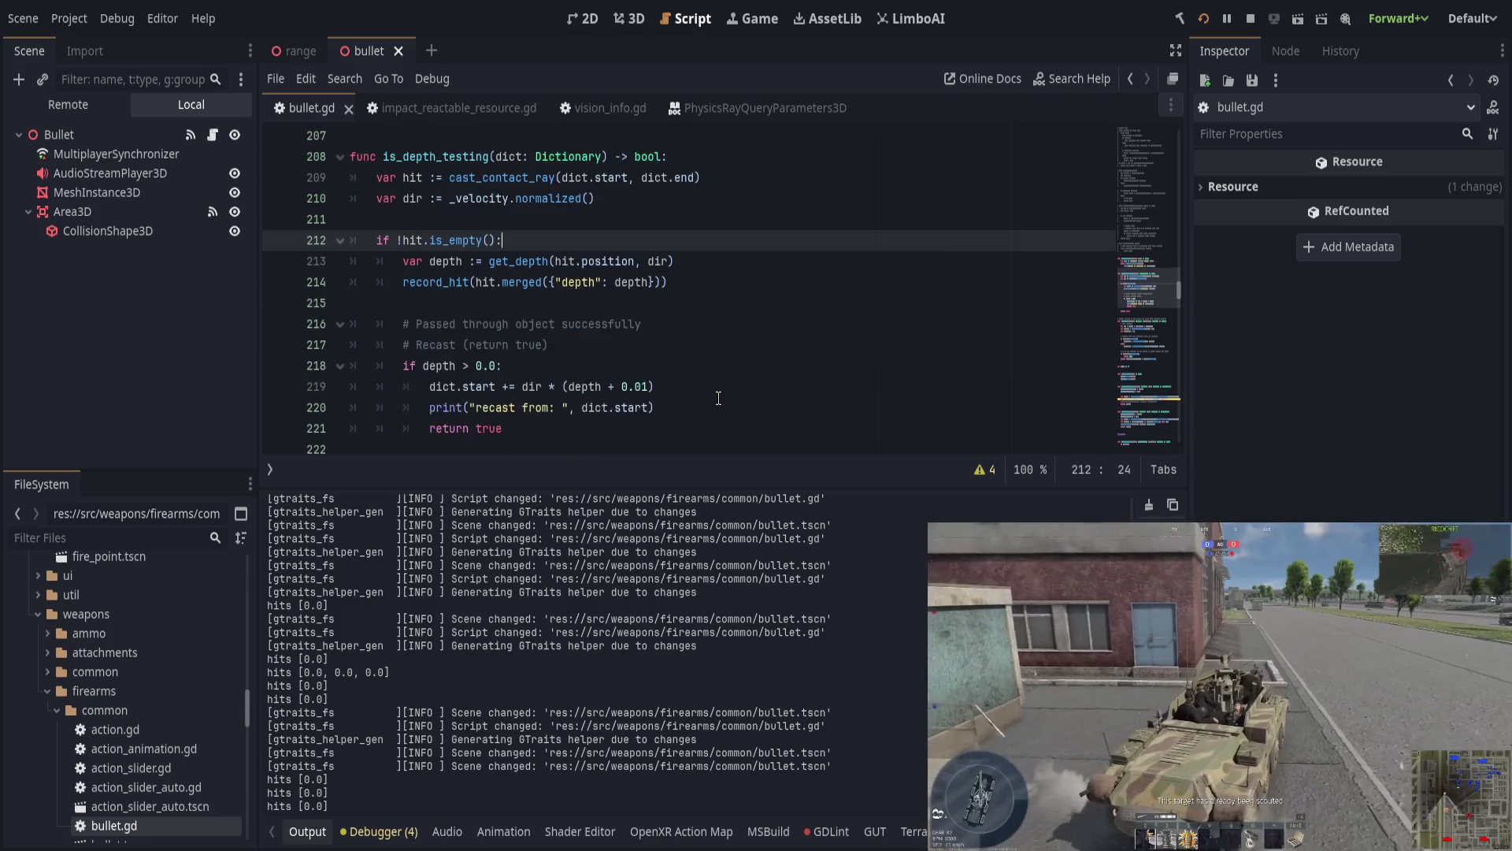
scroll(719, 397, up, 2)
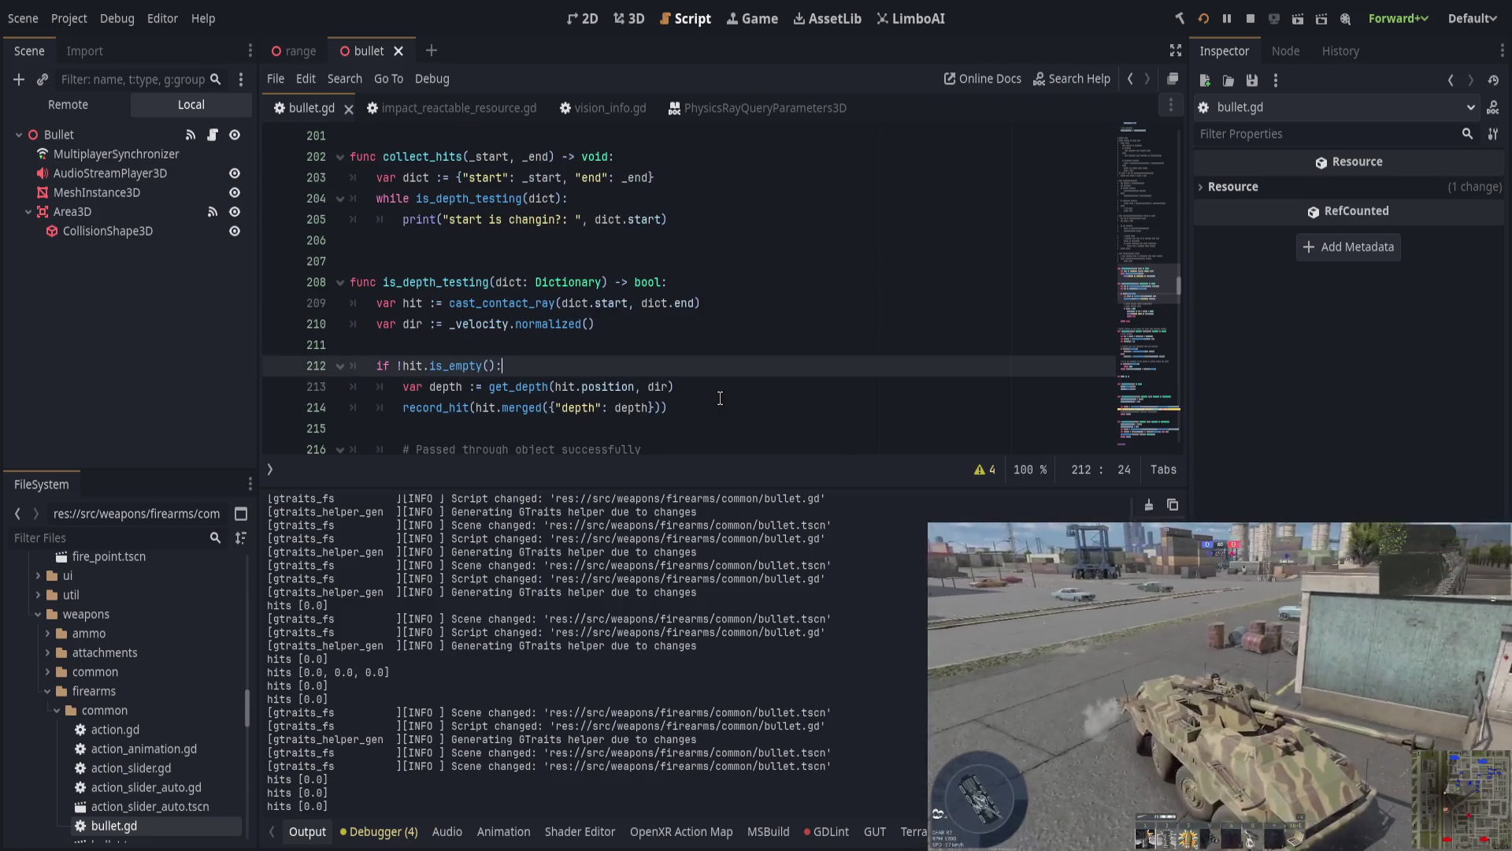
scroll(720, 398, up, 8)
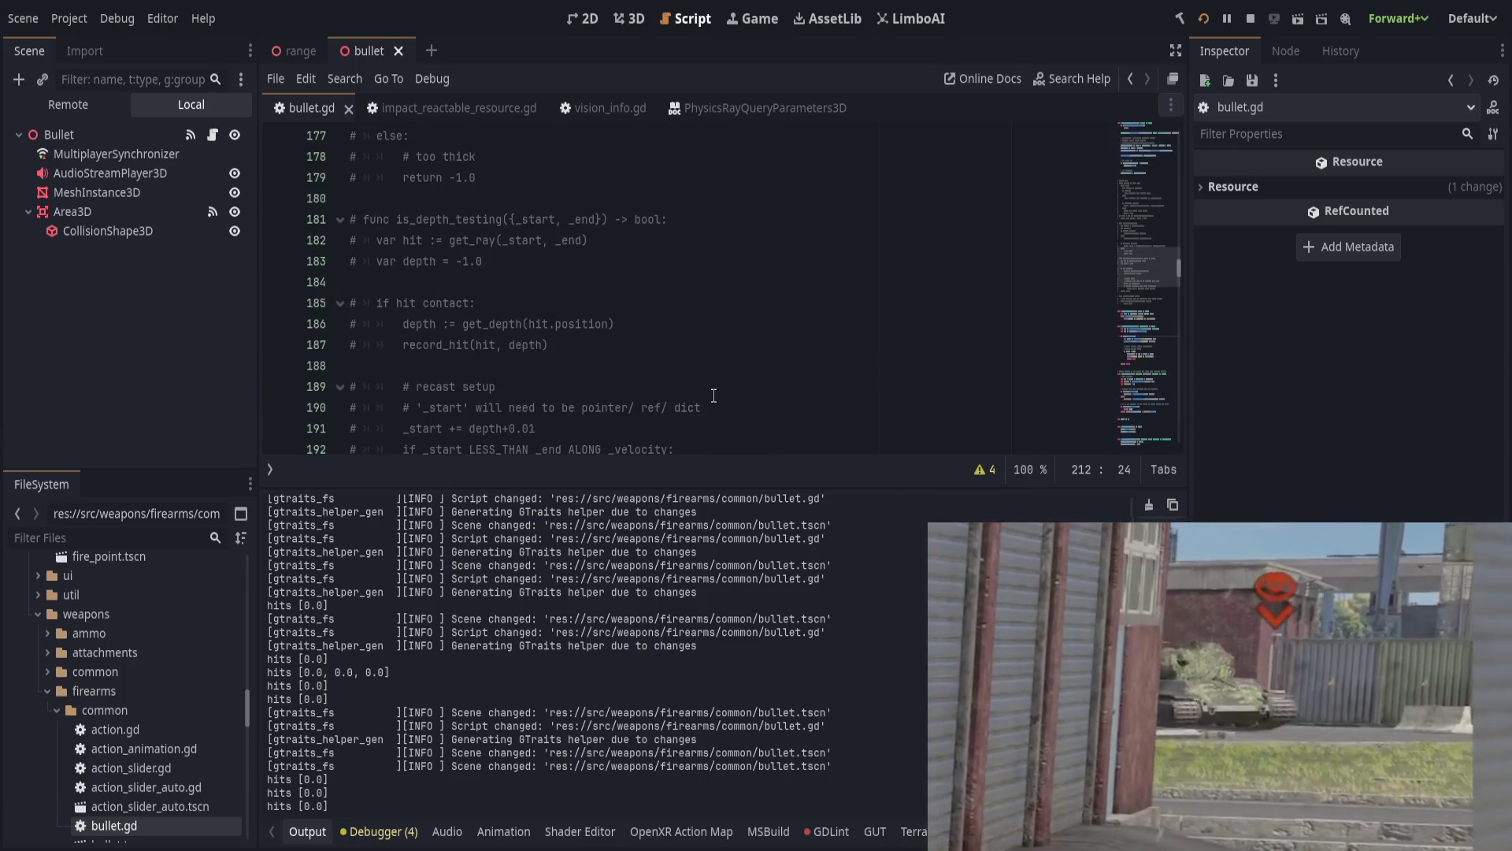
scroll(714, 395, up, 19)
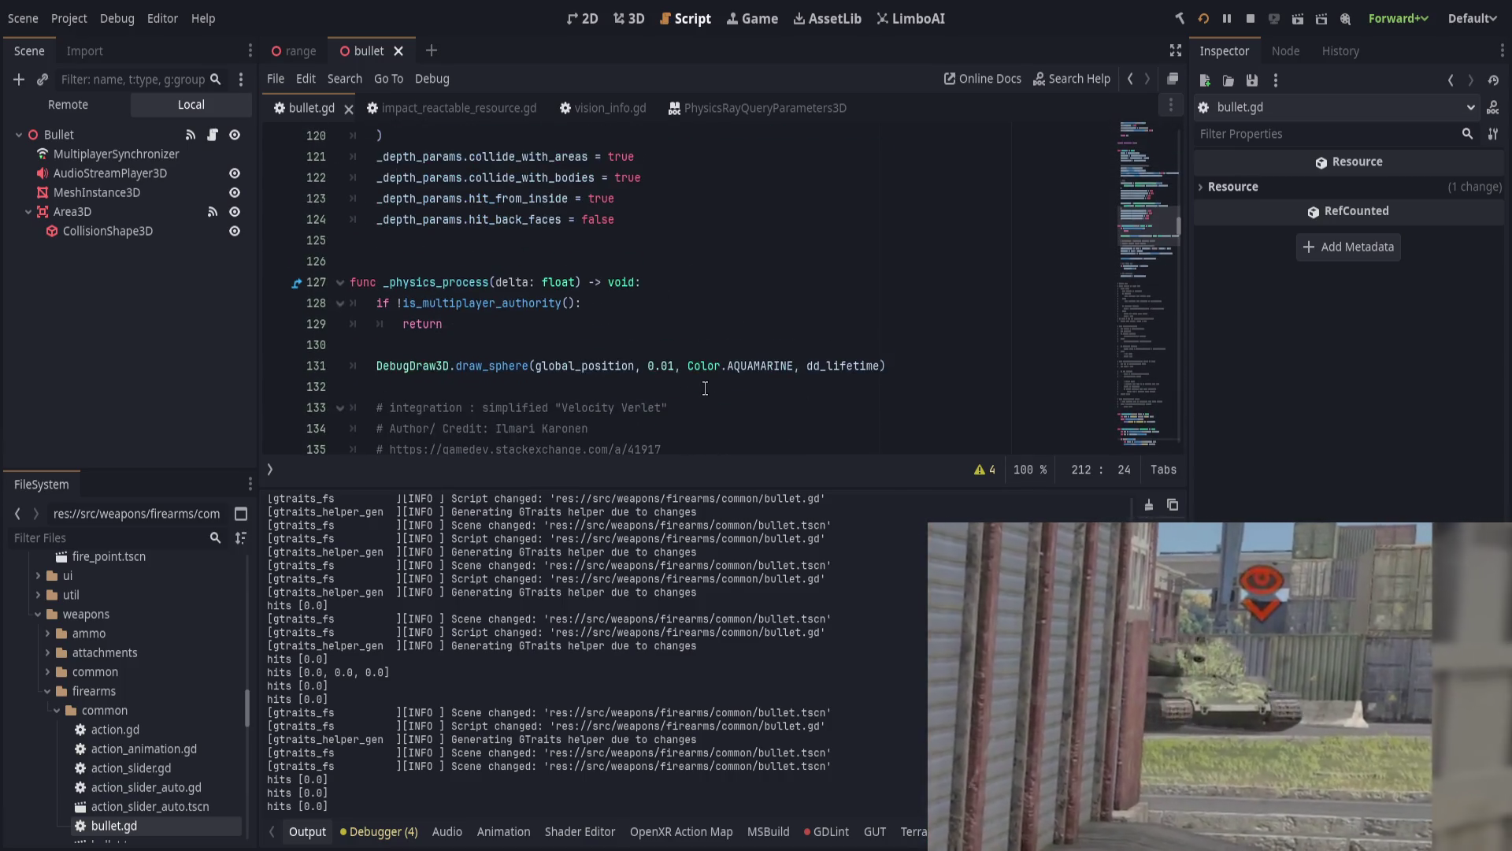
scroll(705, 387, down, 20)
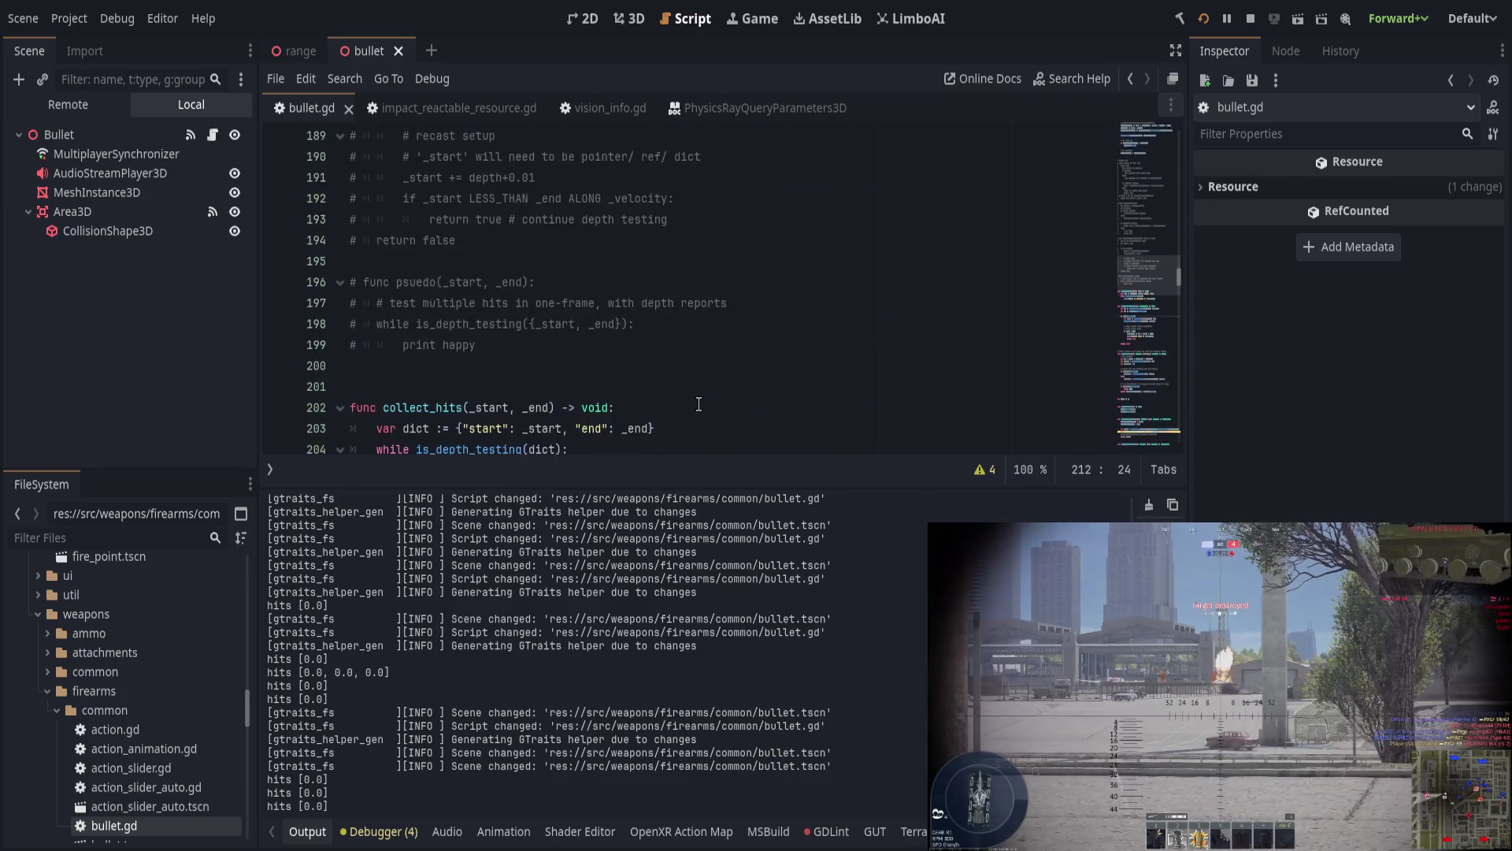
drag(624, 488, 642, 643)
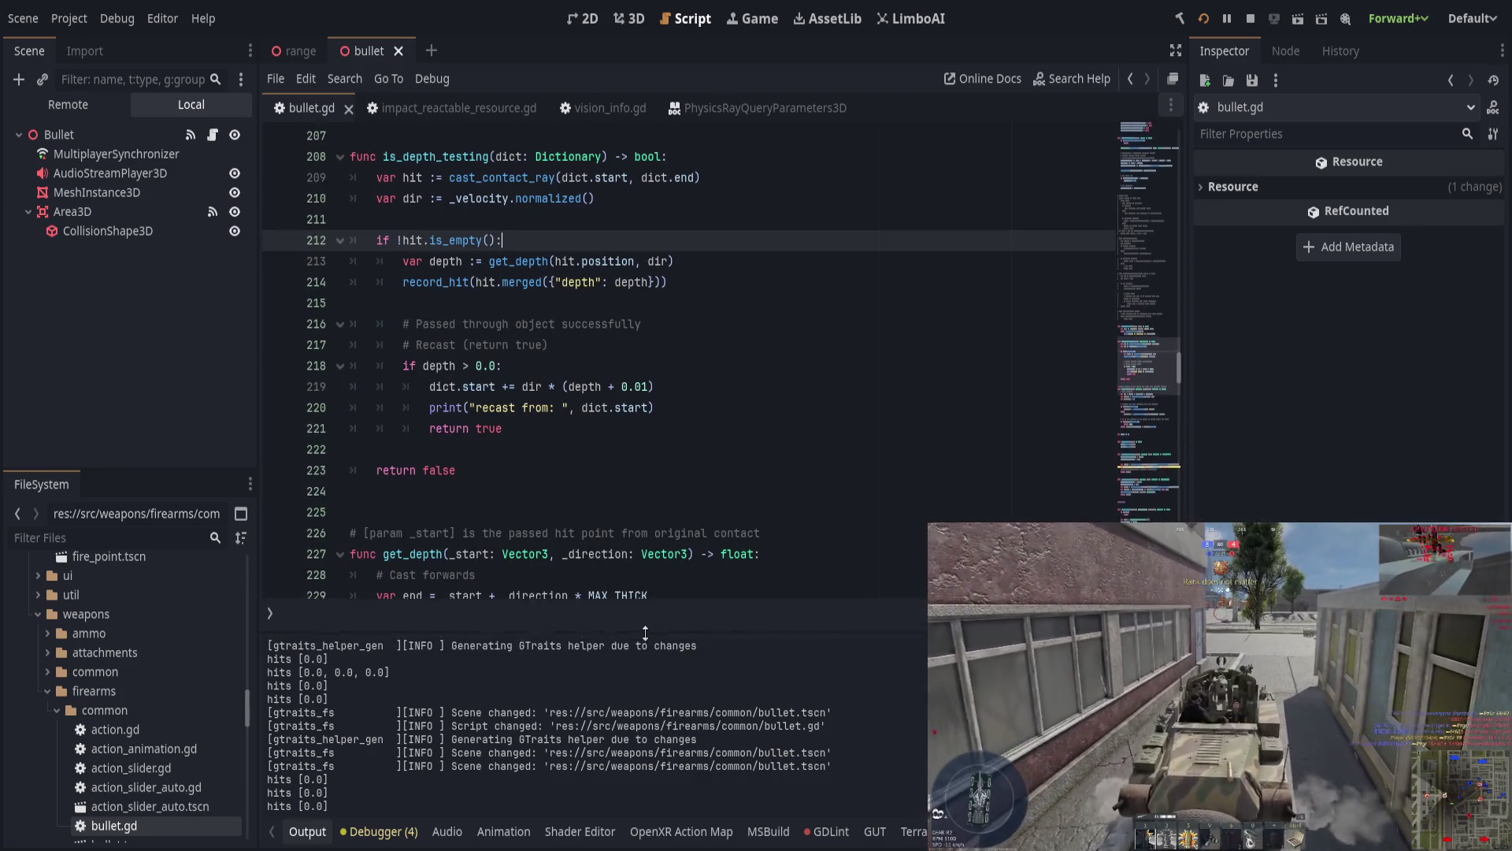
scroll(609, 399, down, 3)
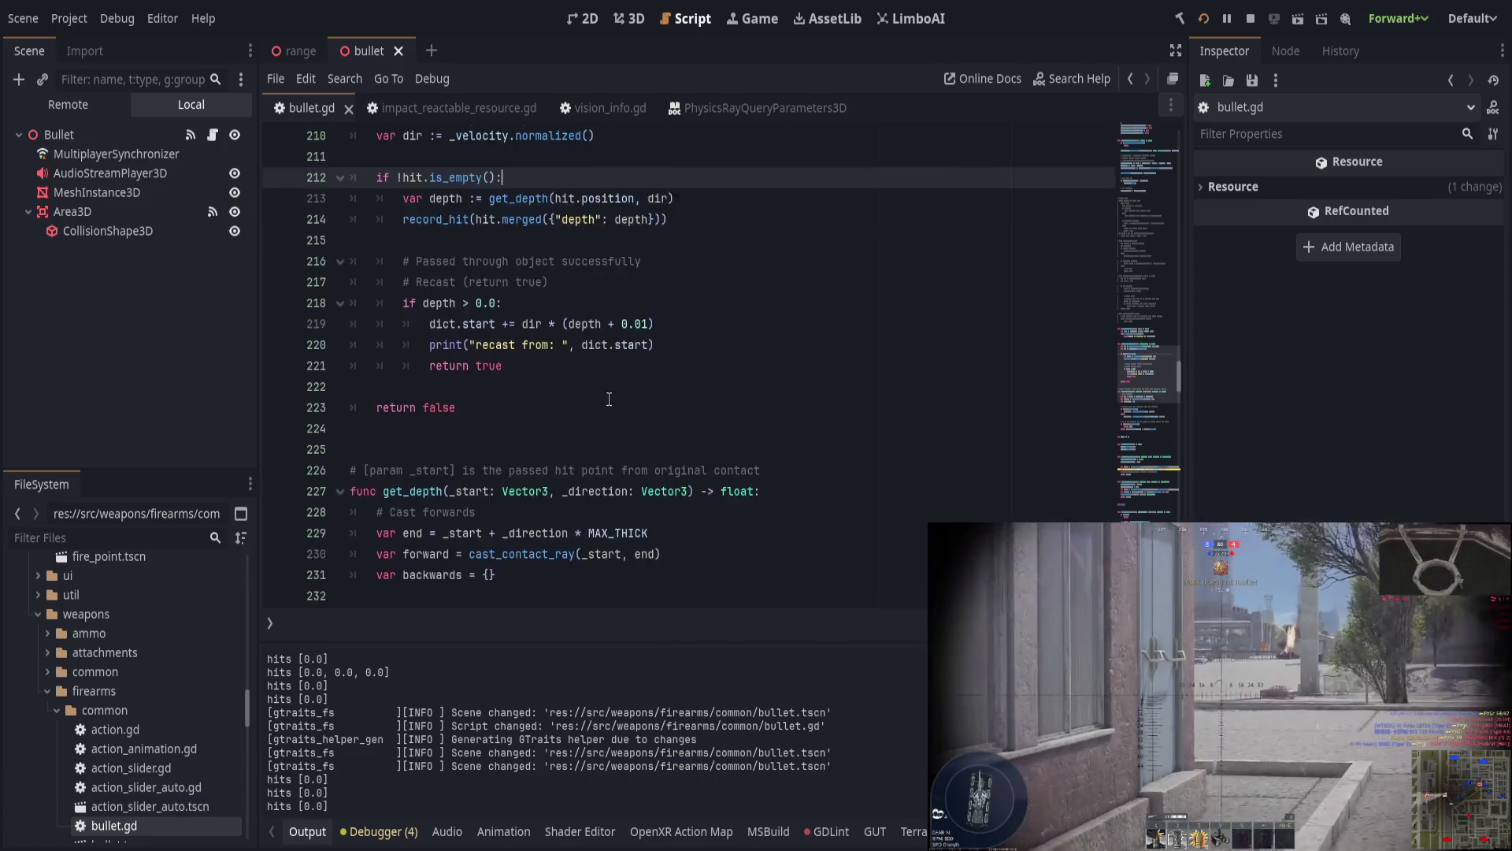
Step: Review line 235's backwards cast arguments and set a breakpoint on line 237
click(655, 456)
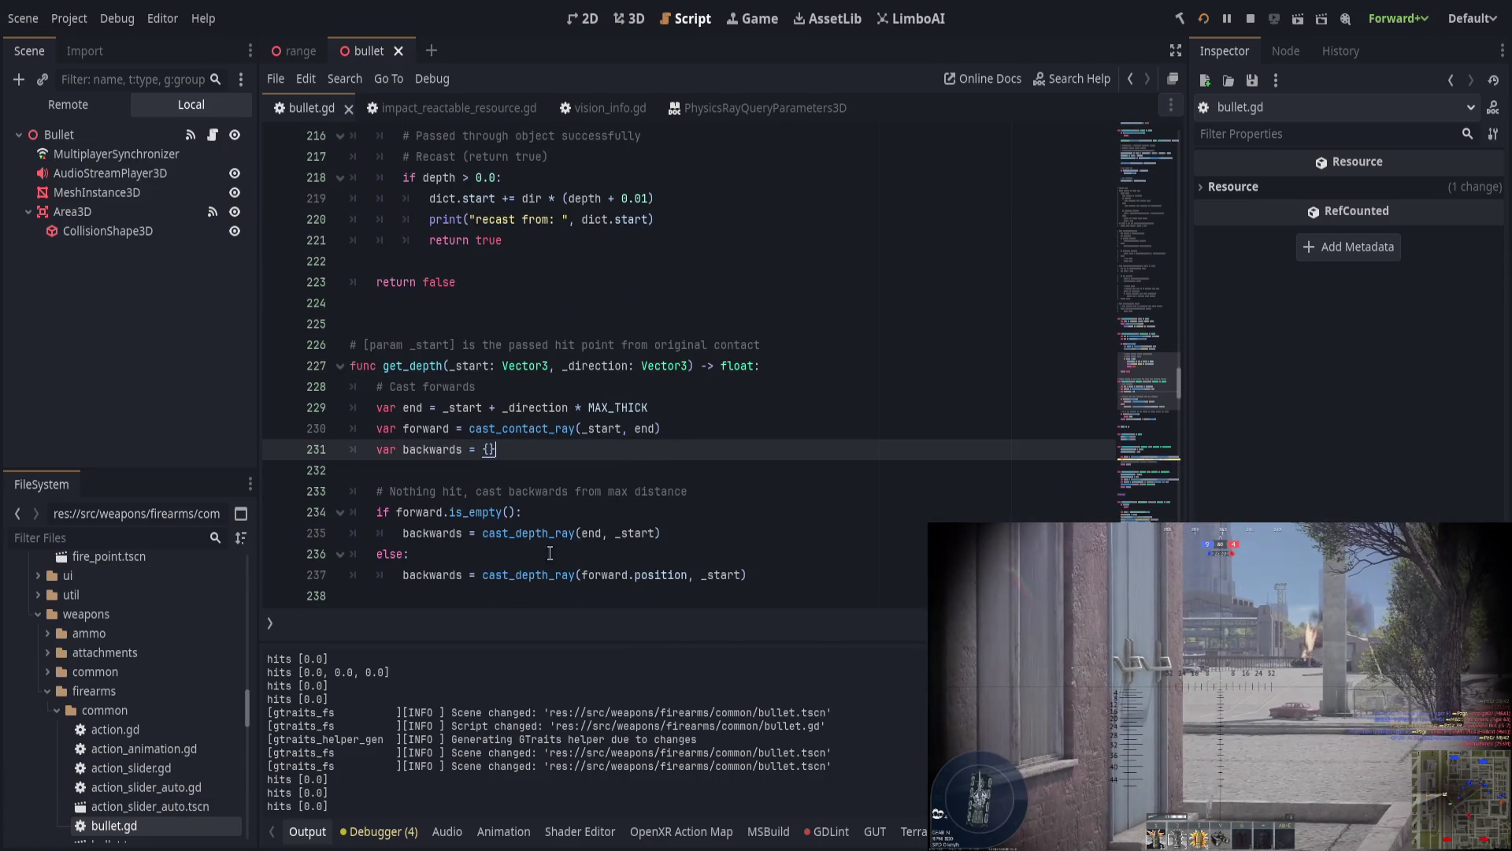
double_click(453, 533)
double_click(592, 533)
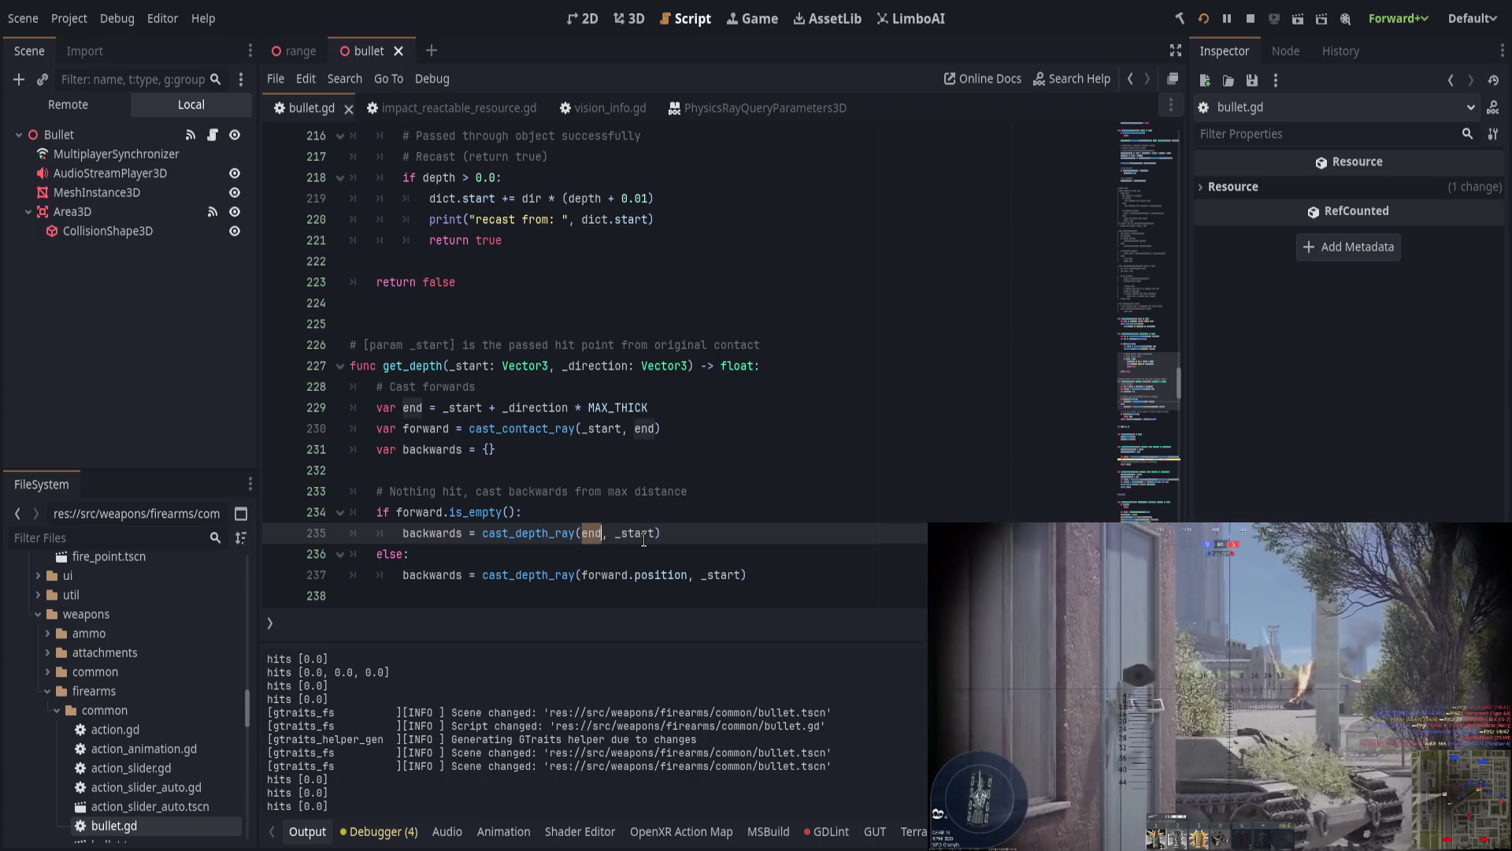
click(824, 586)
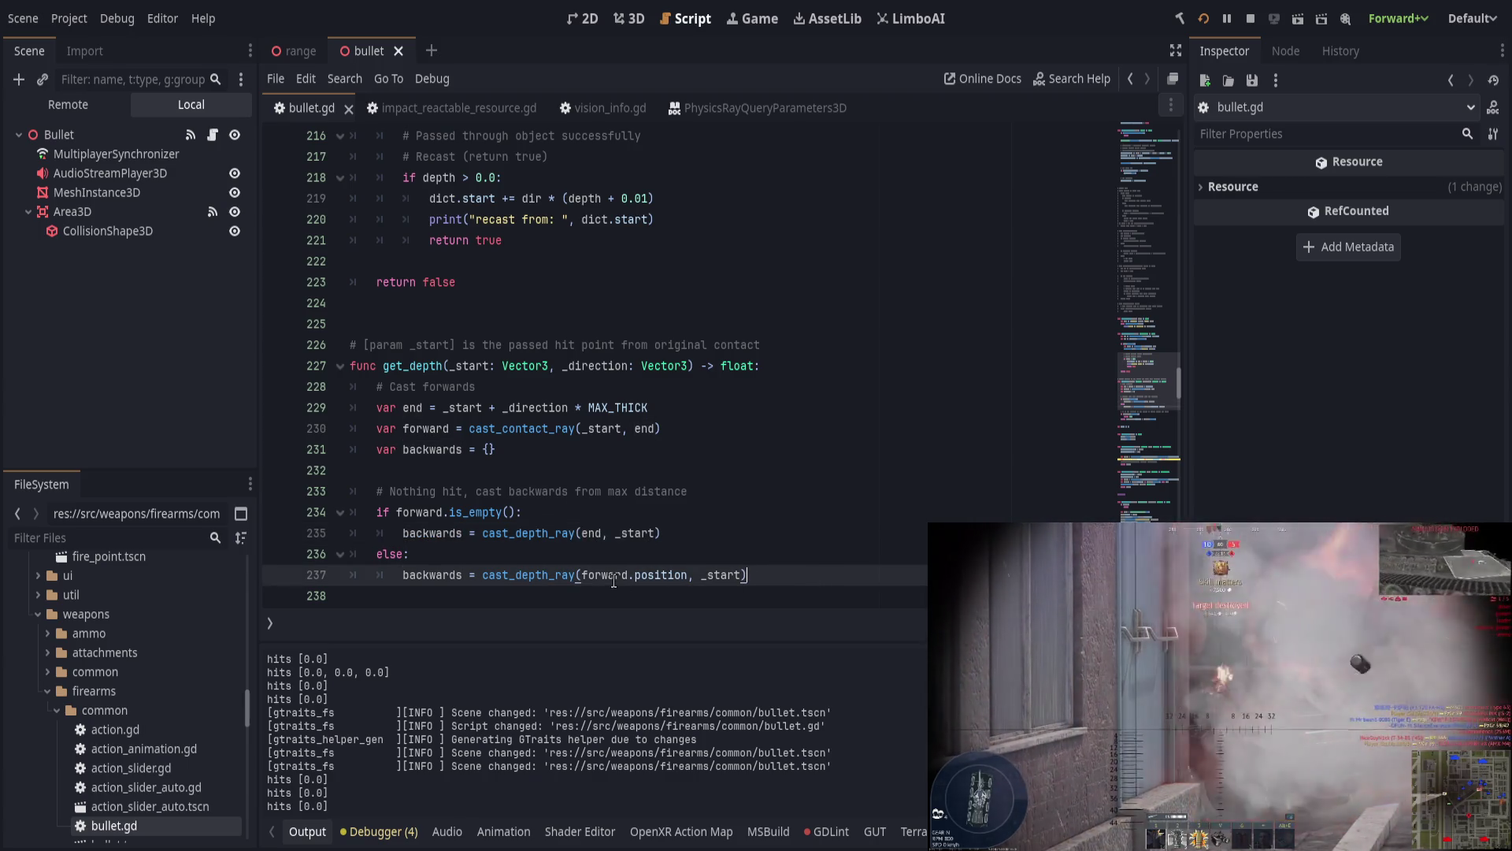
click(727, 535)
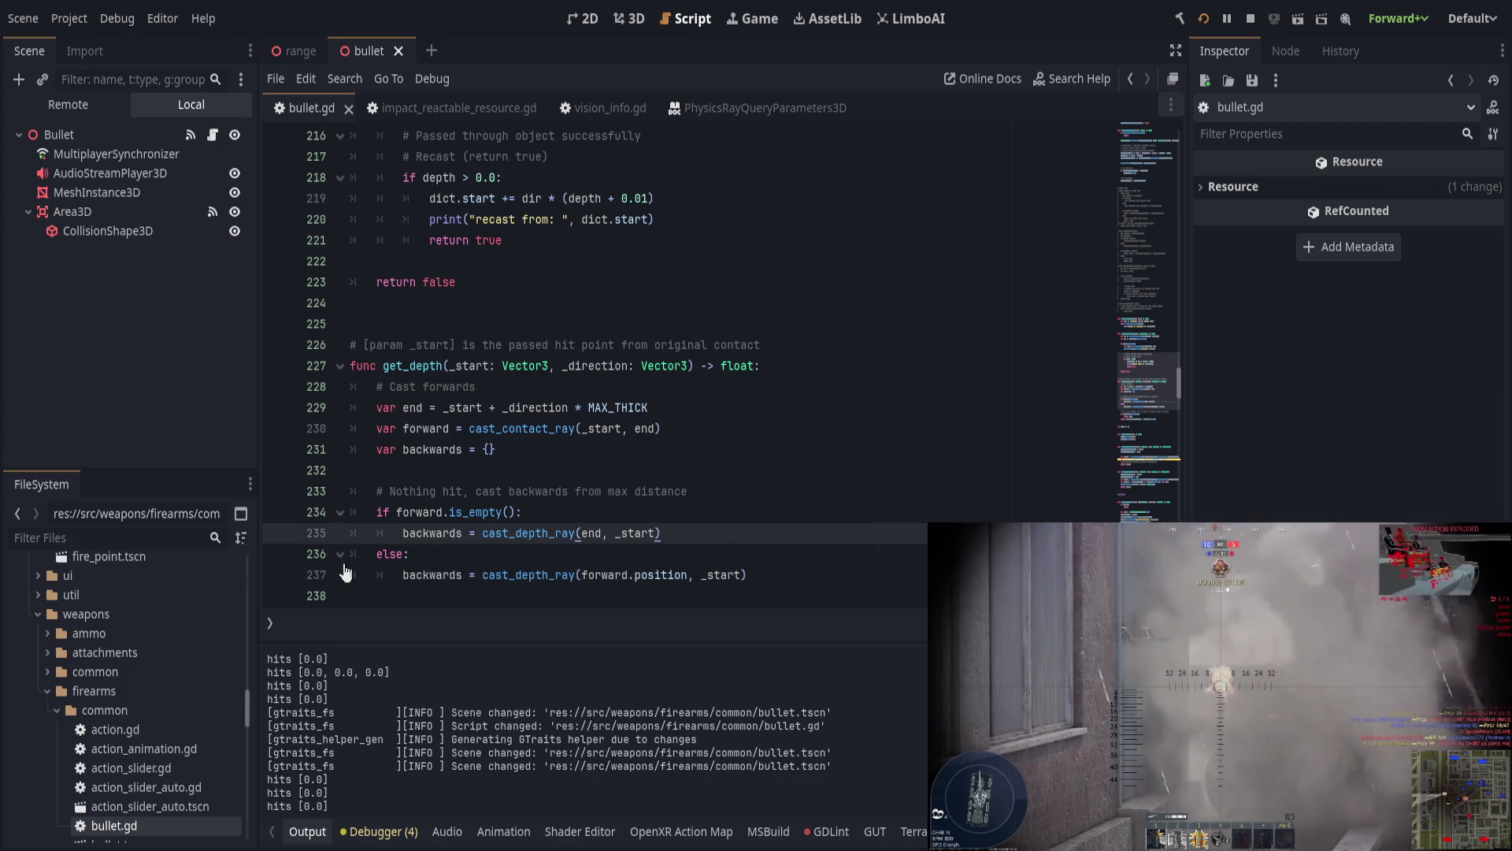
click(277, 575)
scroll(725, 517, down, 2)
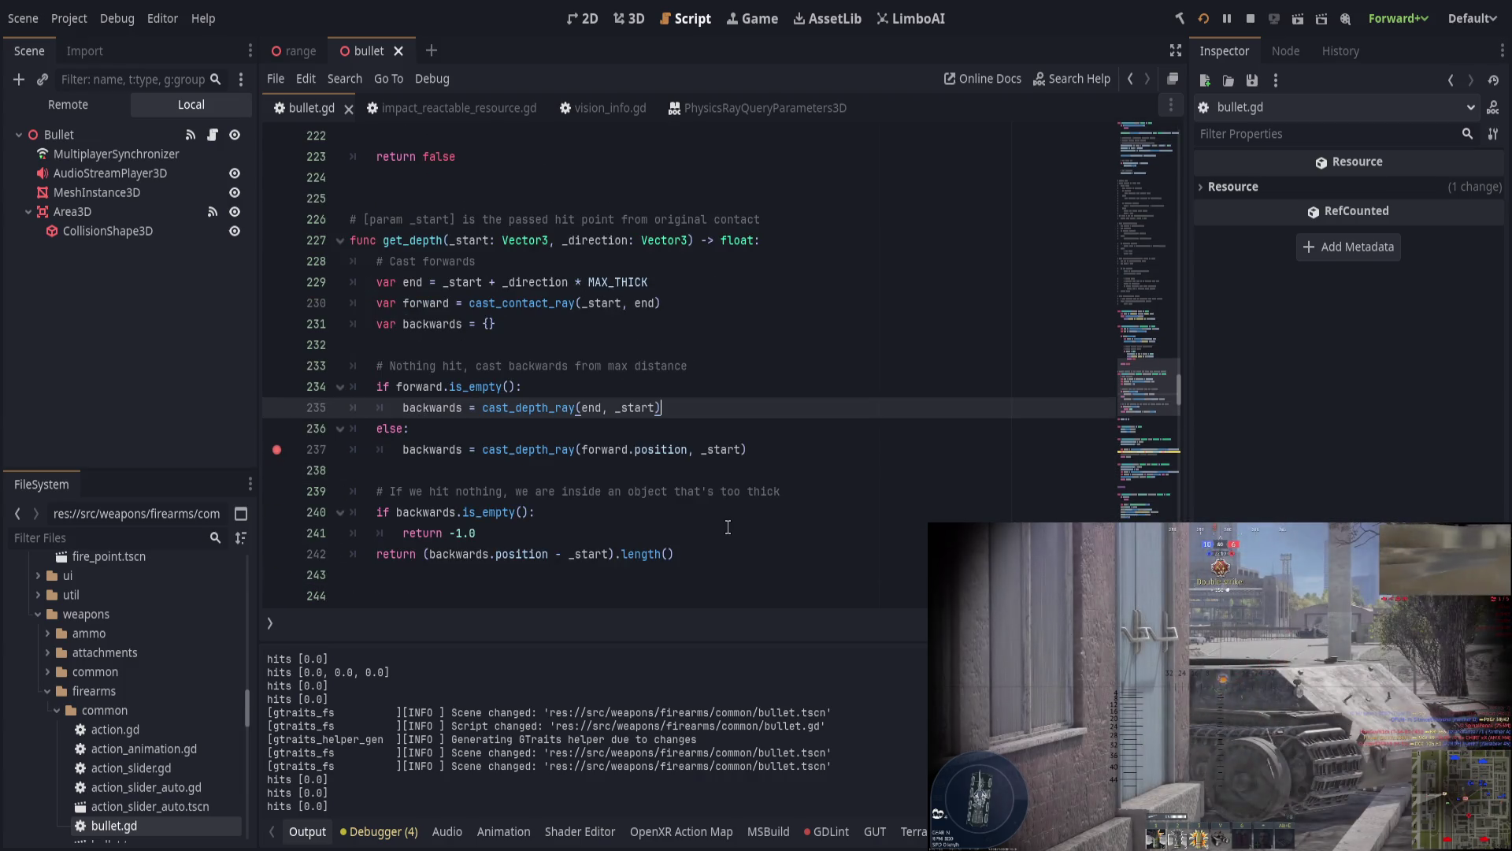
key(alt+Tab)
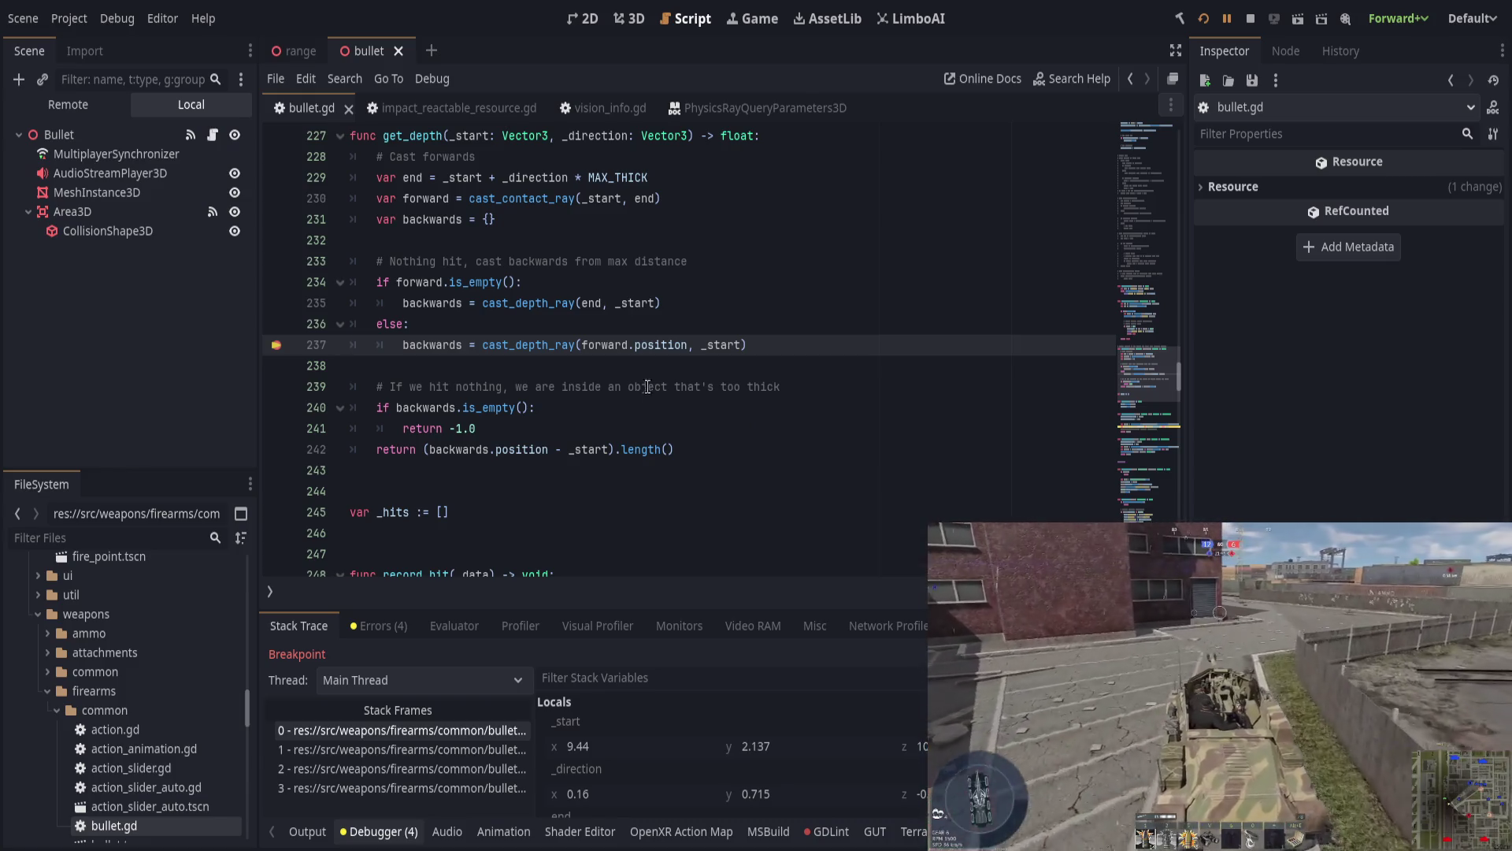
Step: Enlarge the debugger panel, browse the forward and backwards locals, and step over to line 240
drag(731, 607, 731, 508)
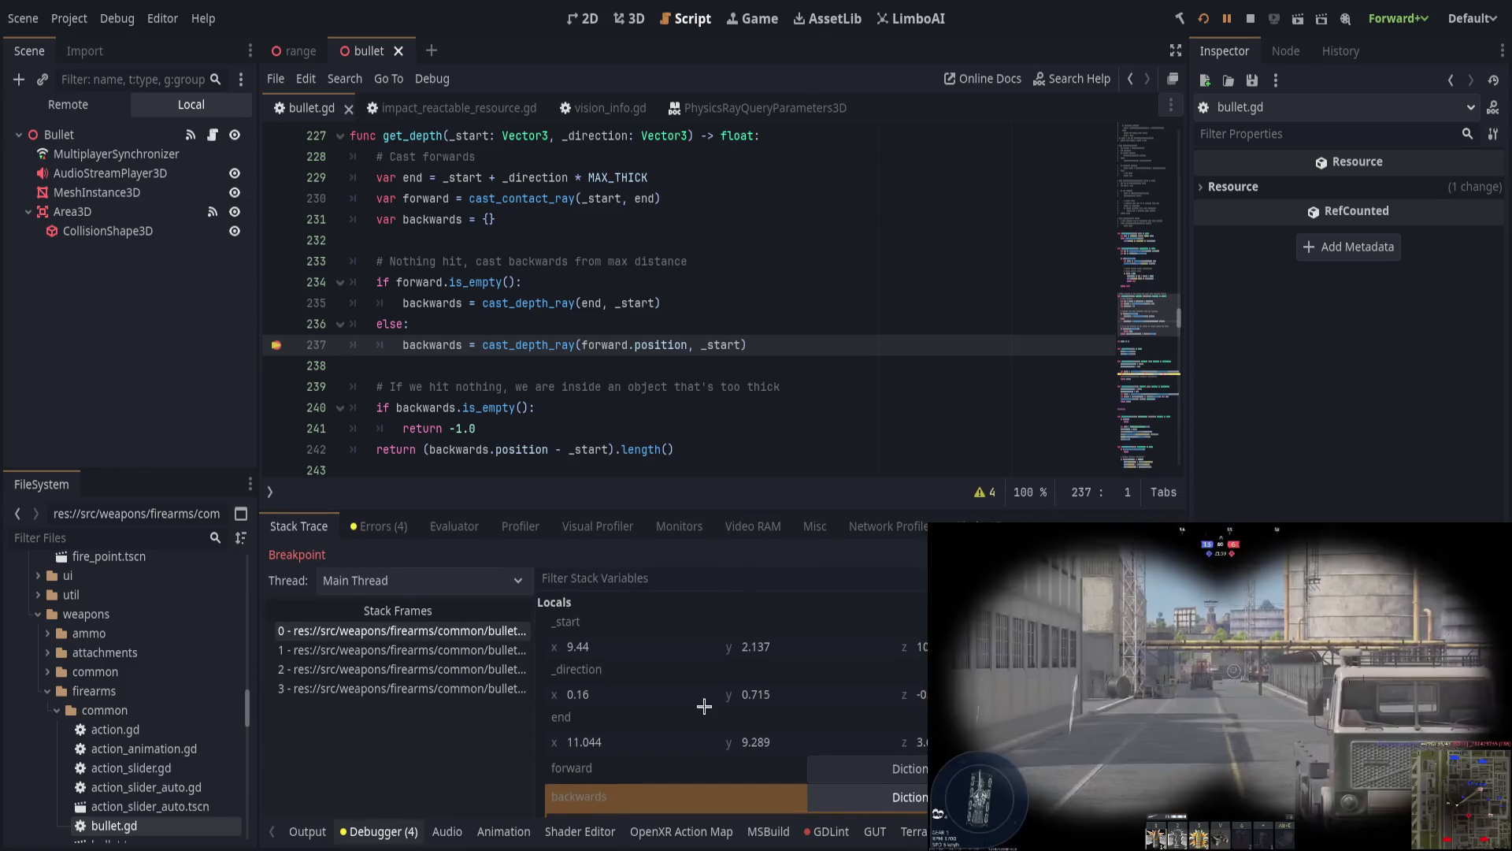
scroll(707, 704, down, 2)
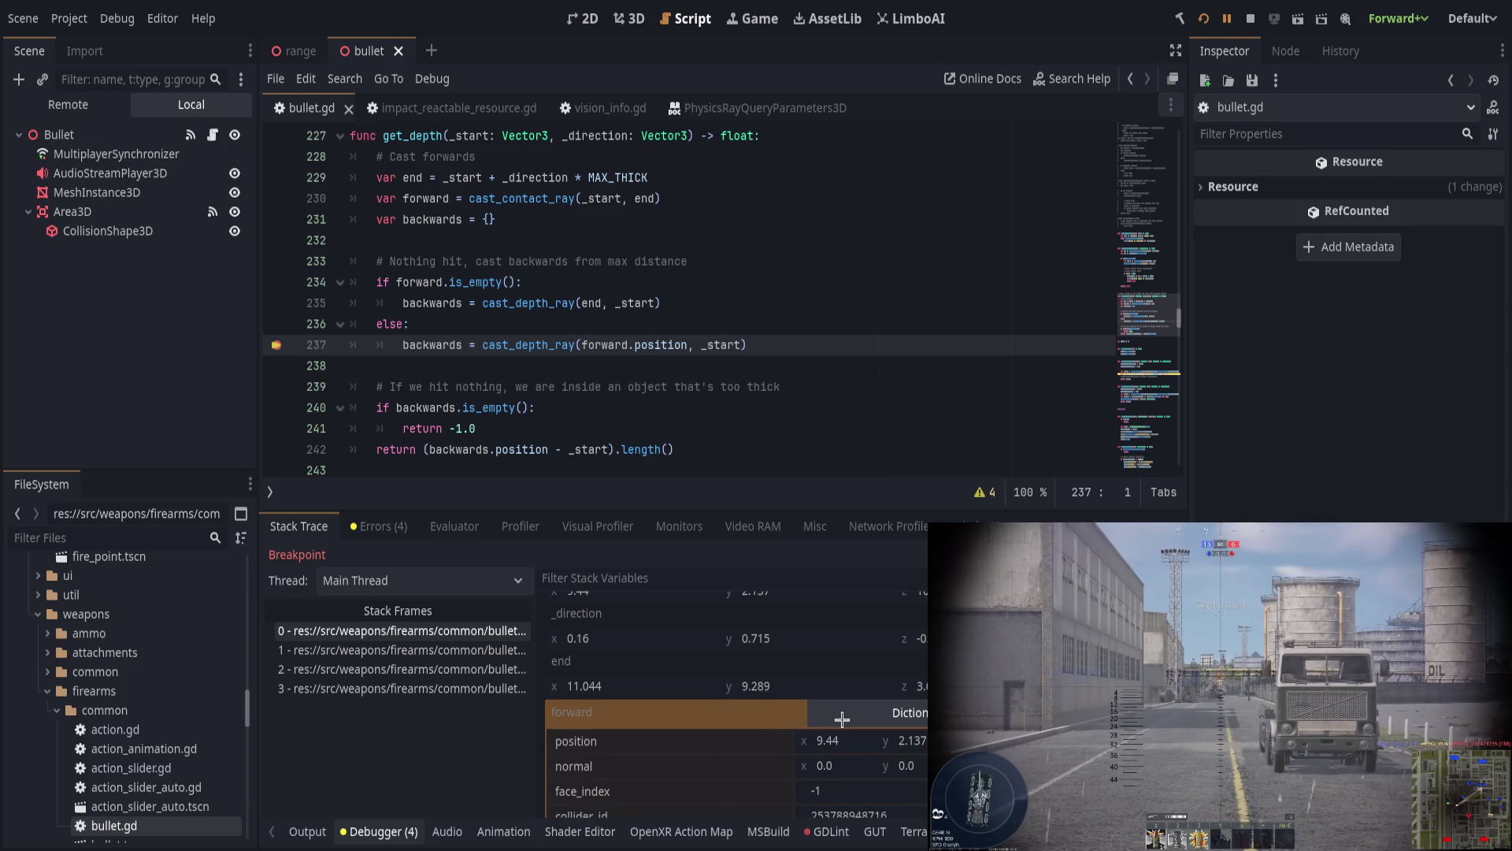
scroll(854, 719, down, 3)
scroll(768, 732, down, 5)
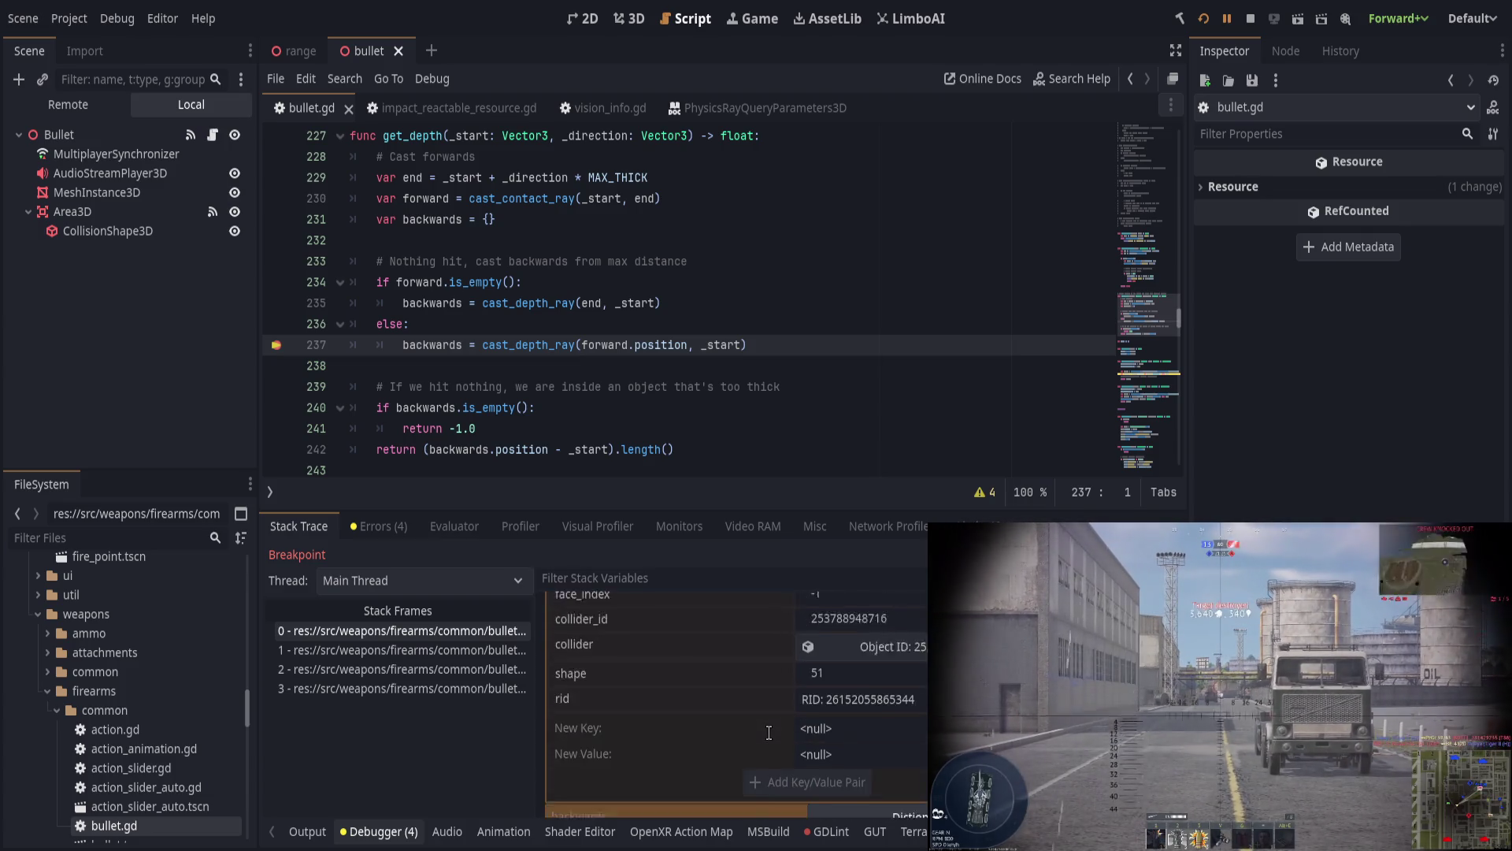
scroll(819, 708, up, 1)
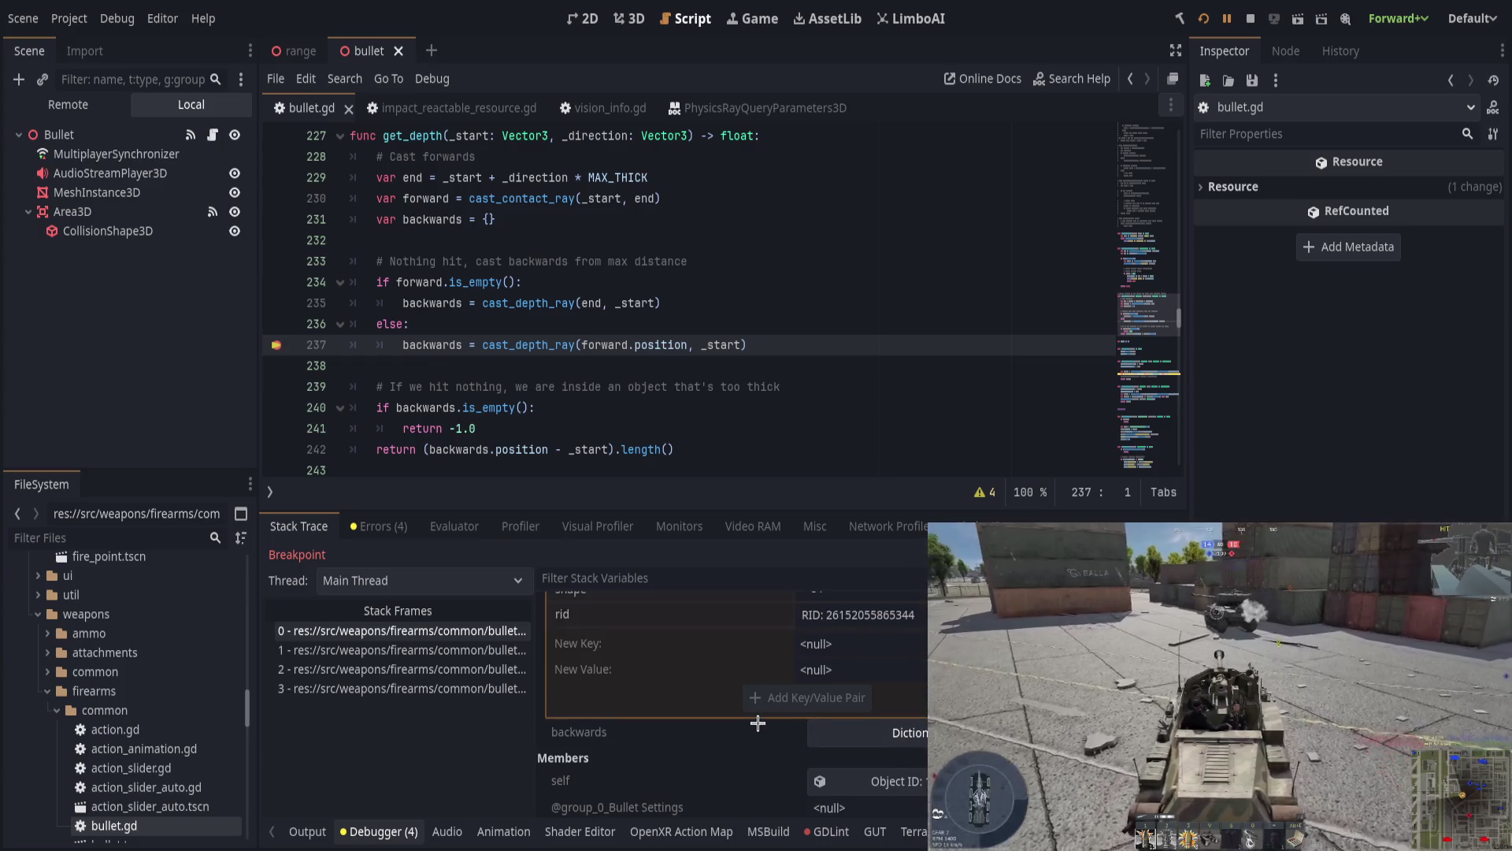
scroll(797, 713, up, 3)
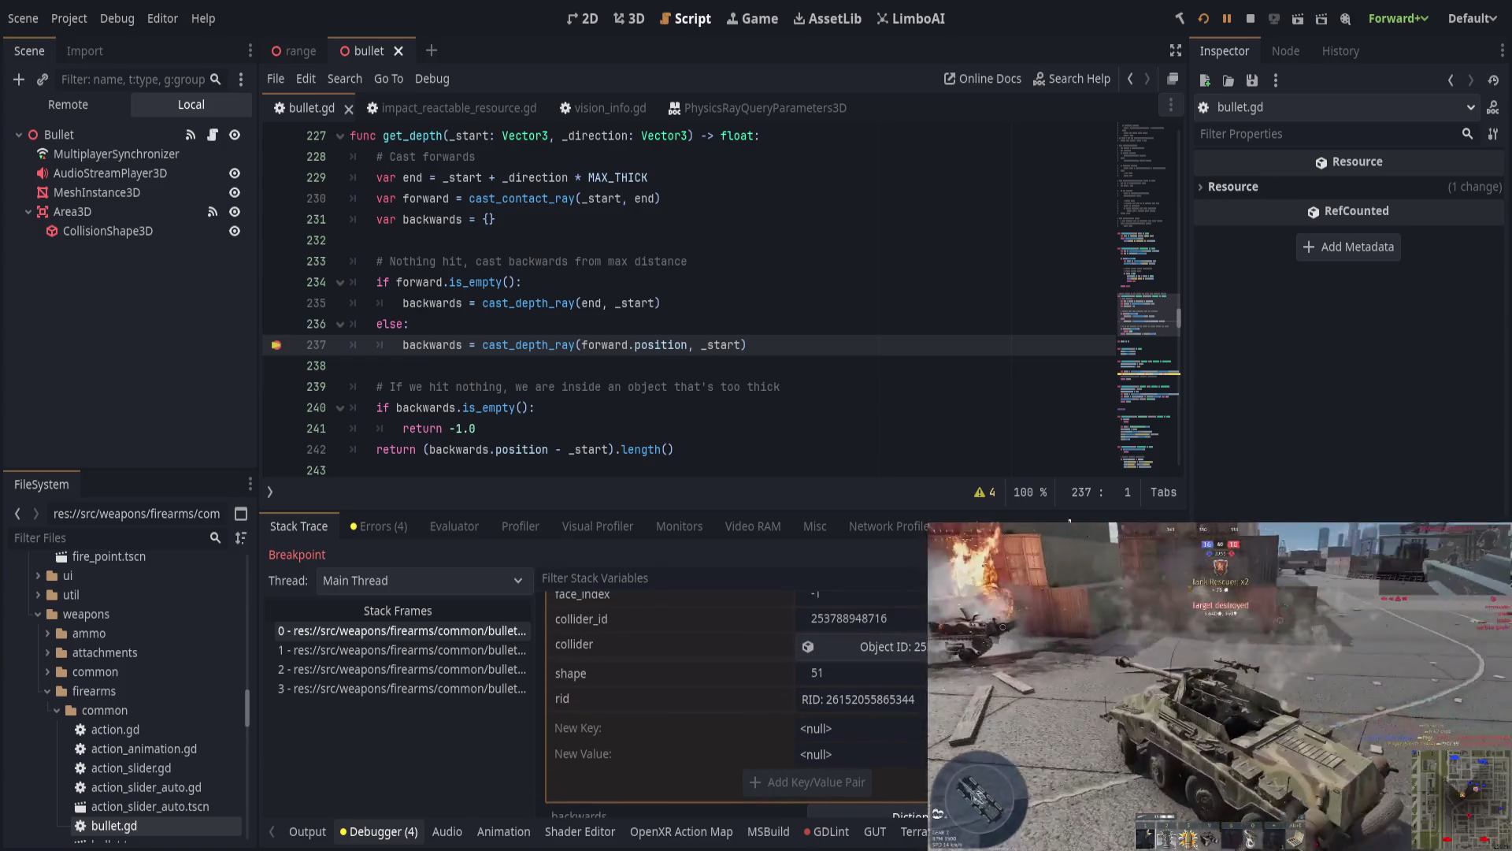
key(F10)
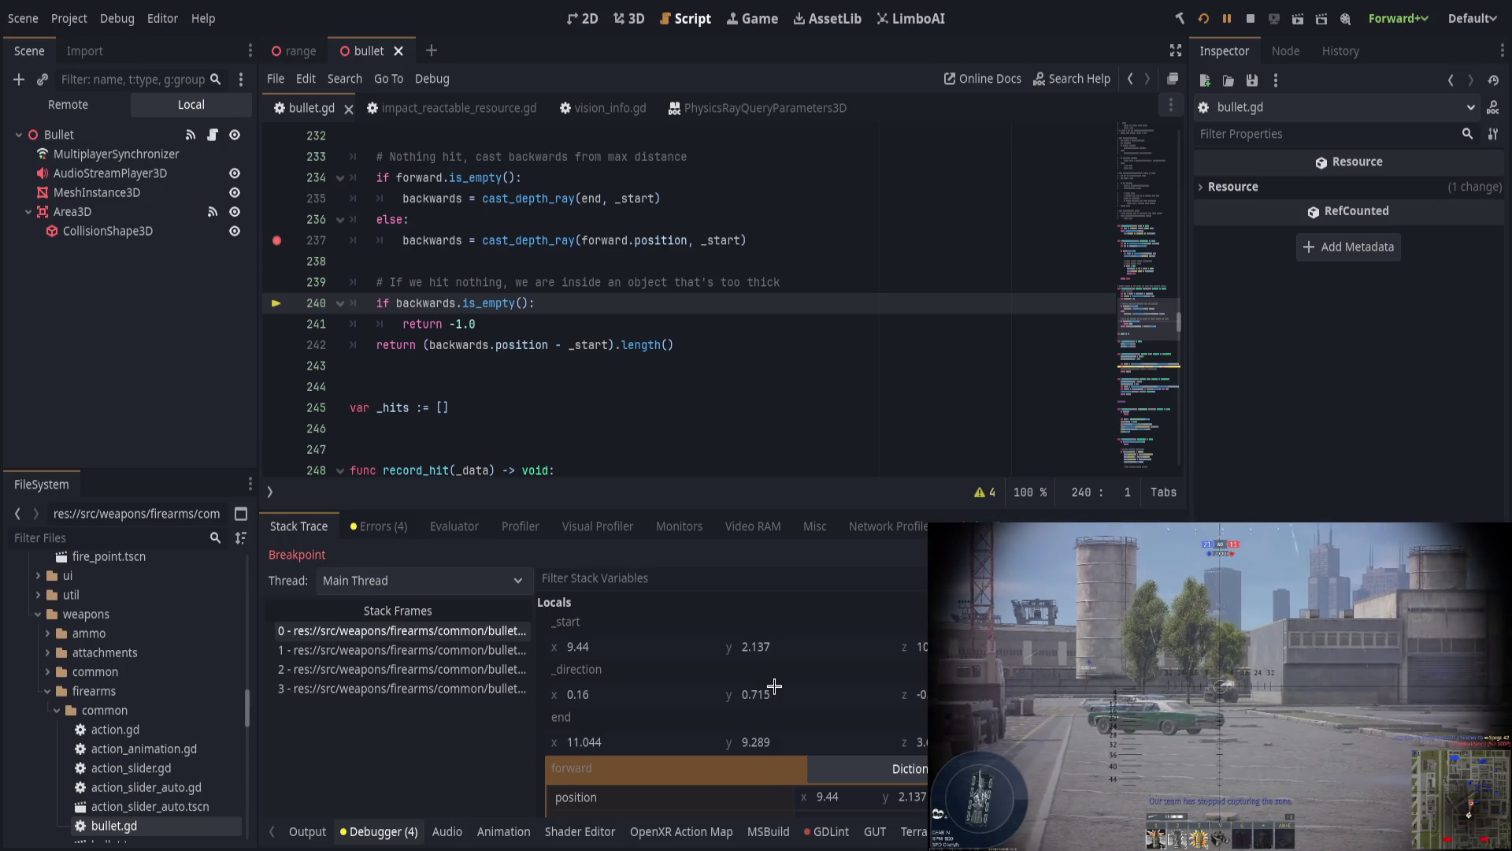
Step: Change _depth_params.hit_from_inside on line 123 from true to false and save
scroll(586, 395, up, 3)
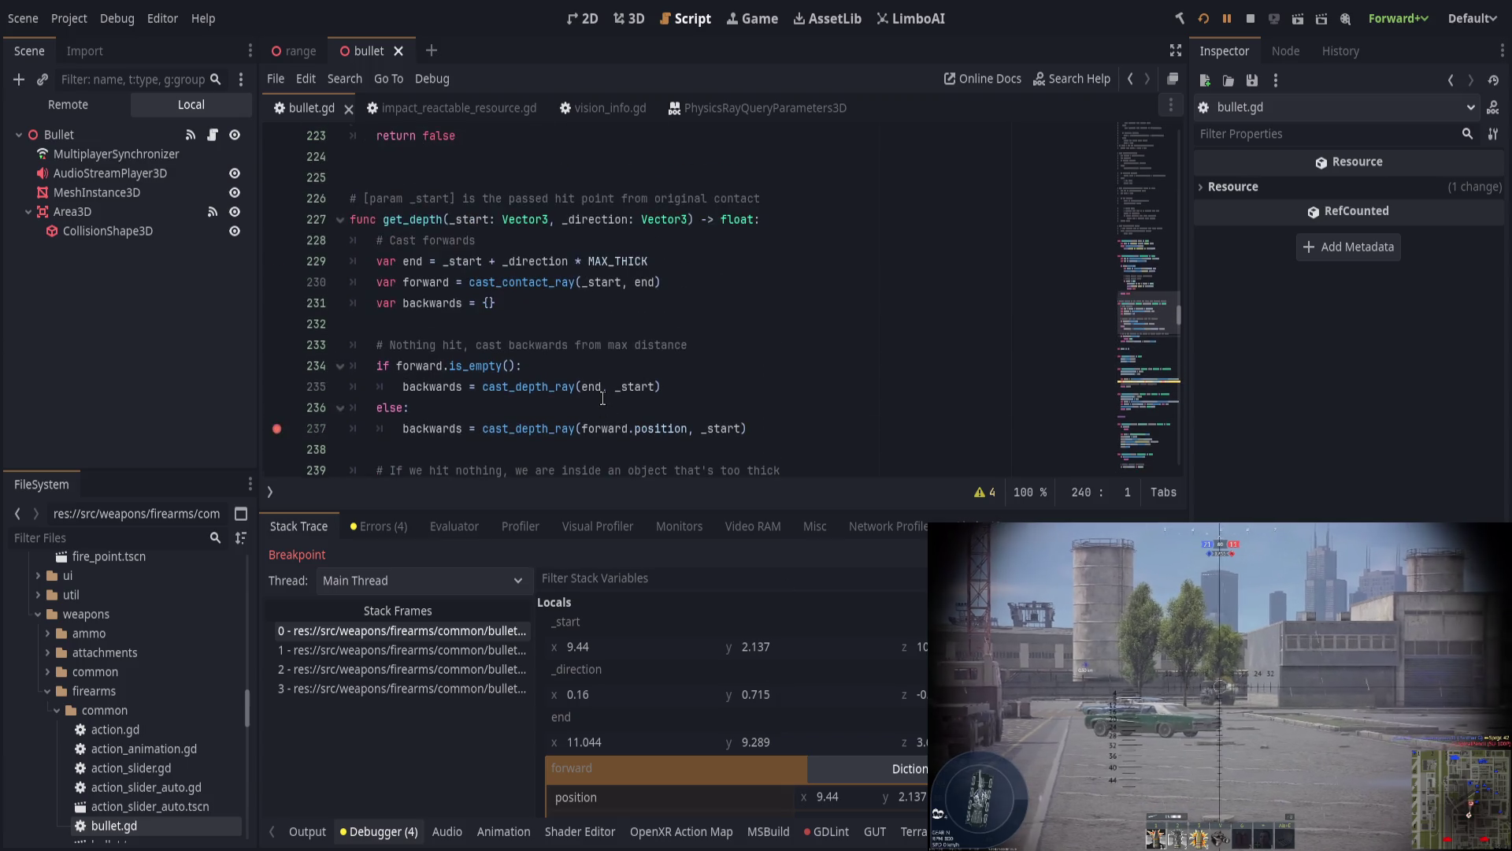
scroll(604, 397, up, 4)
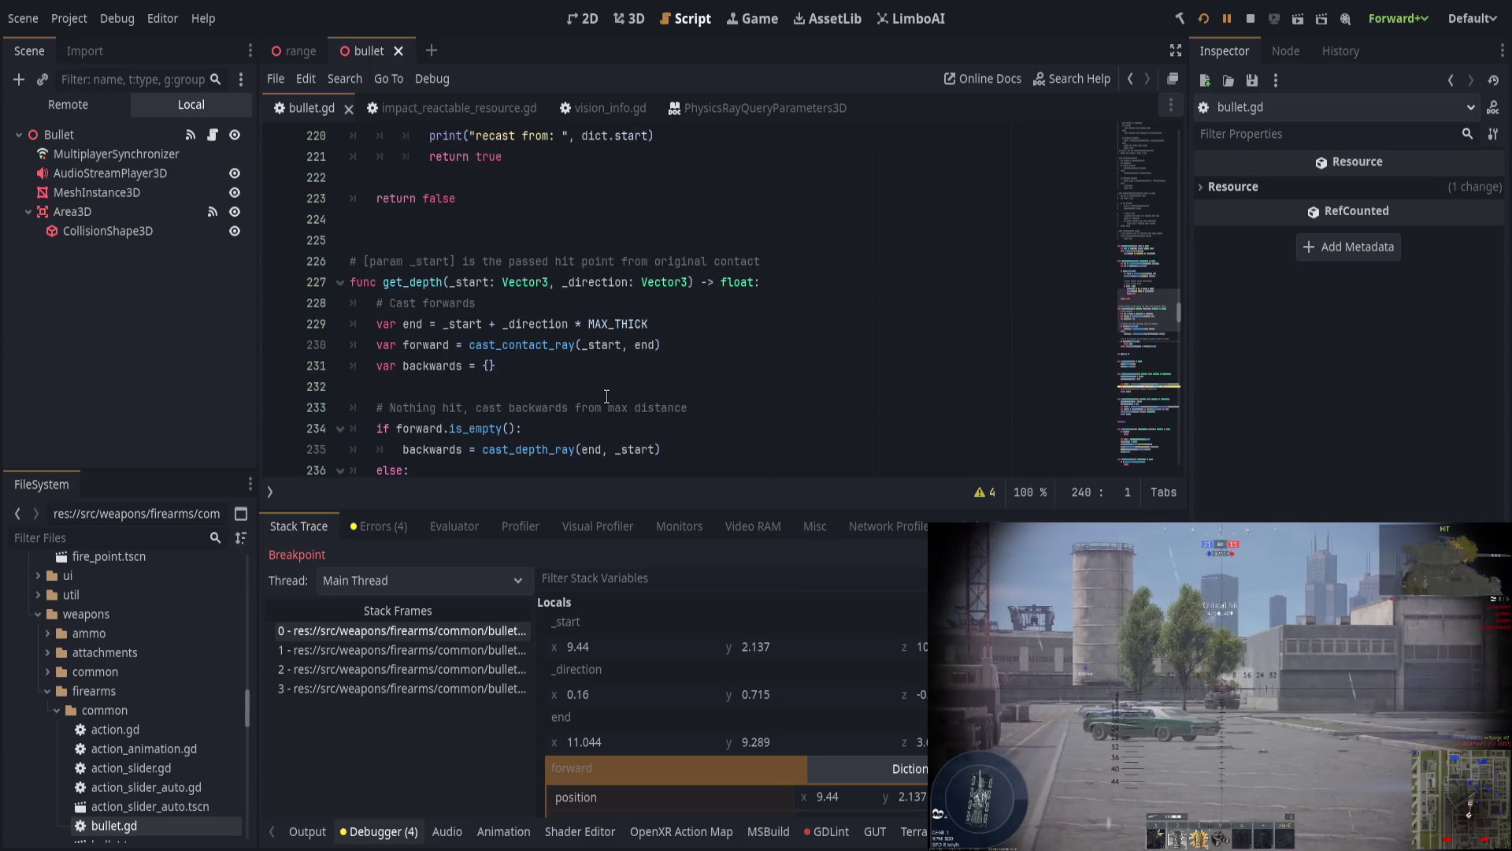
scroll(610, 392, up, 20)
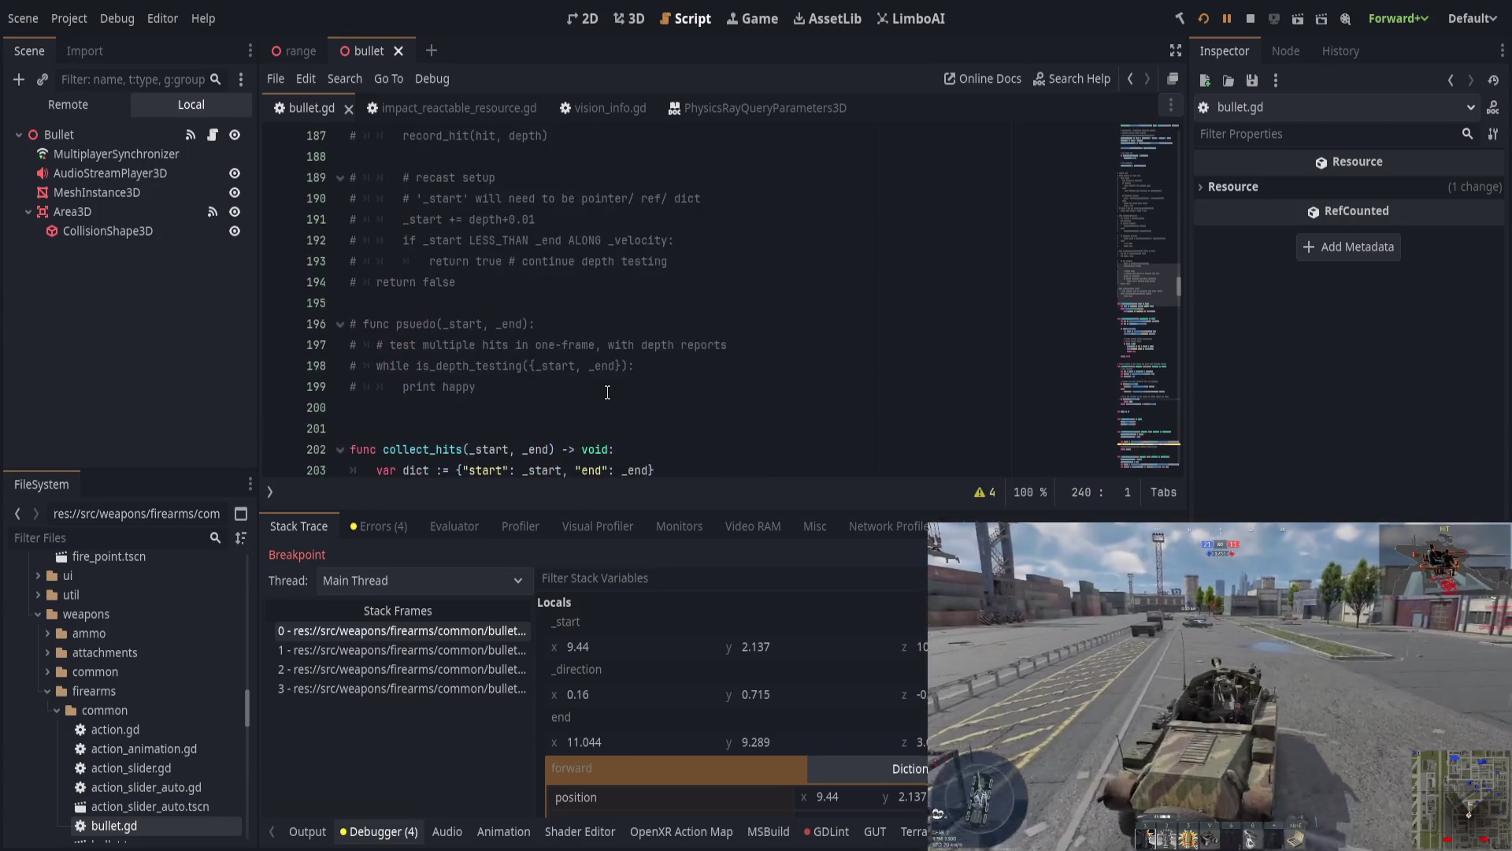
scroll(612, 391, up, 10)
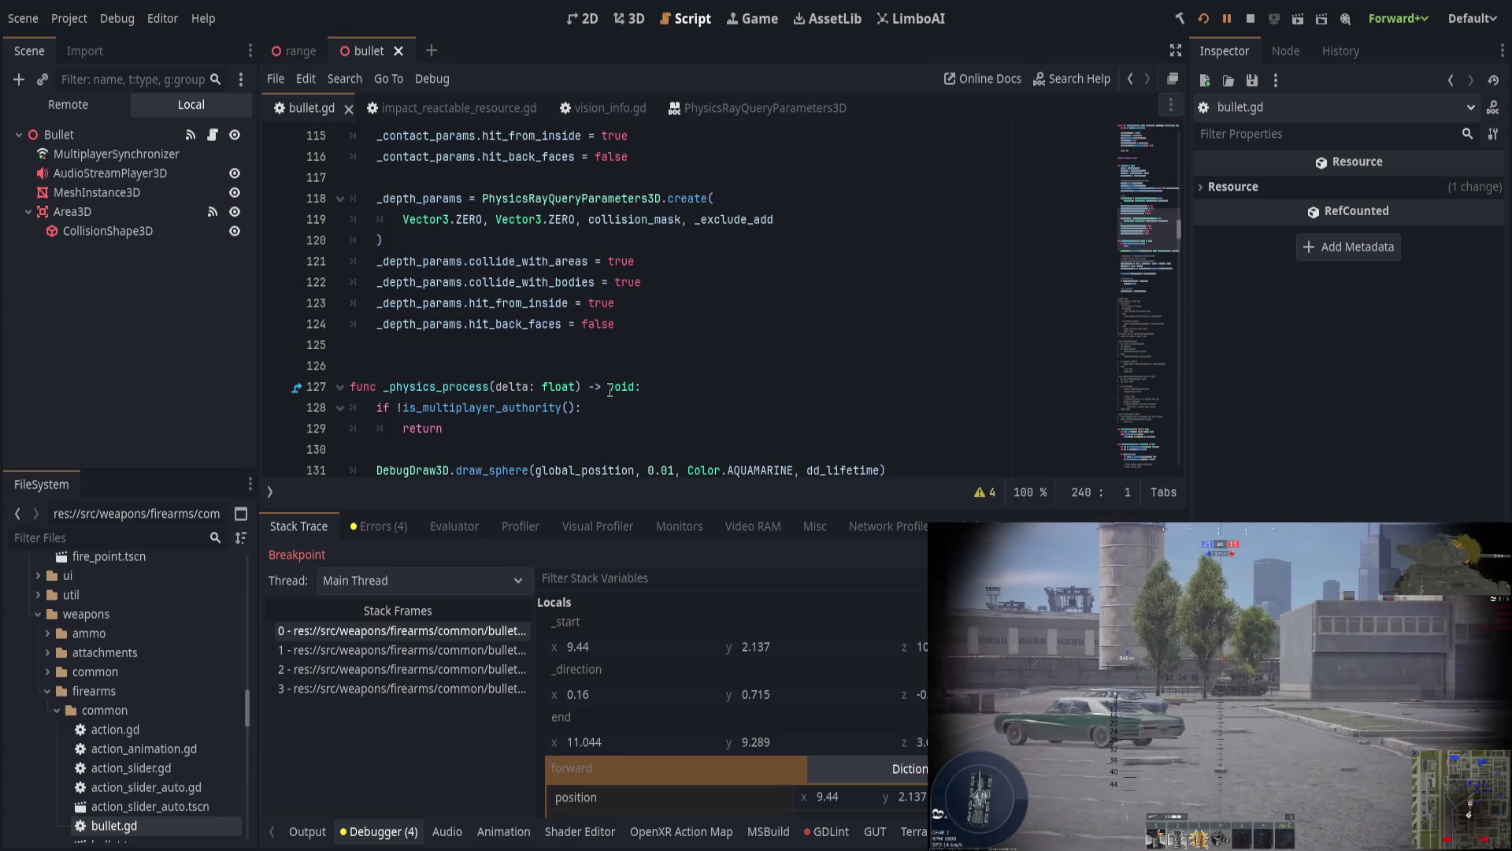
click(658, 306)
key(BackSpace)
key(BackSpace)
key(BackSpace)
text(false)
key(ctrl+s)
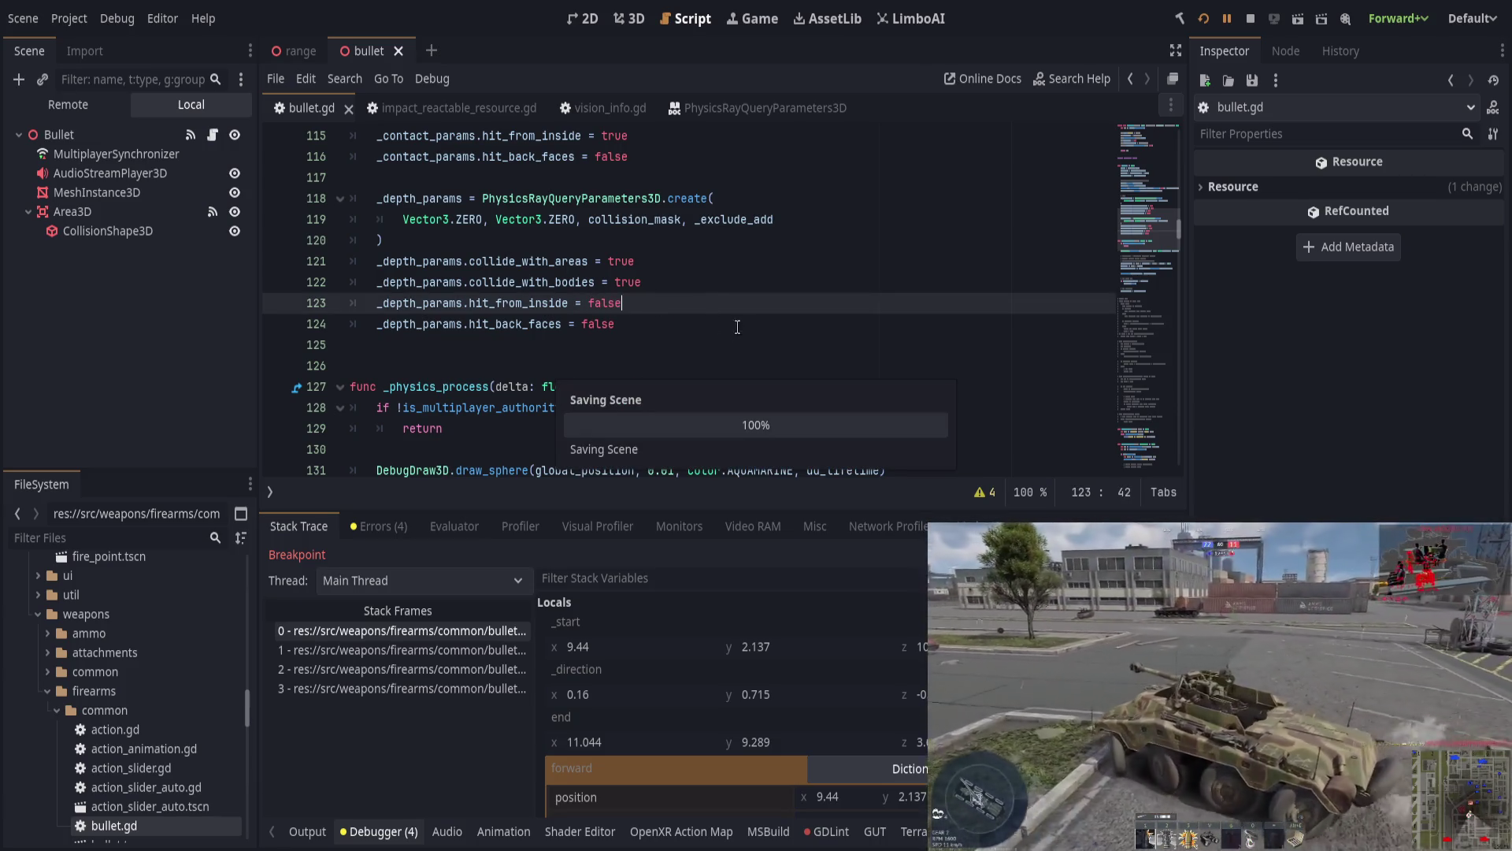
Step: Review the depth ray parameters around line 124 and resume the paused game
click(719, 326)
scroll(722, 326, up, 4)
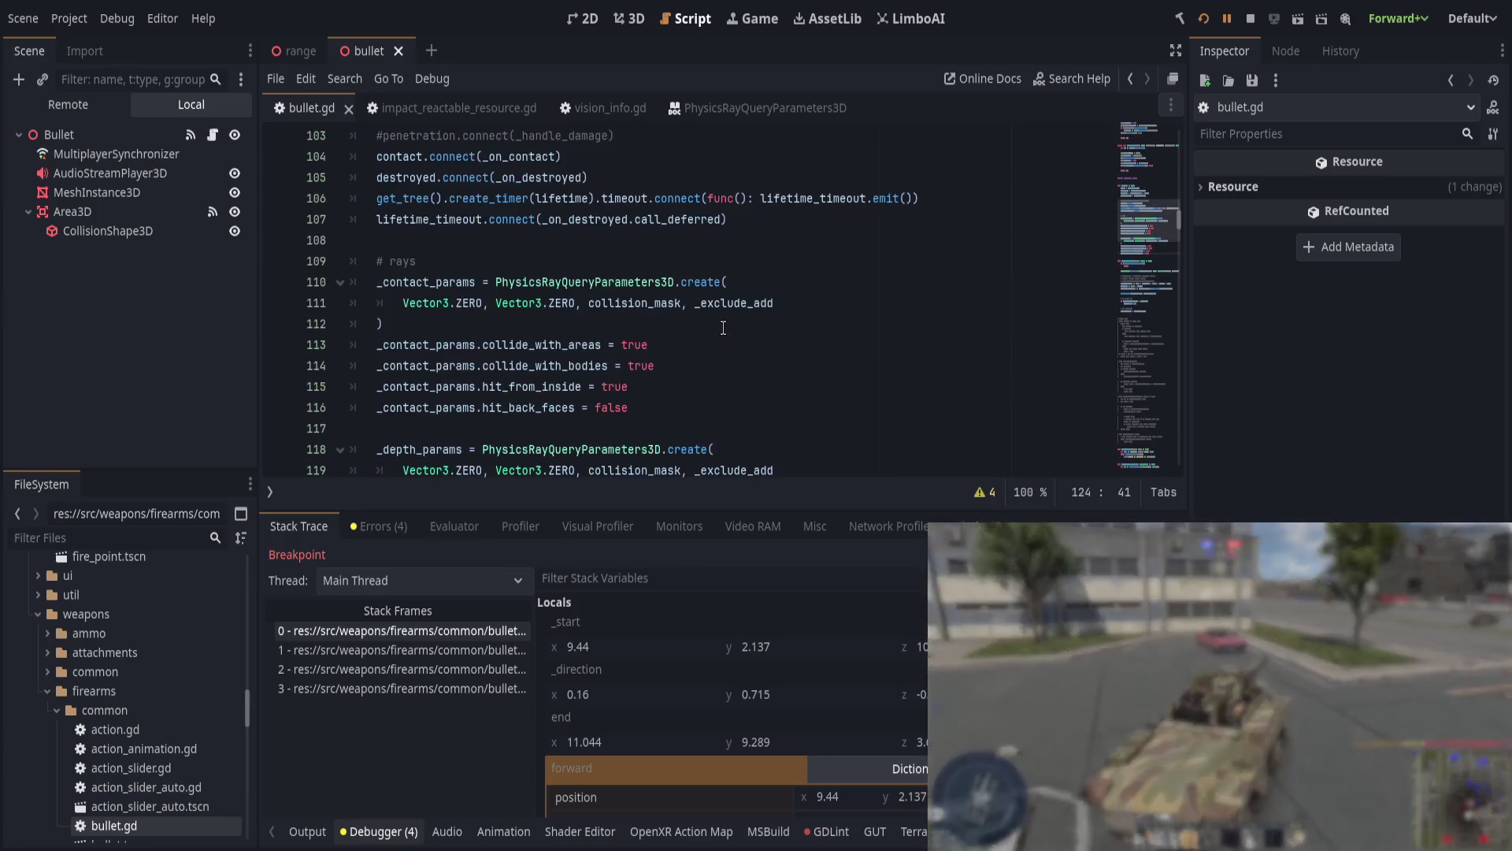
scroll(723, 328, up, 1)
scroll(725, 327, down, 5)
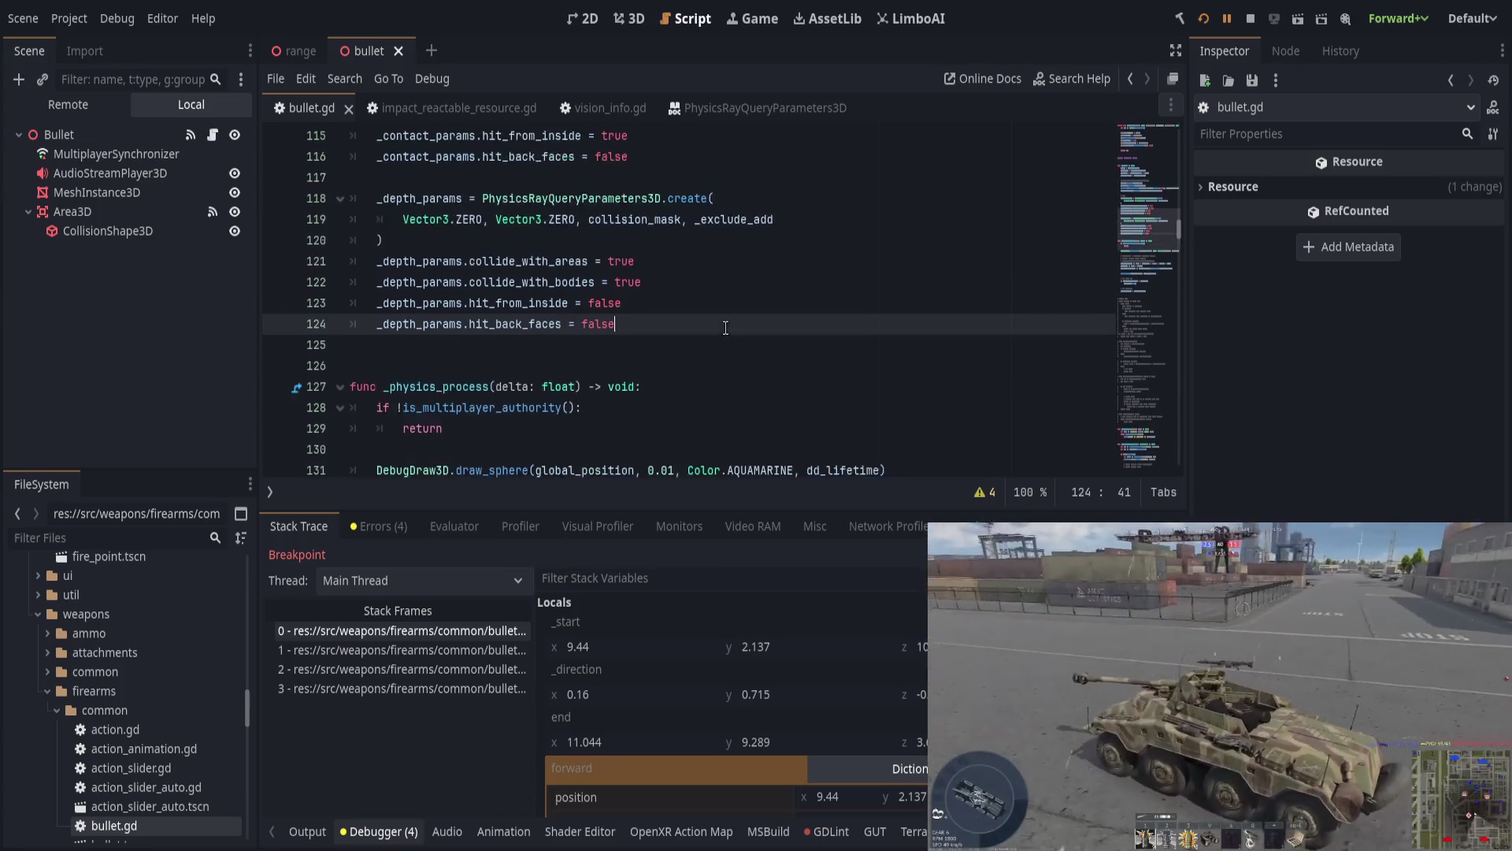
scroll(725, 328, down, 1)
click(1226, 18)
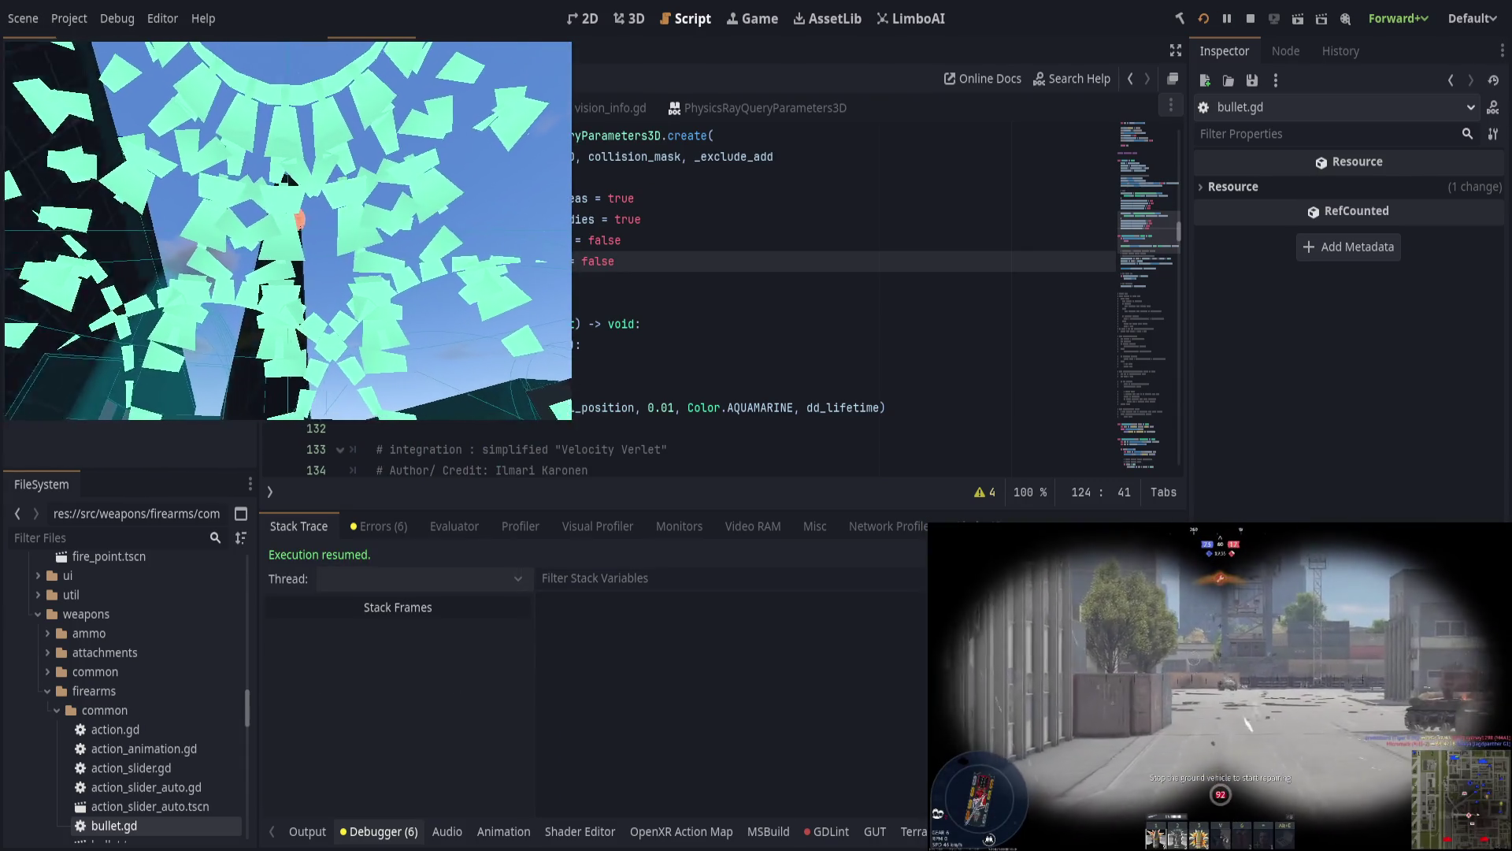
Step: Focus the script editor and return to line 234 in get_depth
click(1168, 363)
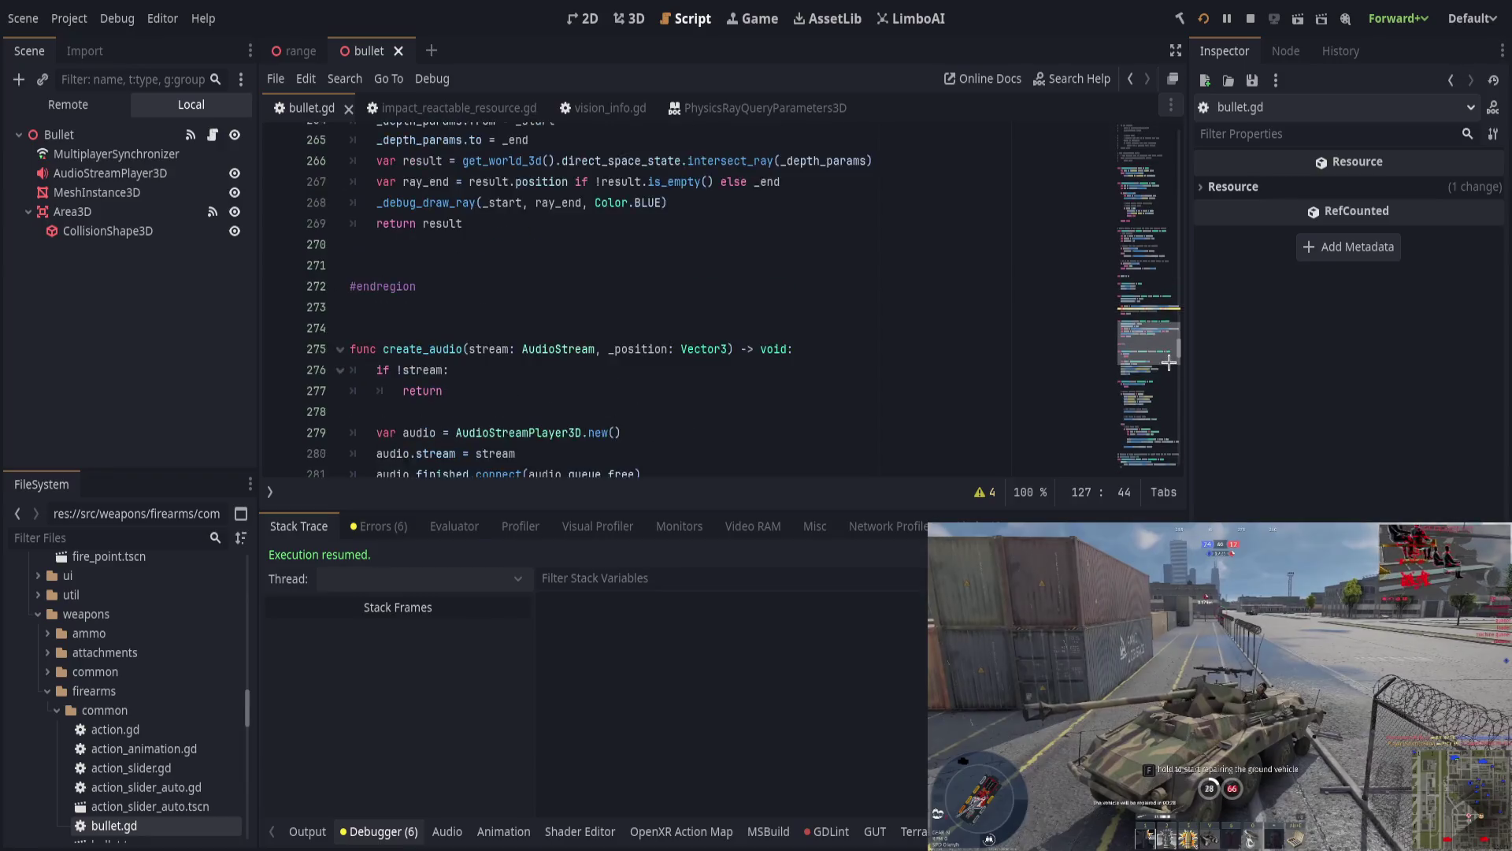
scroll(1169, 363, up, 5)
scroll(858, 382, up, 5)
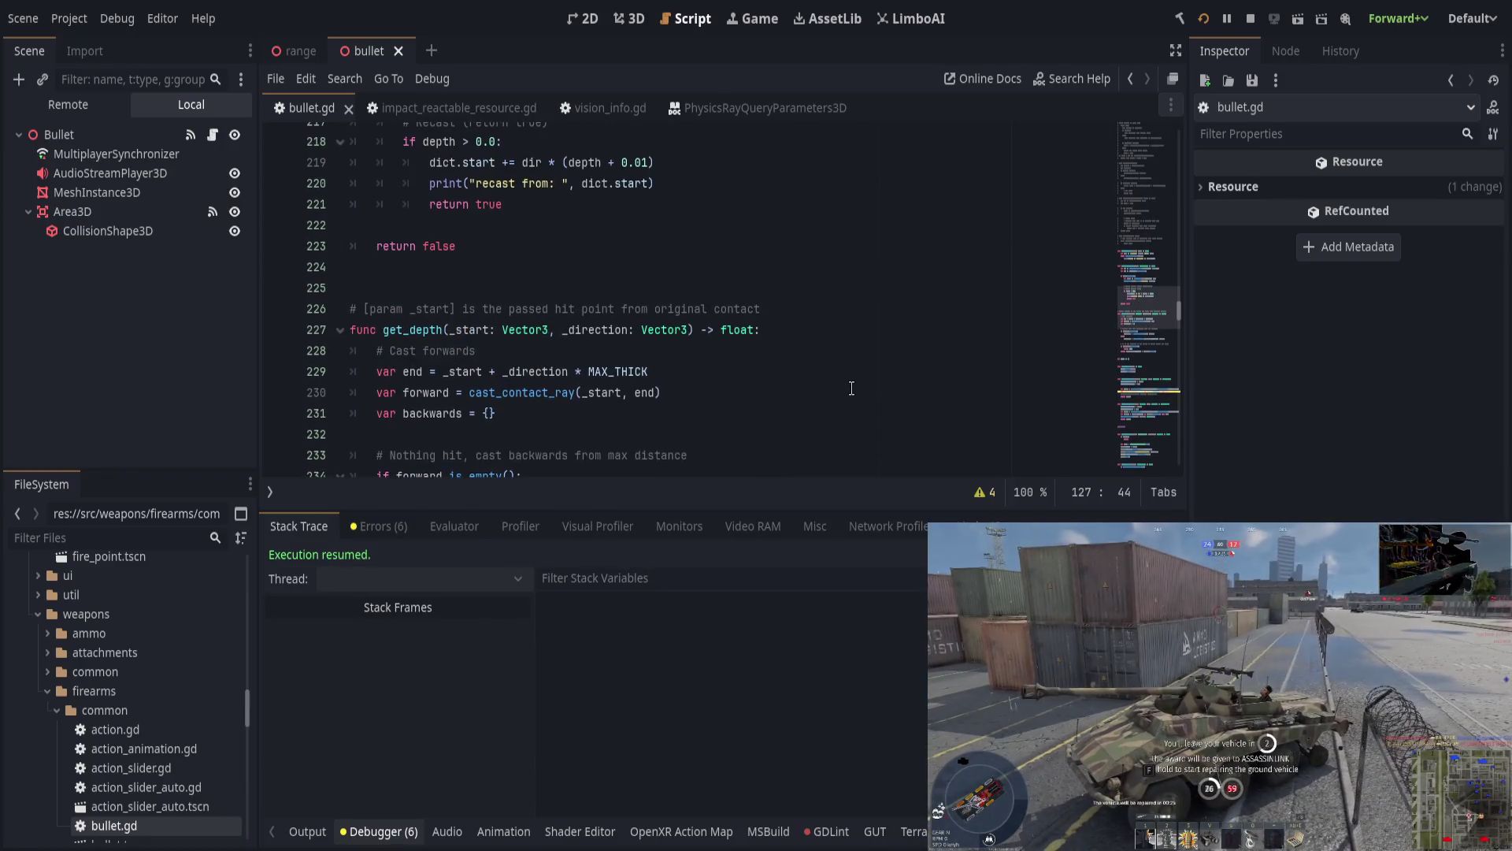
scroll(858, 387, down, 2)
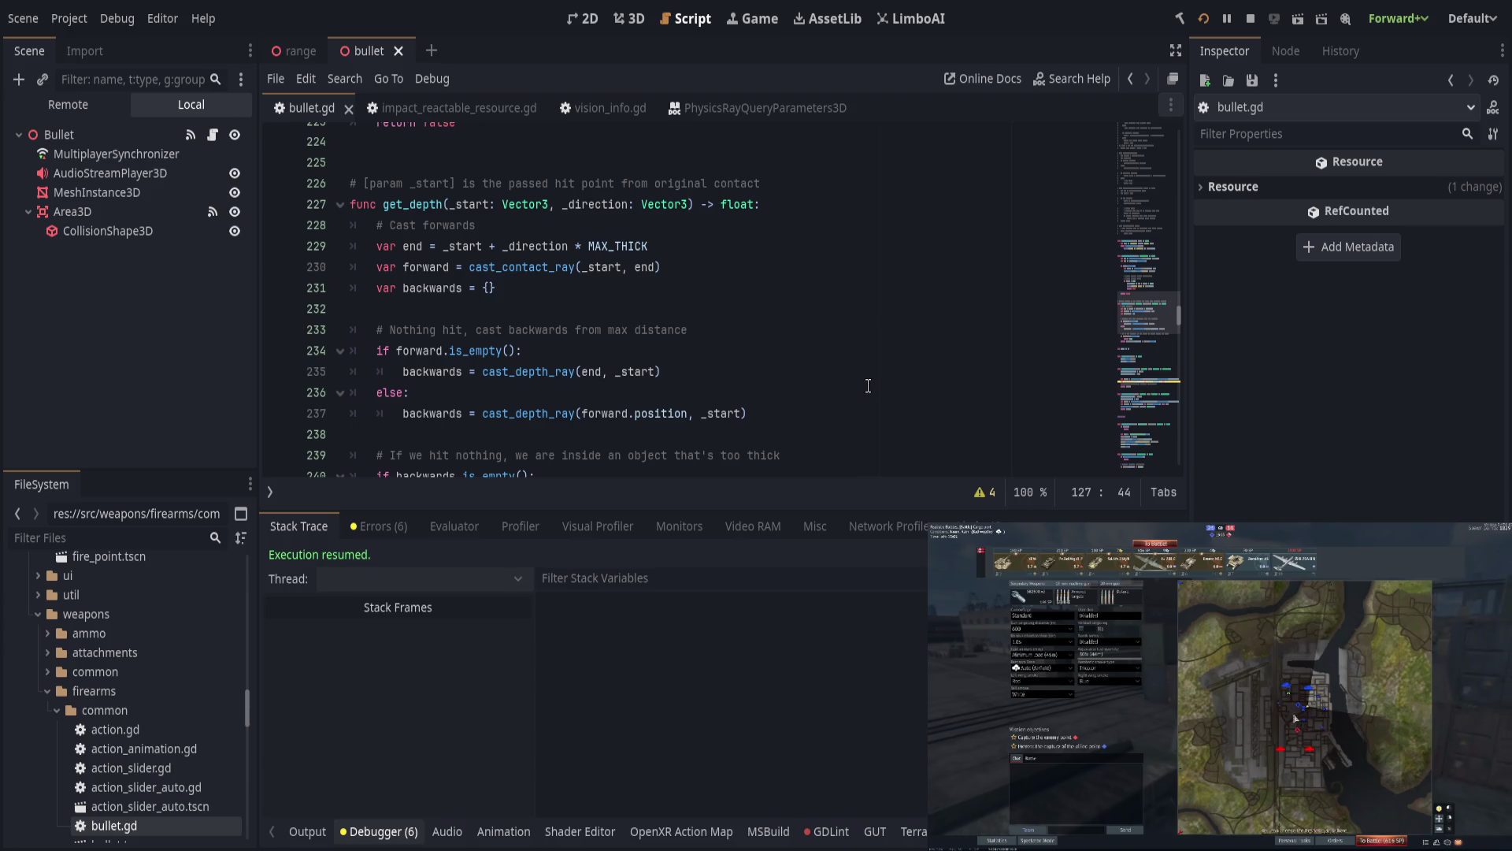
click(863, 350)
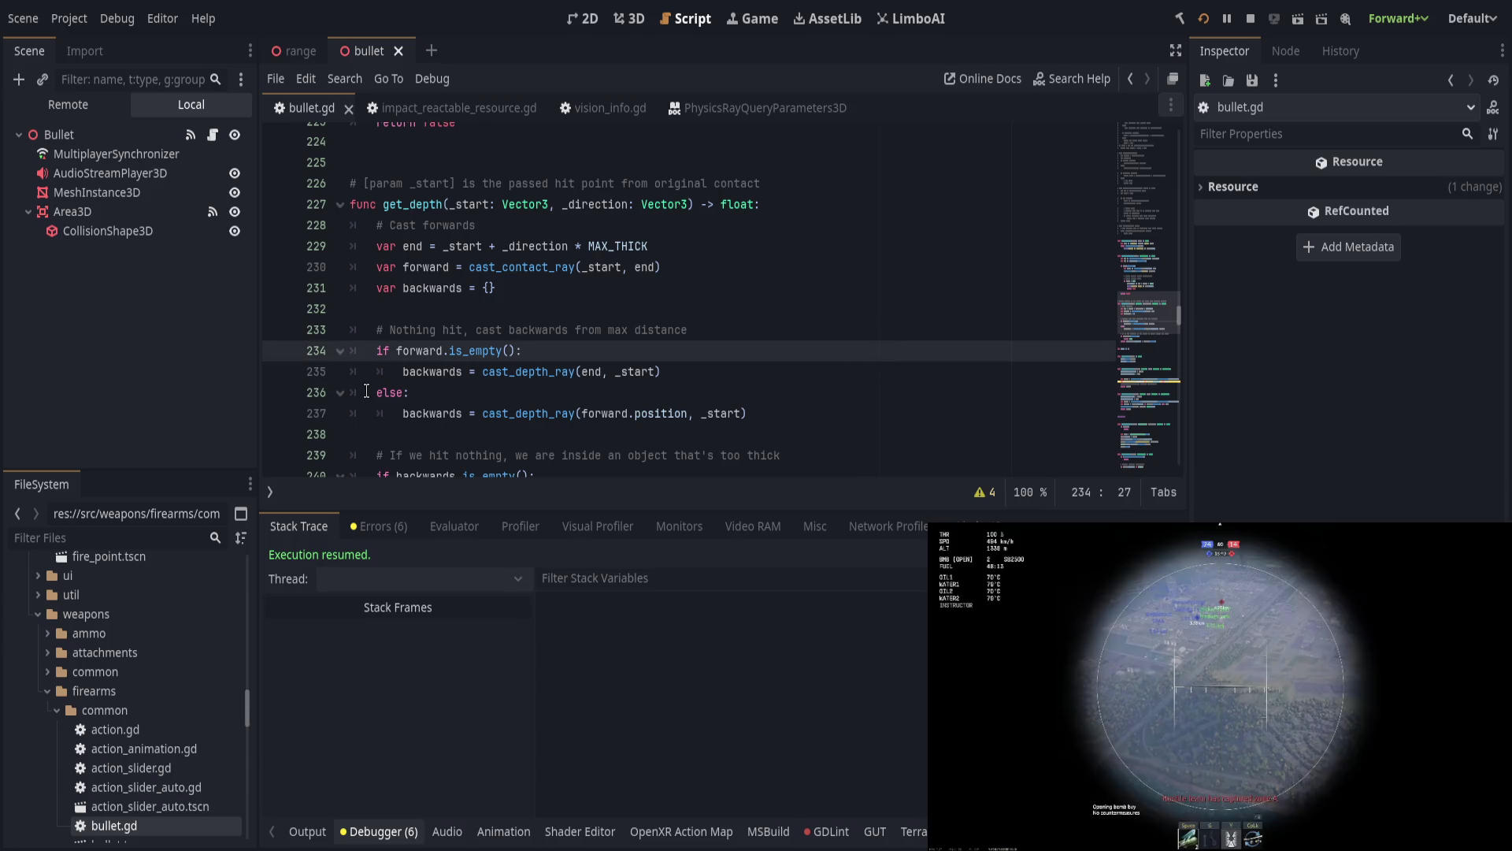
Step: Move the breakpoint from line 234 to line 237 and step over to the empty-backwards check
click(277, 352)
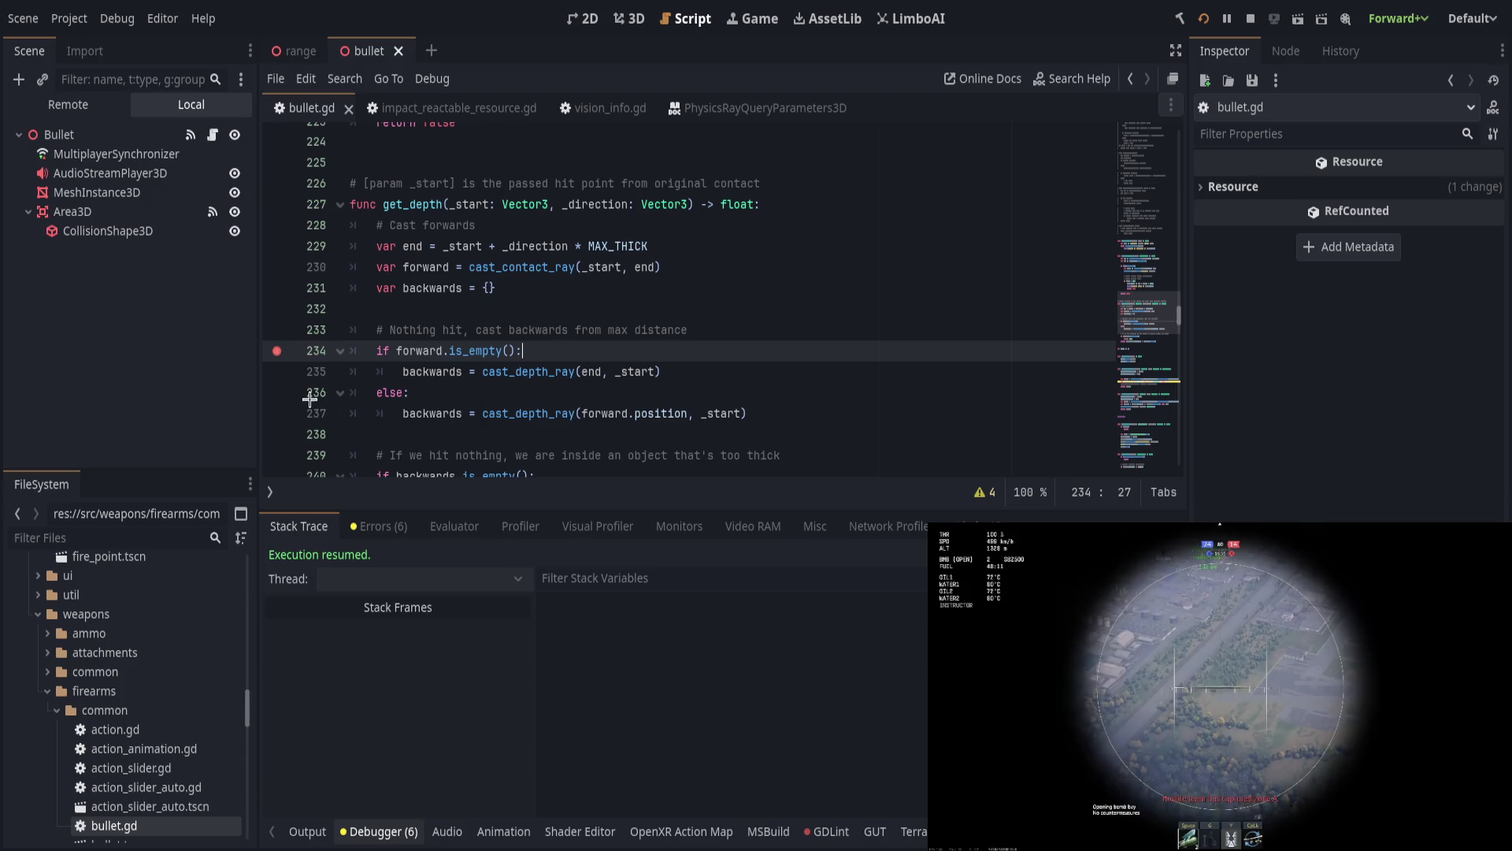
click(276, 351)
click(277, 414)
click(585, 394)
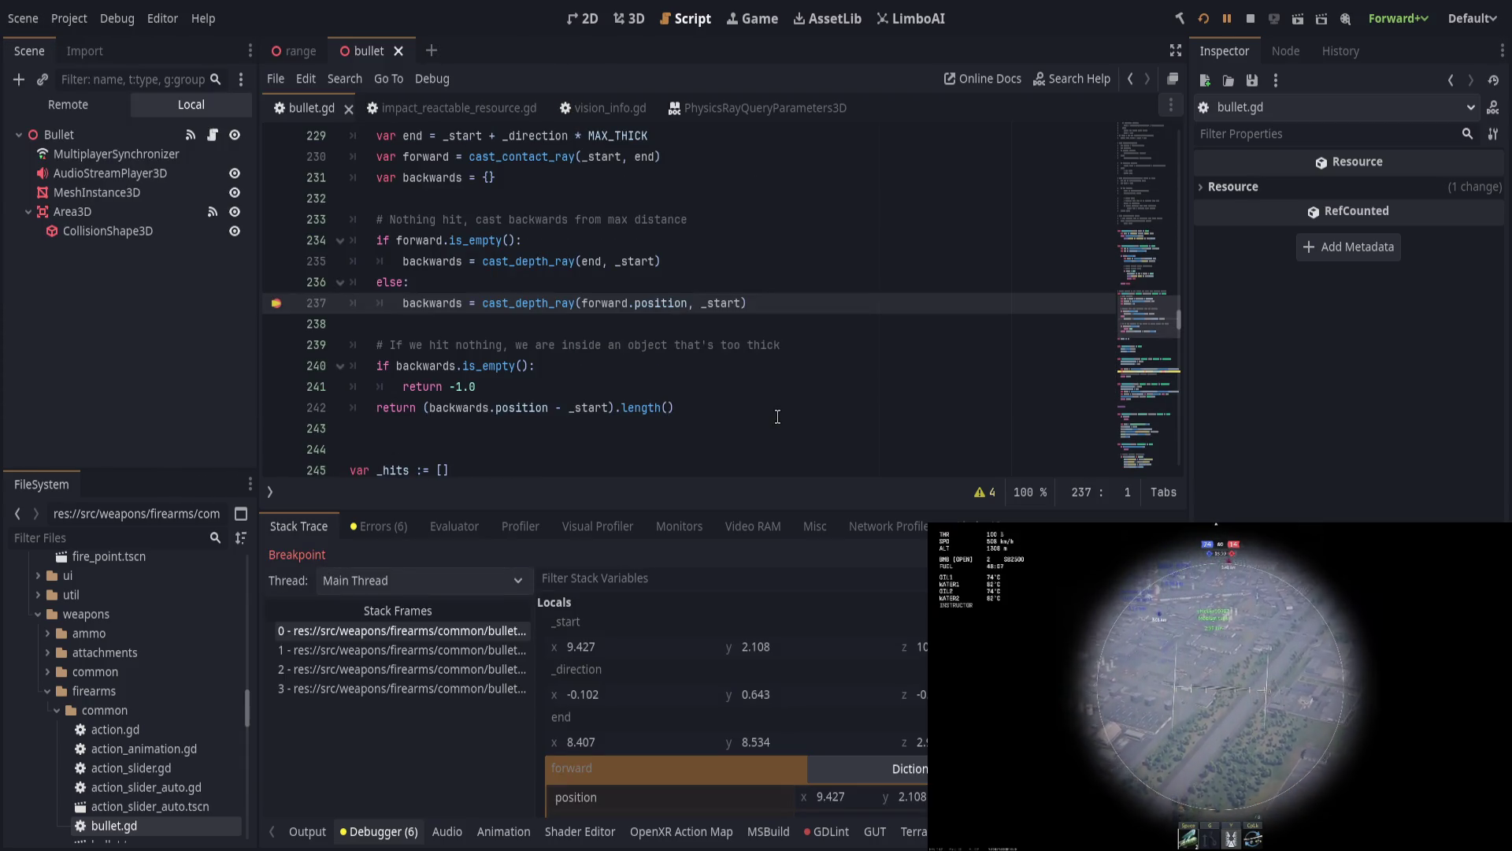
scroll(837, 675, down, 1)
key(F10)
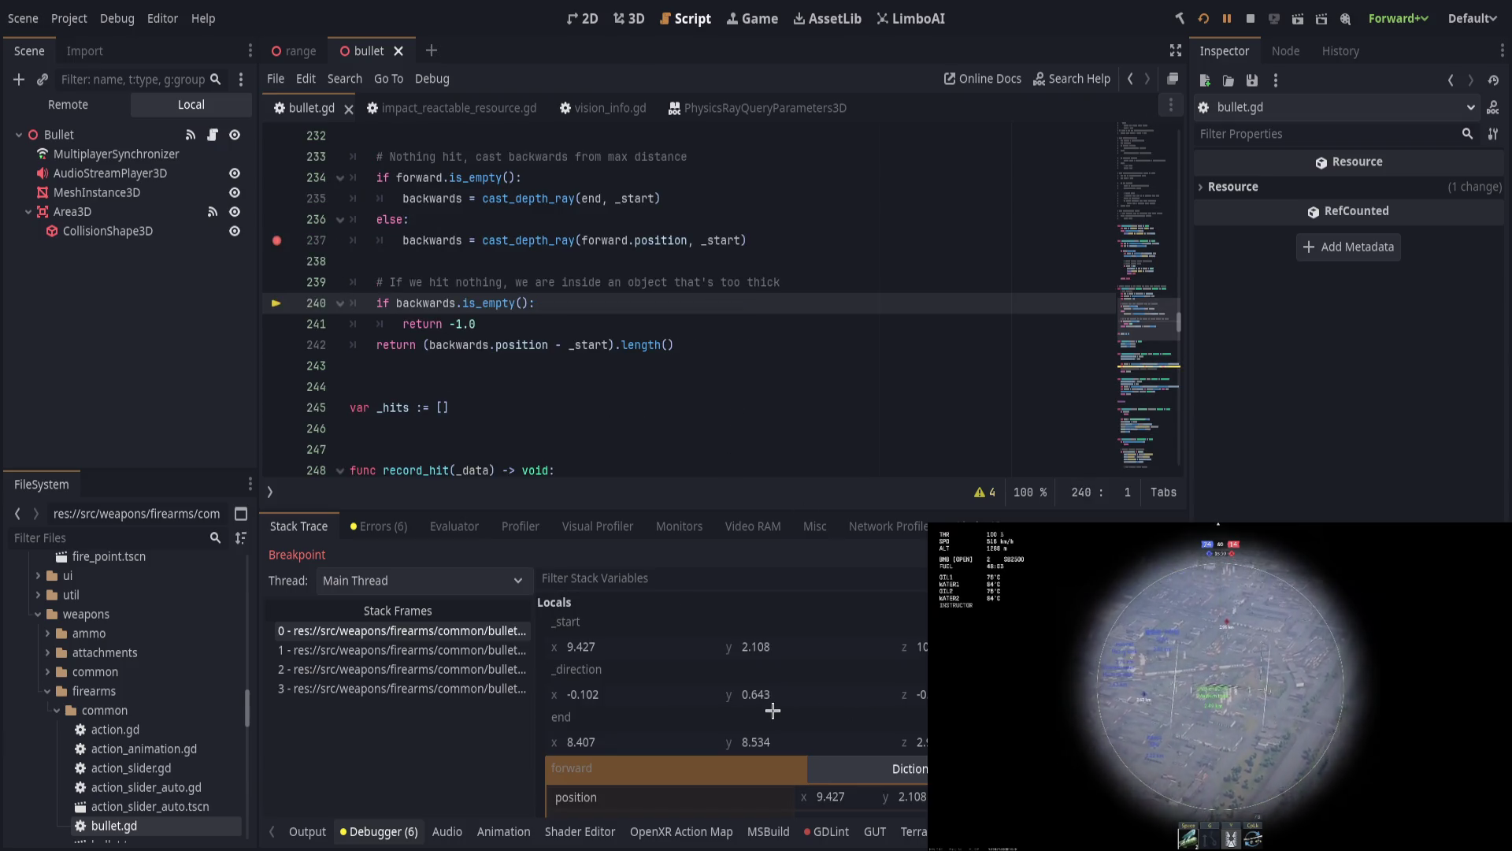
scroll(719, 723, down, 3)
Step: Expand the forward and backwards dictionaries in Locals to examine the hit's position, normal and collider
click(852, 682)
click(852, 682)
click(839, 684)
click(847, 718)
click(847, 718)
click(847, 683)
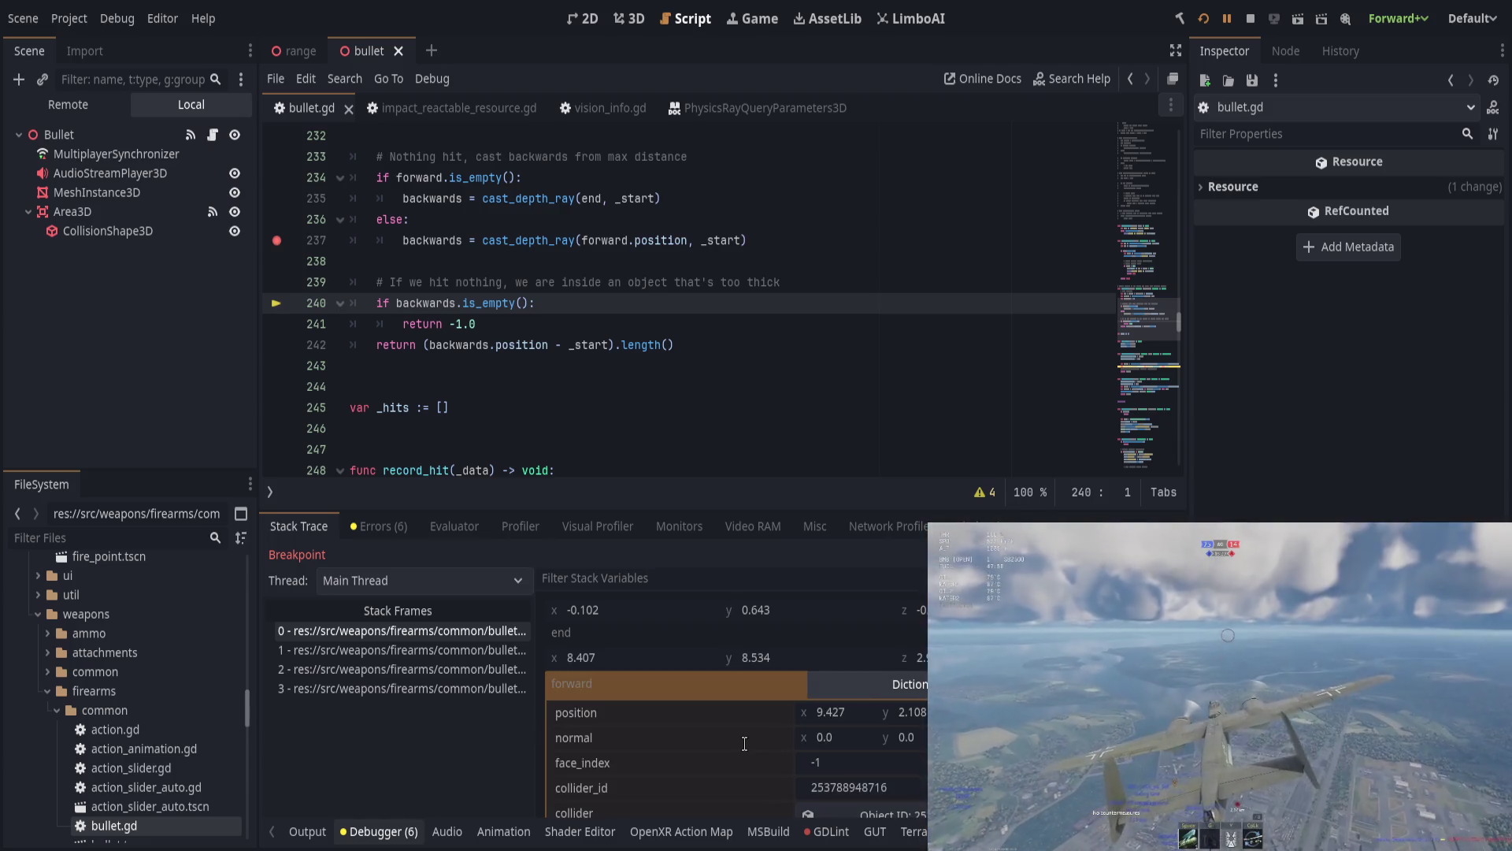
scroll(731, 736, down, 2)
scroll(733, 734, up, 2)
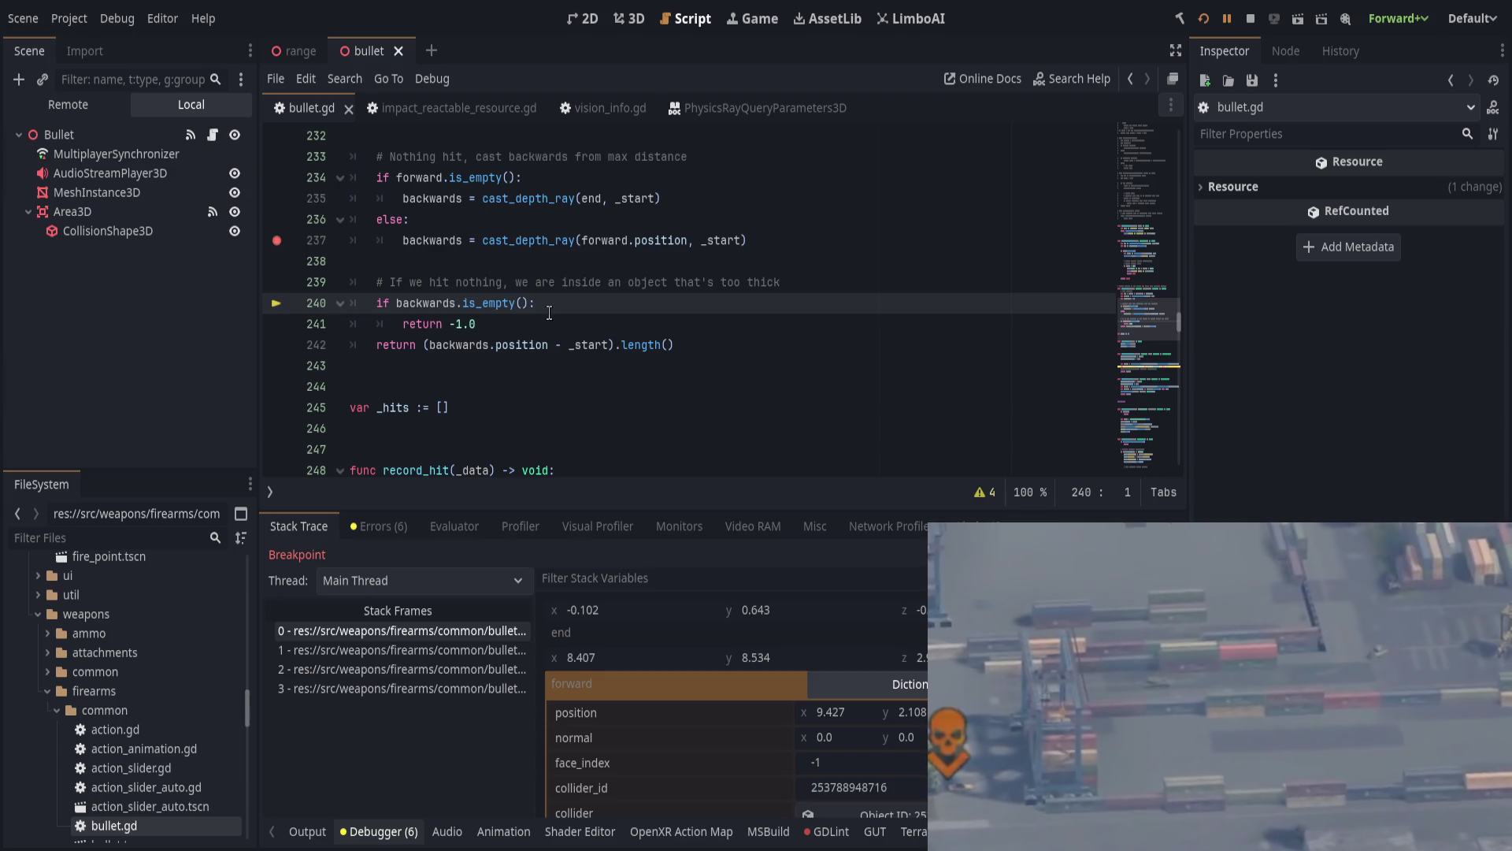
scroll(549, 313, up, 2)
scroll(549, 307, up, 1)
click(436, 220)
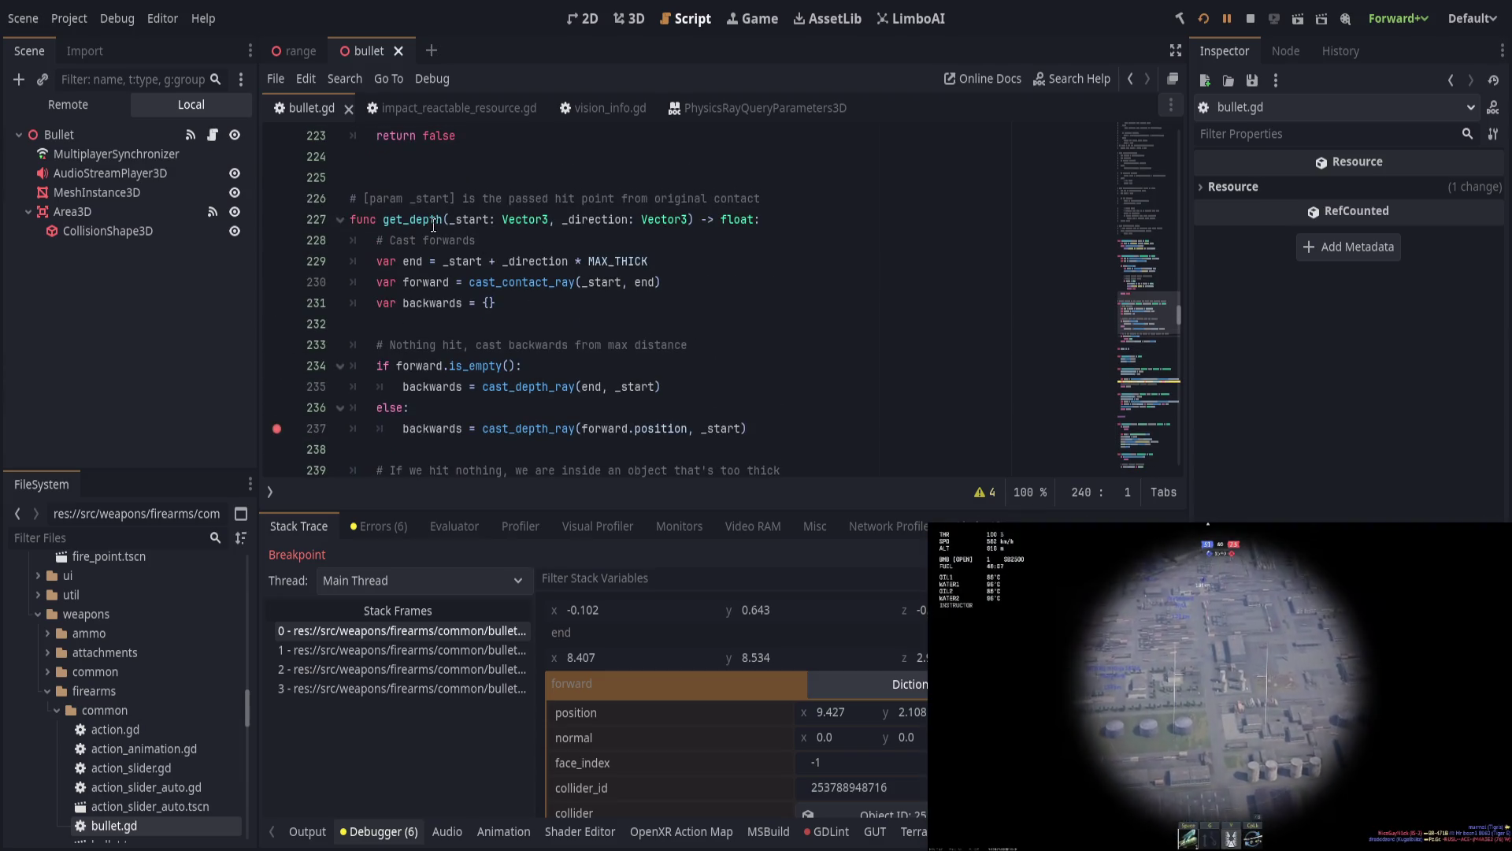
Step: Add a breakpoint on the get_depth call at line 213 and resume the game
scroll(667, 370, down, 9)
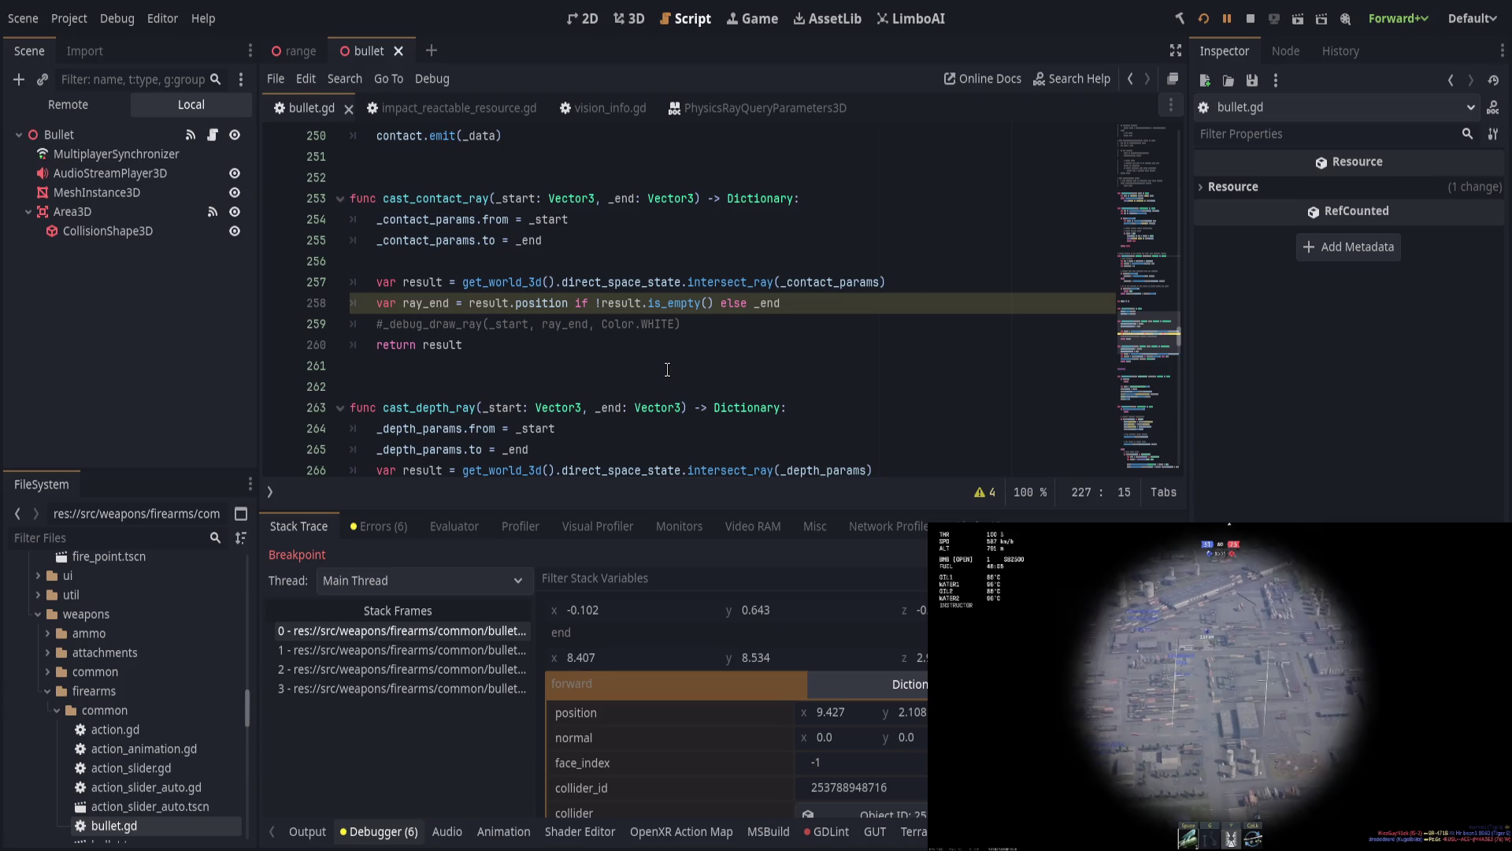
scroll(669, 369, up, 16)
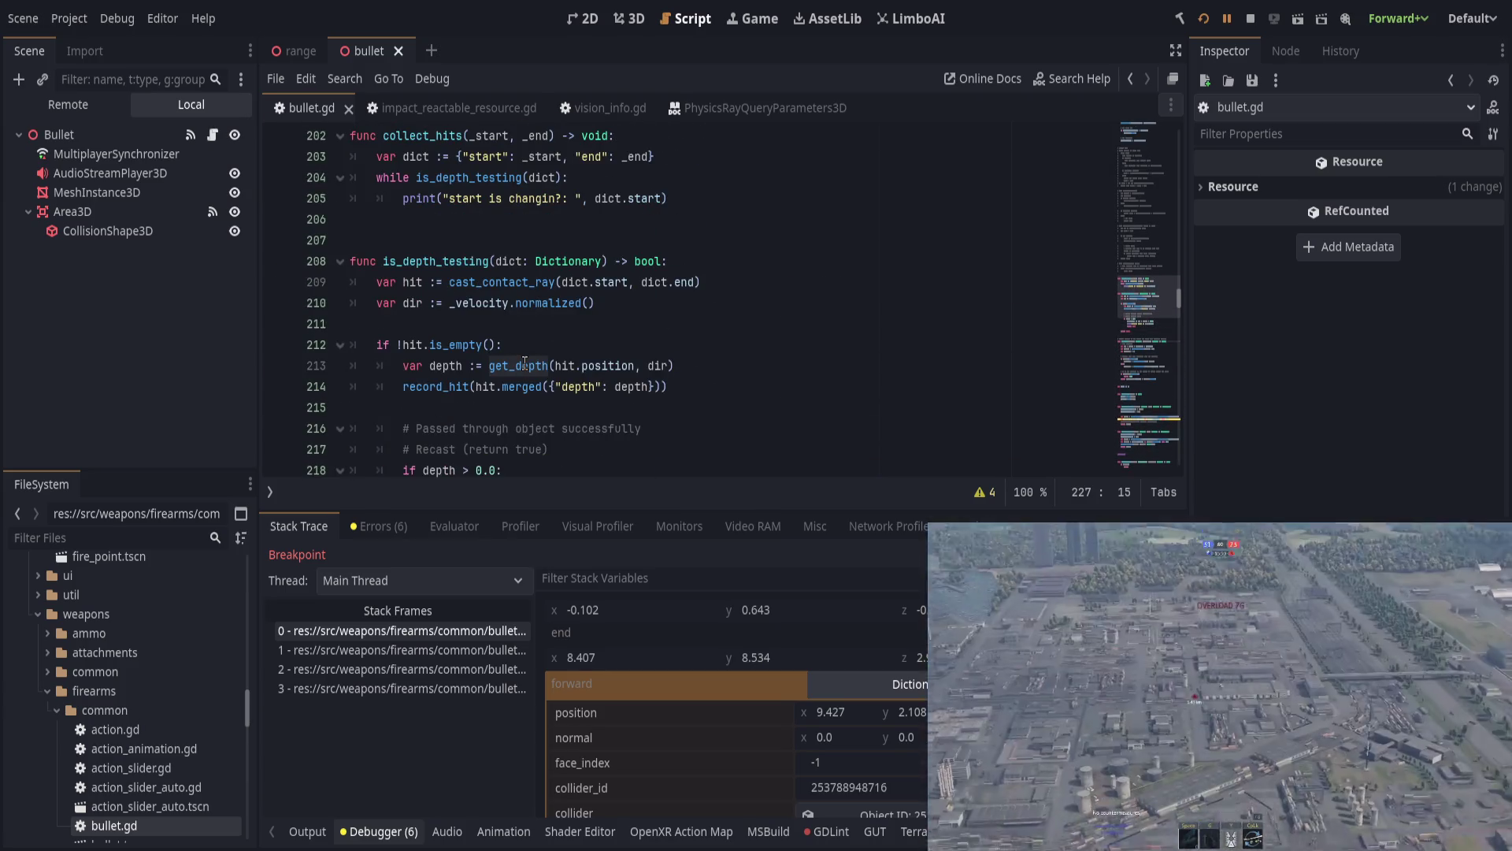
click(524, 366)
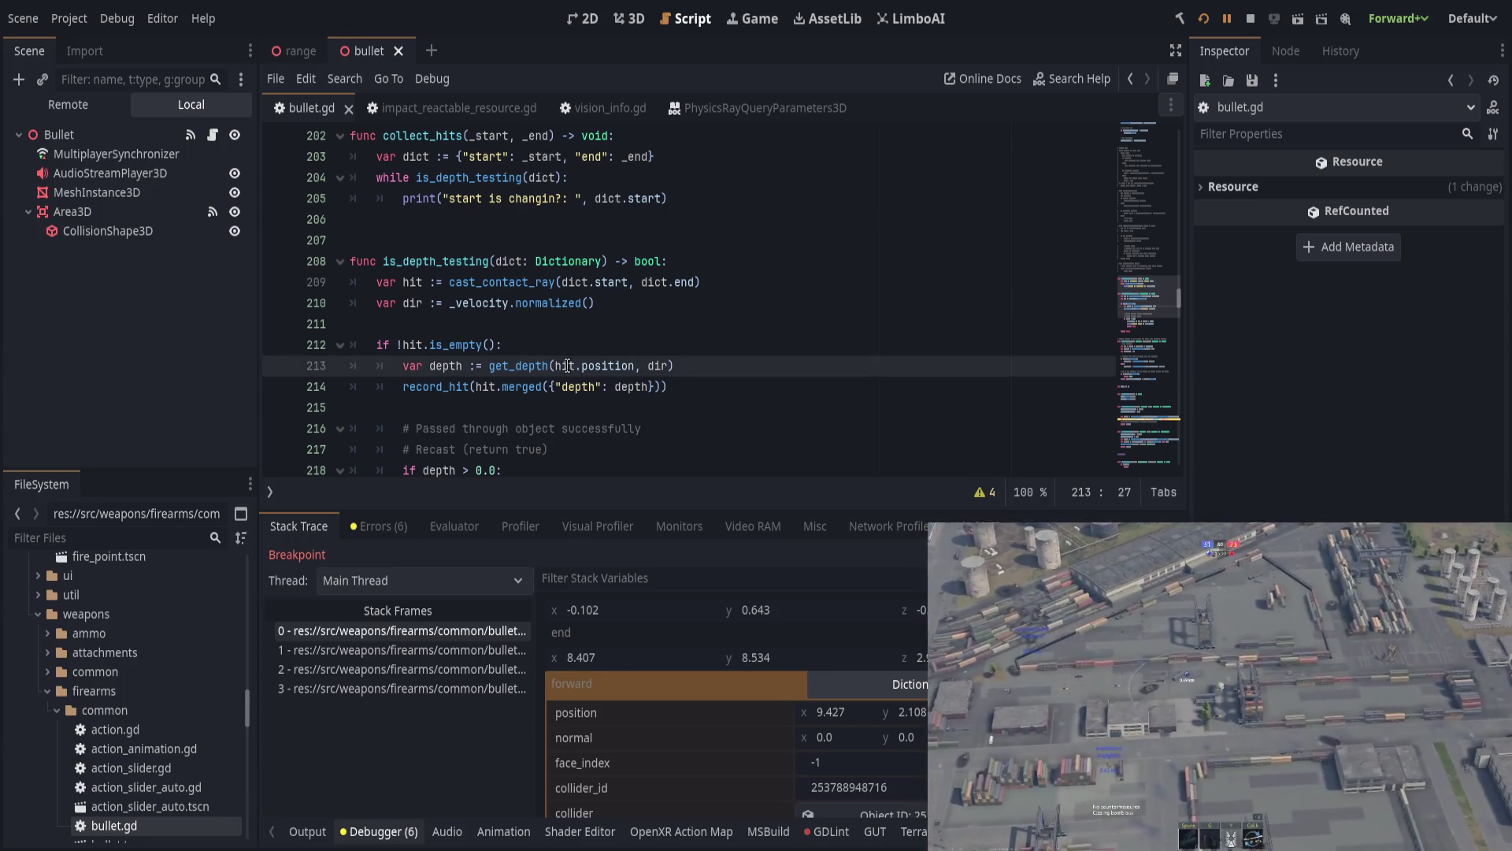
click(276, 366)
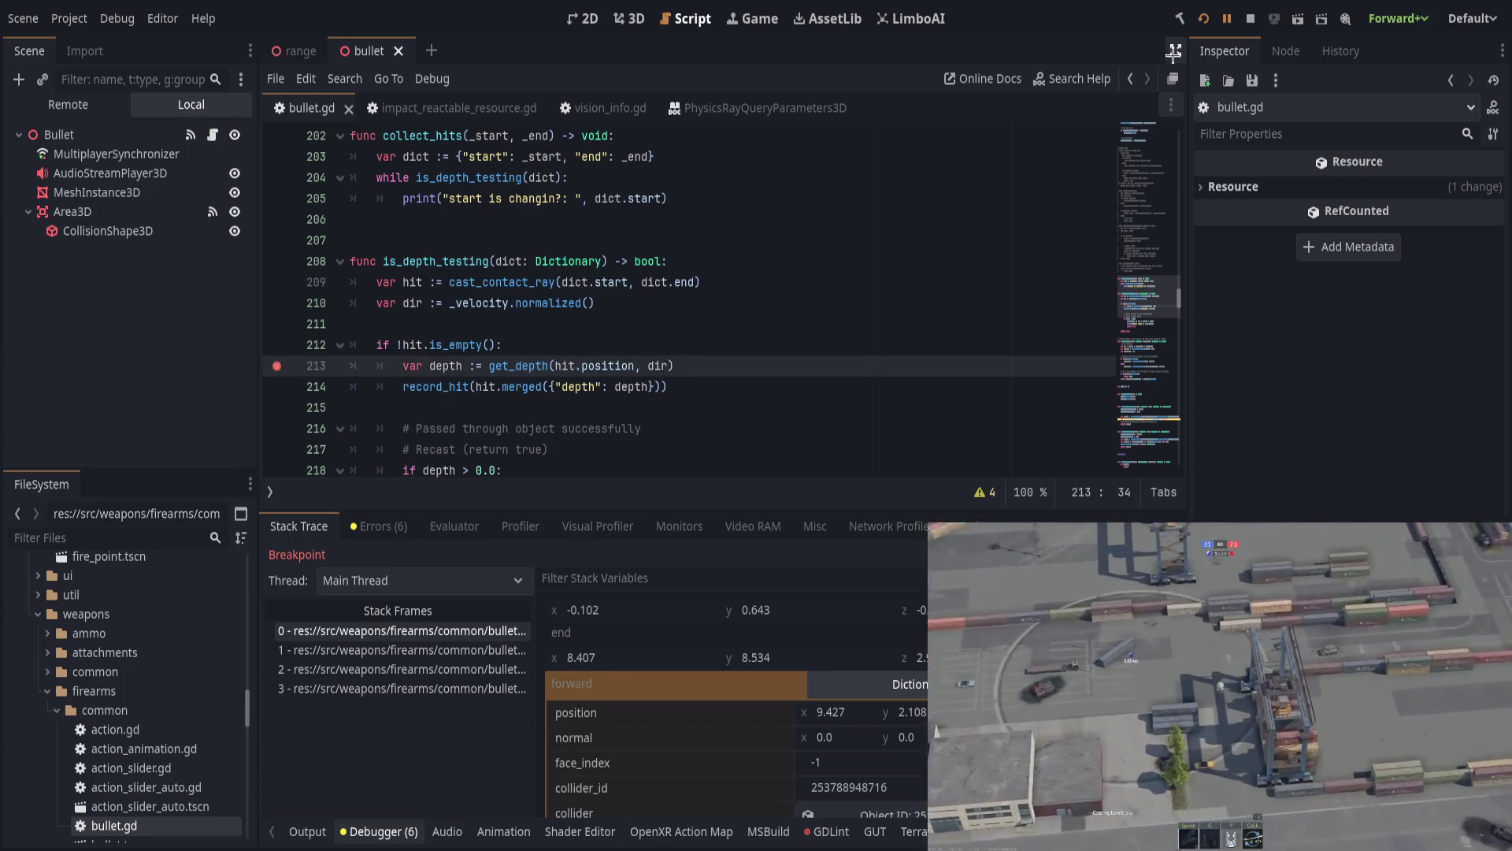
key(F12)
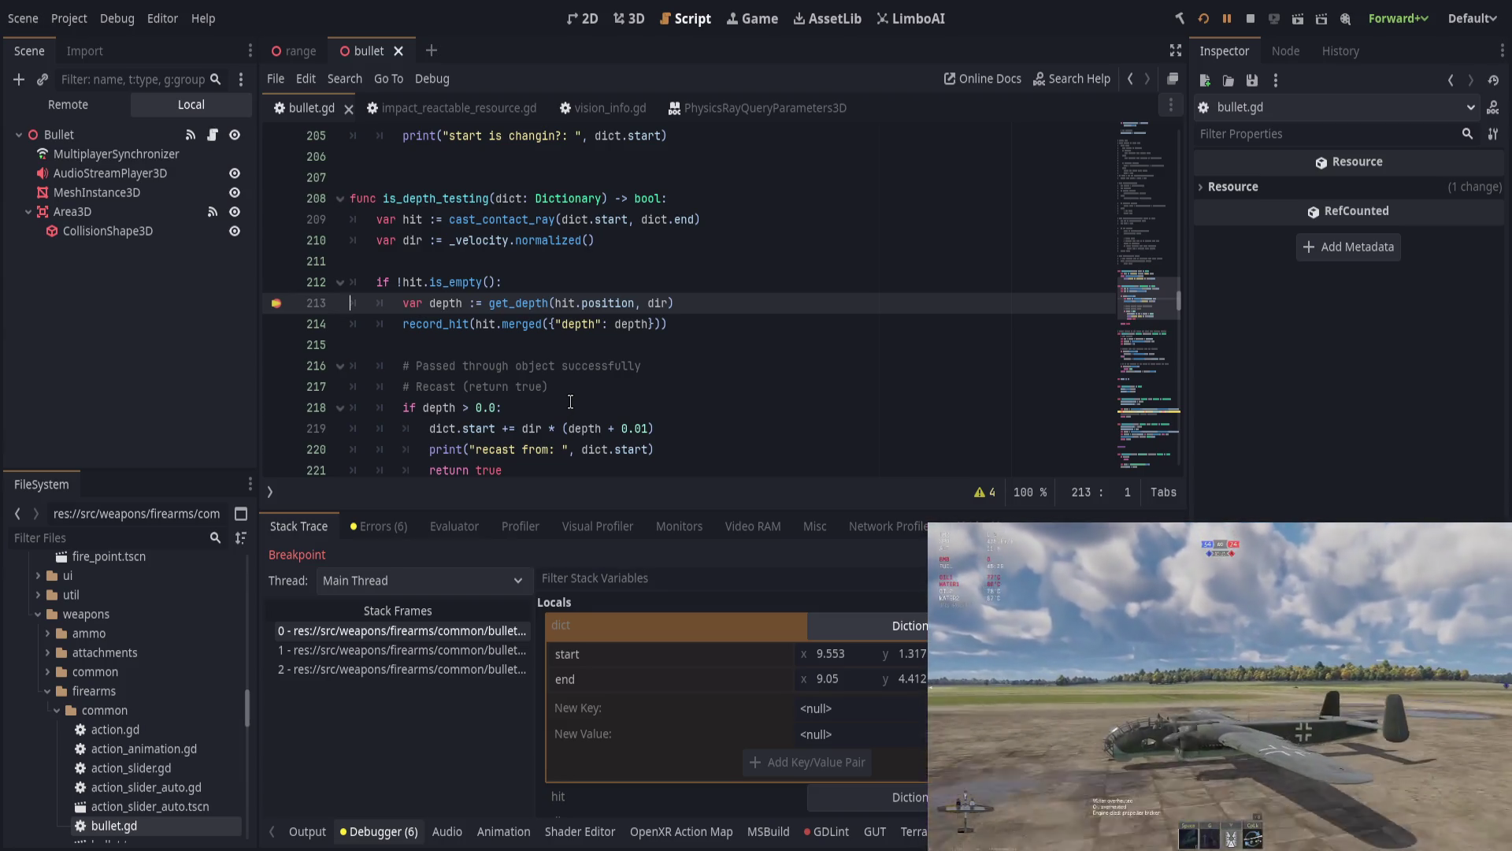
Step: When it breaks, review the hit variable's uses in is_depth_testing and step into get_depth
scroll(568, 403, up, 2)
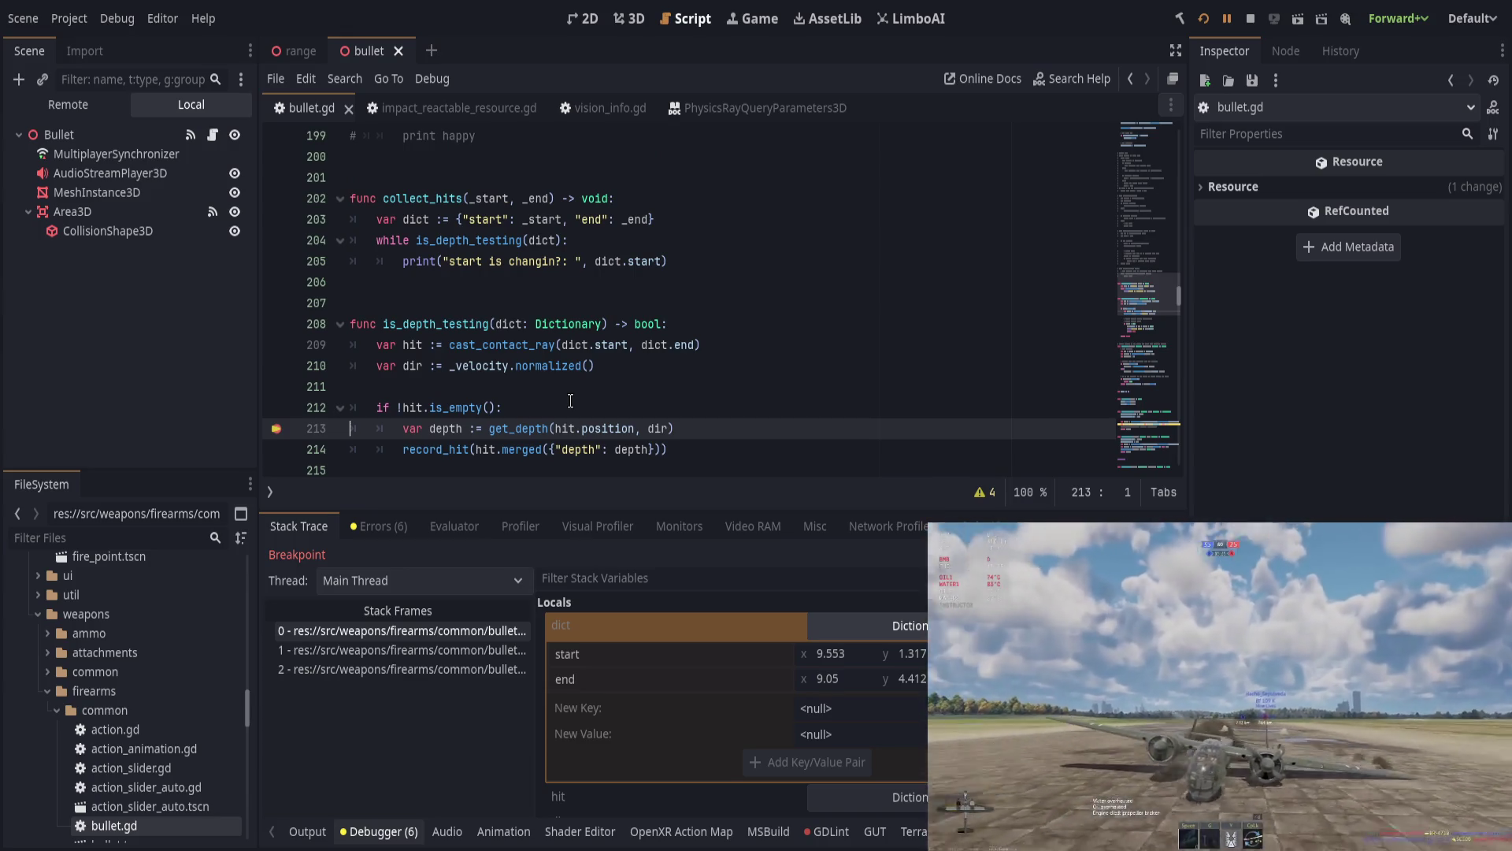
scroll(570, 401, down, 4)
scroll(568, 401, down, 7)
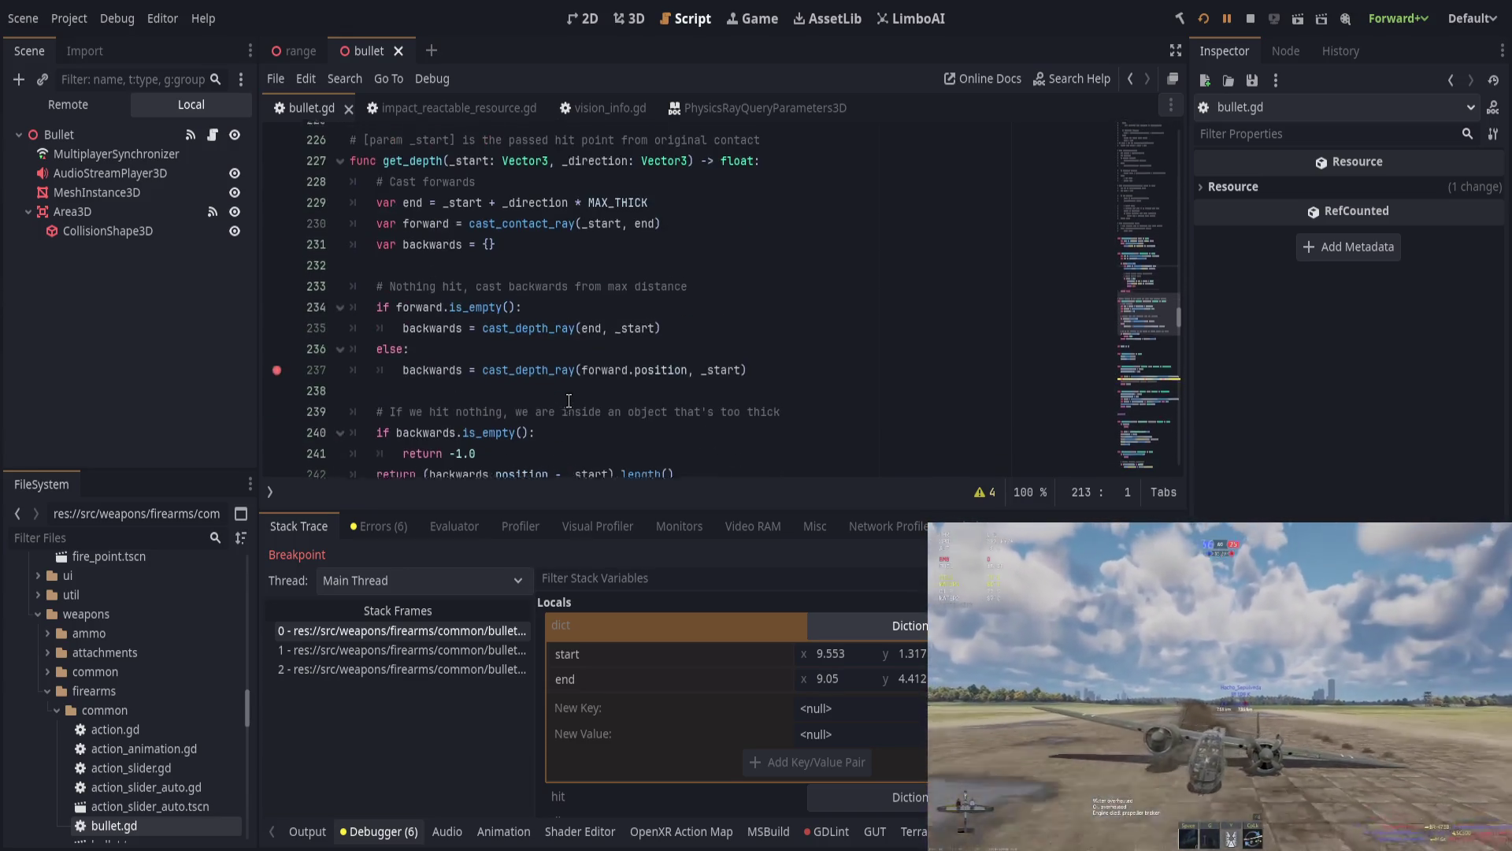
scroll(569, 401, down, 5)
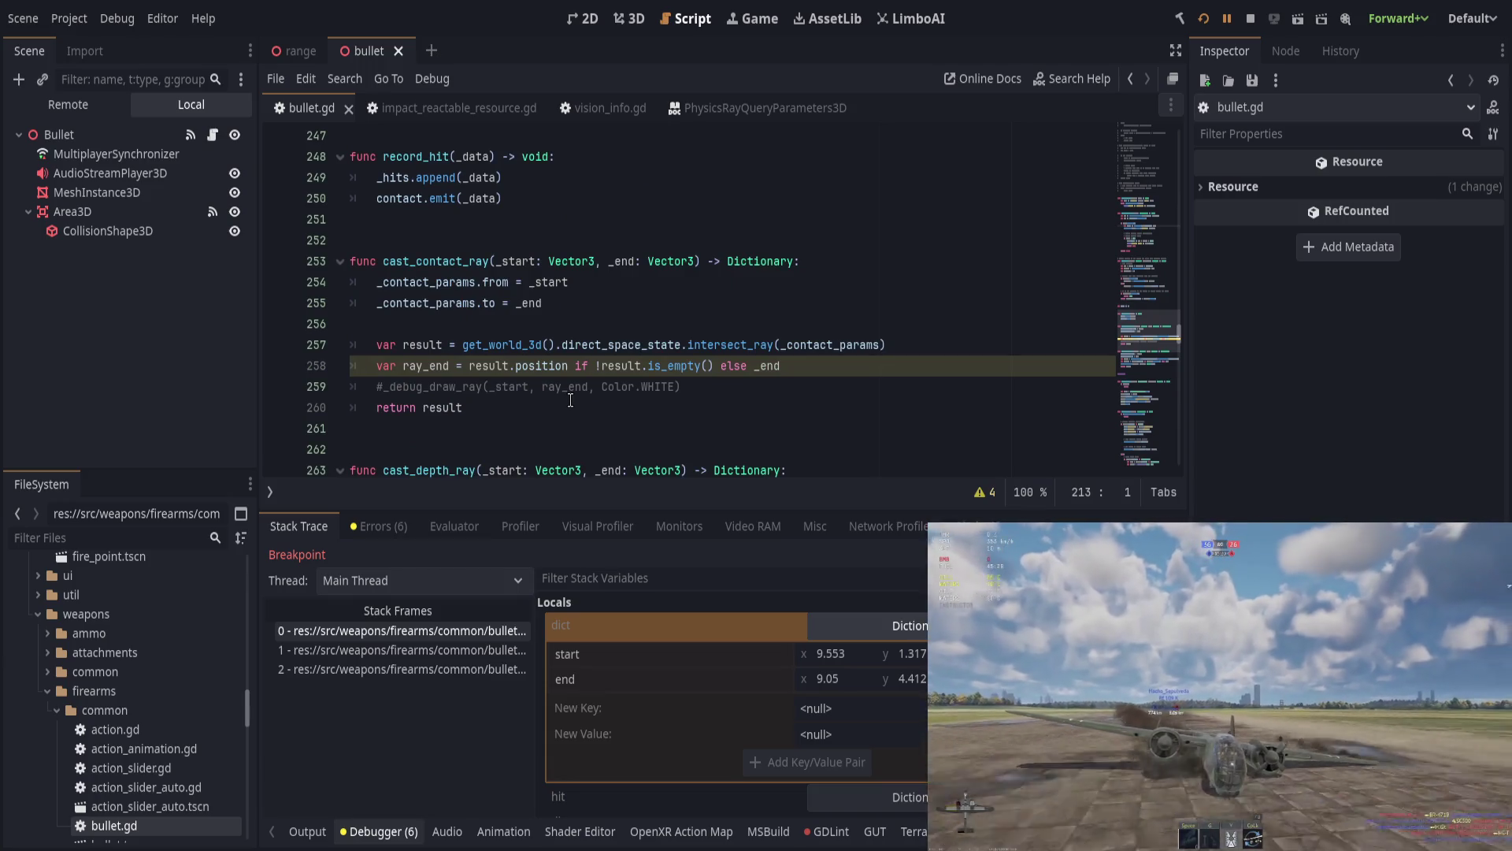
scroll(570, 401, up, 17)
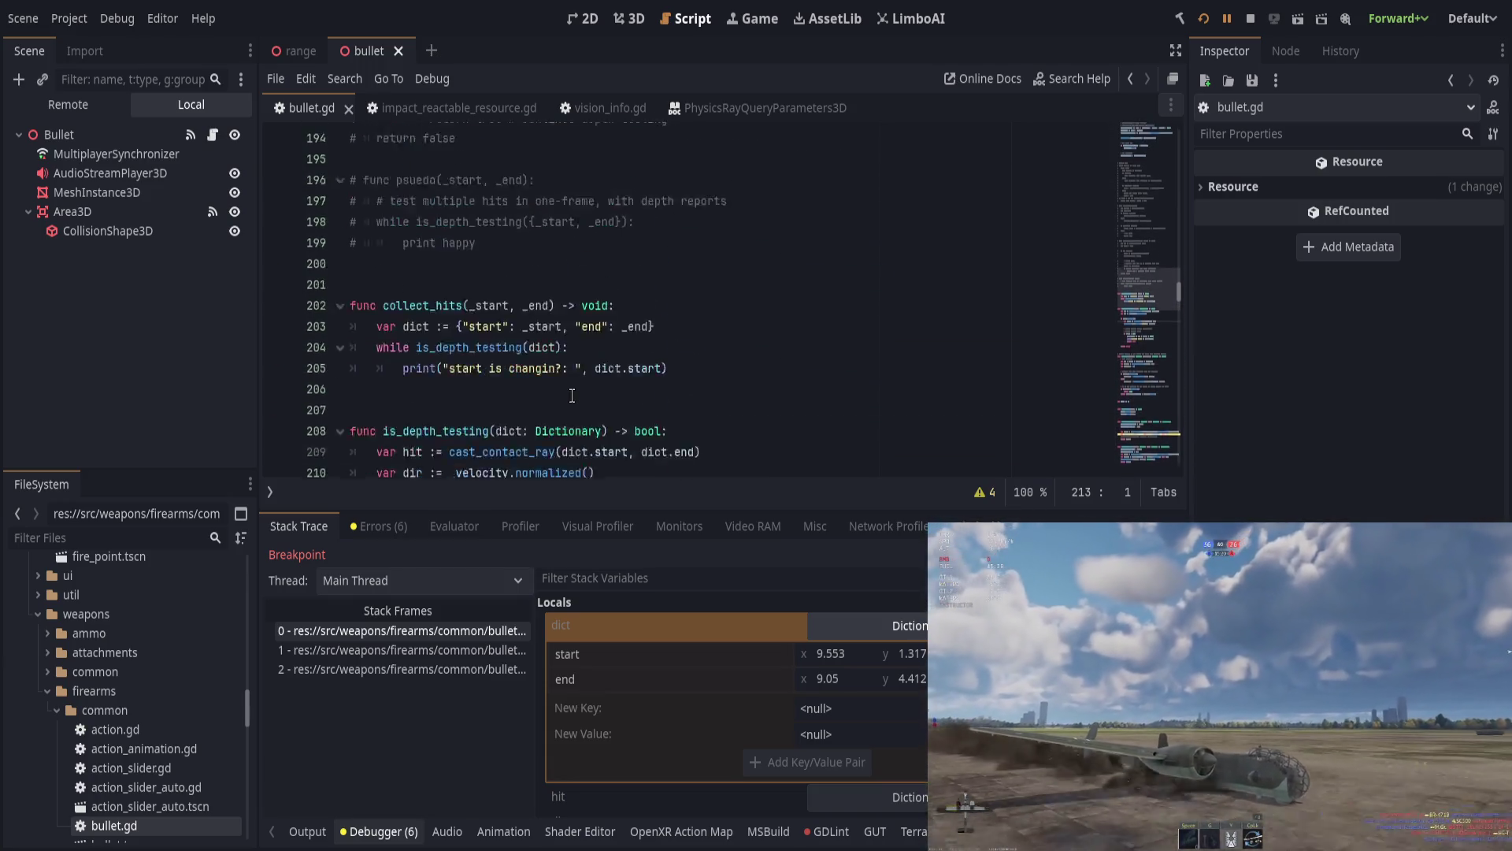
scroll(571, 395, up, 3)
scroll(571, 395, down, 4)
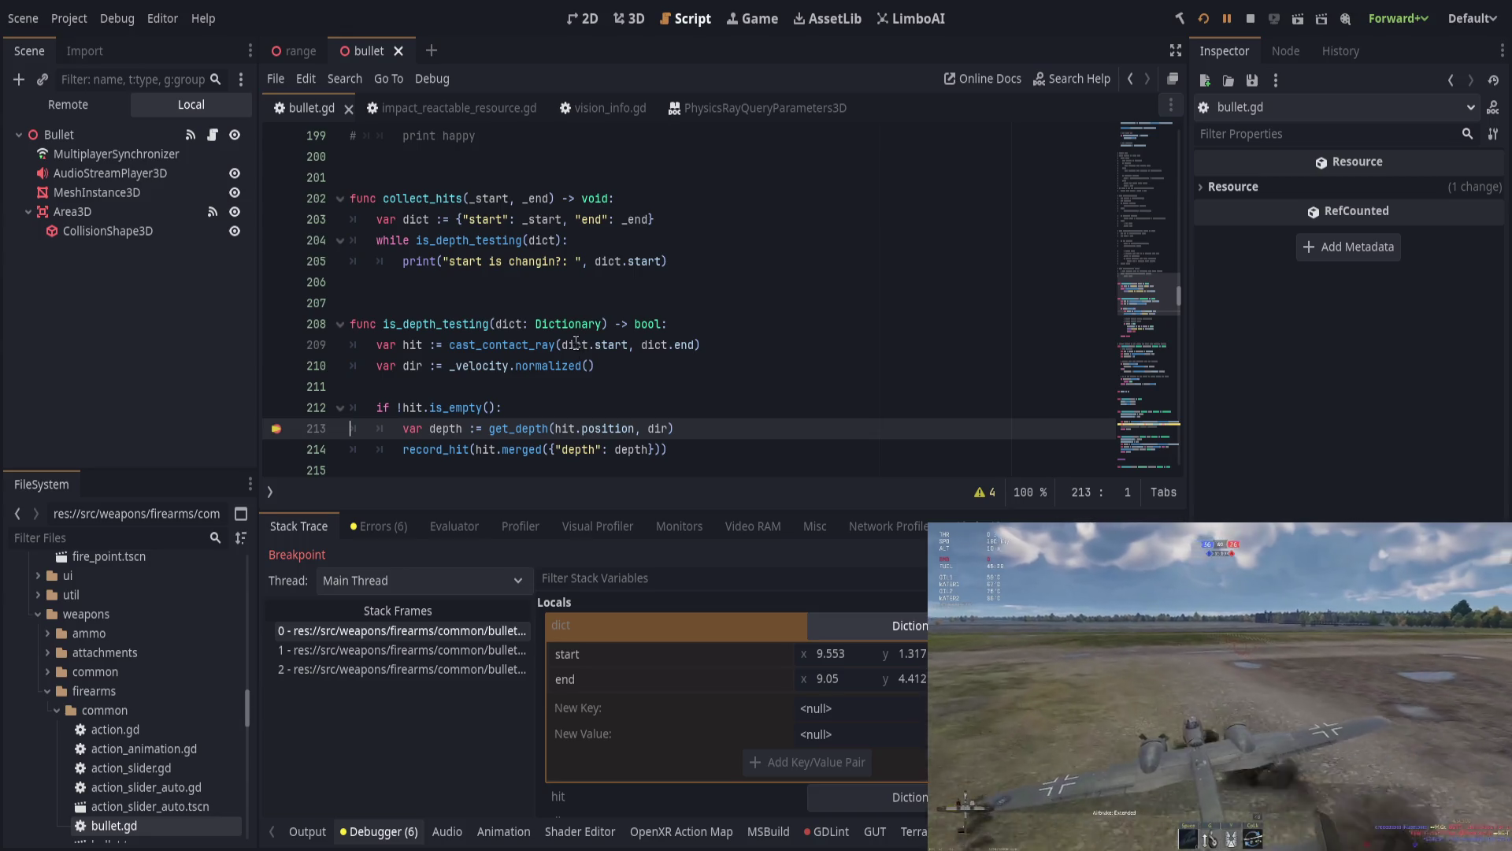
click(604, 344)
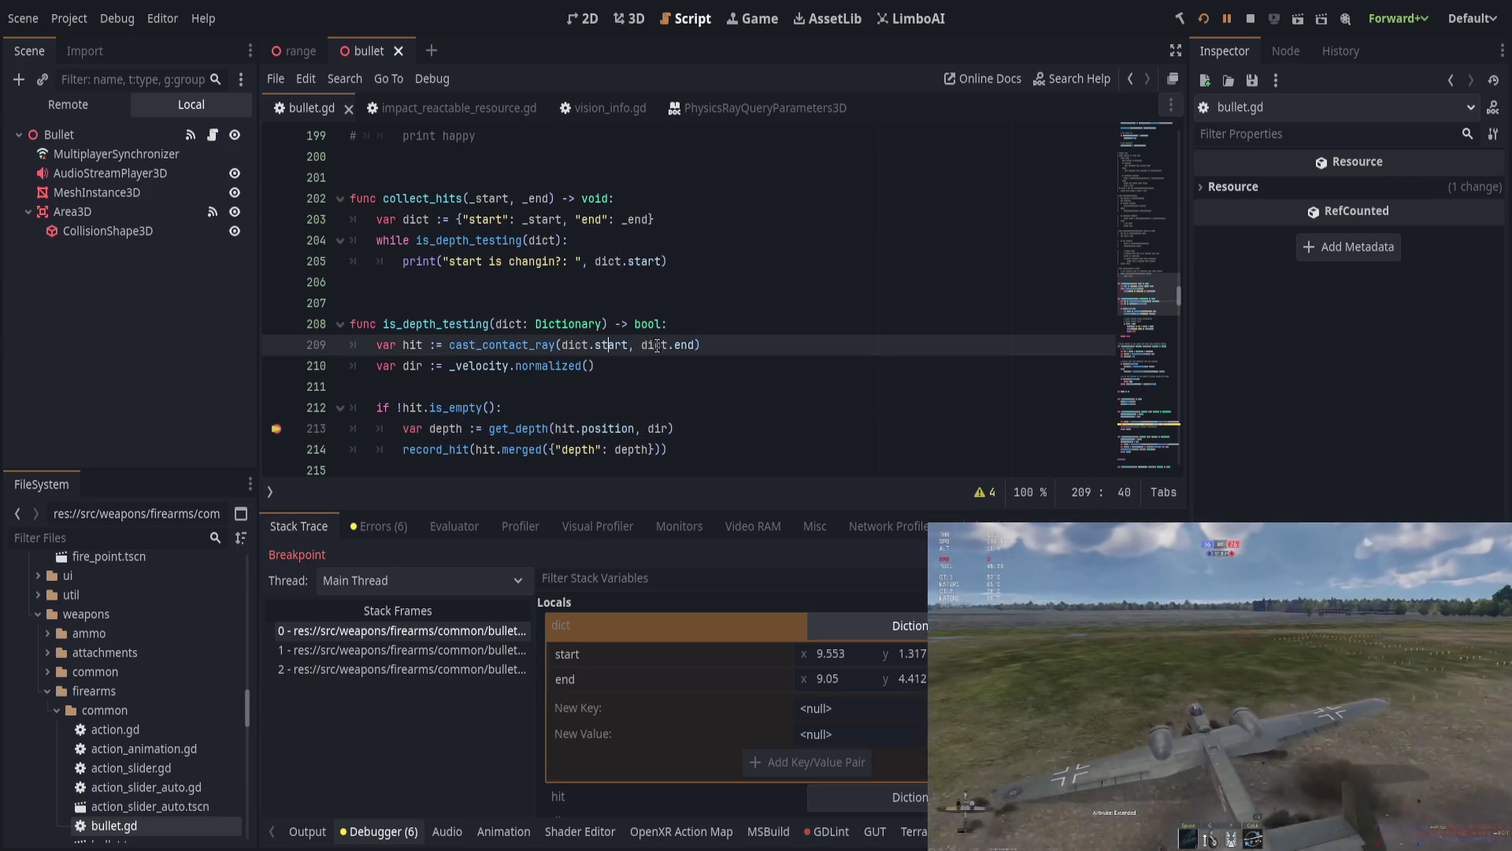
click(417, 344)
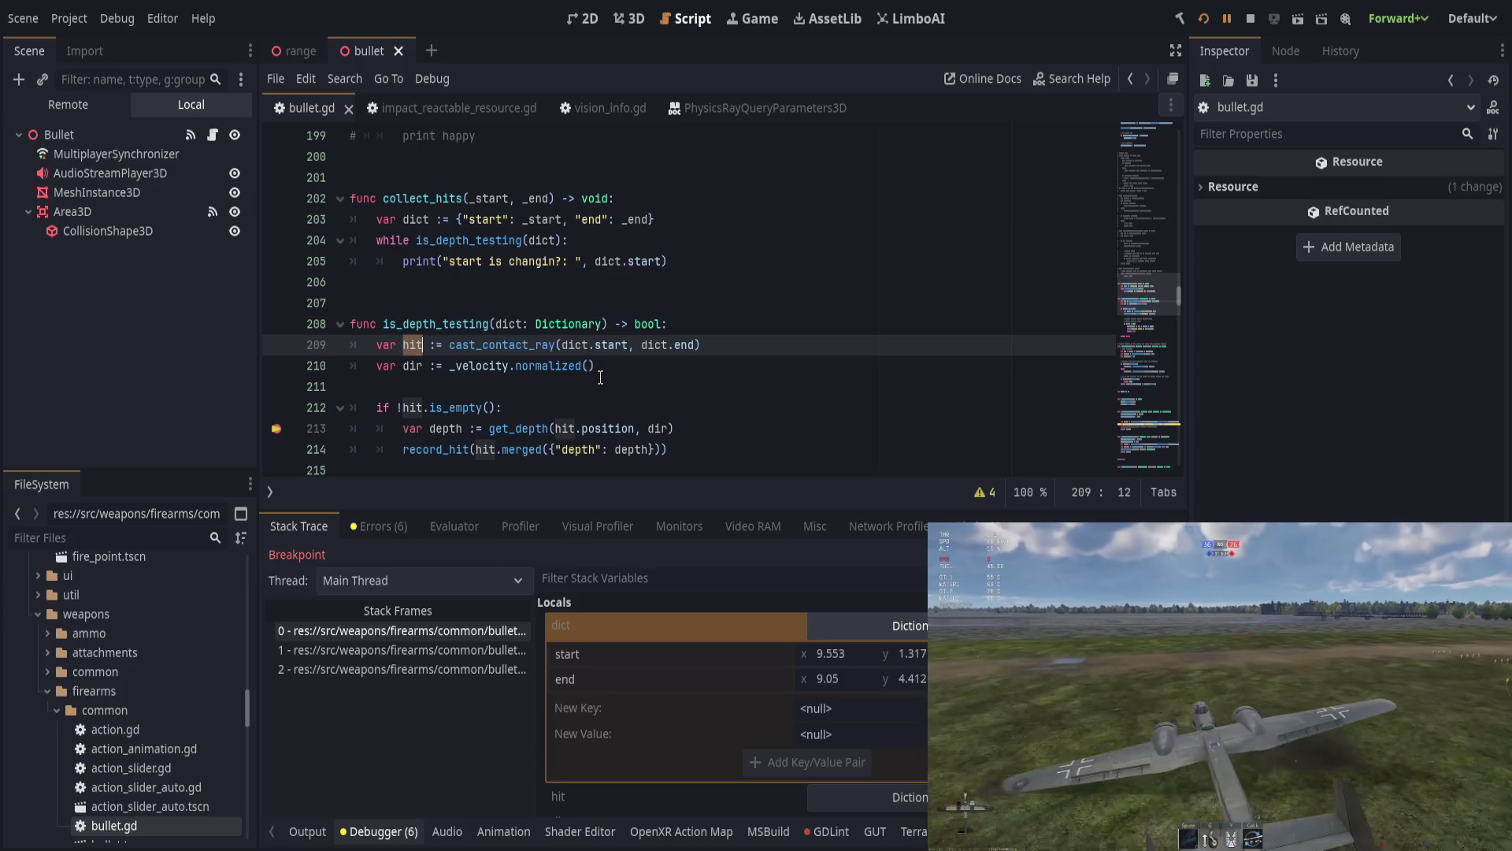
scroll(601, 377, down, 1)
click(644, 345)
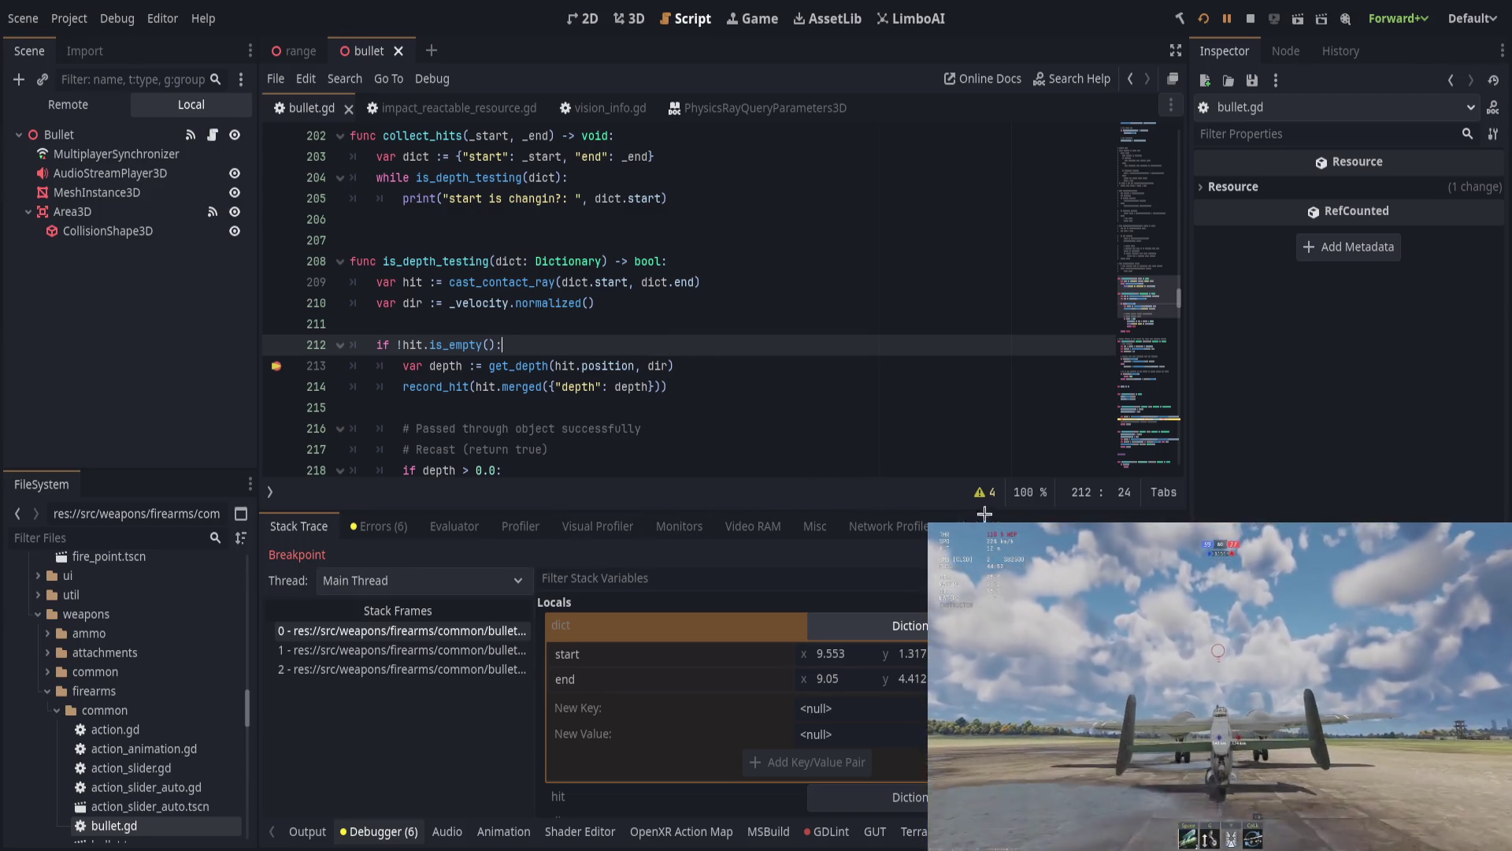
key(F11)
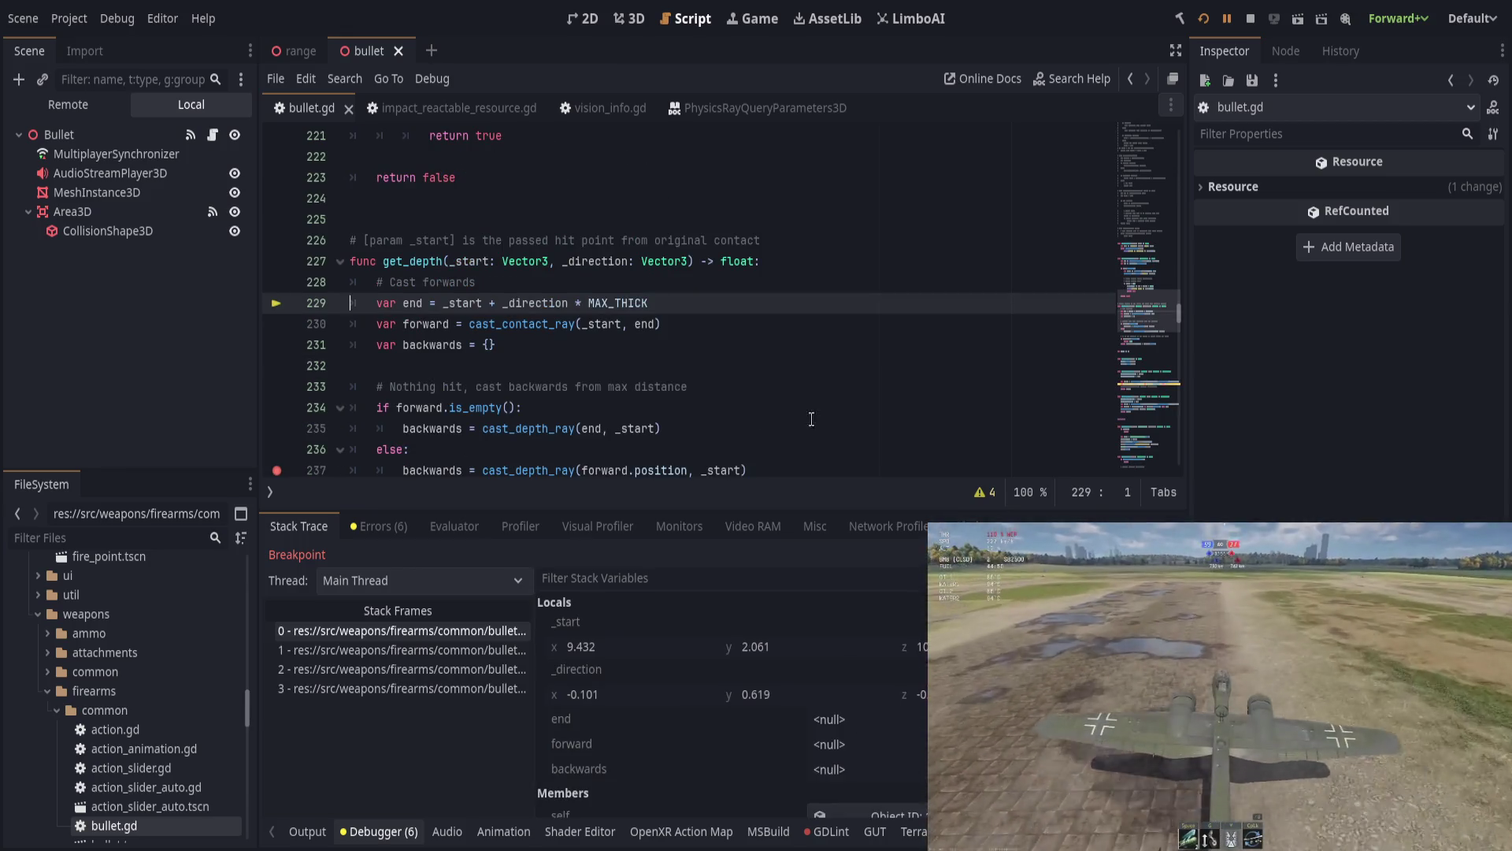
Step: Step to the forward cast, change its start to _start + _direction * 0.1, save and continue
key(F10)
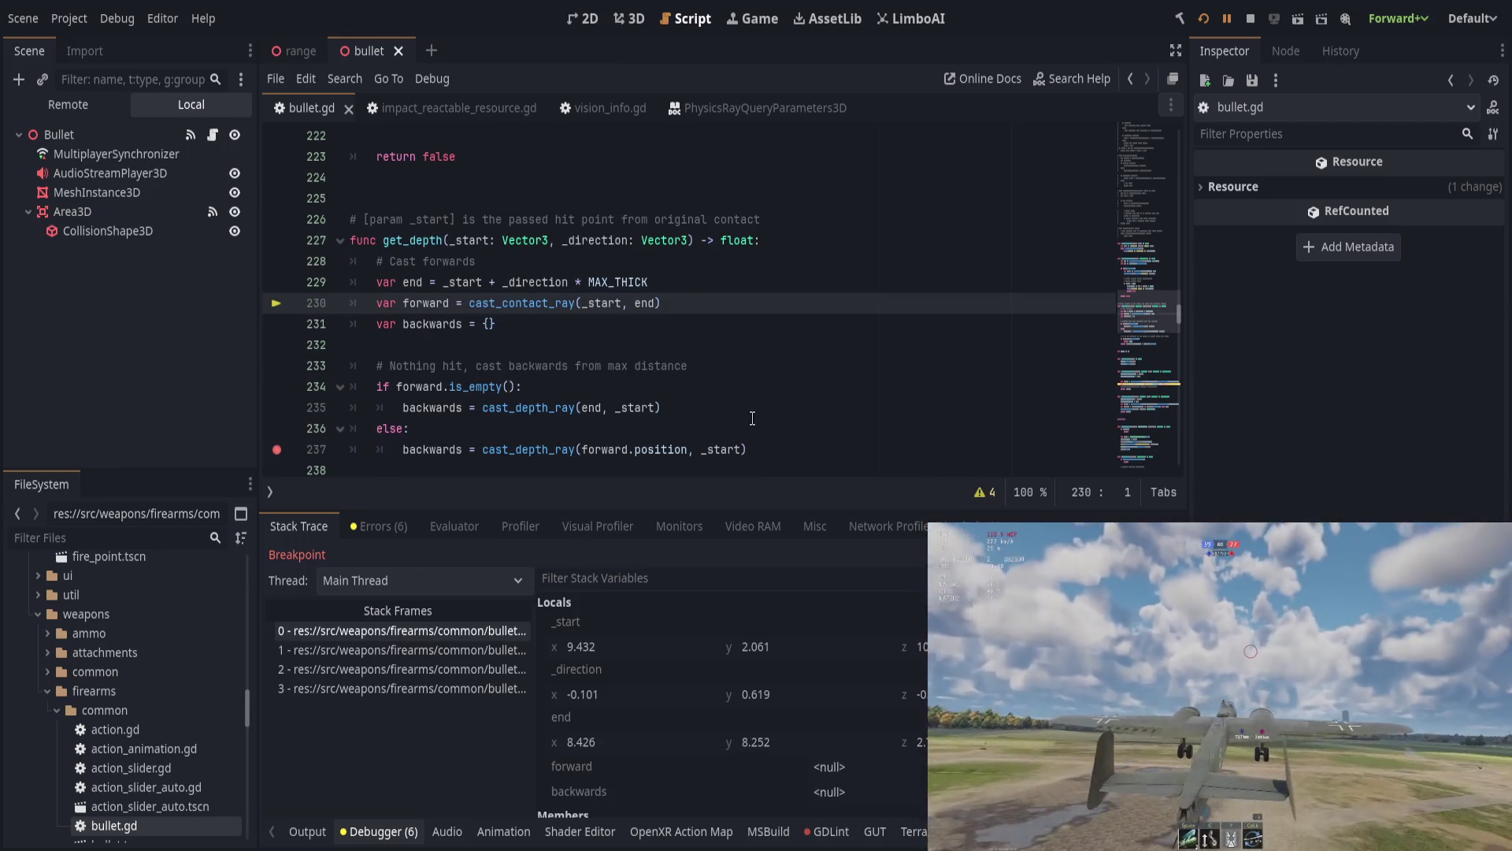
key(F10)
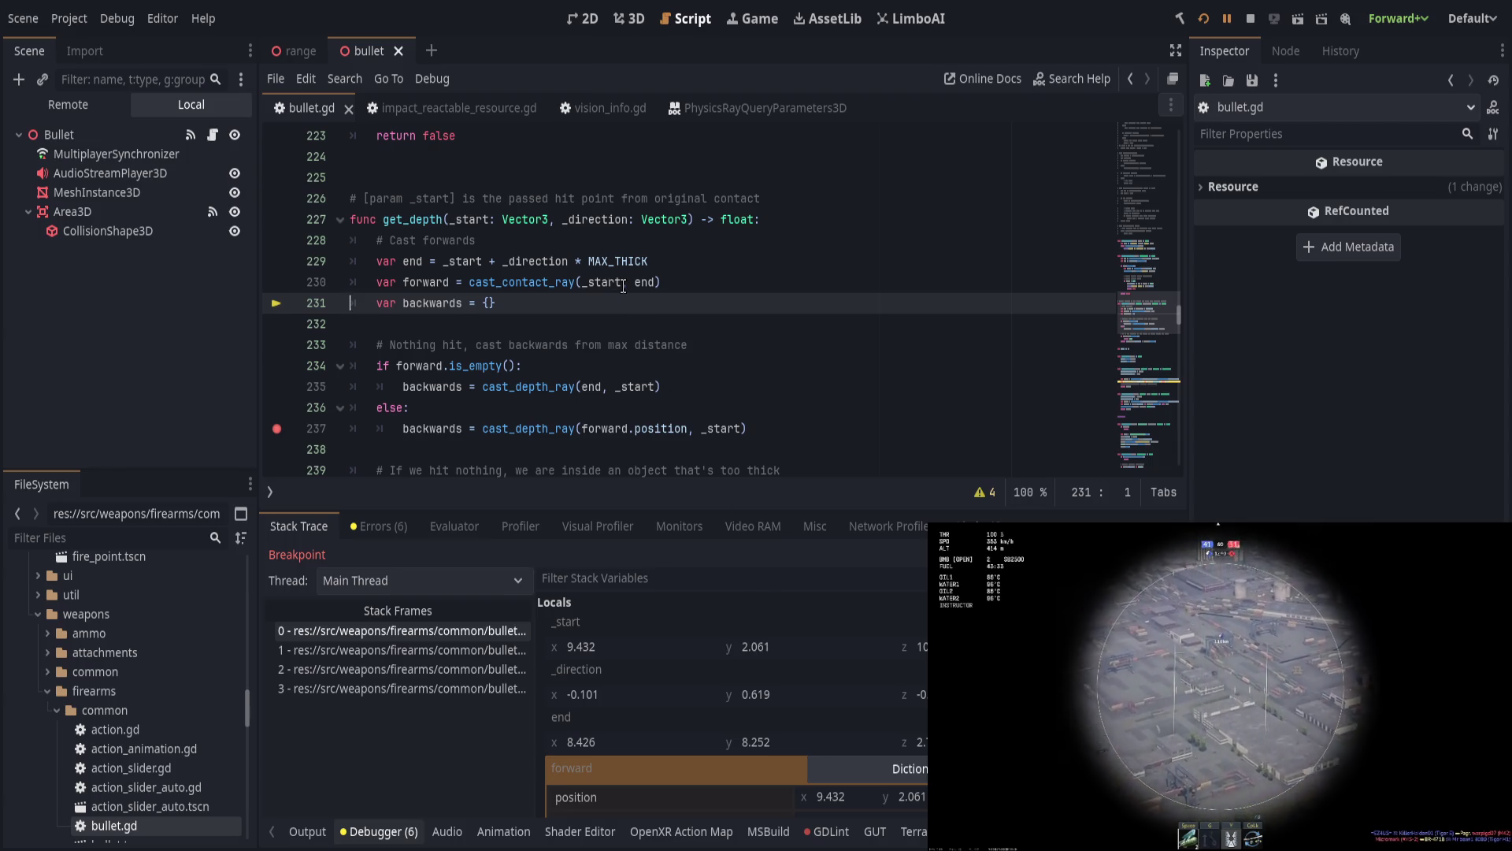
click(623, 283)
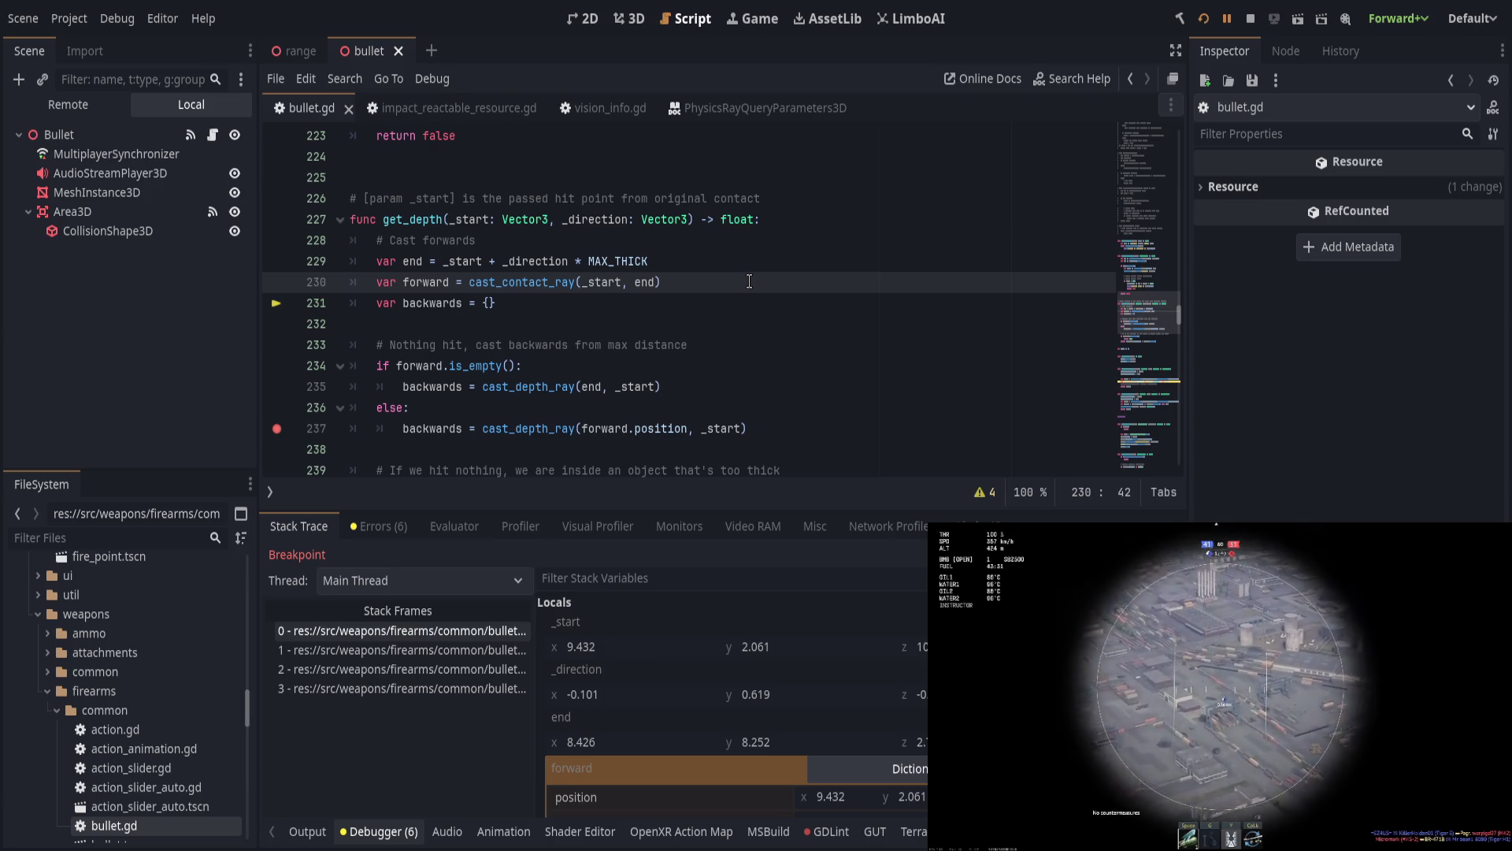
text(+ _direction * )
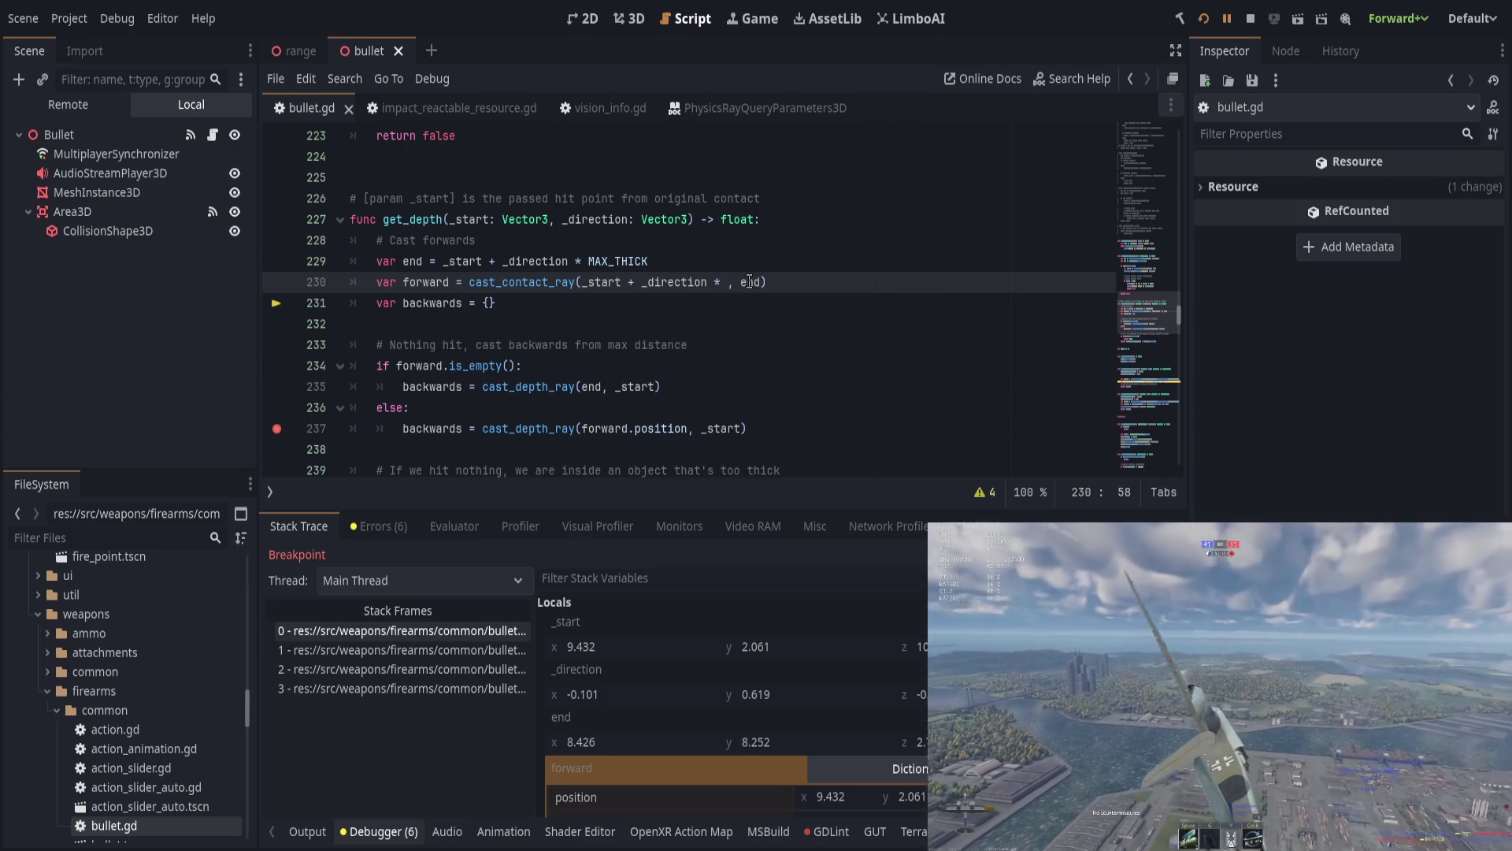
text(0.1)
key(End)
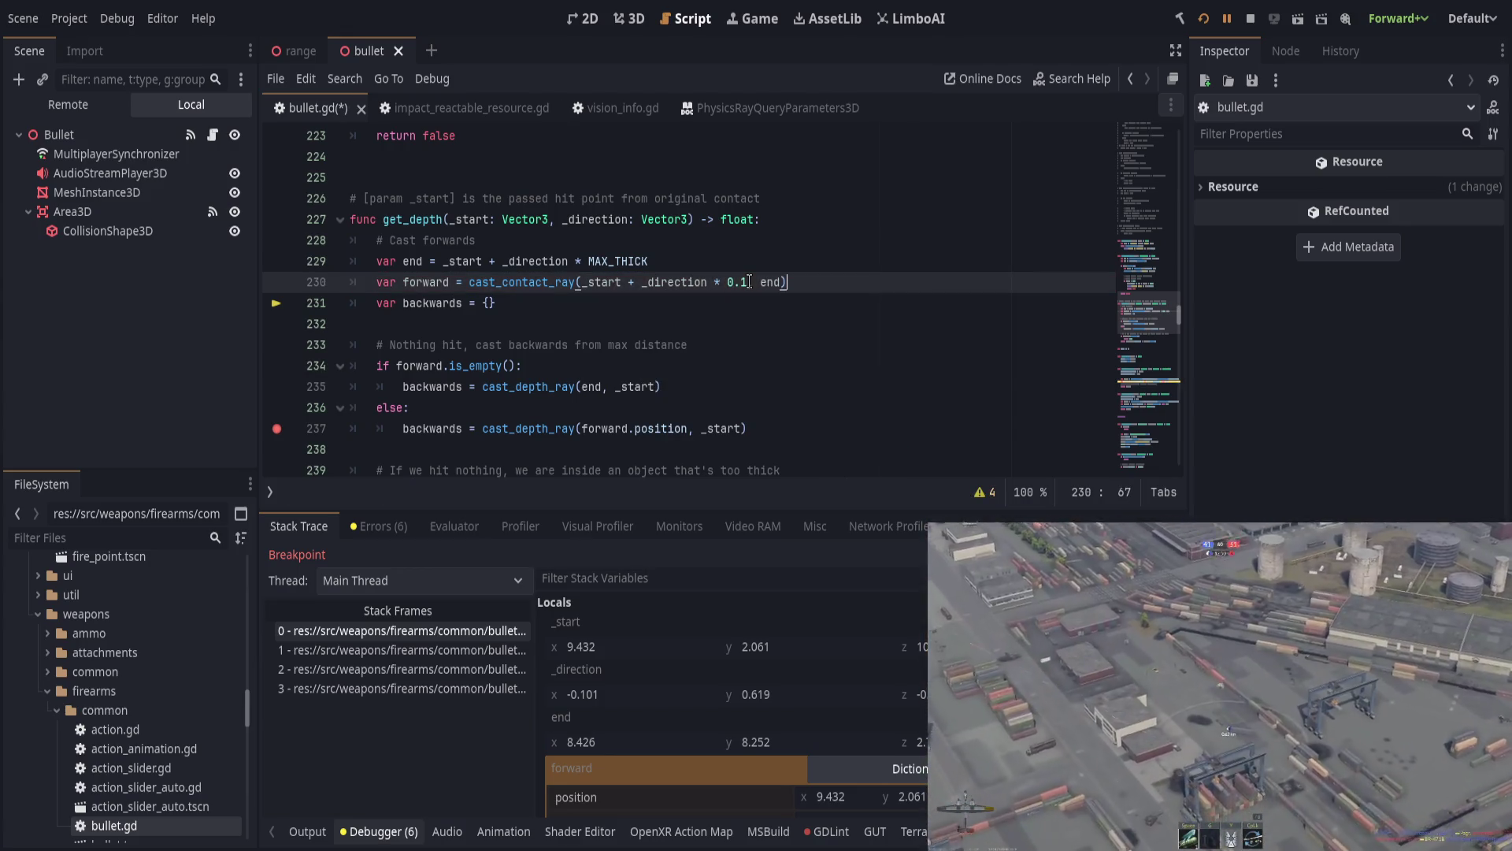
key(ctrl+s)
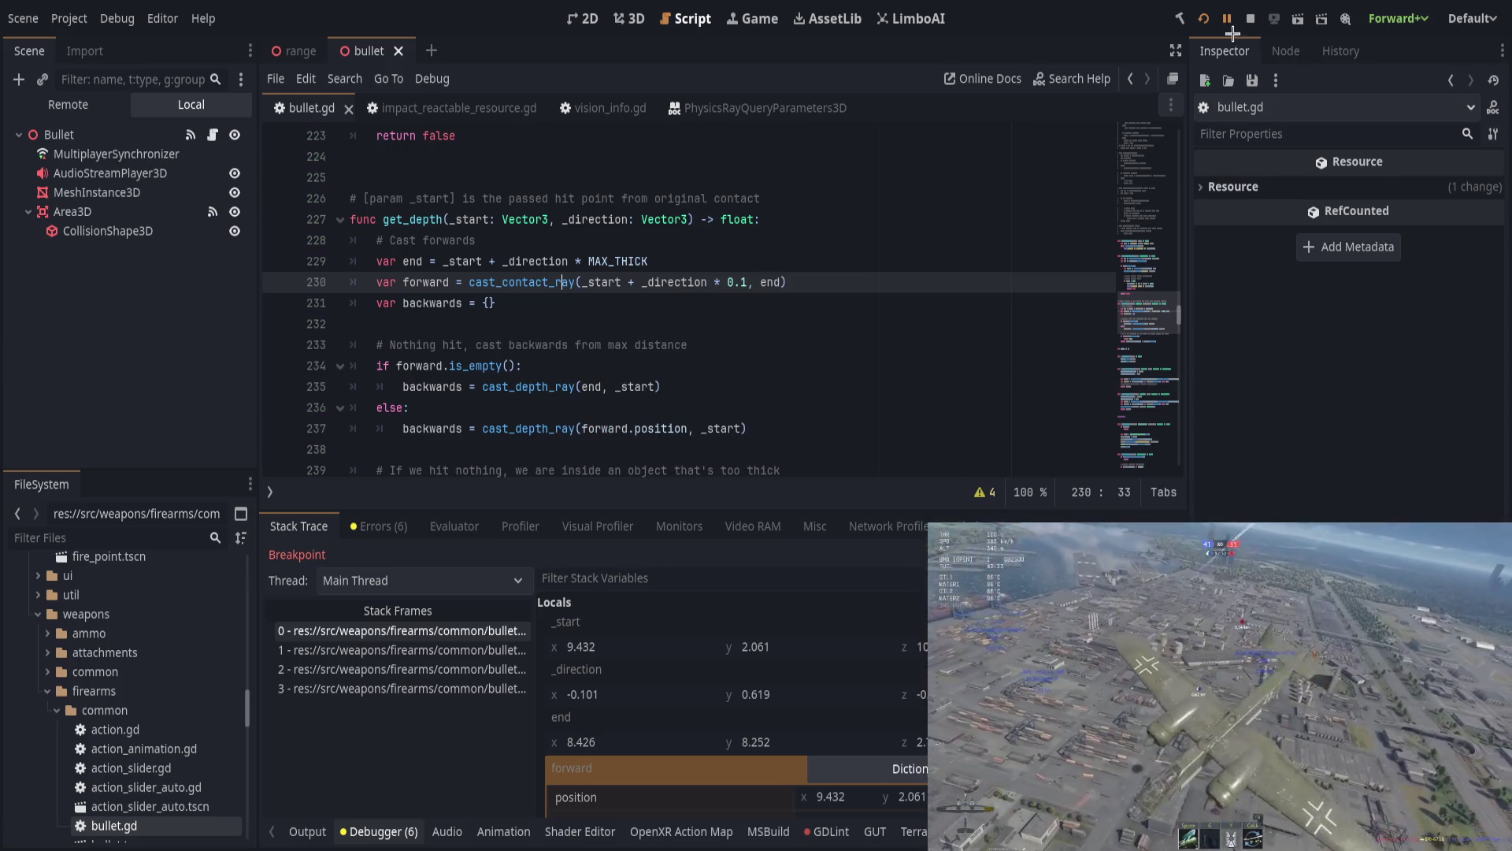
click(1226, 18)
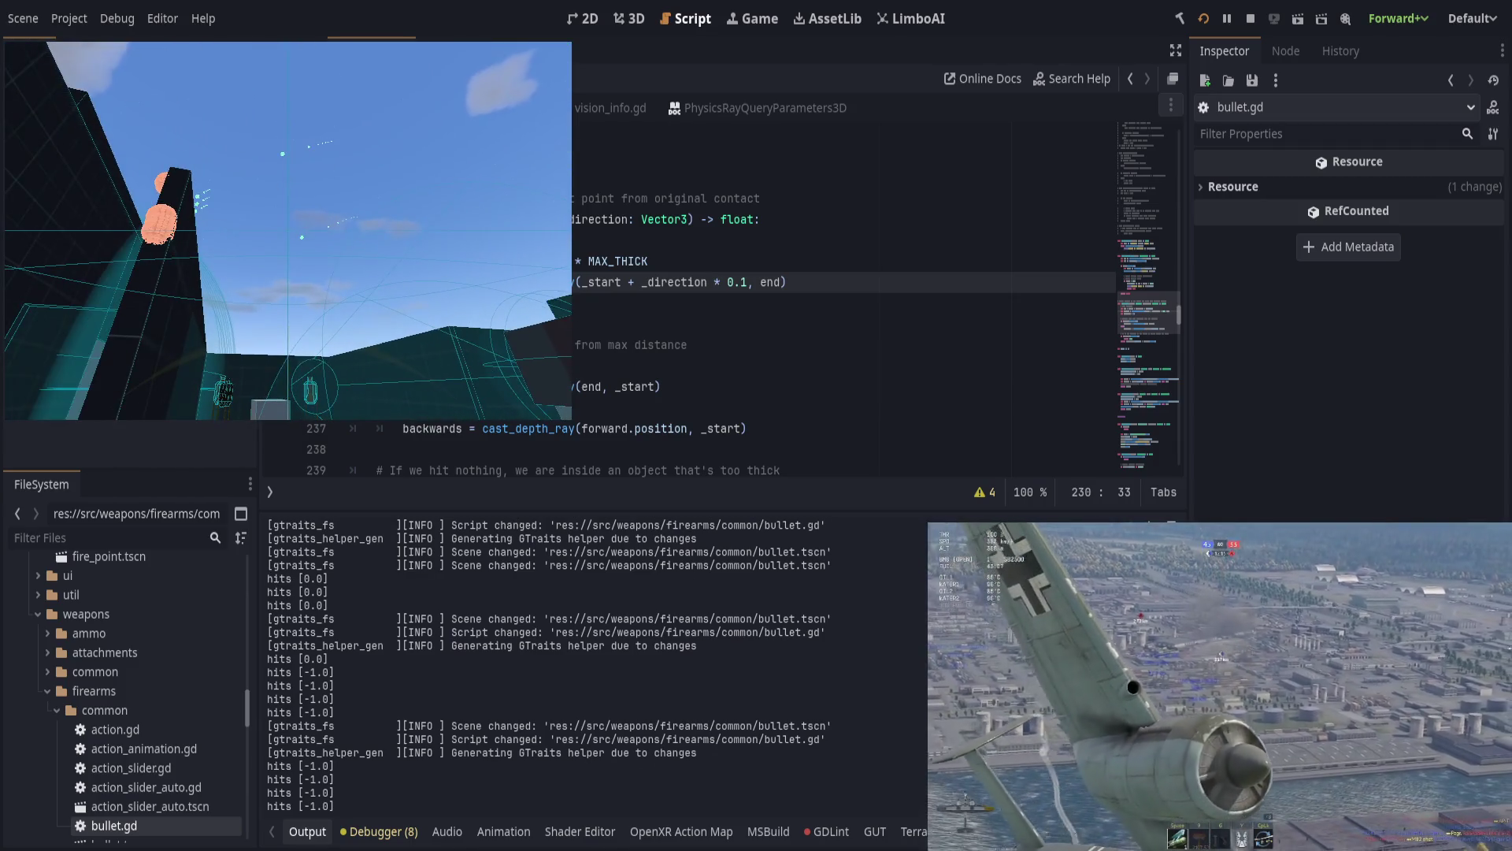
Step: Set a breakpoint on line 231, save, and inspect the forward hit's collider object
key(alt+Tab)
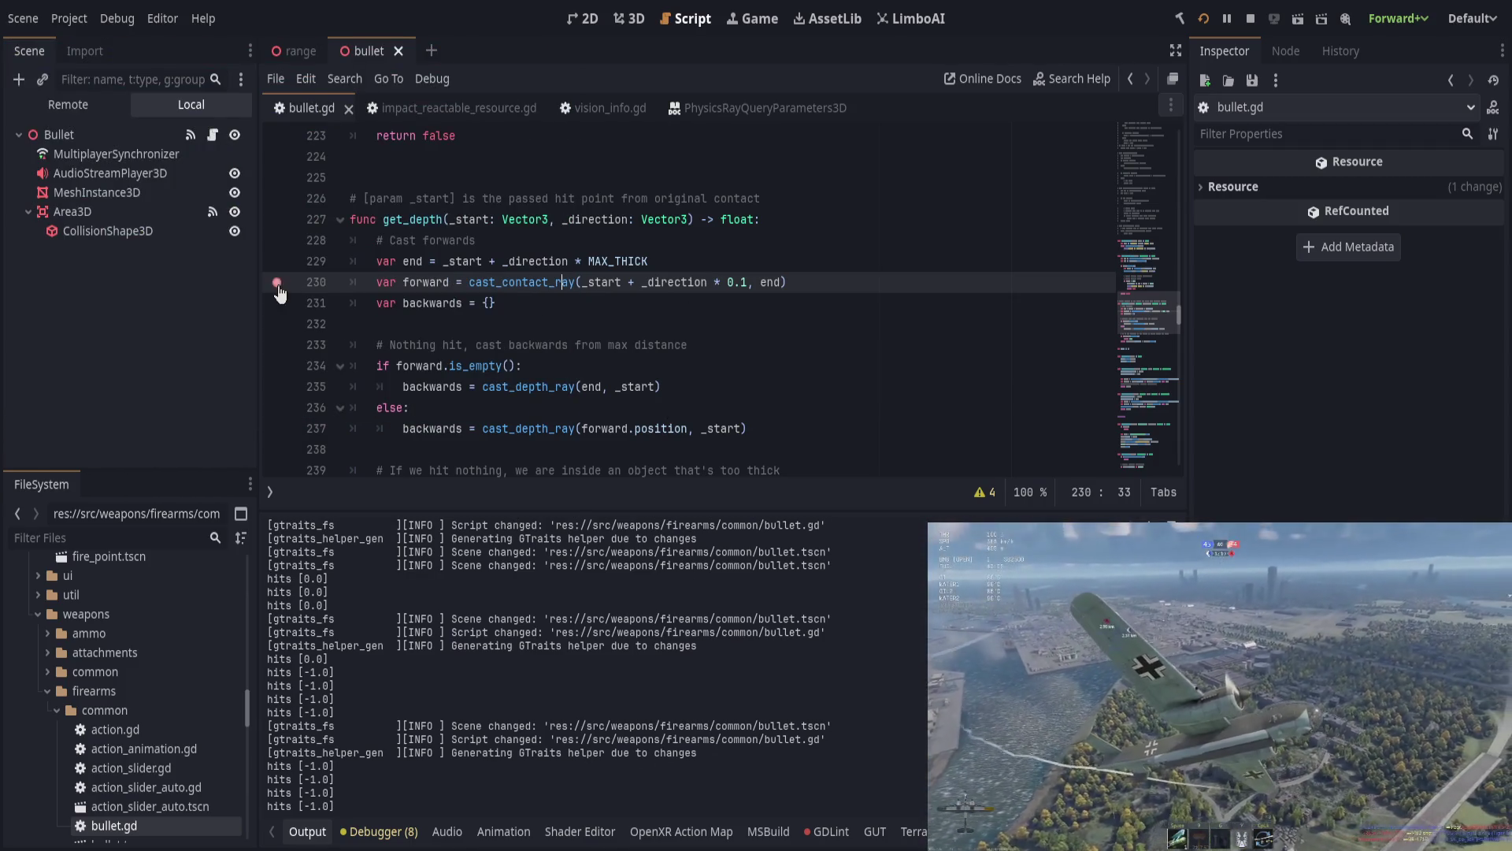
click(276, 302)
click(312, 285)
click(683, 310)
key(ctrl+s)
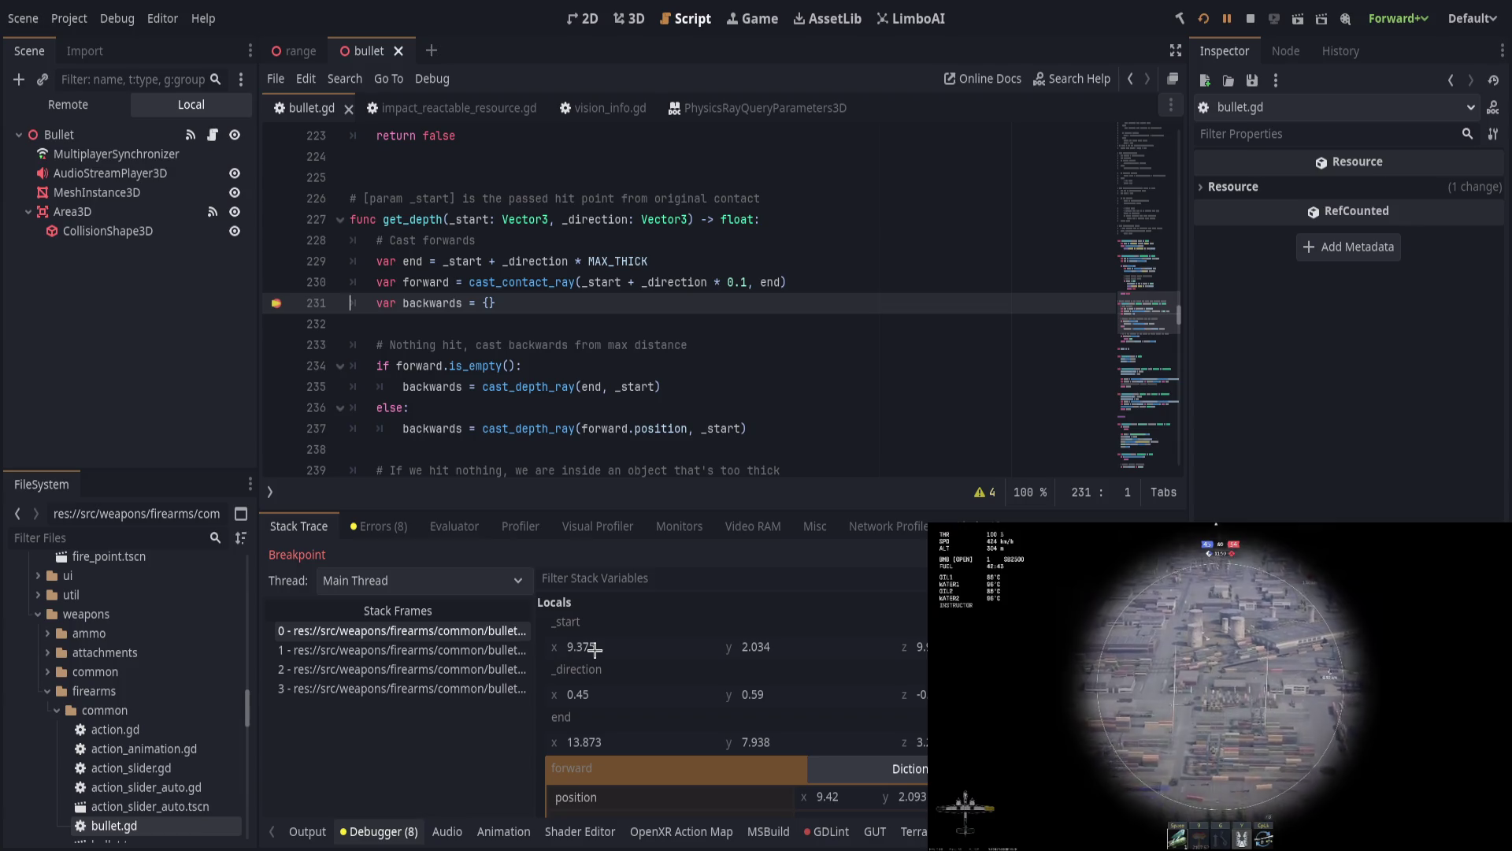
scroll(665, 735, down, 2)
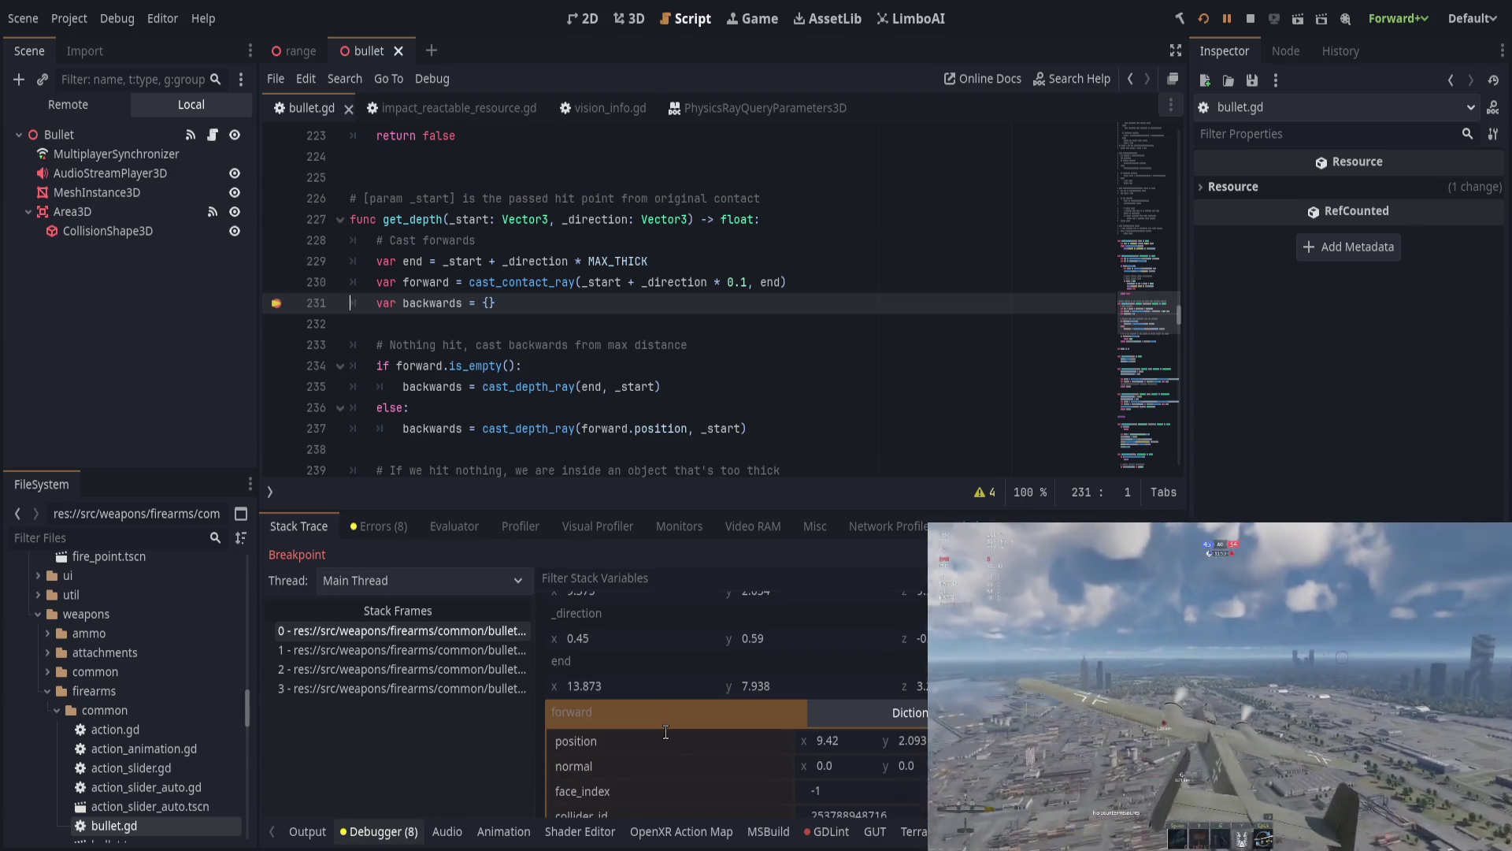
scroll(666, 736, down, 1)
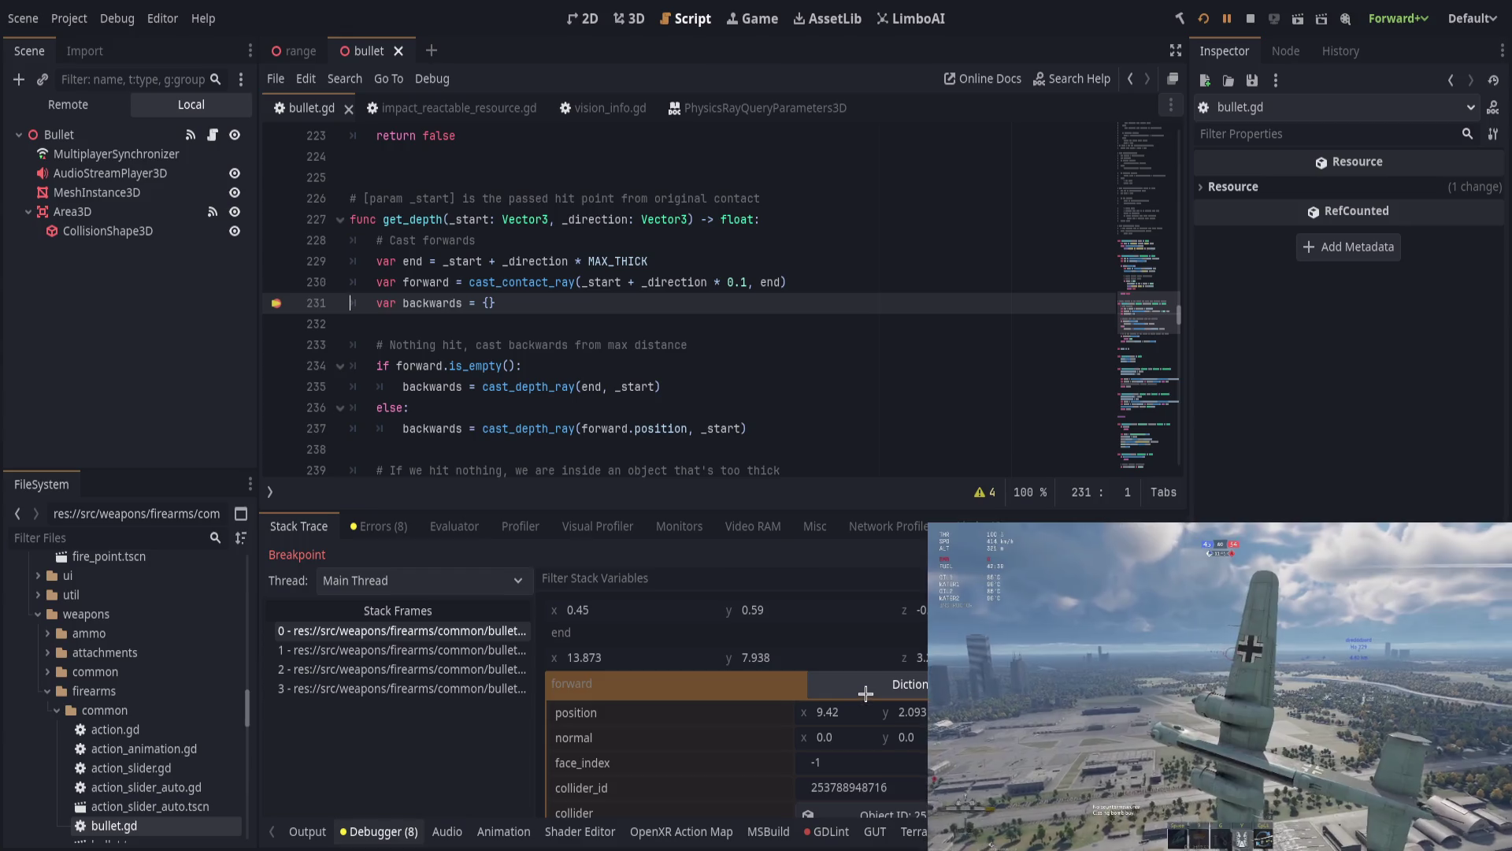
scroll(867, 692, down, 1)
click(809, 787)
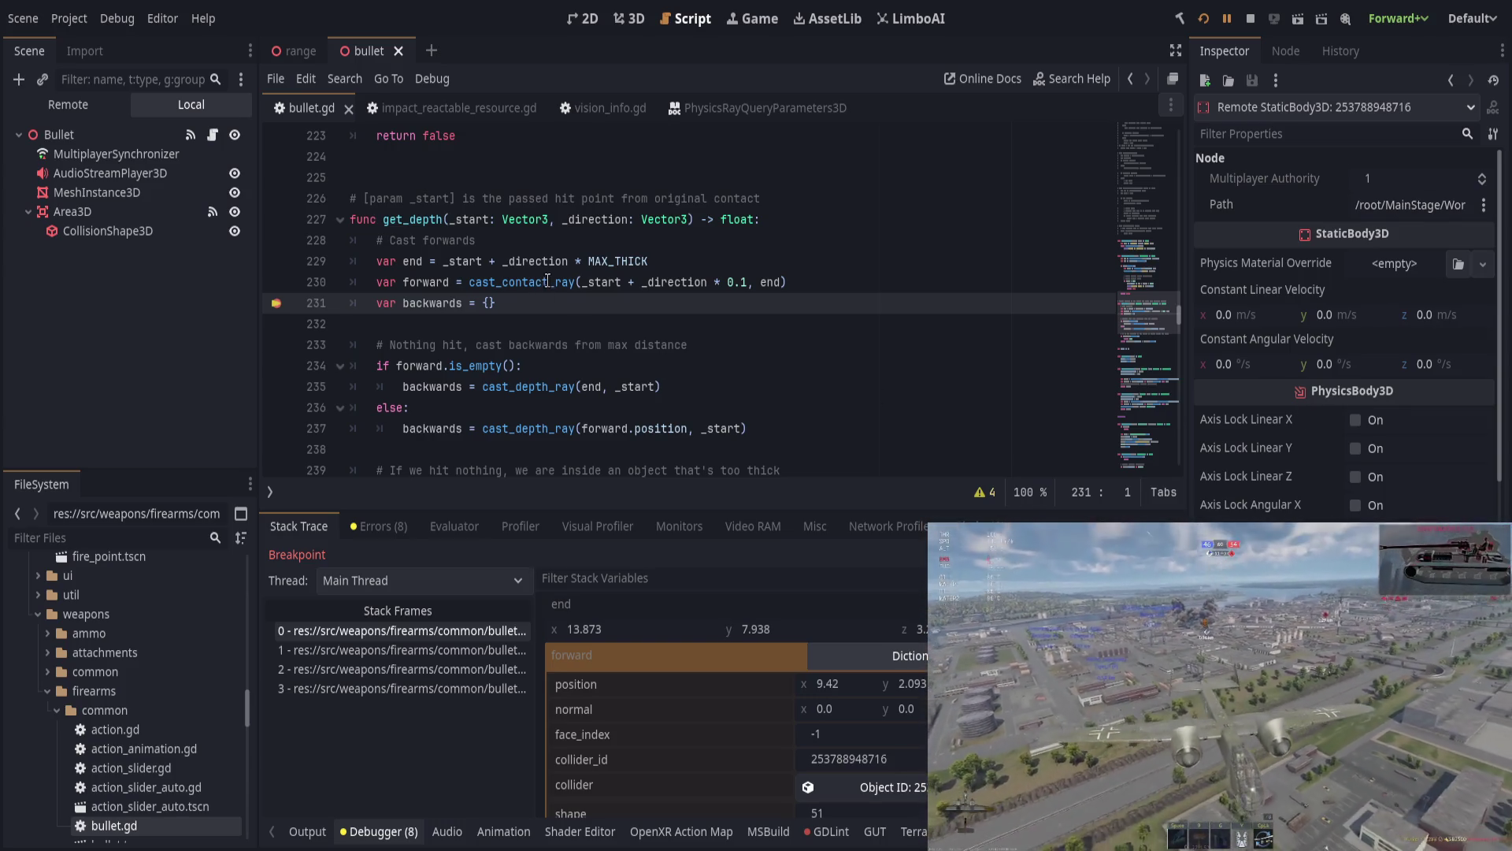
Step: Swap the forward call on line 230 from cast_contact_ray to cast_depth_ray and save
click(556, 386)
double_click(556, 386)
key(ctrl+c)
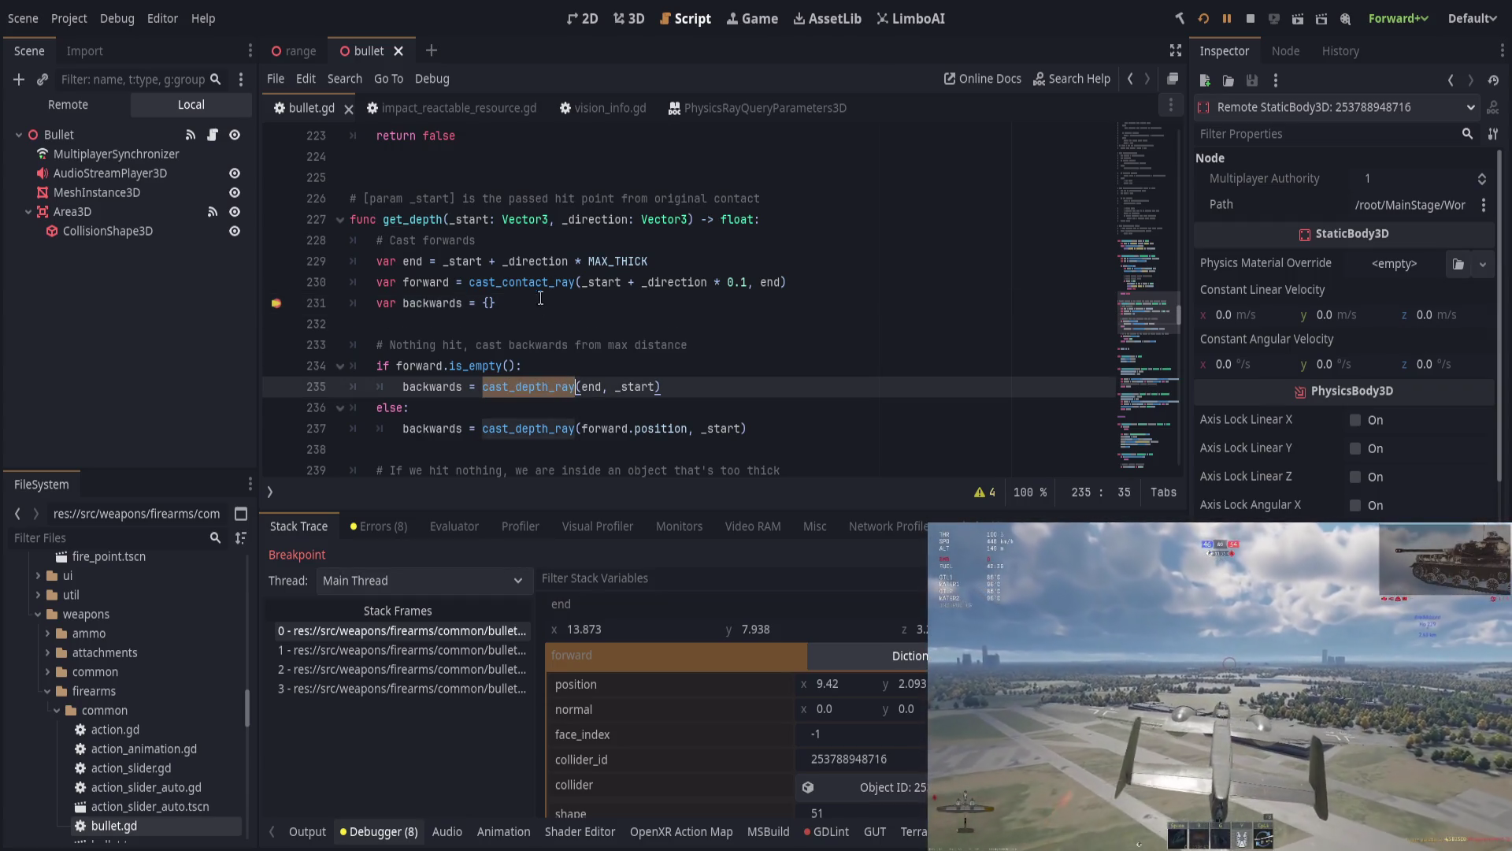
double_click(535, 282)
key(ctrl+v)
click(741, 282)
click(747, 310)
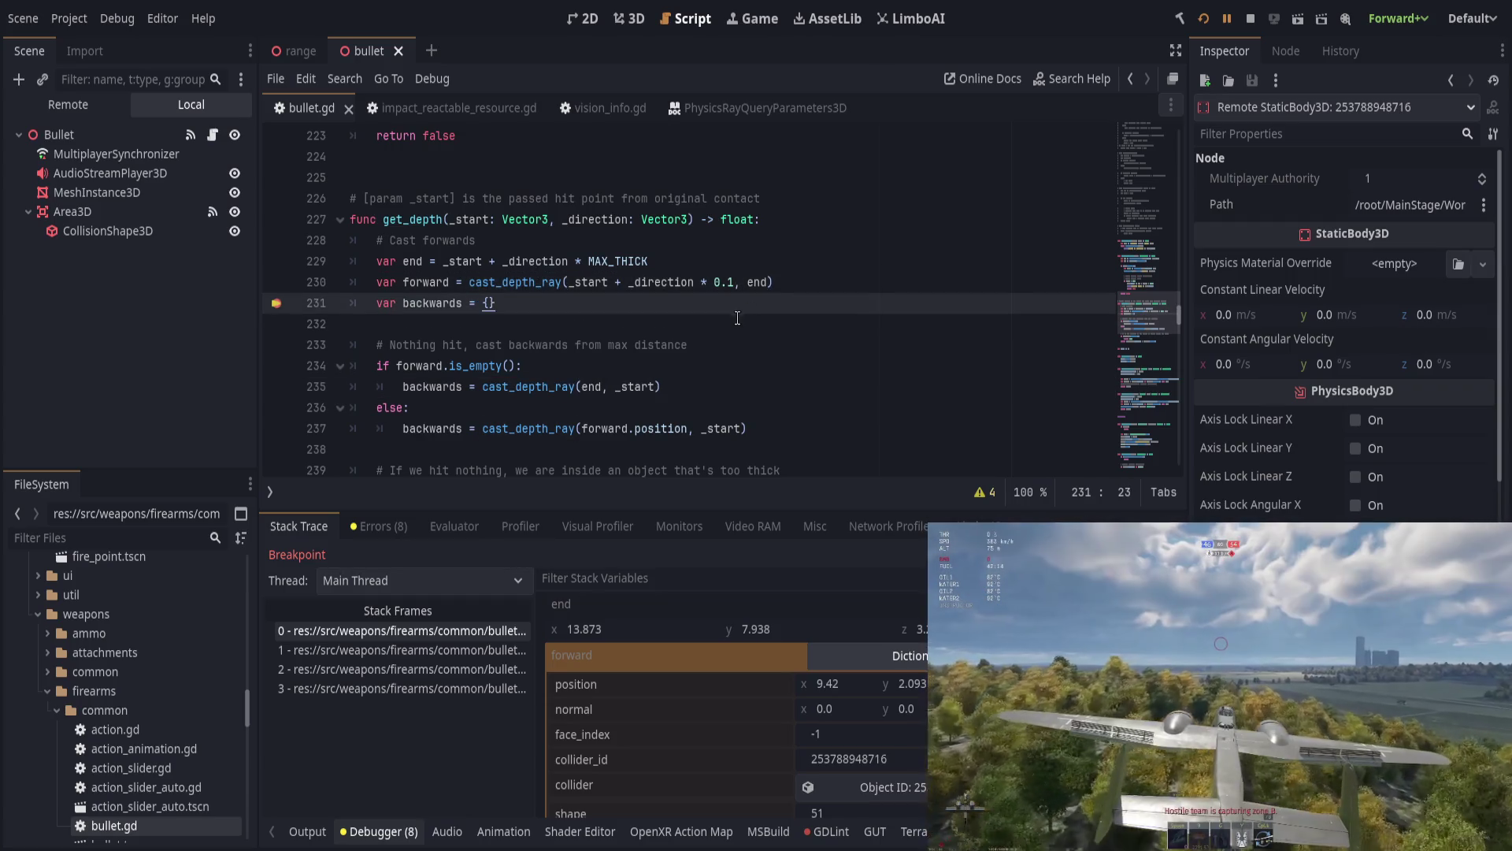
scroll(737, 315, down, 3)
scroll(740, 327, up, 2)
key(ctrl+s)
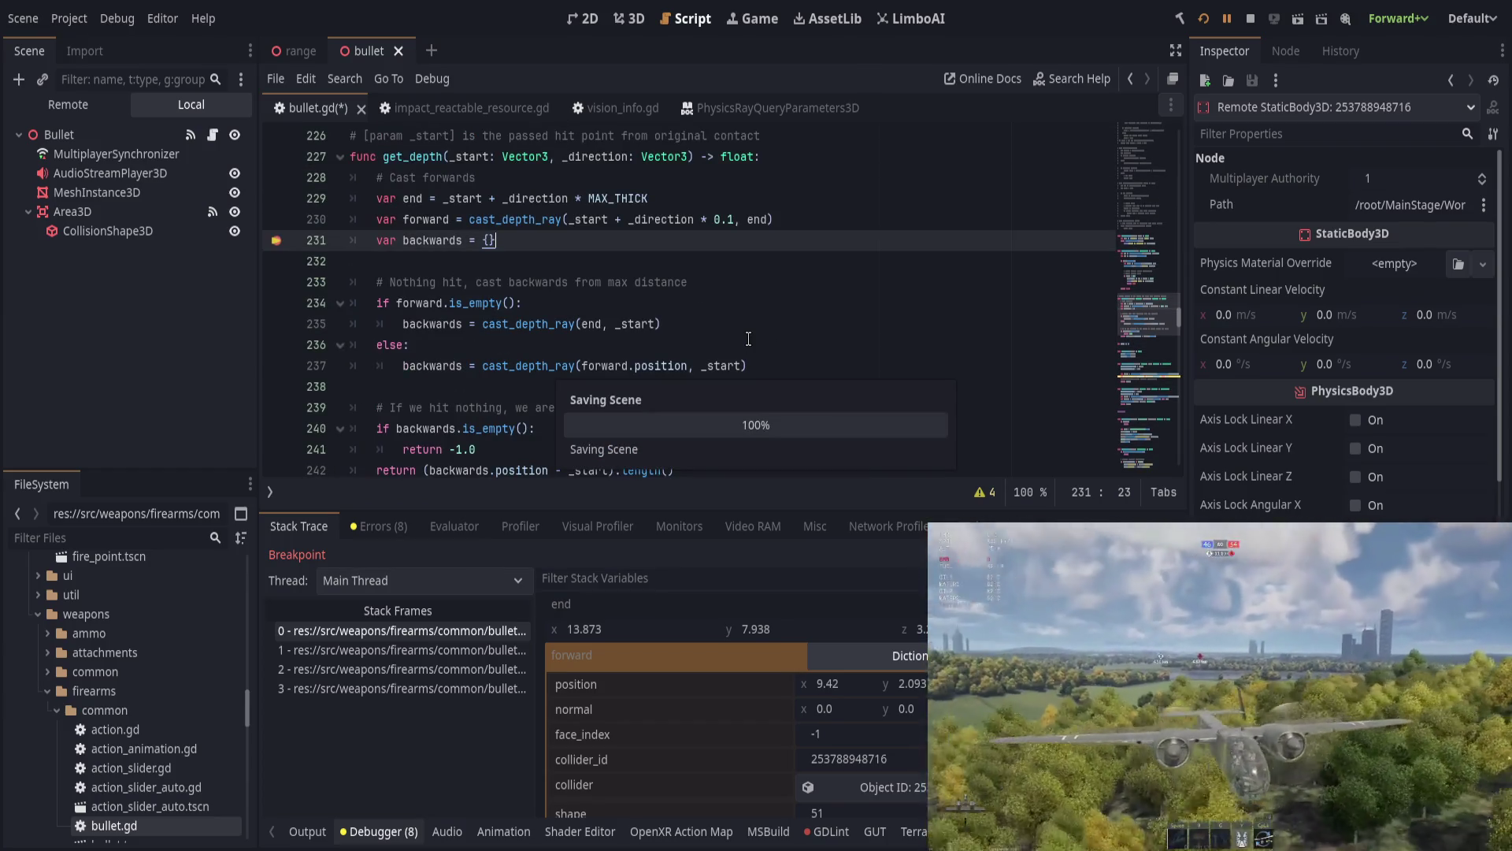
Step: Remove the line 231 breakpoint, resume the game and show the Output log
click(277, 241)
click(1227, 18)
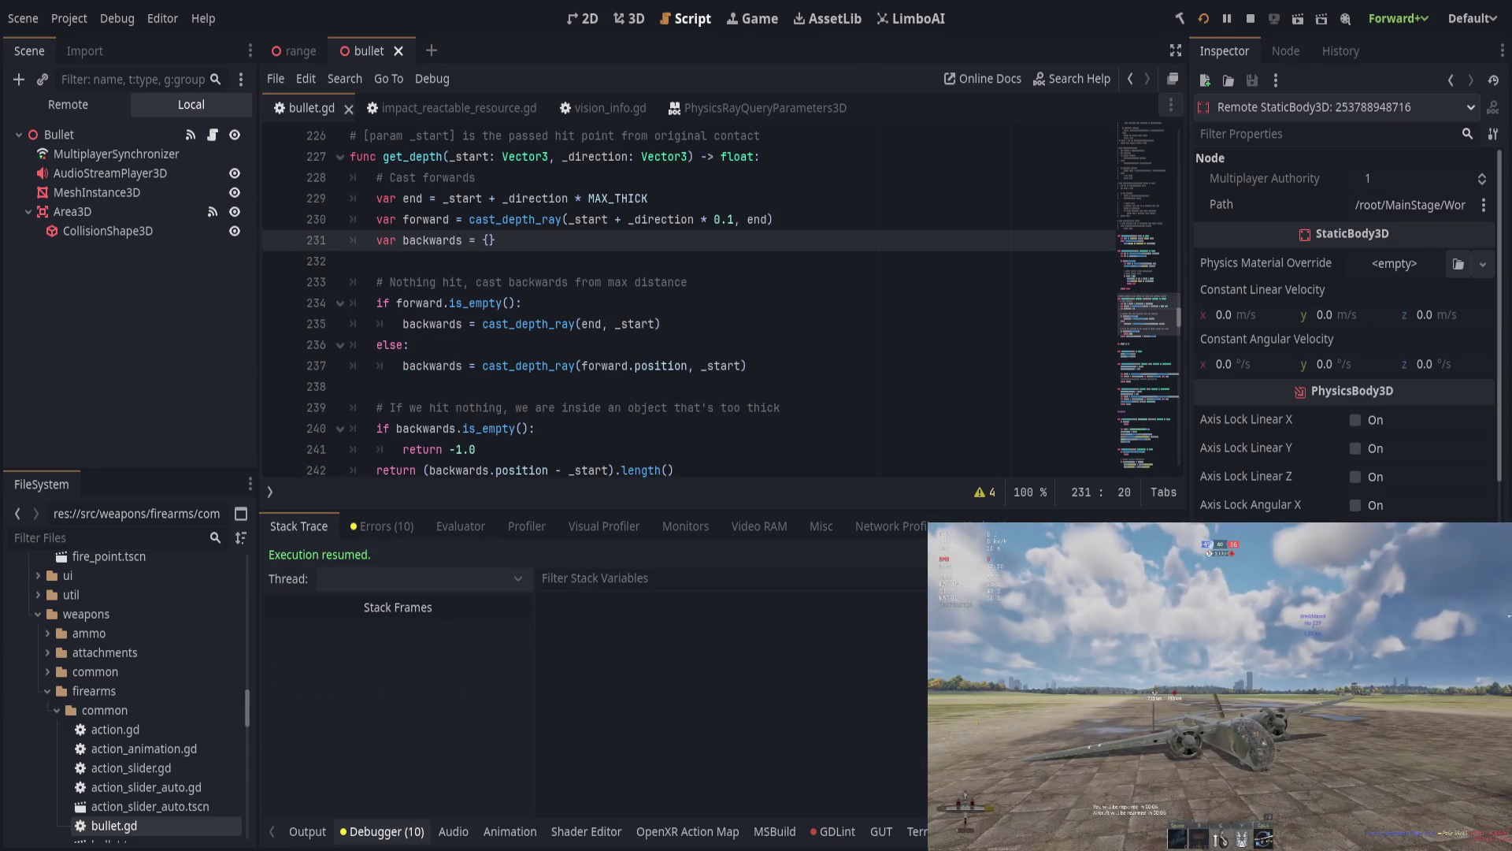
click(294, 832)
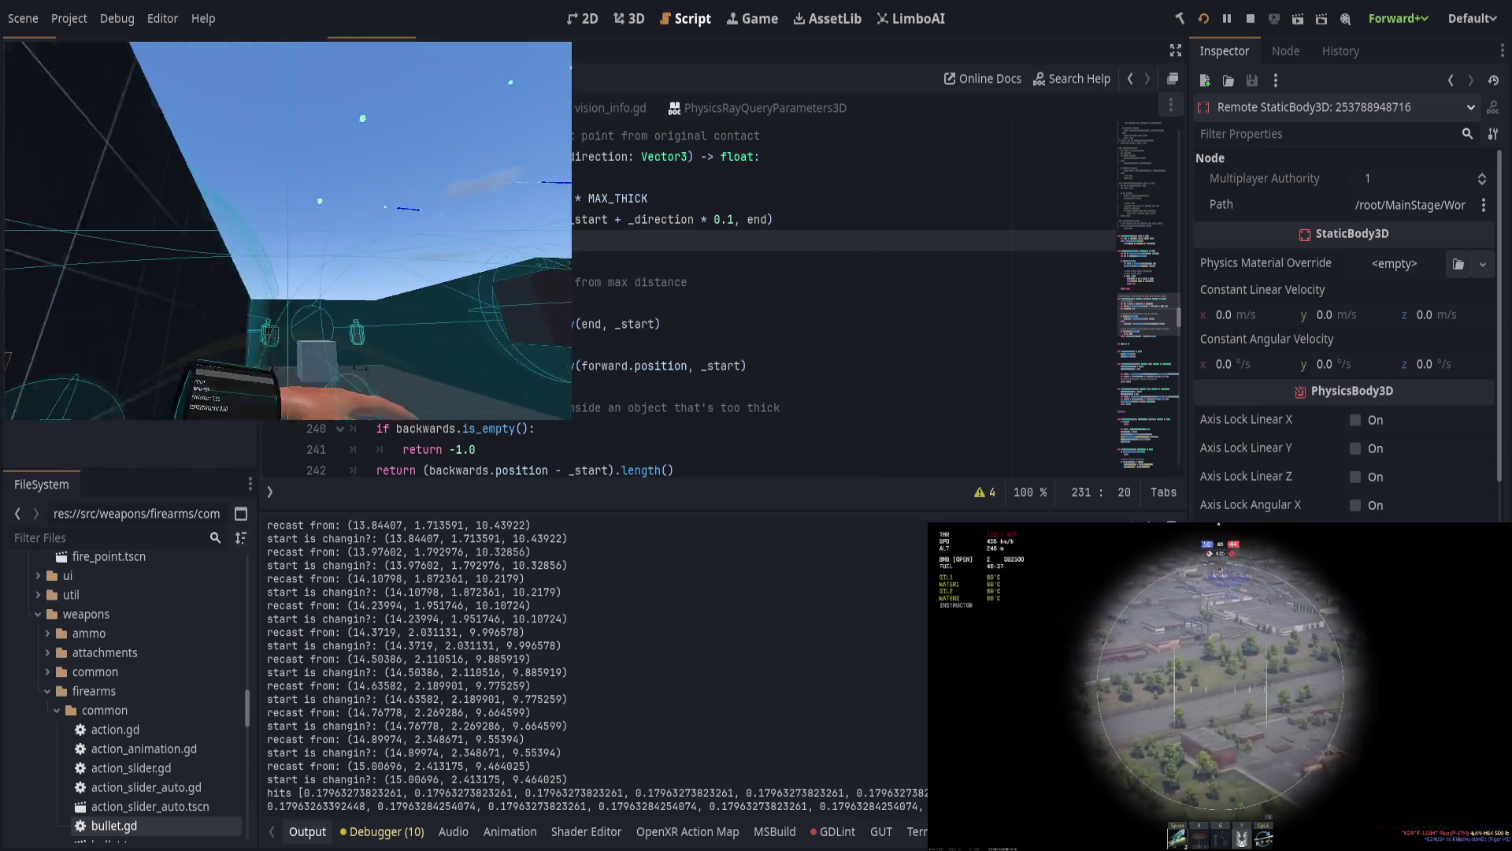
Step: Back in the editor, select the printed hits depth list and scroll up through the recast lines
key(alt+Tab)
drag(341, 792, 866, 804)
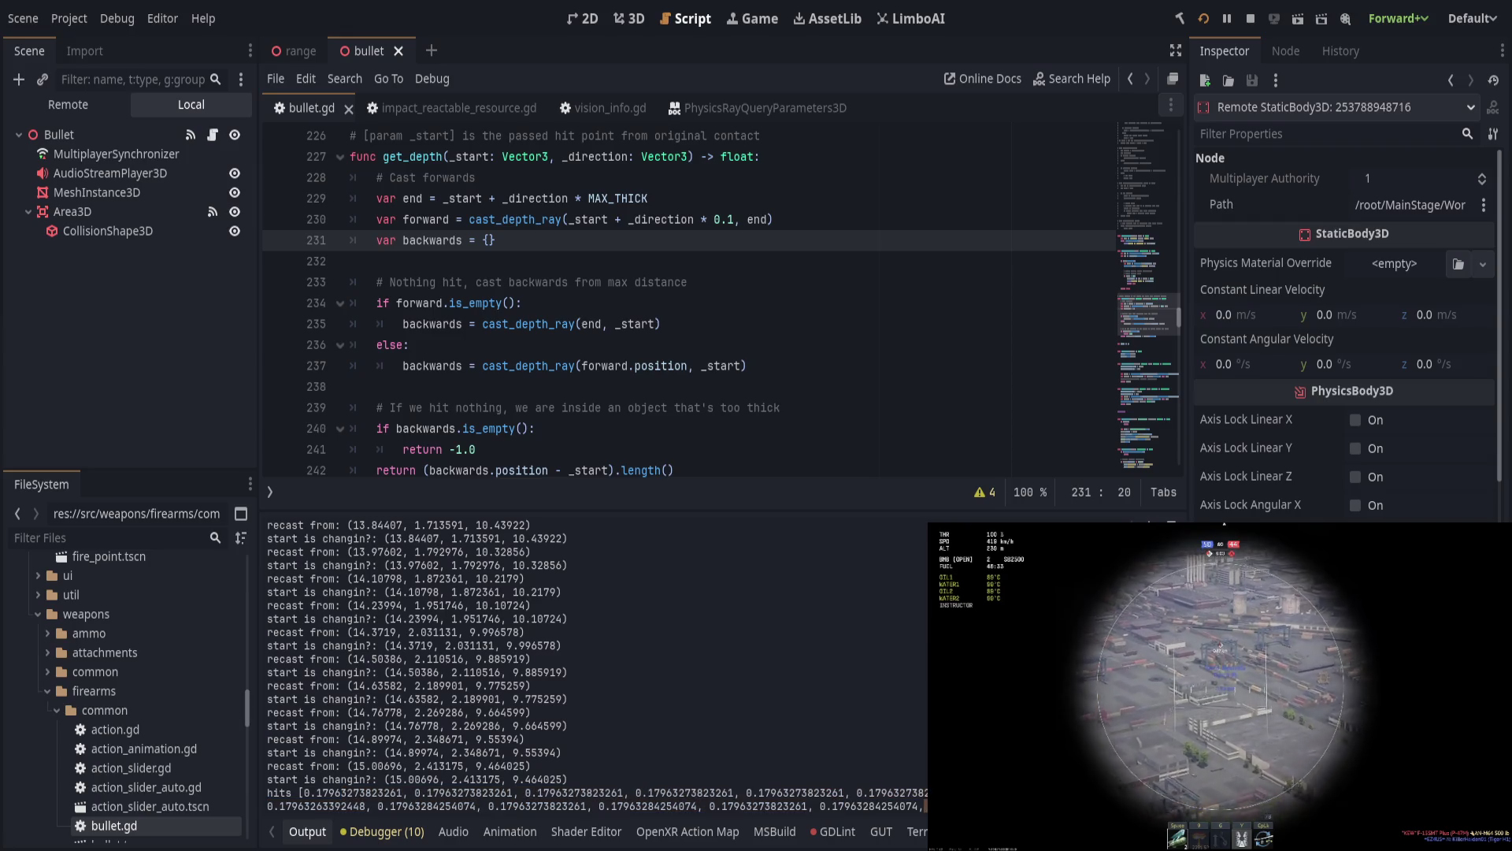
scroll(770, 682, up, 4)
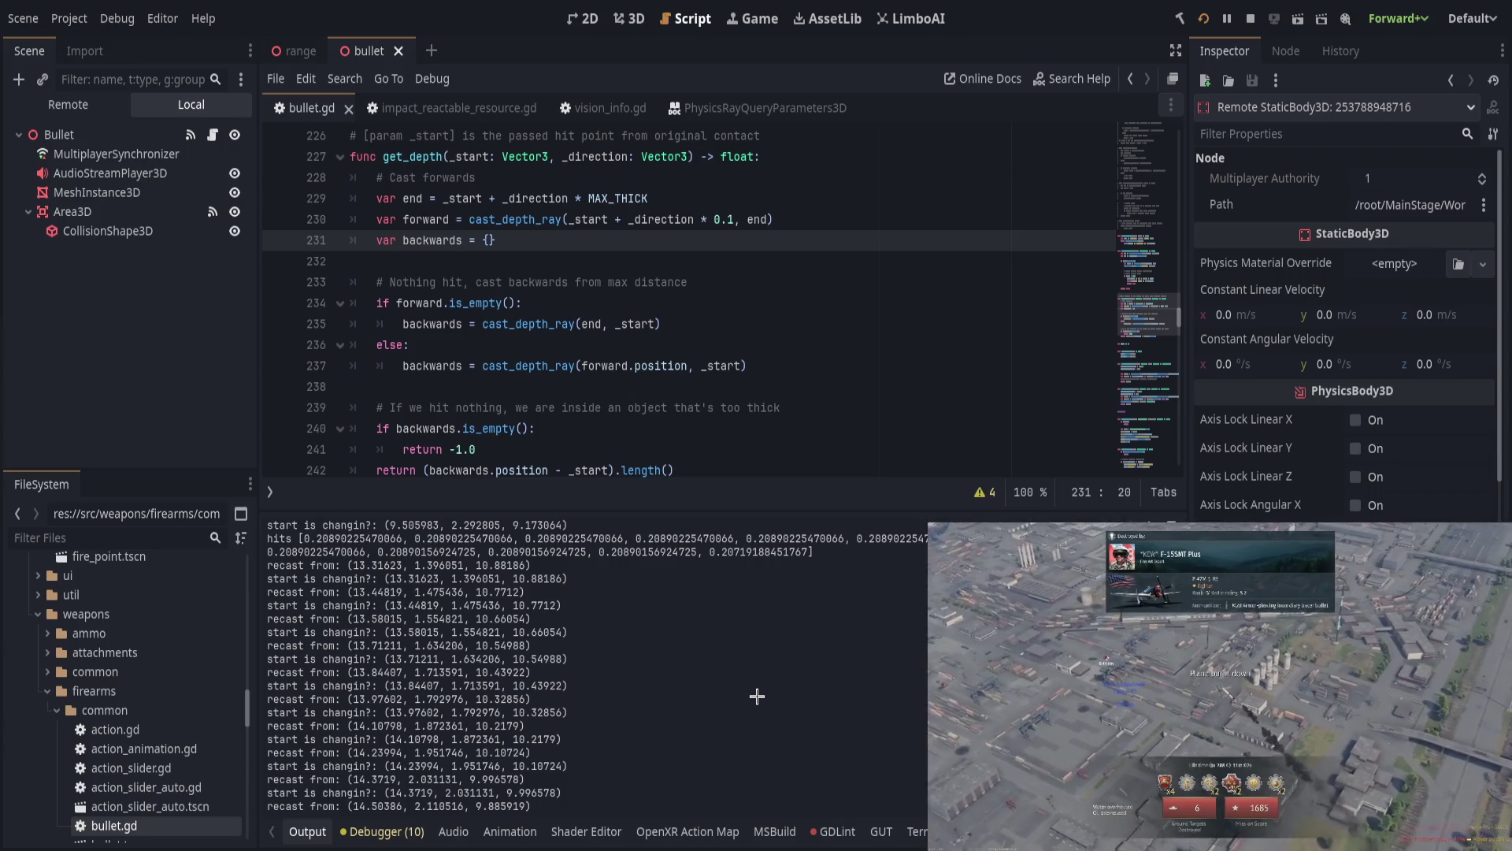
scroll(788, 689, up, 3)
scroll(708, 443, up, 6)
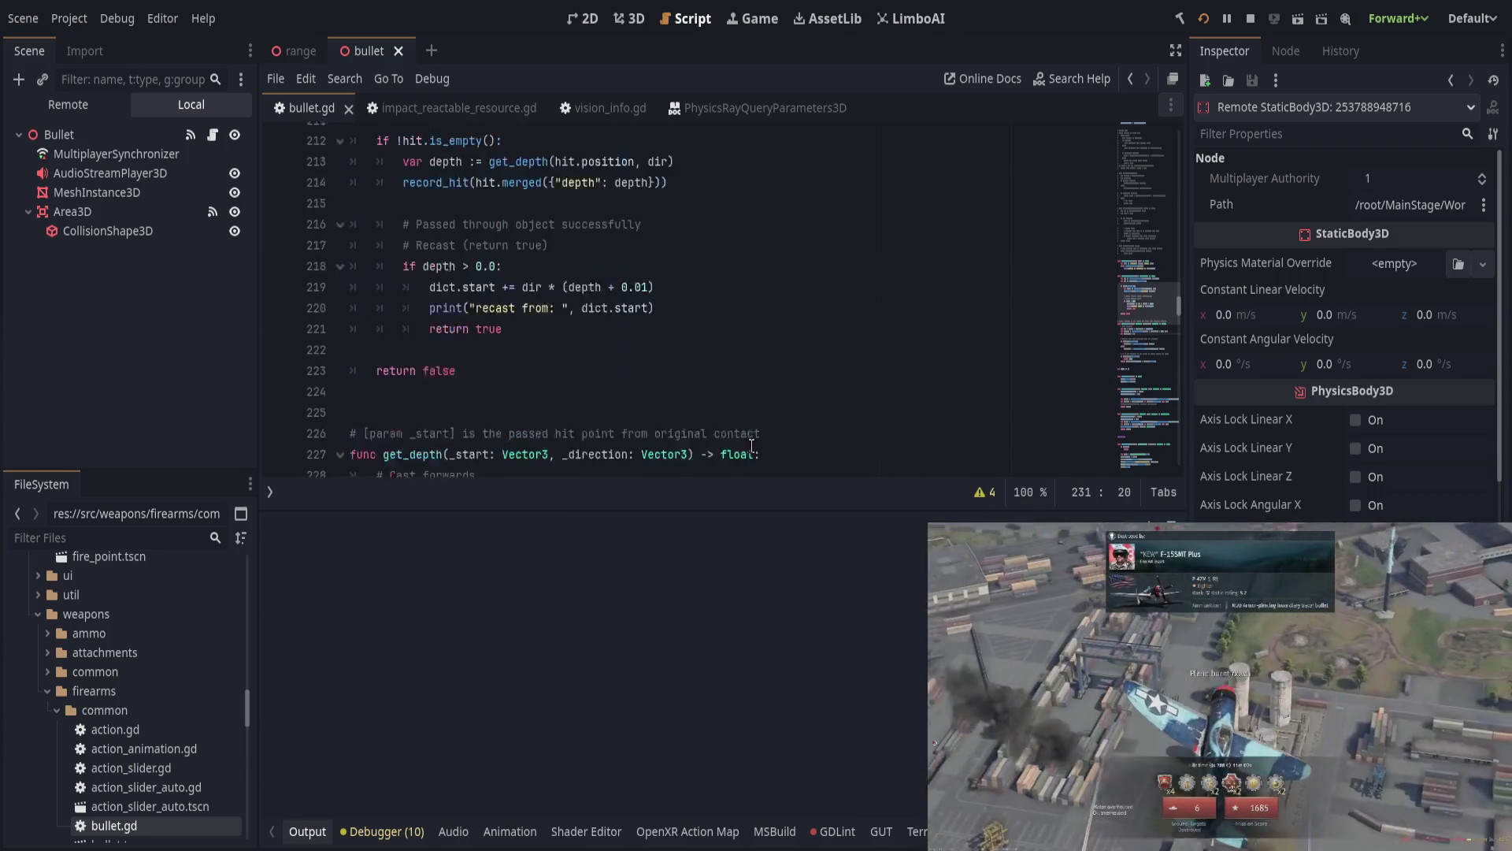
Step: Insert print("\ncollecting:") below the dict declaration in collect_hits
scroll(708, 444, up, 5)
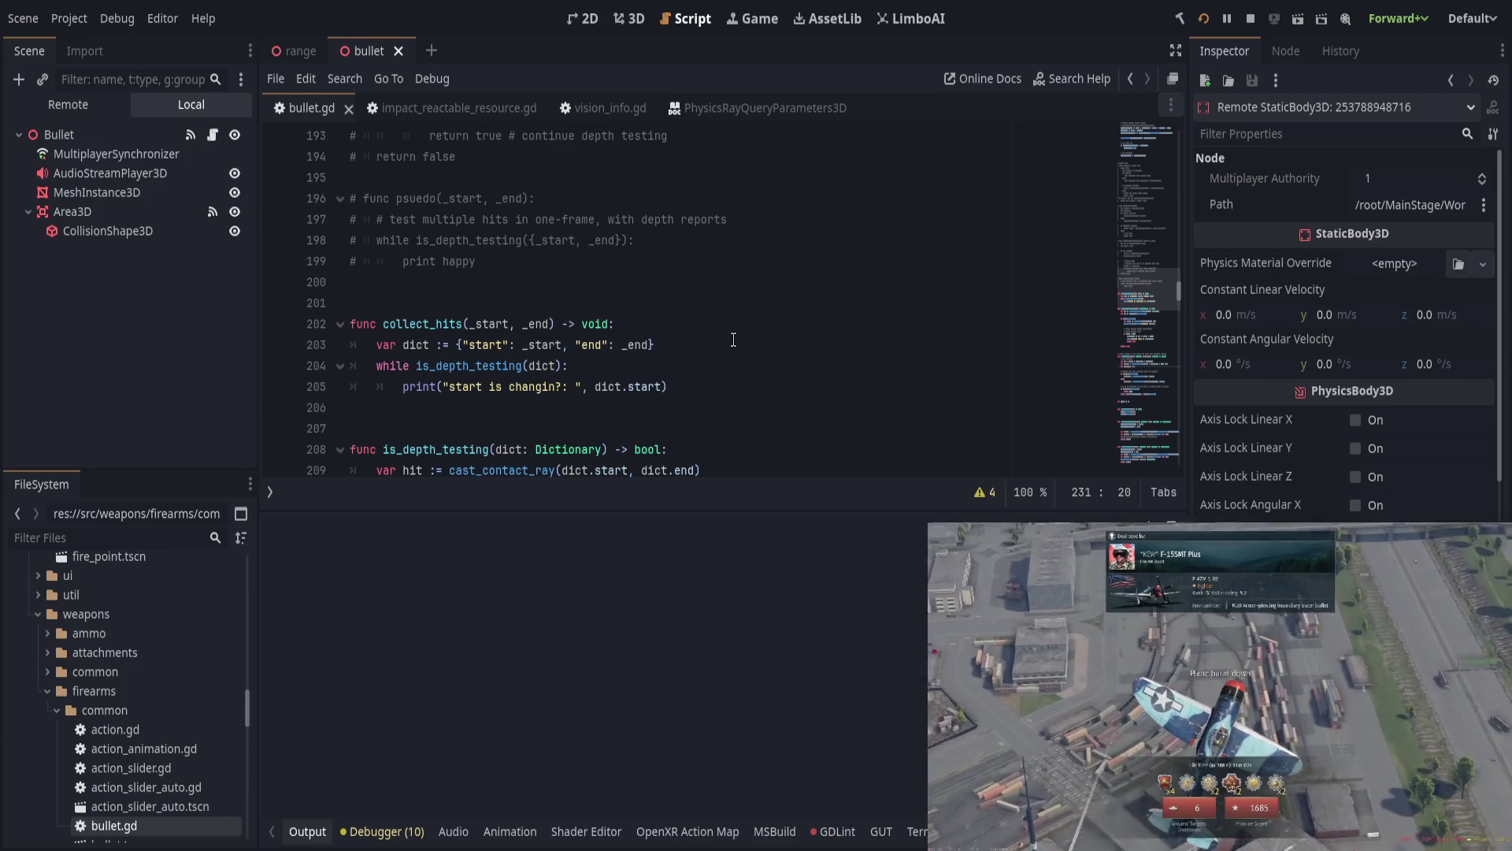
click(756, 334)
key(Down)
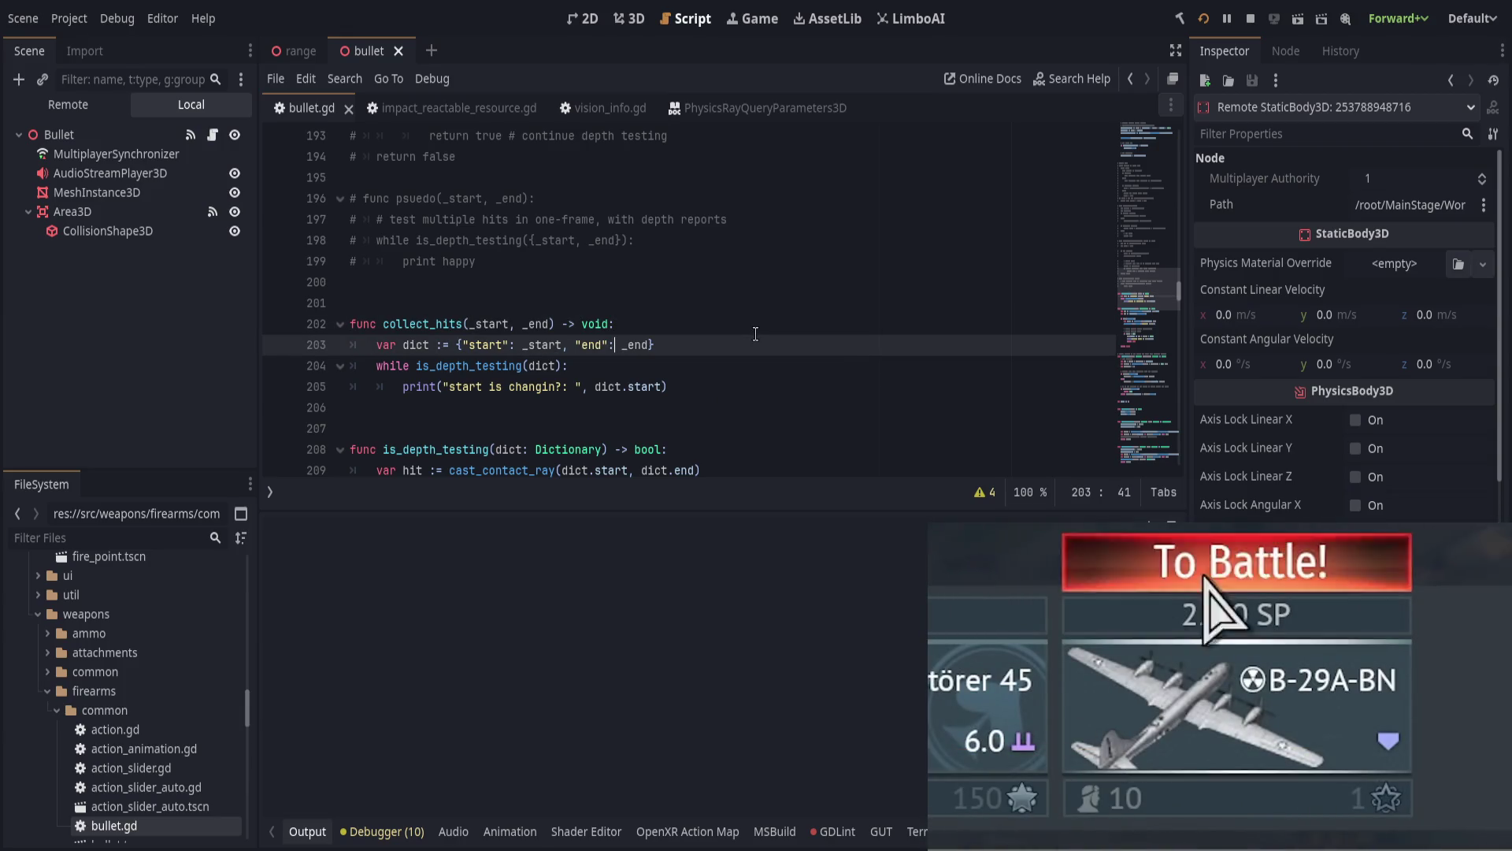
key(Return)
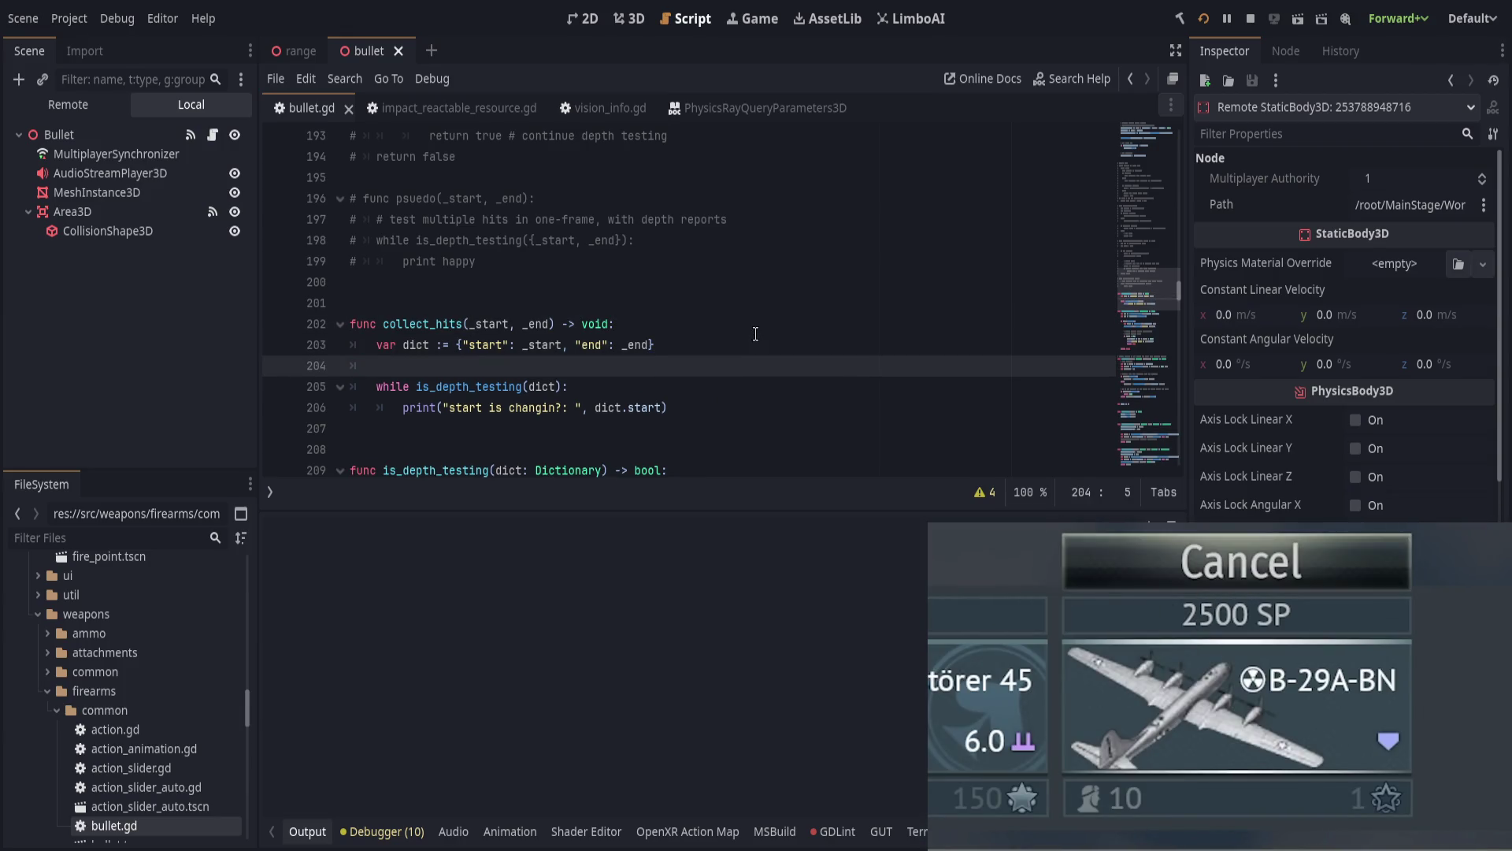
text(print(")
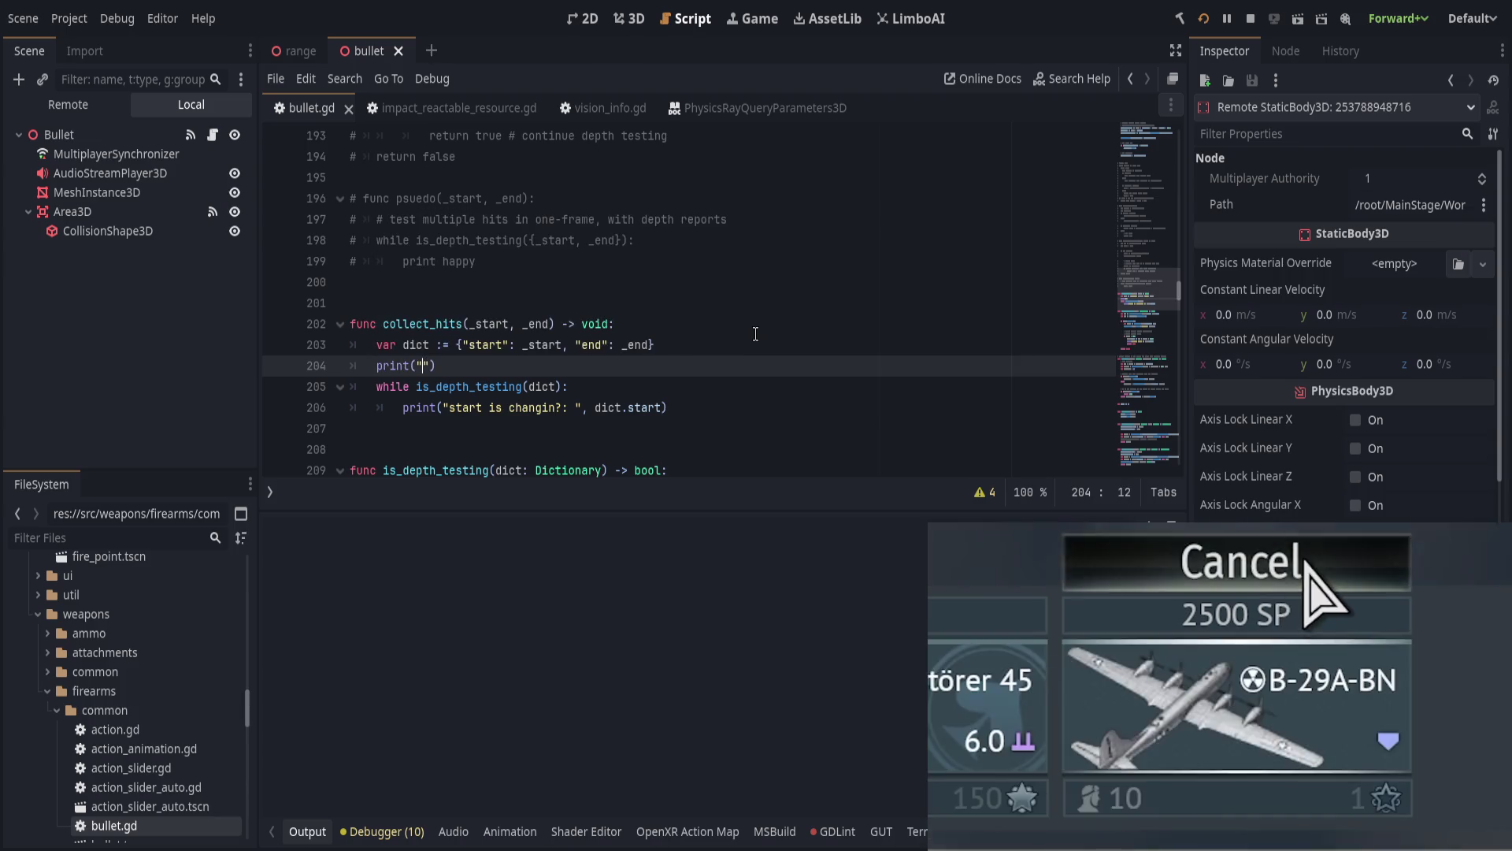
text(ing)
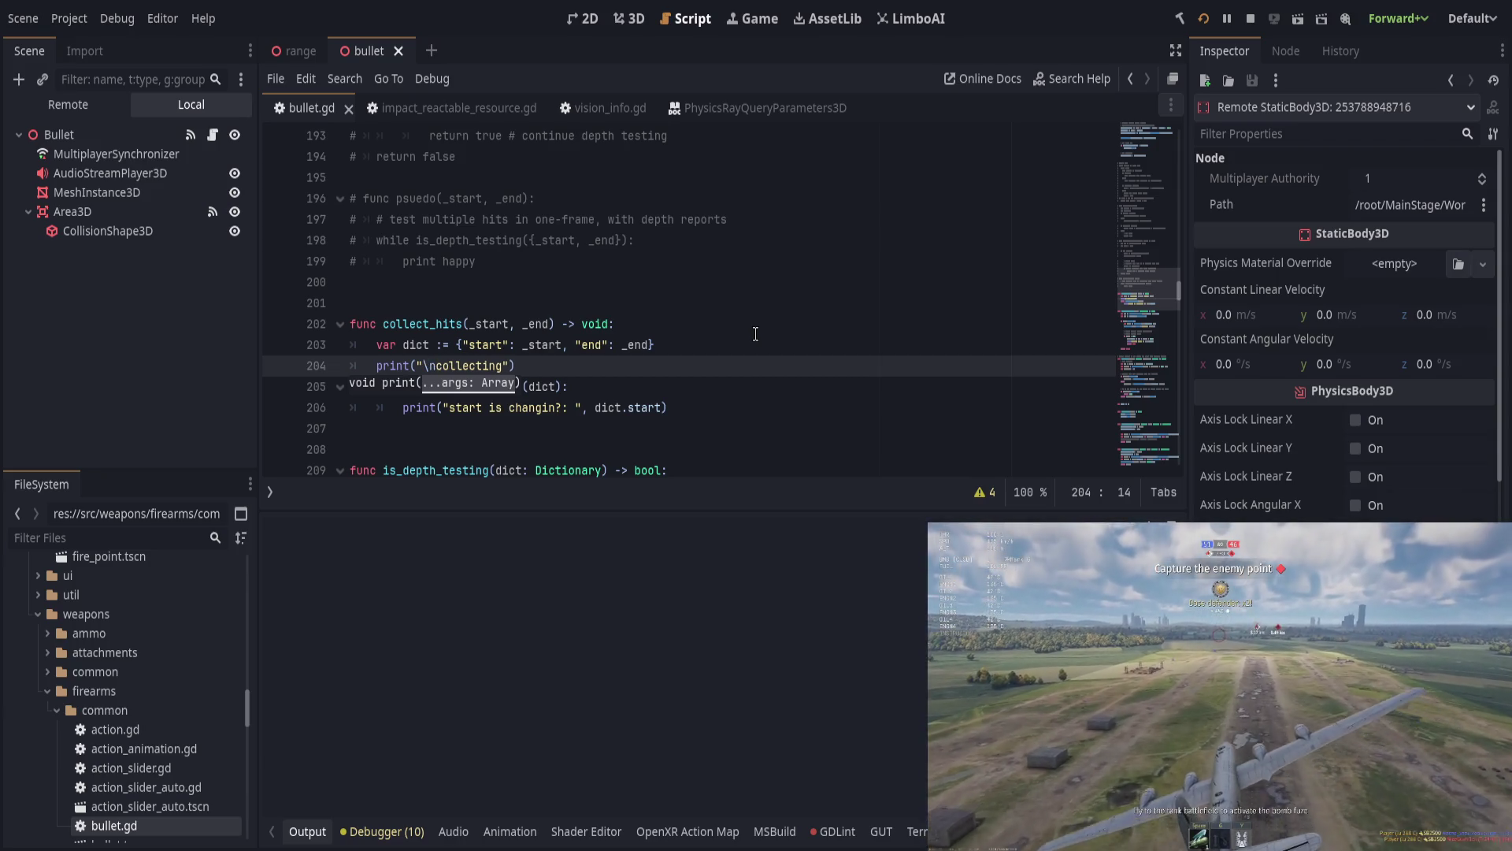
key(ctrl+Right)
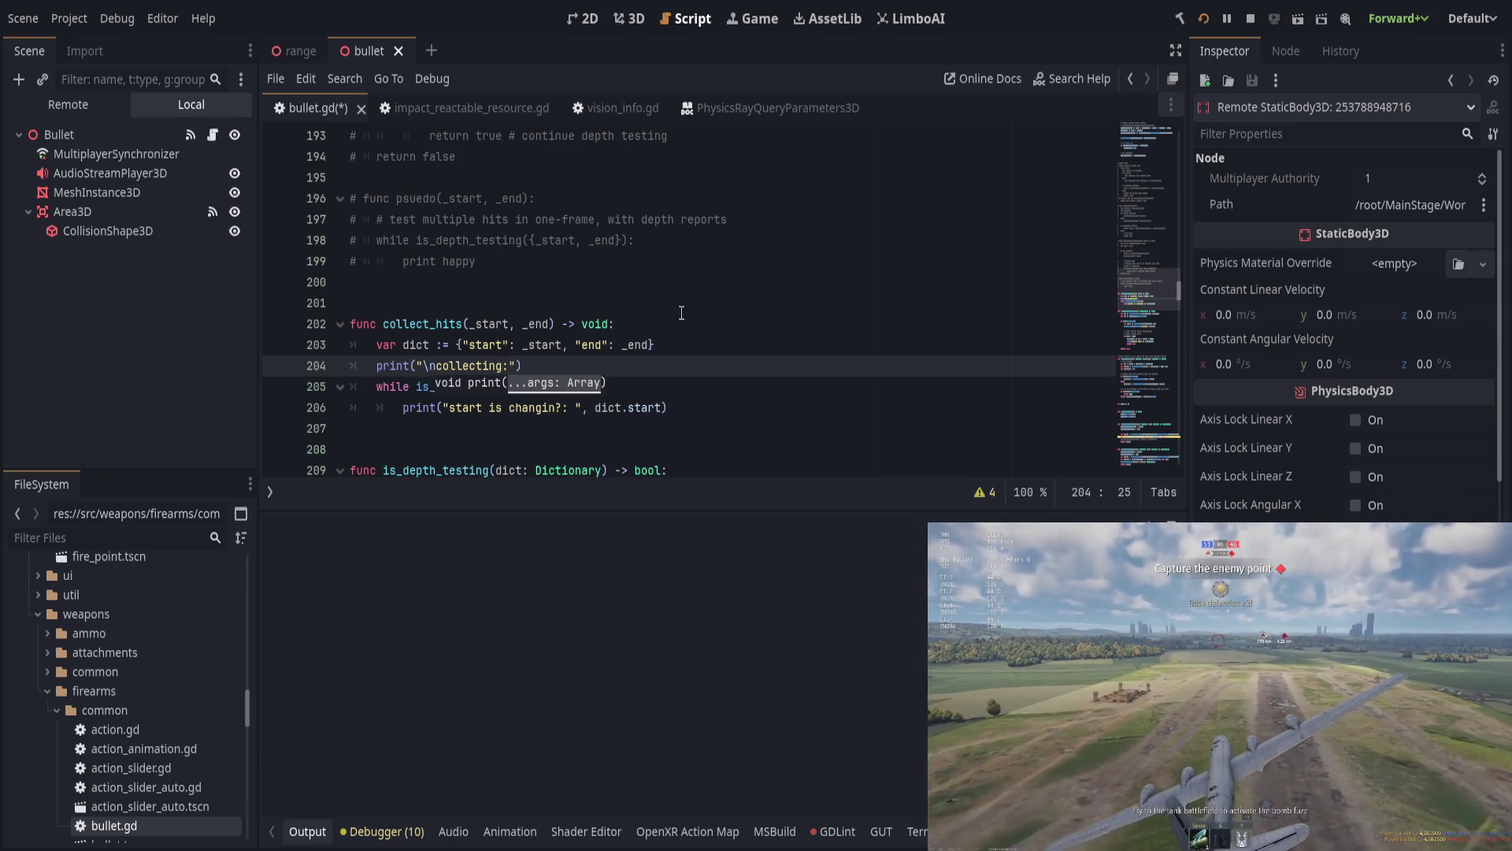
click(448, 410)
Step: Change the loop print label from "start is changin?: " to " start: " and save
mouse_move(575, 407)
mouse_down()
mouse_move(462, 408)
mouse_move(495, 407)
mouse_up()
key(BackSpace)
click(733, 400)
key(ctrl+s)
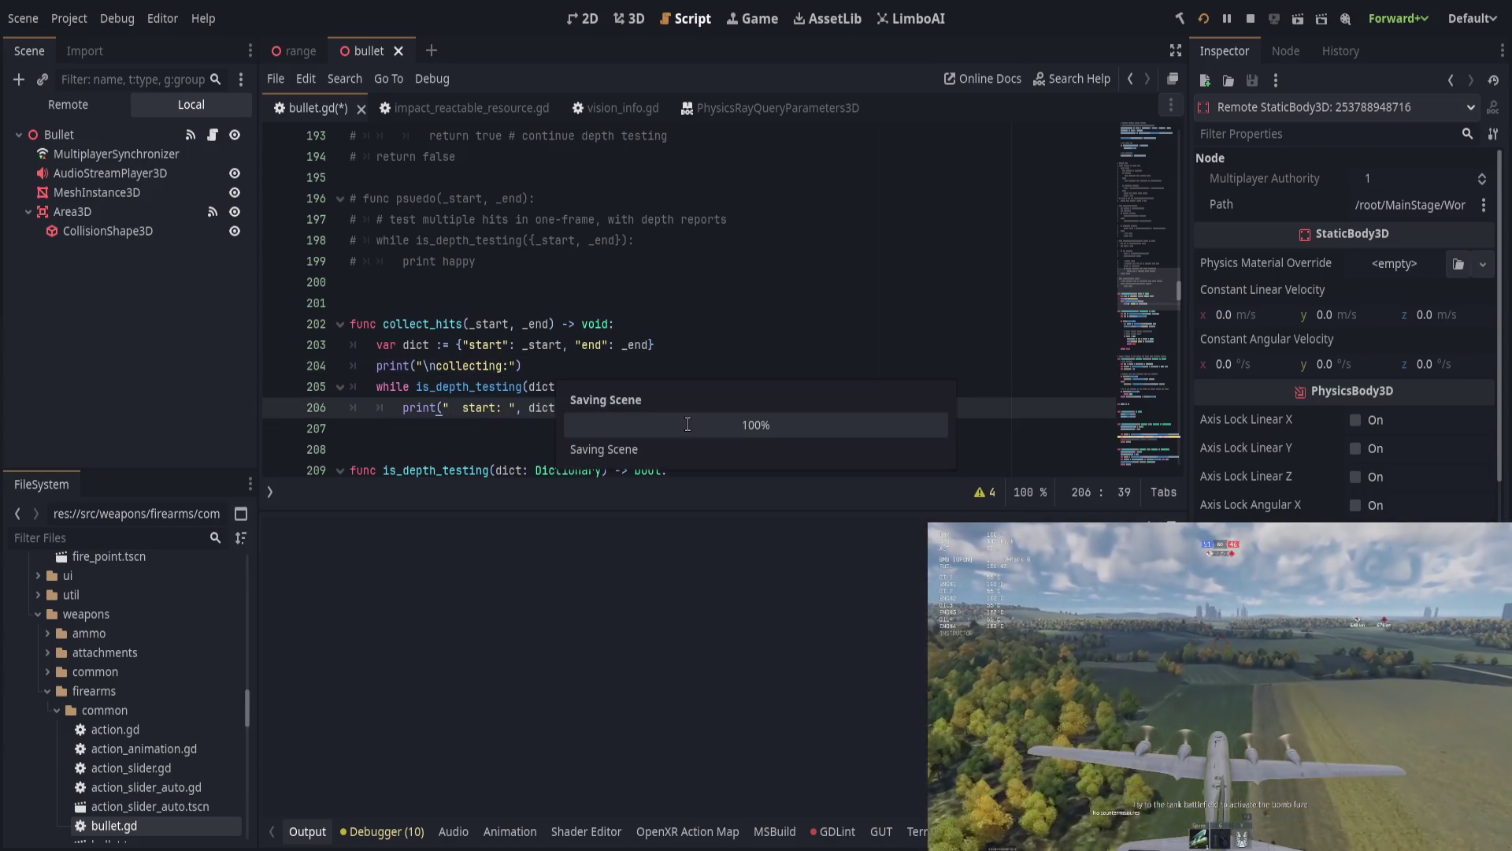
double_click(594, 407)
Step: Rerun the project and compare the printed start and recast positions, such as x 9.173373
key(F5)
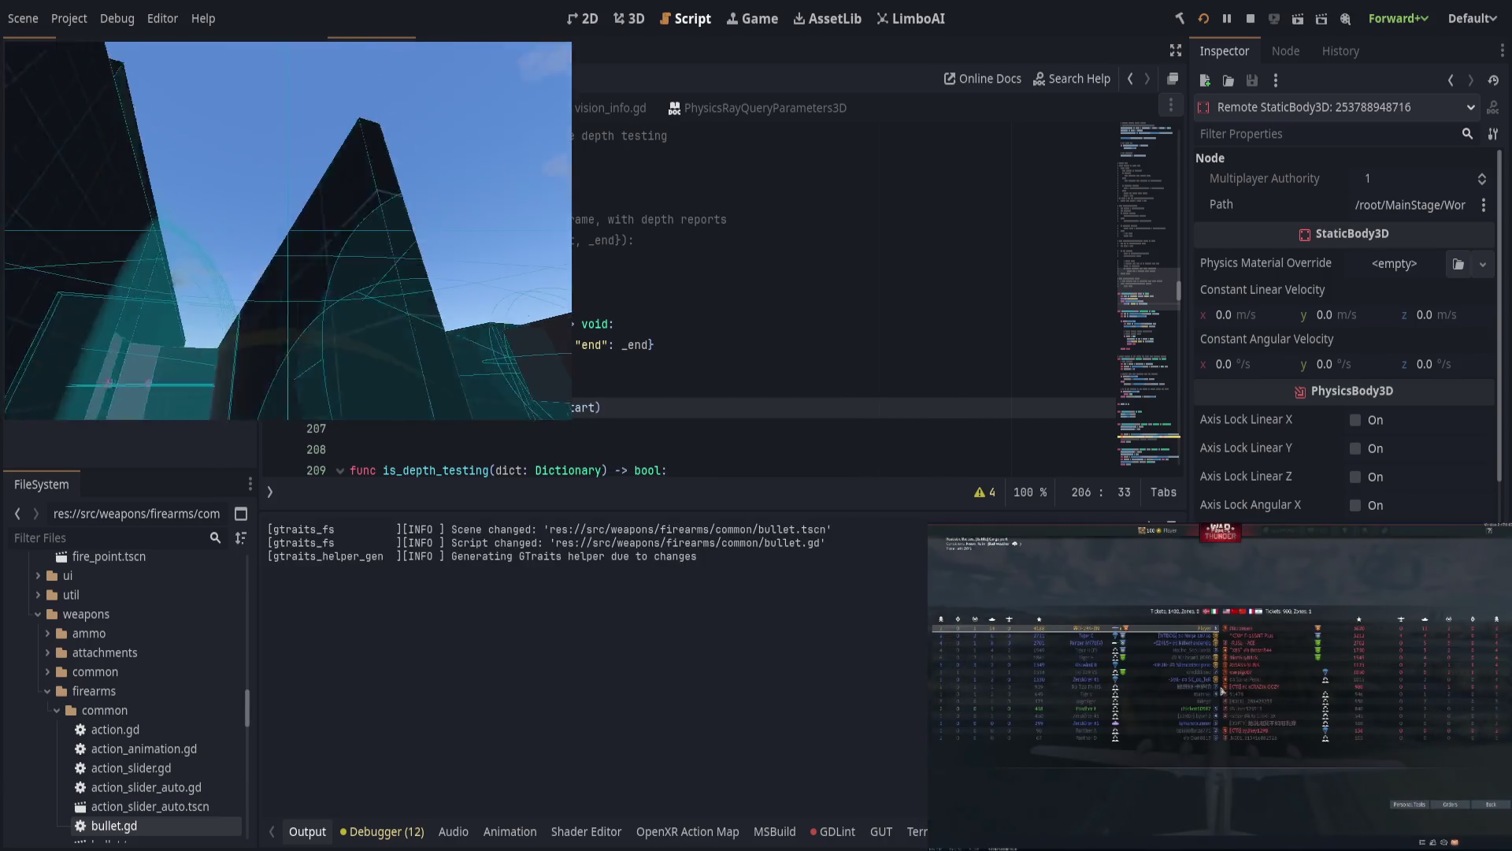
key(alt+Tab)
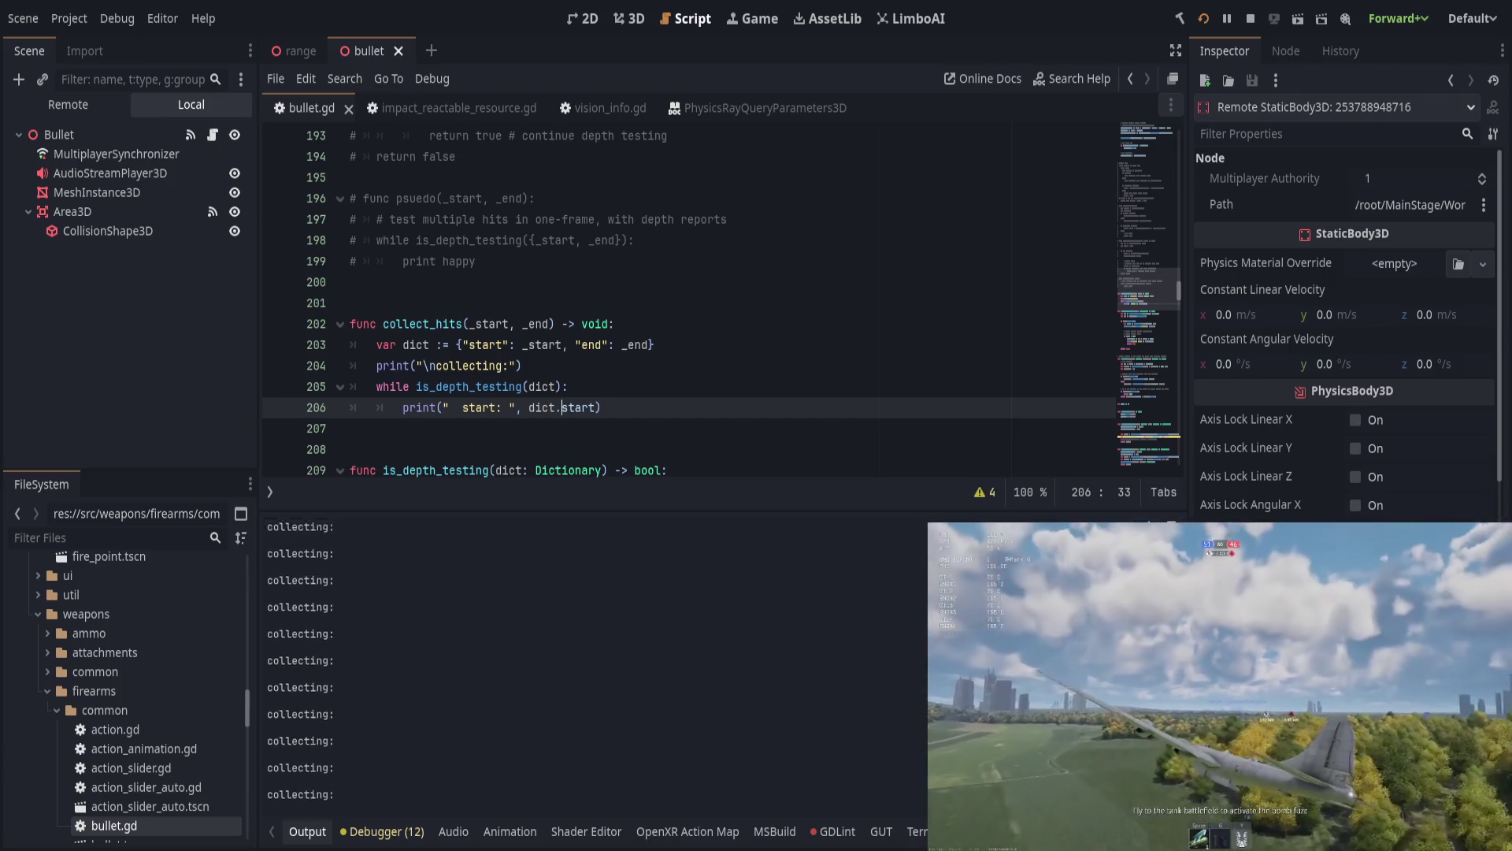
key(F5)
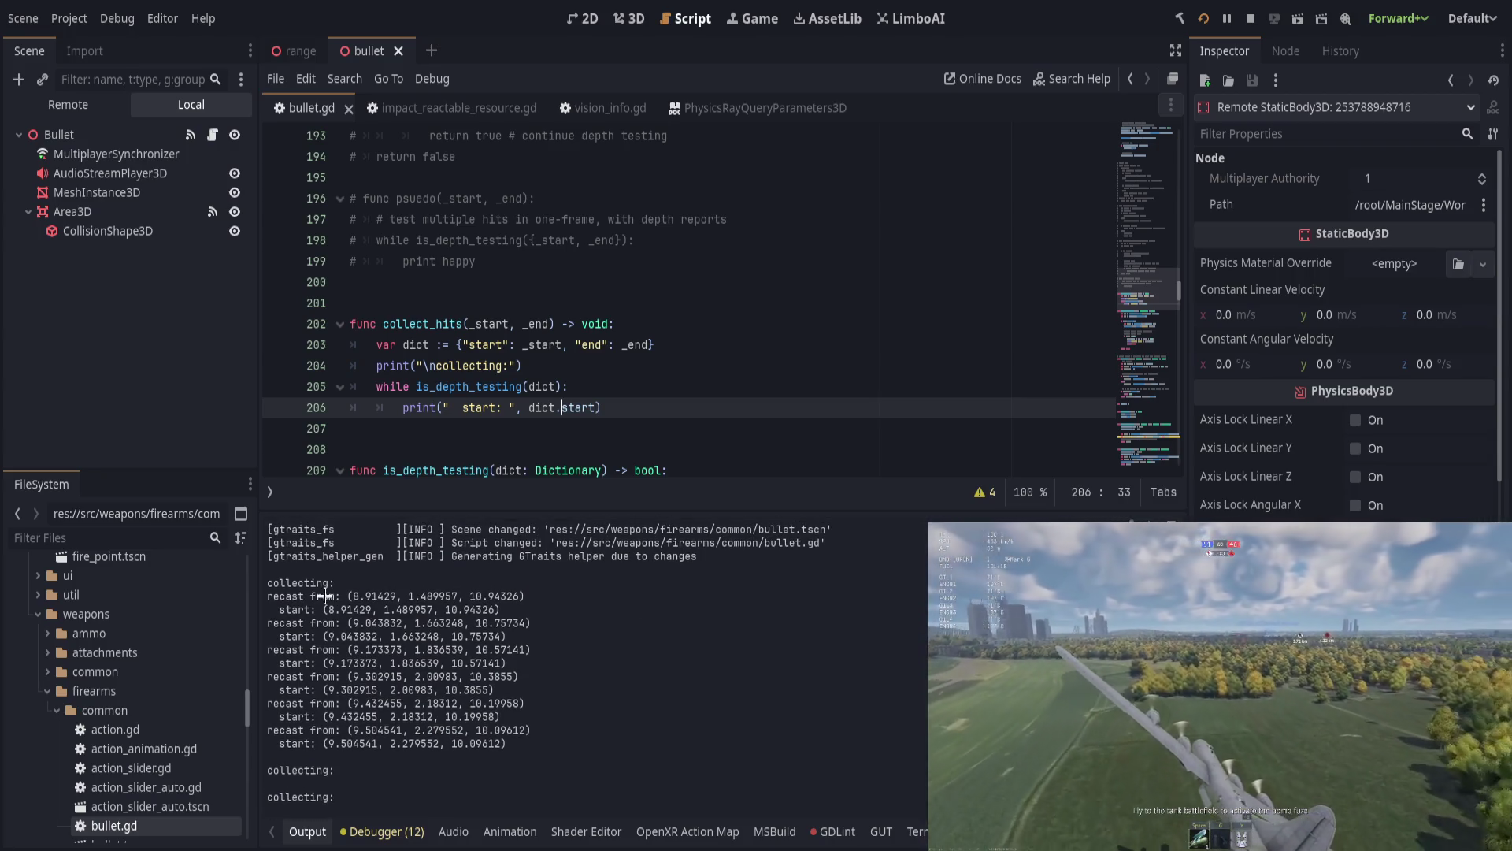
drag(324, 607, 533, 614)
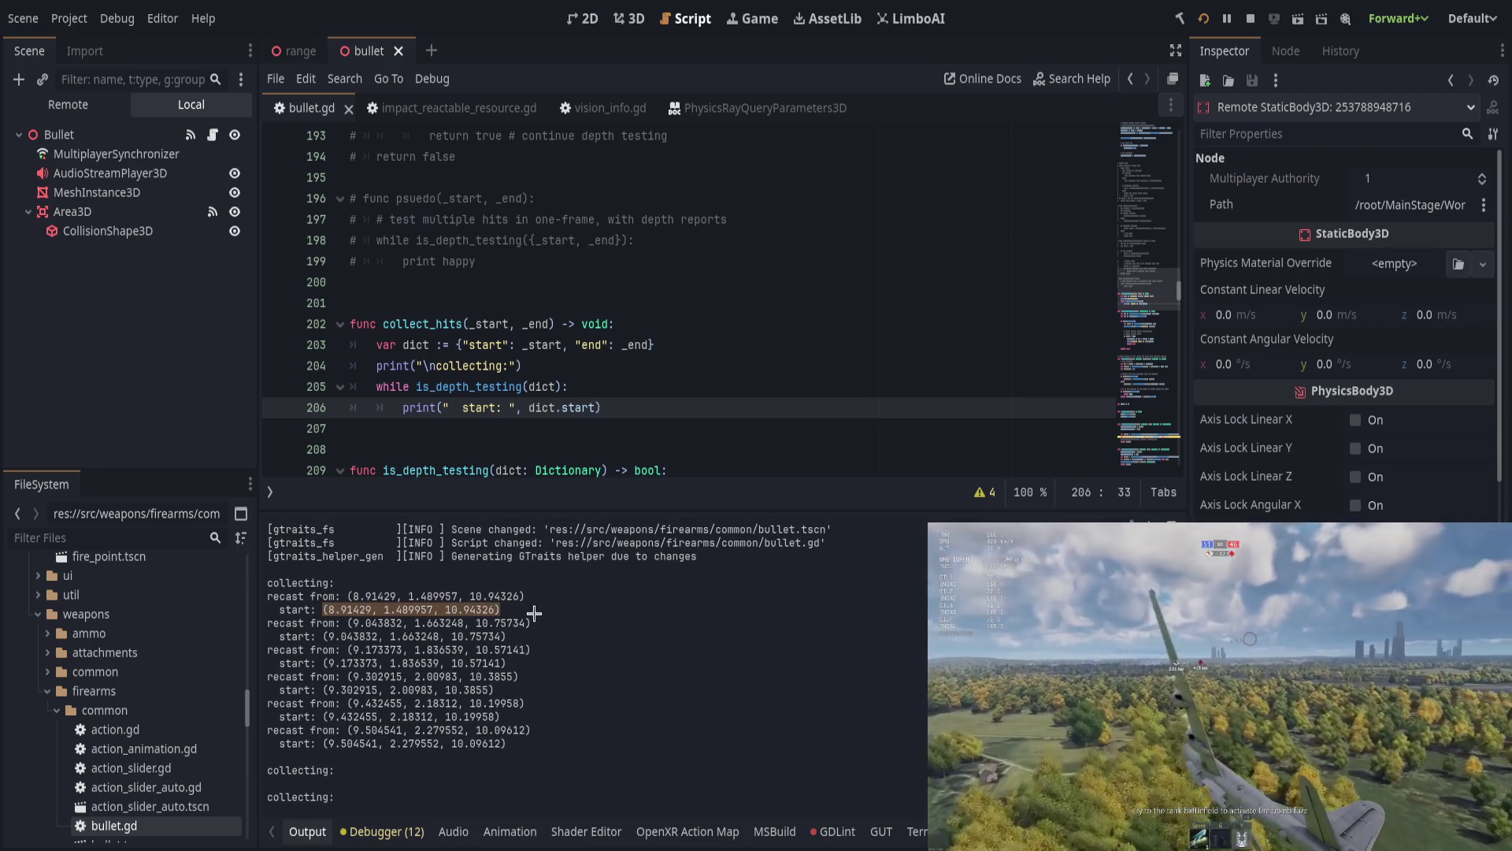
drag(311, 636, 447, 635)
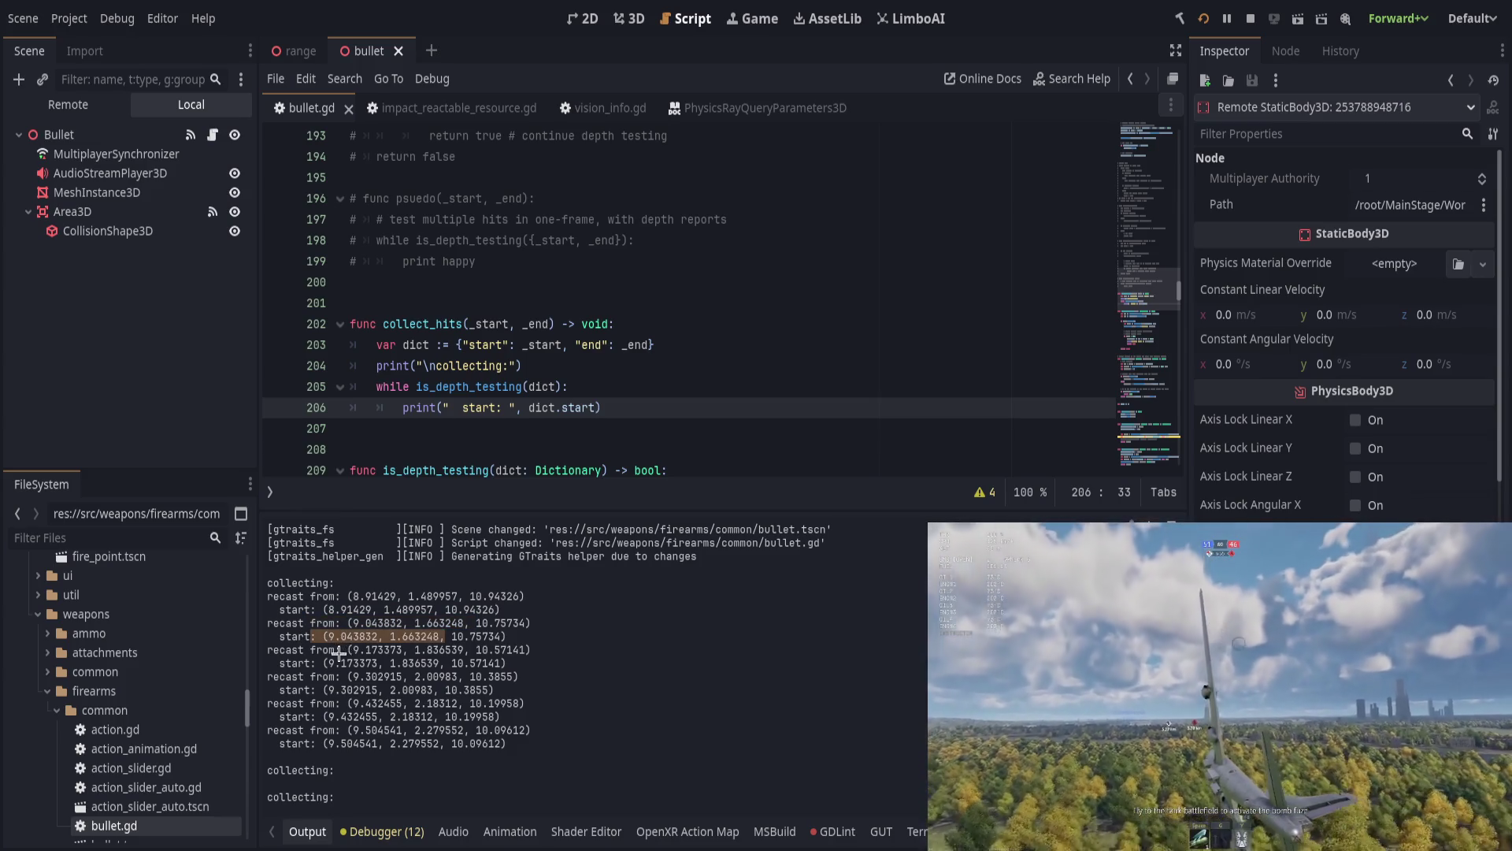
drag(351, 596, 439, 596)
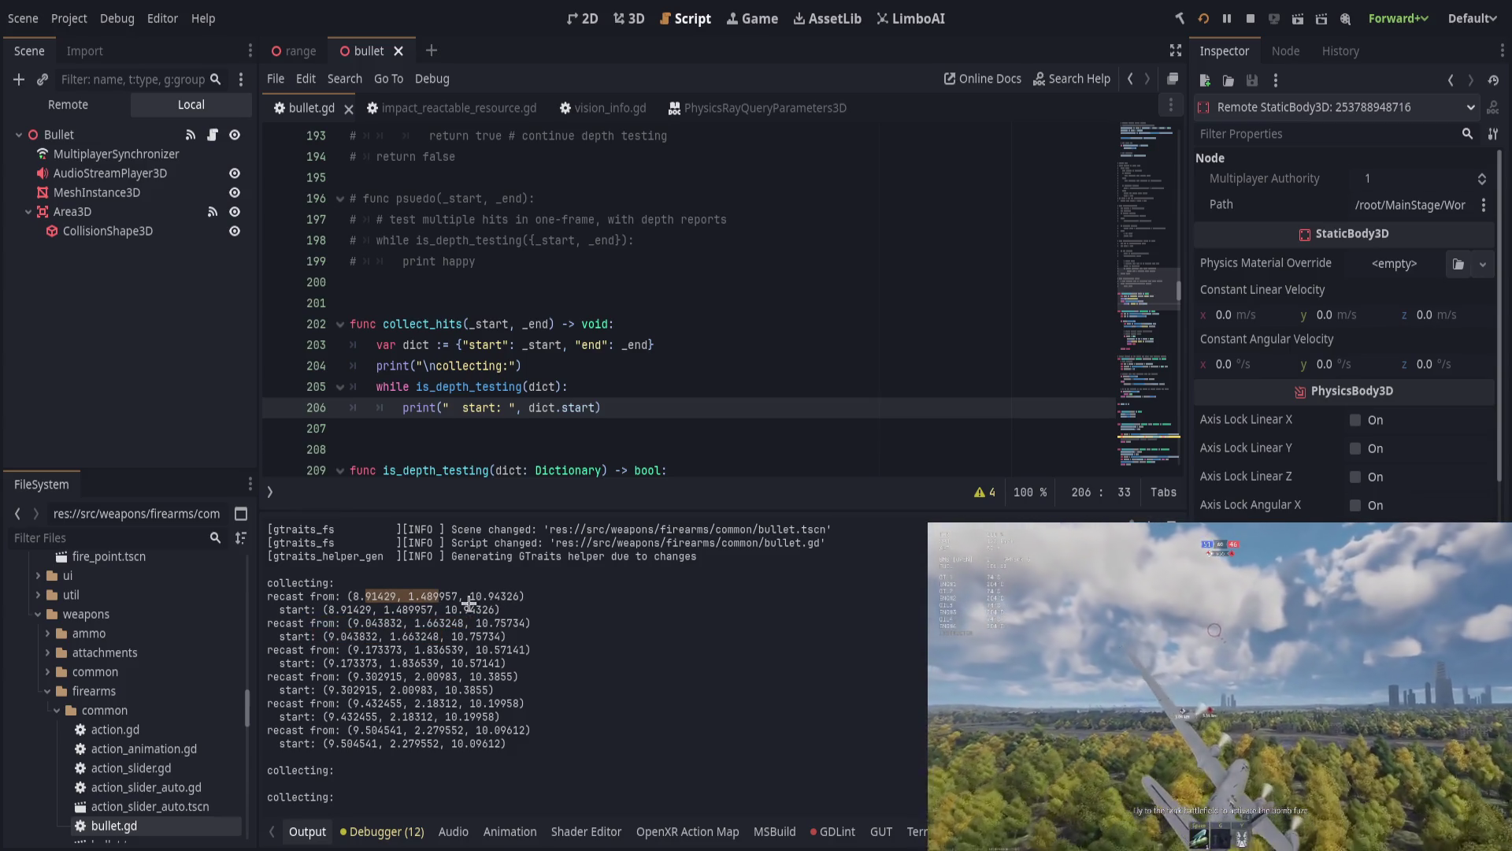
click(423, 621)
drag(322, 664, 378, 663)
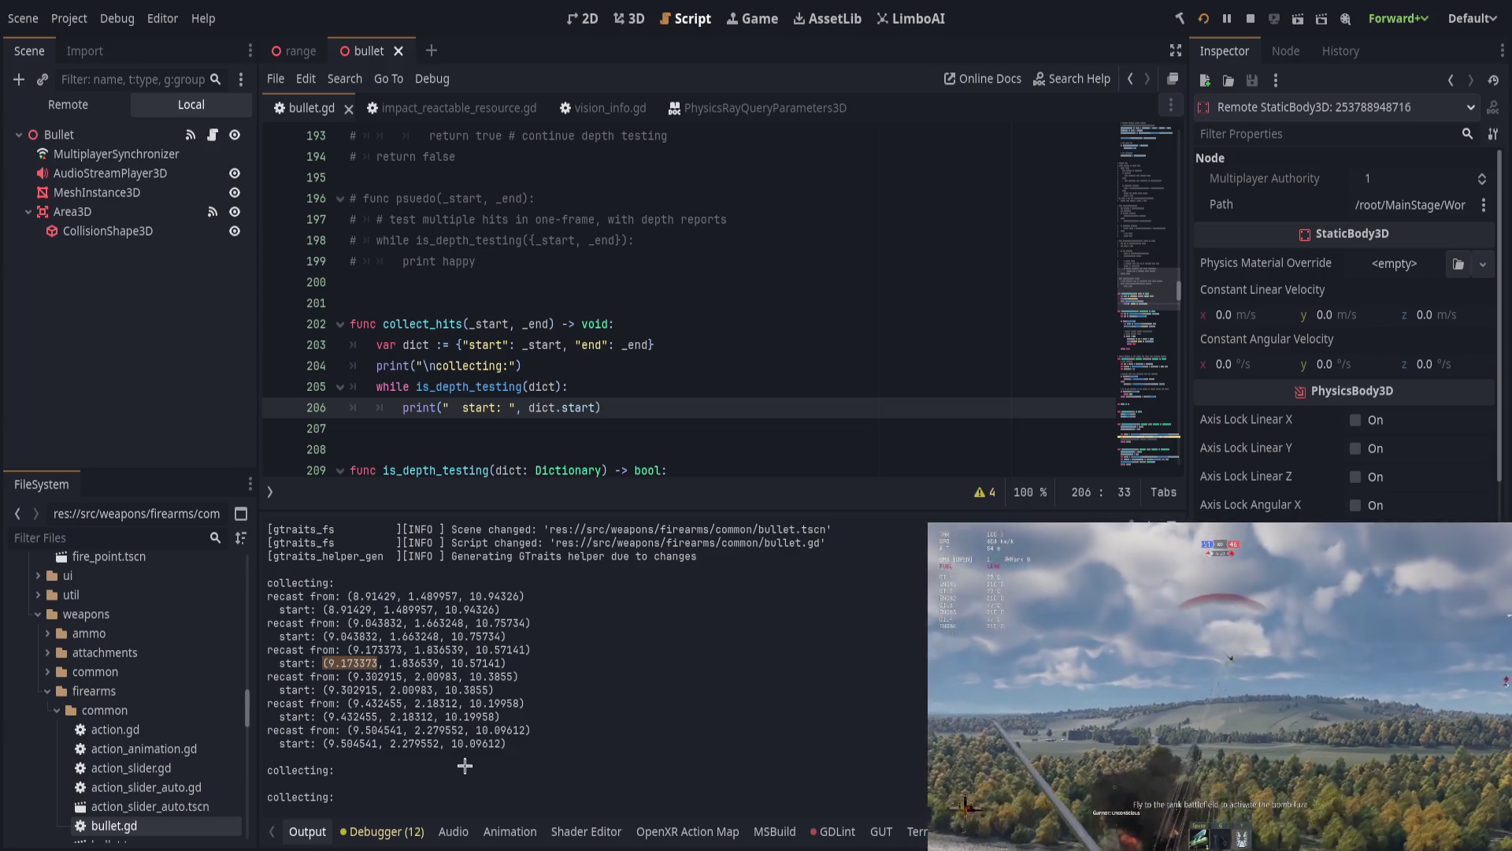
click(309, 831)
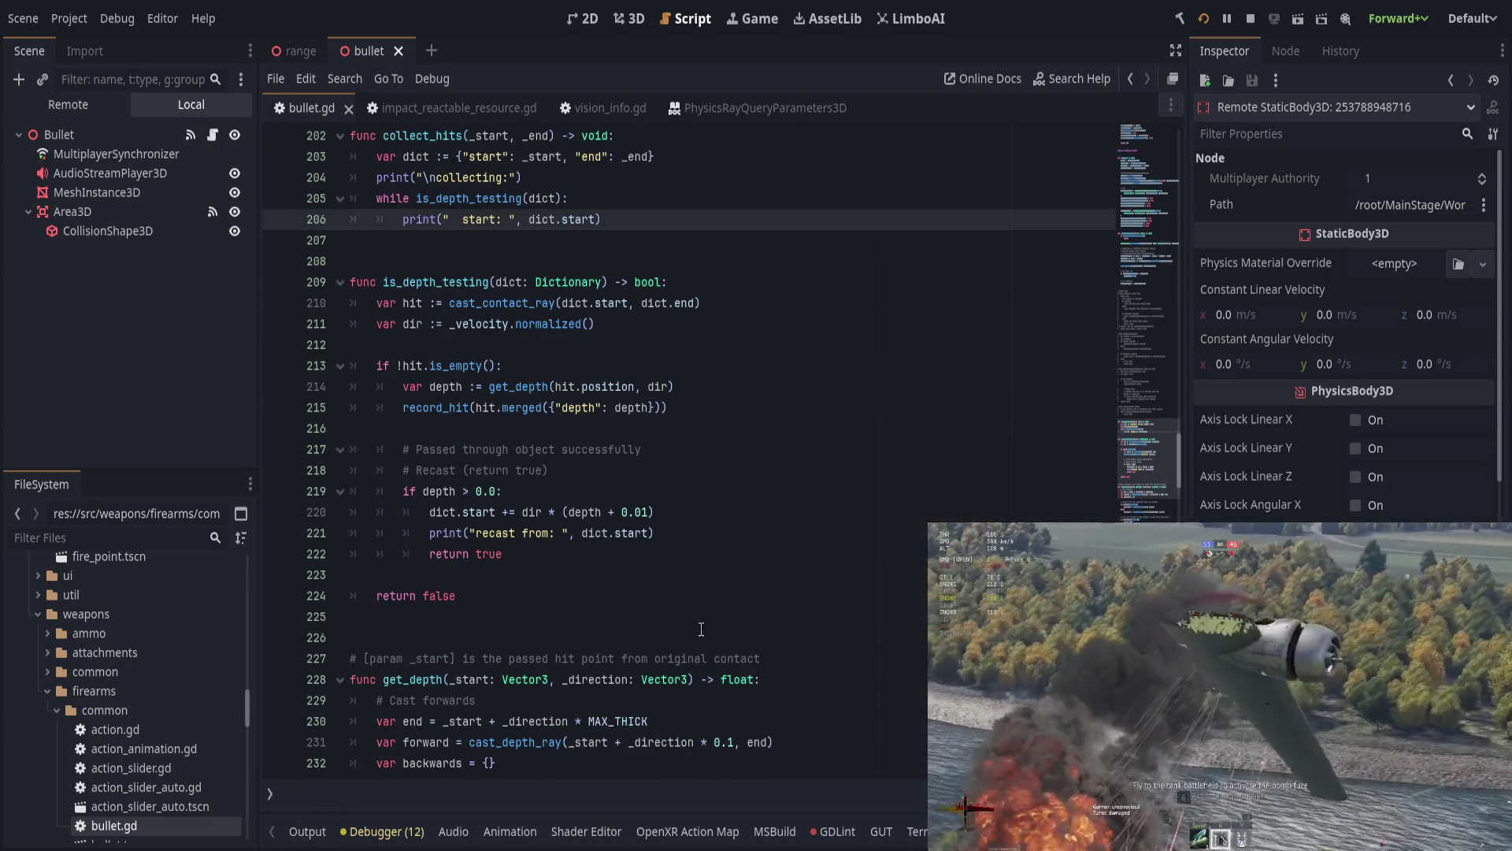
Step: Replace the 0.1 step in the forward cast with THRESHOLD, save and run the project
scroll(702, 634, down, 6)
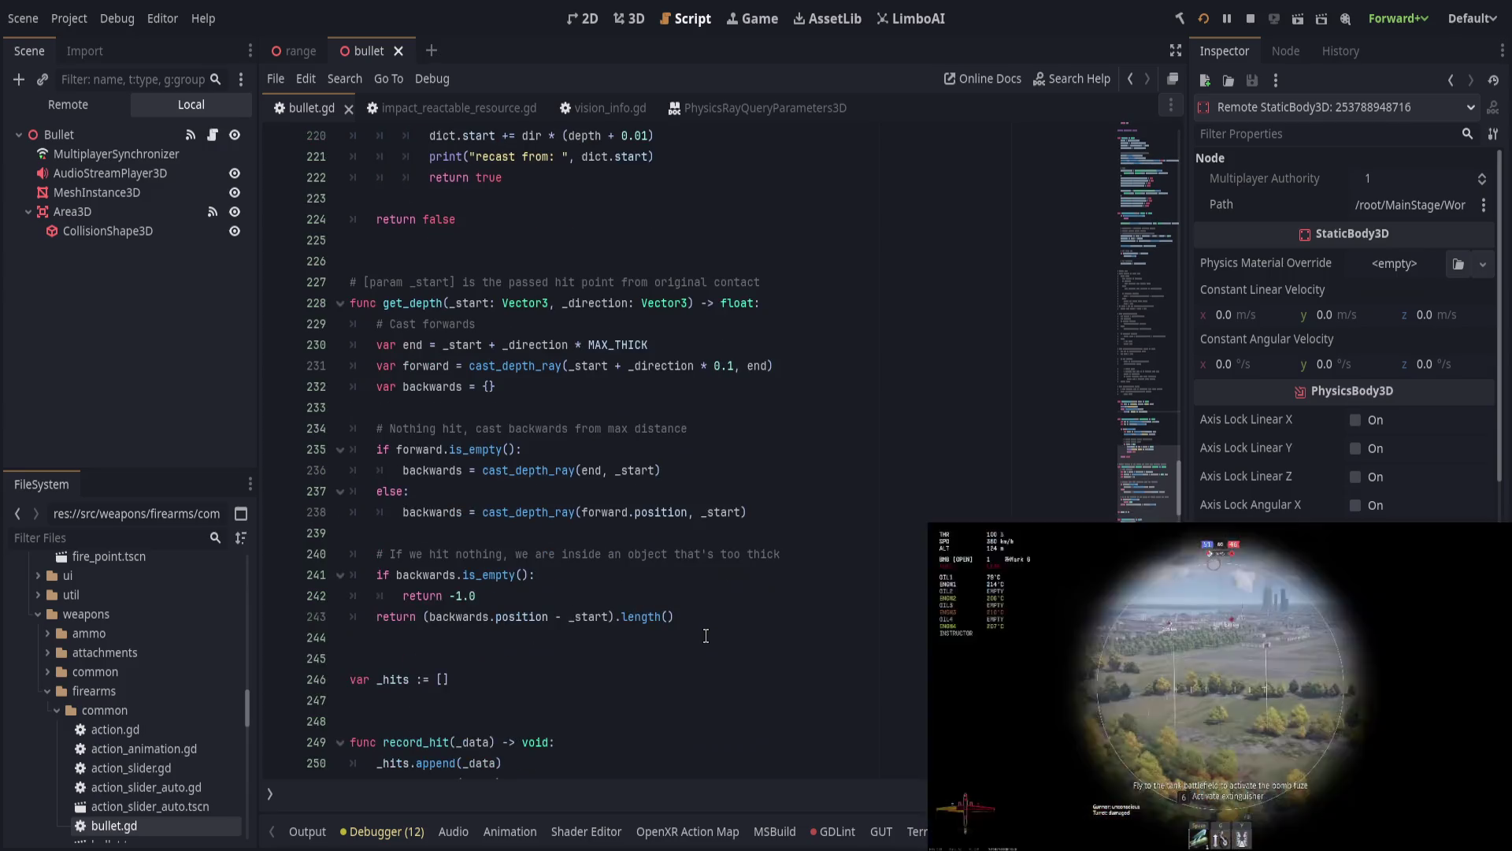
scroll(706, 636, up, 2)
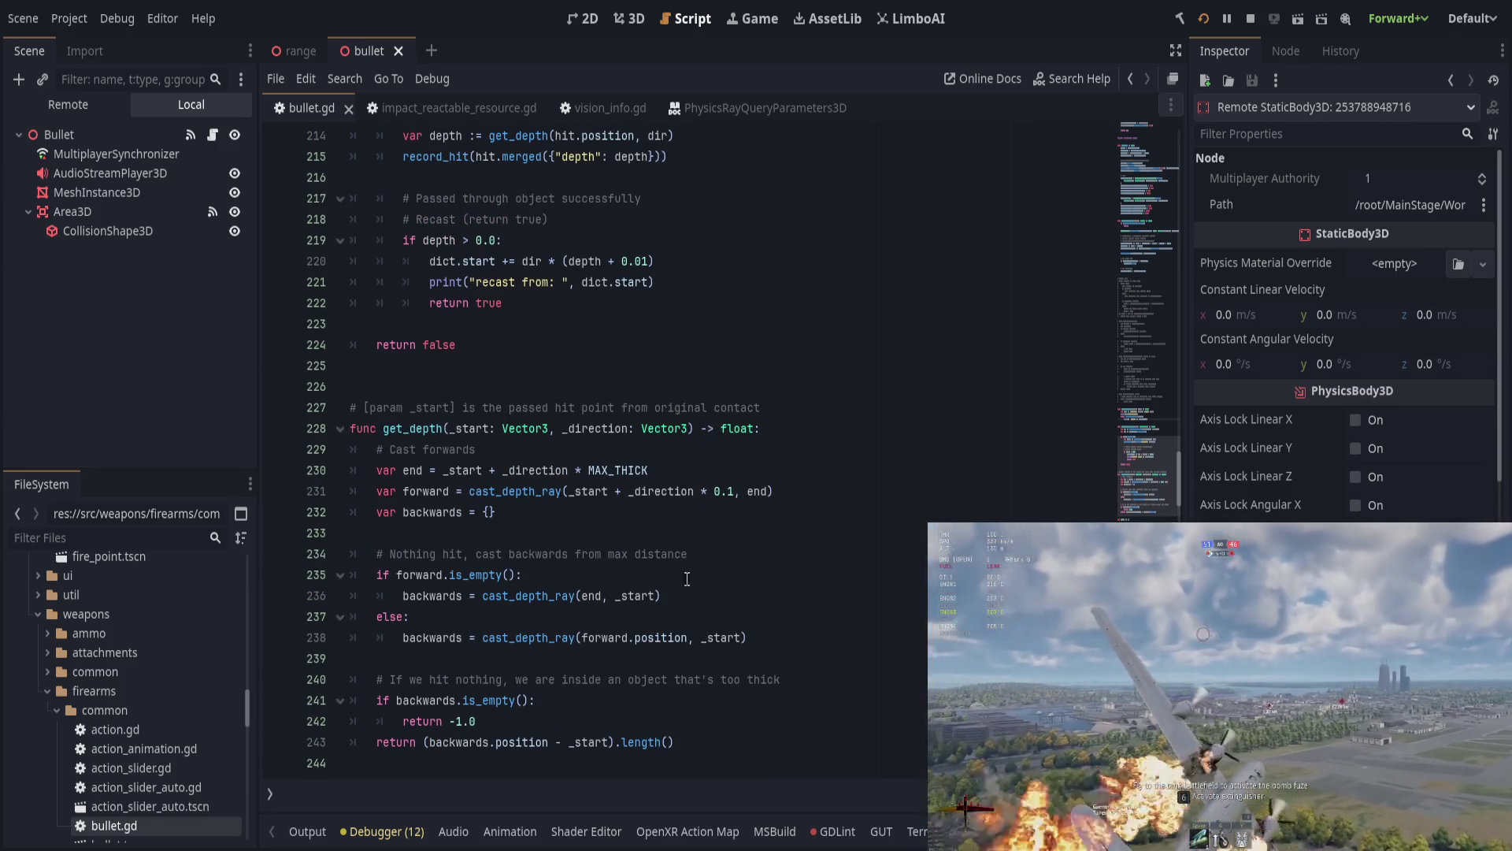
double_click(723, 491)
key(BackSpace)
text(THIC)
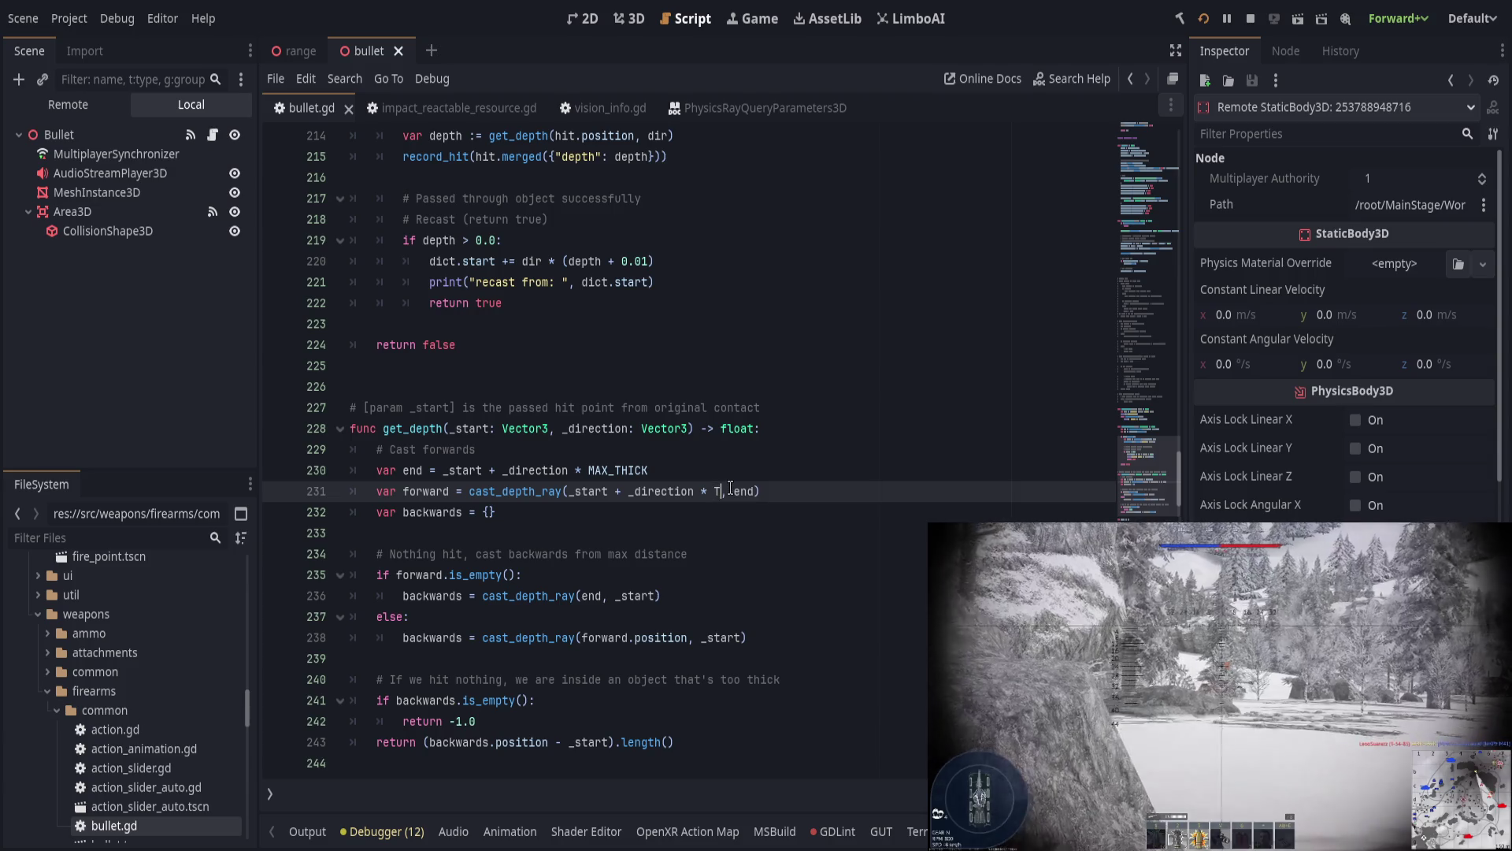
text(S)
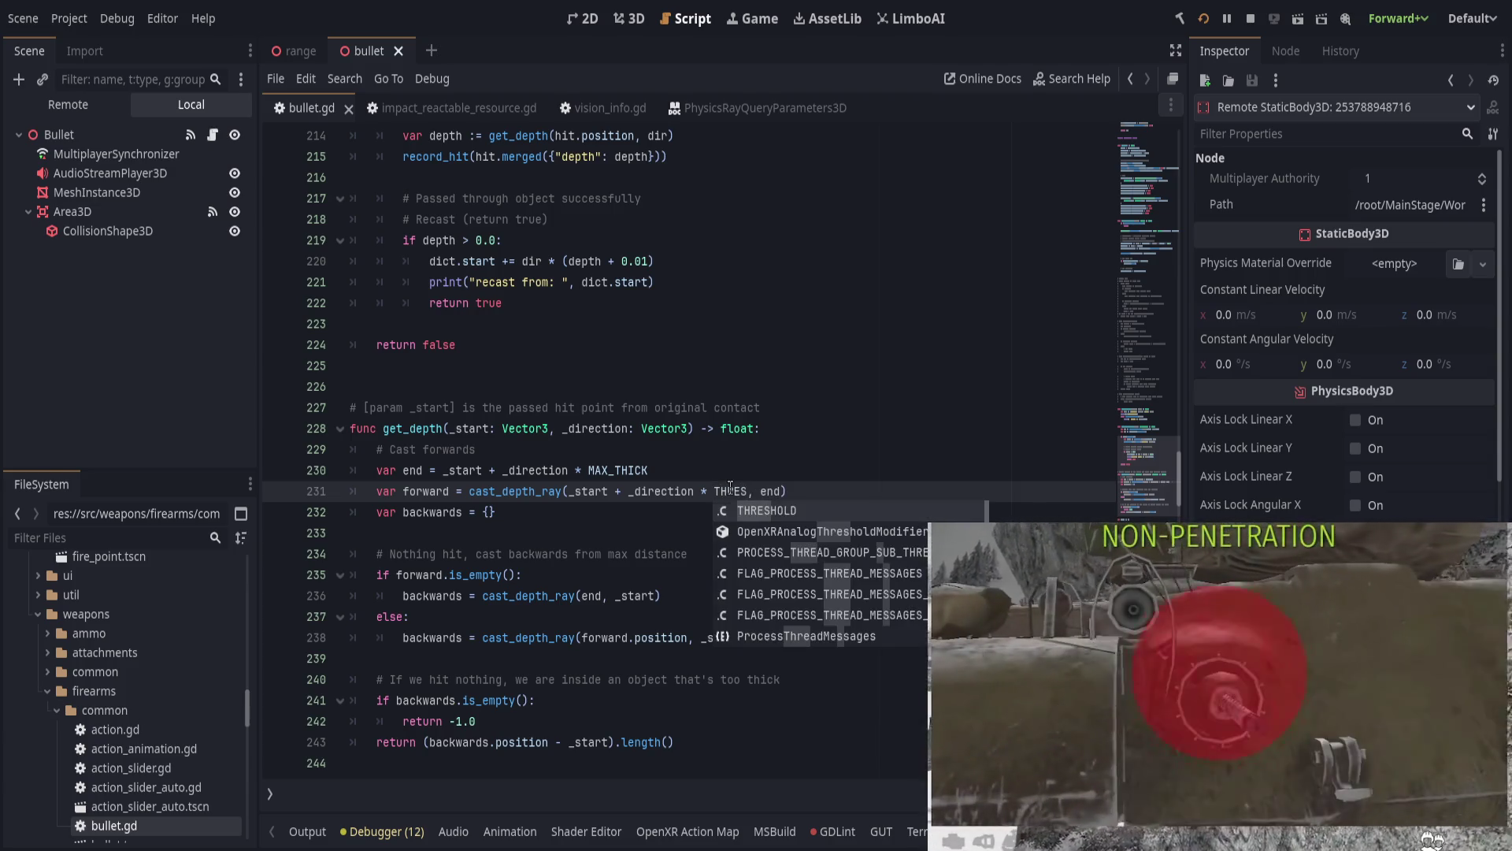
key(Return)
key(ctrl+s)
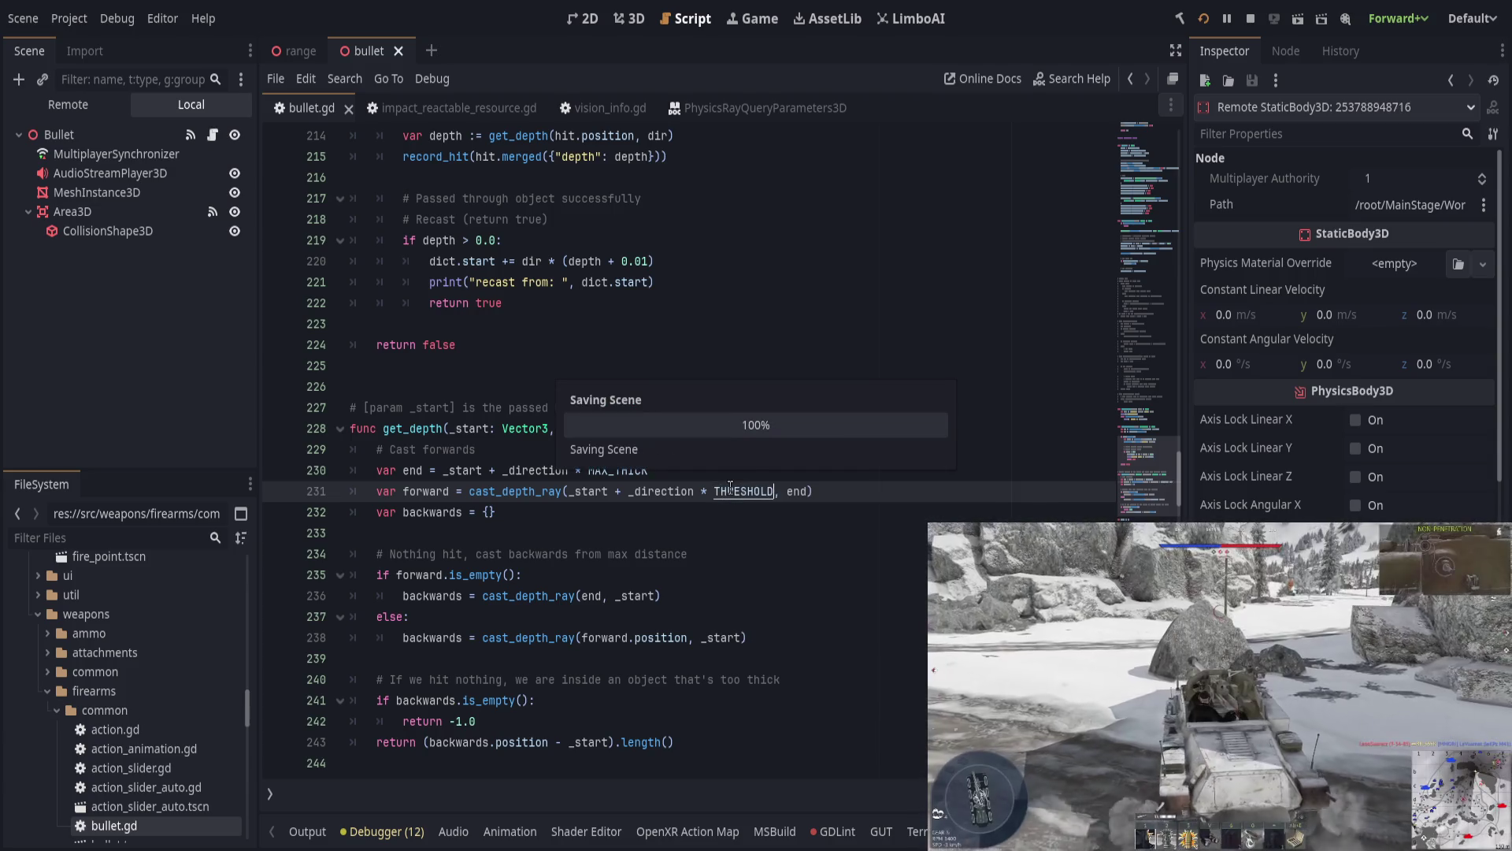
click(680, 508)
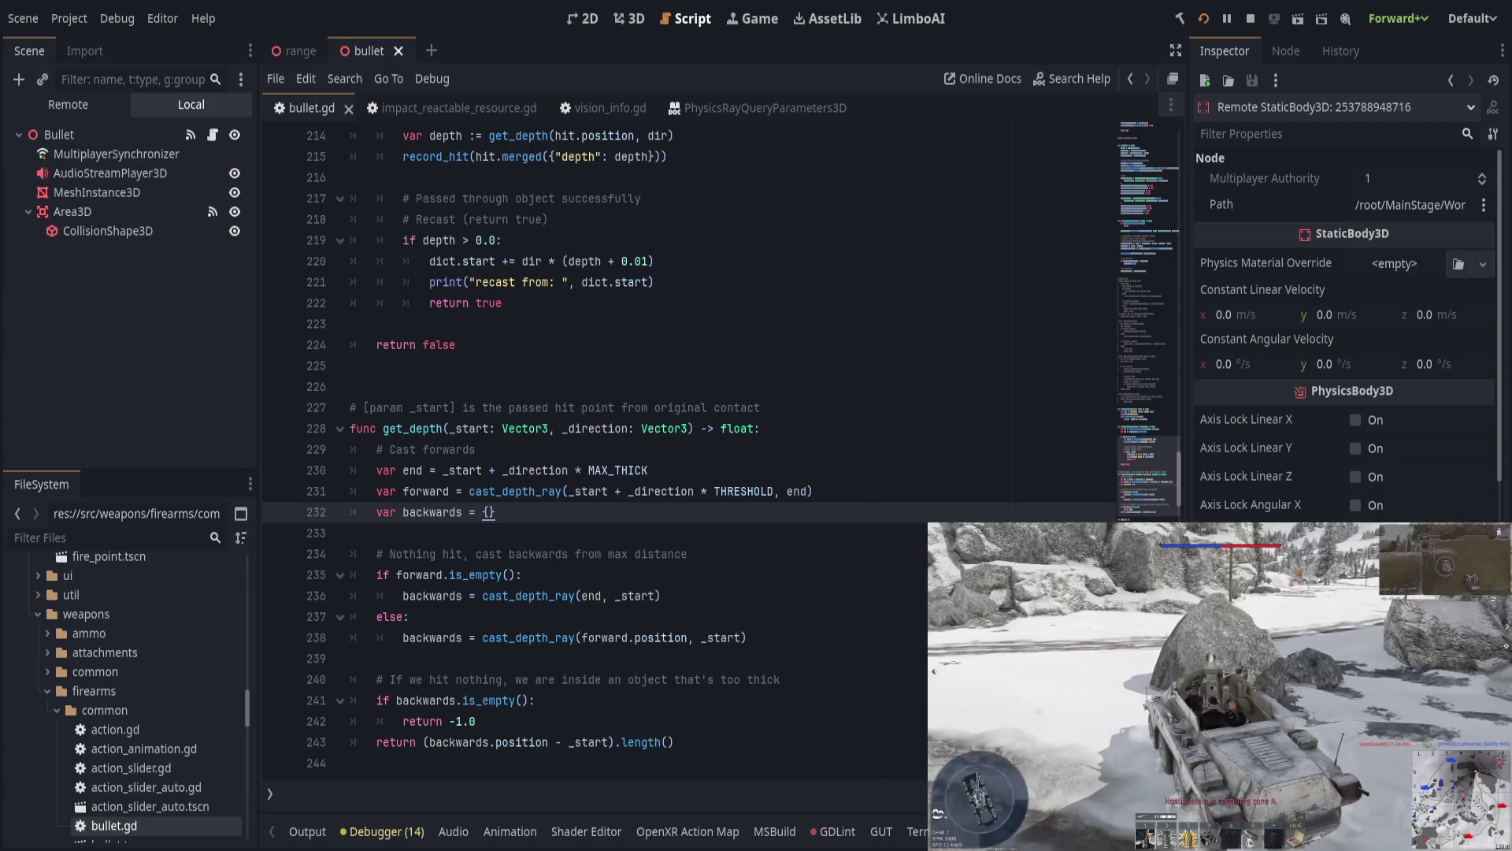
key(alt+o)
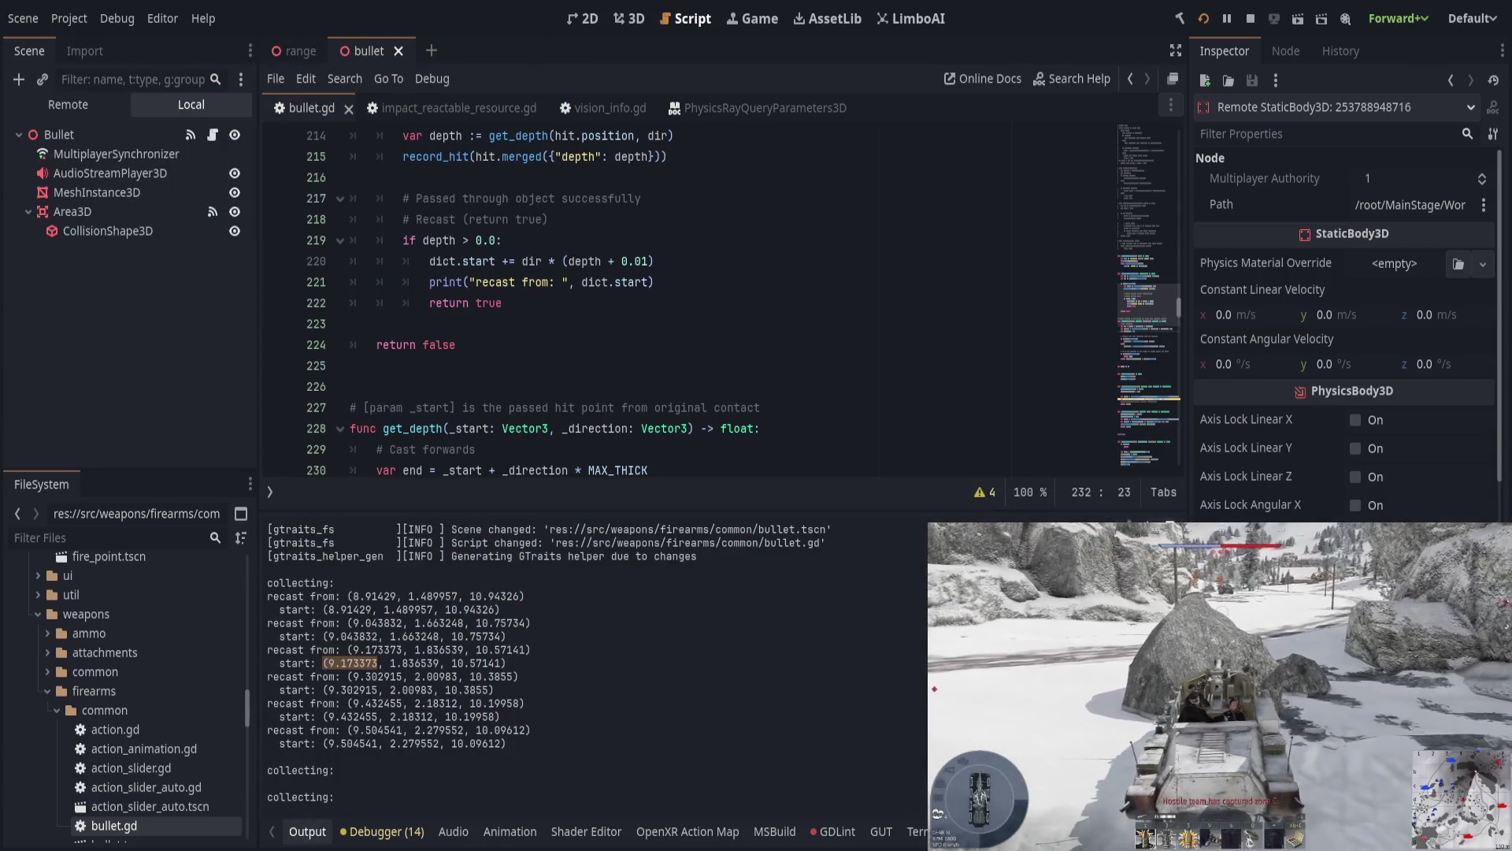
Step: Move the collecting print from collect_hits to above the hit cast in is_depth_testing and save
scroll(618, 365, up, 2)
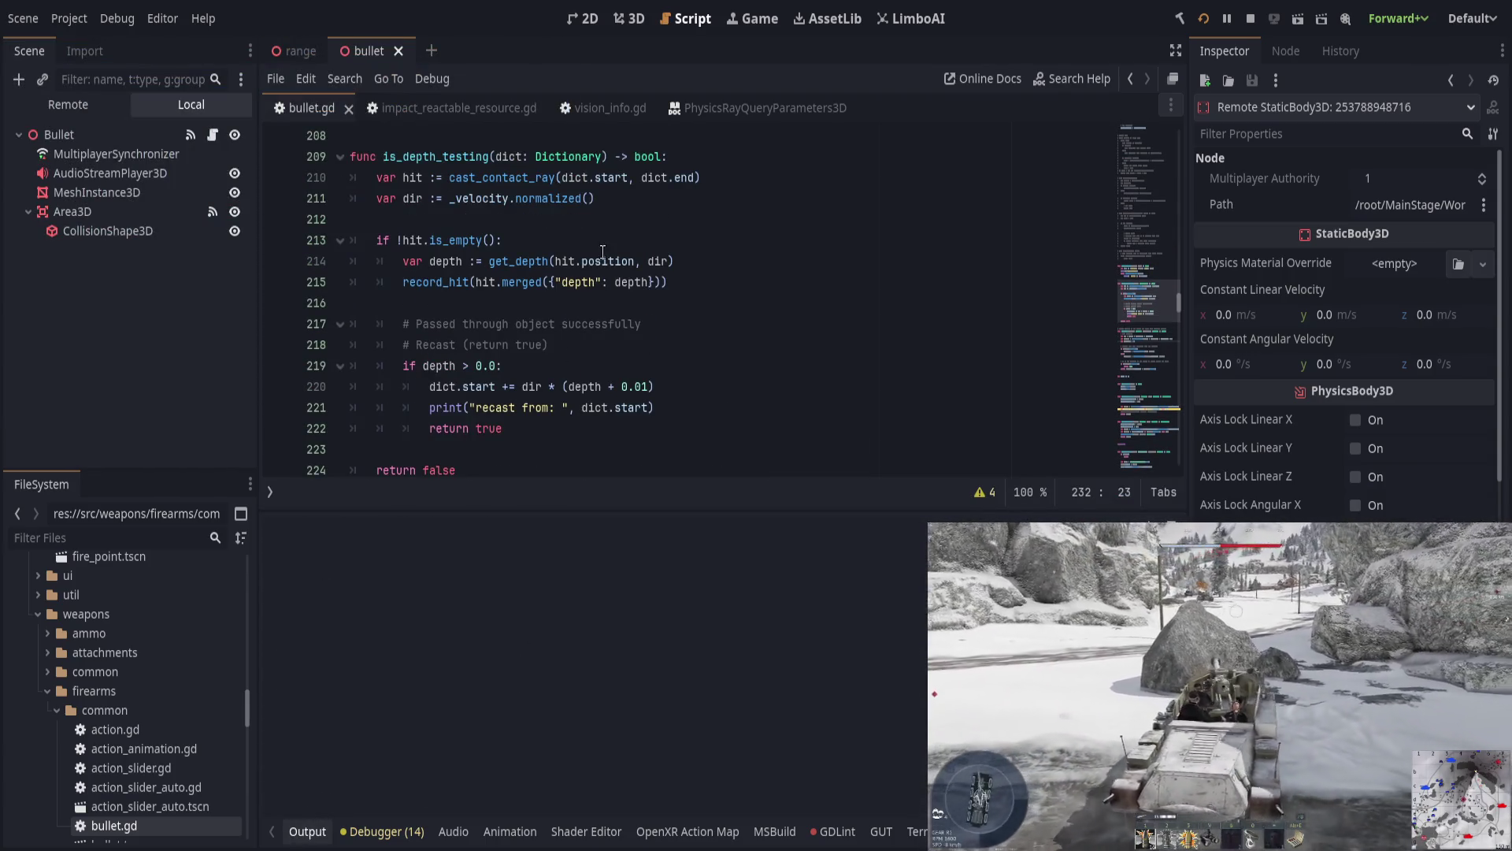
click(603, 254)
scroll(579, 445, up, 3)
scroll(579, 445, up, 1)
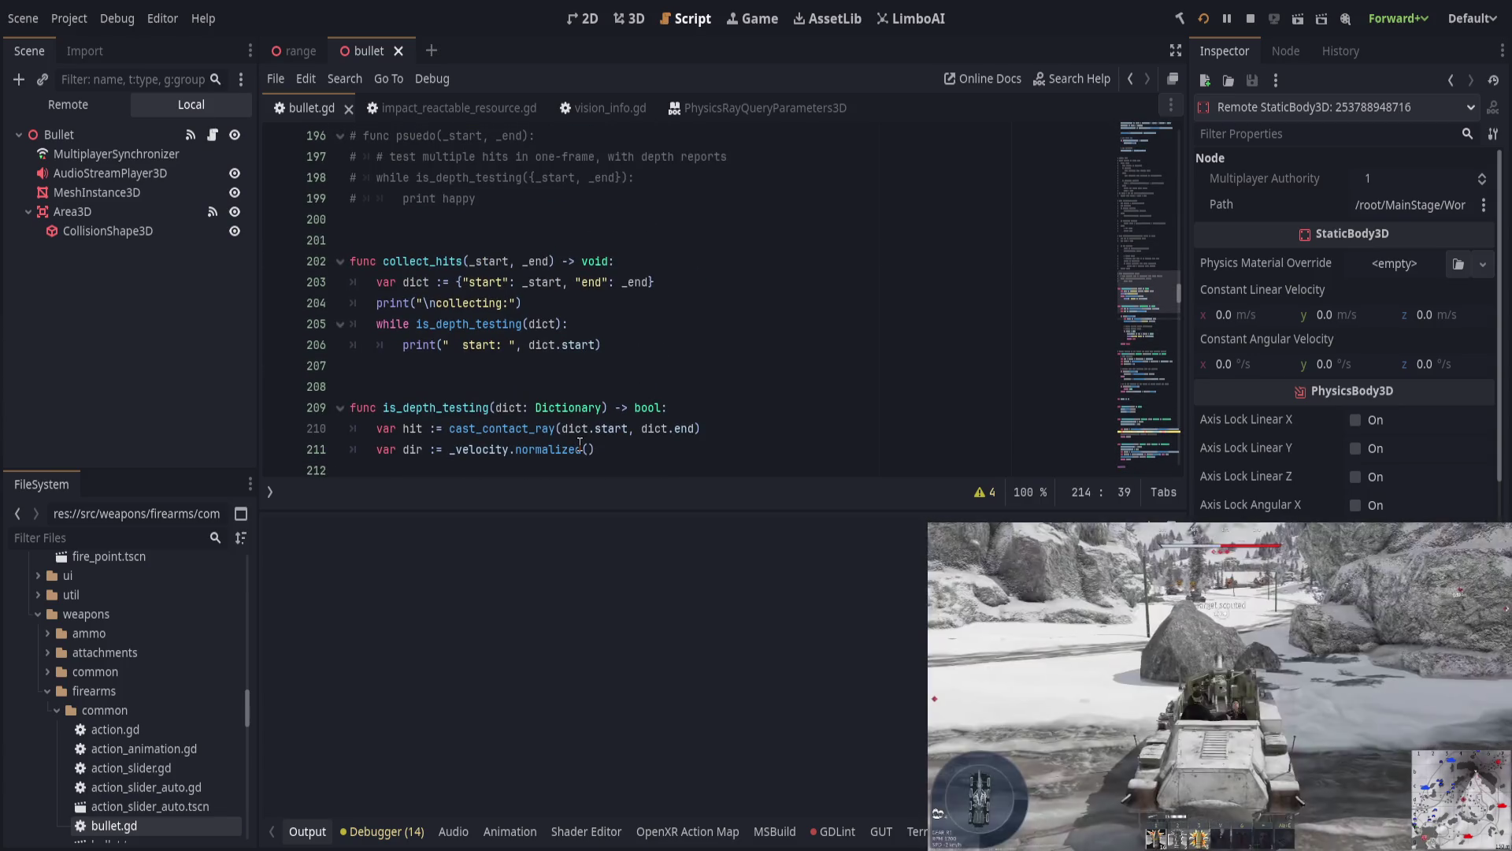
click(630, 304)
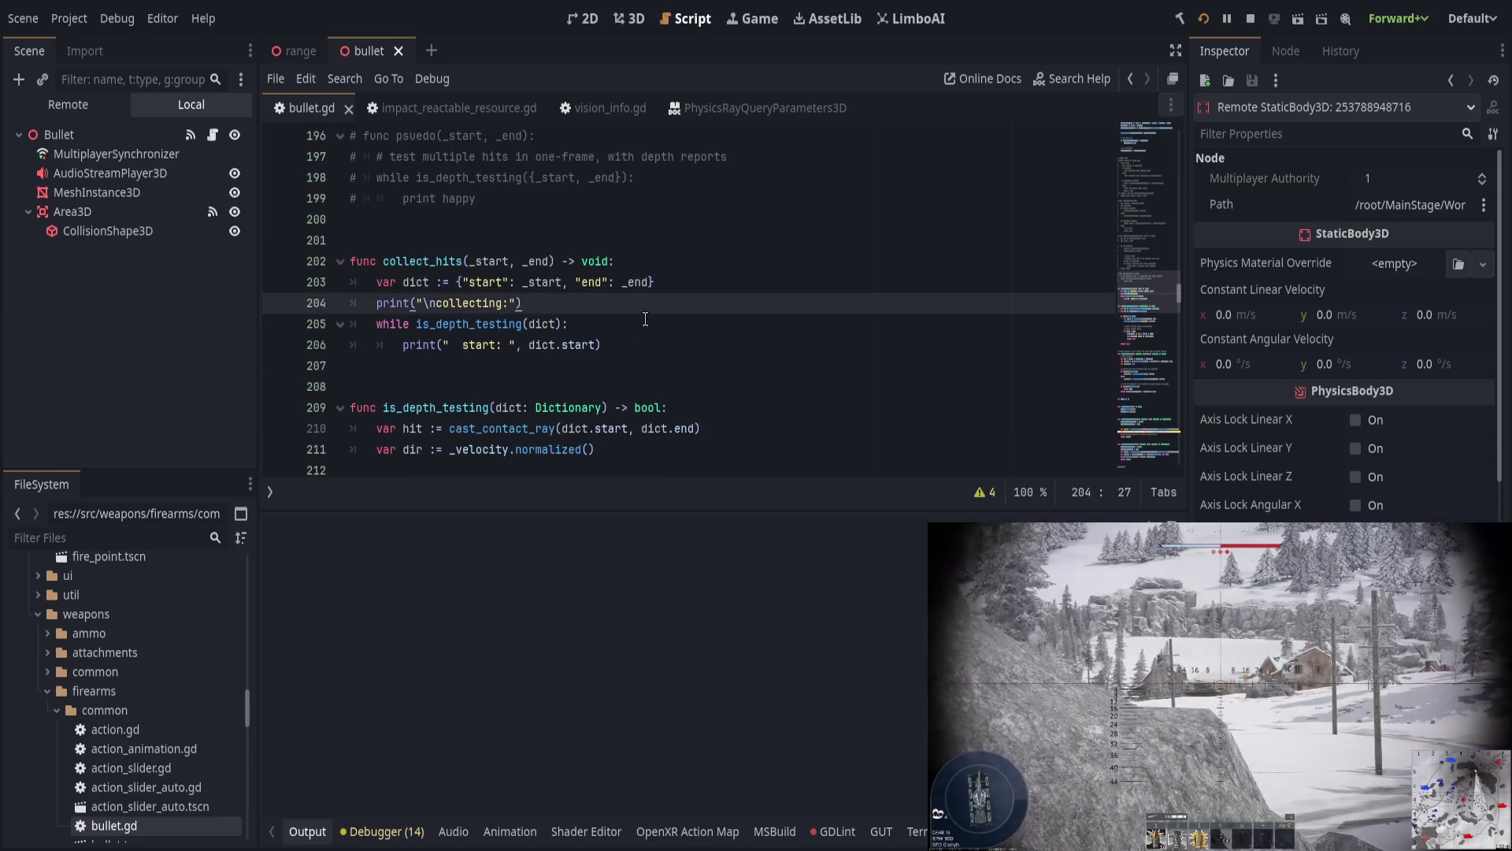
scroll(646, 319, down, 2)
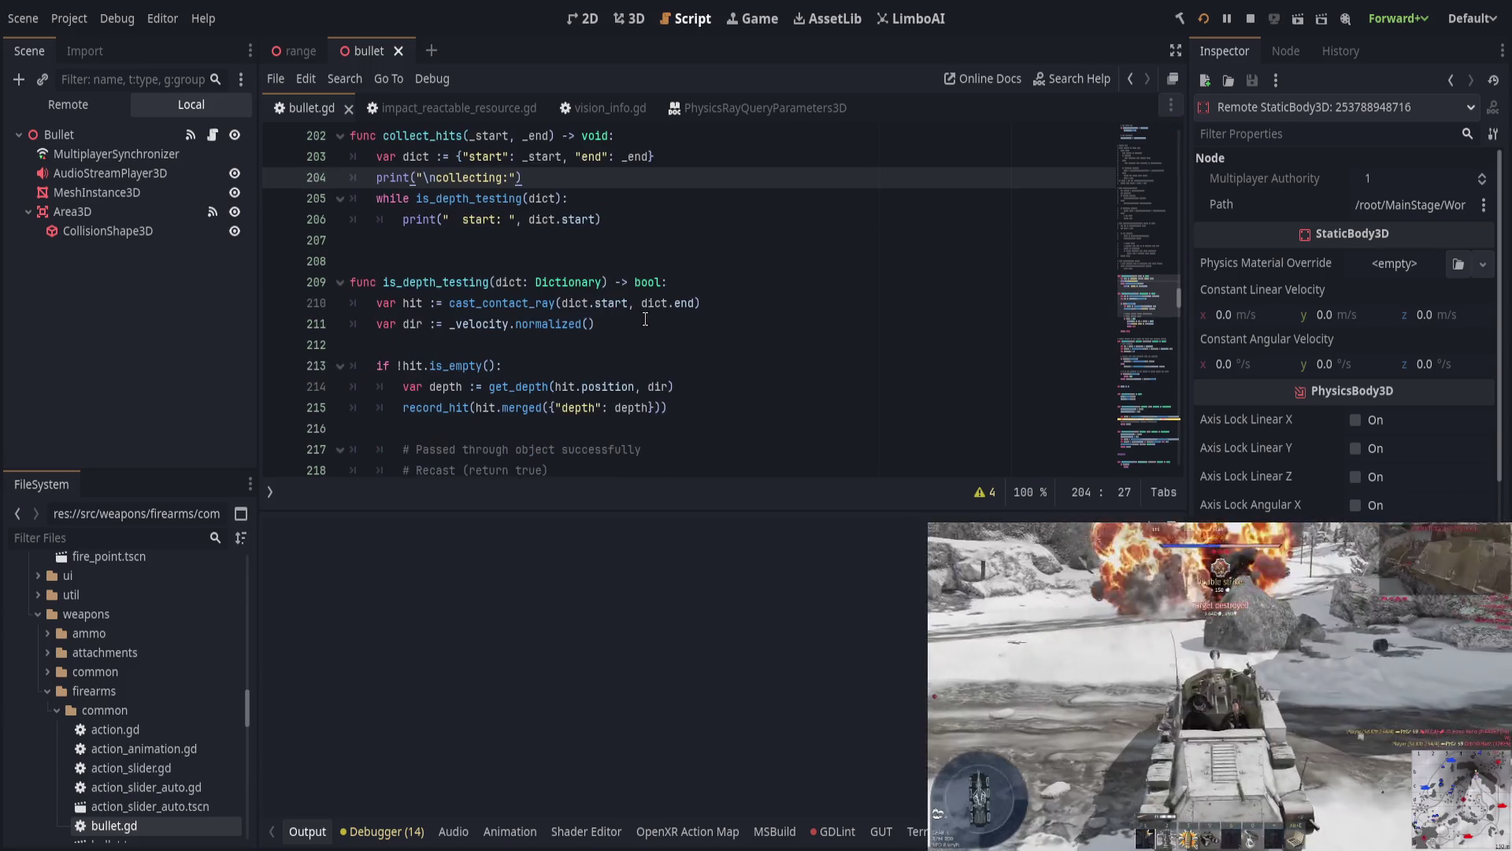
key(ctrl+shift+k)
click(716, 277)
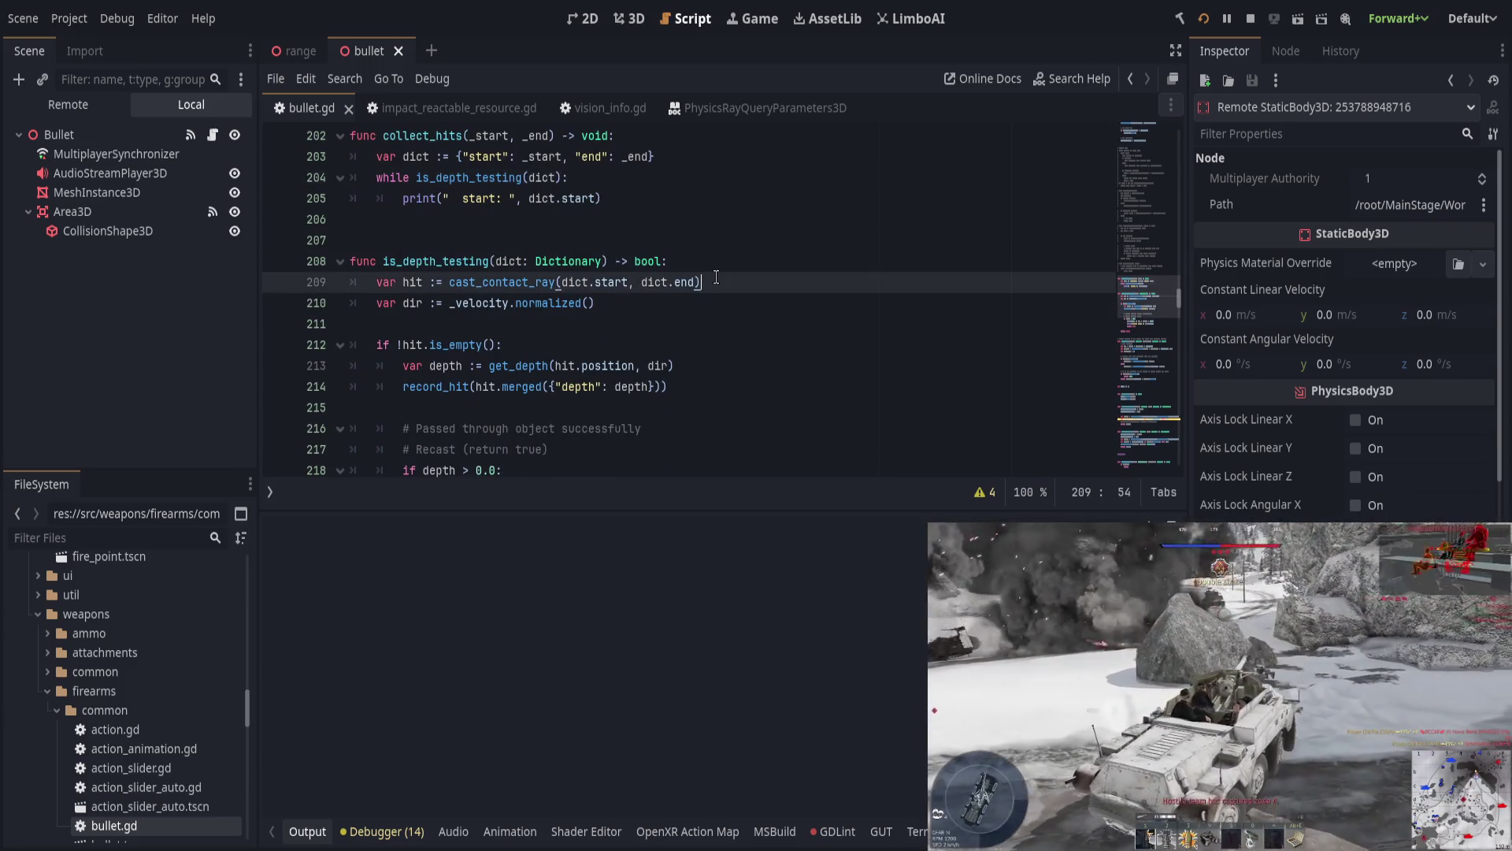
key(Home)
text(print("\ncollecting:"))
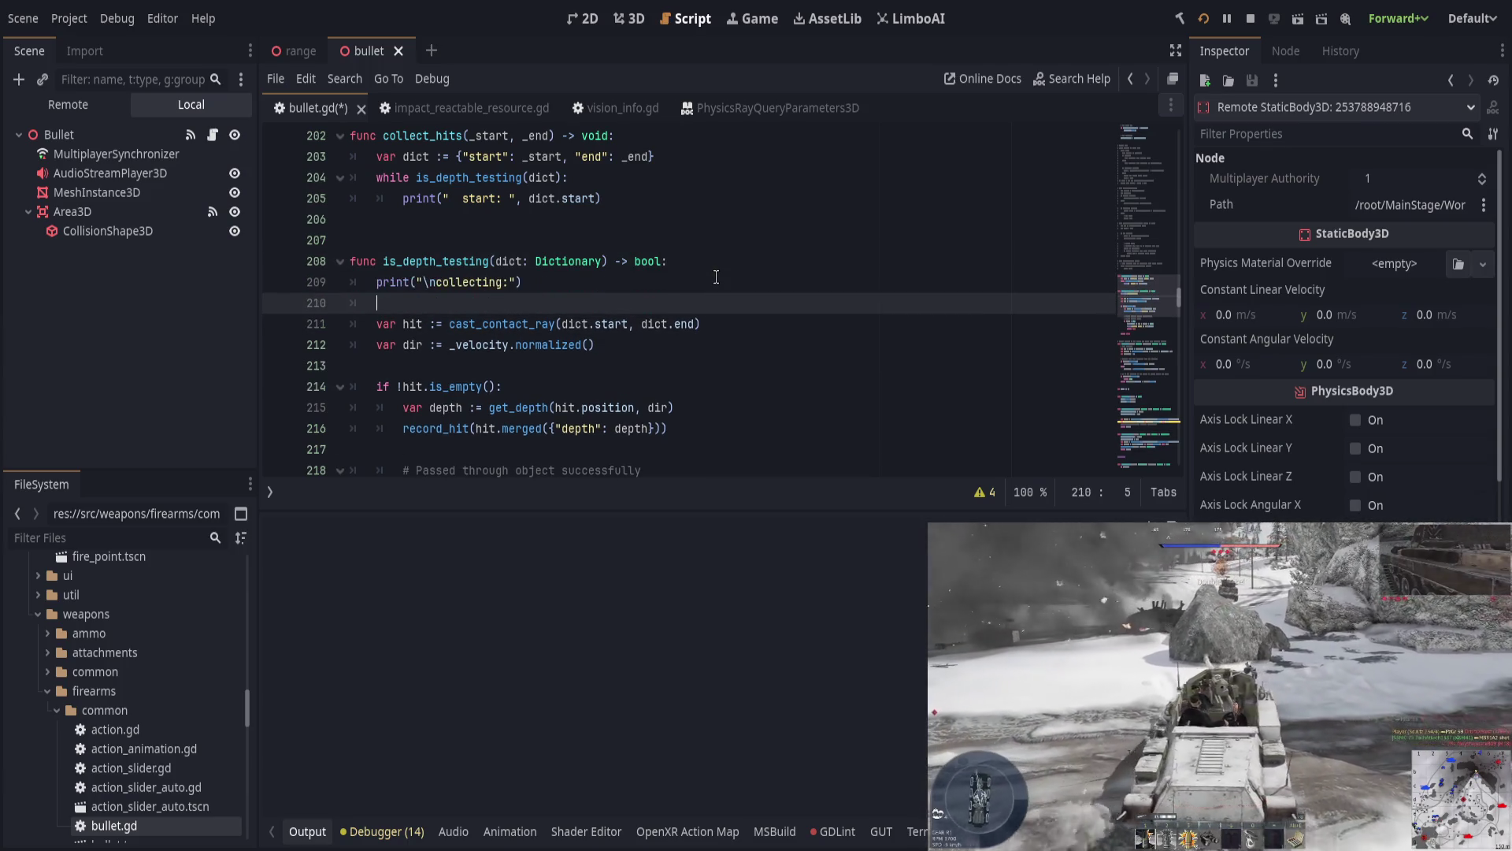
key(ctrl+s)
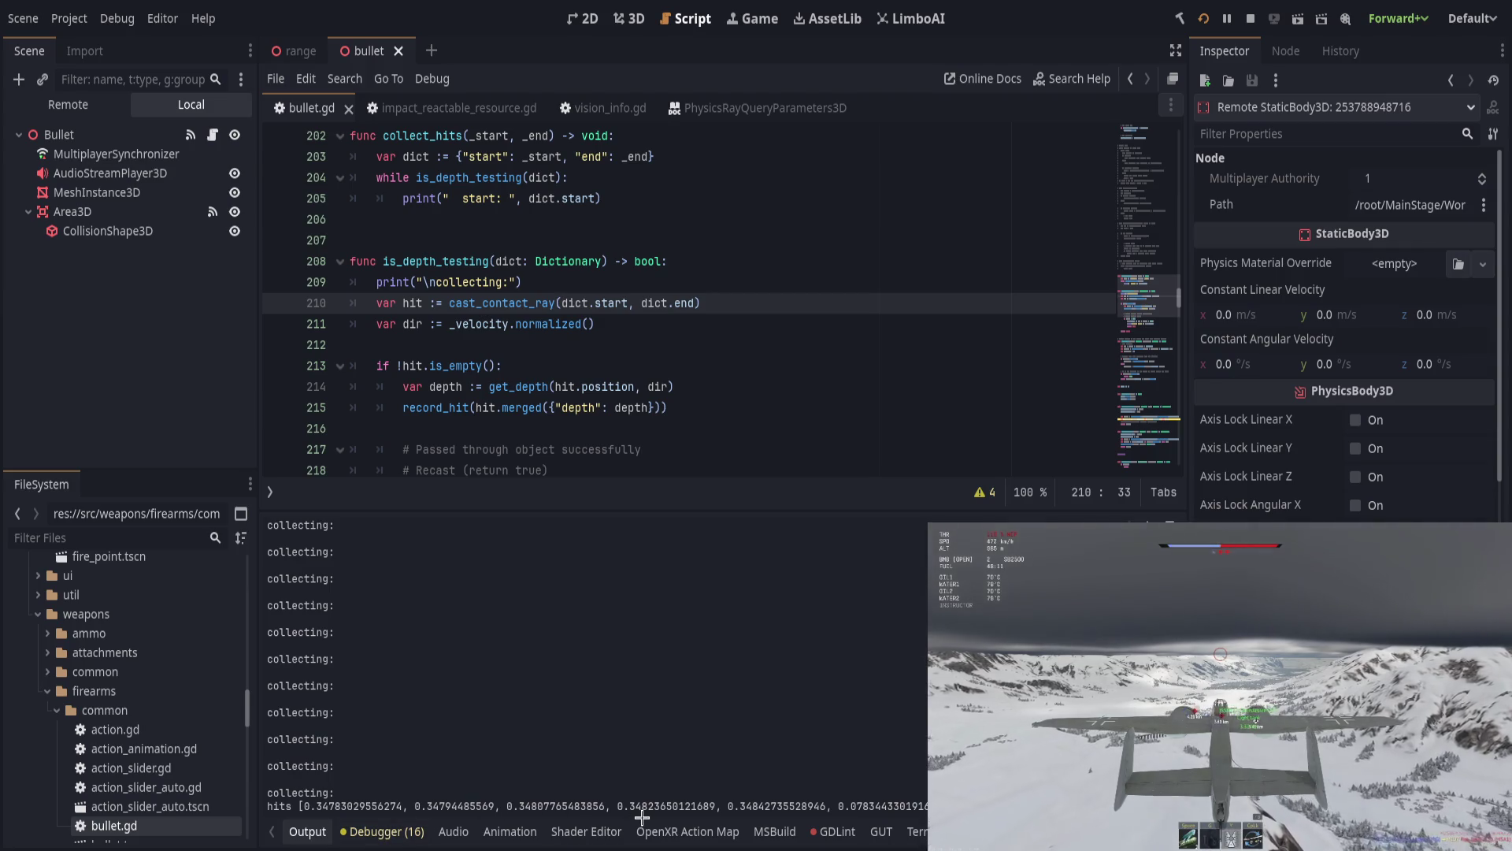
Step: Delete the collecting print line from is_depth_testing and save
drag(423, 809, 771, 808)
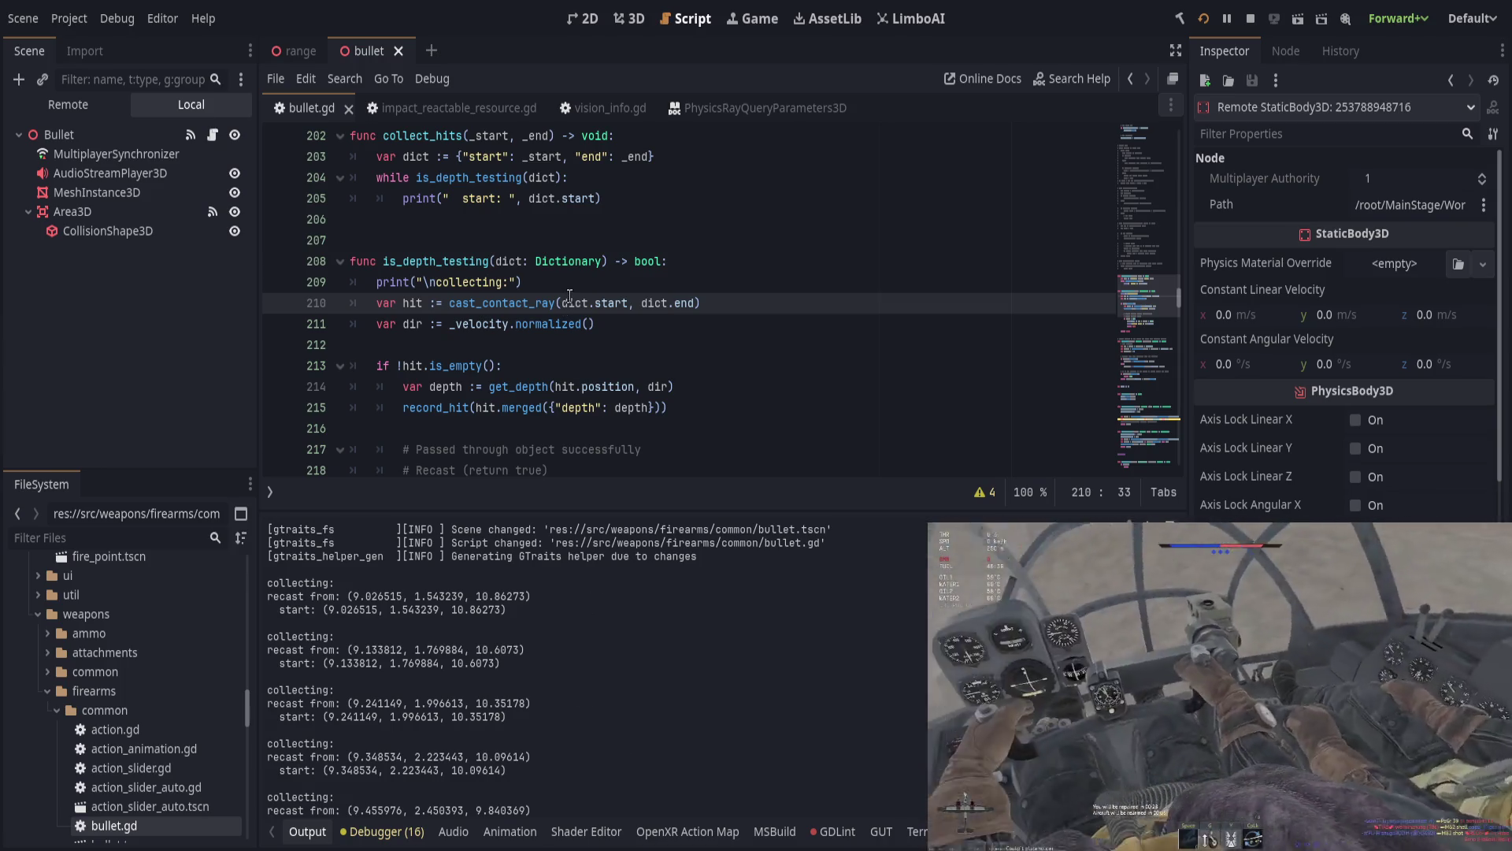
click(595, 288)
key(ctrl+shift+k)
scroll(639, 359, up, 3)
key(ctrl+s)
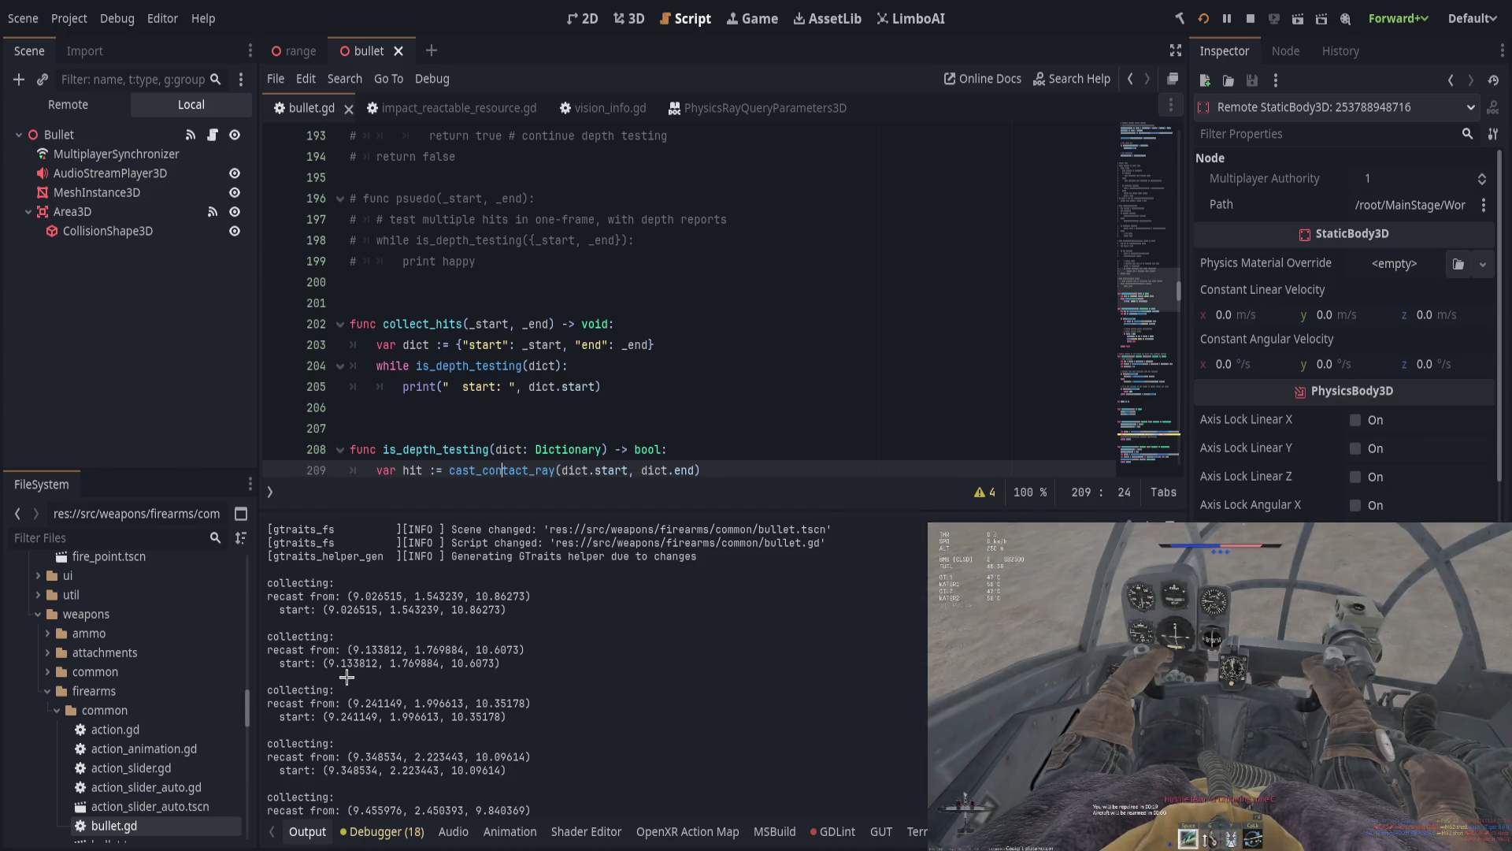
Step: Compare the start positions and hits line in Output, close the game viewport, and open the Debugger
drag(342, 667, 512, 664)
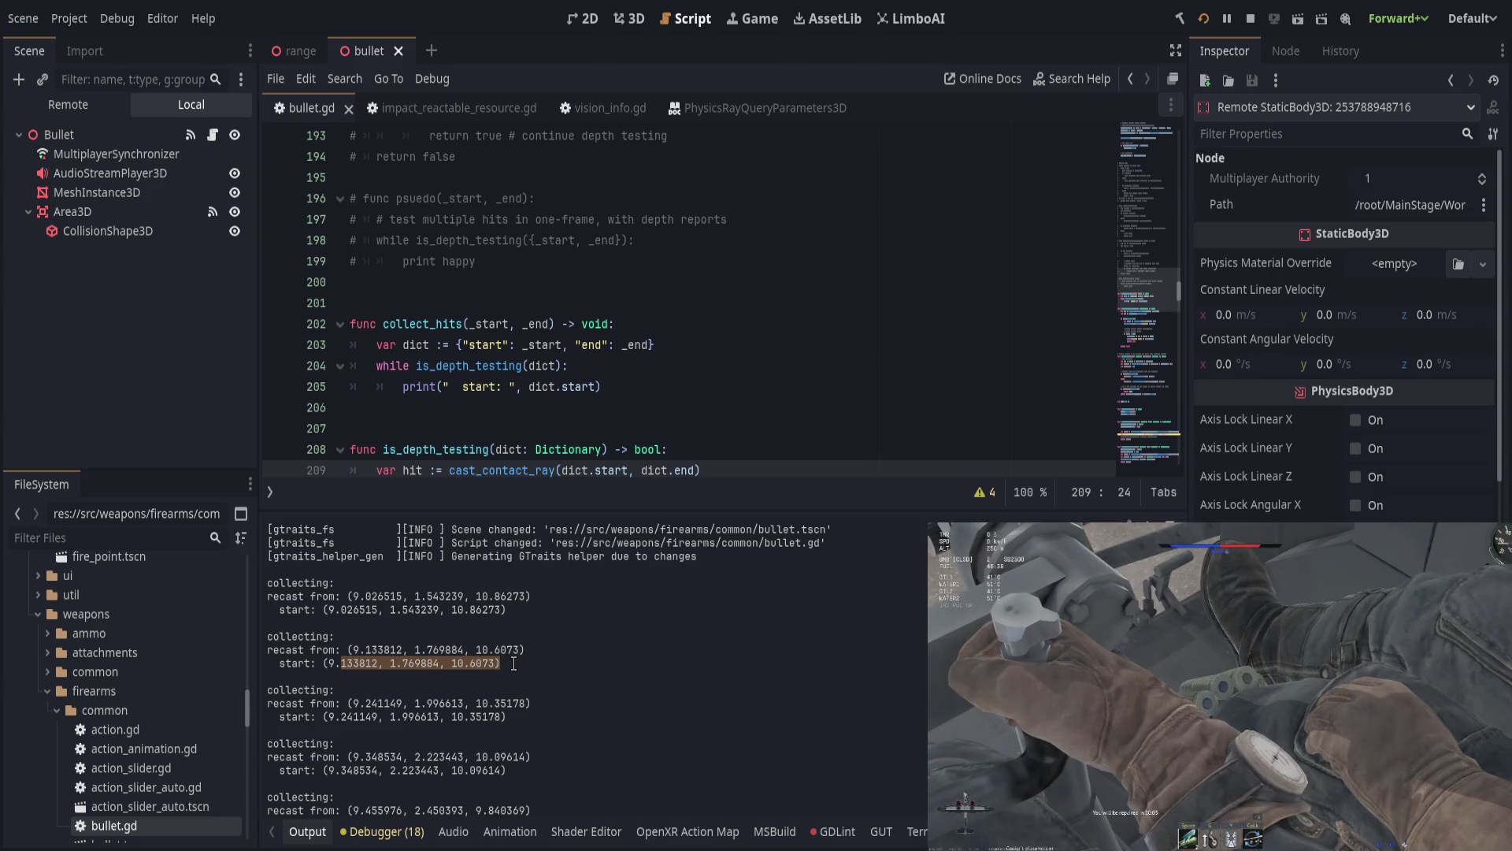
click(523, 663)
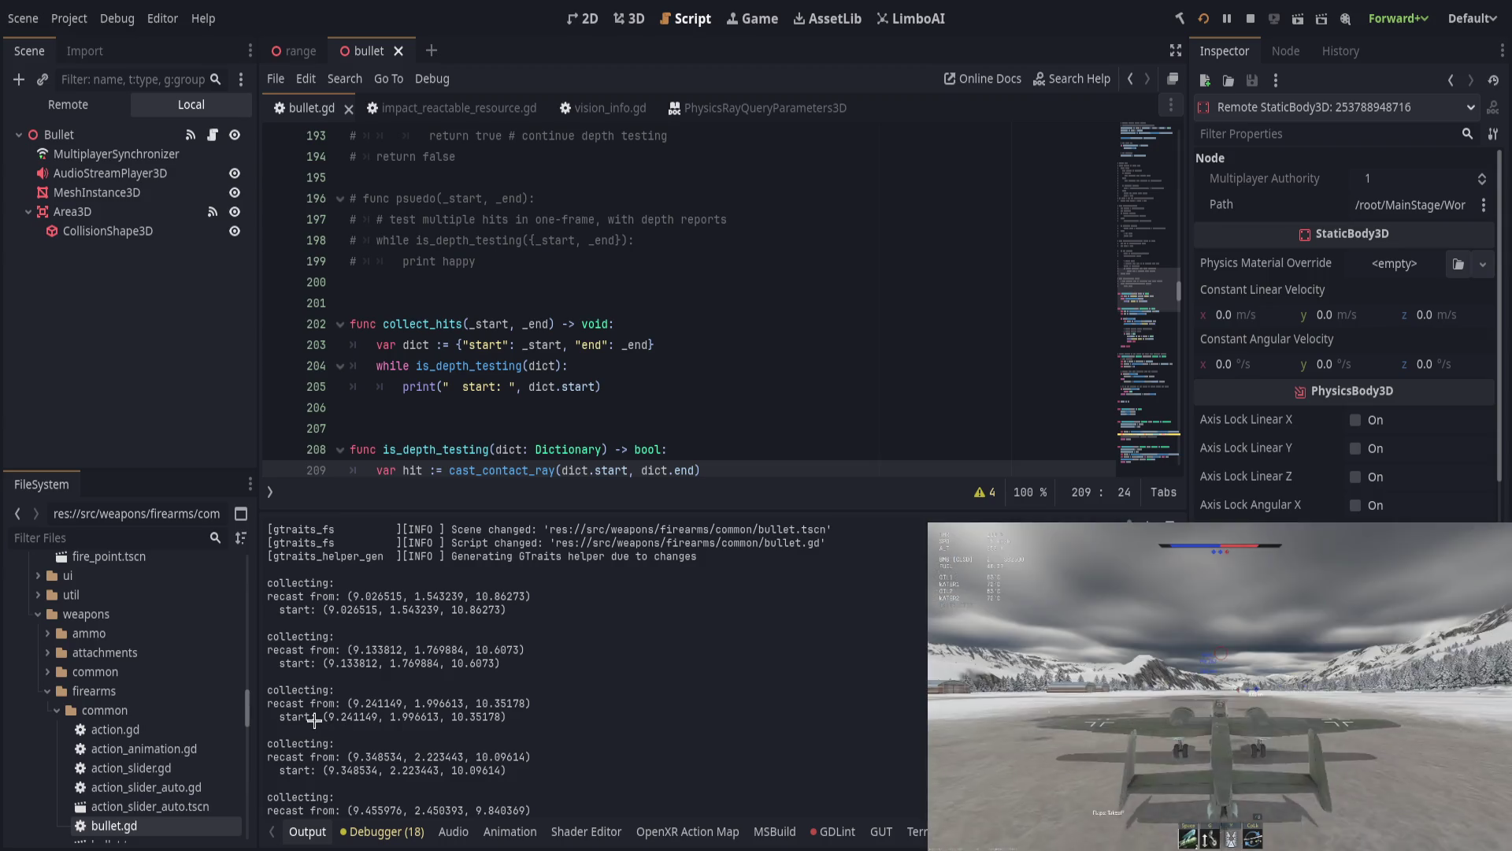
drag(324, 717, 506, 717)
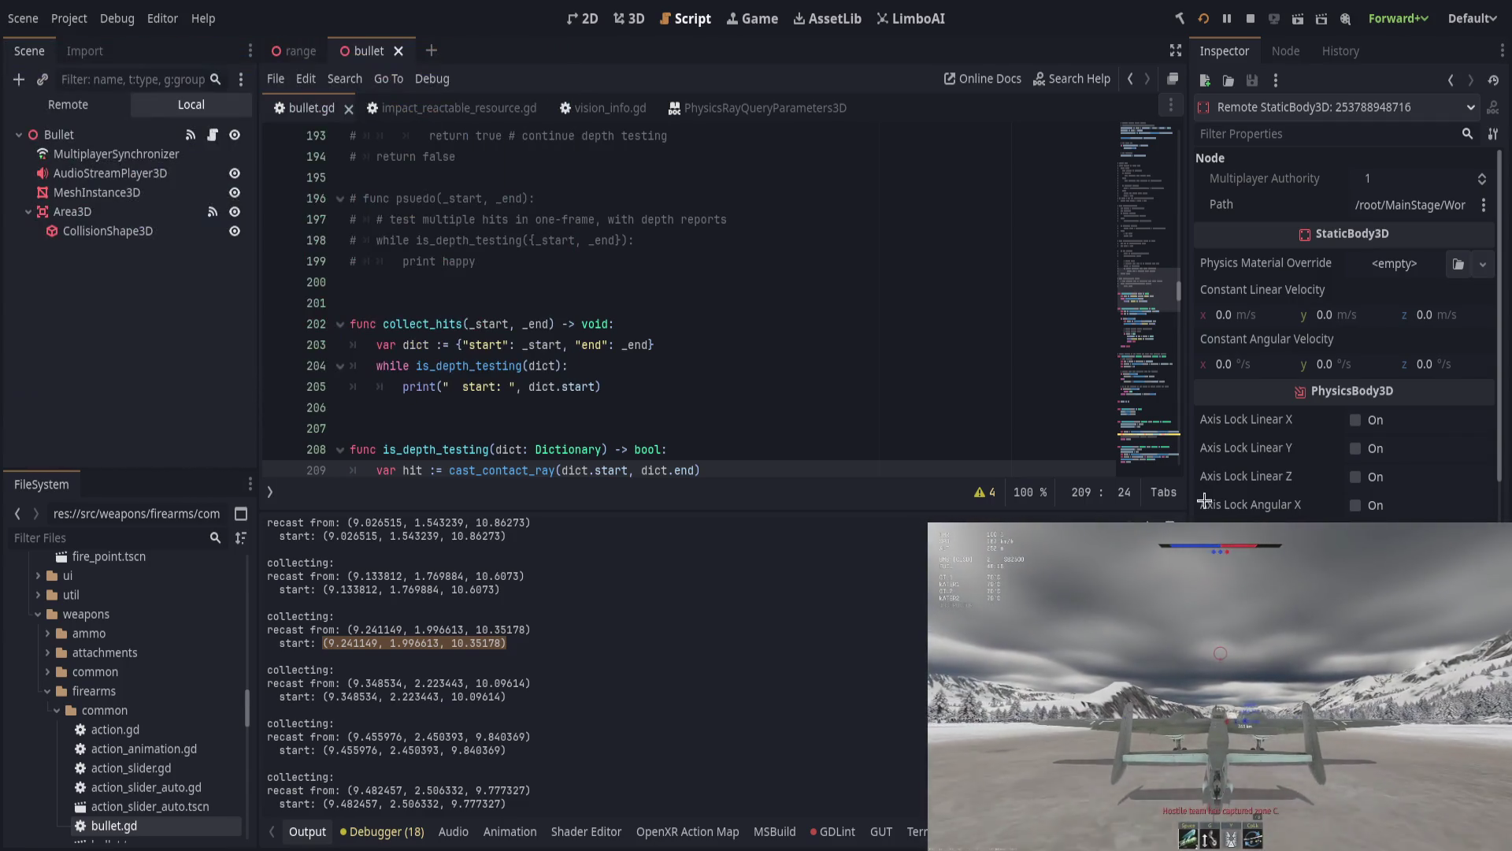
click(1152, 521)
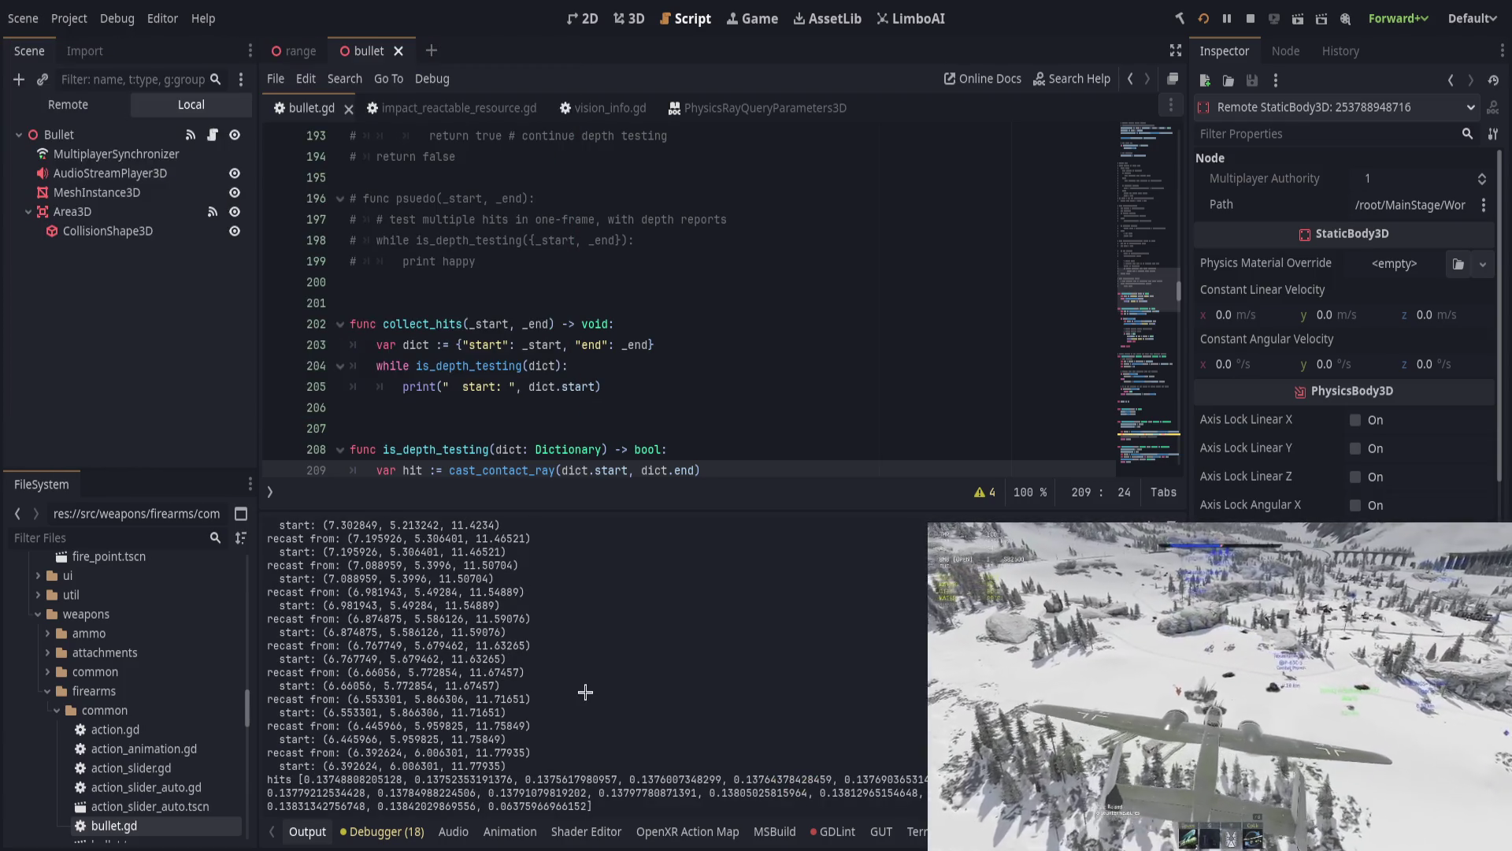
triple_click(859, 786)
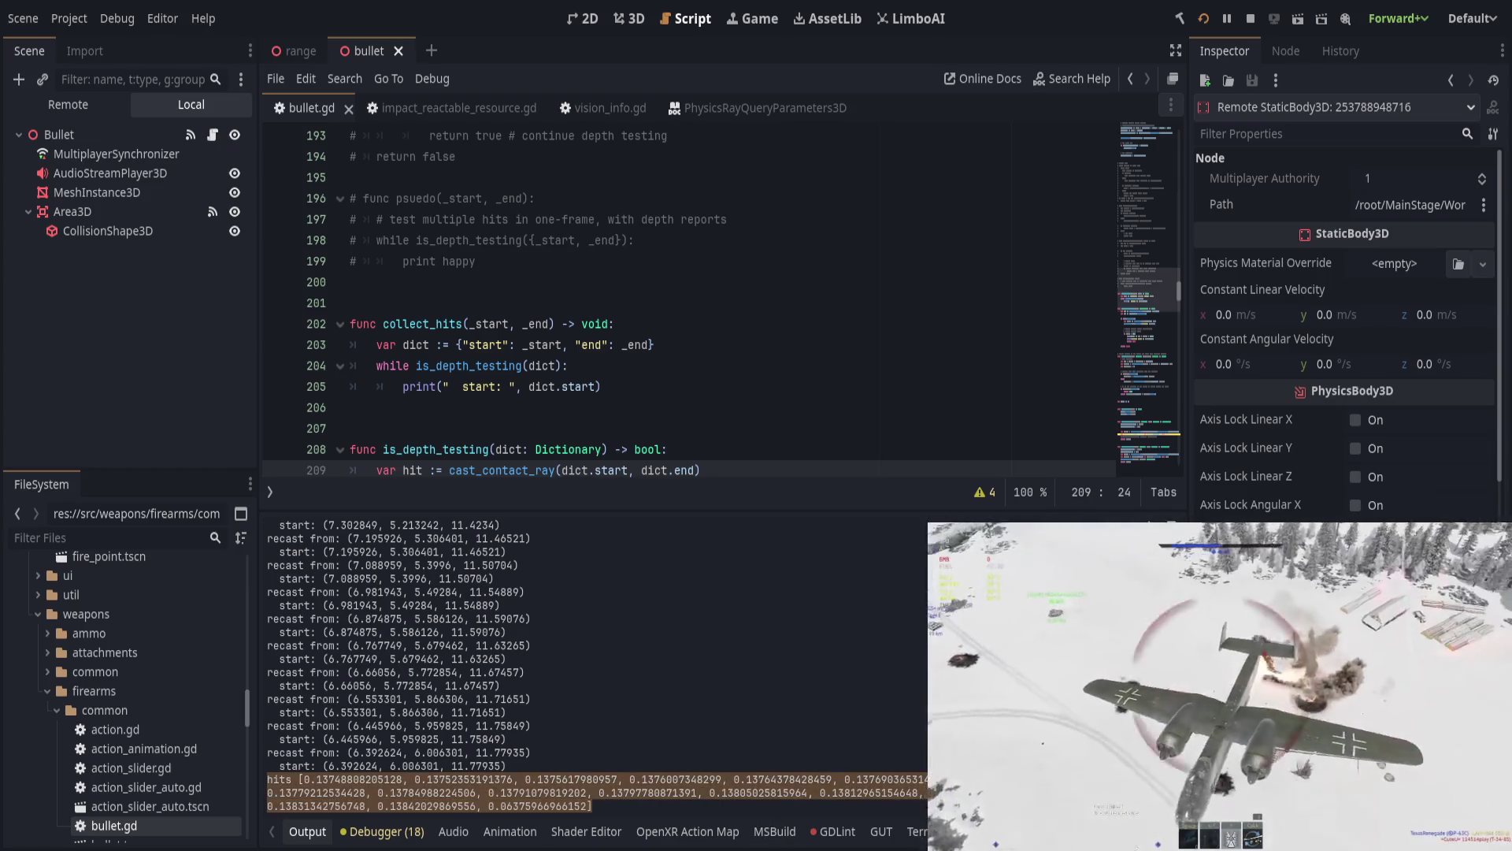
scroll(904, 715, up, 1)
scroll(326, 827, down, 1)
click(383, 832)
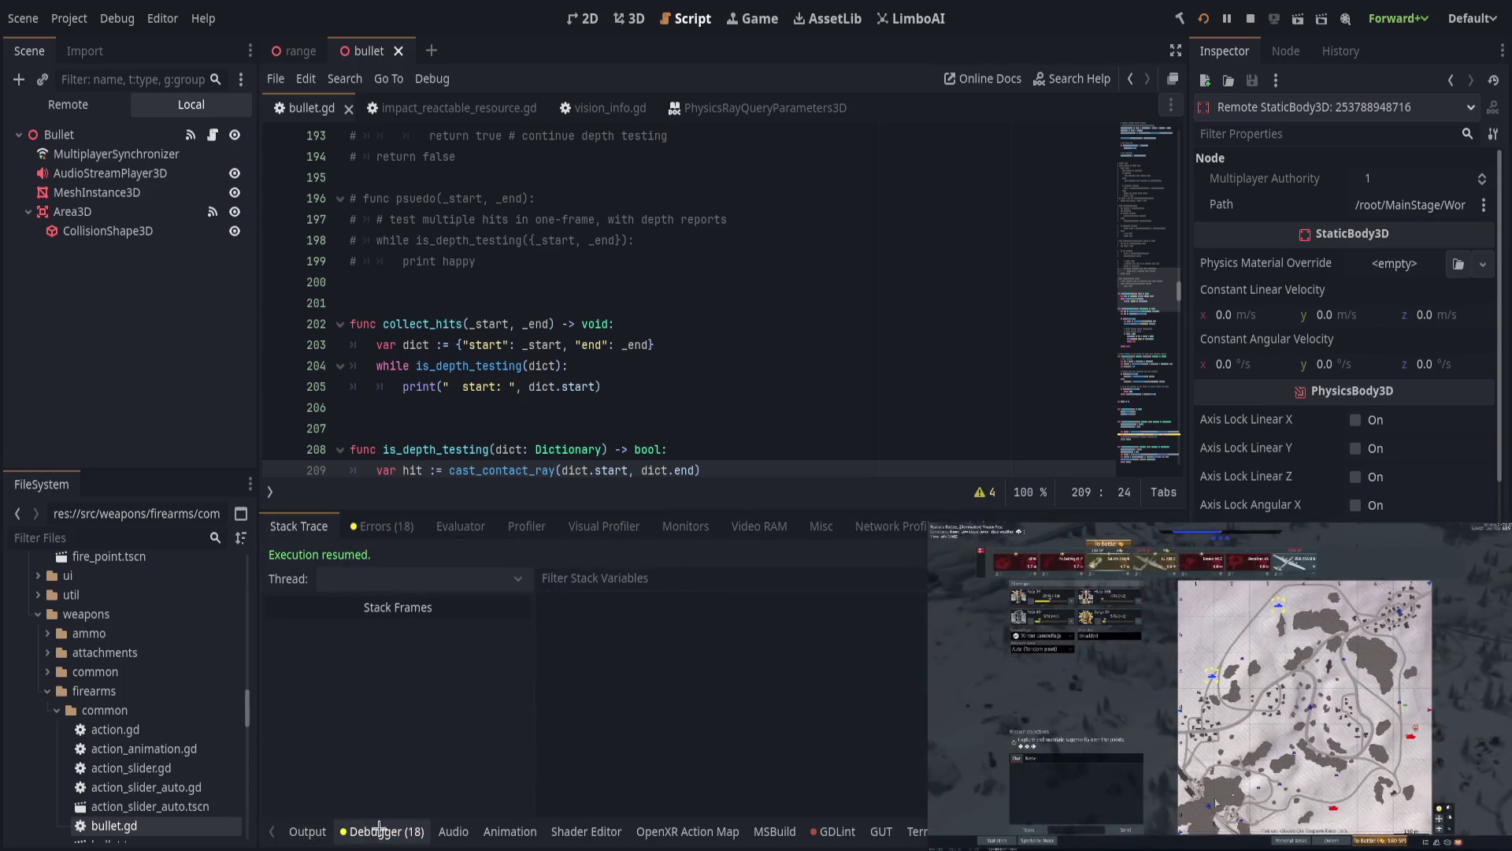
Step: Clear the script warnings list and collapse the bottom debugger panel
click(382, 526)
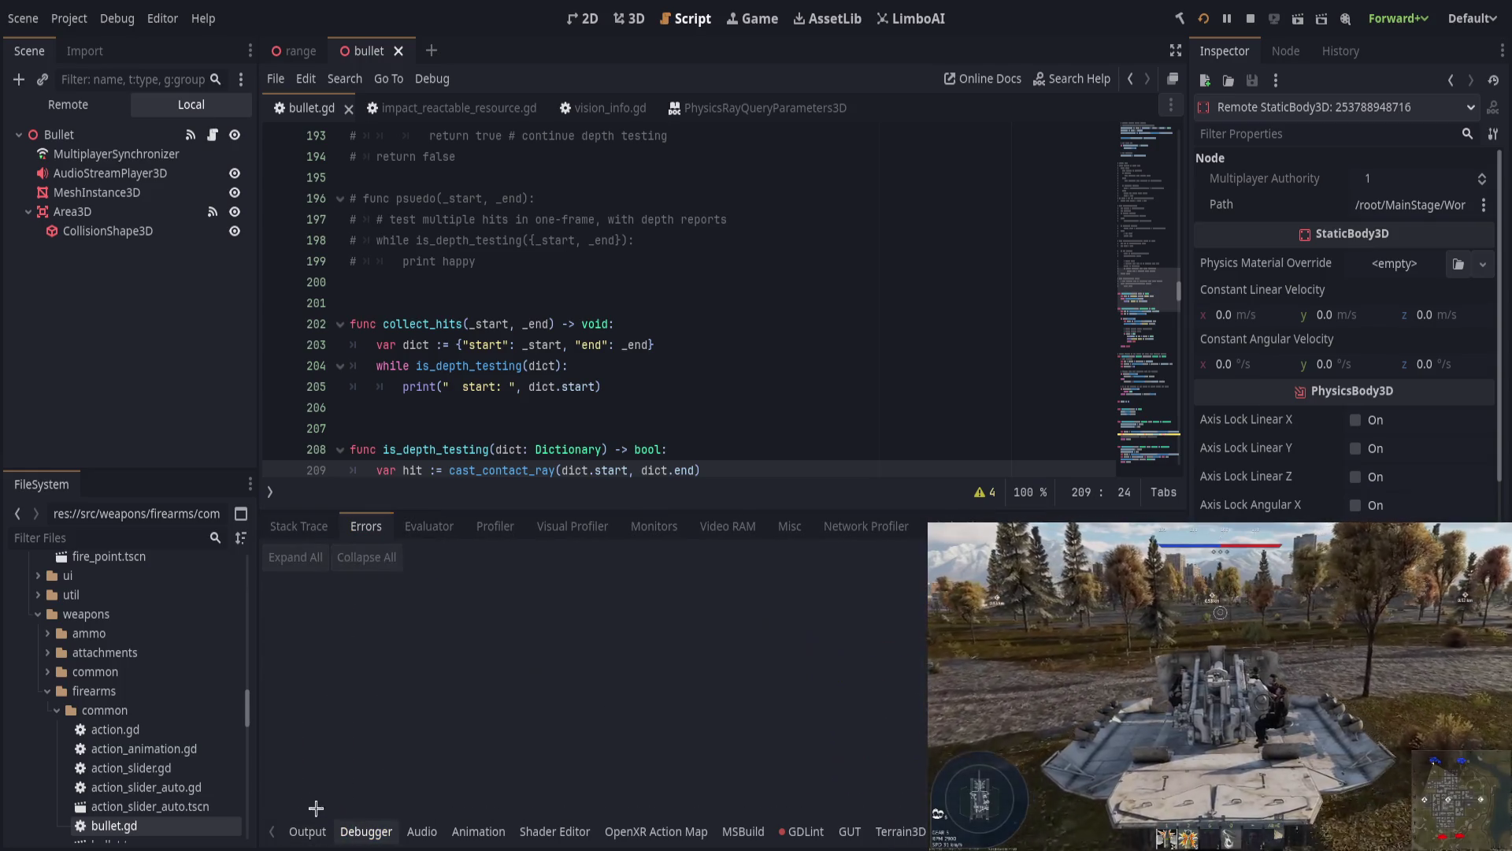
click(351, 832)
scroll(622, 612, down, 5)
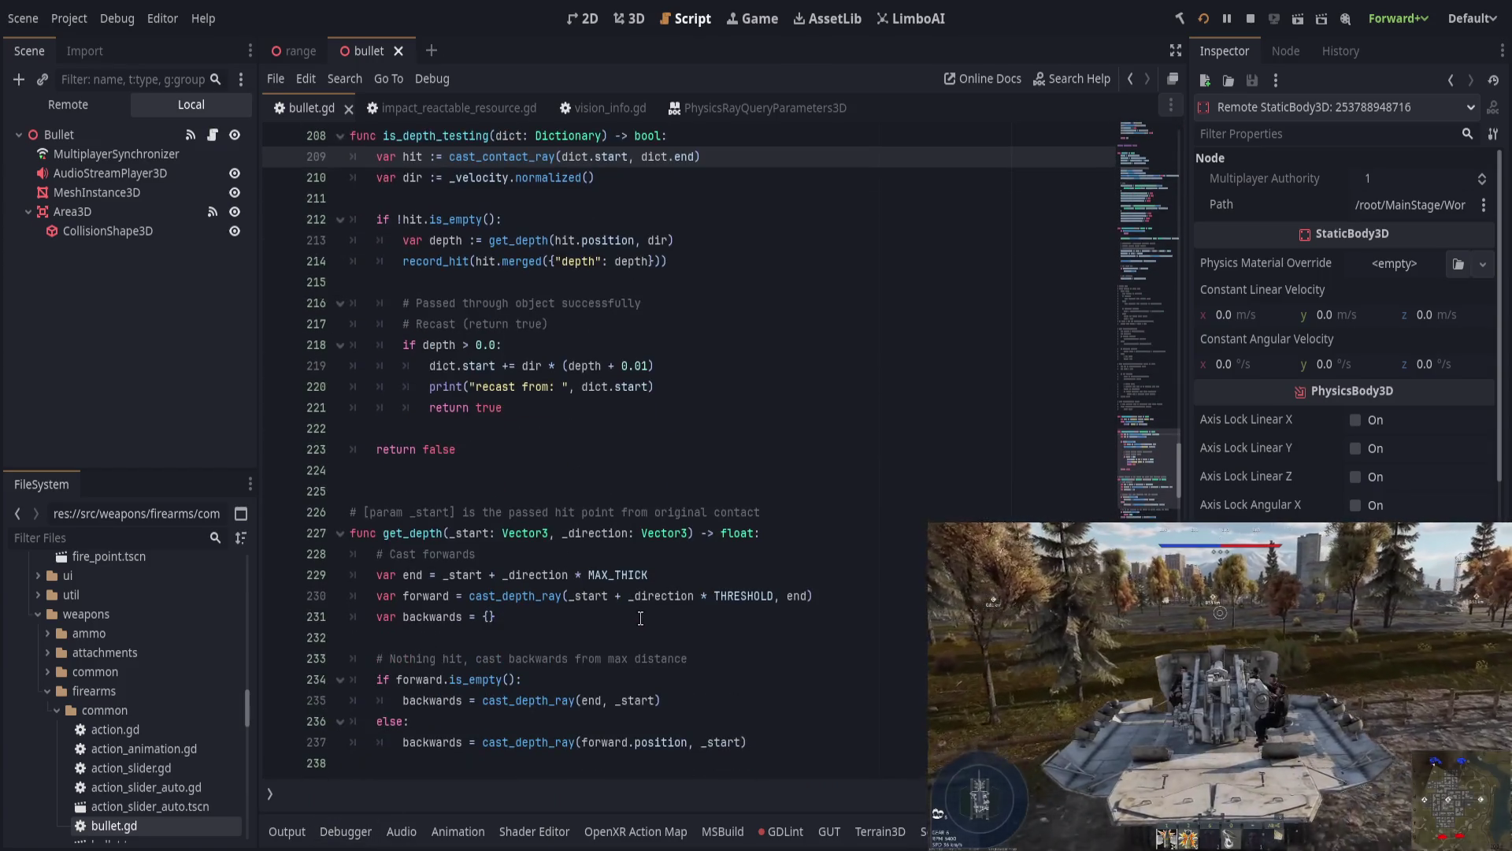
scroll(638, 616, up, 5)
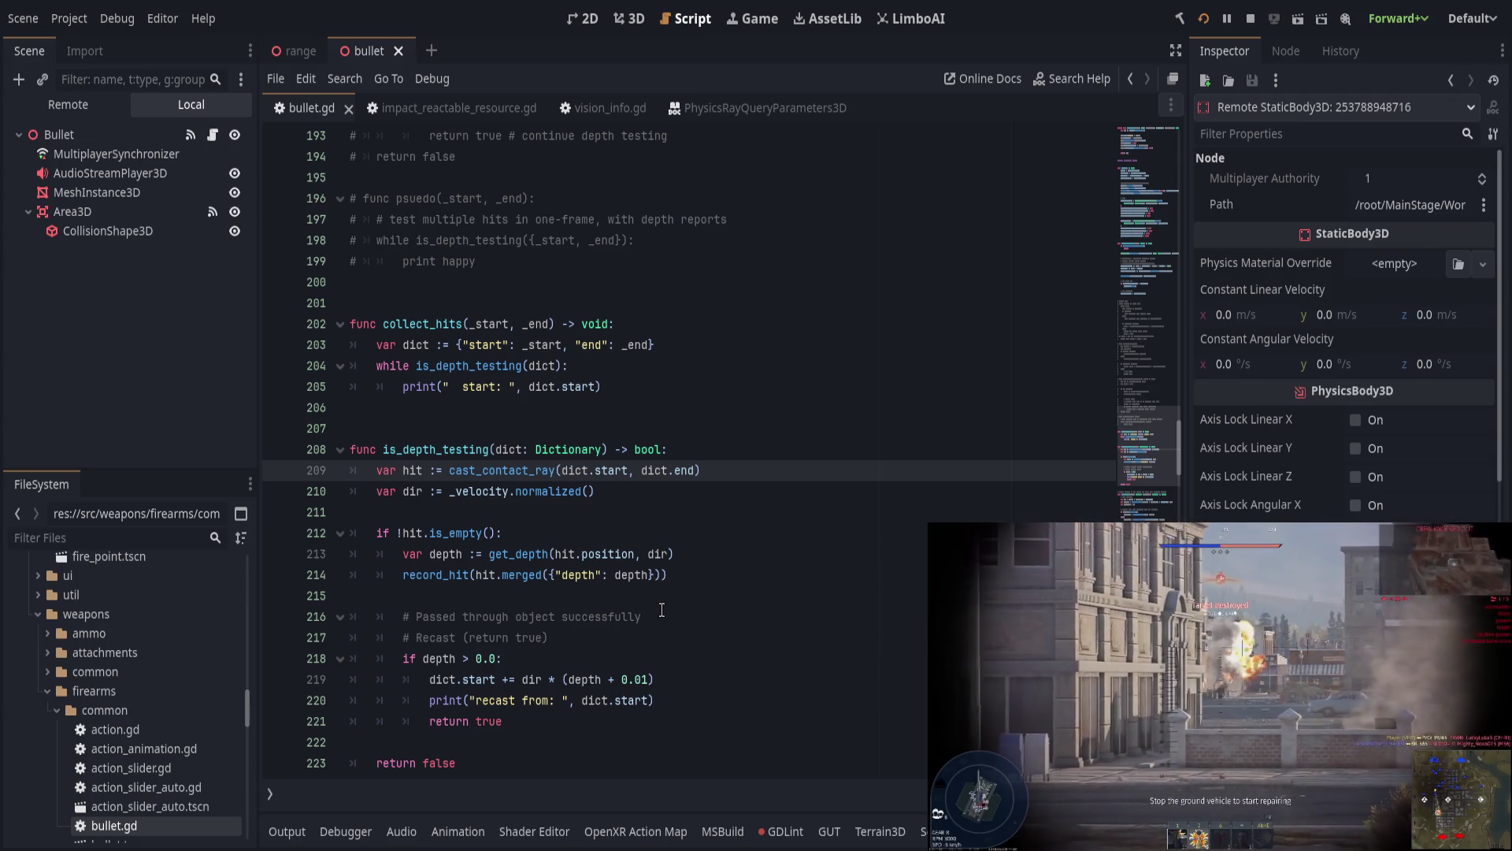
Step: Highlight every use of is_depth_testing and cast_contact_ray in bullet.gd
double_click(465, 450)
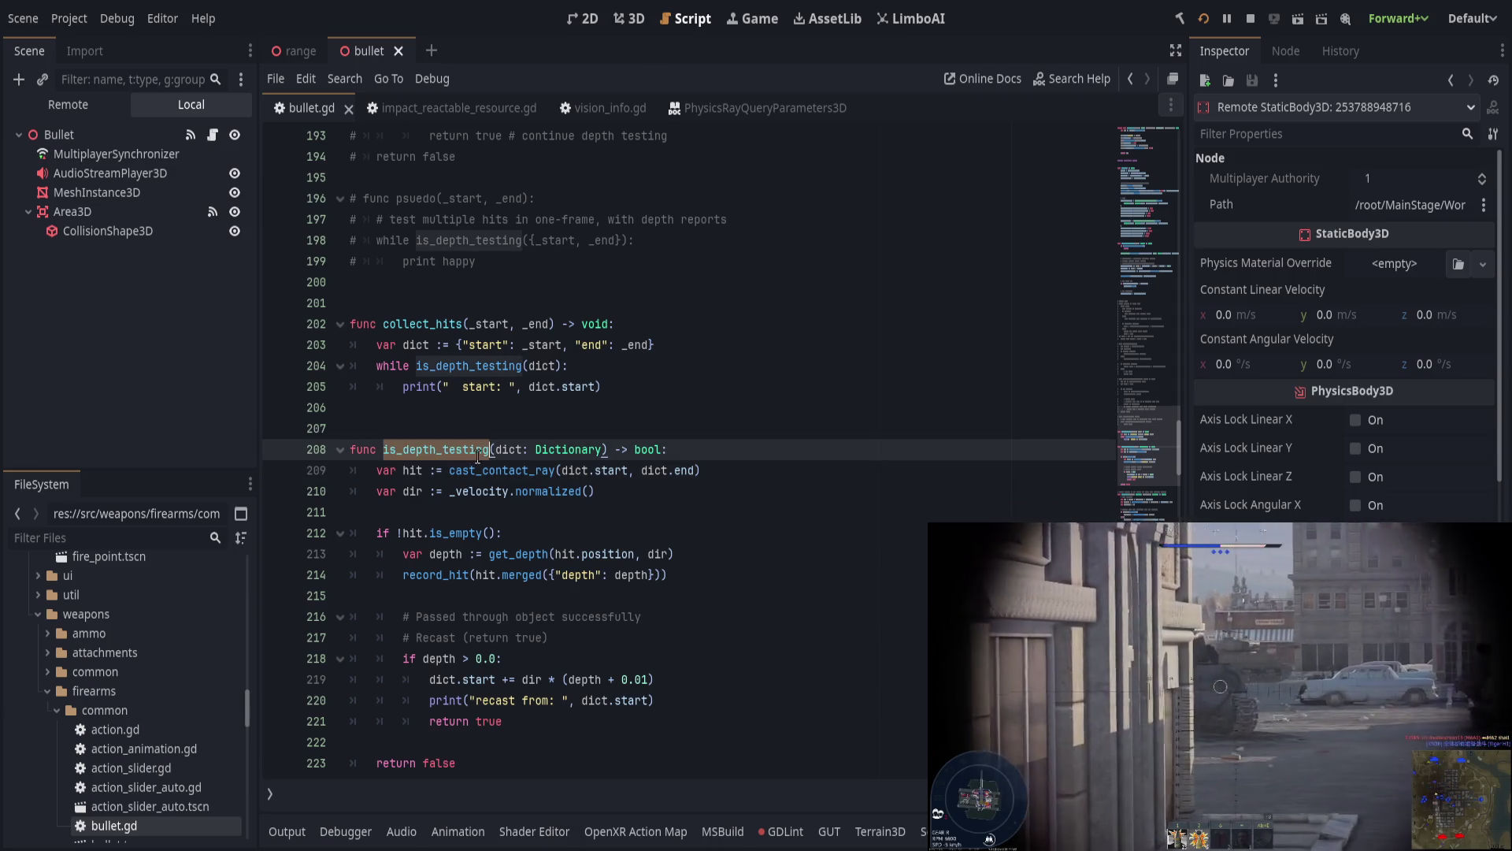
click(623, 493)
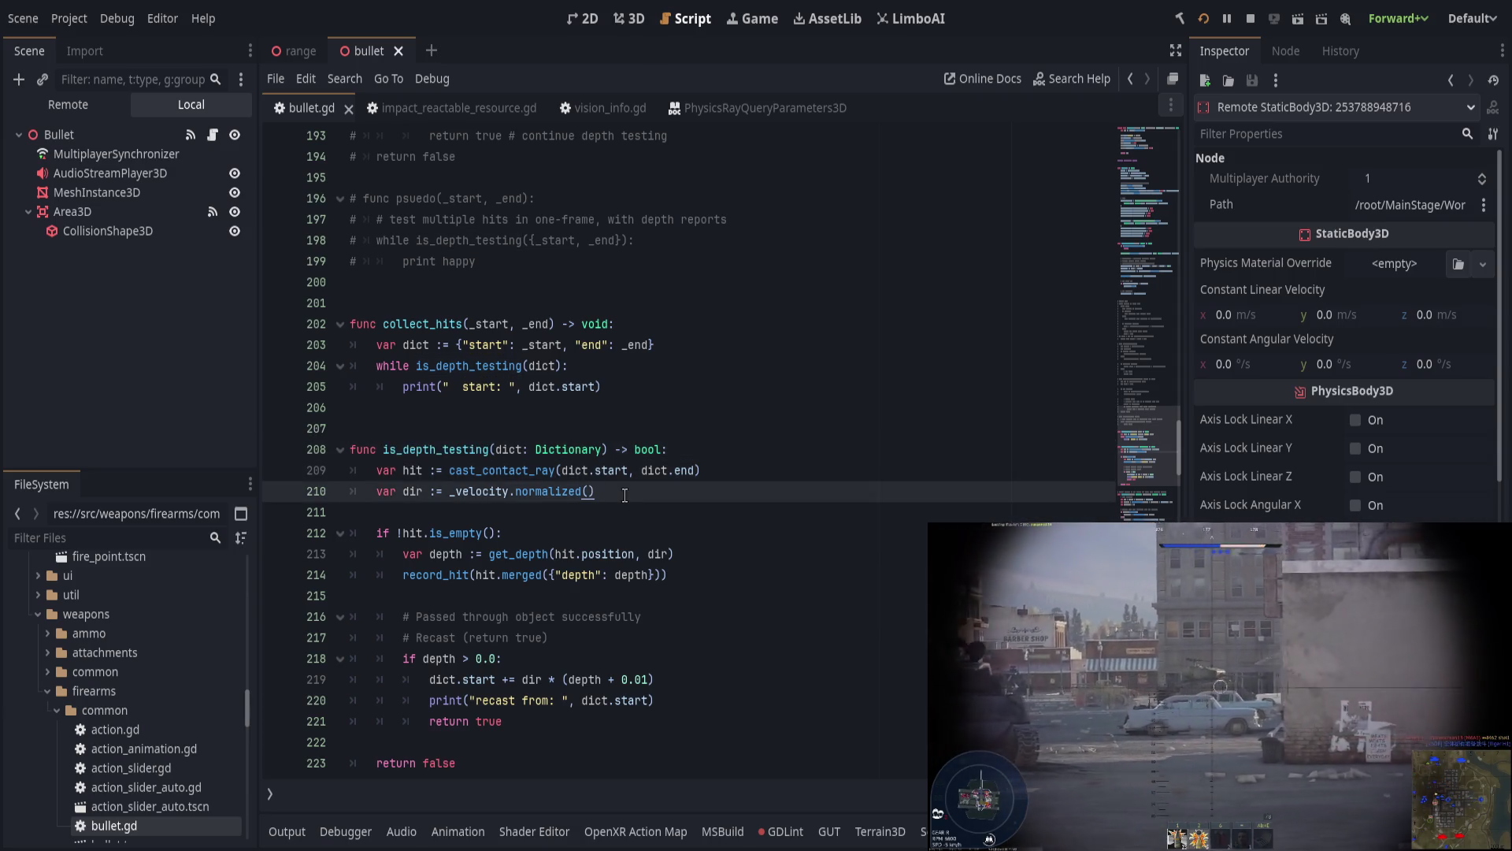
double_click(446, 452)
double_click(475, 472)
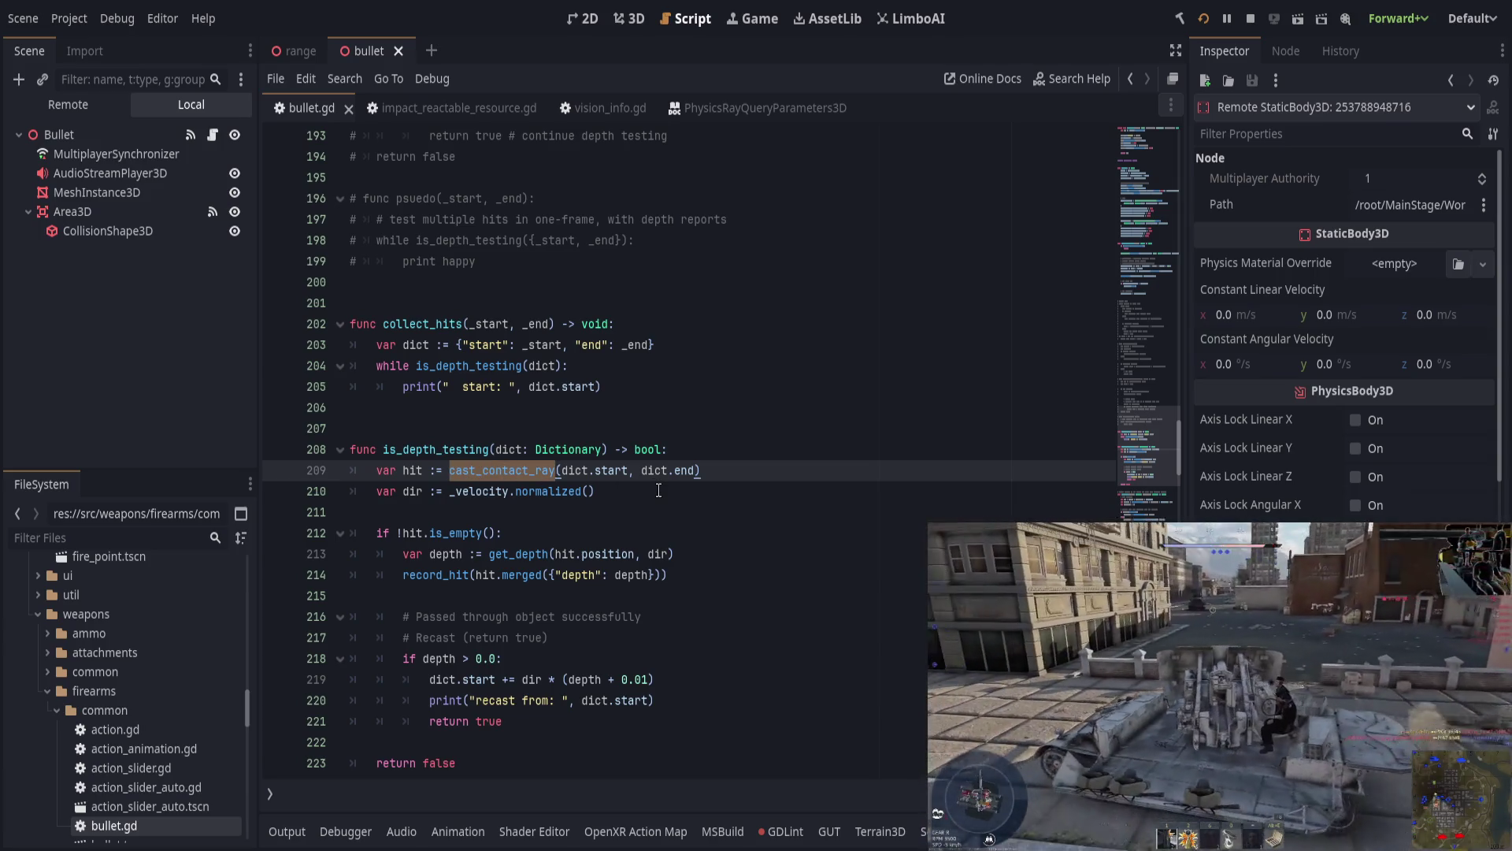
scroll(658, 490, down, 5)
scroll(658, 490, up, 5)
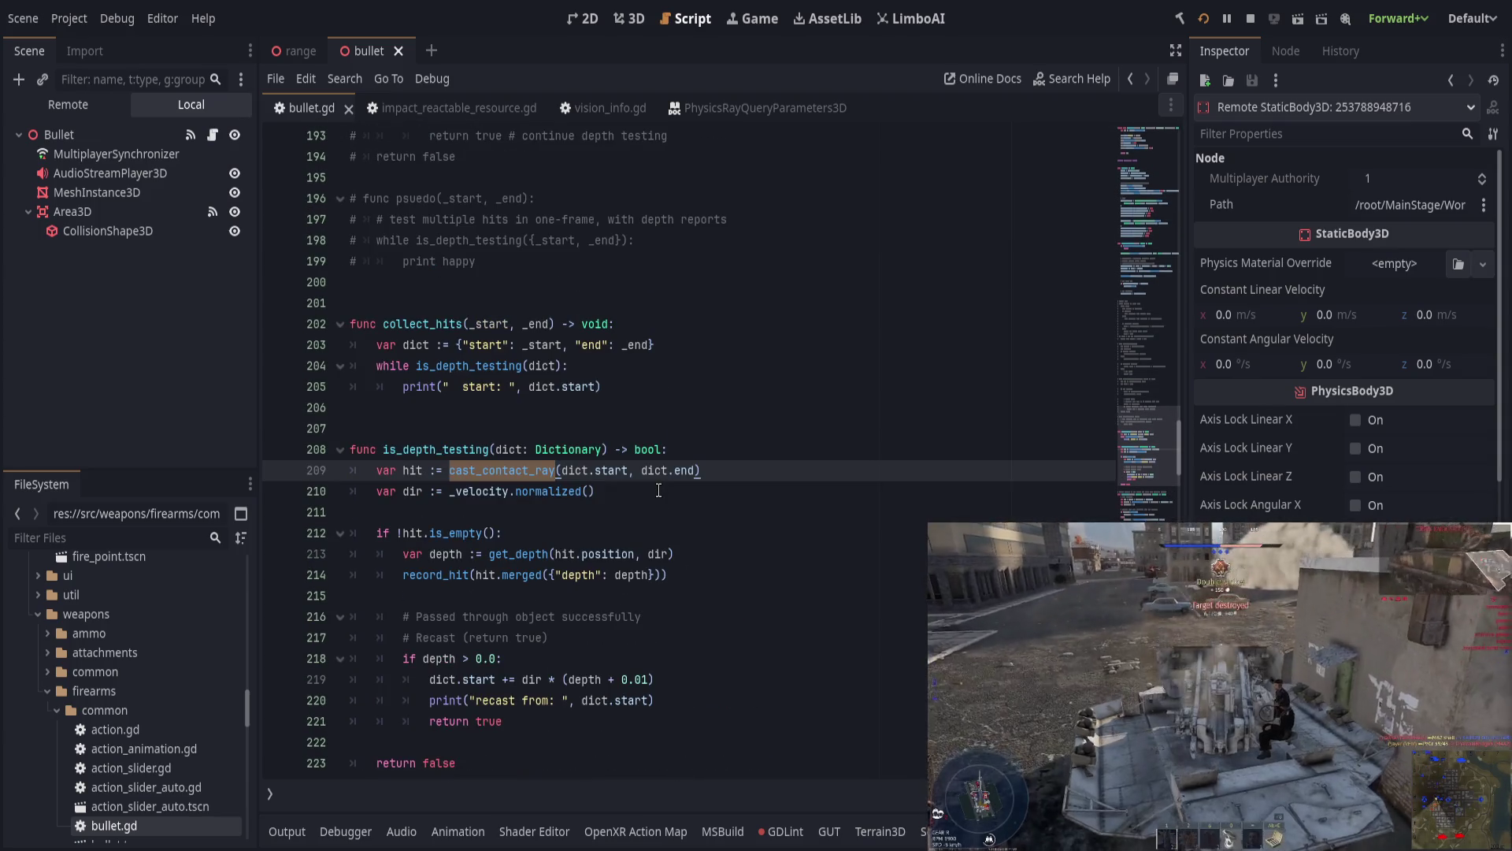
scroll(659, 490, down, 2)
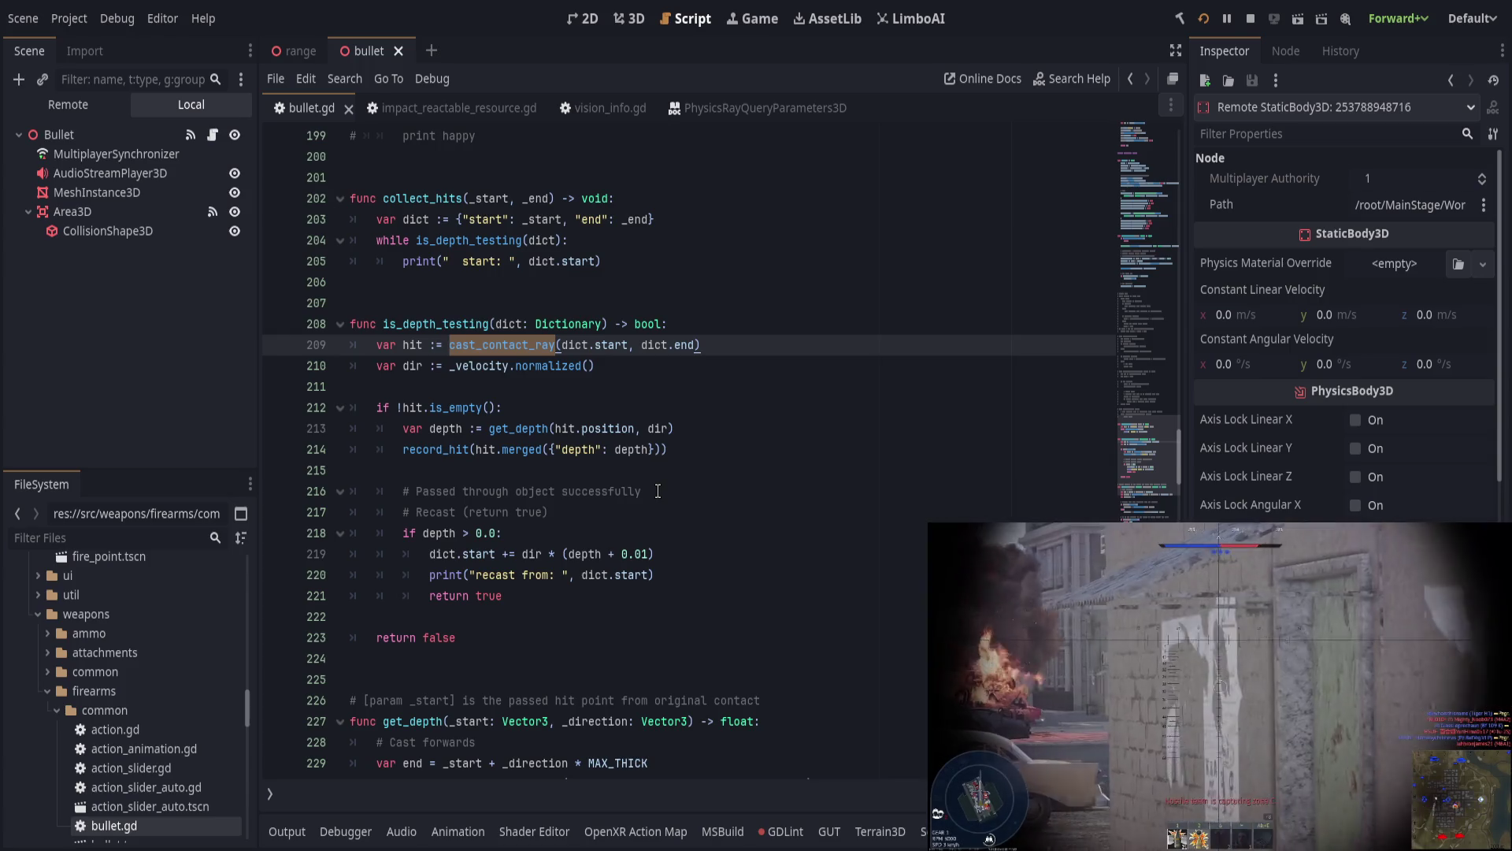
scroll(659, 490, up, 3)
Step: Enter is_testing at the is_depth_testing name, then check collect_hits' hit-cast and direction lines
click(463, 513)
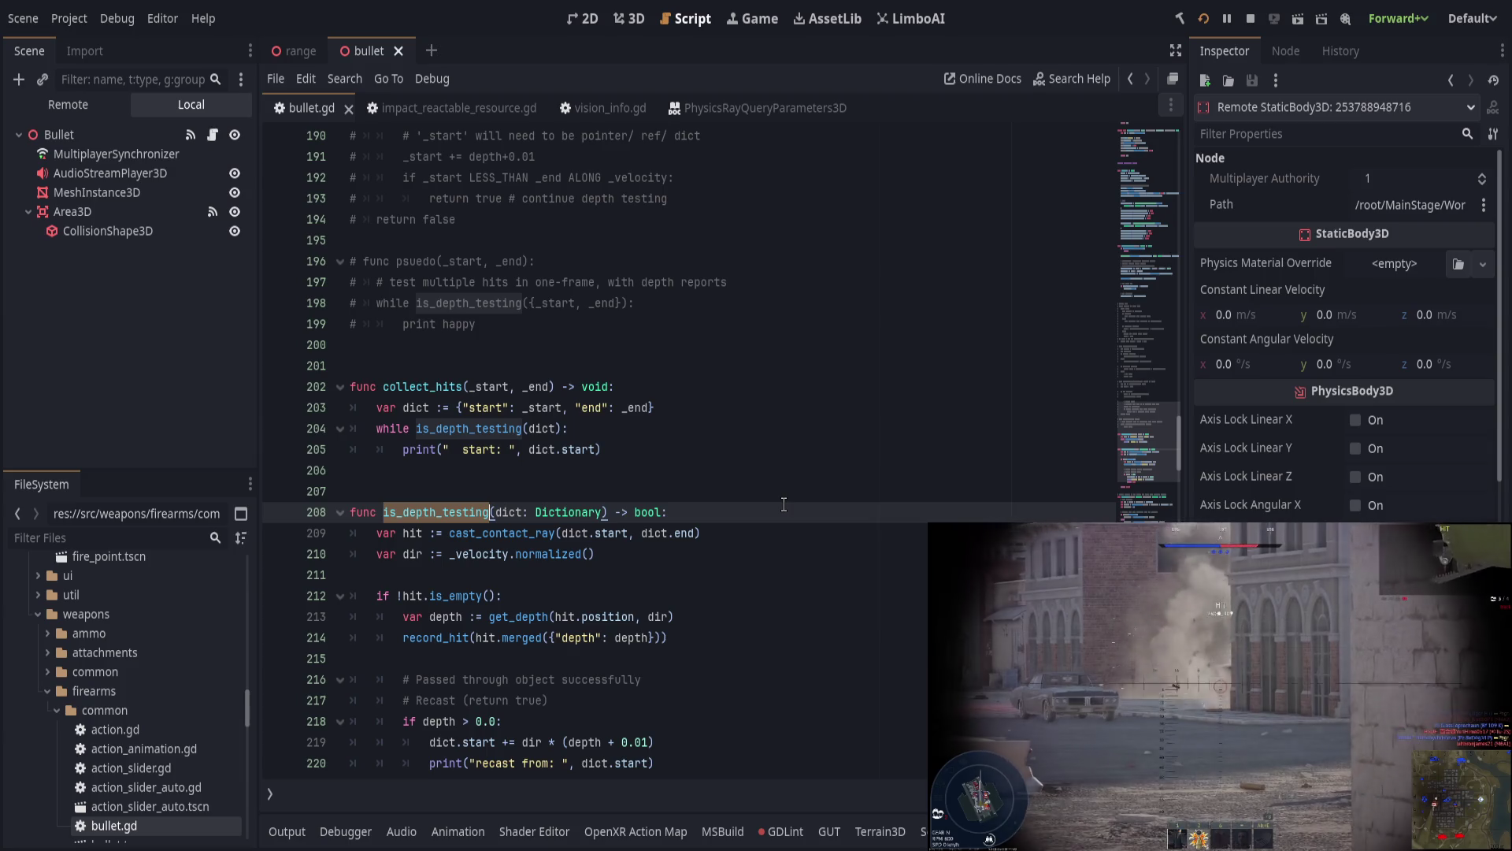
text(is_testing)
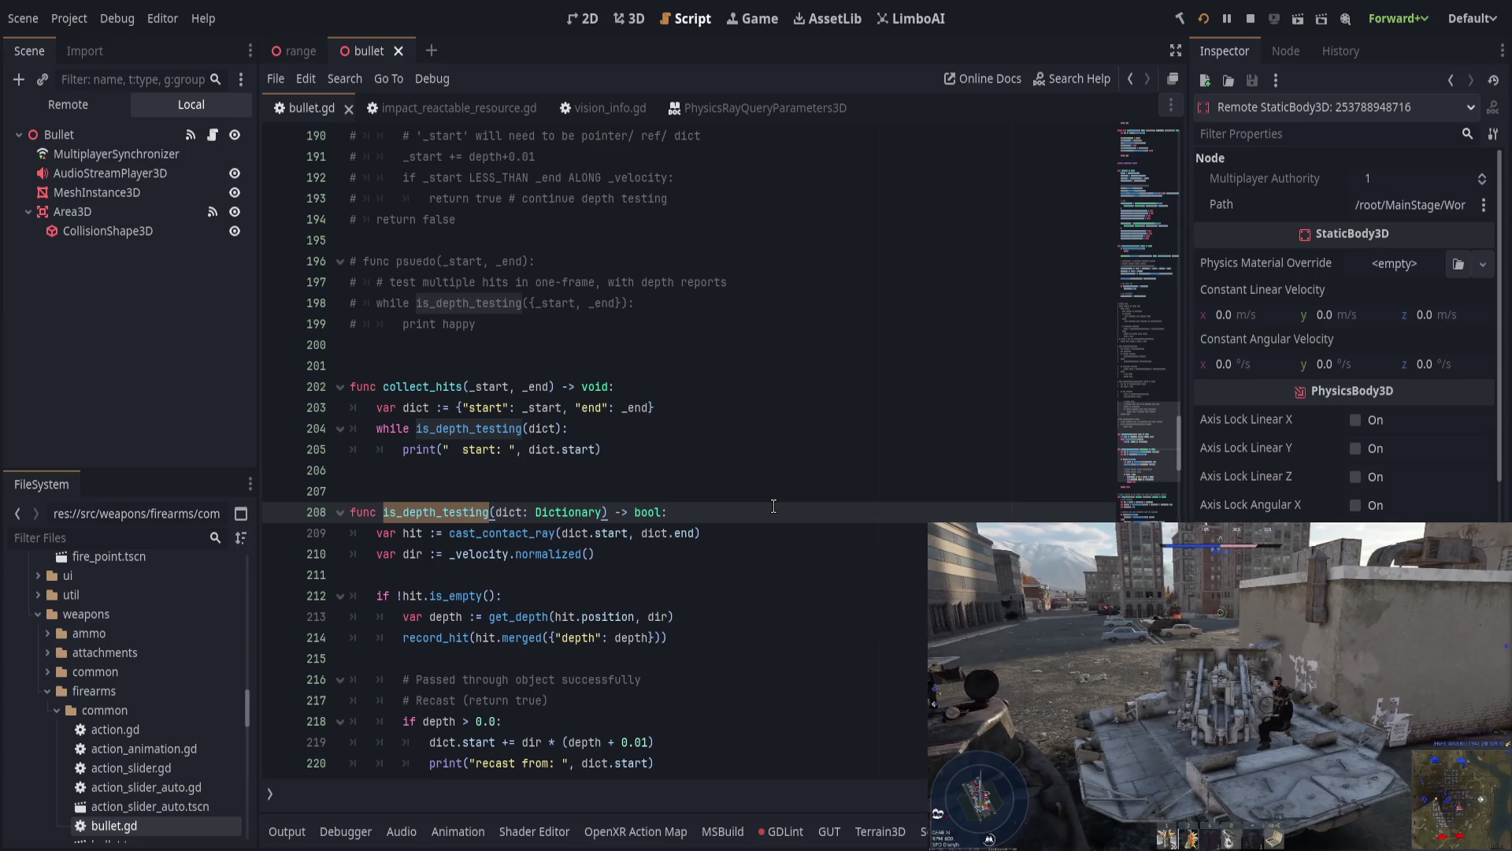
click(715, 473)
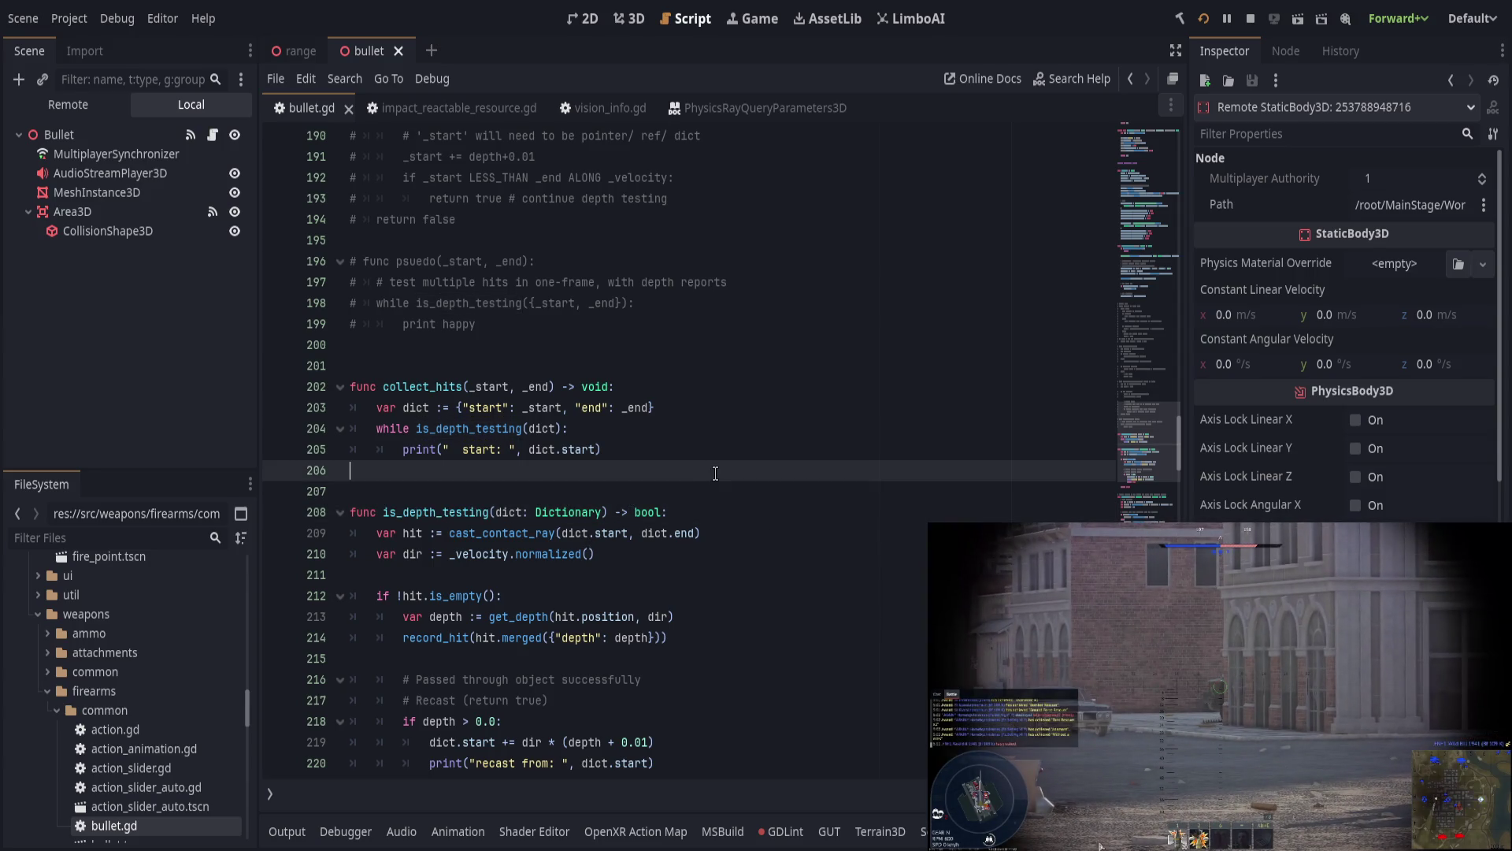
scroll(714, 511, down, 1)
click(532, 476)
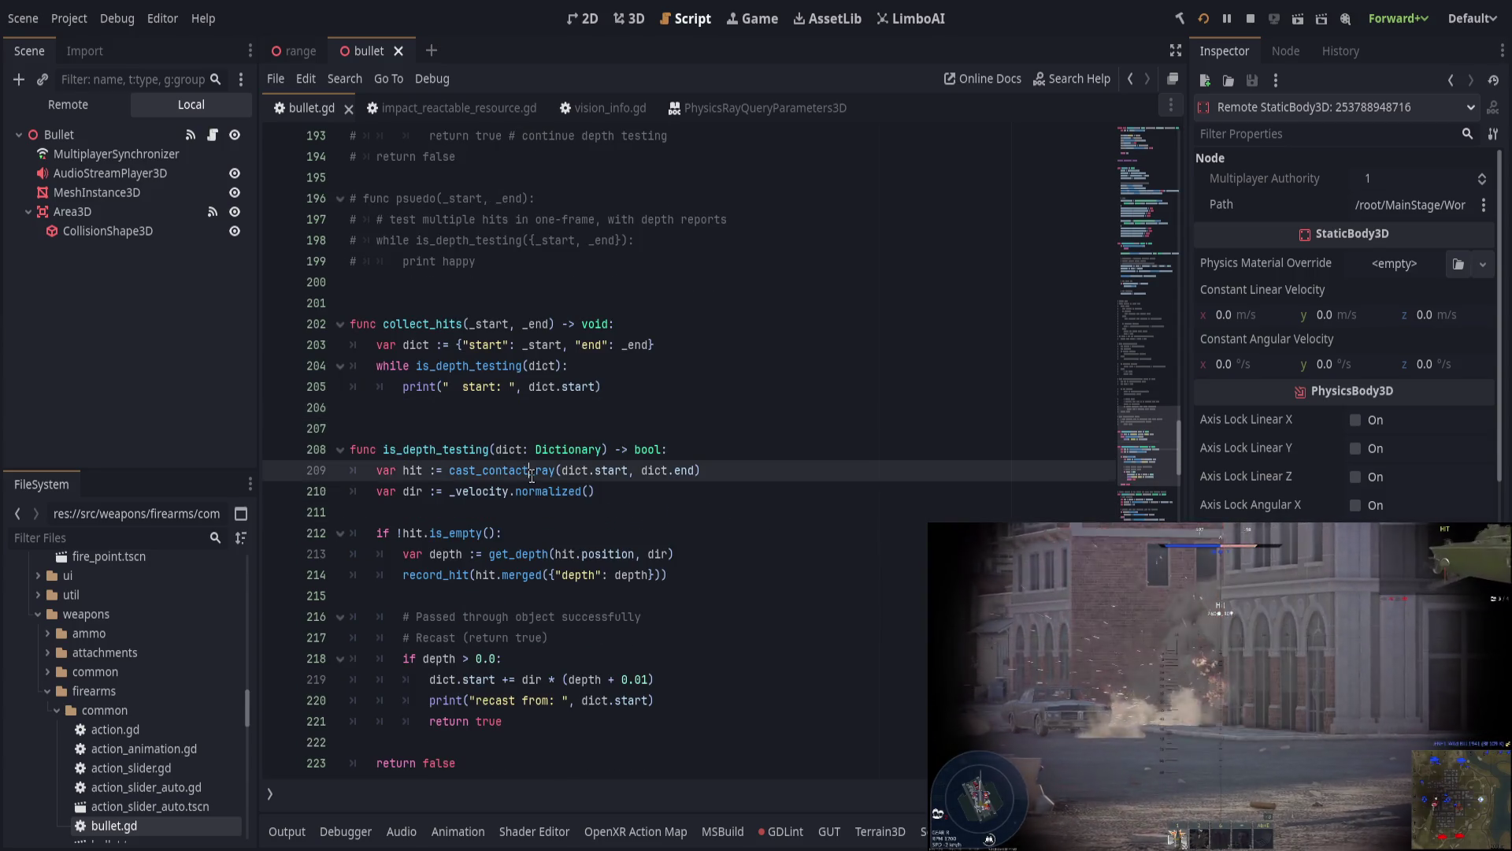
click(670, 501)
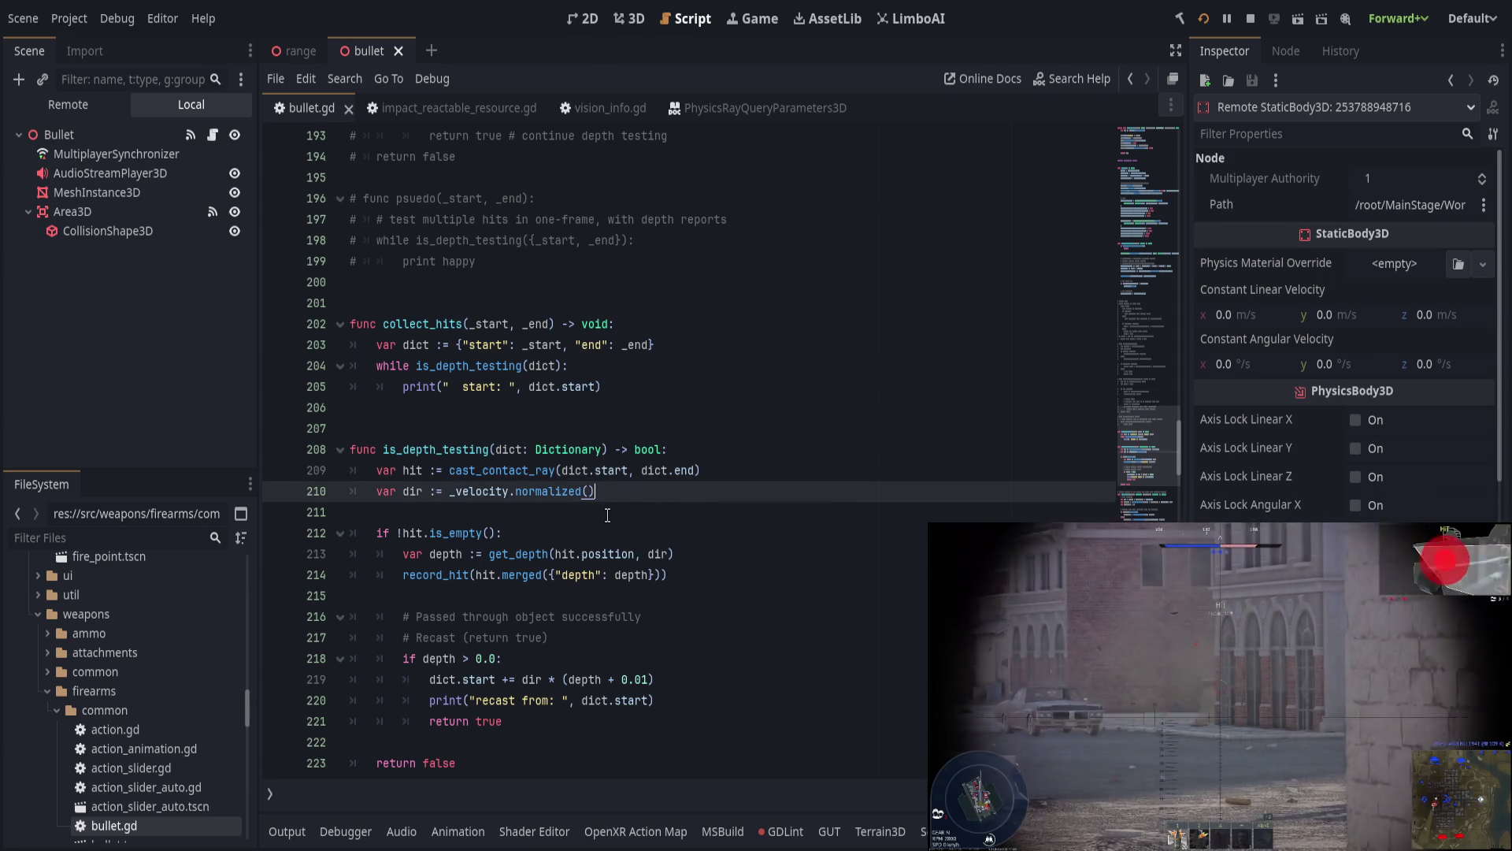
Step: Find get_depth's definition and select the direction-times-THRESHOLD offset on its forward cast
double_click(528, 560)
scroll(729, 558, down, 4)
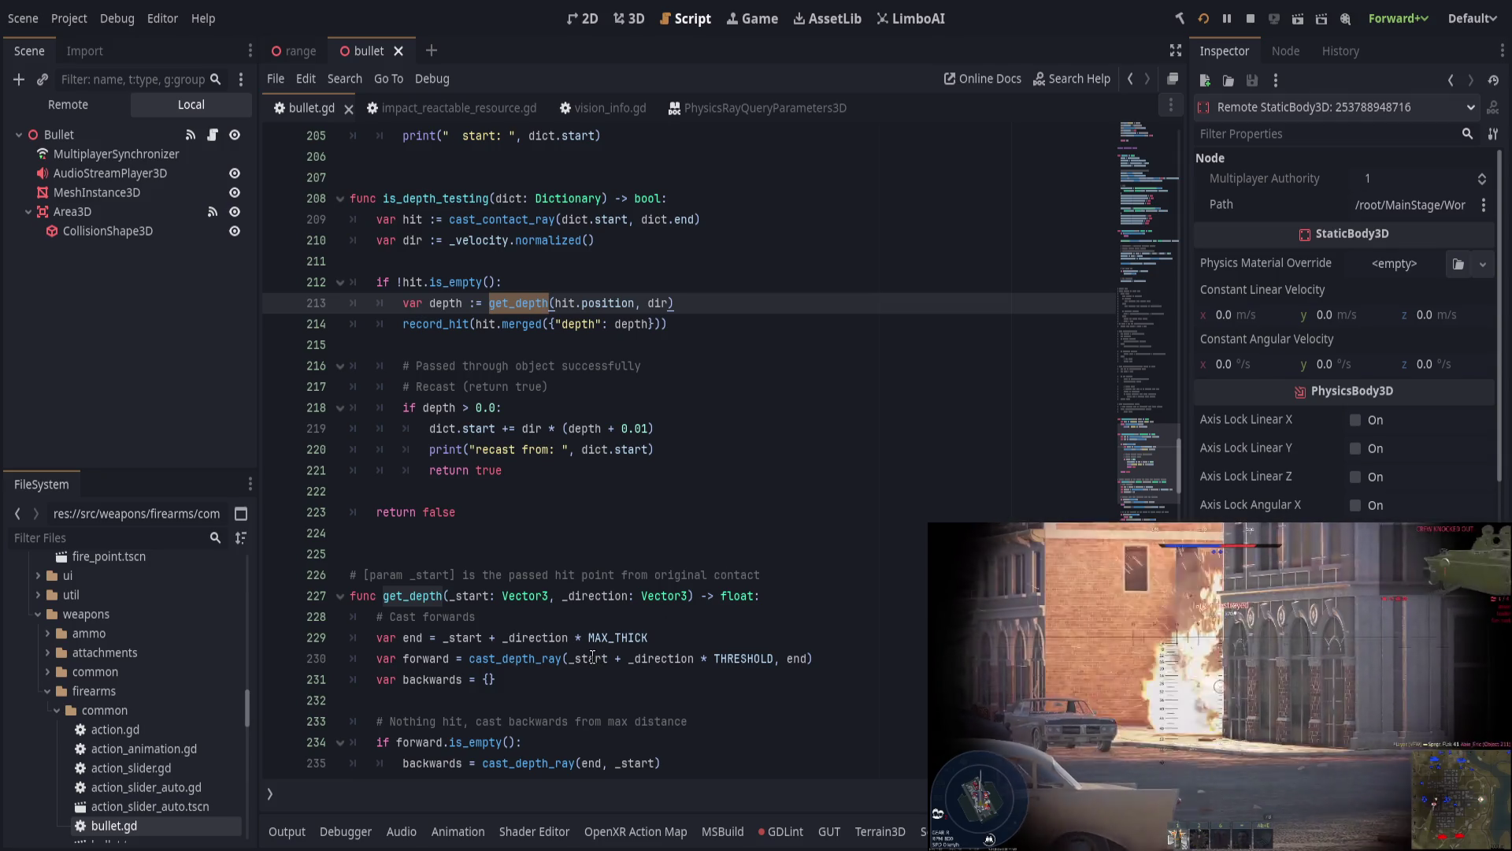
click(612, 615)
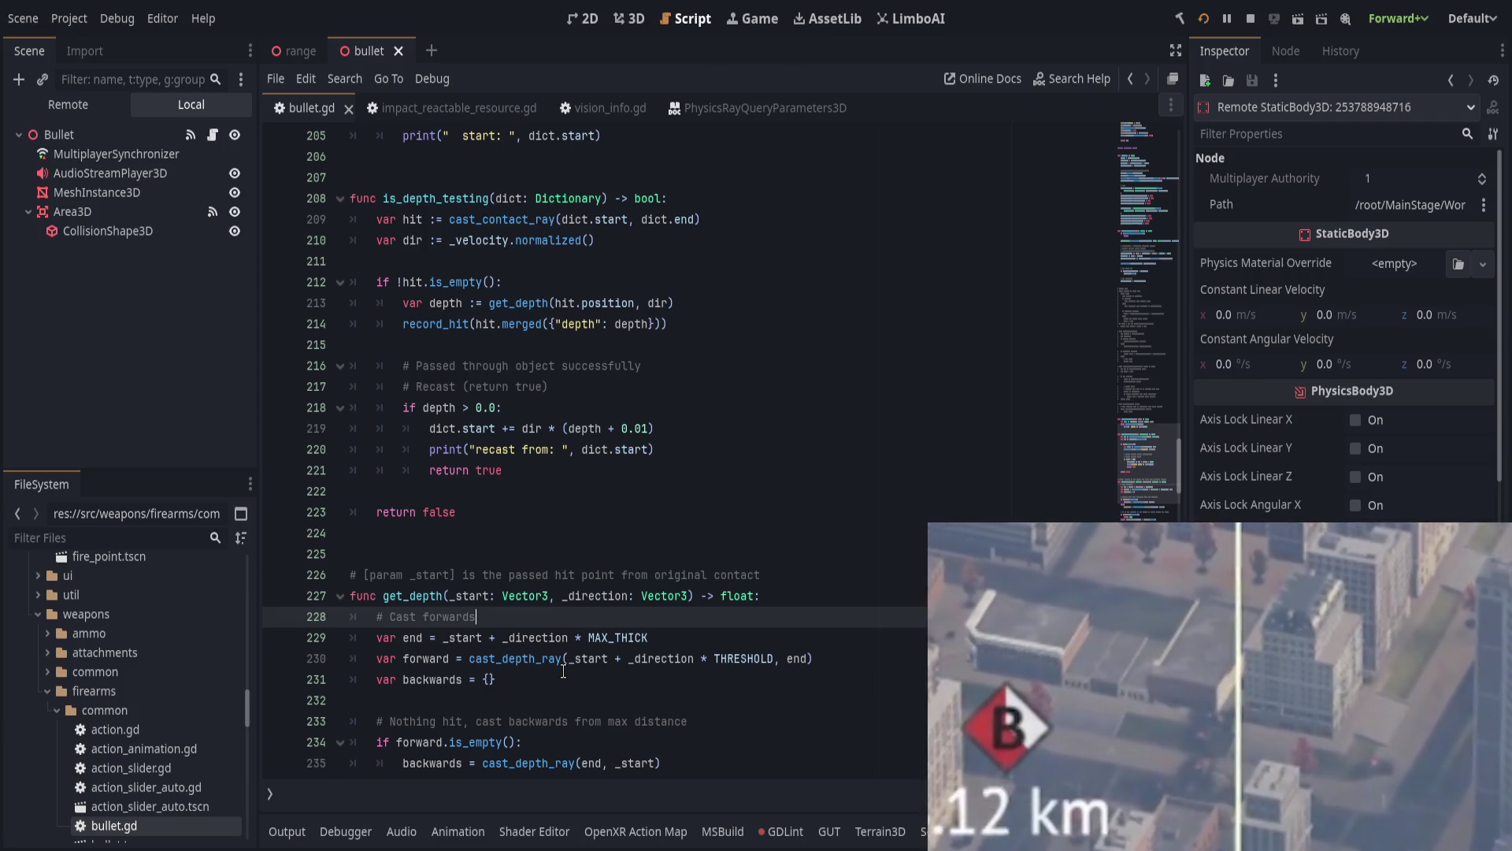
scroll(563, 671, down, 2)
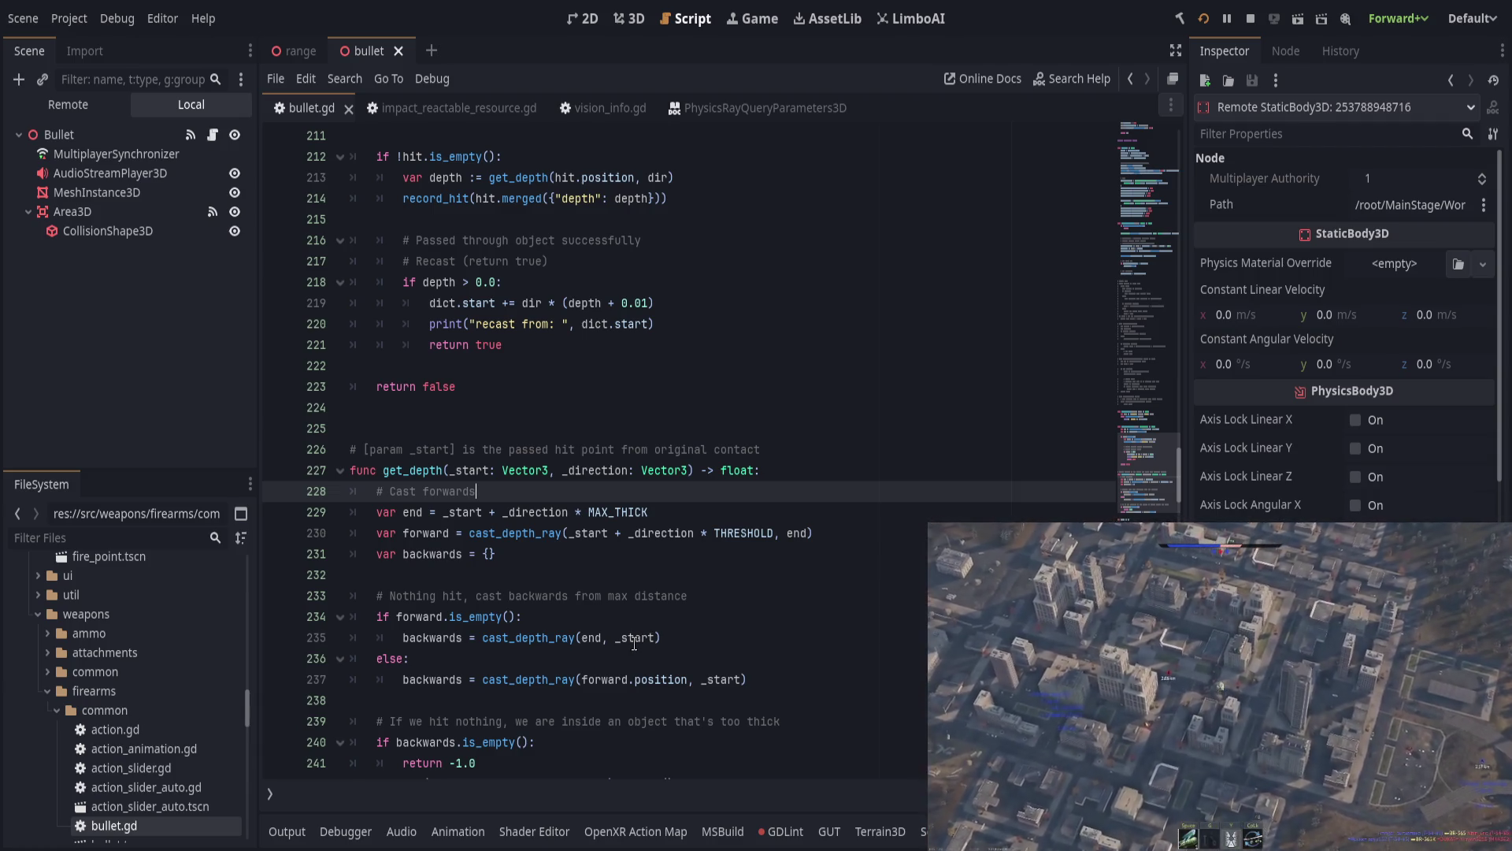
click(738, 534)
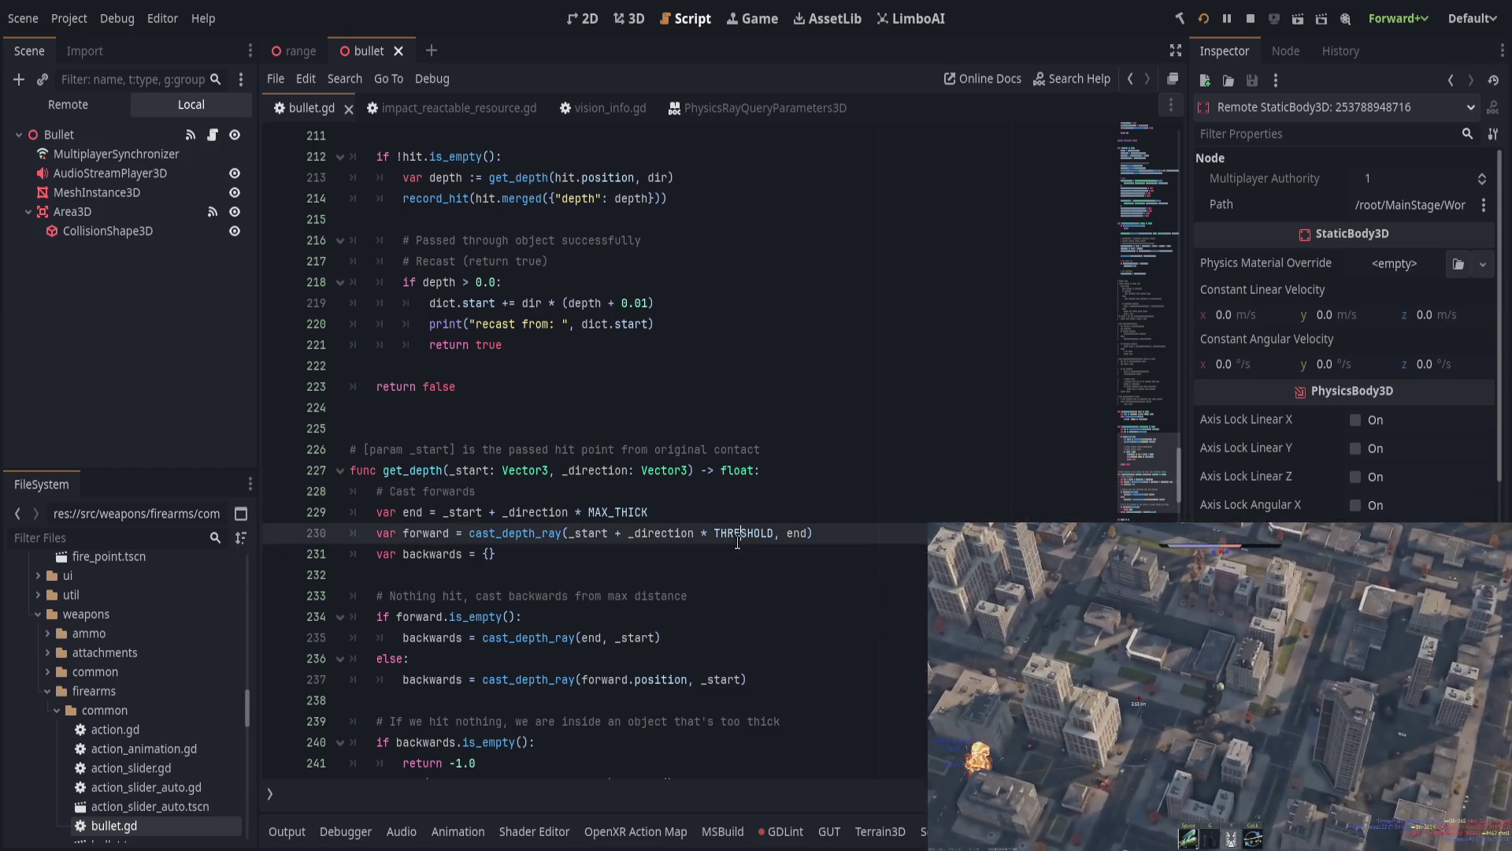
double_click(742, 534)
drag(743, 534, 609, 538)
Step: Drop '+ _direction * THRESHOLD' from the forward cast, save, enlarge Output, and rerun the game
key(BackSpace)
key(ctrl+s)
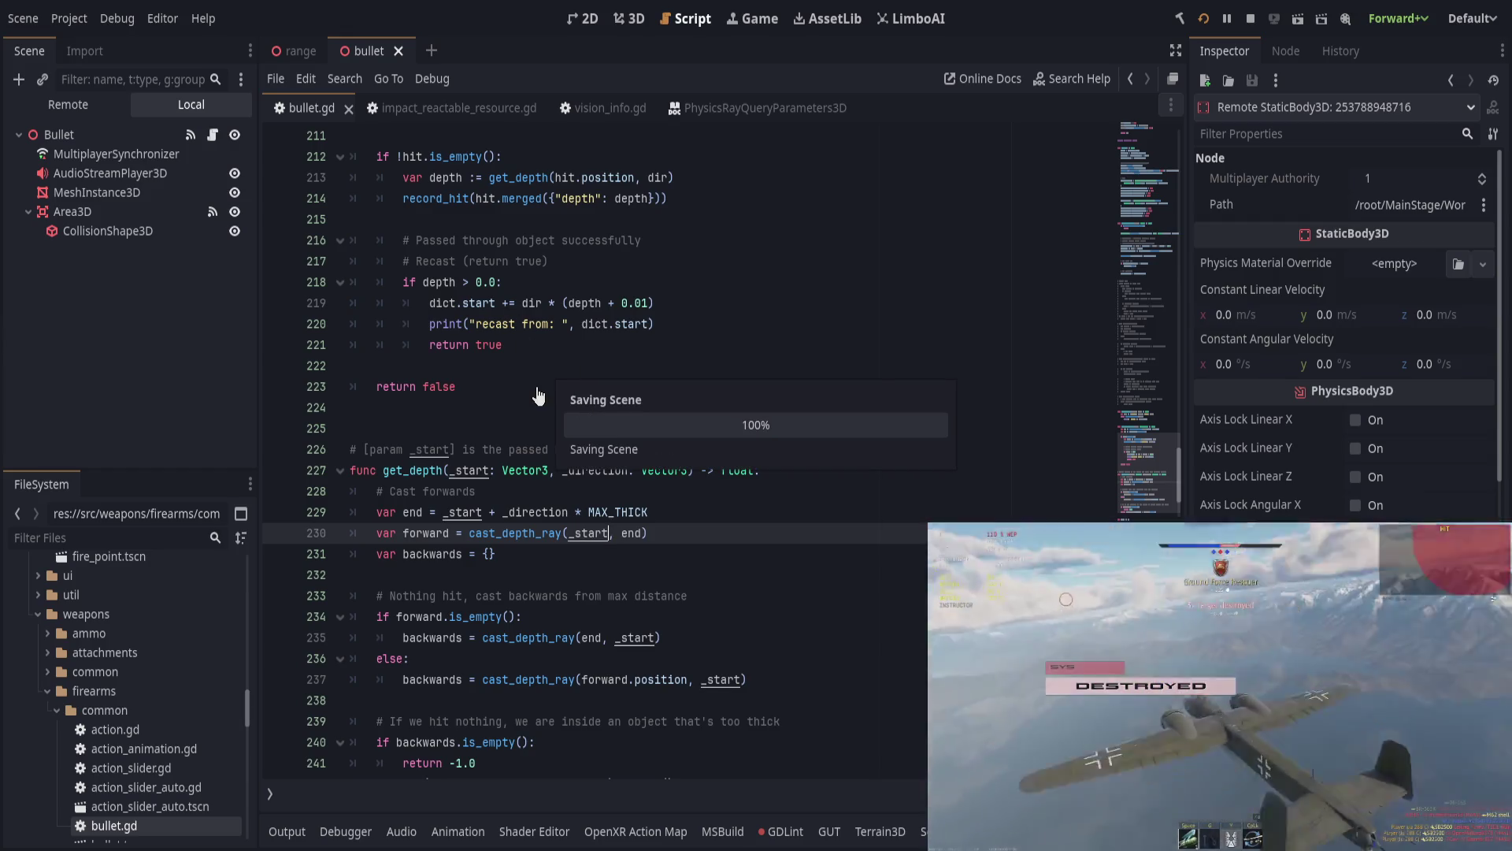
key(ctrl+Left)
key(ctrl+Left)
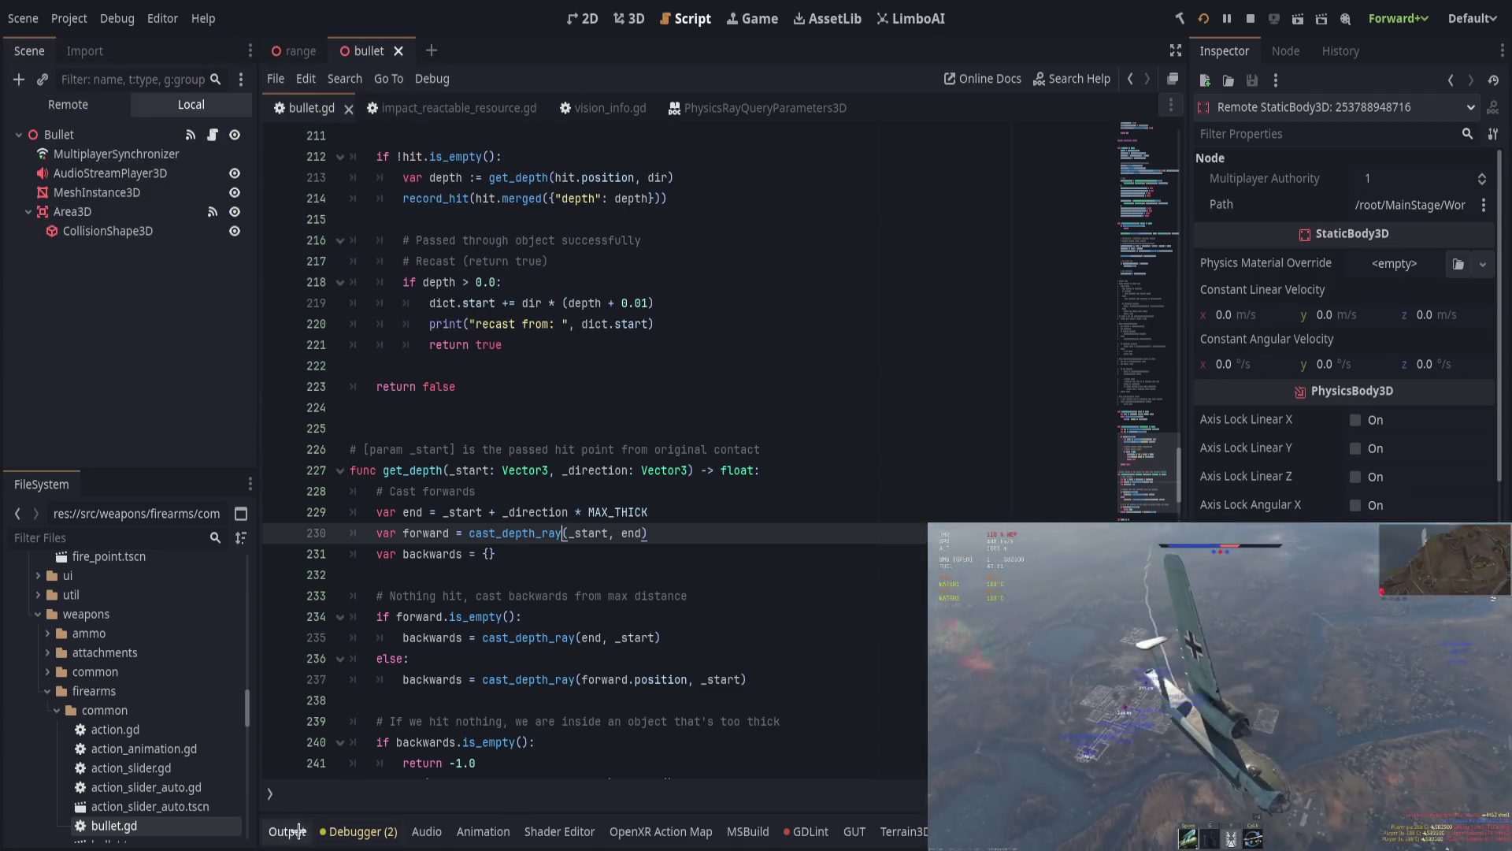
drag(716, 784, 716, 482)
key(F5)
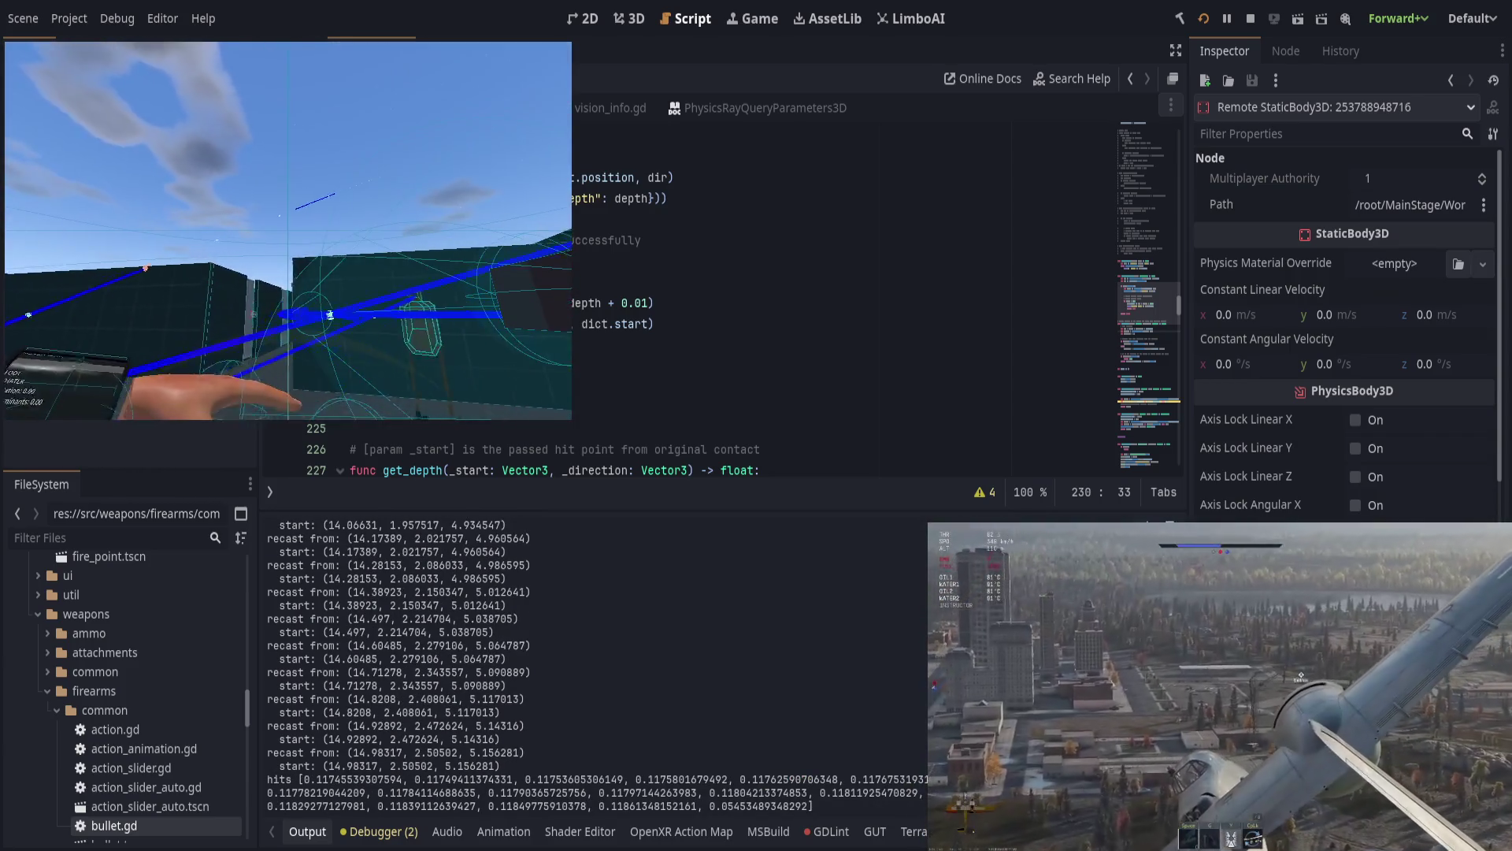
key(alt+Tab)
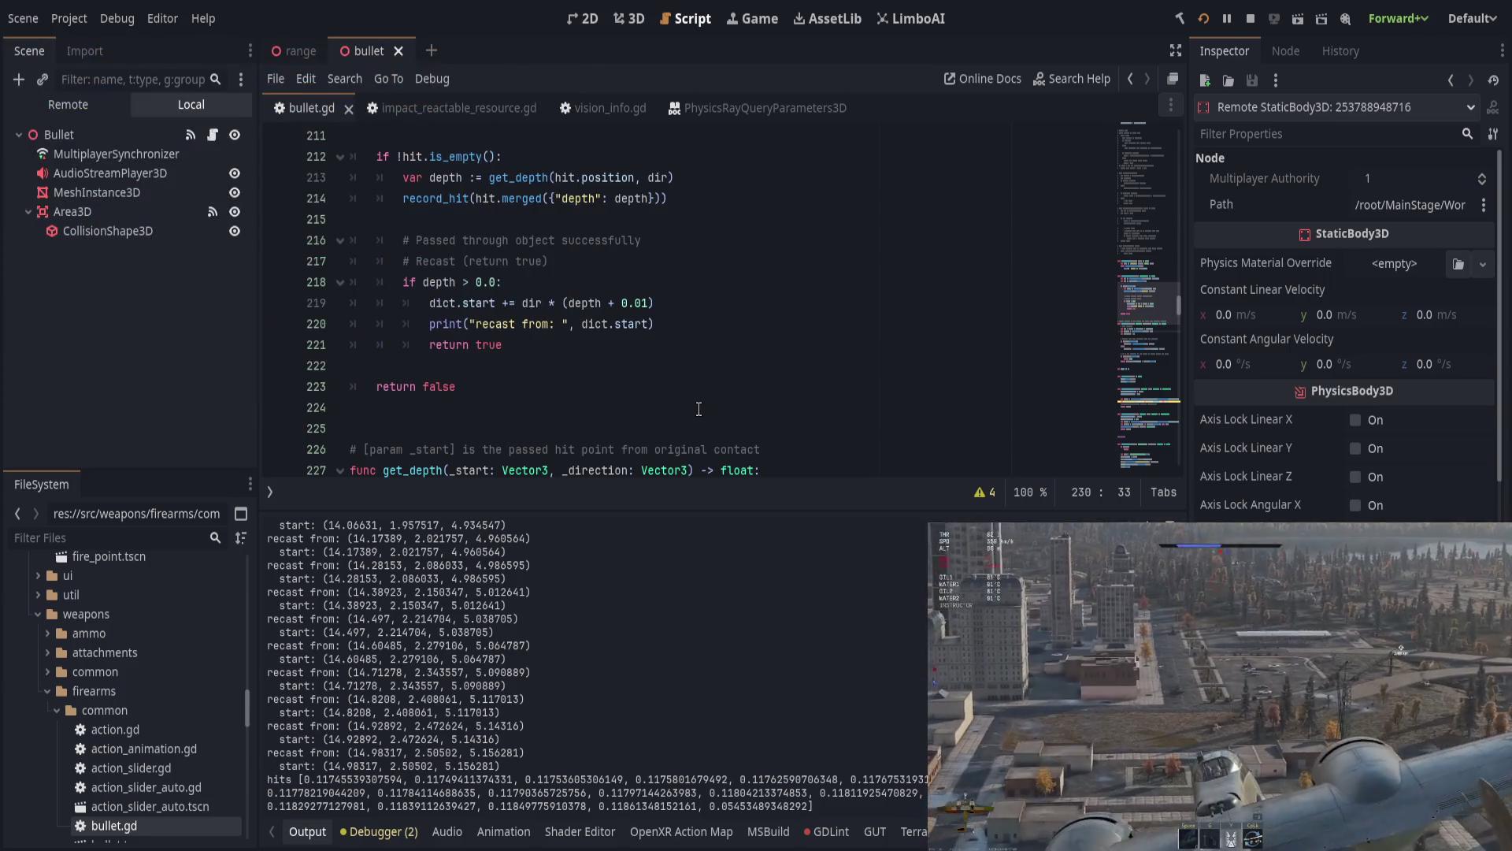
Step: Insert _hits.clear() below the dict line in collect_hits, save, run the game, then close it
scroll(687, 425, up, 6)
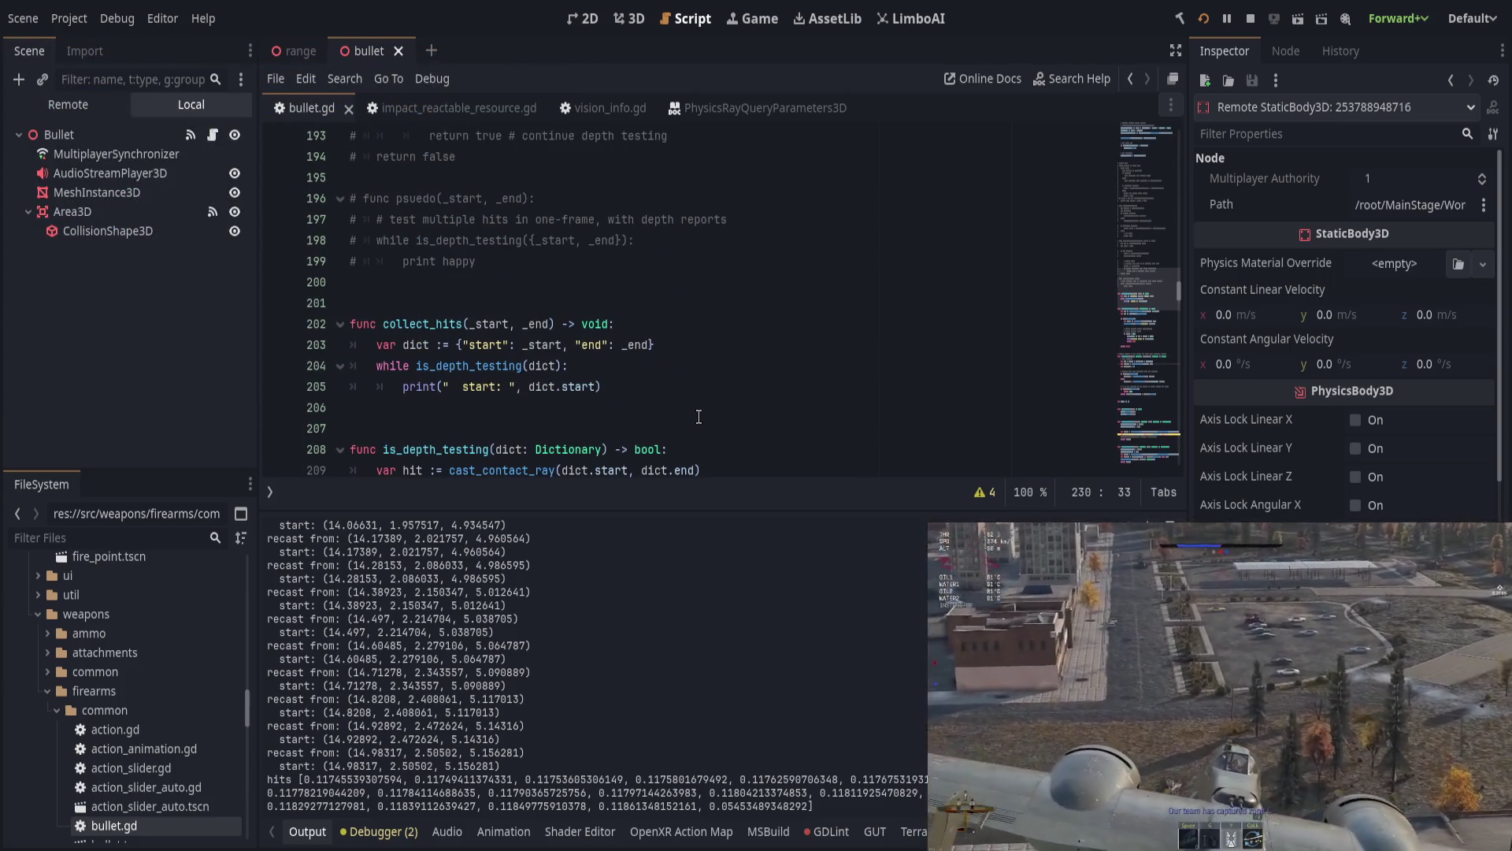
click(819, 346)
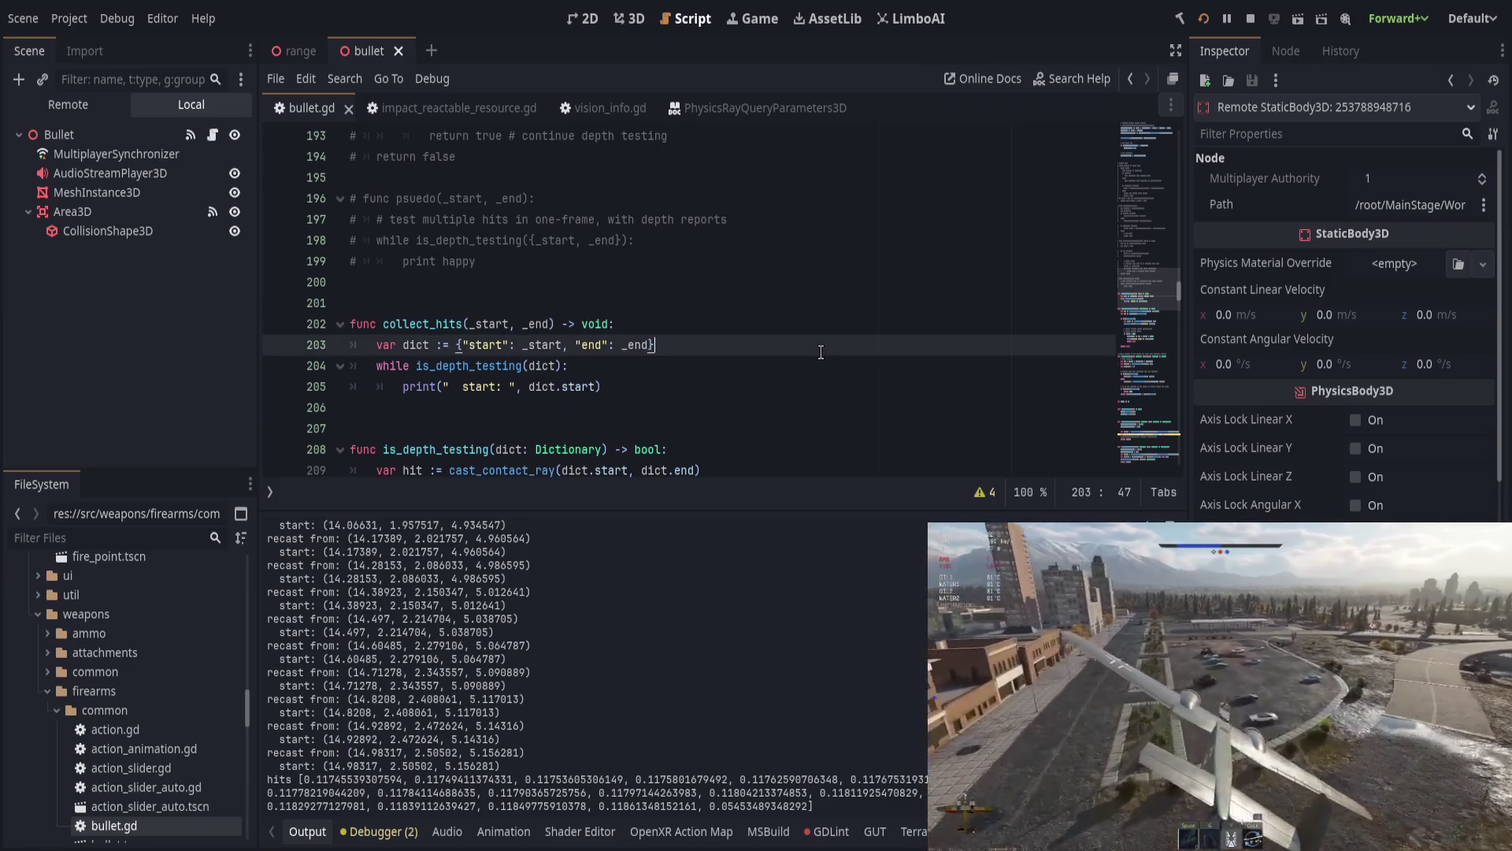
key(Return)
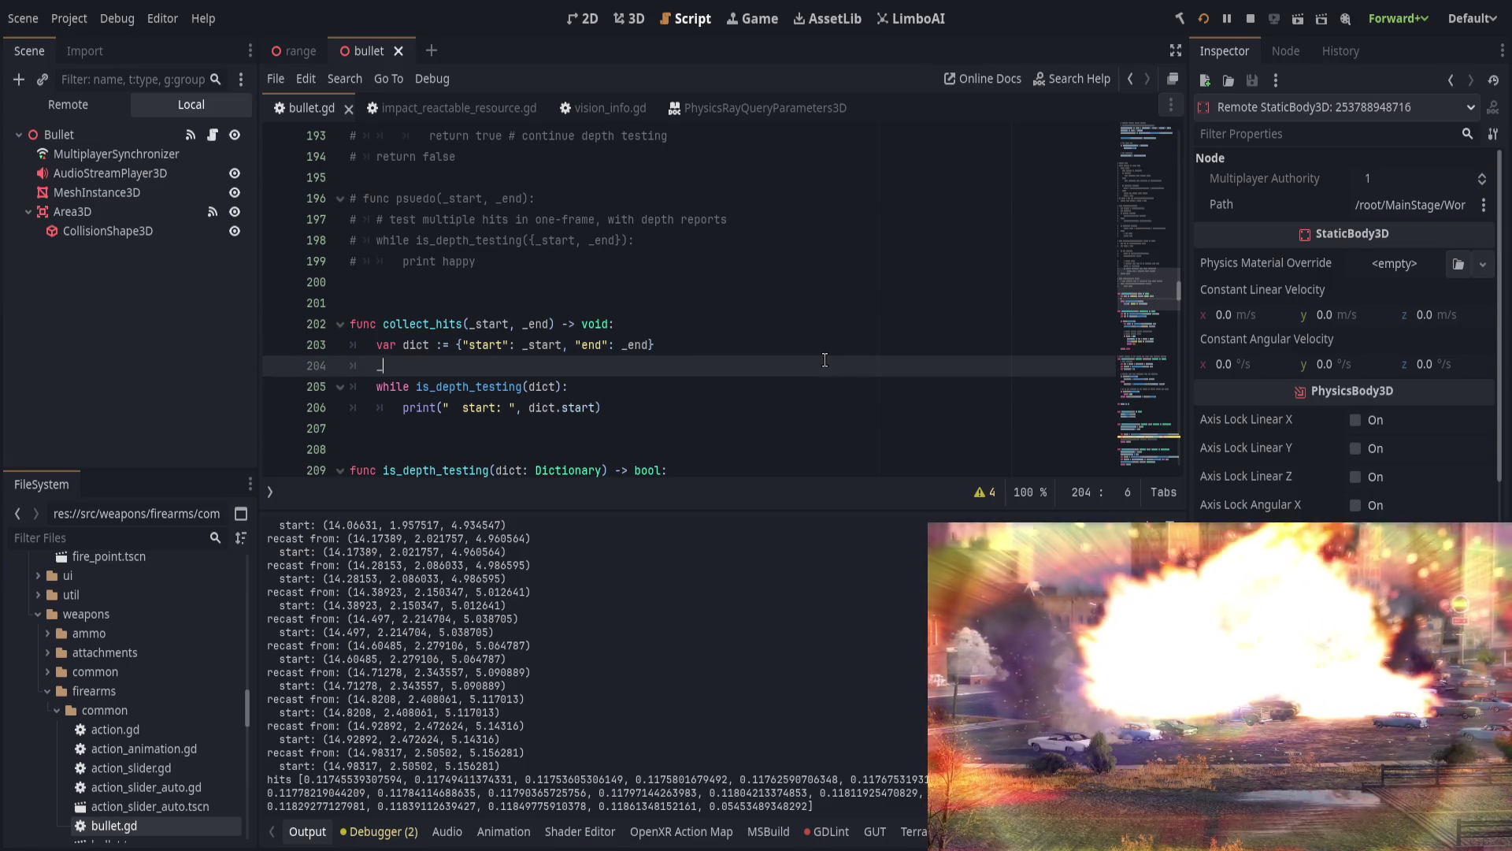
text(_hits.clea)
key(Return)
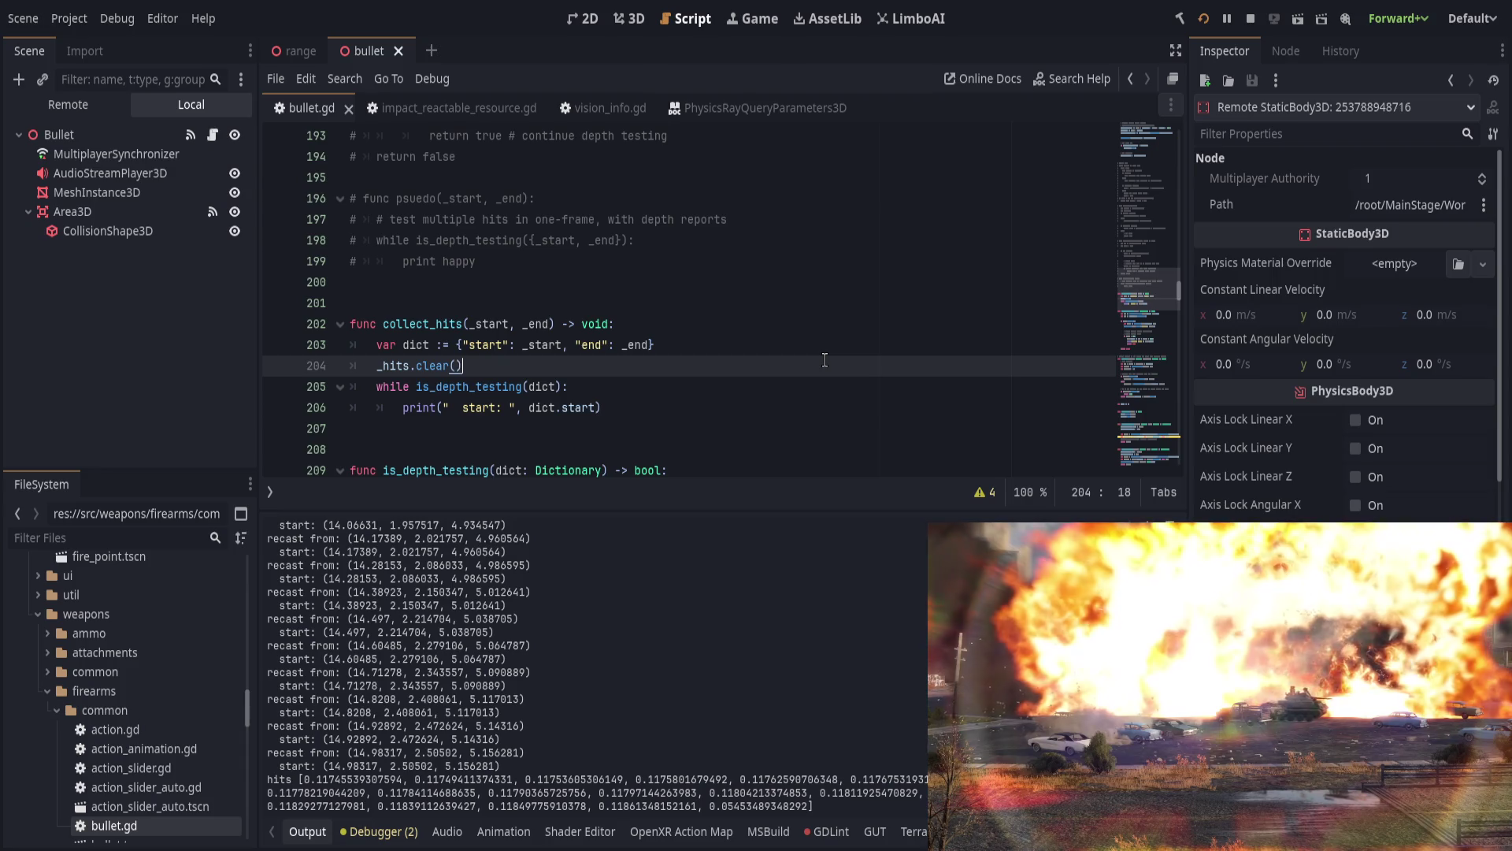
key(ctrl+s)
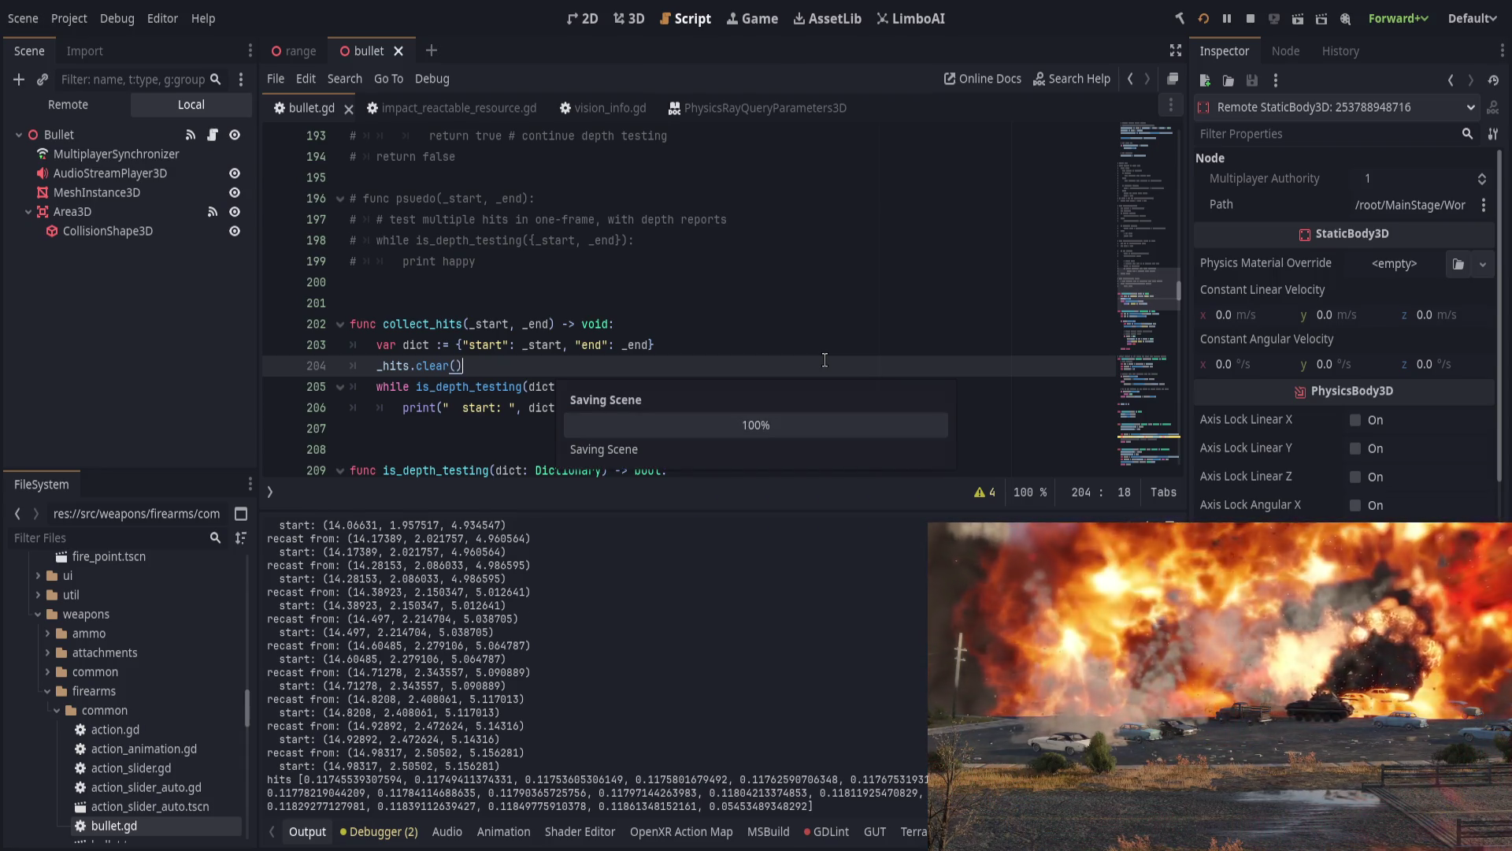
key(Left)
key(Left)
key(Left)
key(F5)
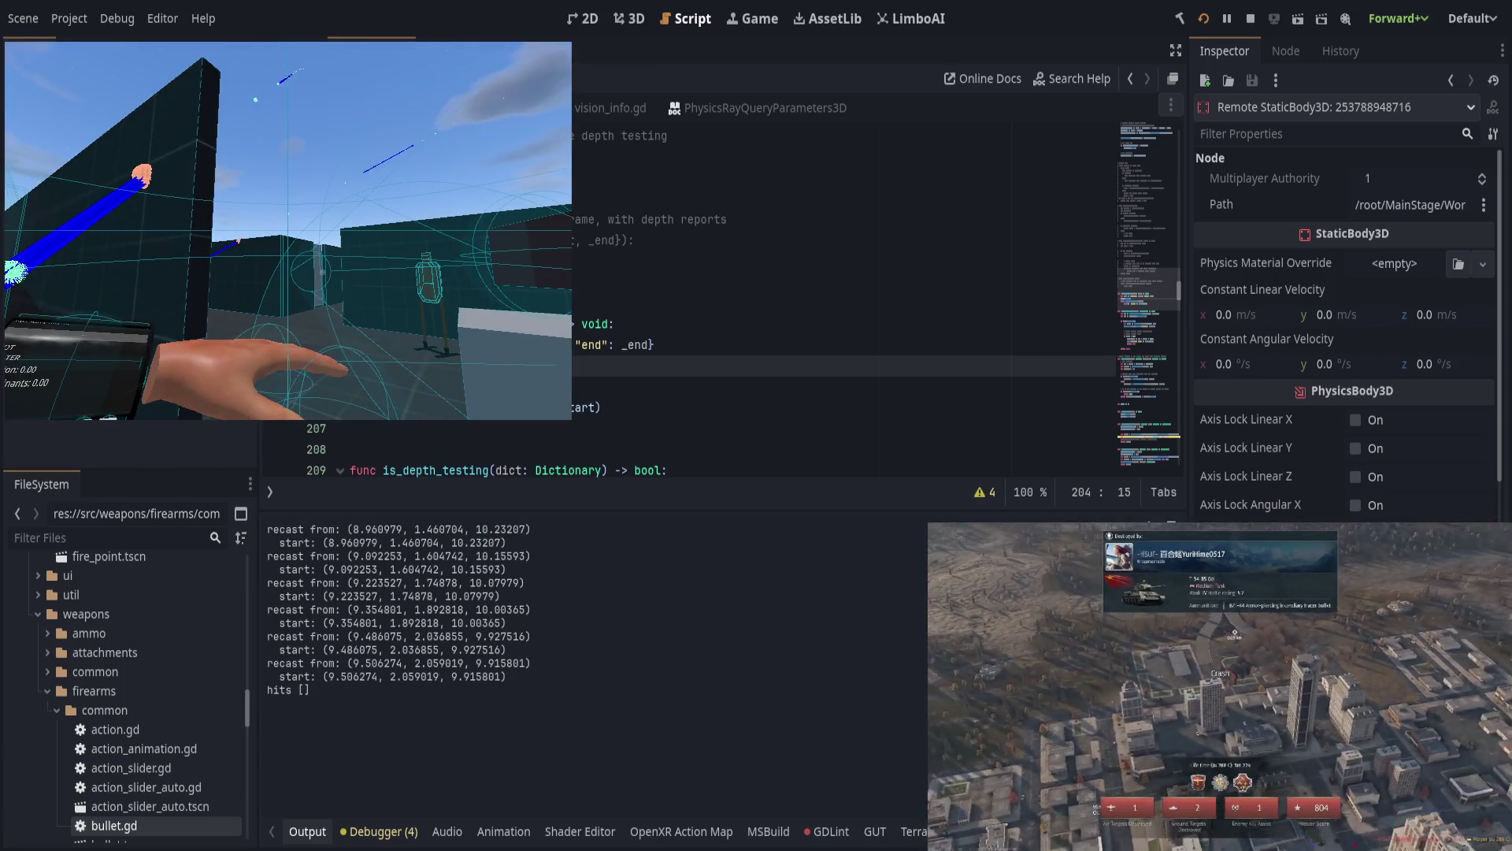
key(F8)
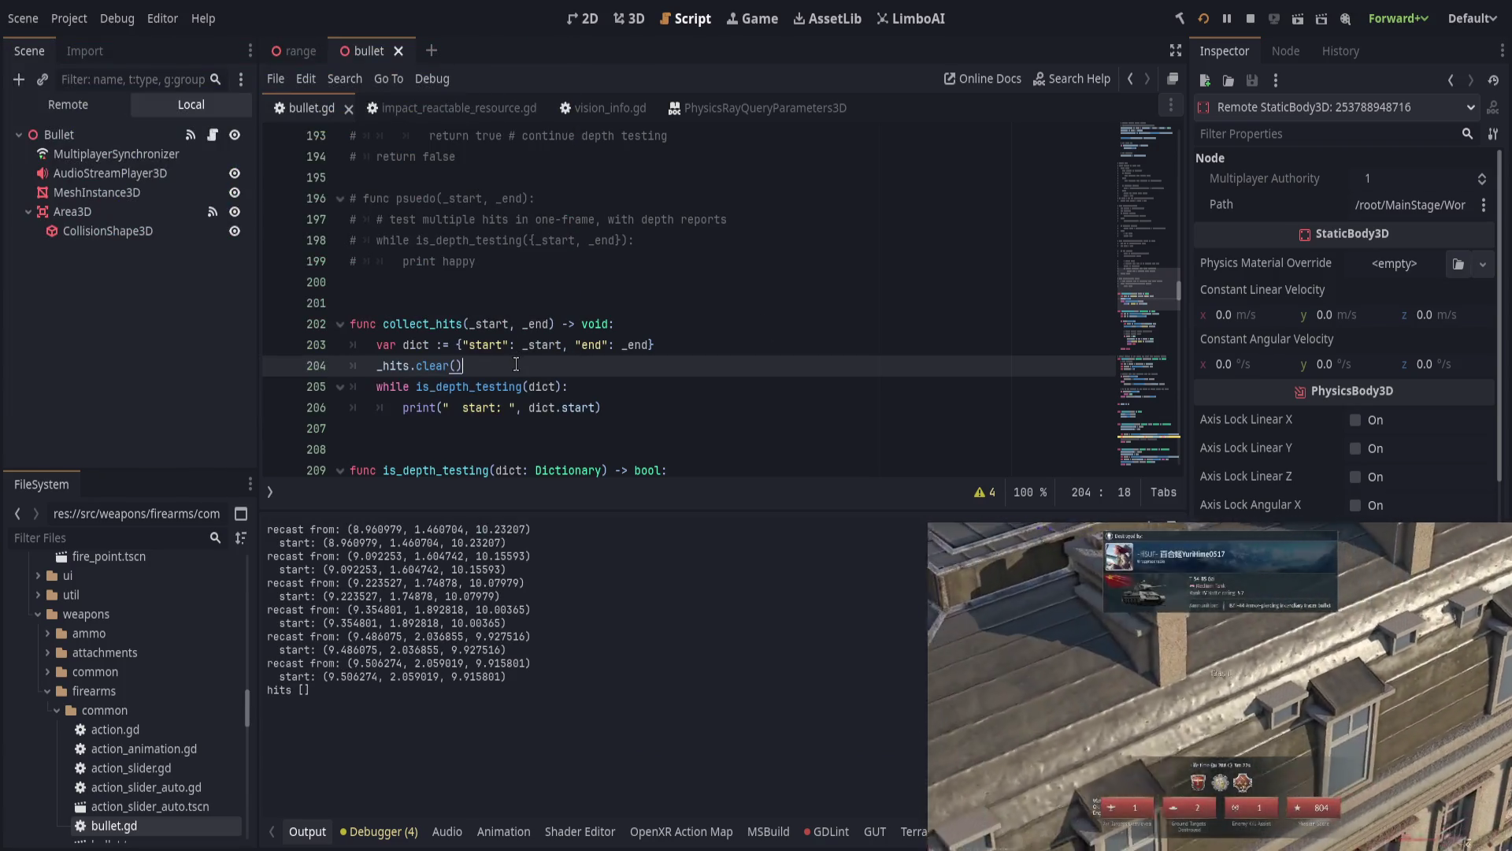
Step: Delete the _hits.clear() line and locate the record_hit call on line 214
key(ctrl+shift+k)
click(653, 377)
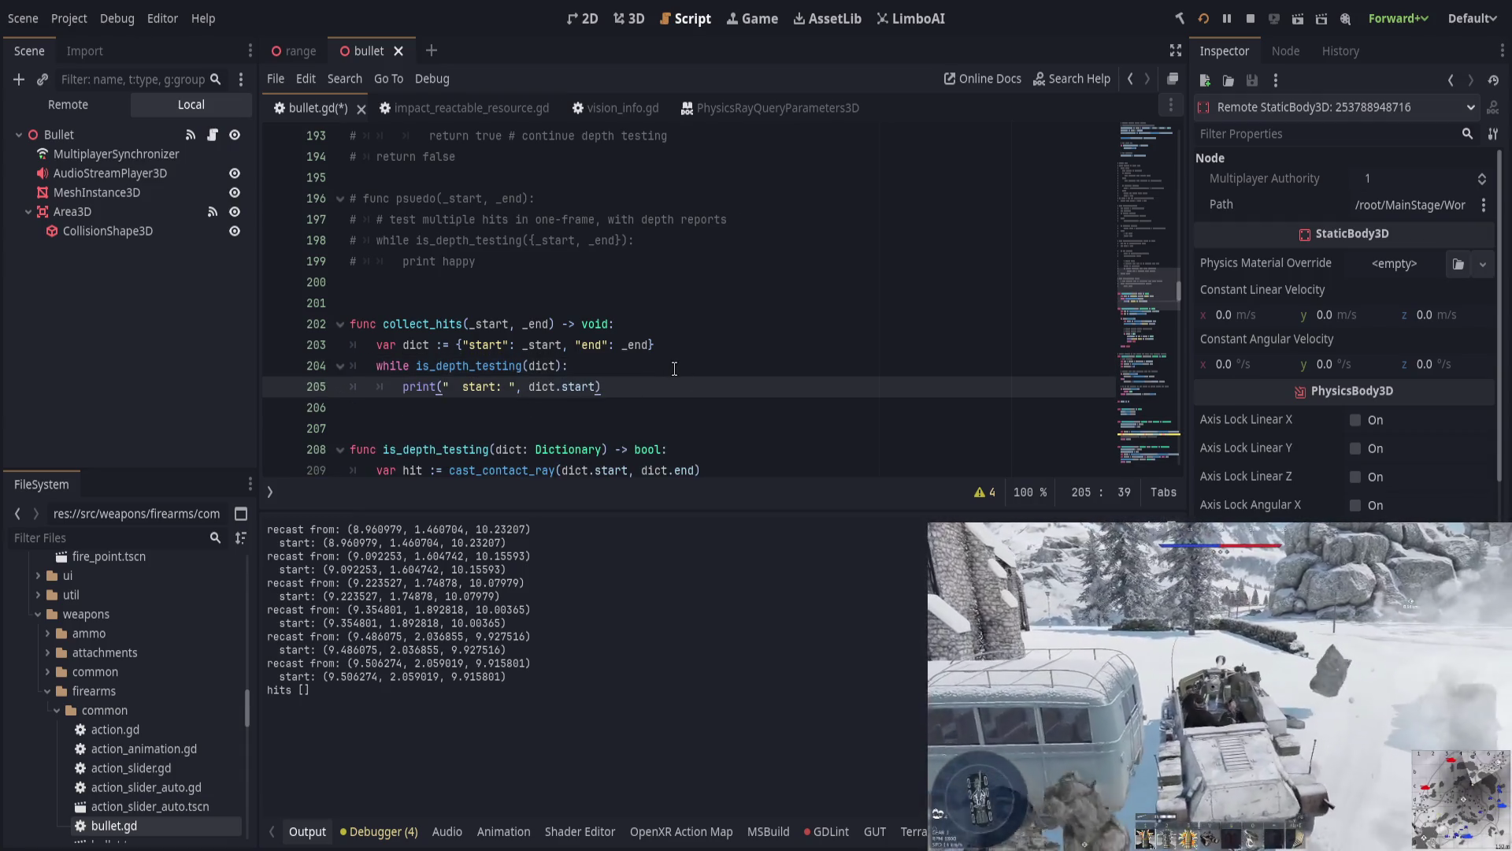
scroll(662, 374, down, 3)
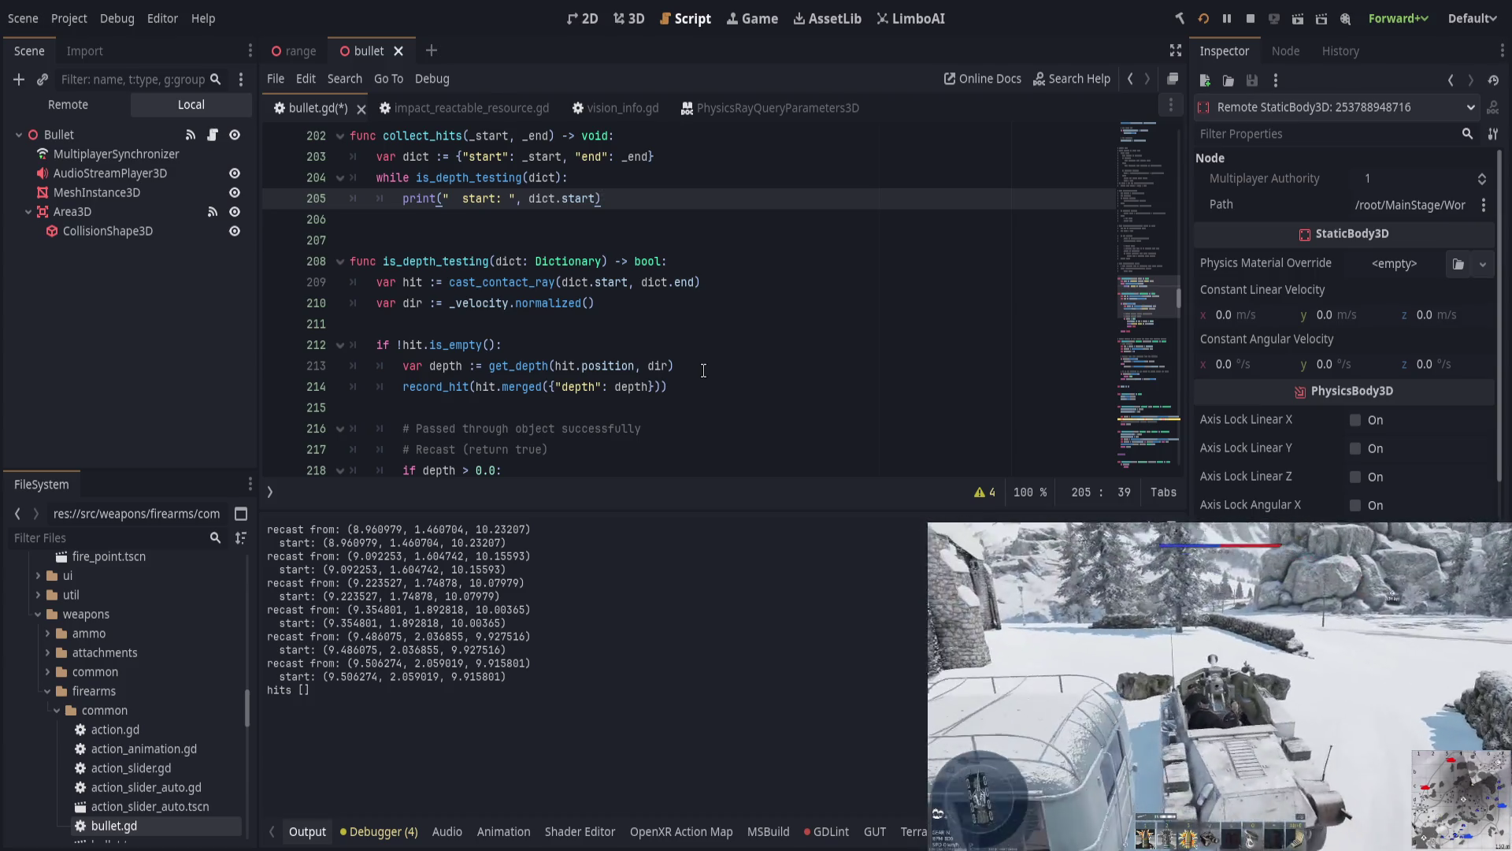
scroll(703, 370, up, 1)
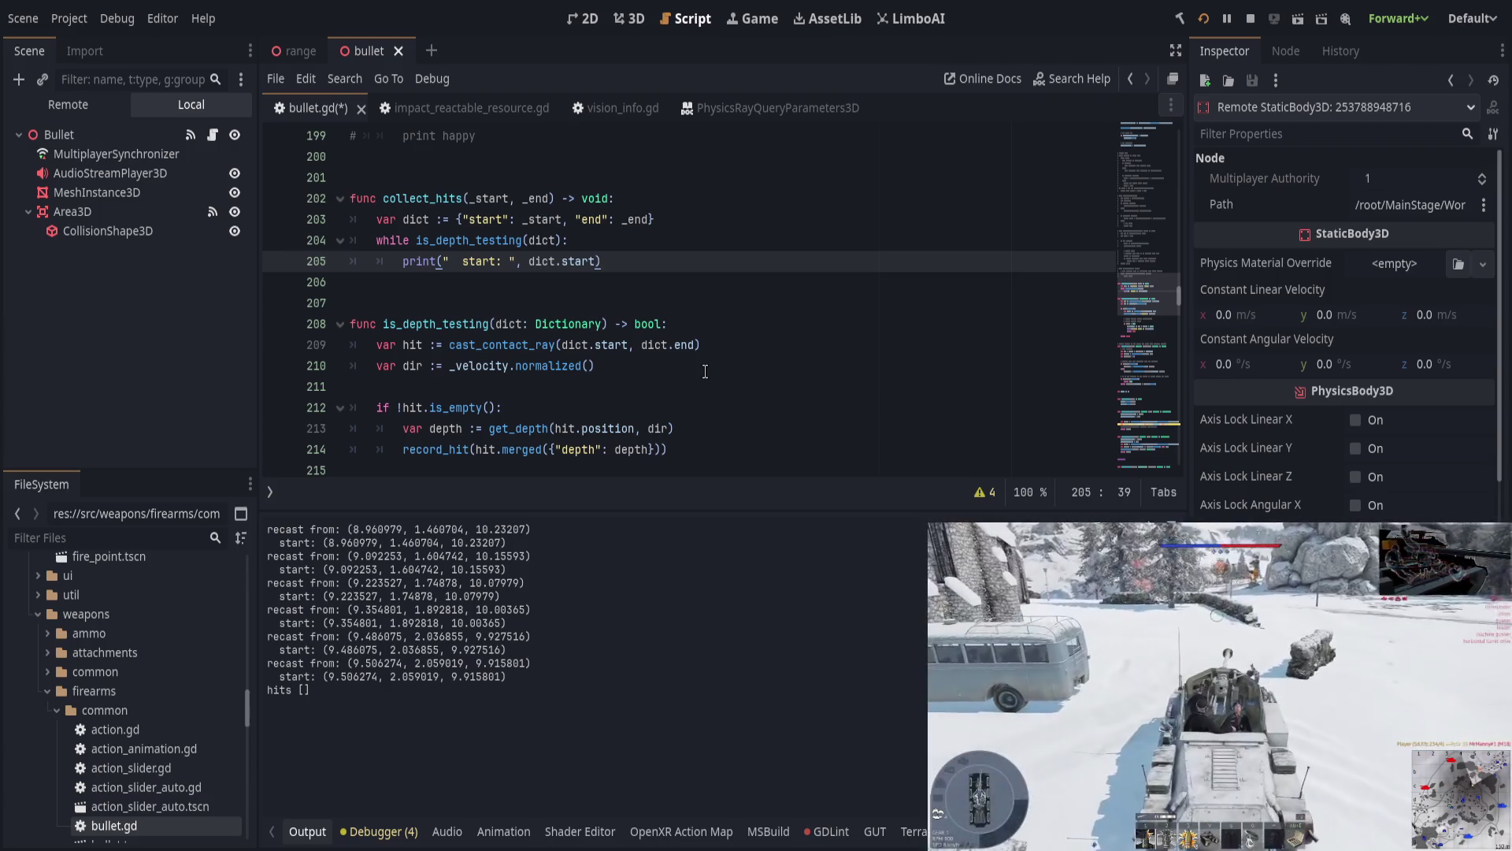
scroll(644, 367, down, 2)
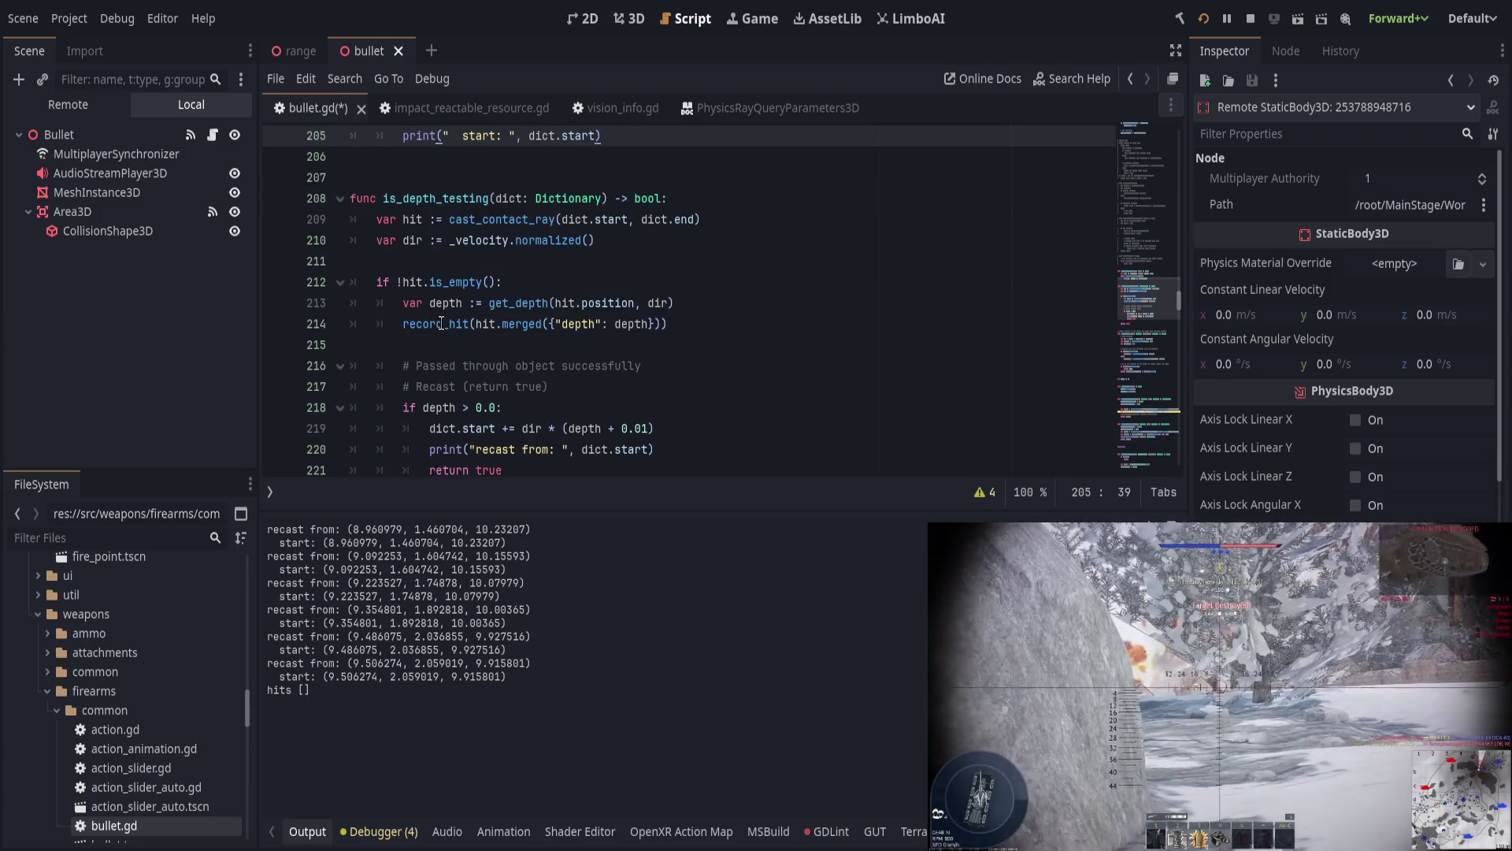
click(441, 323)
double_click(441, 323)
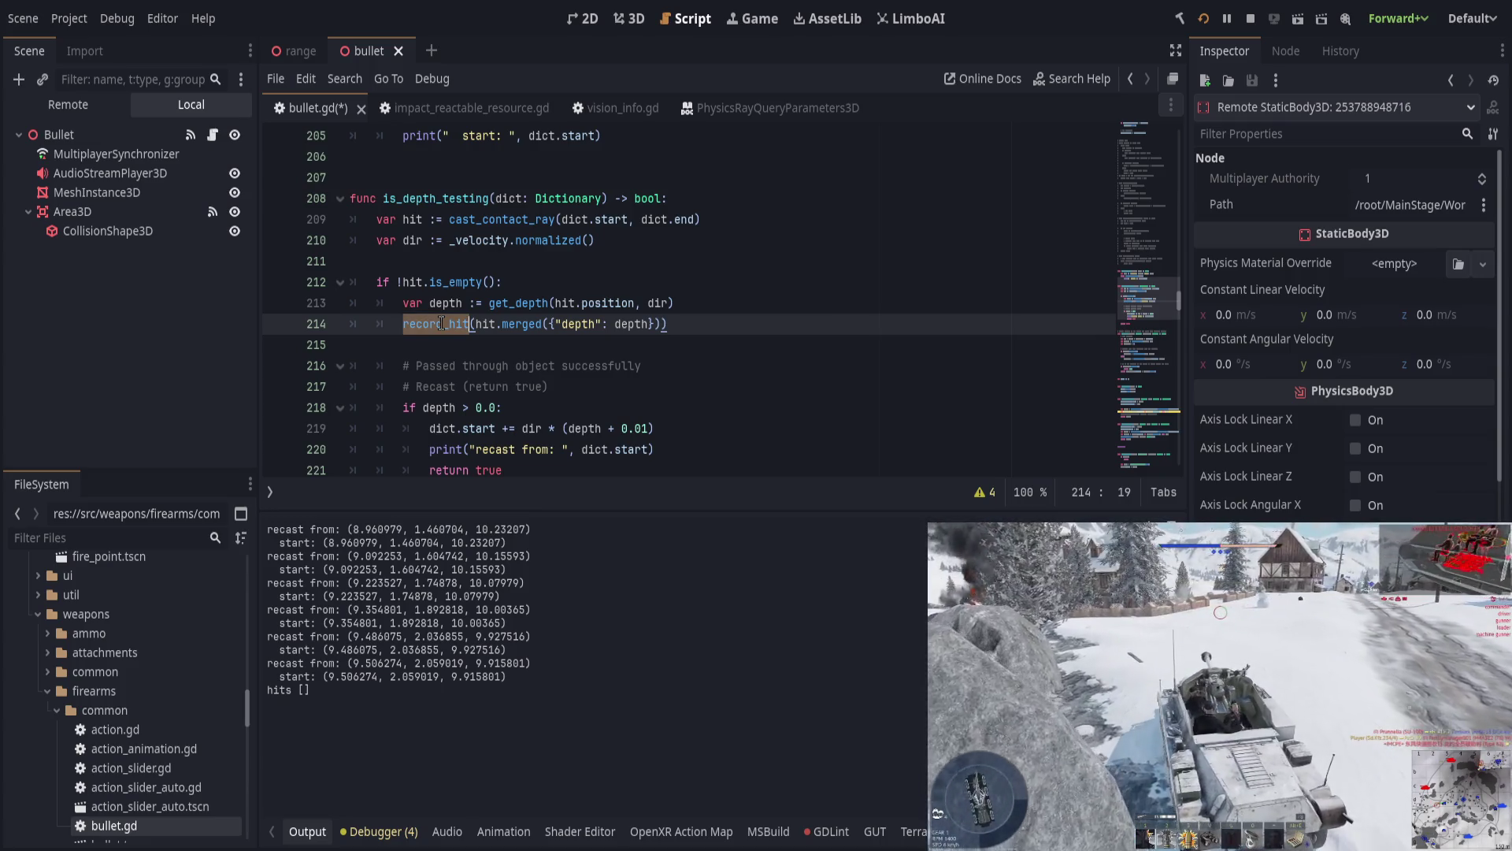
Step: Add print("hit") as the first line of record_hit, save, and run the game with F6
click(741, 305)
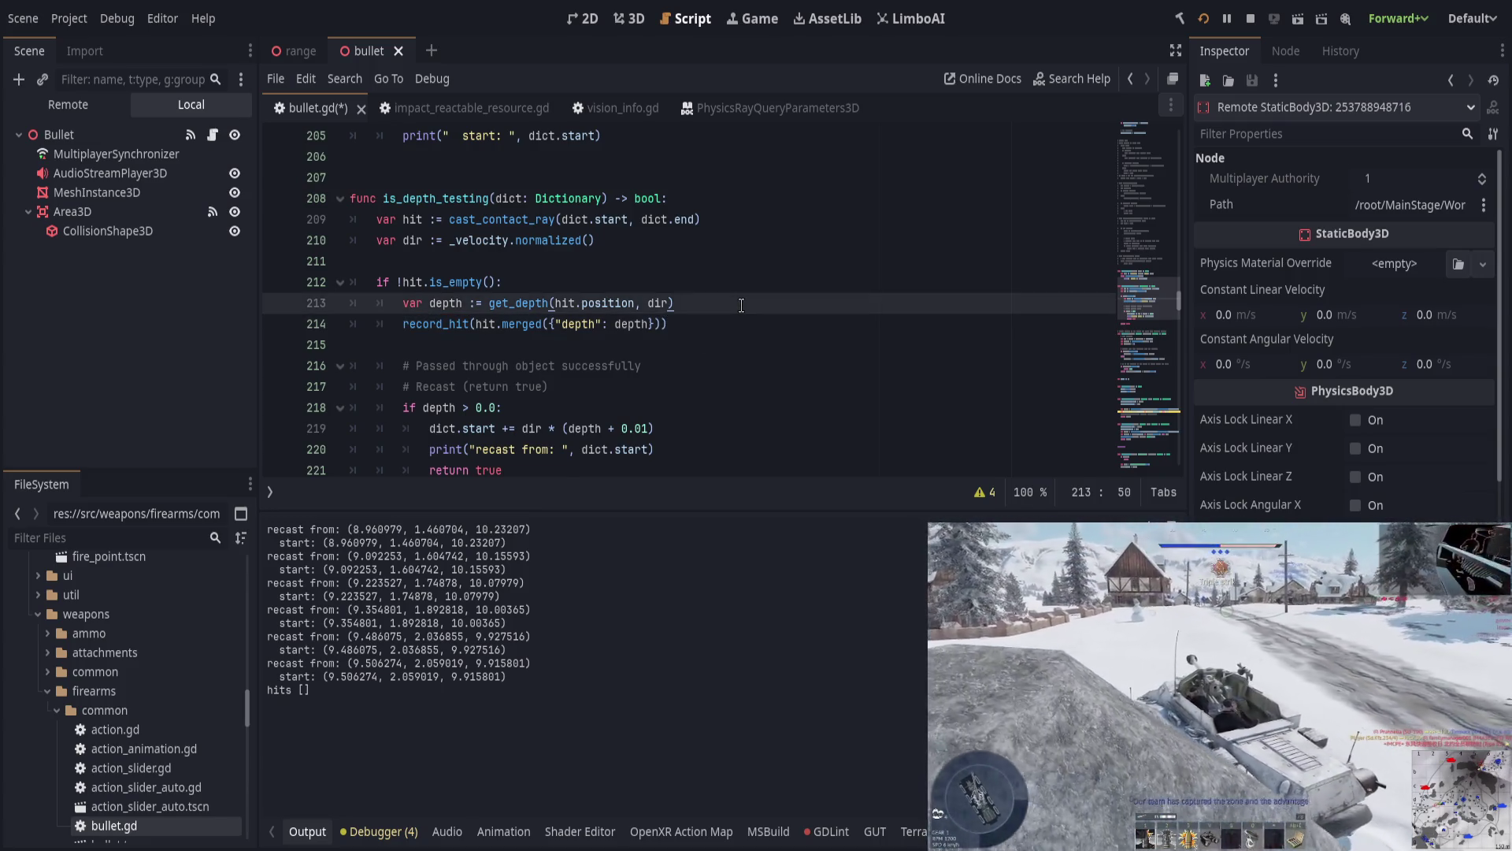
key(Return)
key(ctrl+z)
key(ctrl+z)
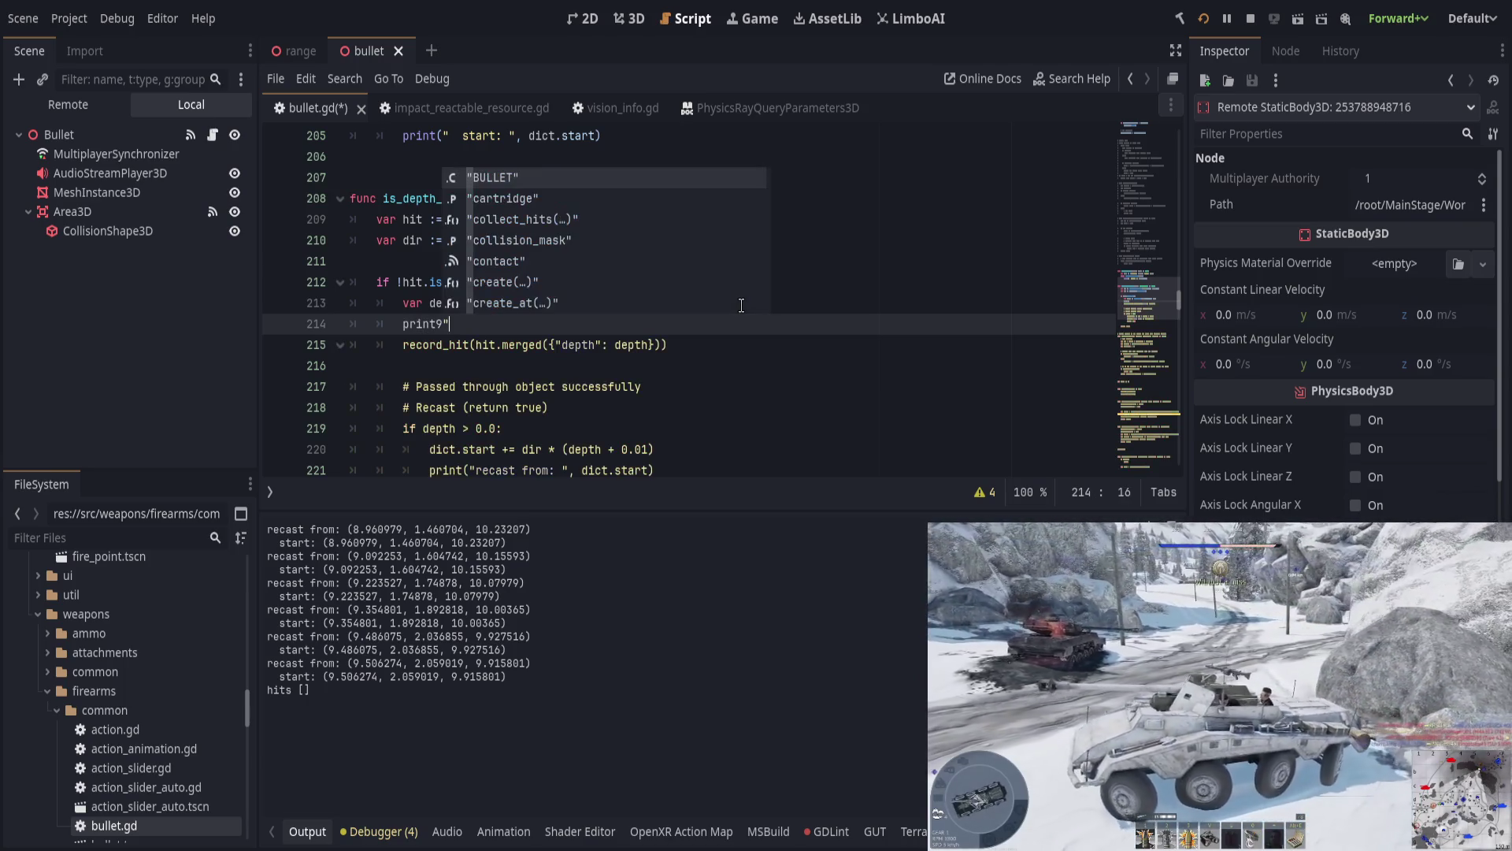
click(669, 360)
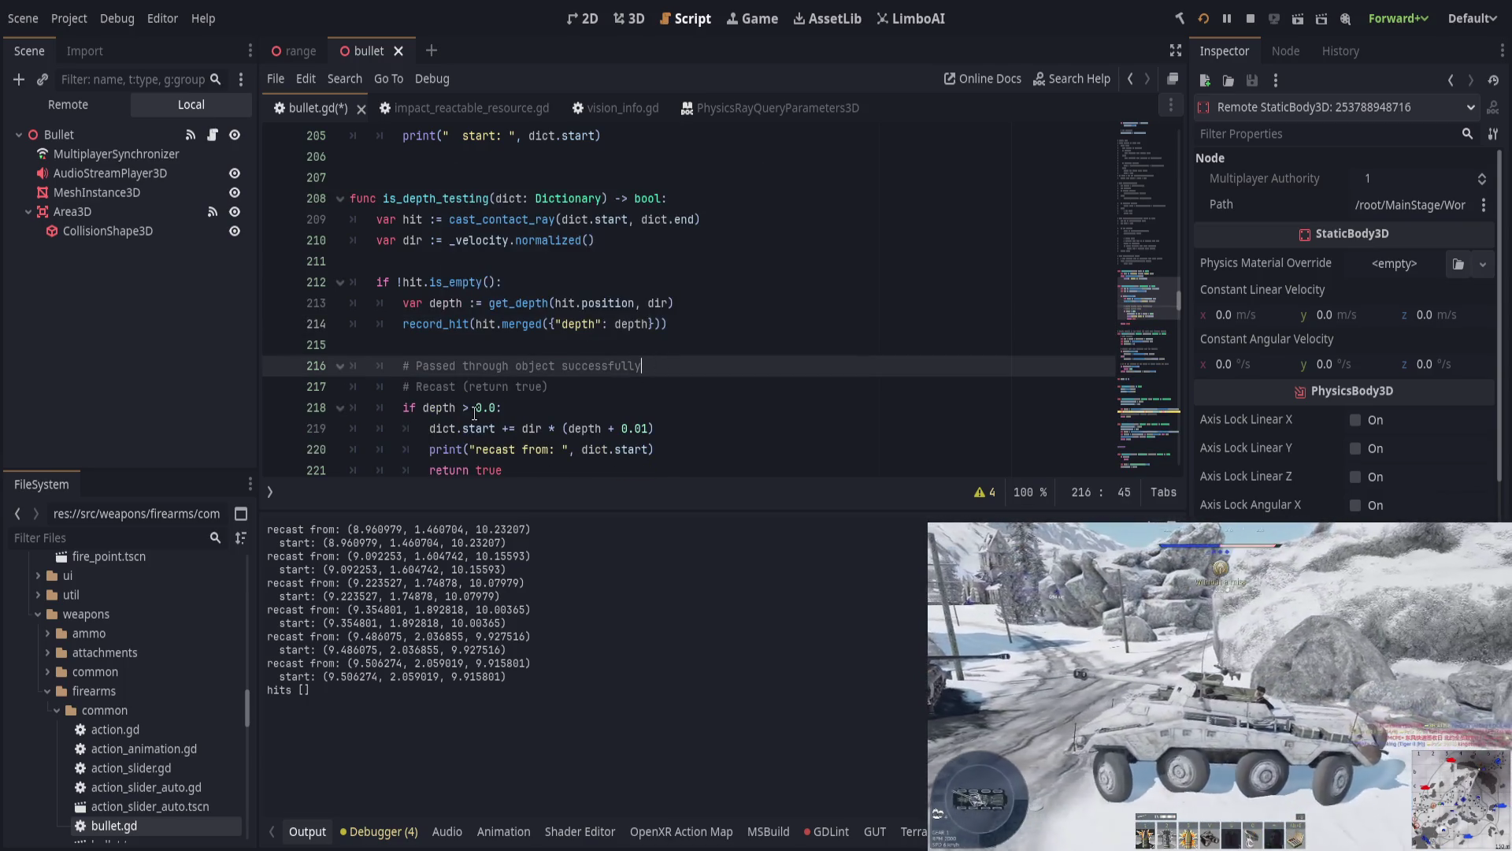
scroll(472, 416, down, 10)
click(598, 287)
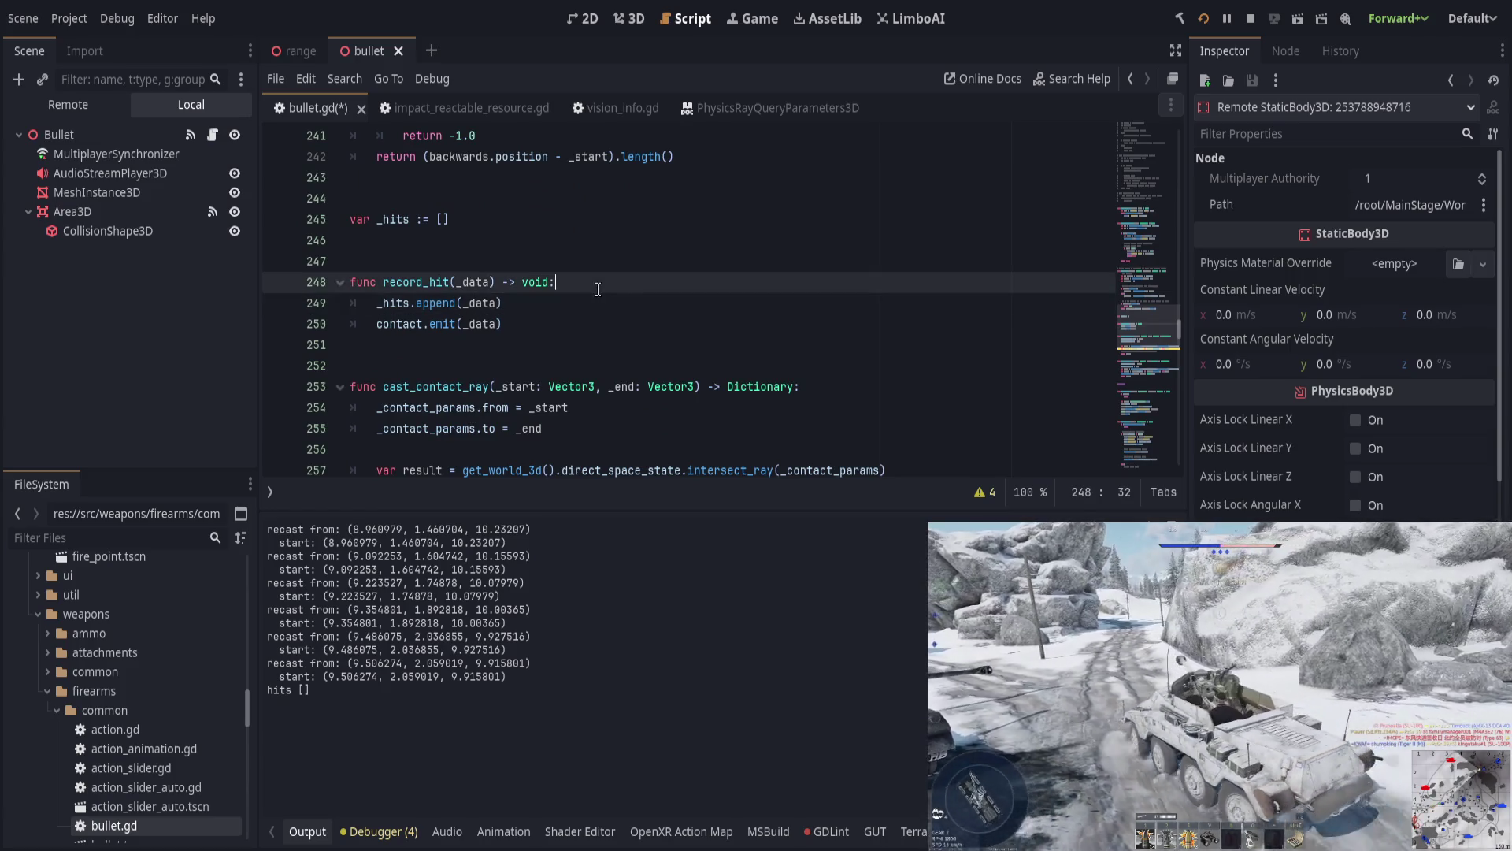
key(Return)
text(print("hit)
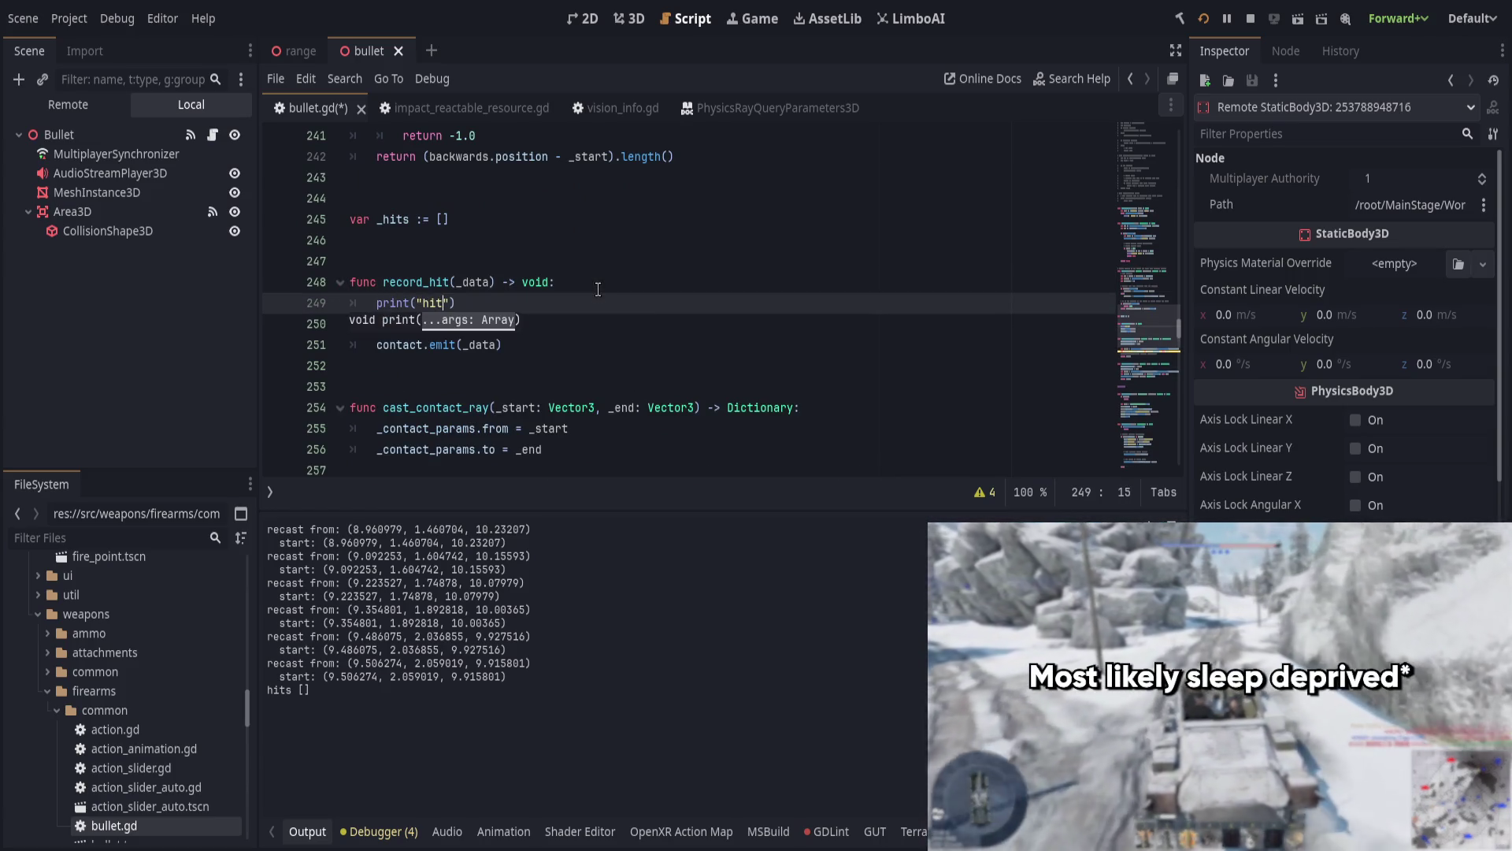
key(End)
key(ctrl+s)
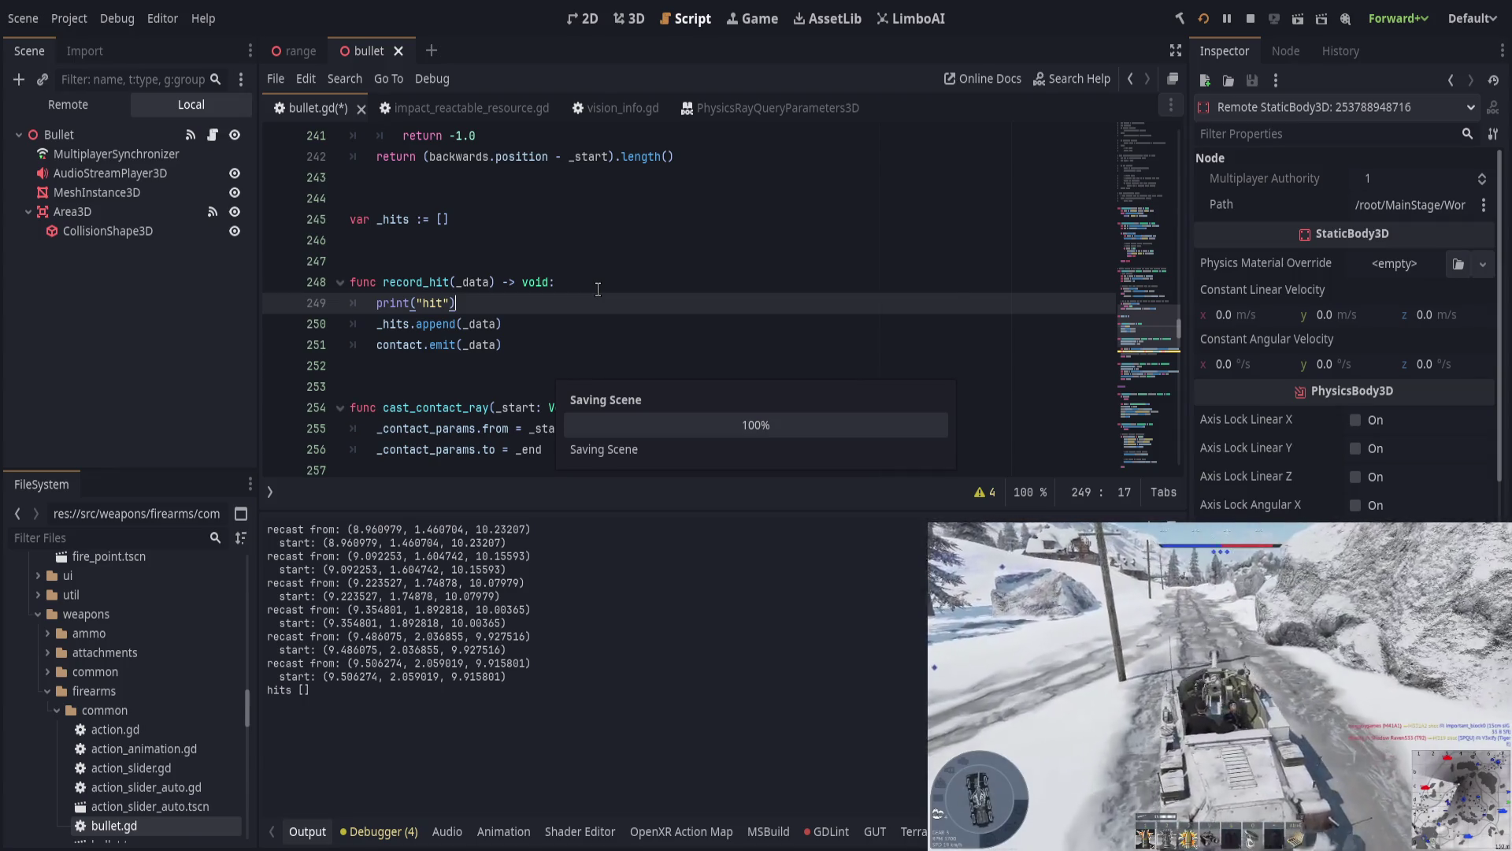
key(F6)
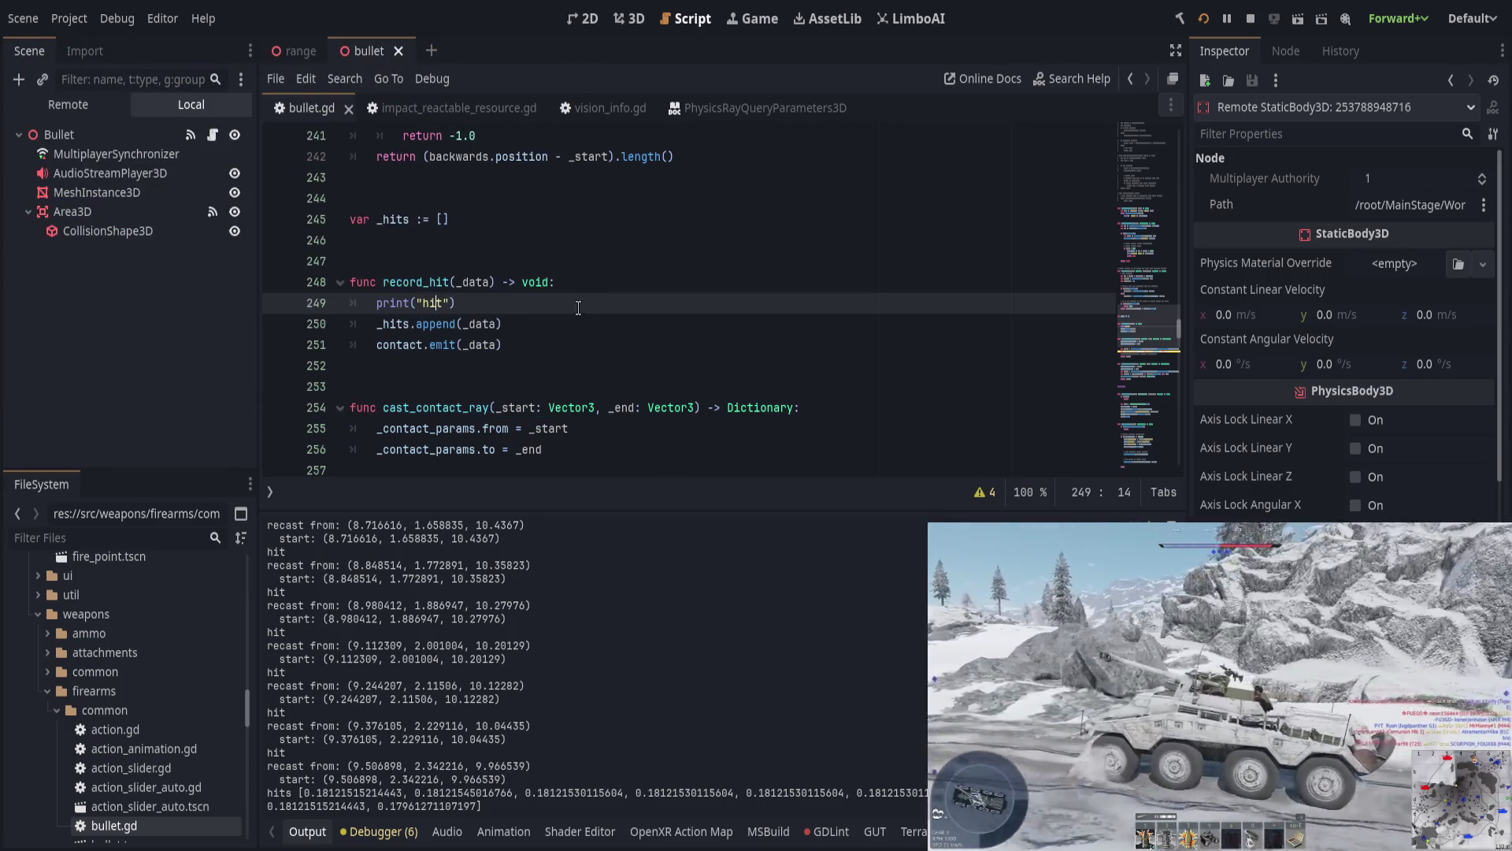
Step: Delete the print("hit") line, save, and collapse the Output panel
triple_click(579, 308)
key(BackSpace)
key(ctrl+s)
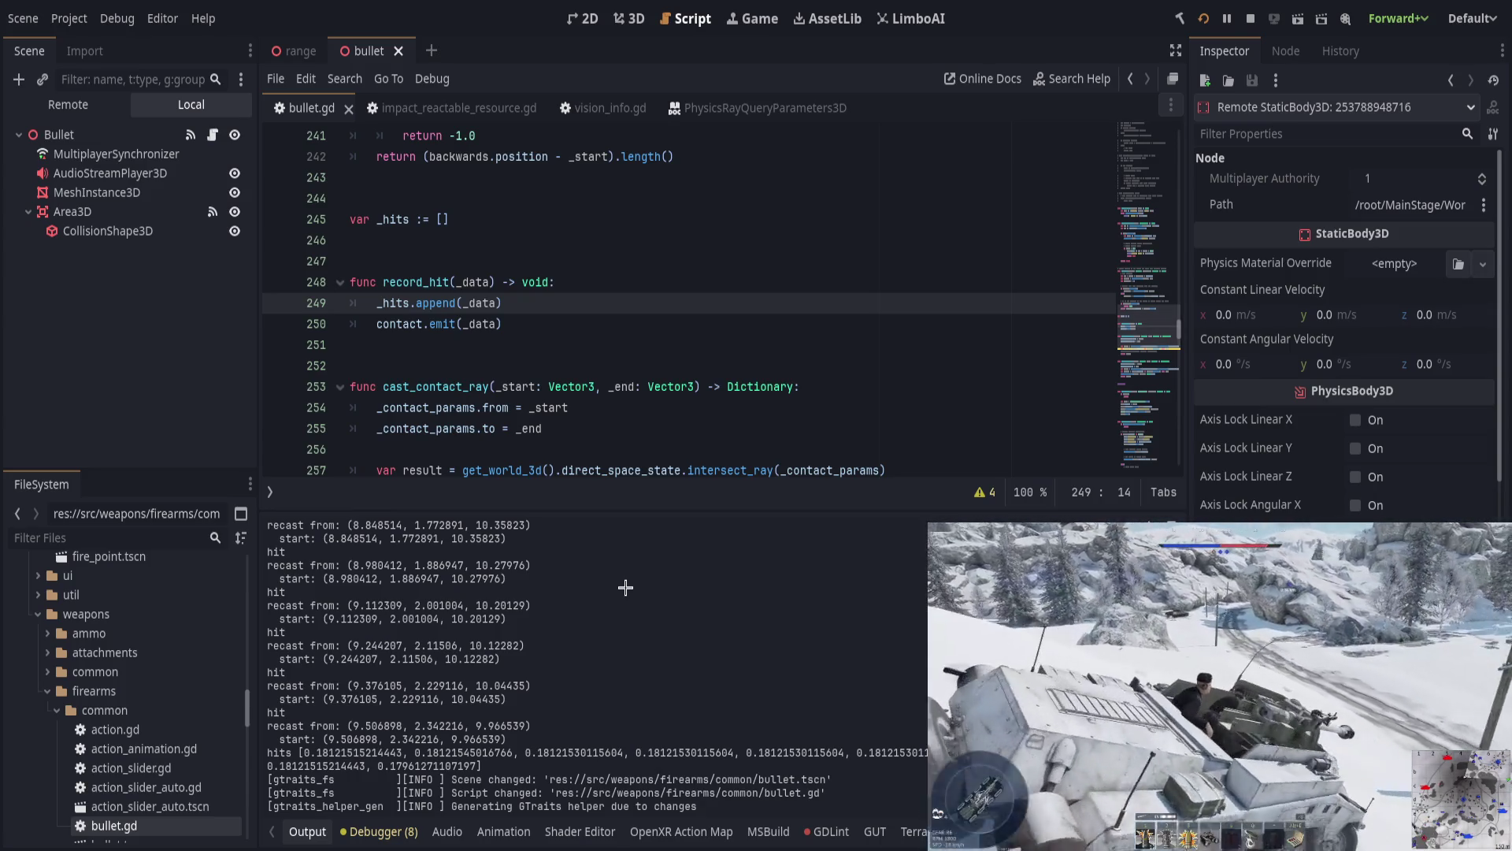
click(320, 830)
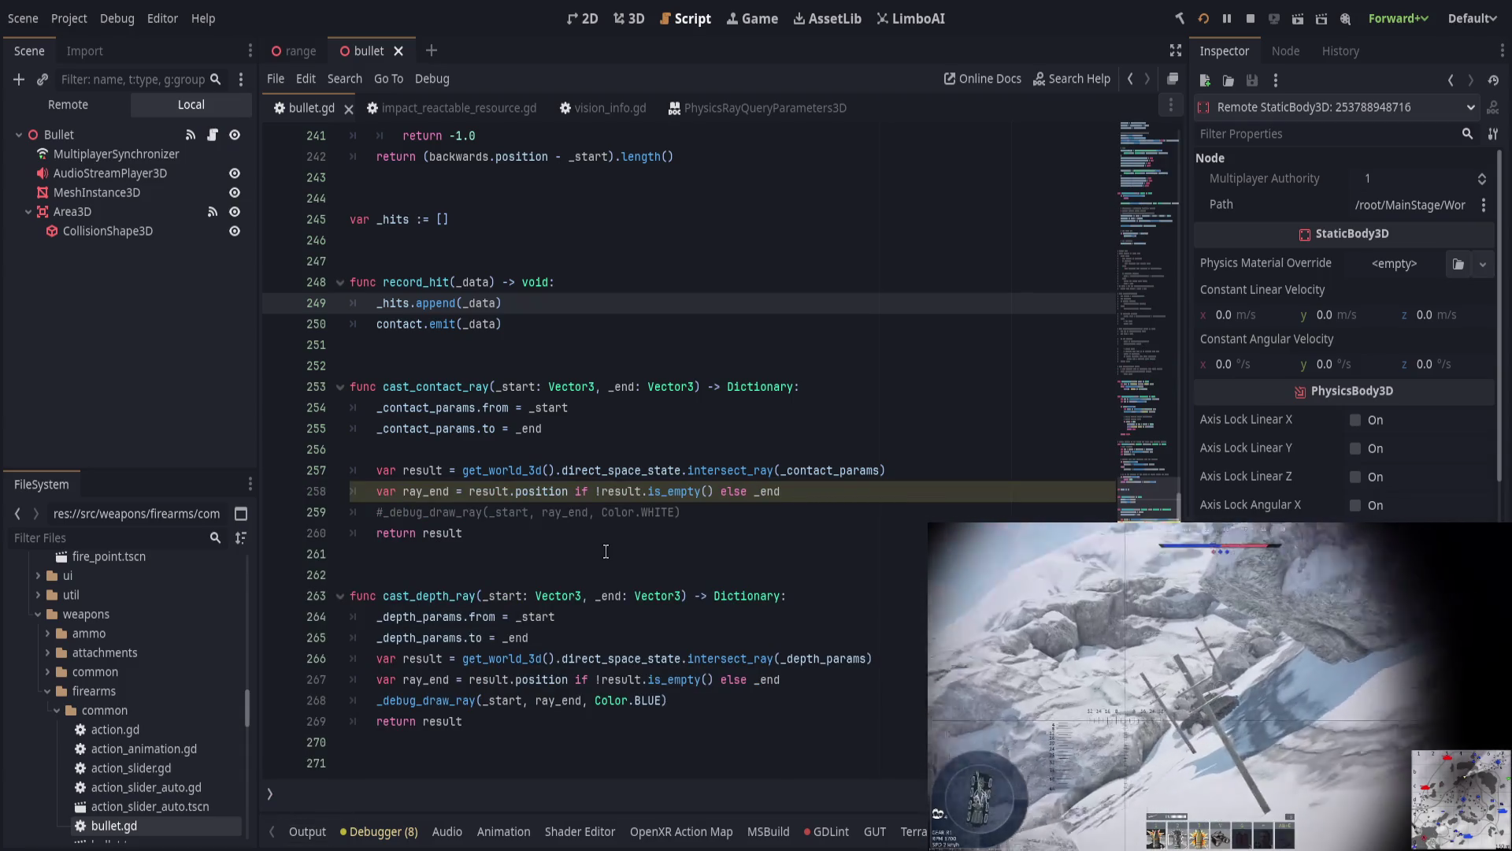
Step: Uncomment the _debug_draw_ray call on line 259, save, and return to the editor
click(876, 504)
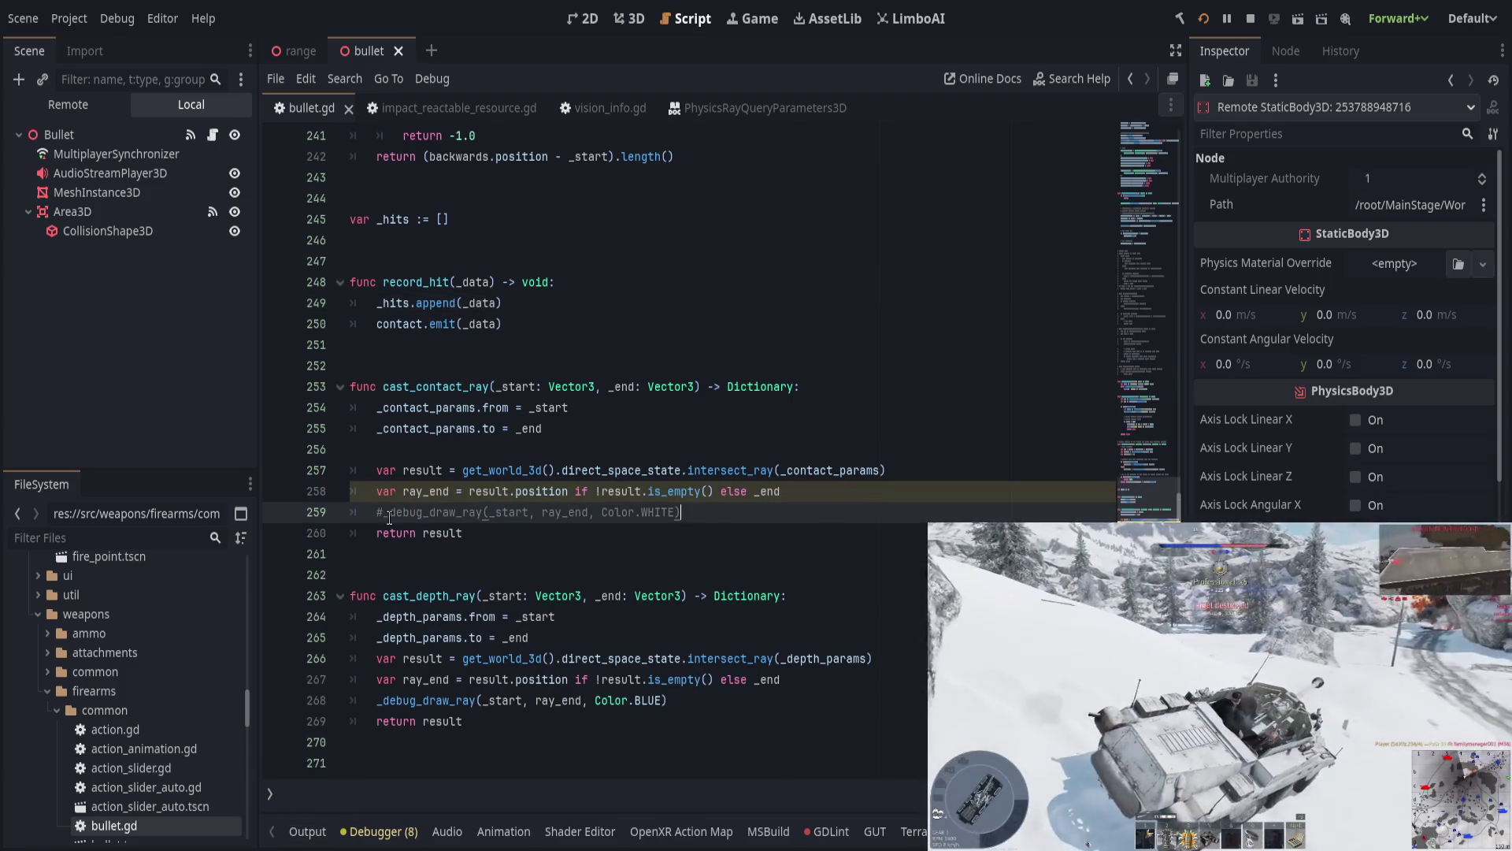
key(BackSpace)
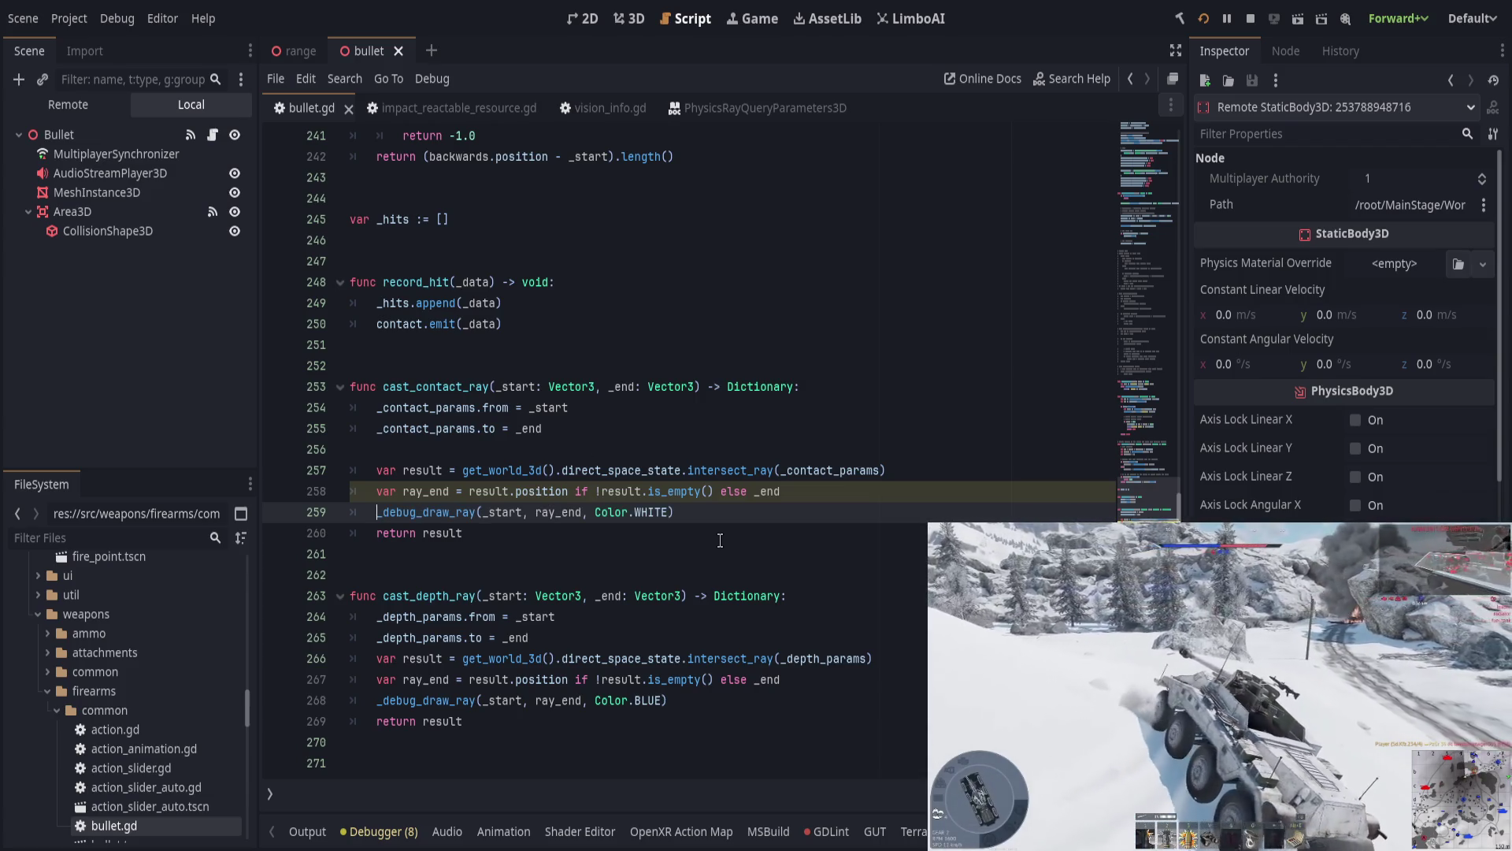
click(747, 491)
key(ctrl+s)
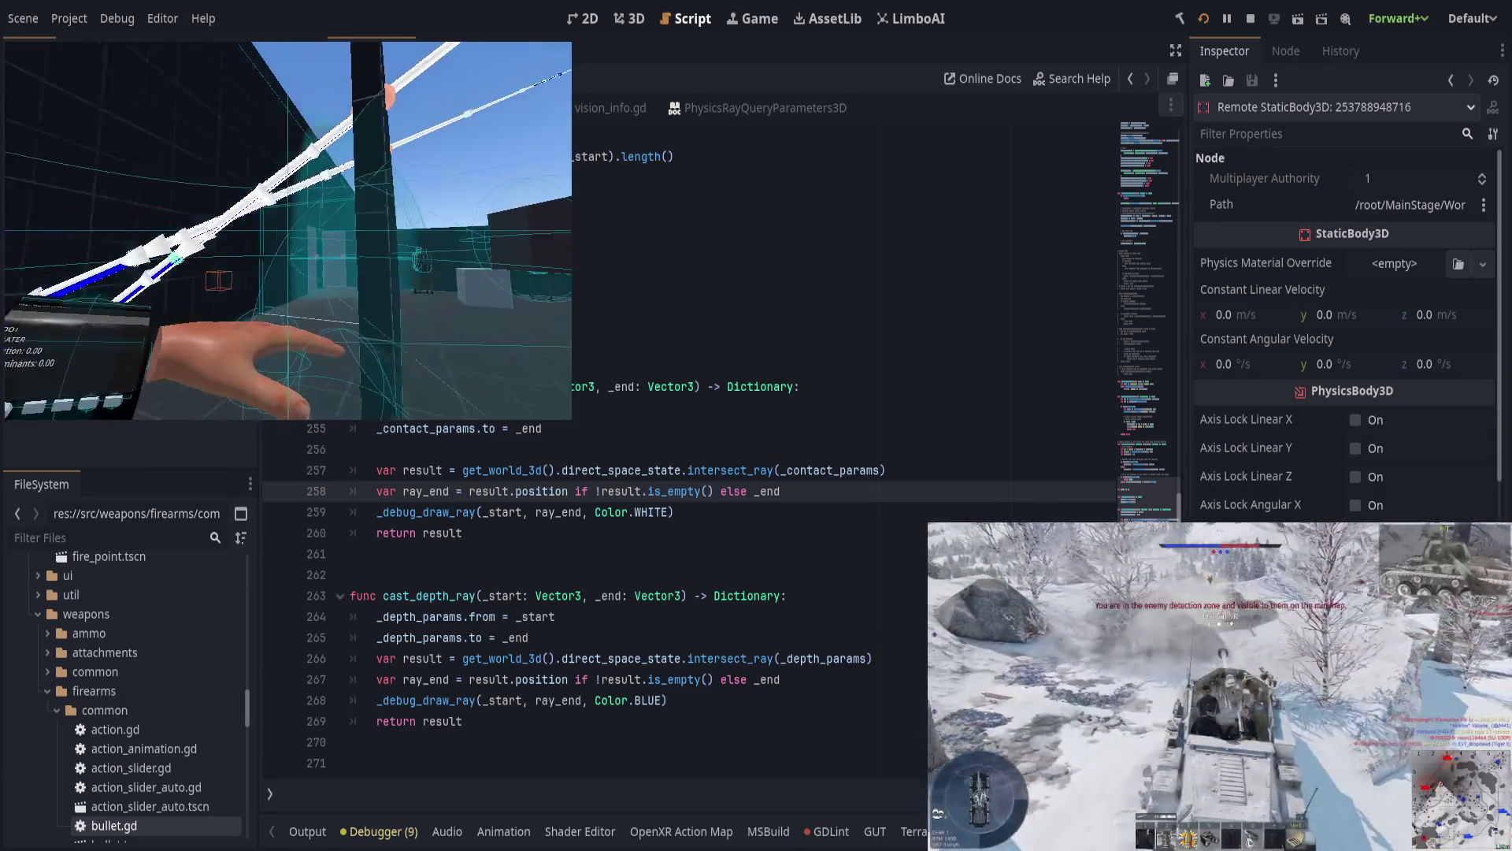
click(729, 692)
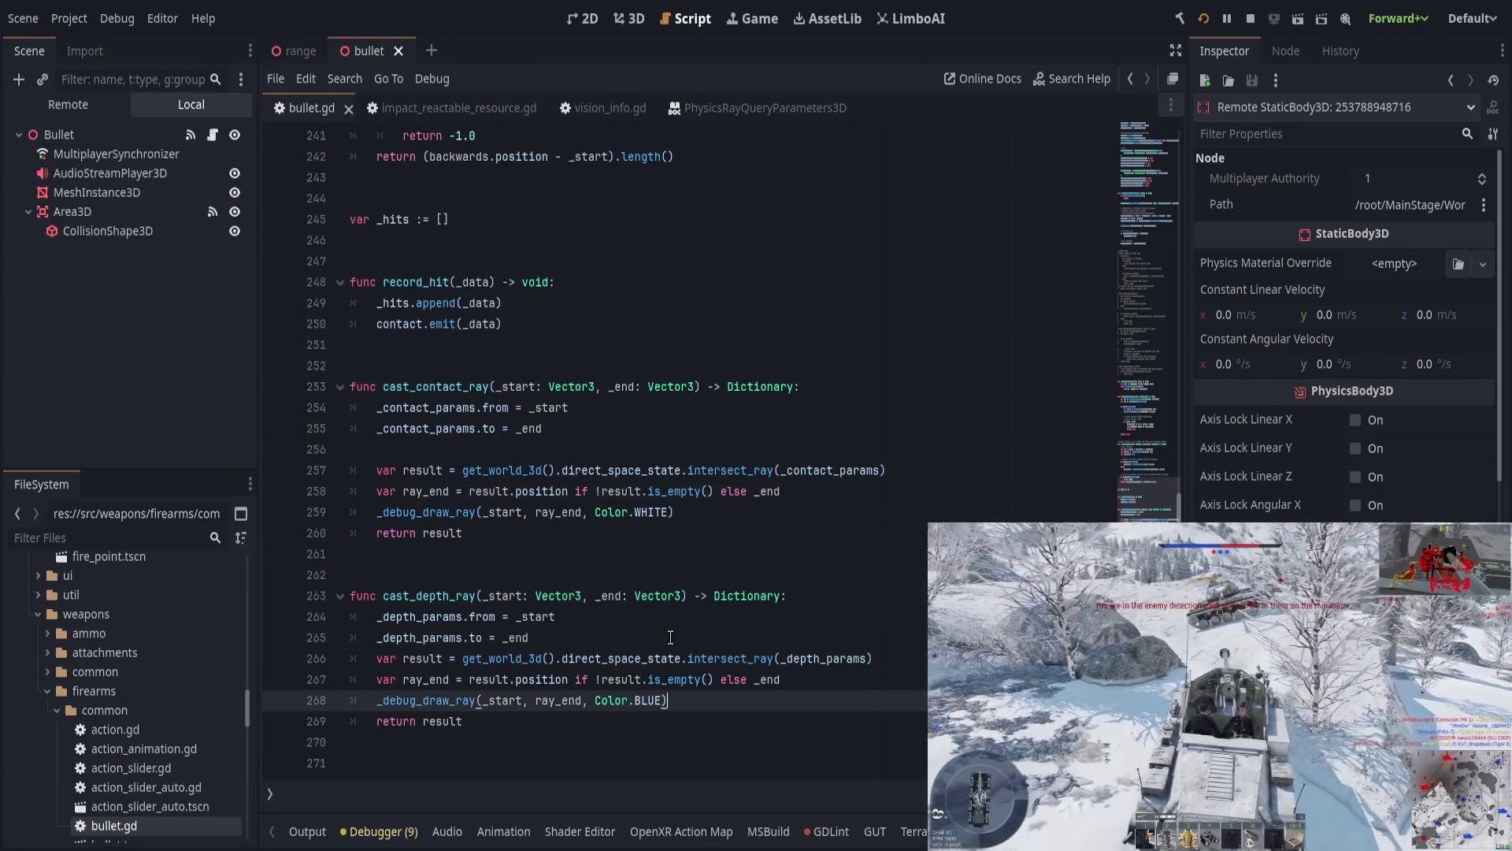
Step: Rename is_depth_testing to is_testing in its definition on line 208 and the call on line 204
double_click(417, 385)
scroll(563, 449, down, 5)
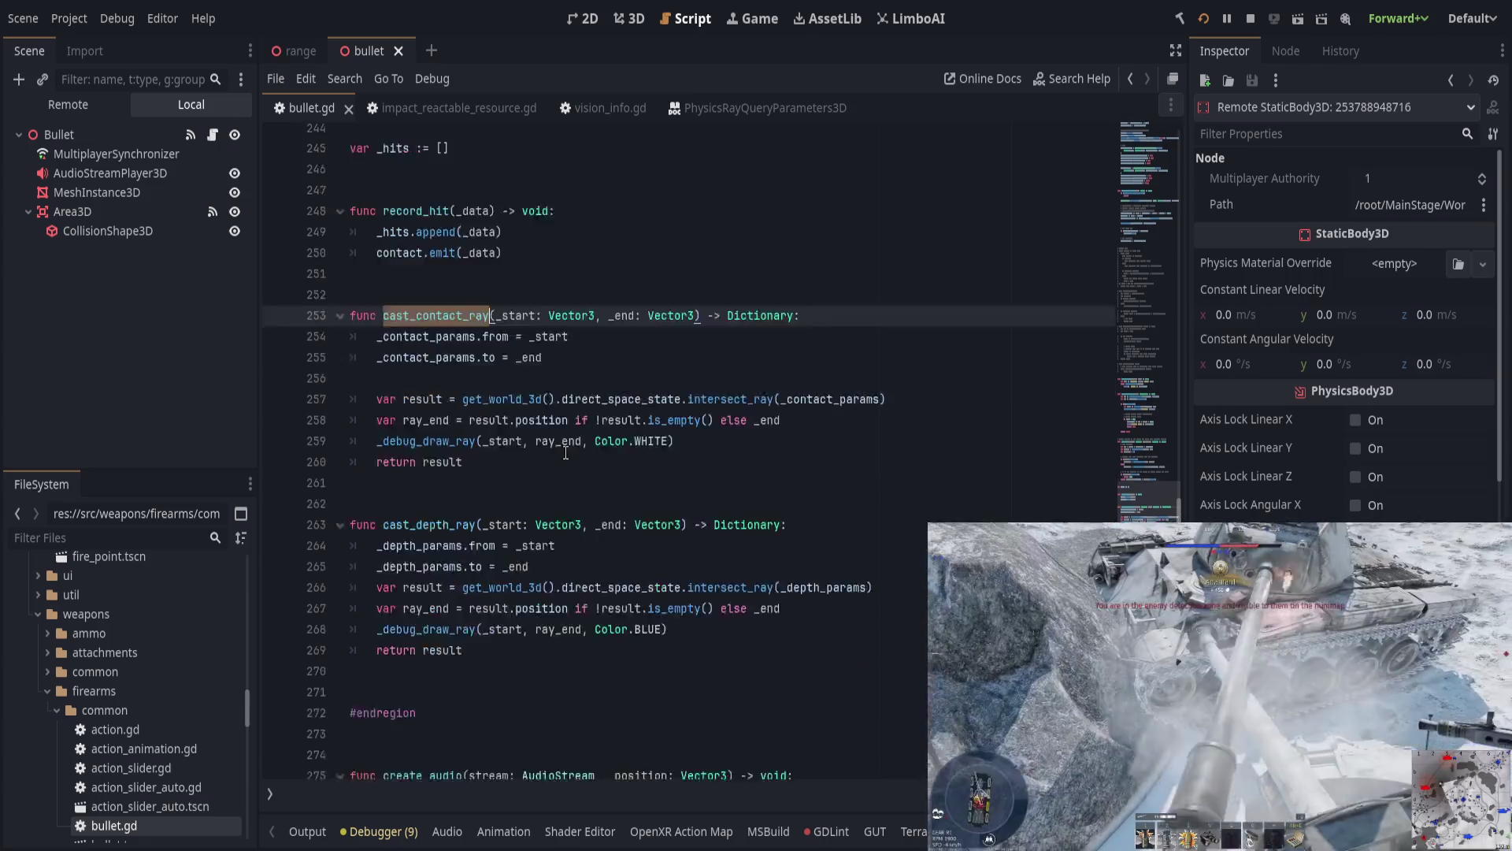
scroll(564, 450, up, 15)
scroll(565, 453, up, 2)
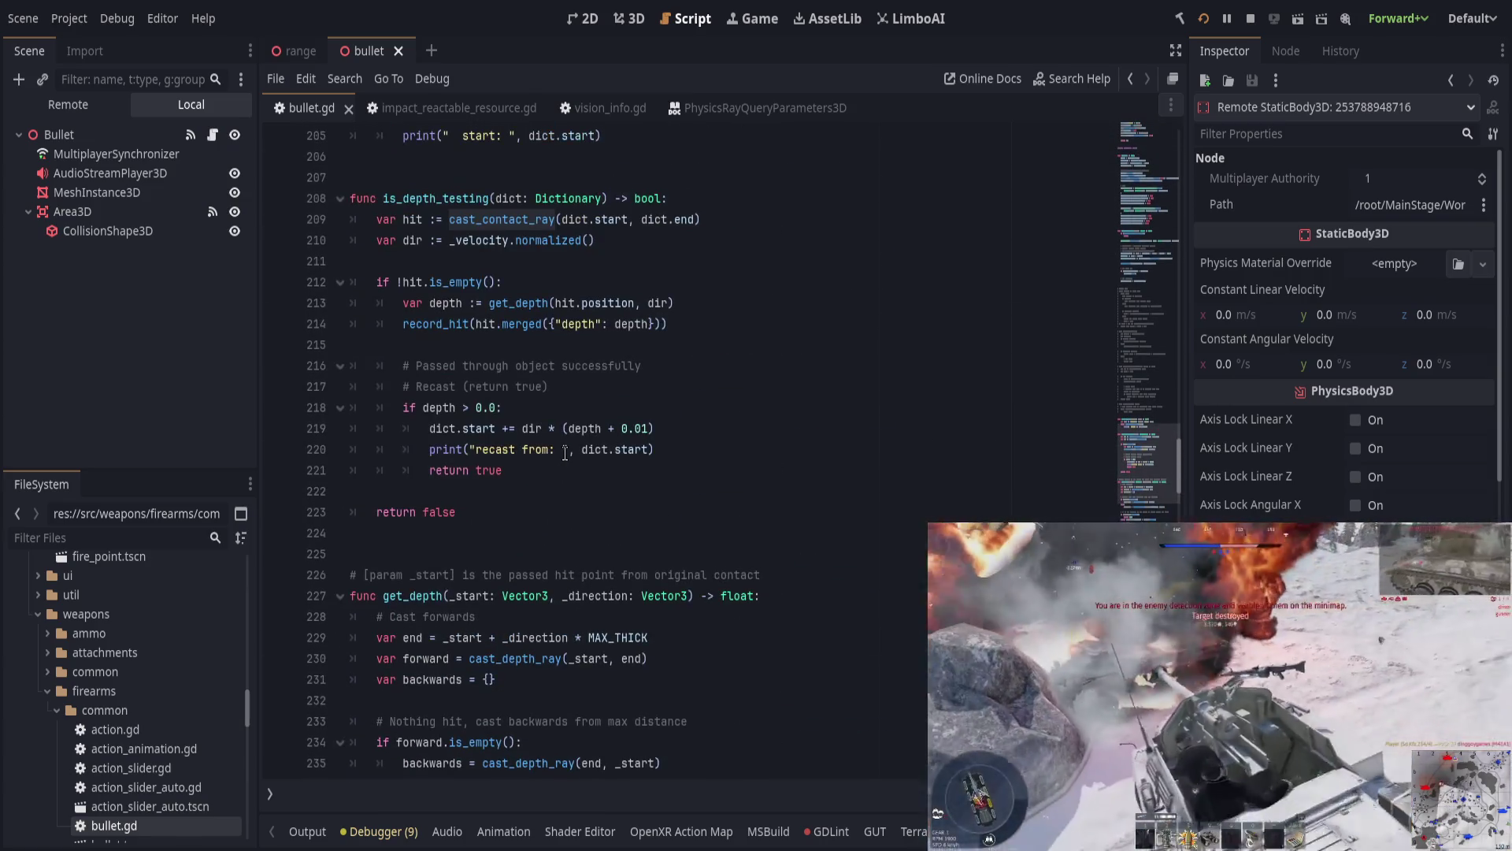
scroll(564, 453, up, 2)
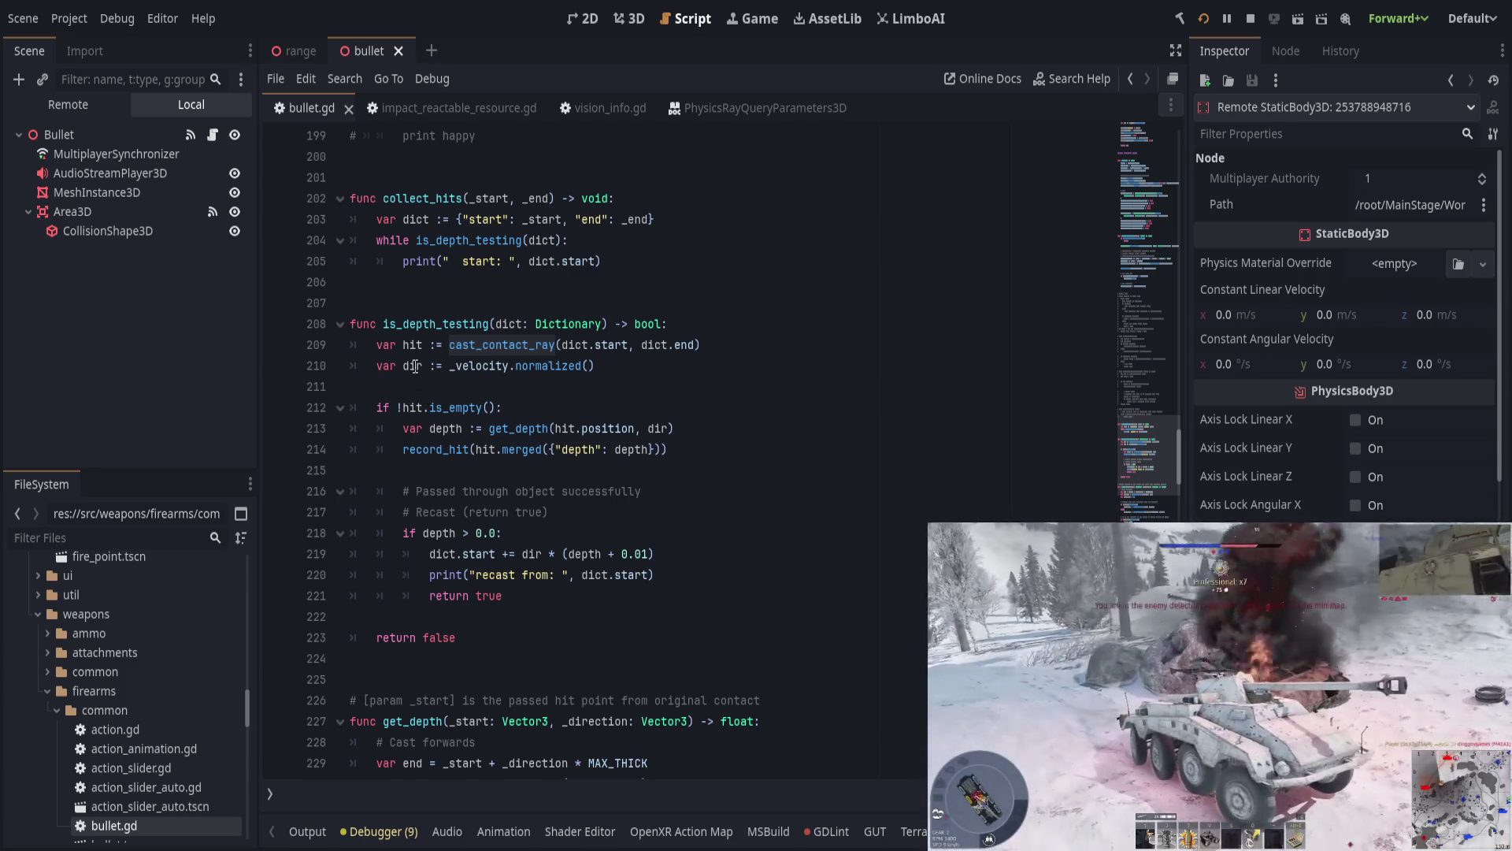
click(442, 325)
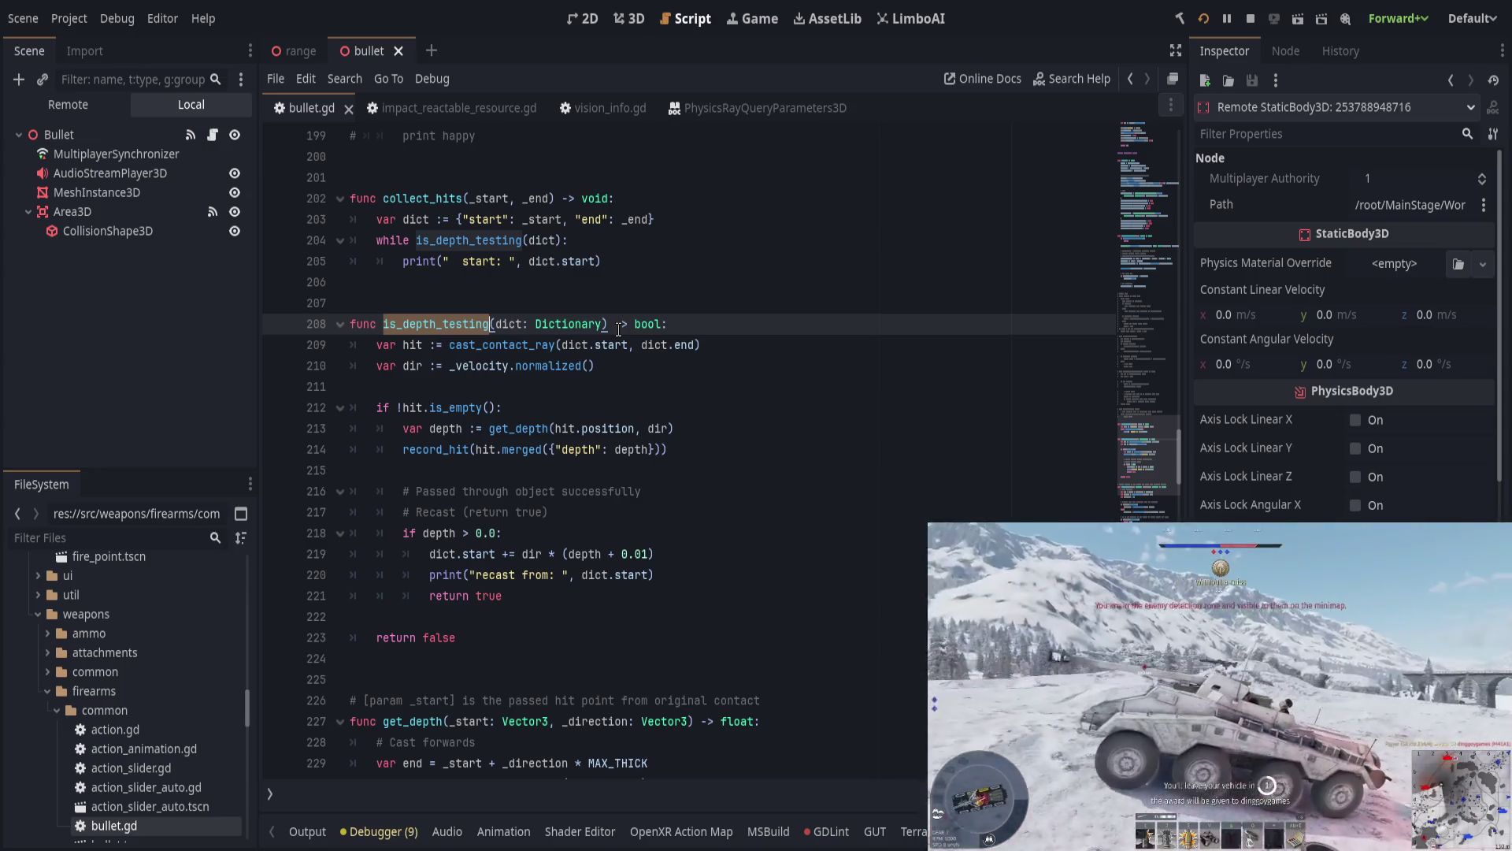
click(441, 324)
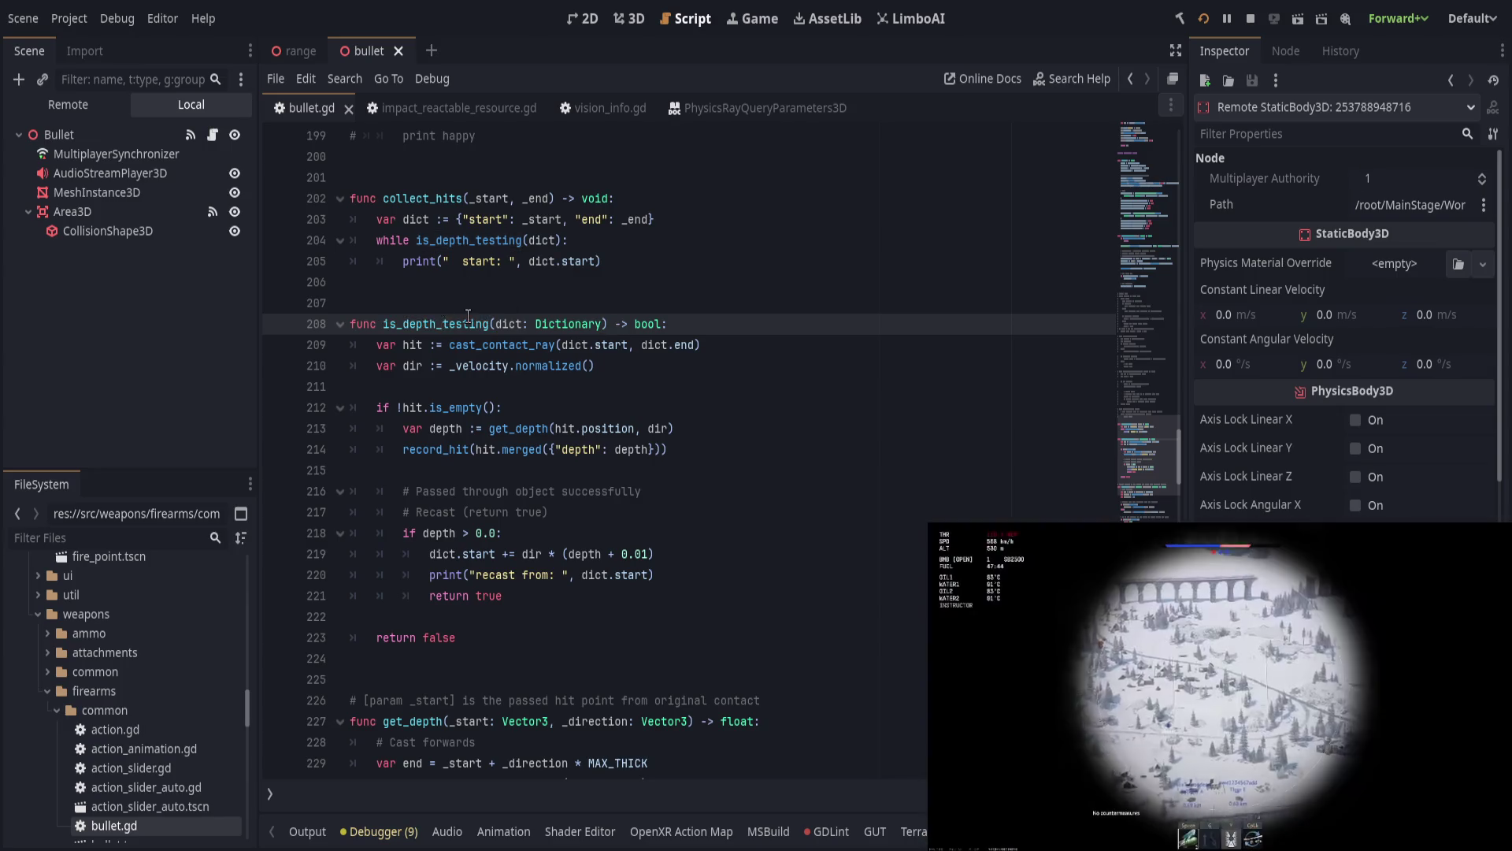
key(BackSpace)
key(BackSpace)
key(BackSpace)
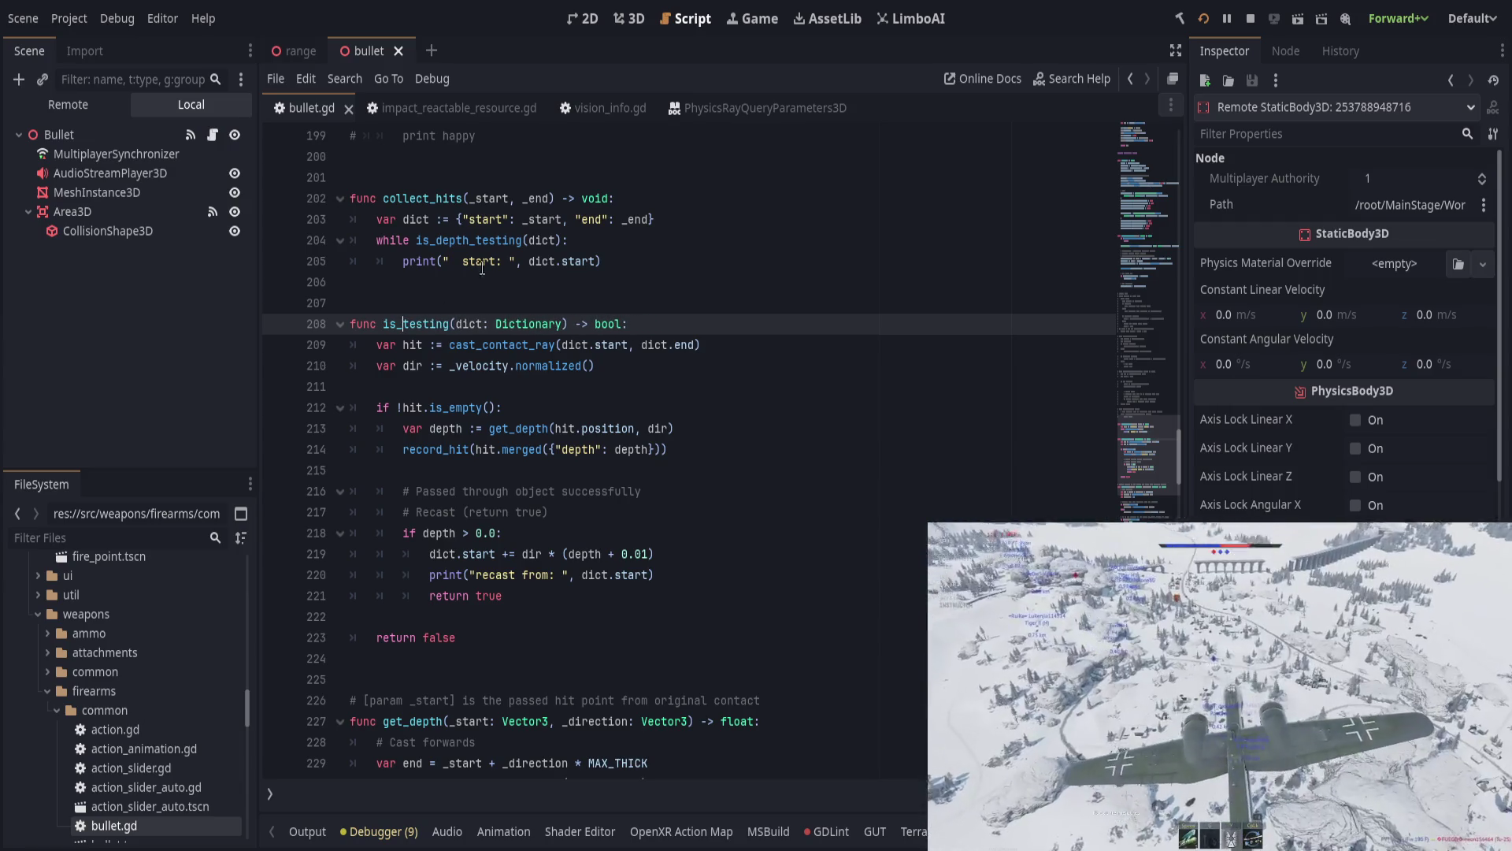
drag(474, 241, 436, 241)
key(BackSpace)
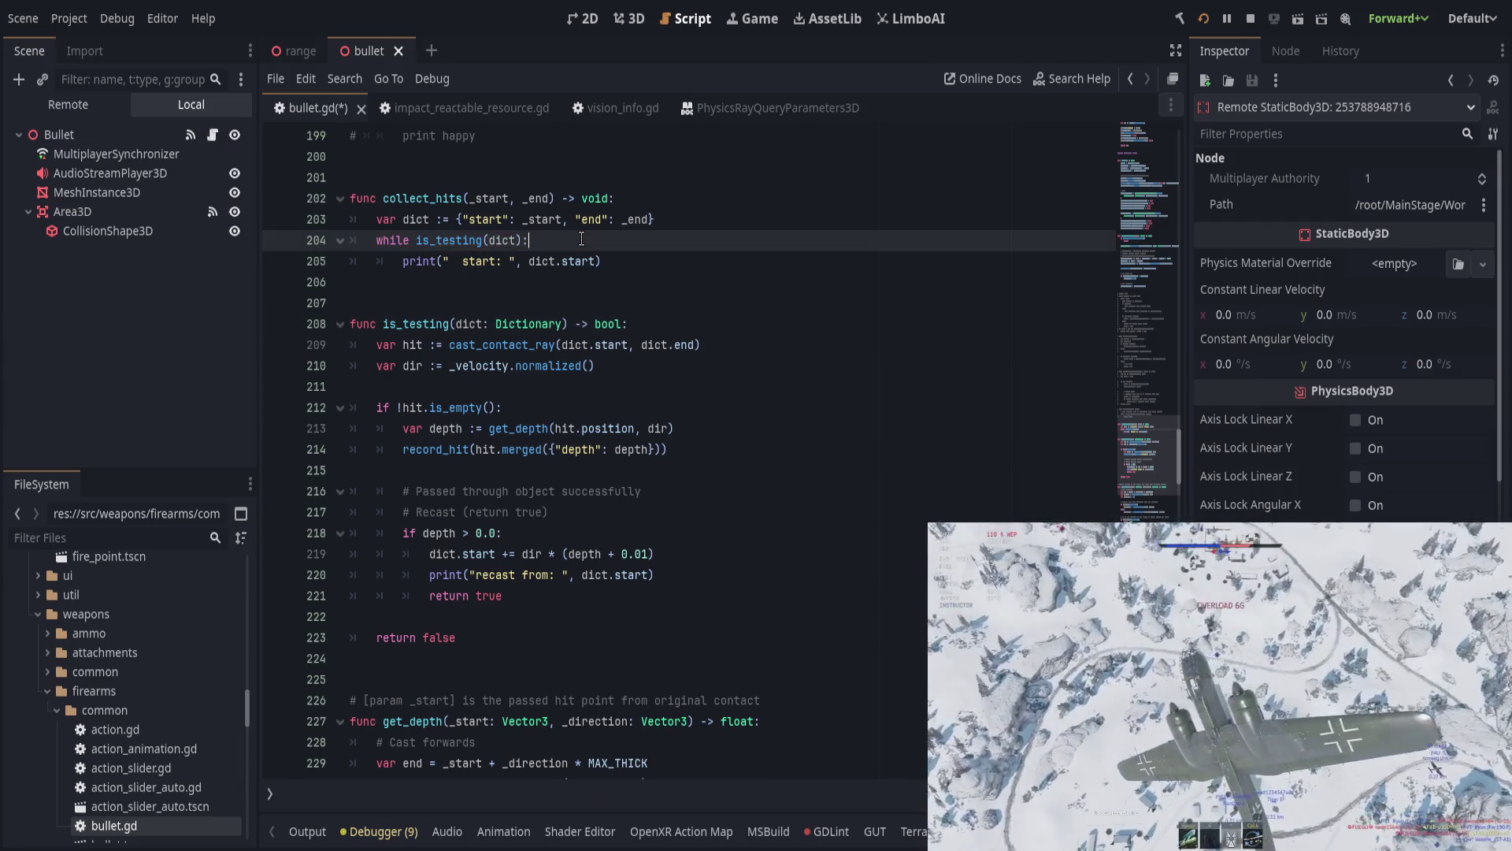
double_click(421, 323)
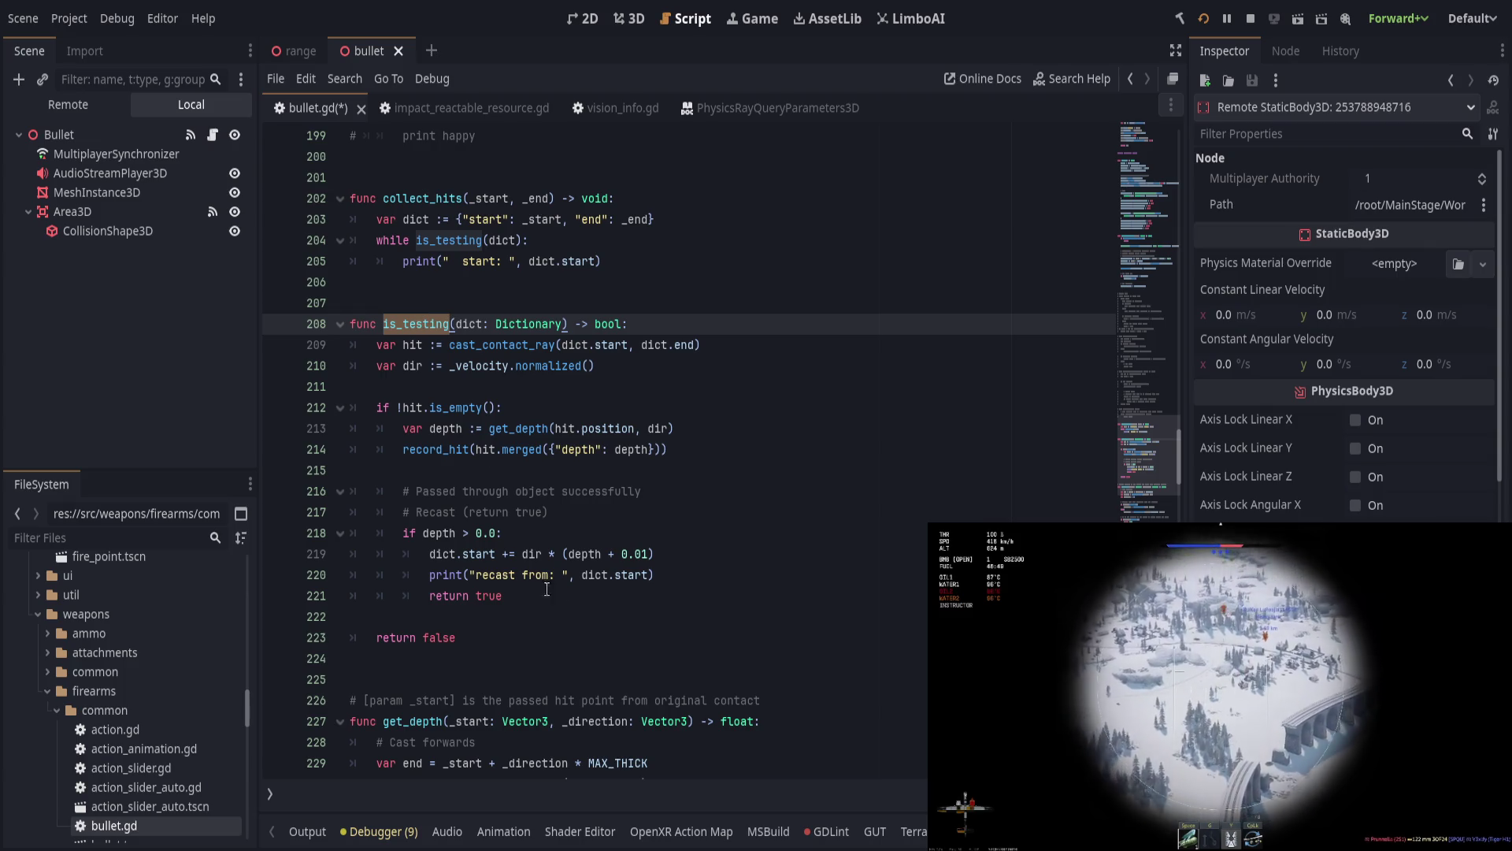
click(605, 596)
key(Return)
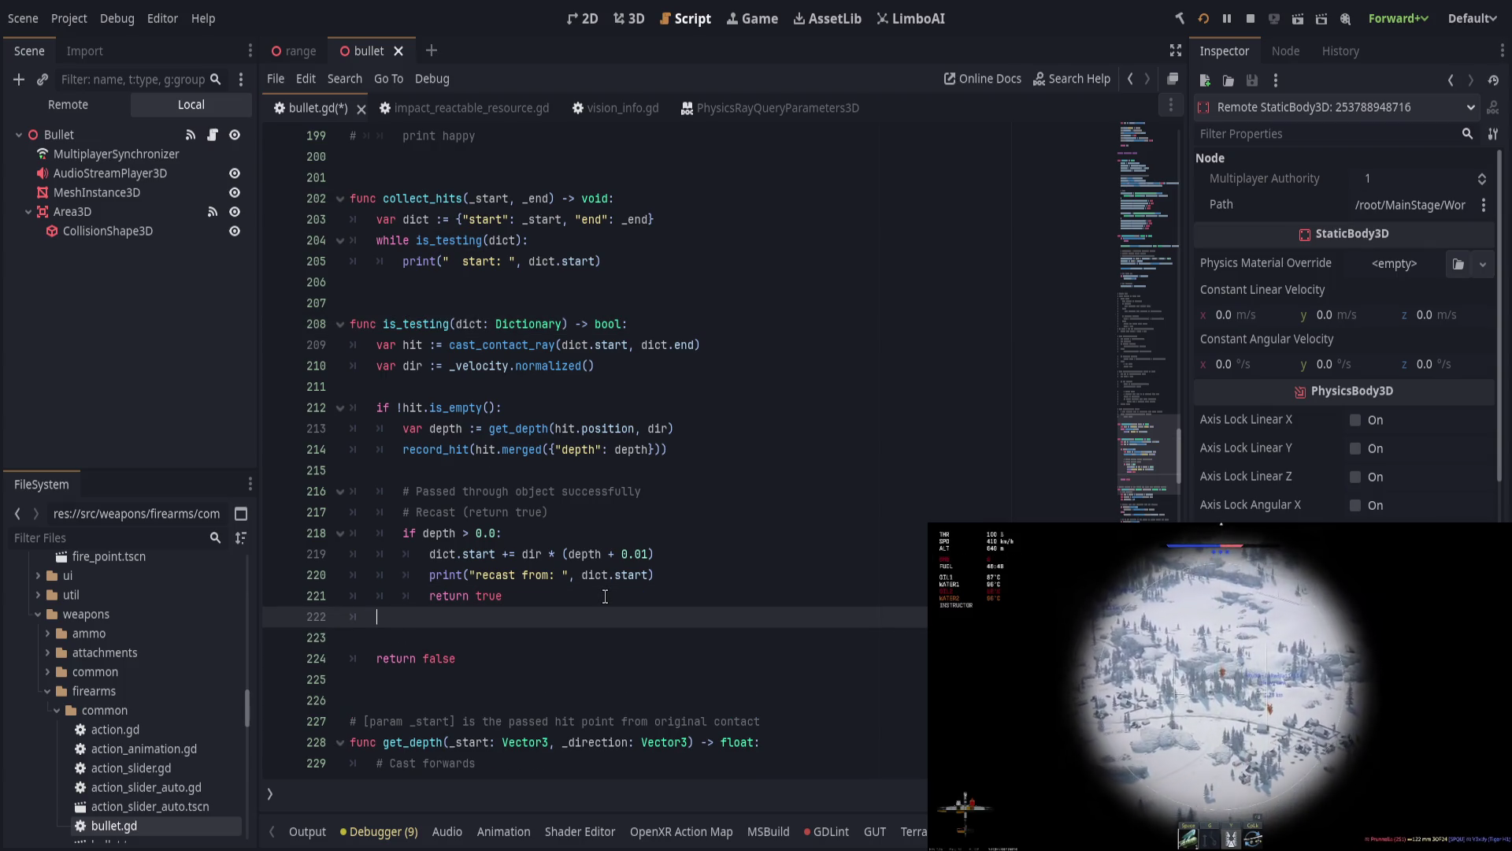
key(ctrl+x)
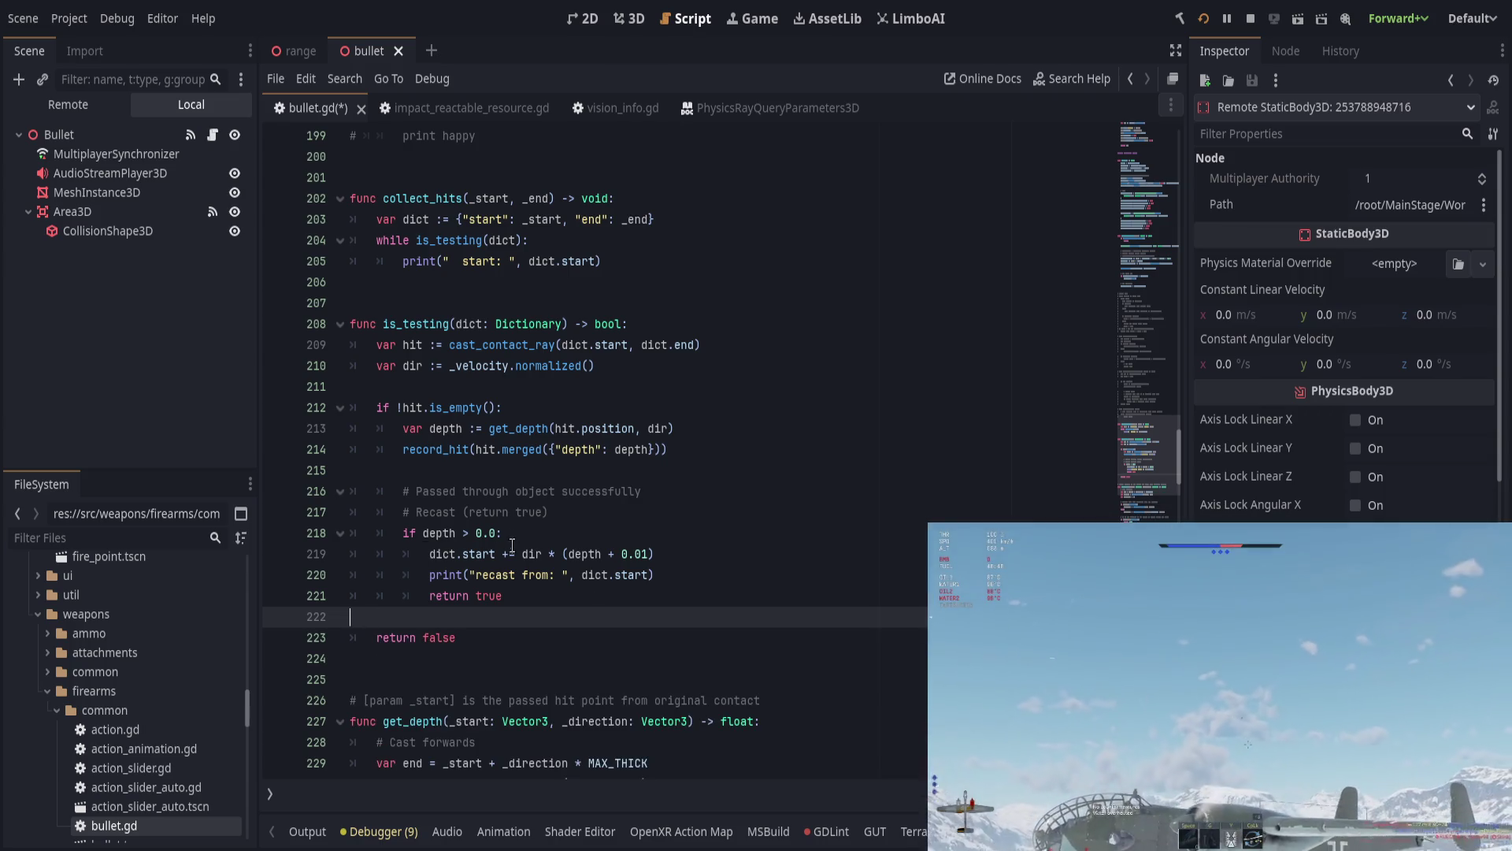
click(633, 471)
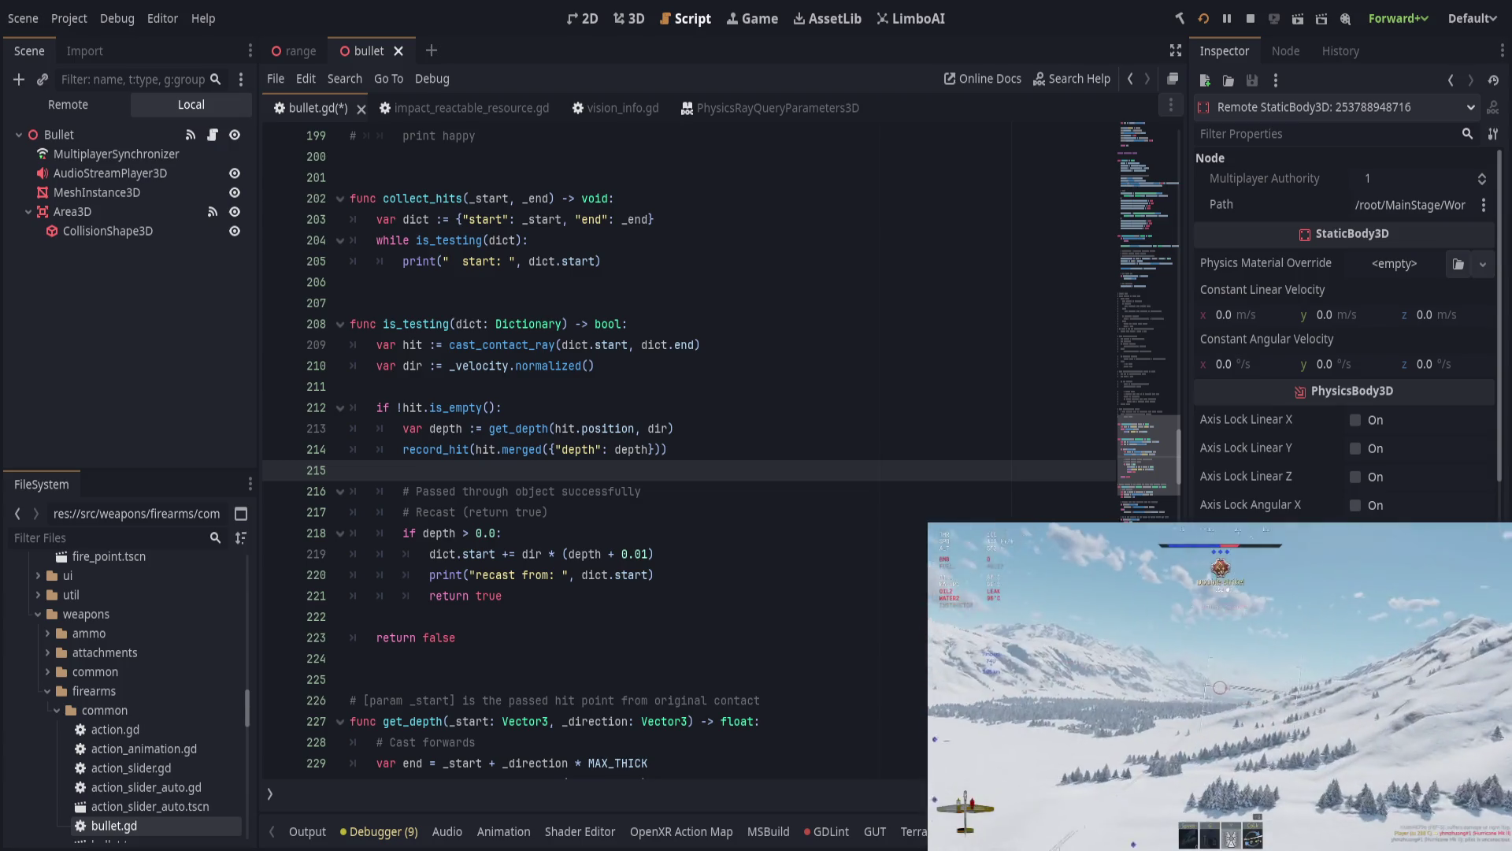
click(502, 407)
scroll(582, 420, down, 5)
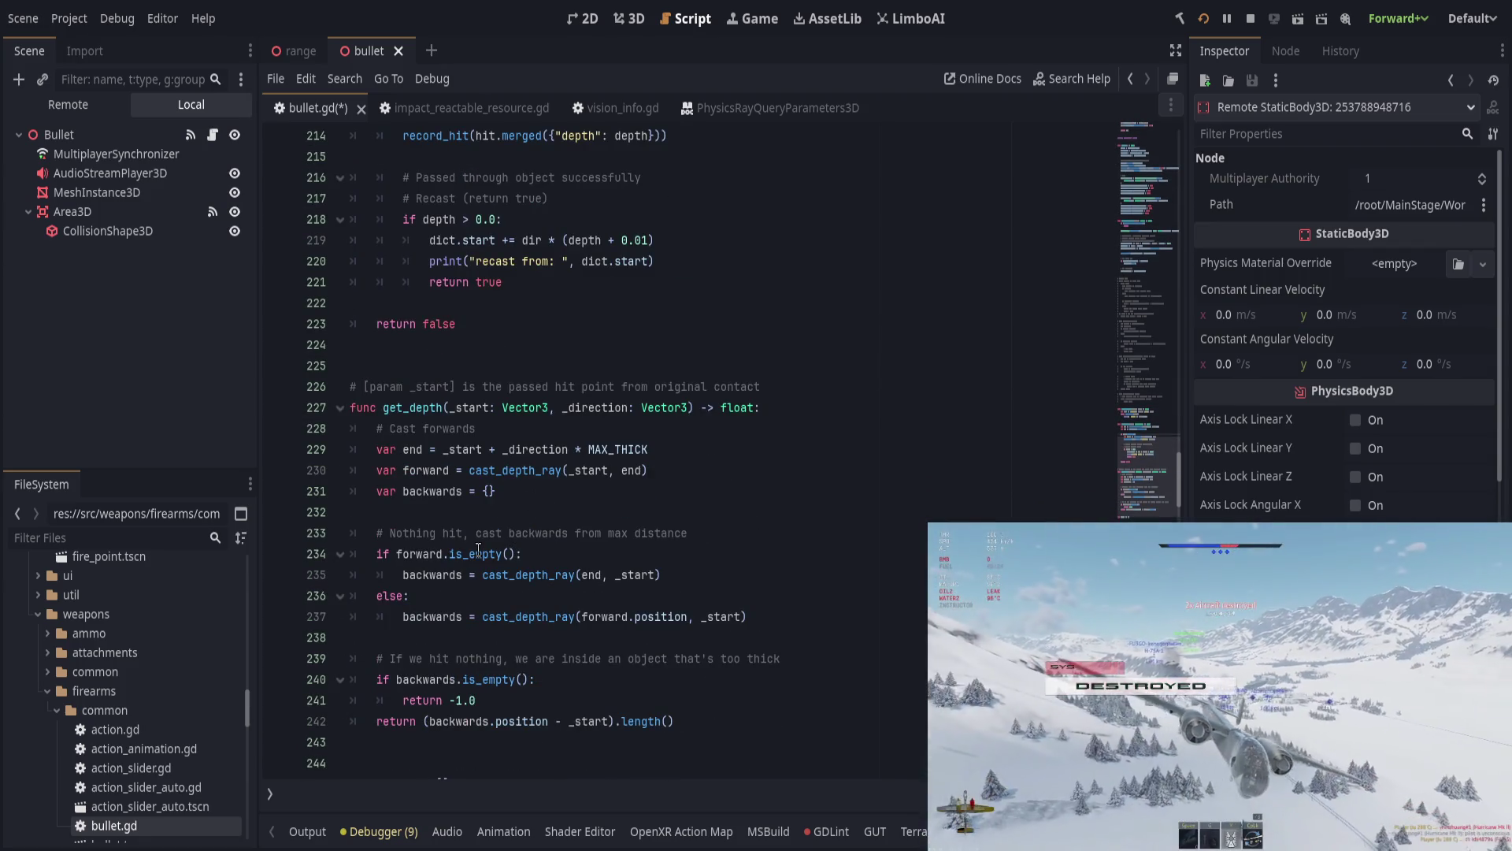
click(556, 511)
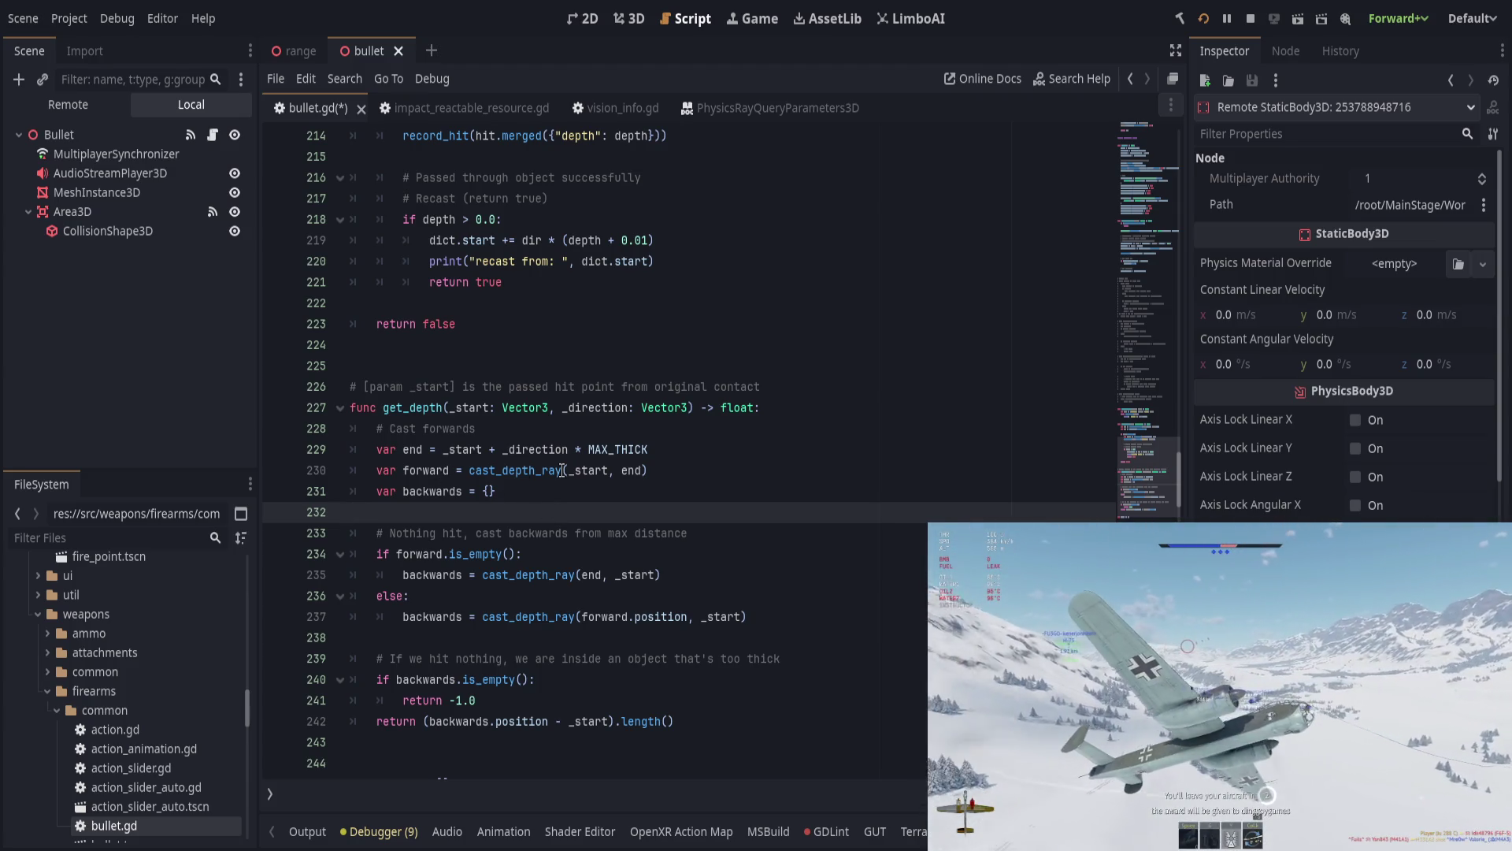
click(496, 471)
double_click(412, 471)
double_click(425, 491)
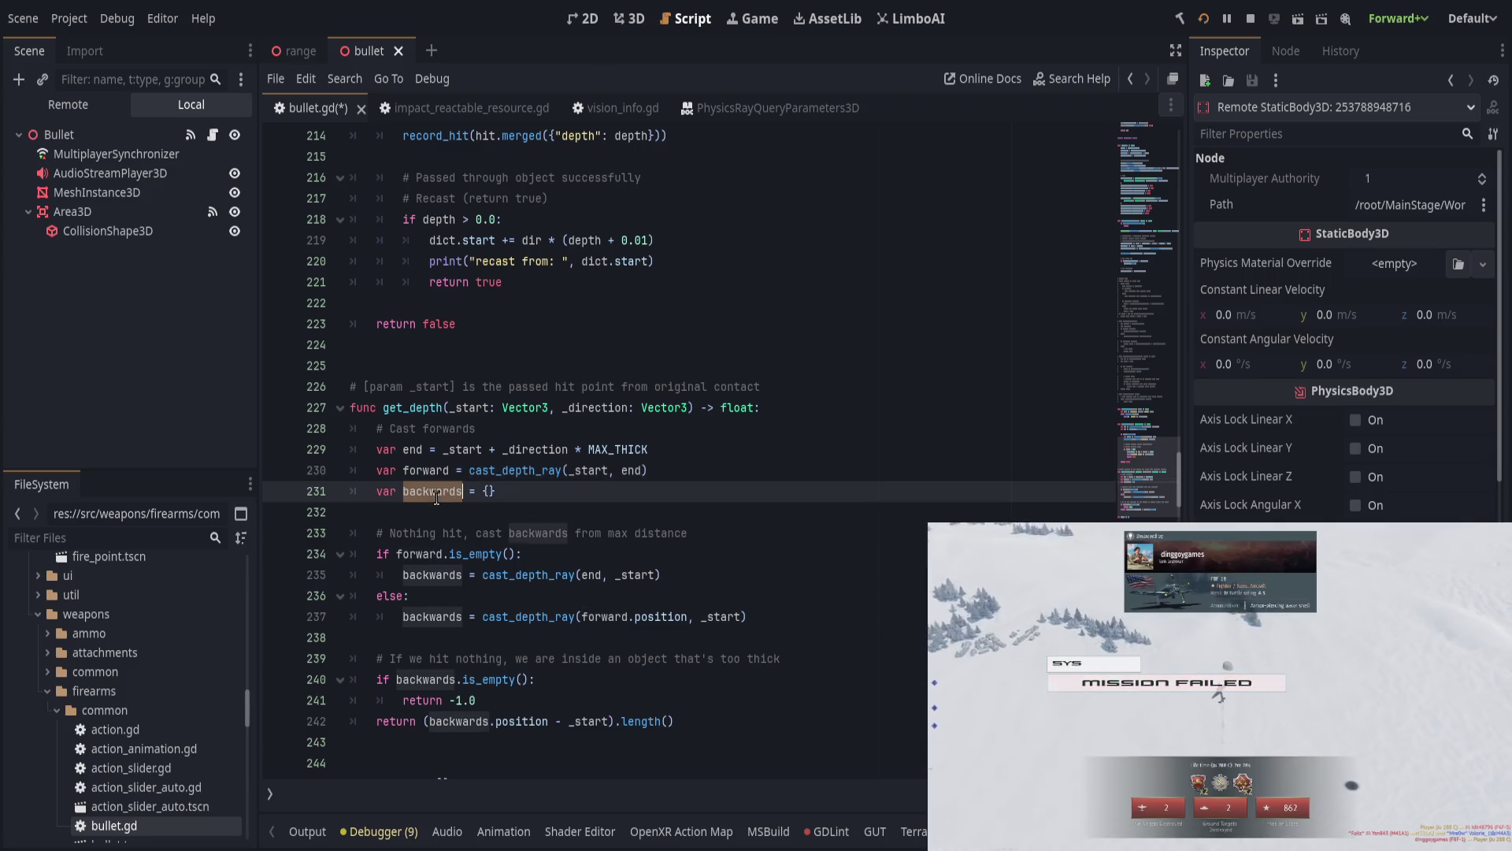
key(Down)
key(Down)
key(End)
drag(396, 553, 703, 551)
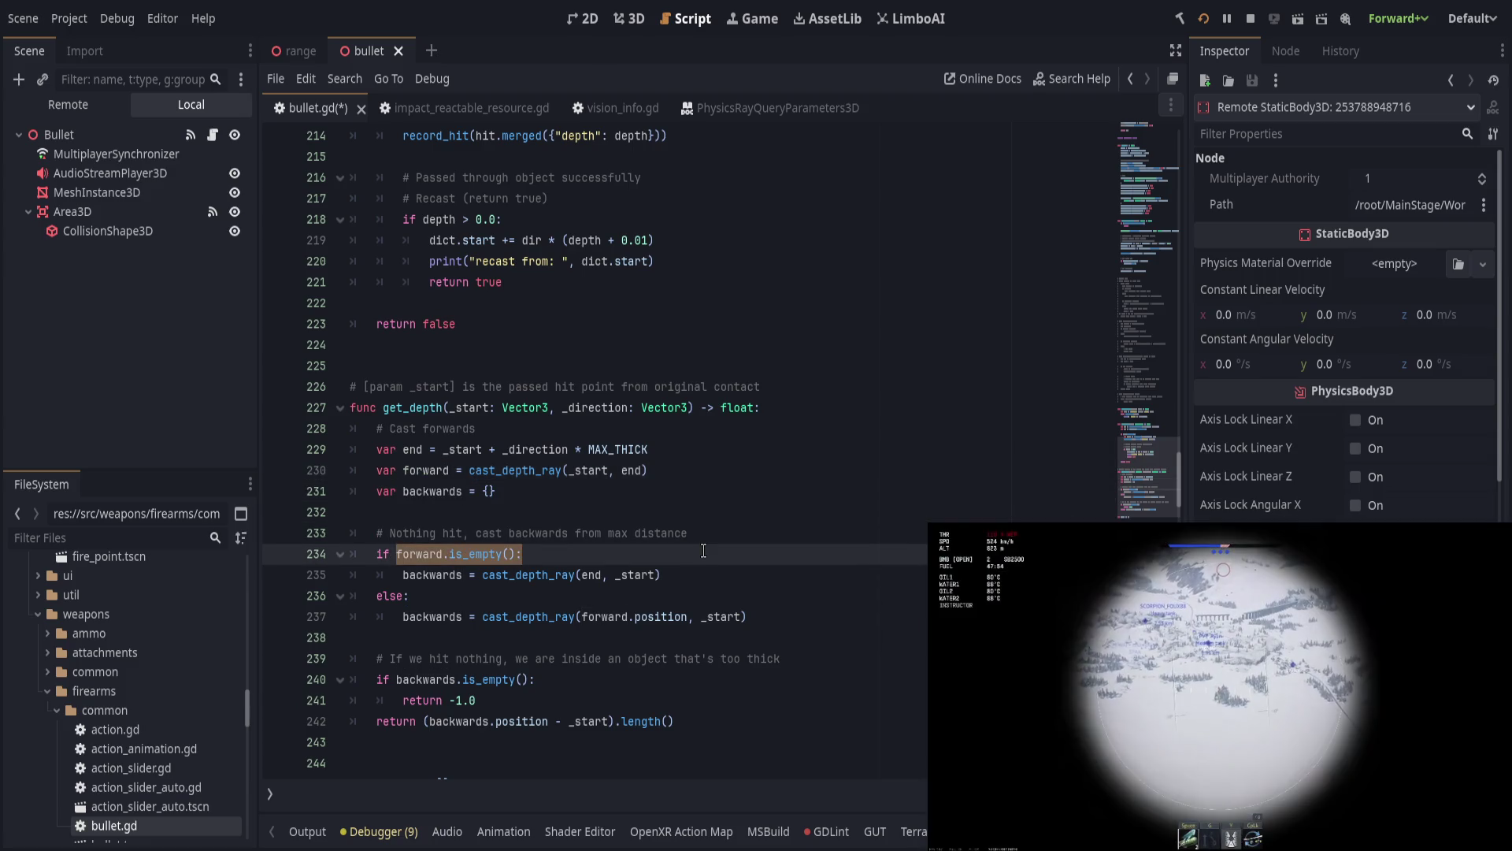
click(591, 576)
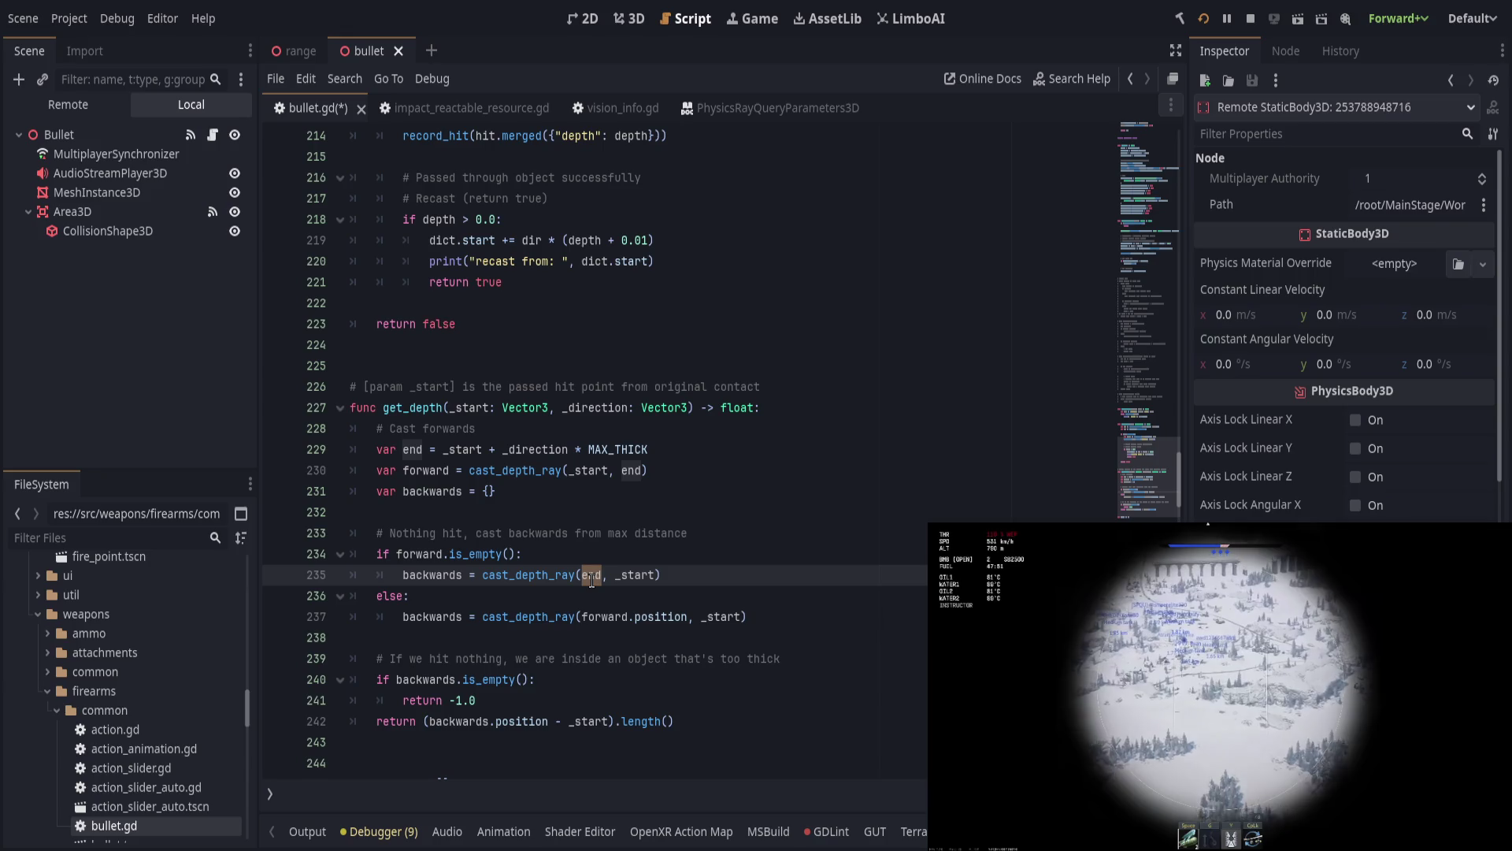
click(630, 540)
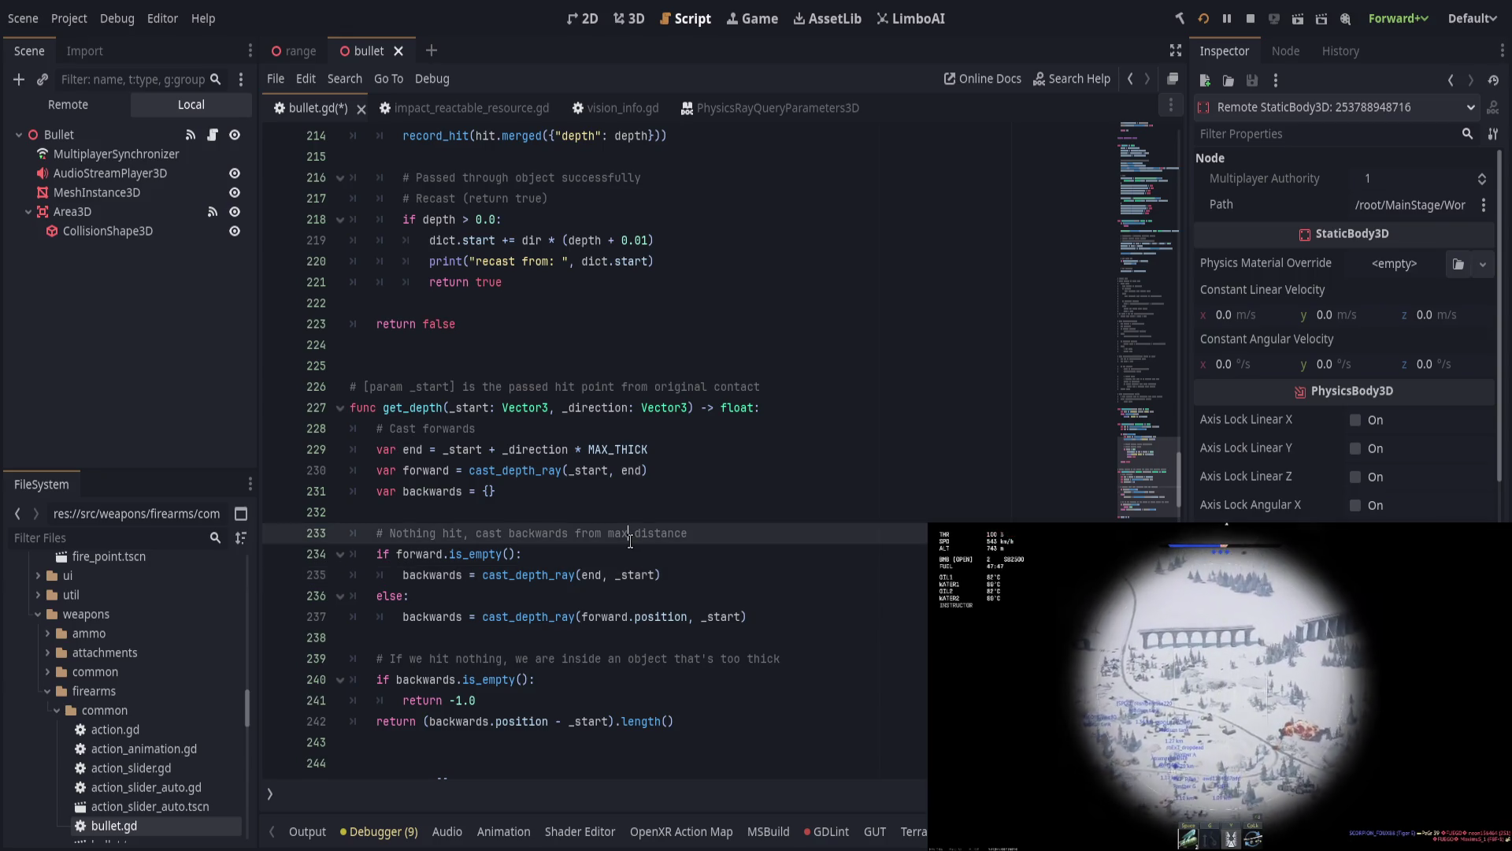
key(Down)
key(Down)
key(Down)
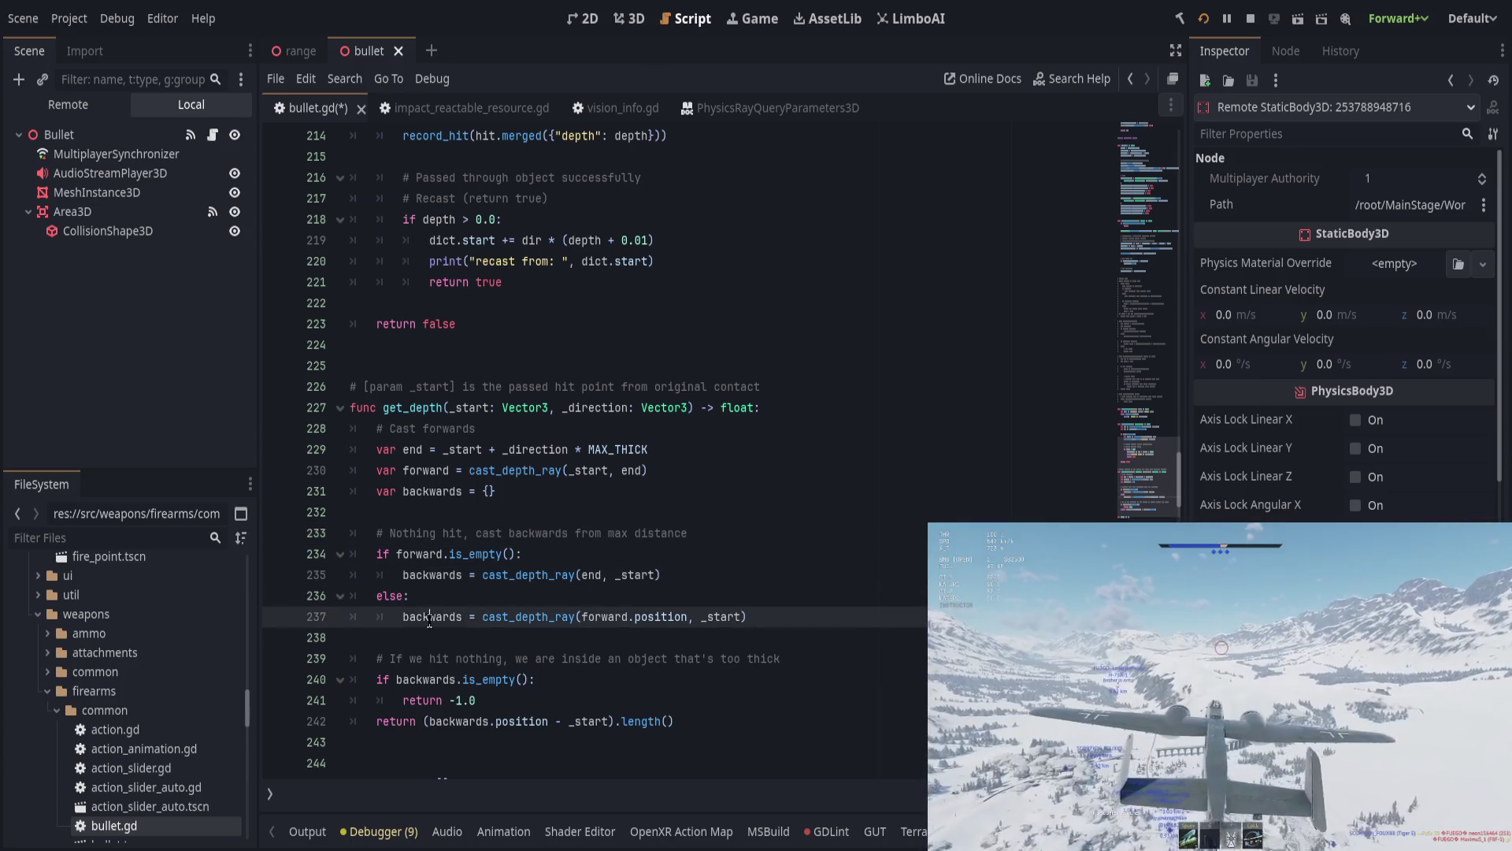
key(ctrl+Right)
key(ctrl+Right)
key(ctrl+Right)
key(ctrl+Right)
key(ctrl+Right)
key(ctrl+Right)
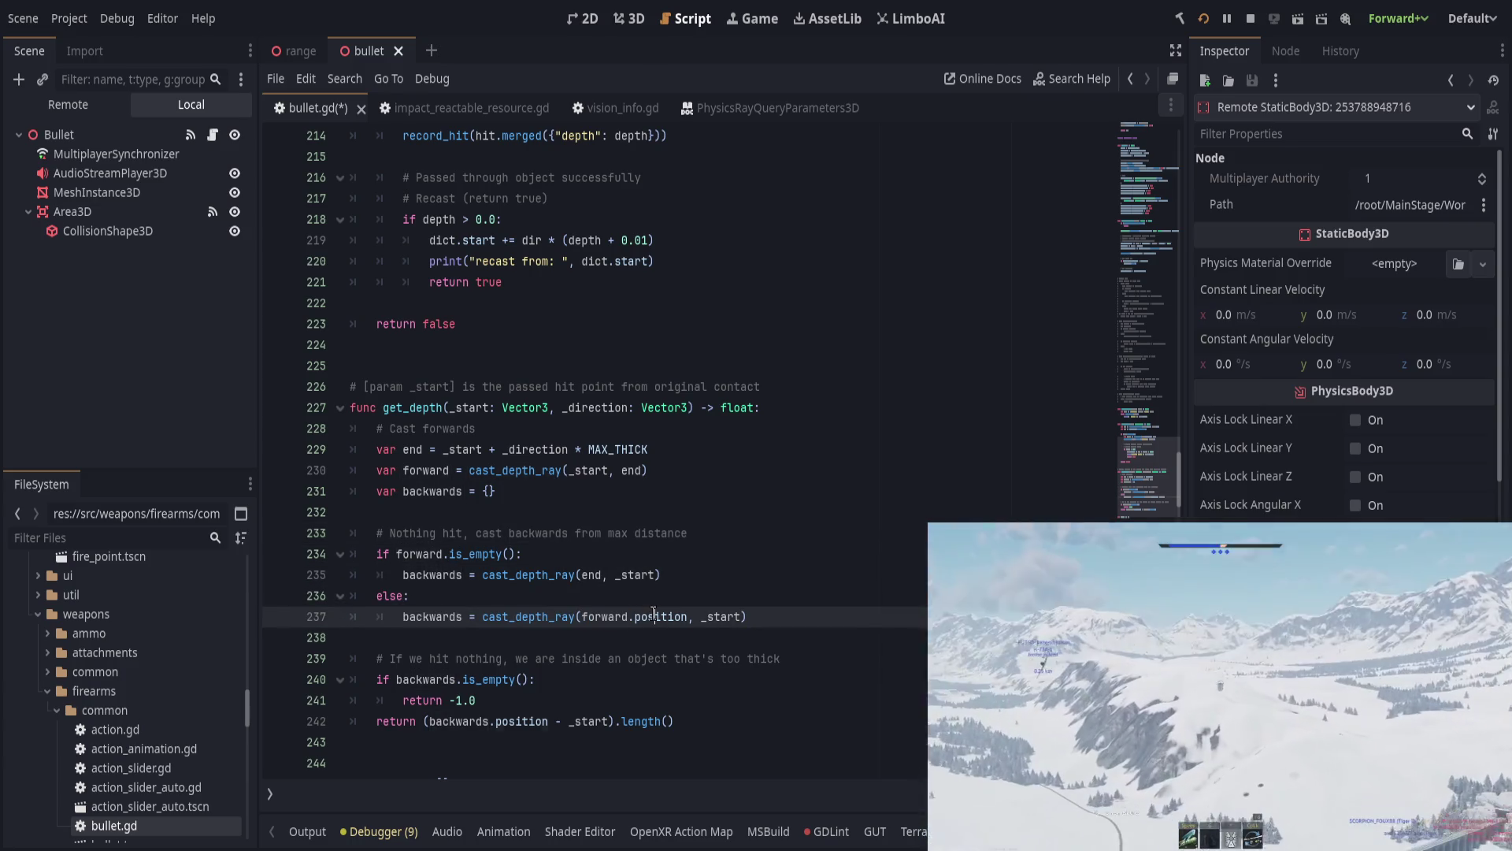
double_click(606, 611)
double_click(658, 614)
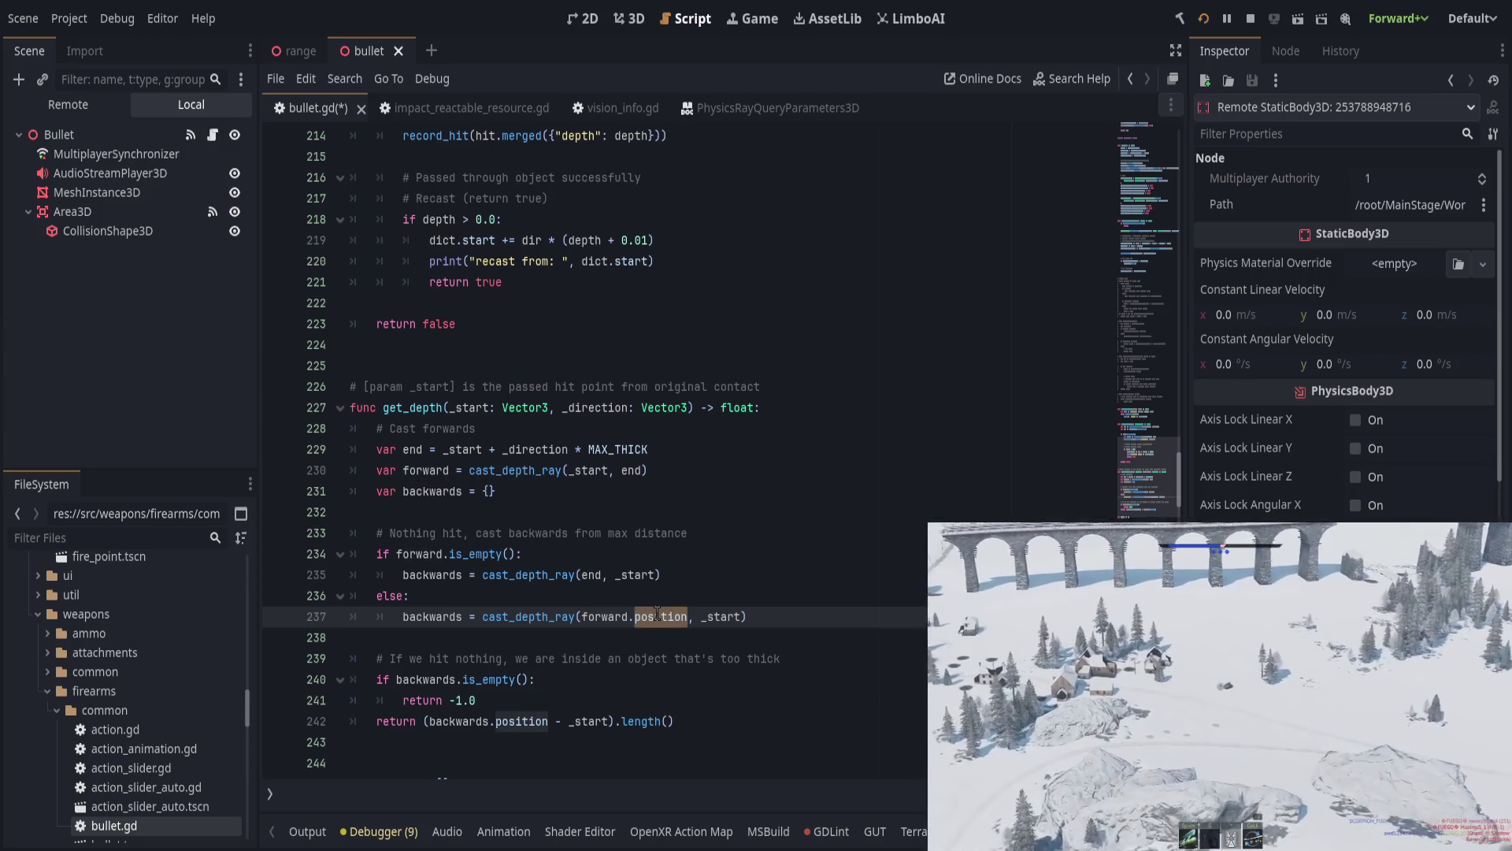
double_click(709, 616)
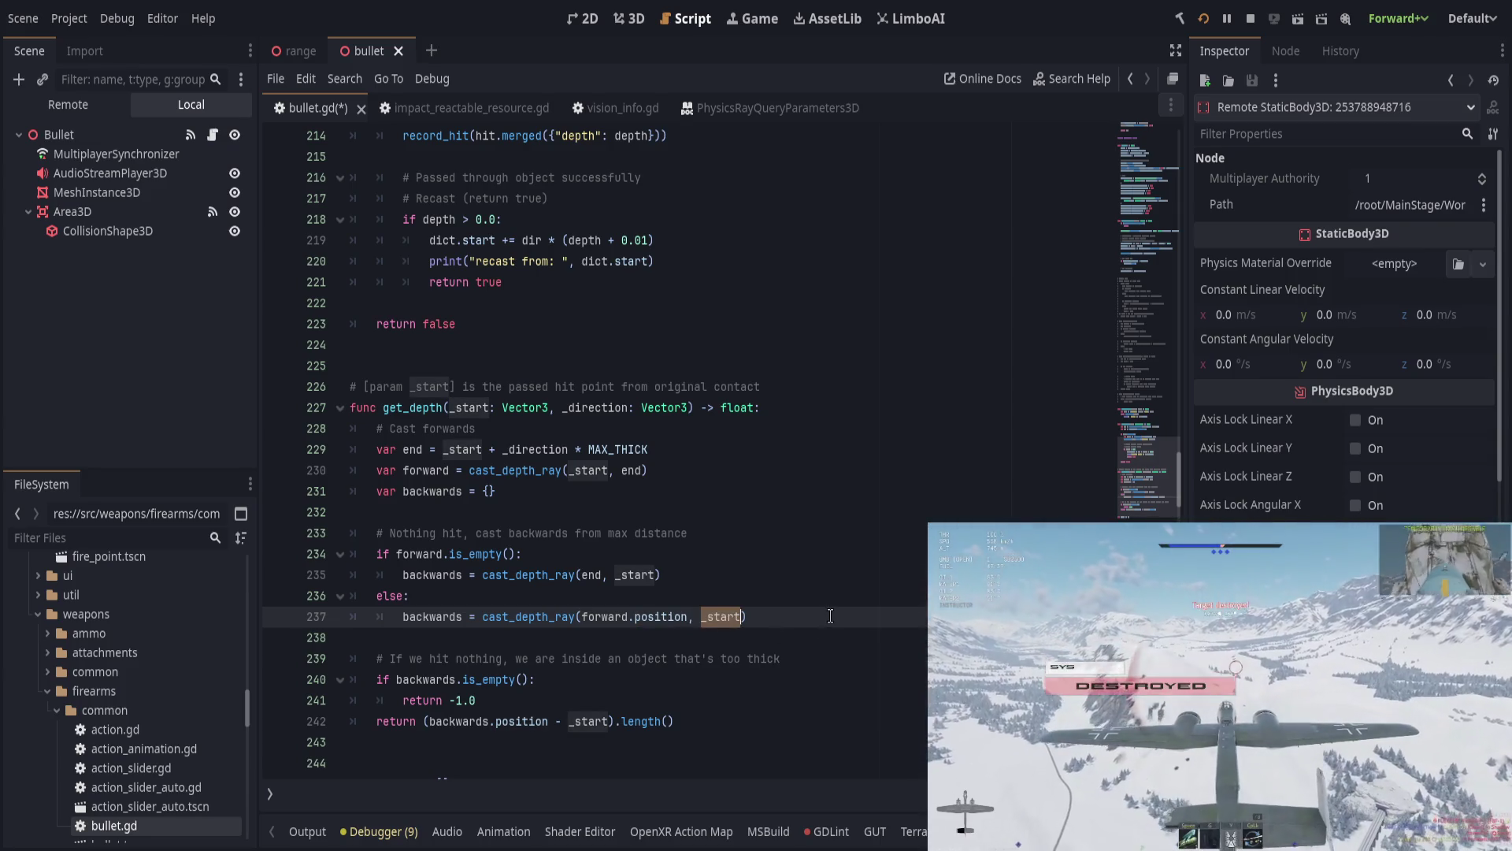
click(792, 700)
click(794, 718)
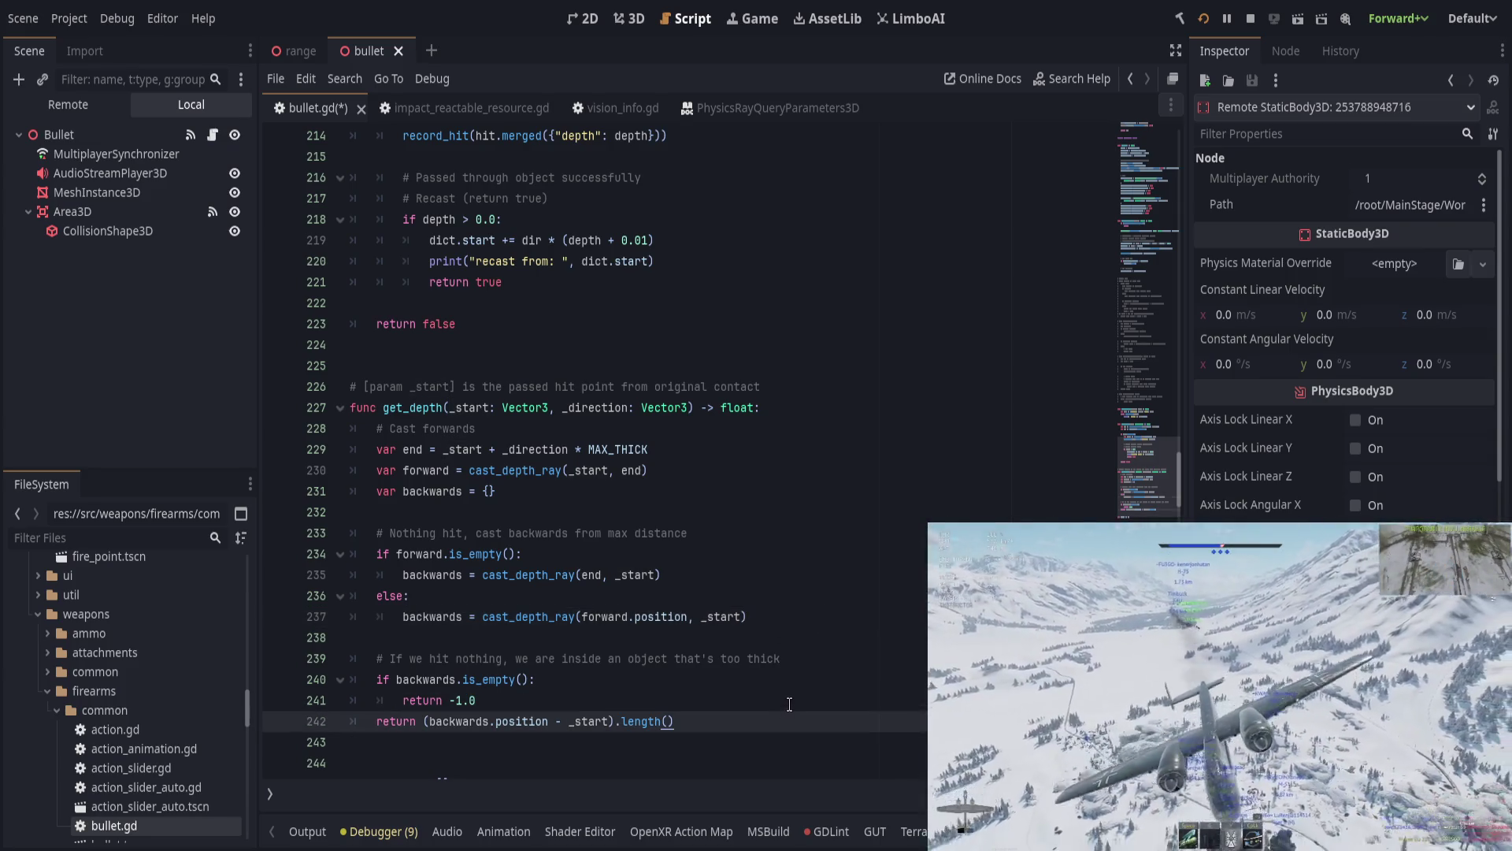
scroll(787, 693, up, 4)
double_click(411, 661)
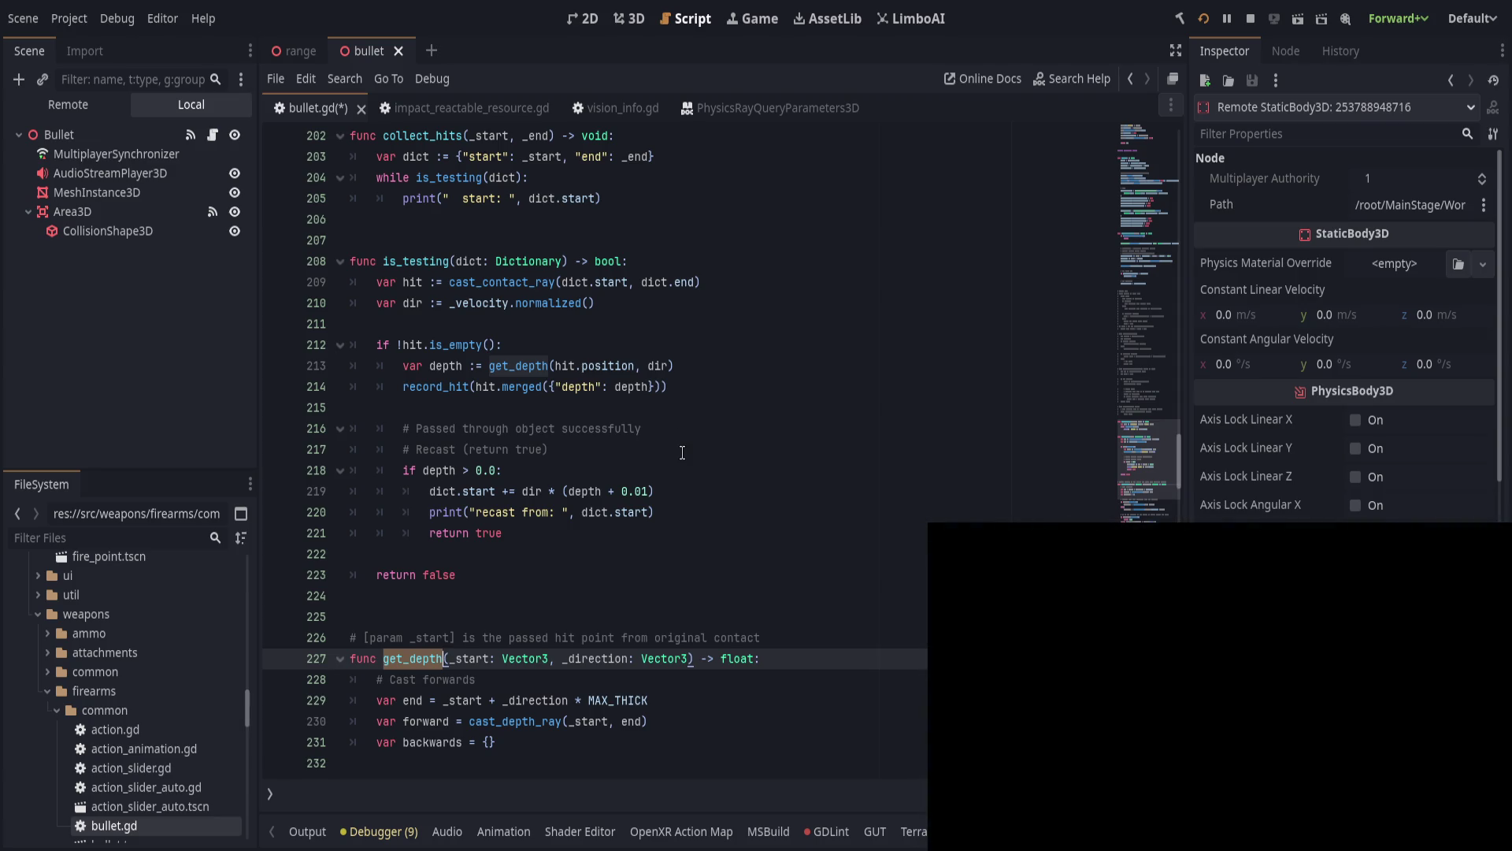
Step: Replace the 0.01 recast offset with THRESHOLD and save
click(682, 452)
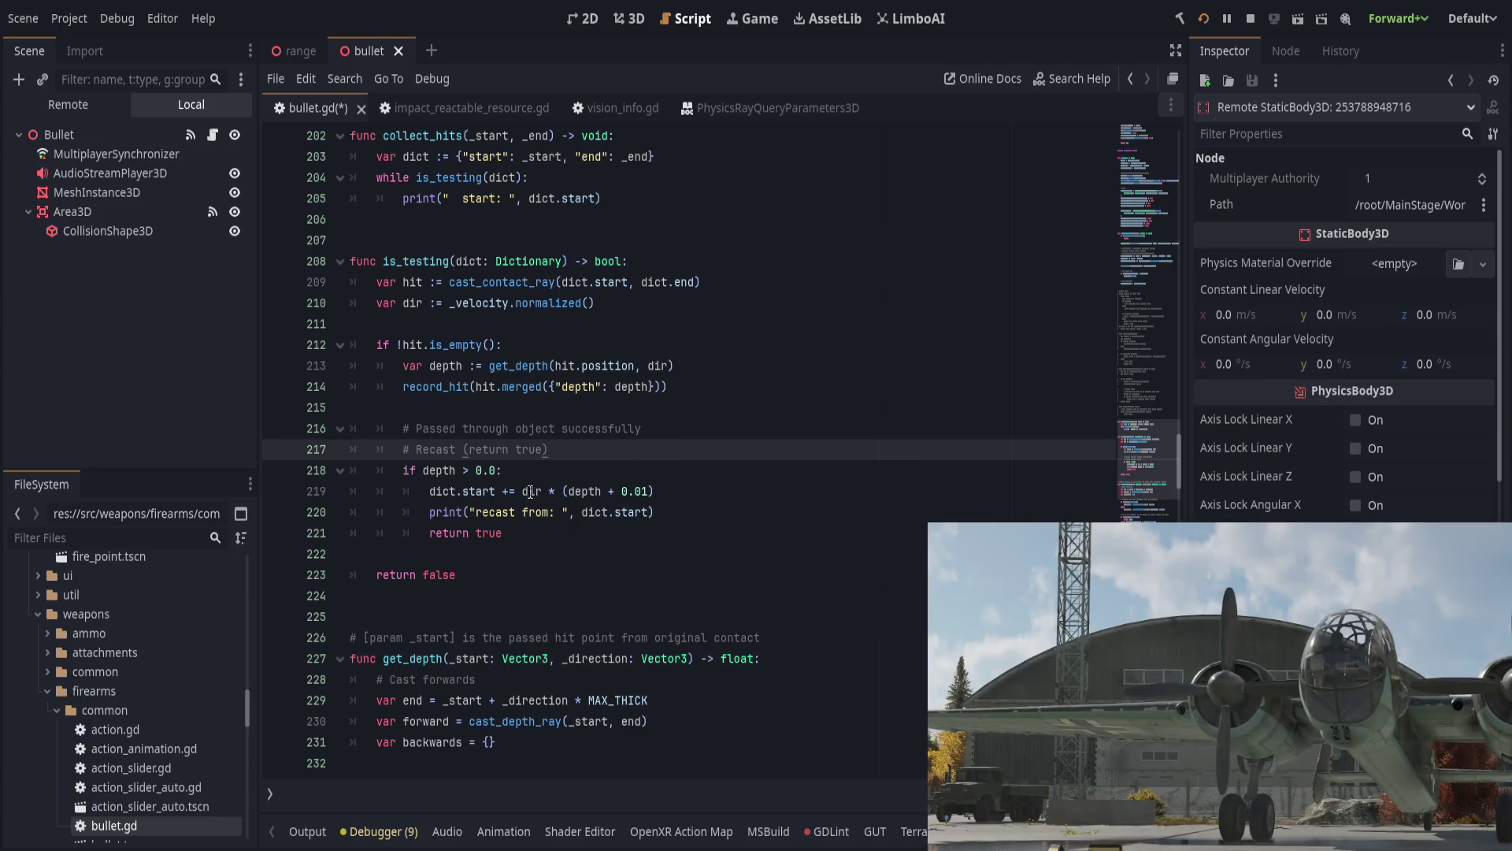
double_click(575, 492)
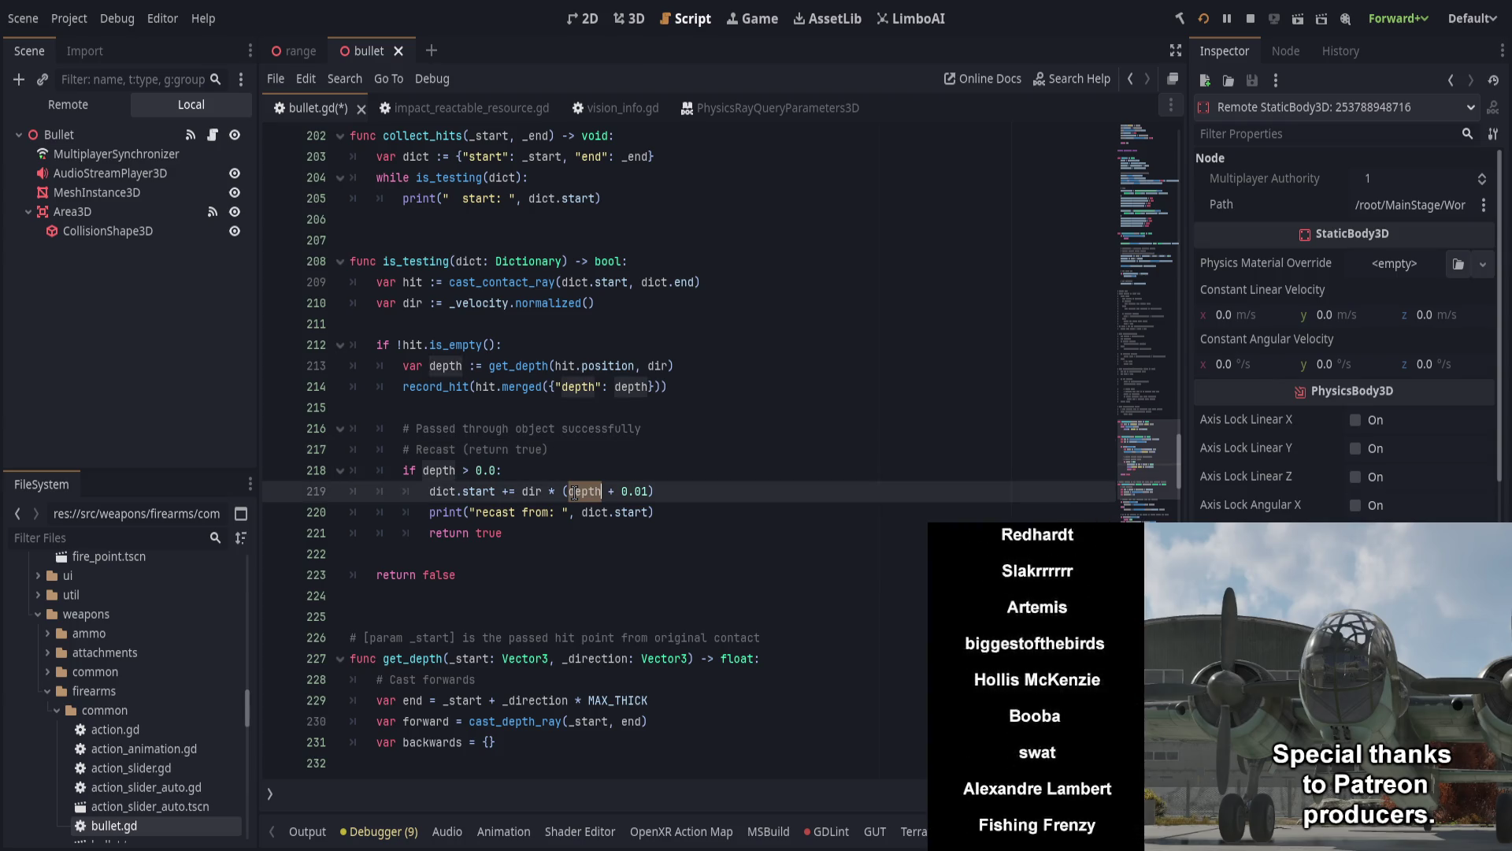
double_click(635, 492)
text(THRESHOLD)
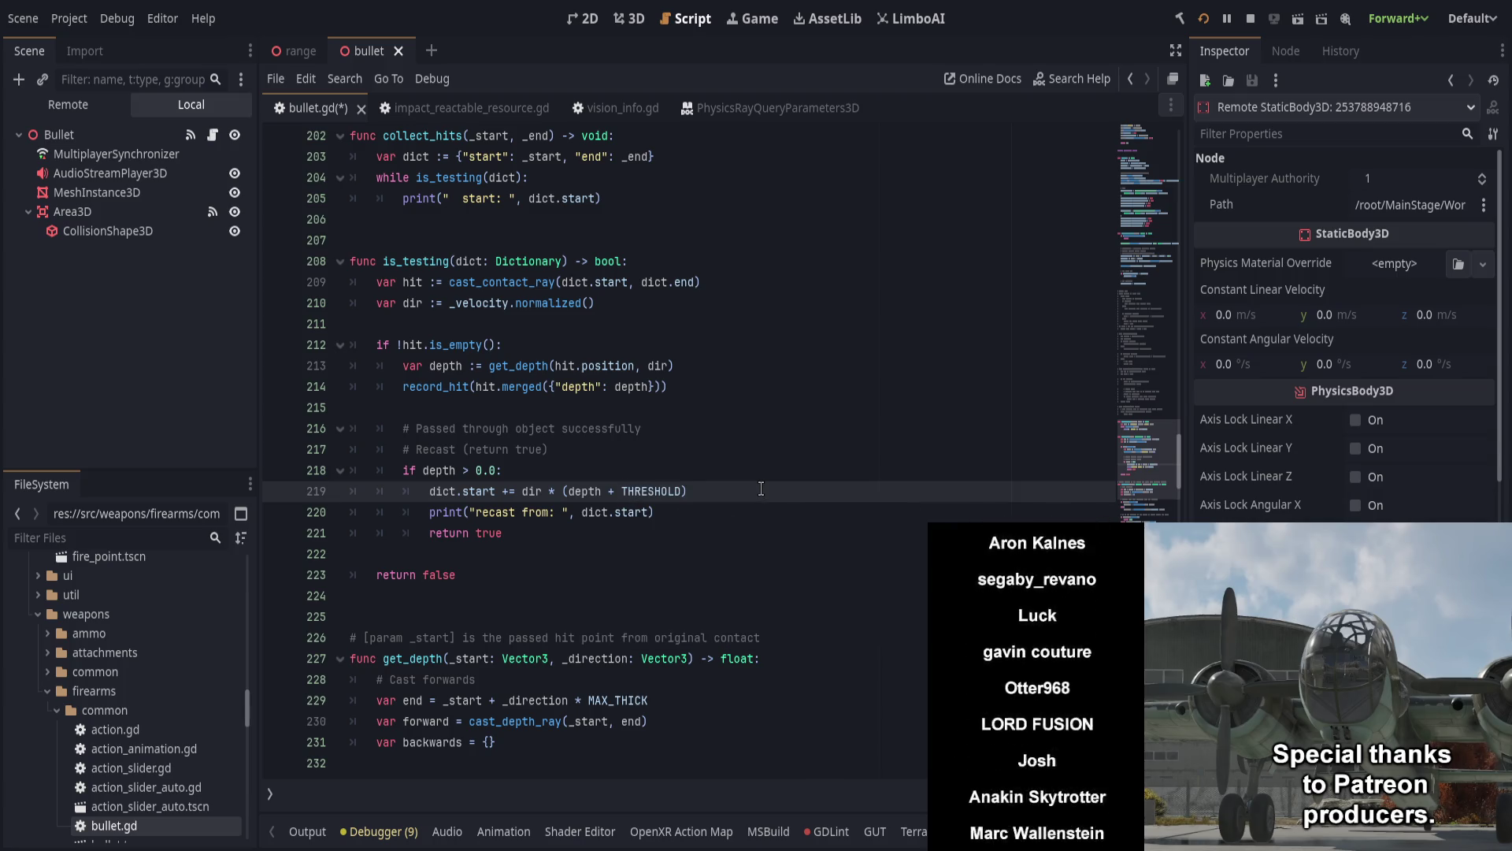
key(ctrl+s)
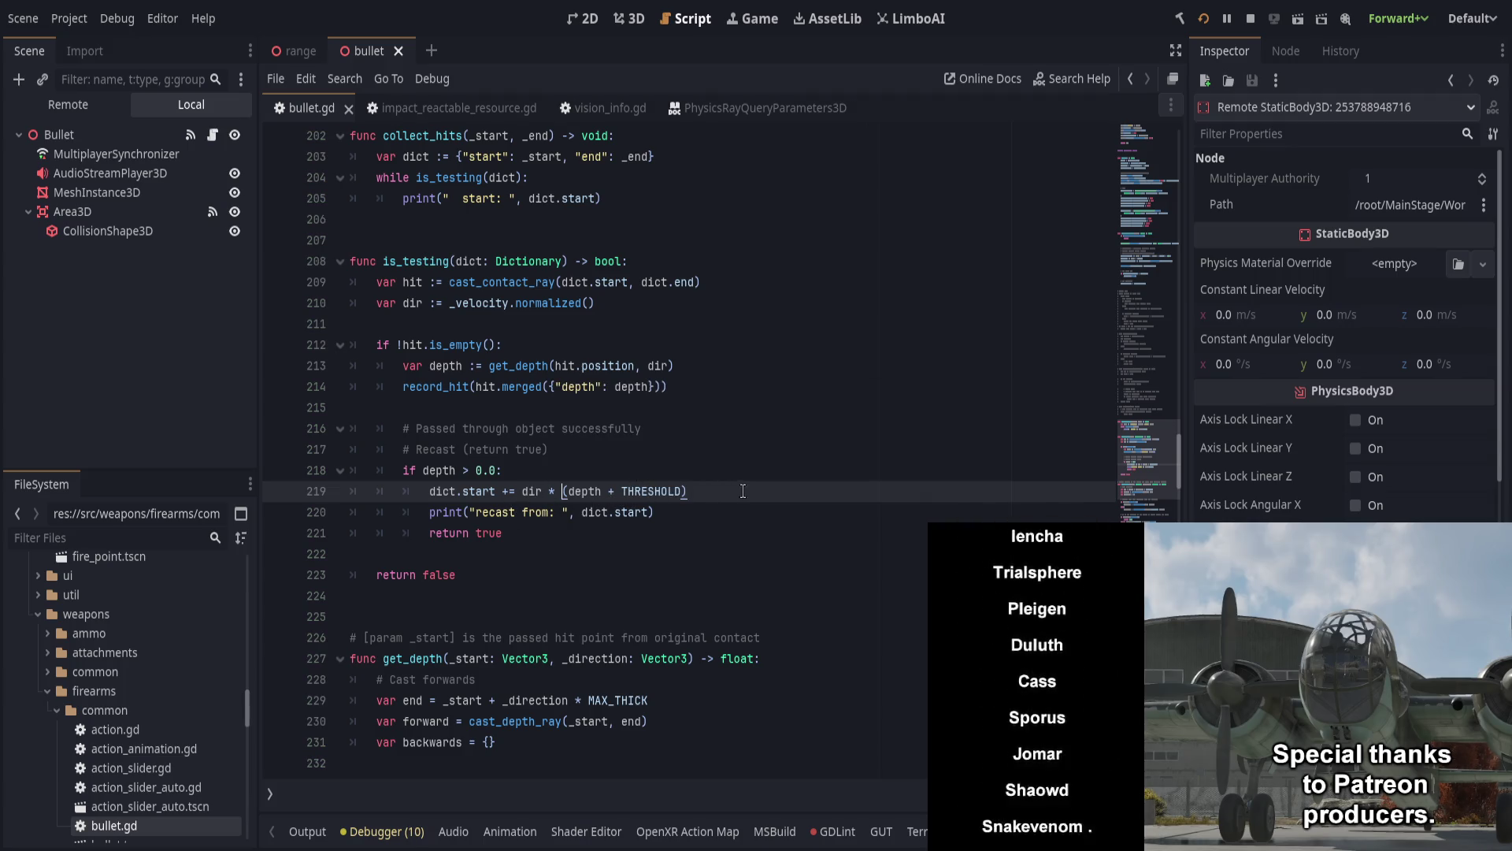
click(307, 832)
click(319, 832)
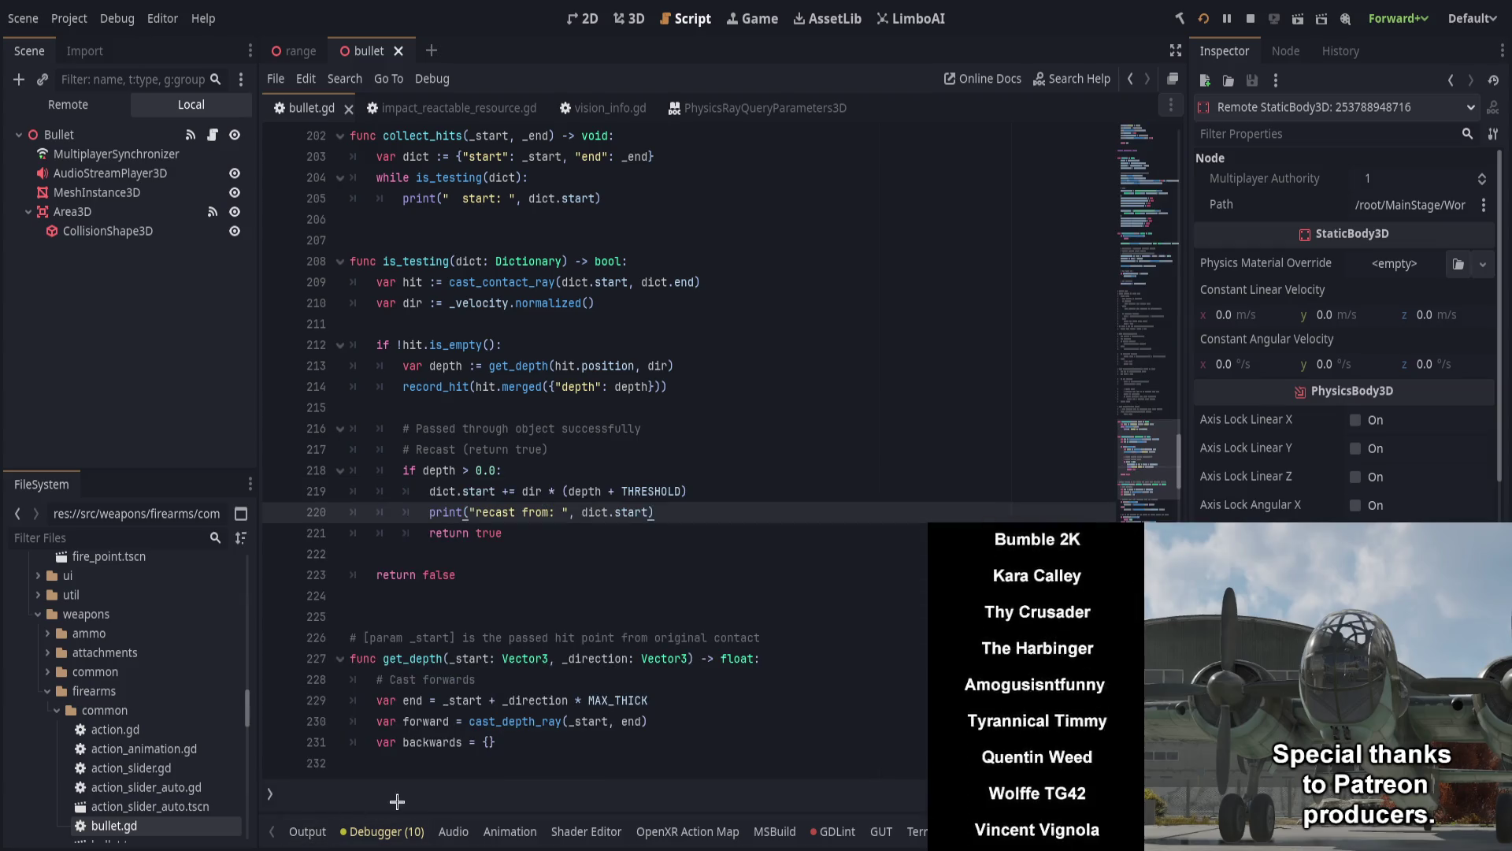
Step: Change the recast print's label text to ' hit: %s\n rec: %s'
click(476, 512)
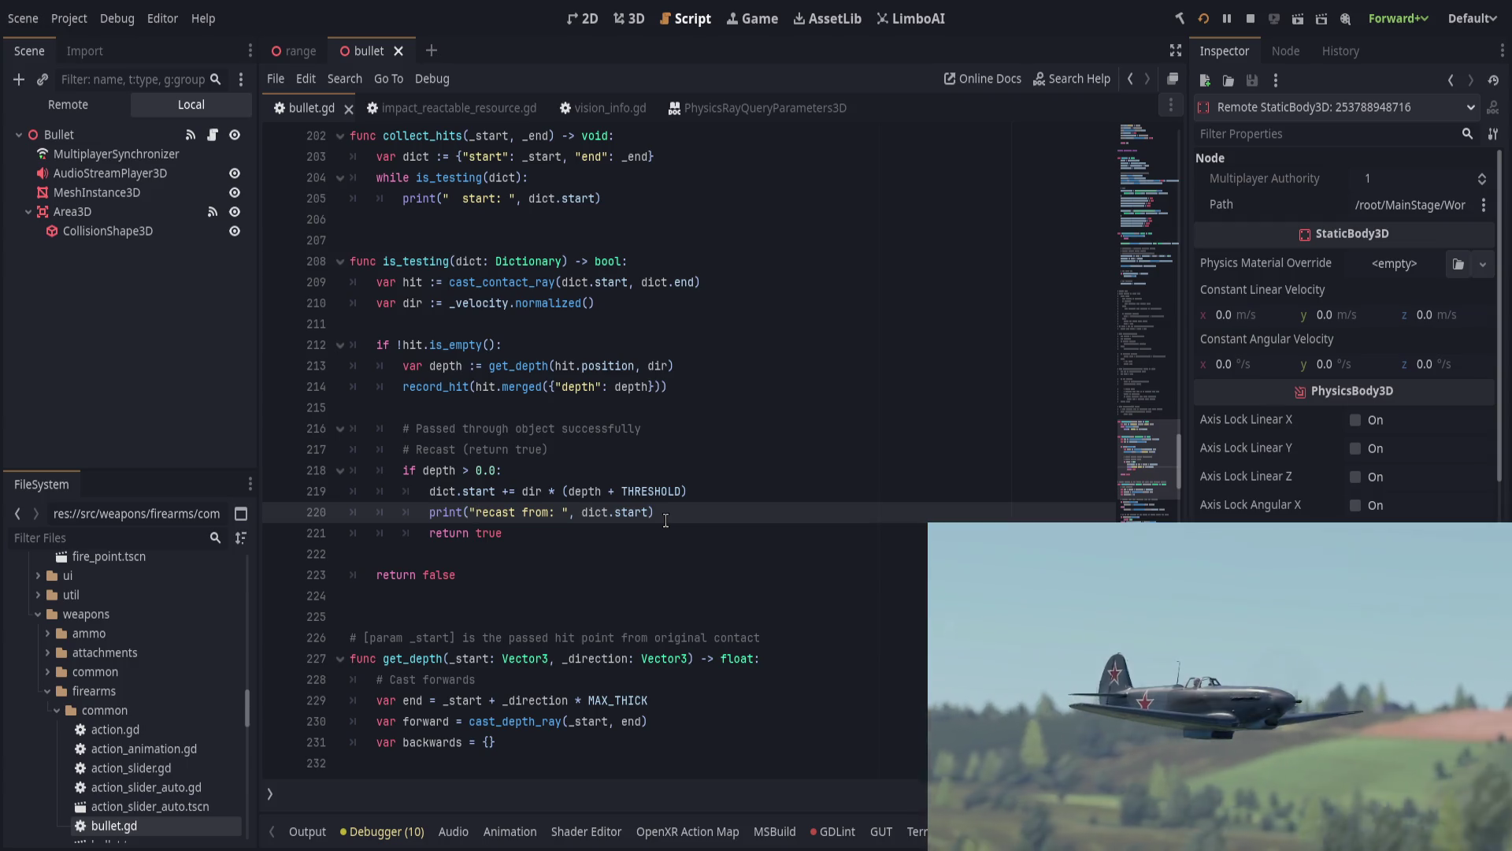
text(hit)
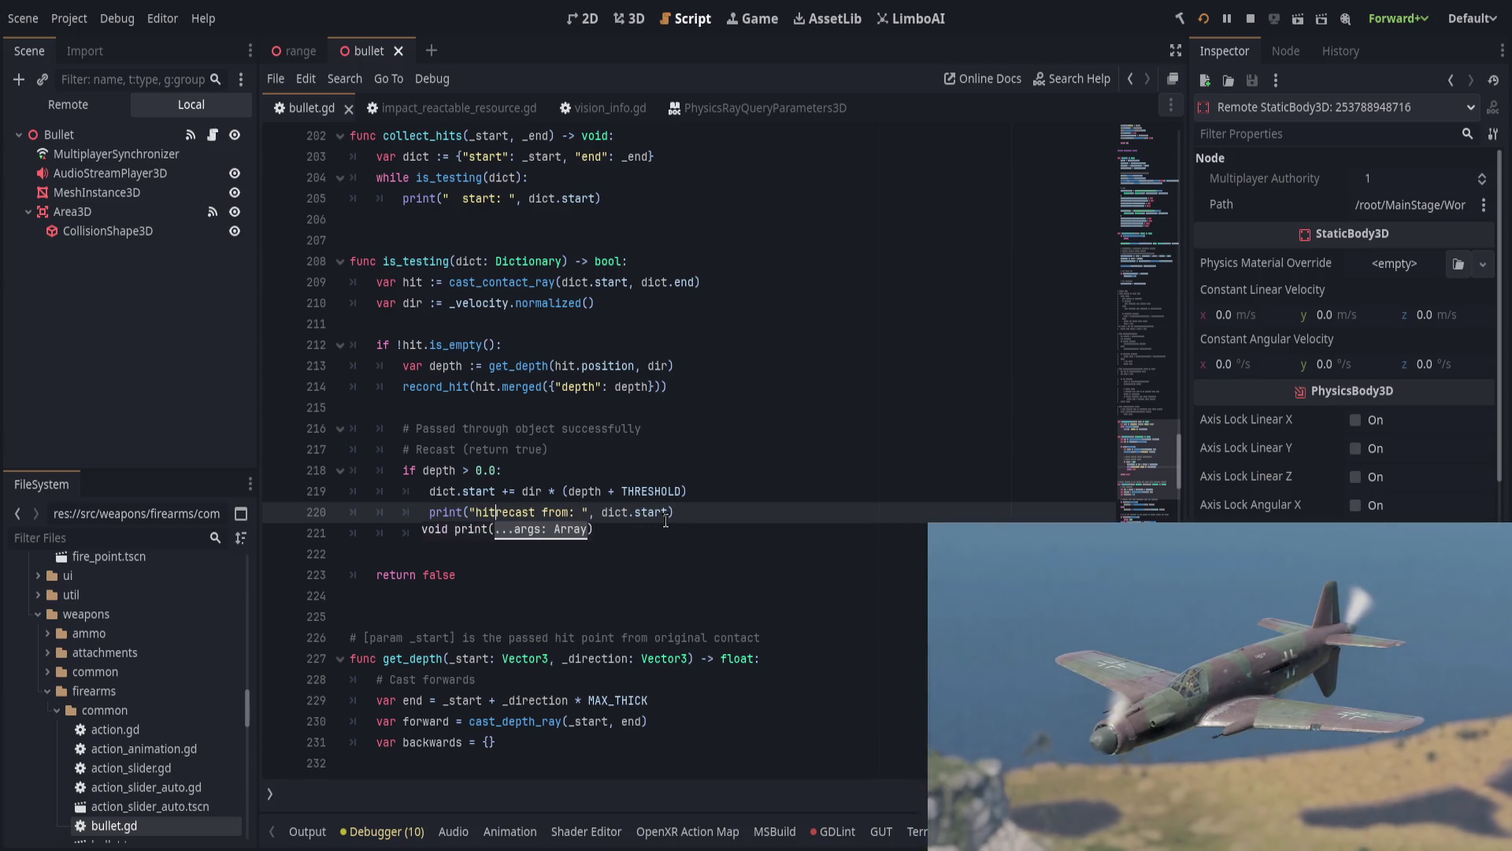
text(: %s)
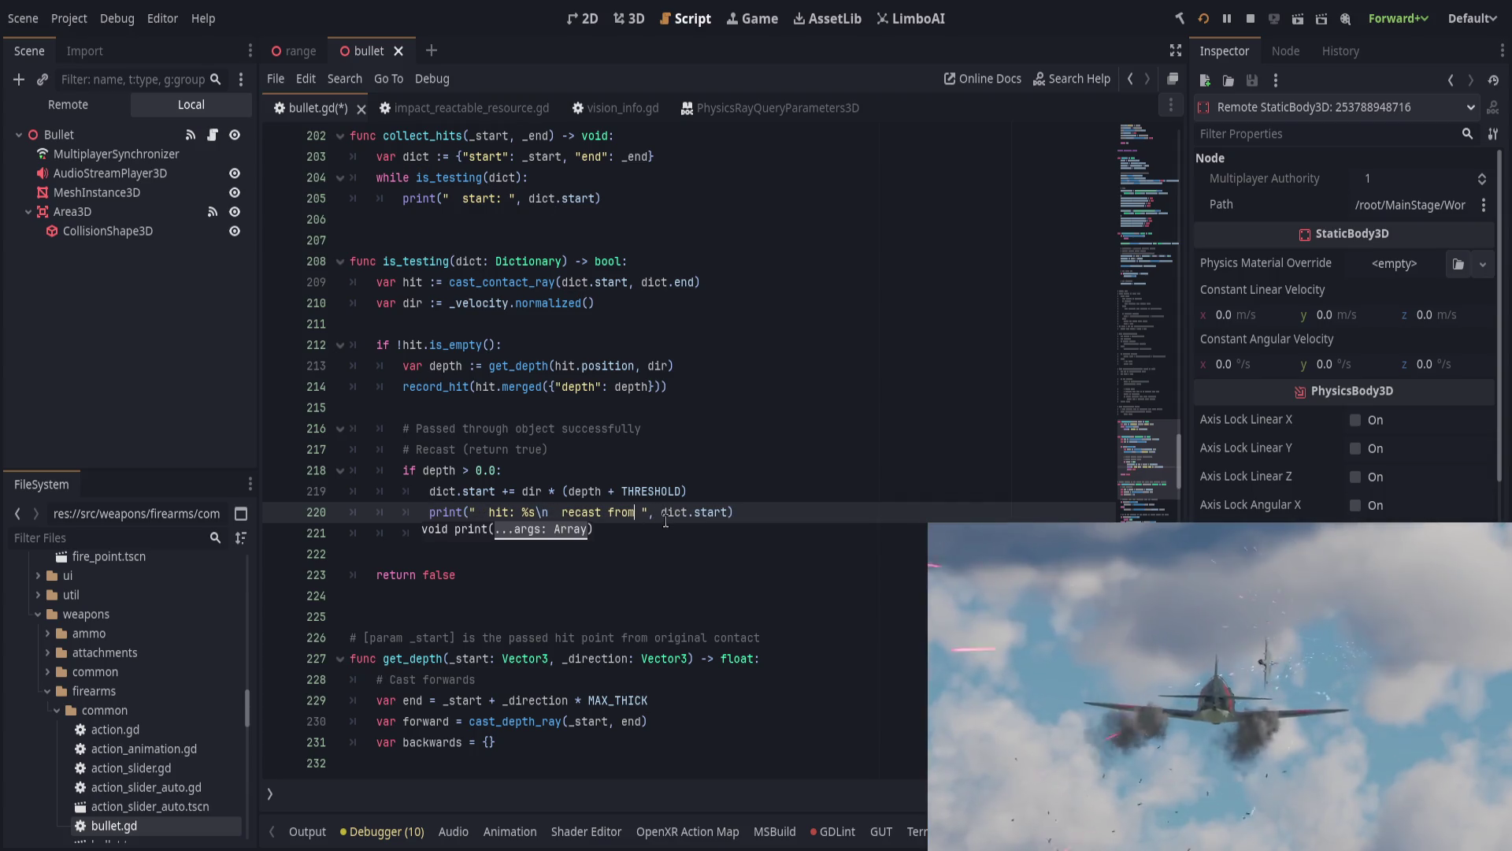
key(BackSpace)
key(BackSpace)
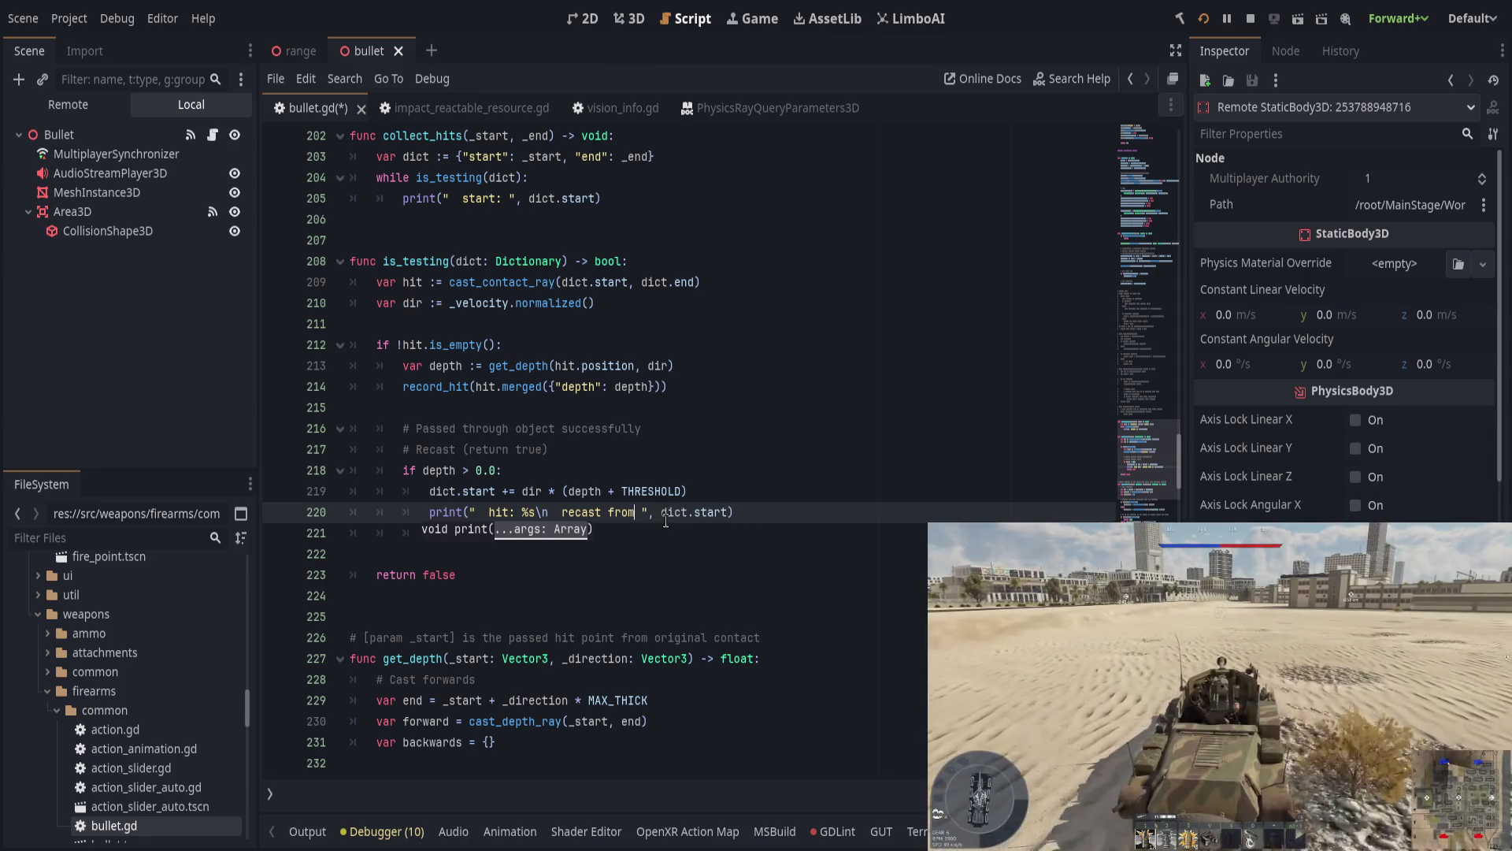
text(: %s)
key(BackSpace)
key(BackSpace)
key(BackSpace)
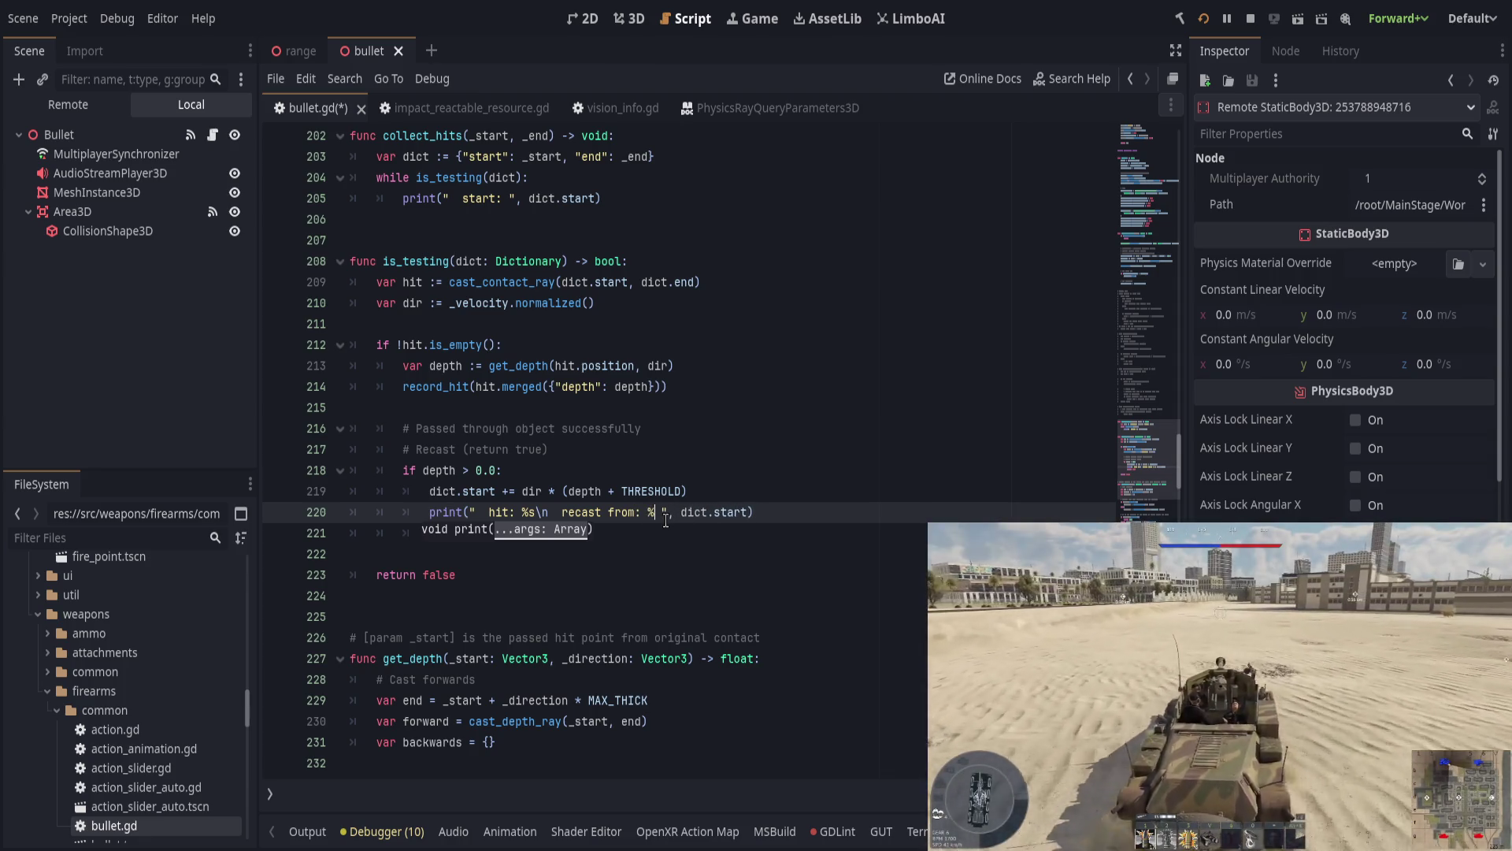
text(rec: %s)
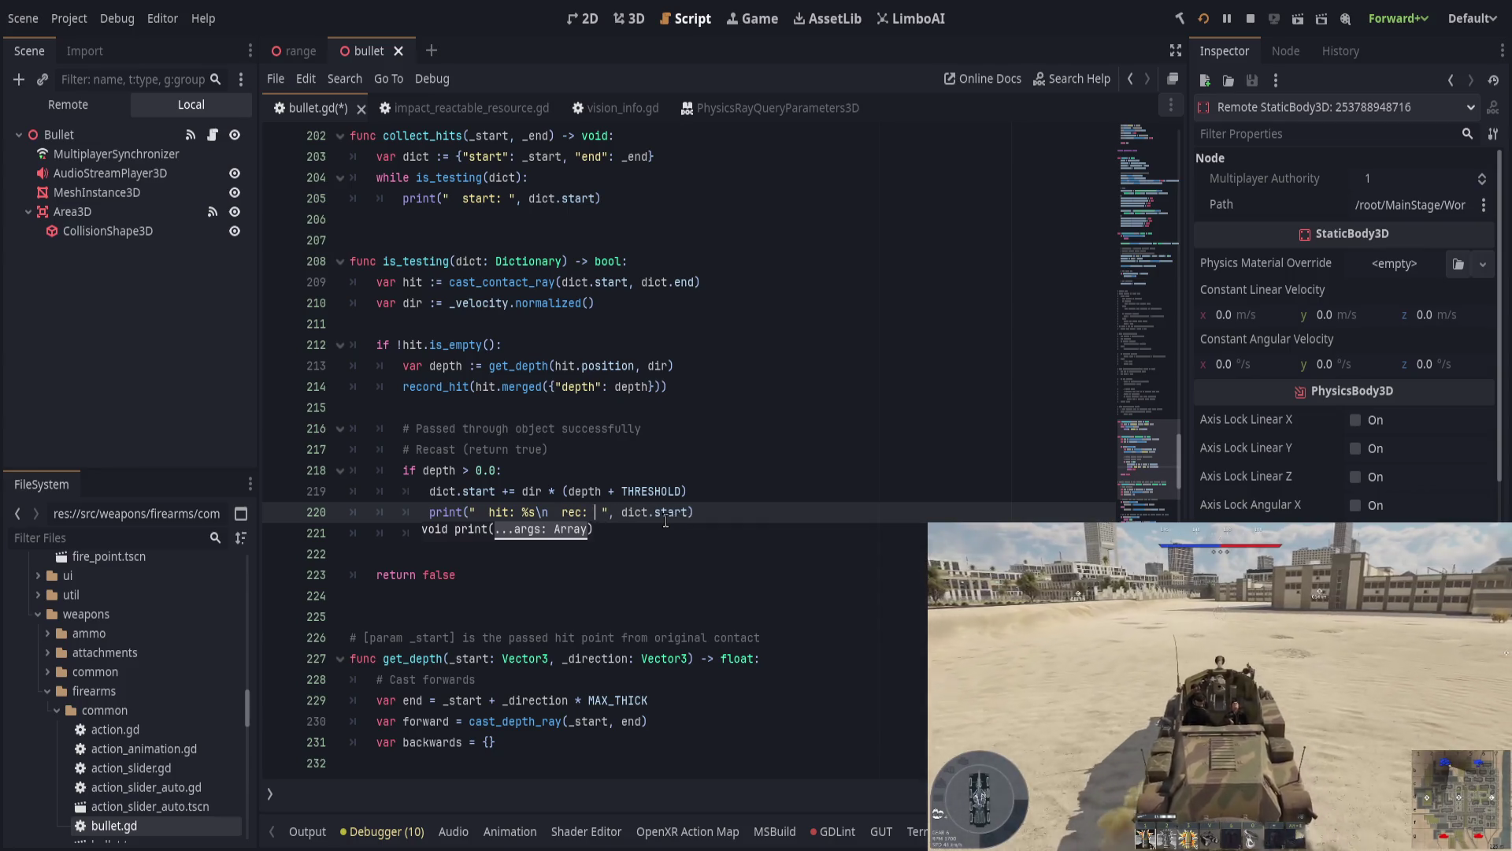
key(BackSpace)
key(Delete)
key(Delete)
key(Delete)
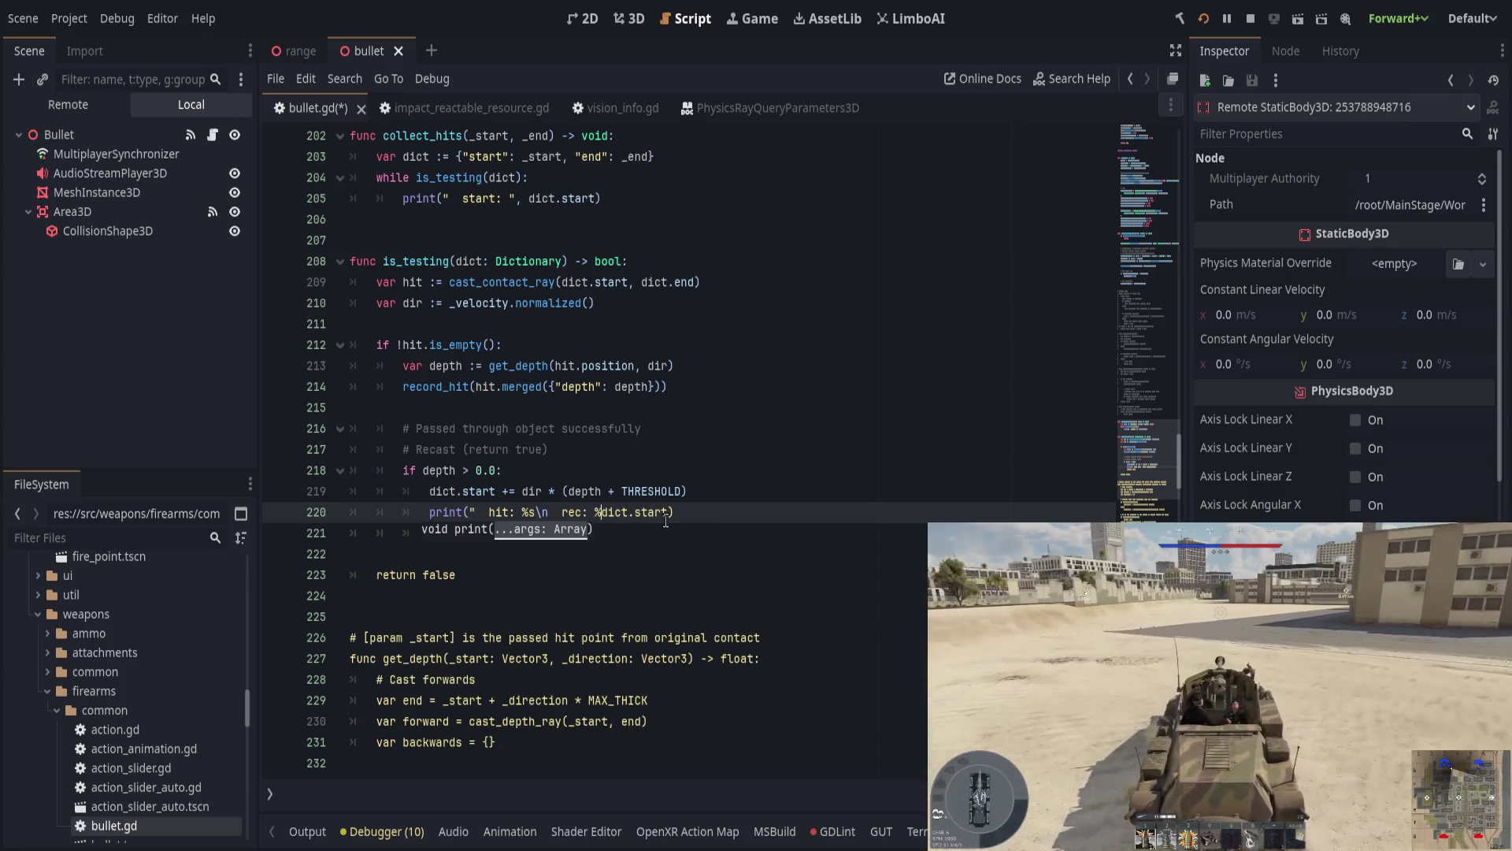
Step: Format the print with [hit.position, dict.start], save, and show the Output log
text(s" %)
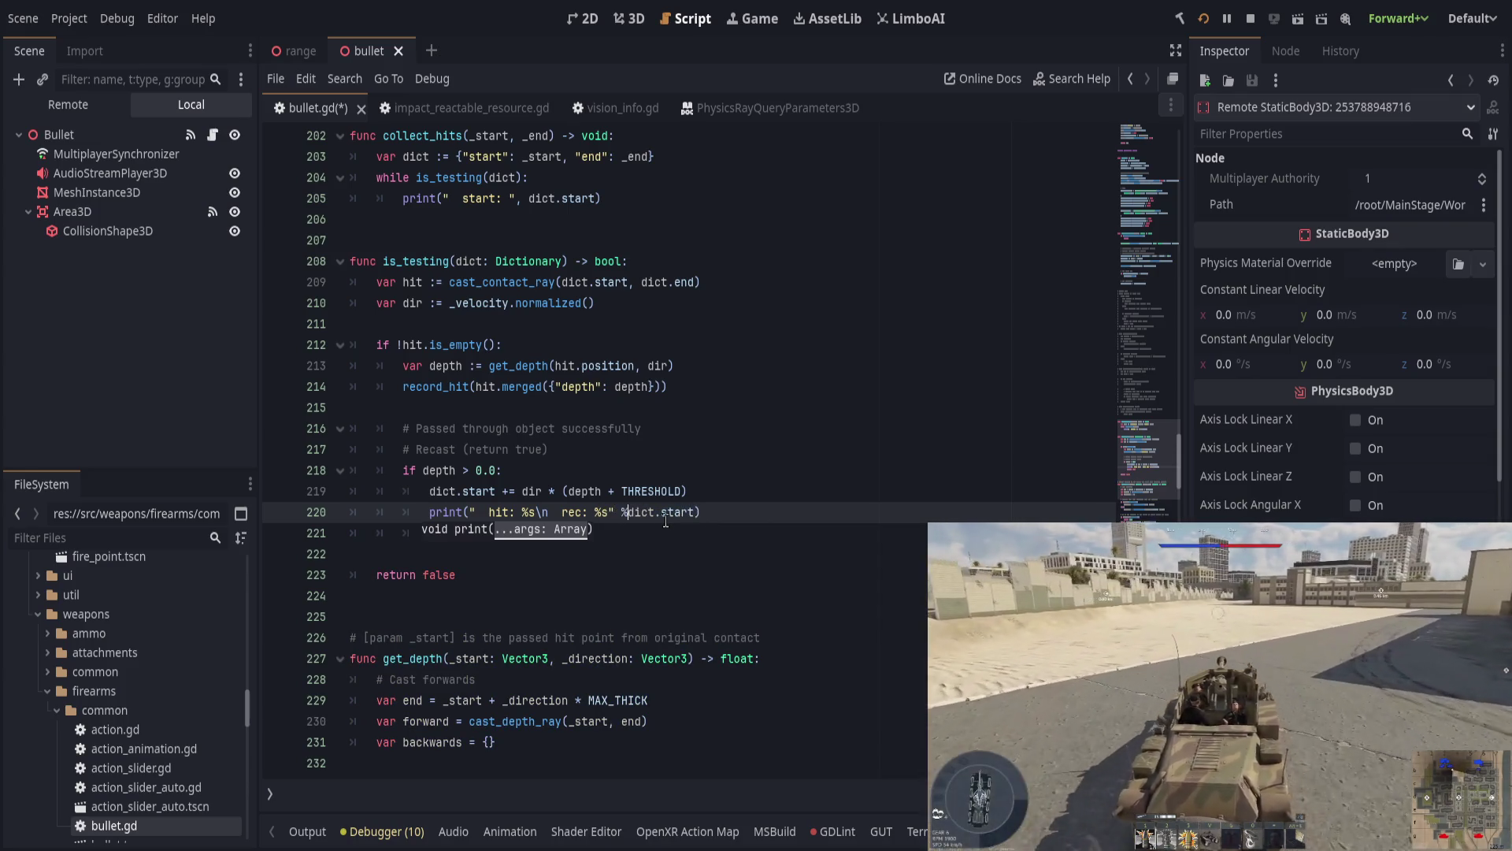
text( [)
text(hit.position,)
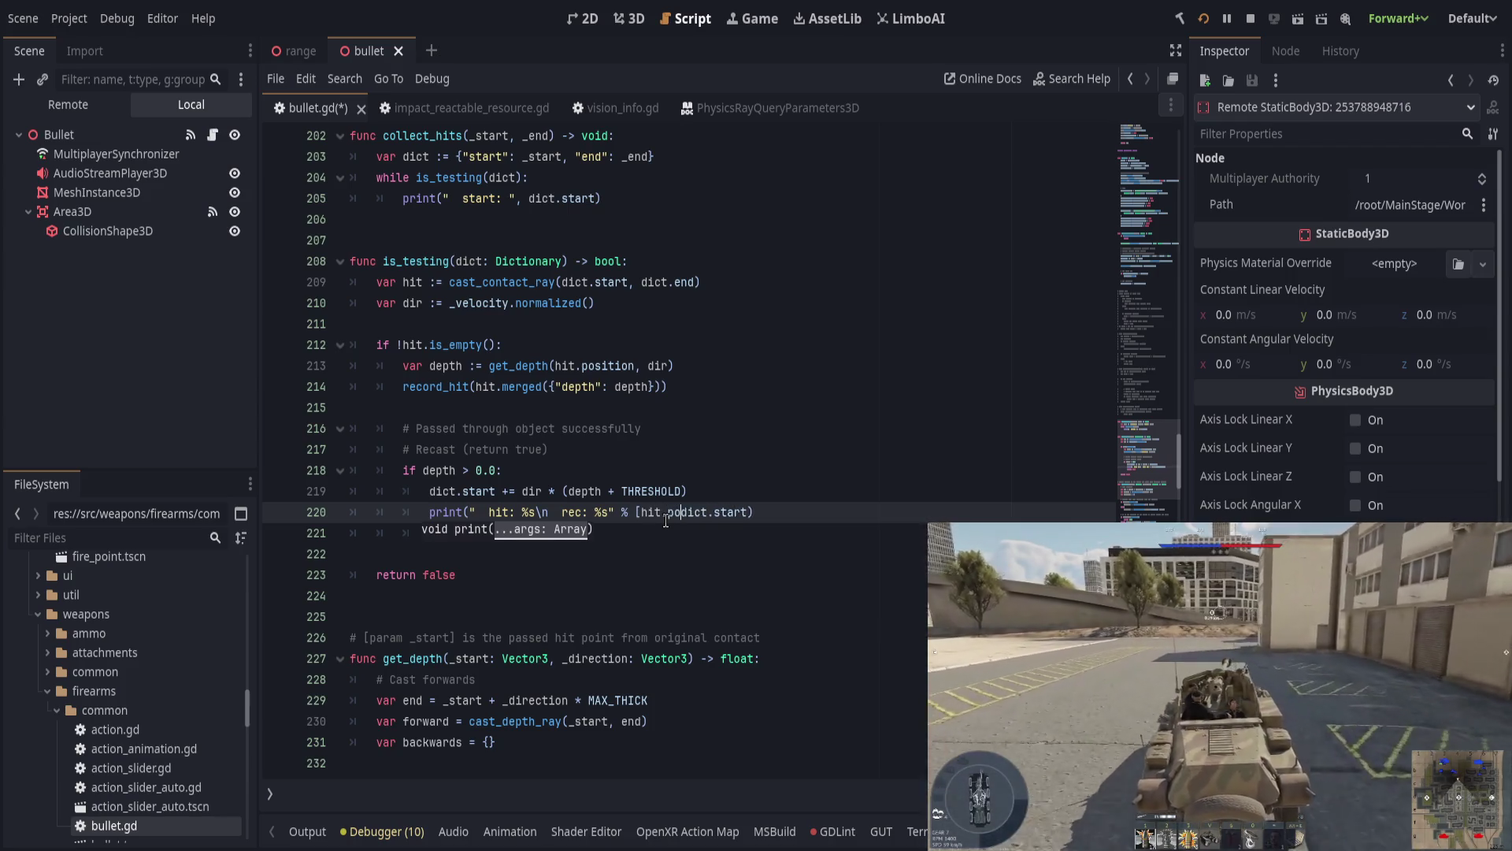
key(End)
key(Left)
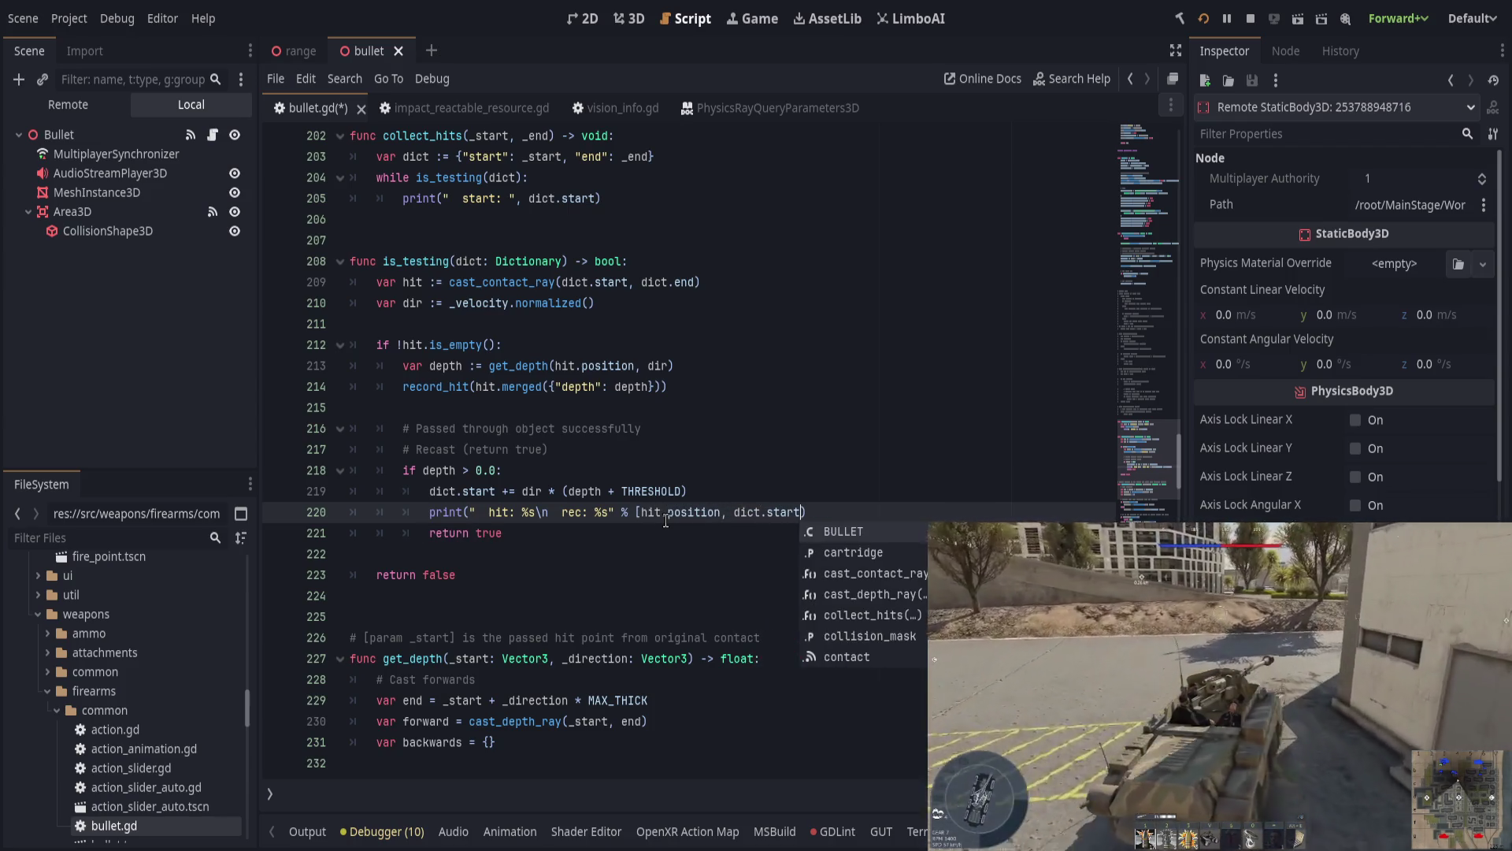
text(])
key(ctrl+s)
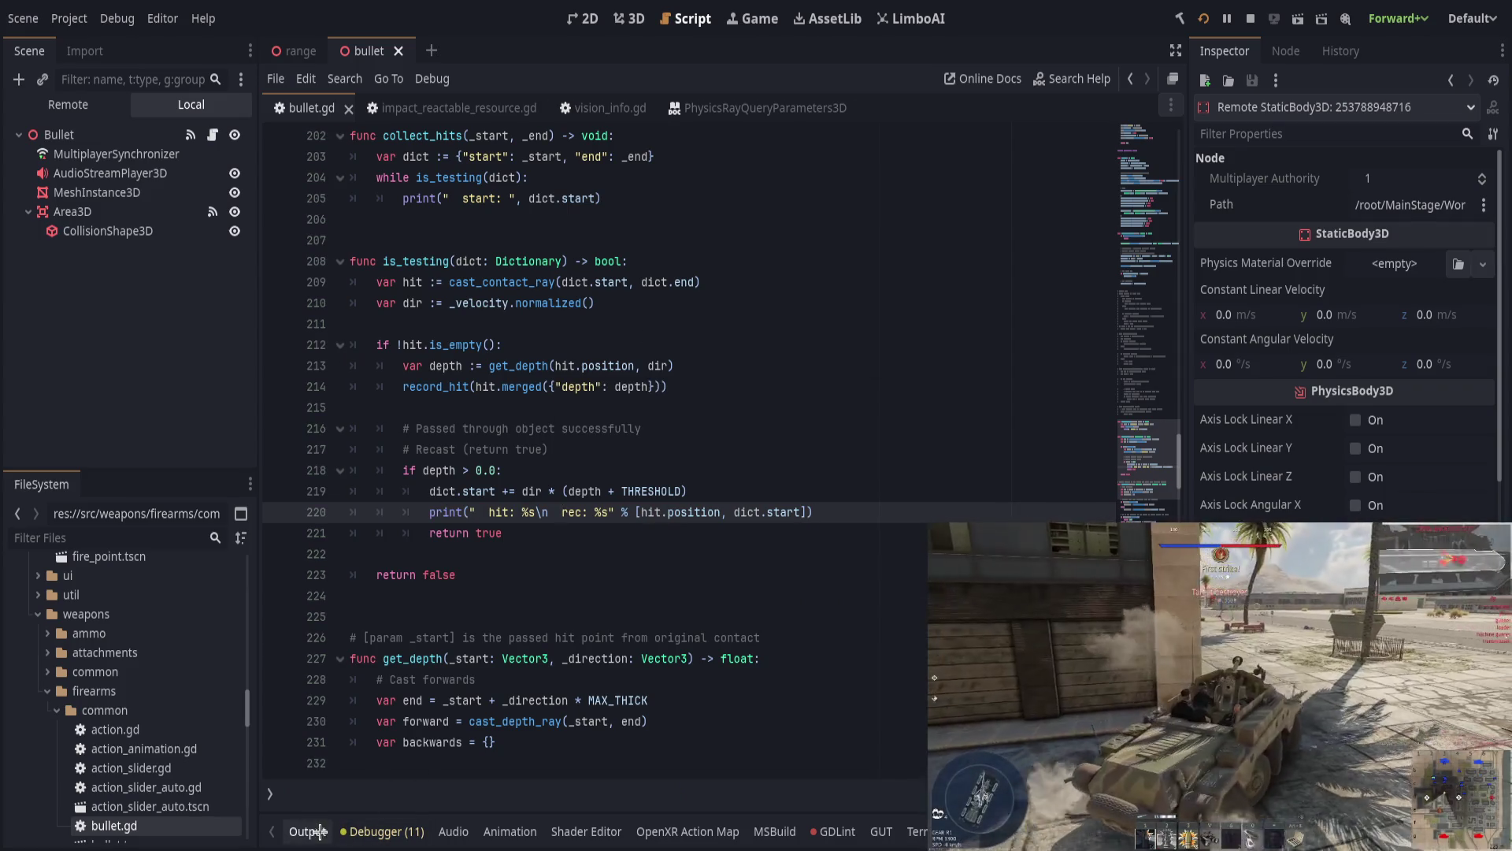
key(alt+o)
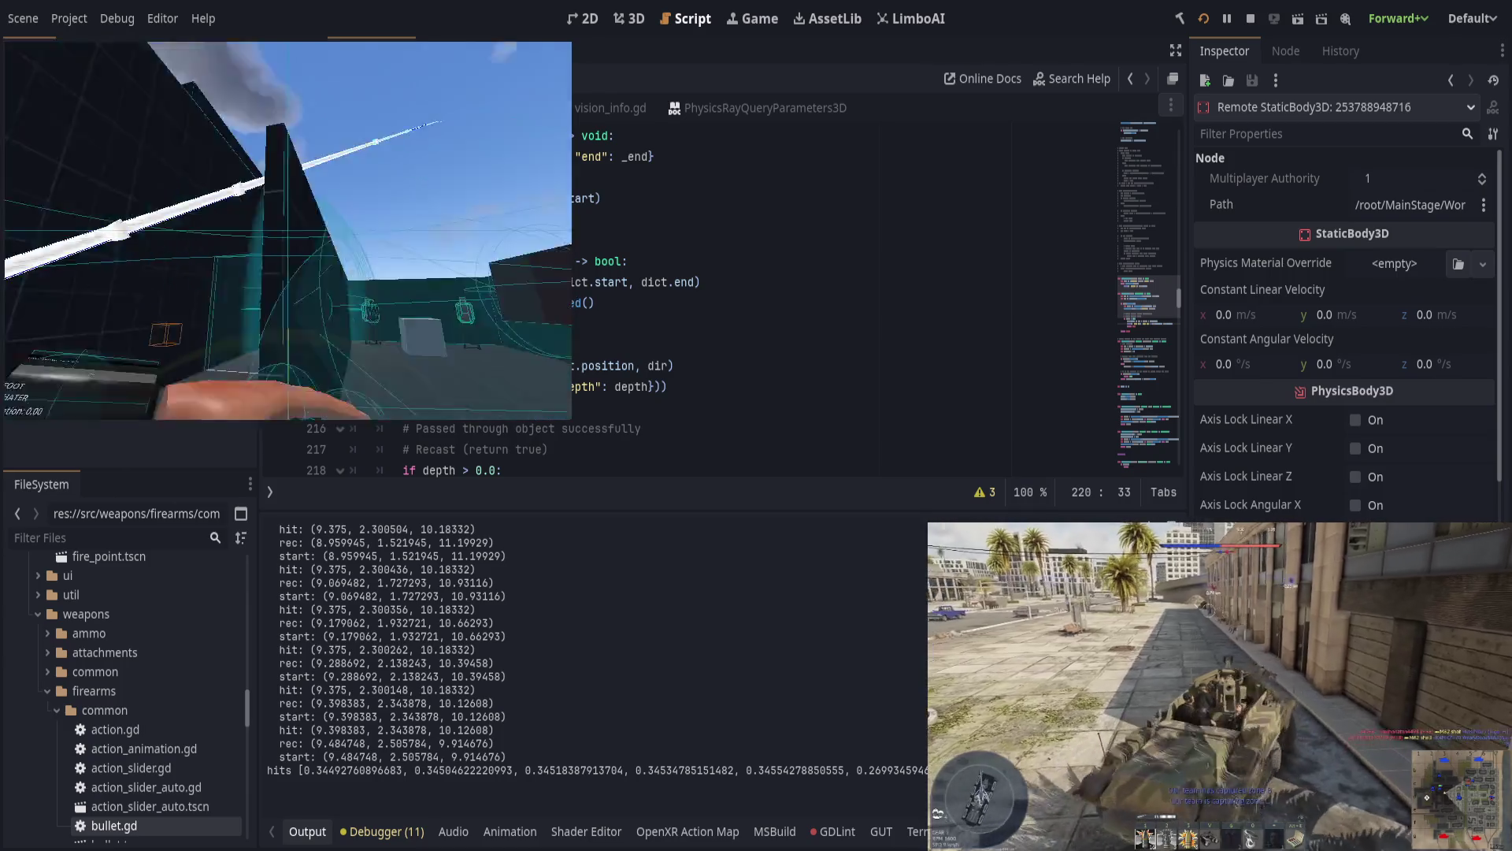
Step: Return from the game to the editor and select the first logged hit position in Output
key(alt+Tab)
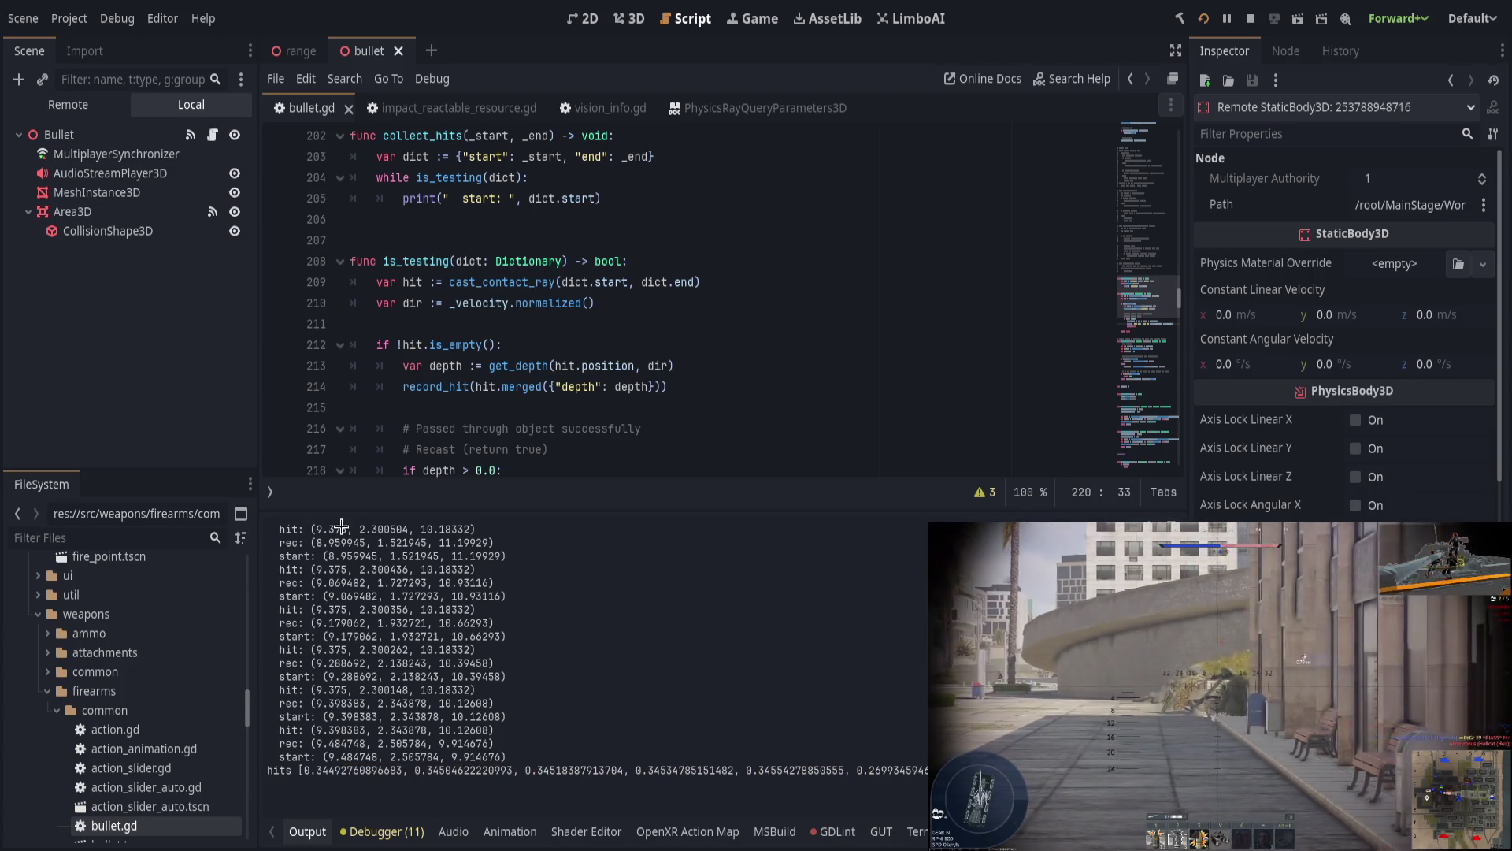
drag(312, 529, 488, 526)
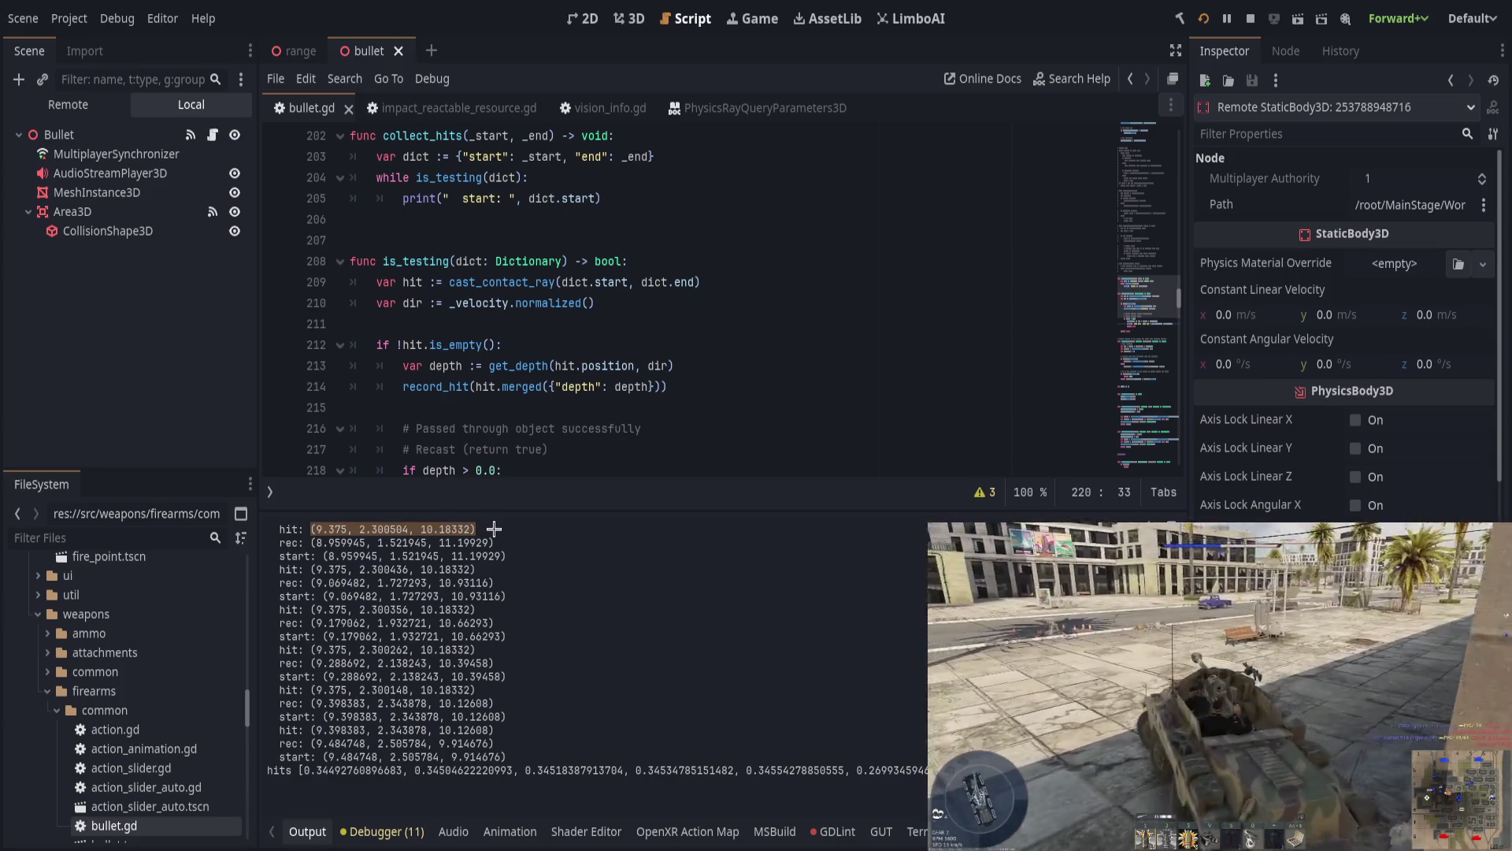
click(494, 528)
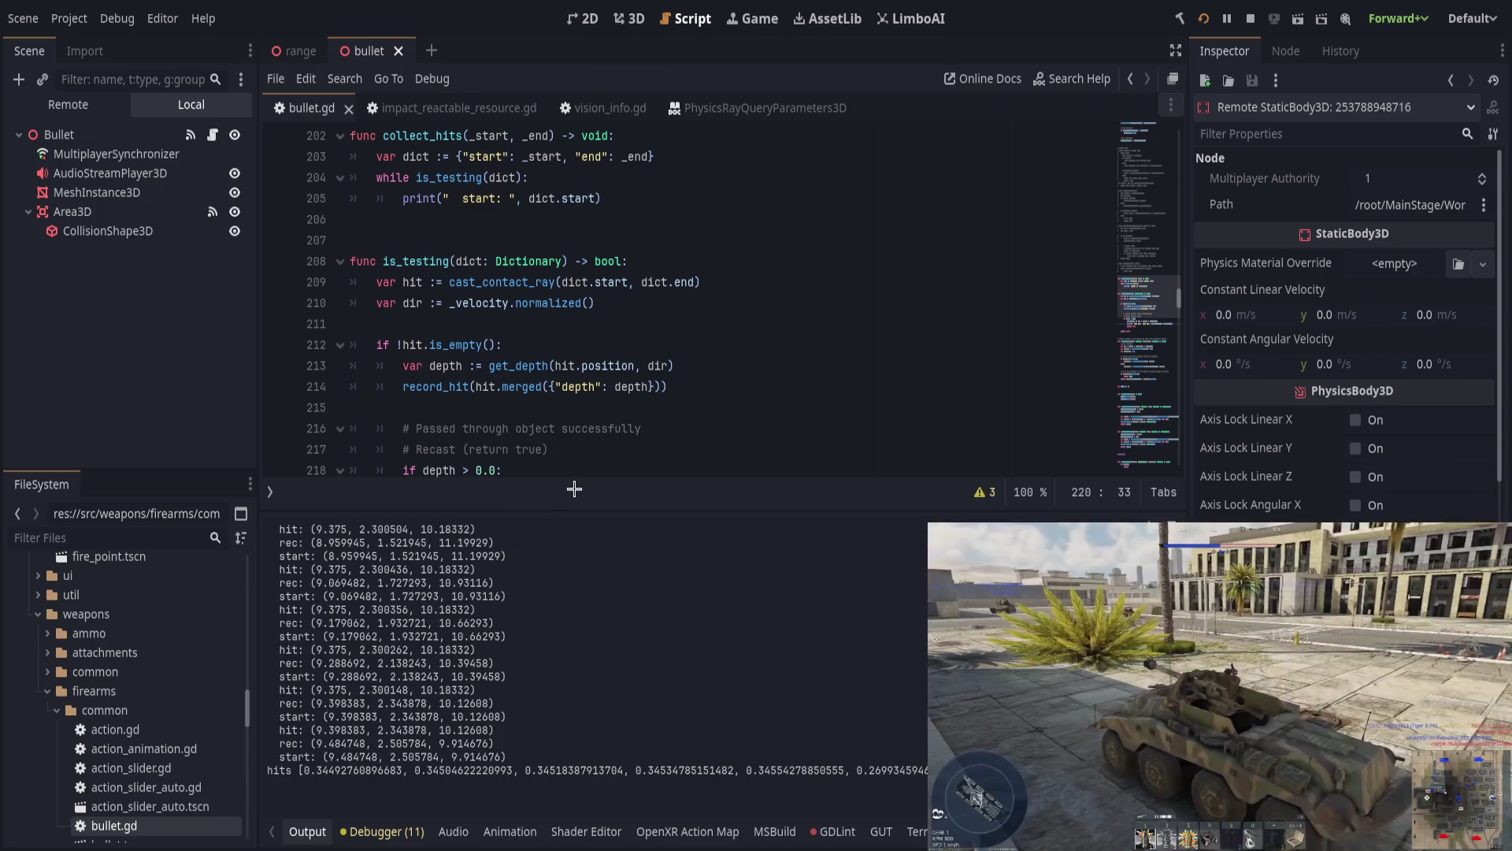
scroll(631, 404, down, 1)
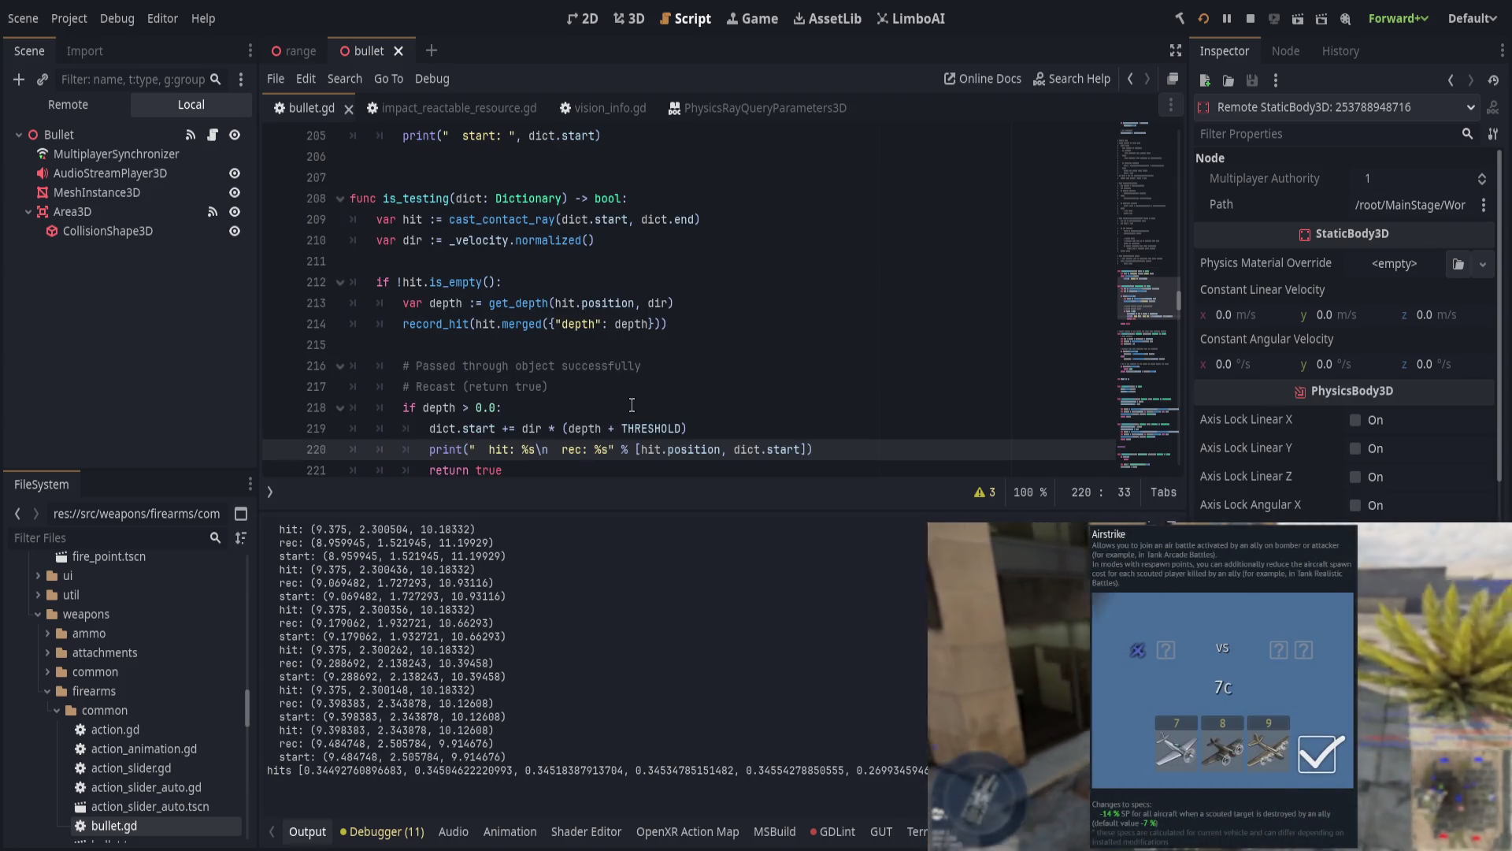
Step: Review the dir, depth-check, start-update and print lines 210–220 of is_testing
click(473, 240)
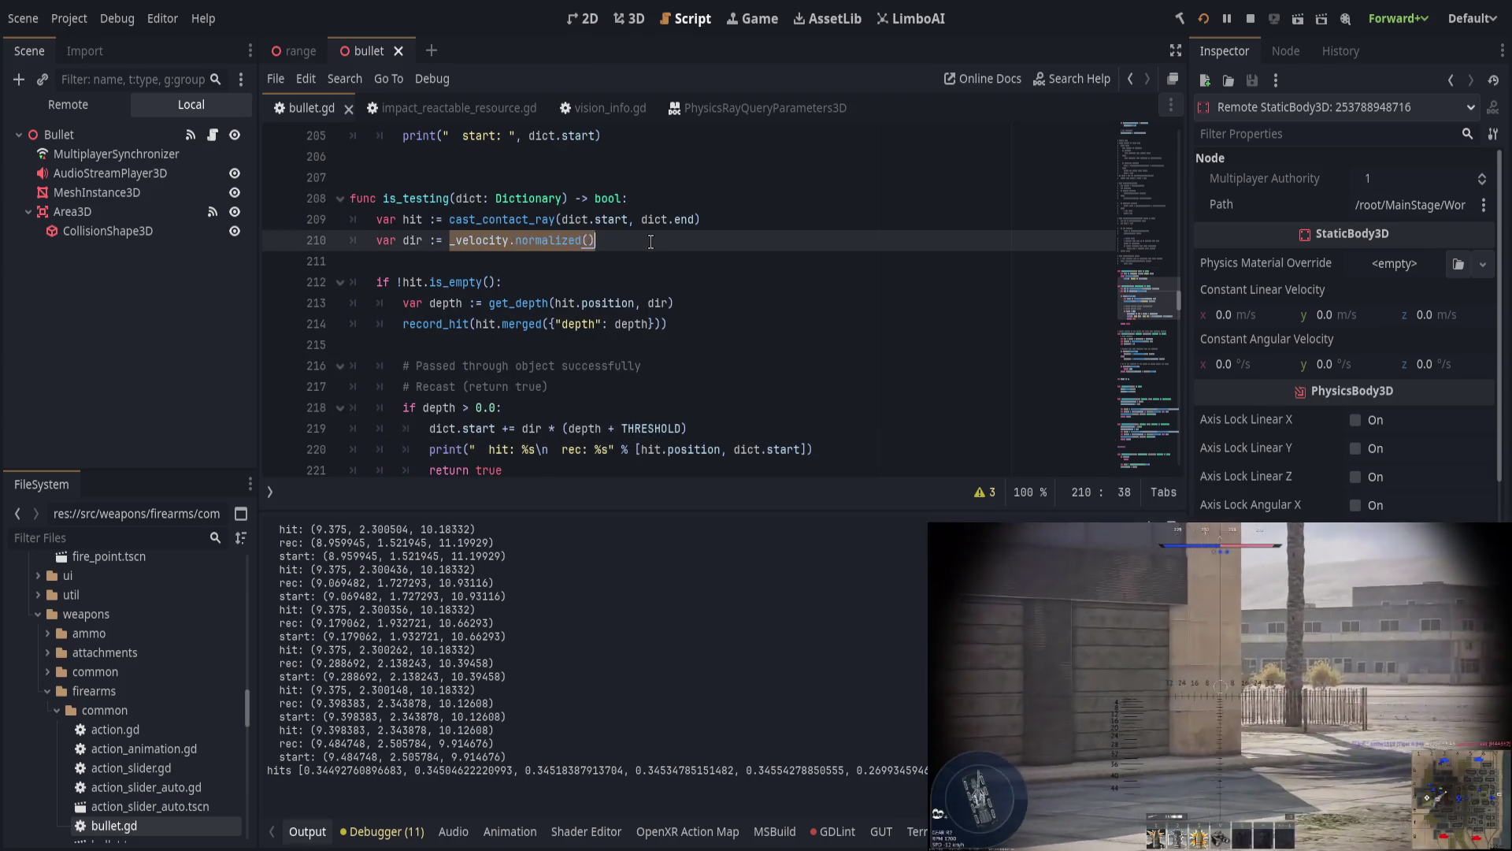
click(651, 242)
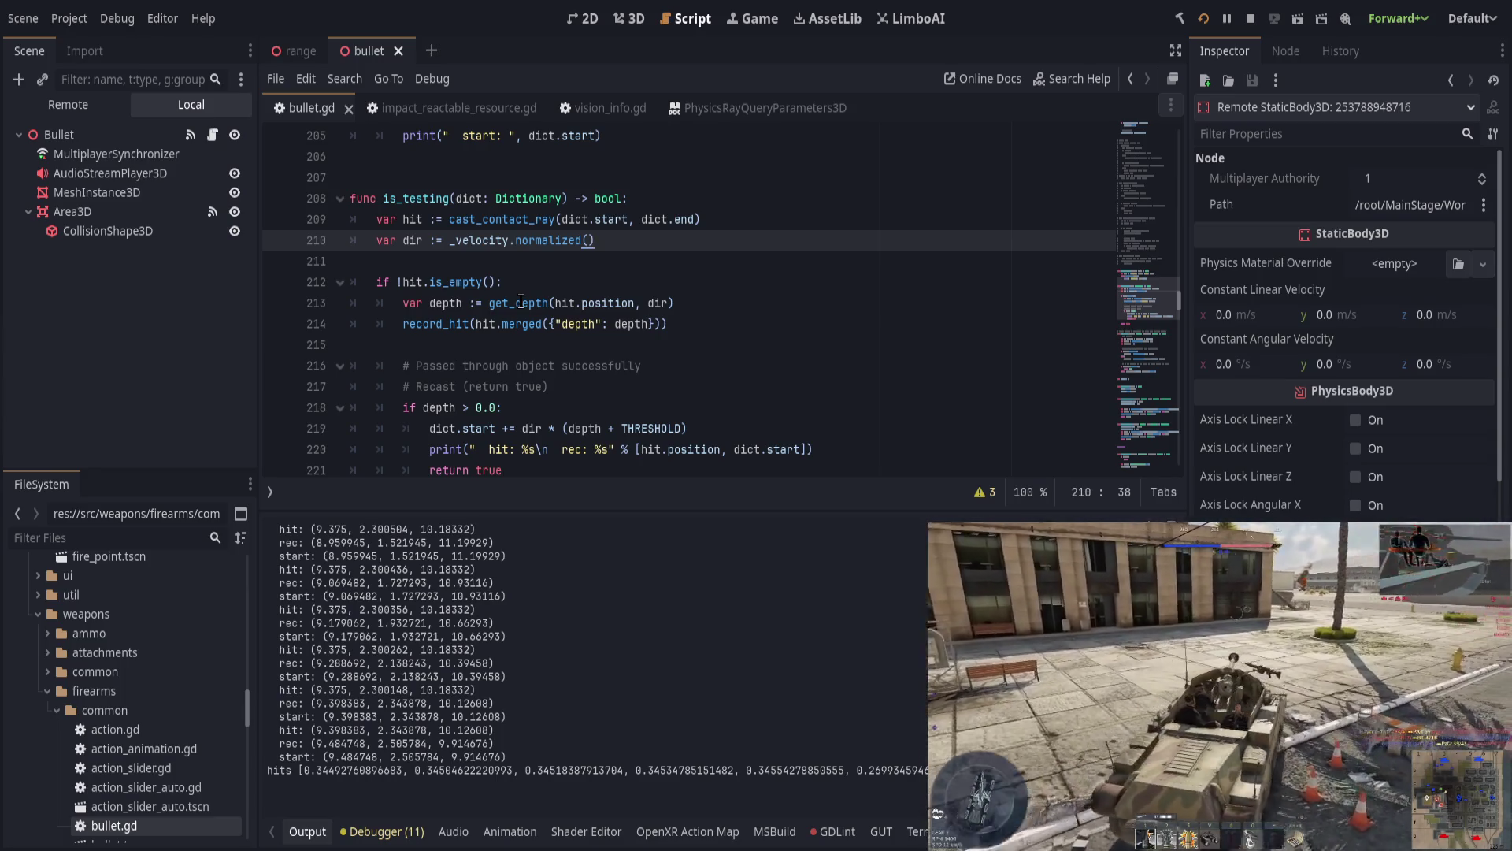
click(538, 403)
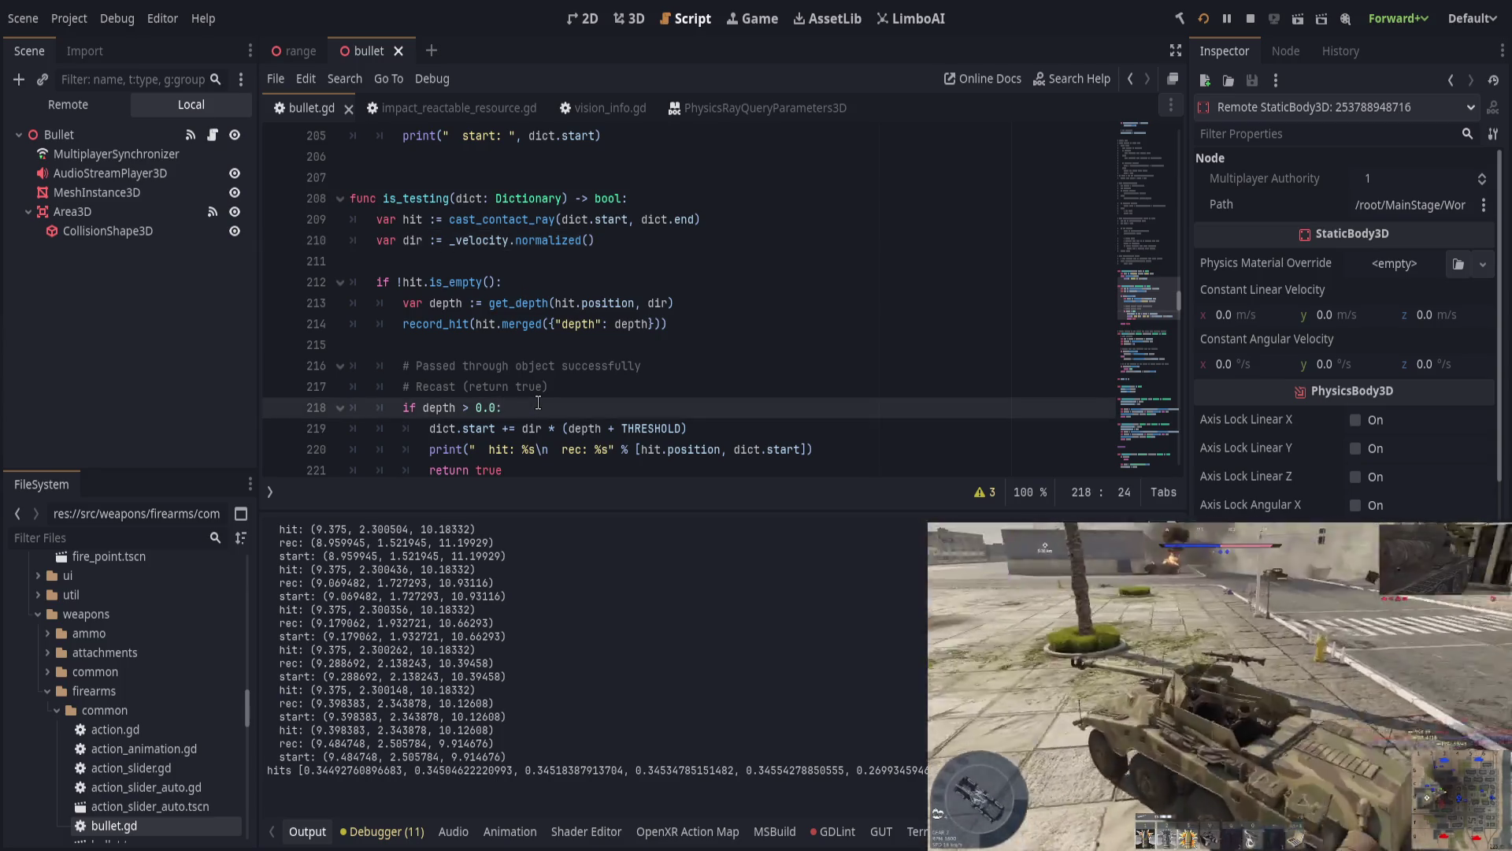
click(537, 429)
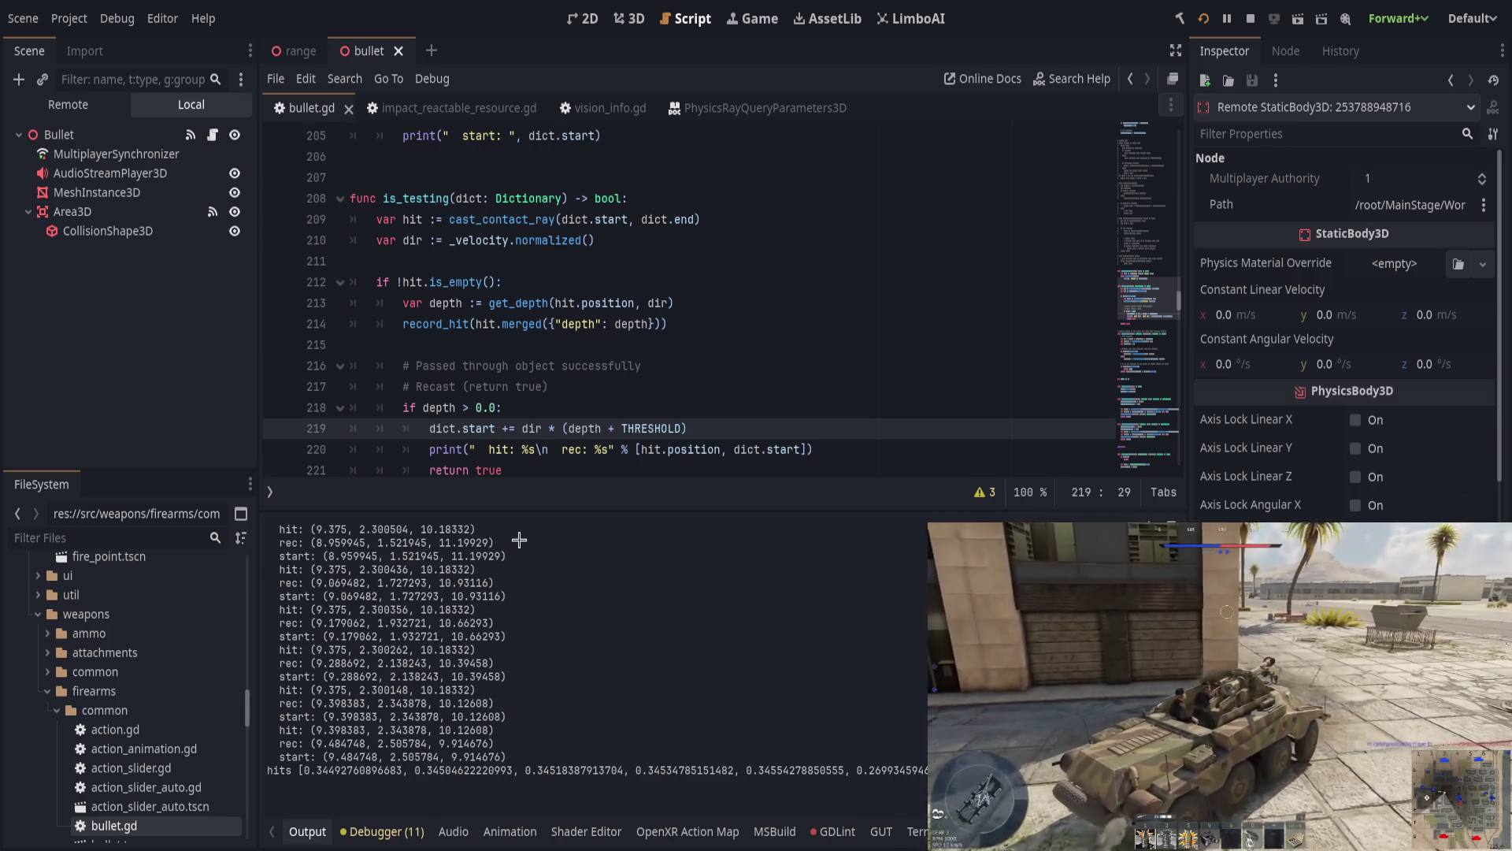
click(734, 413)
click(876, 445)
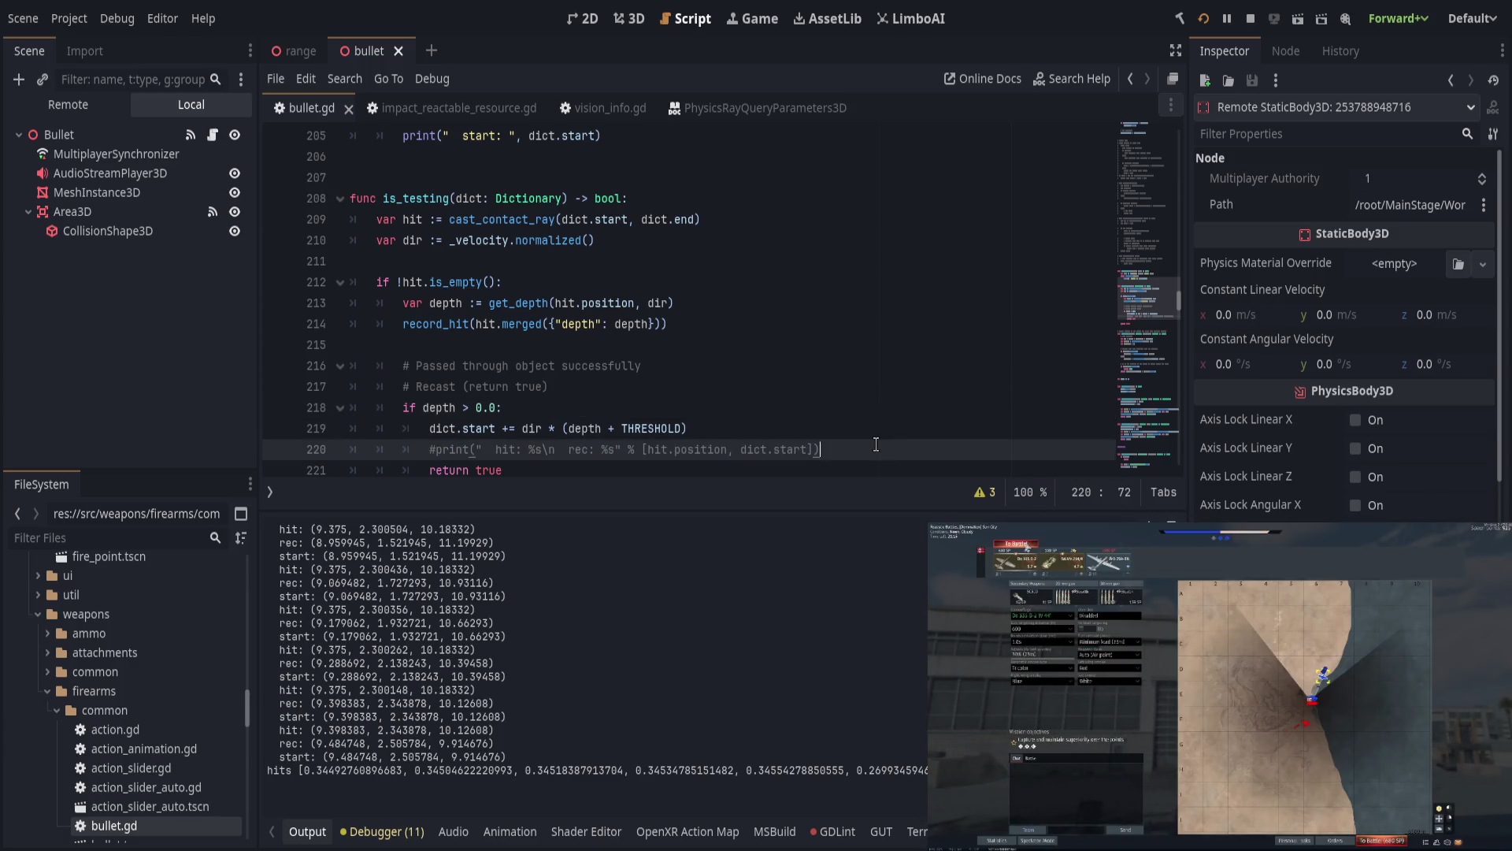
Step: Comment out the hit/rec print and add an 'along n:' print of dir.dot(hit.position) and dir.dot(dict.start)
key(ctrl+k)
key(End)
key(Return)
text(print(")
text(along)
text( n:)
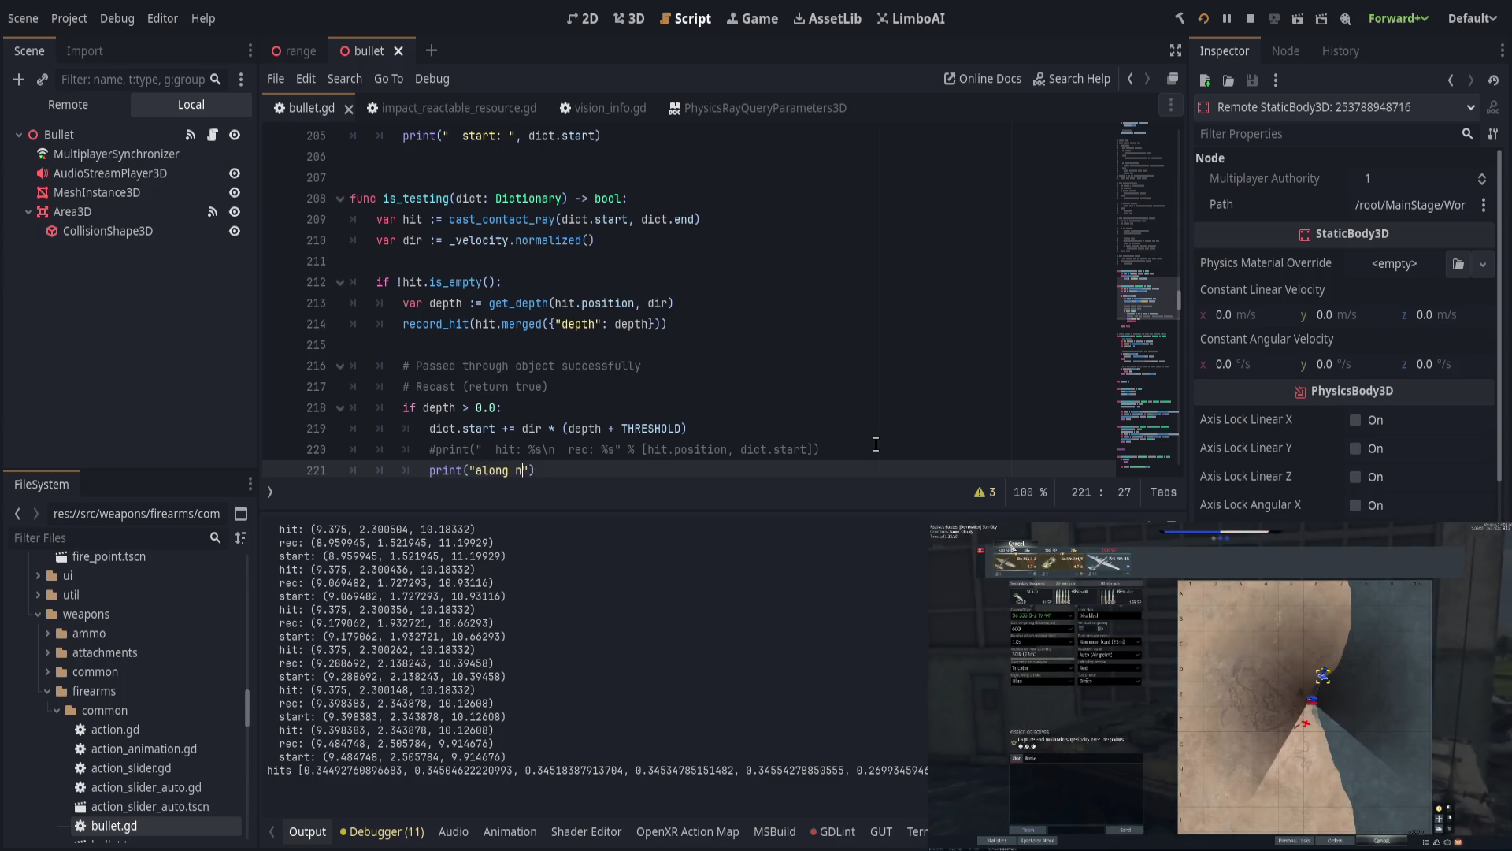
text(\n)
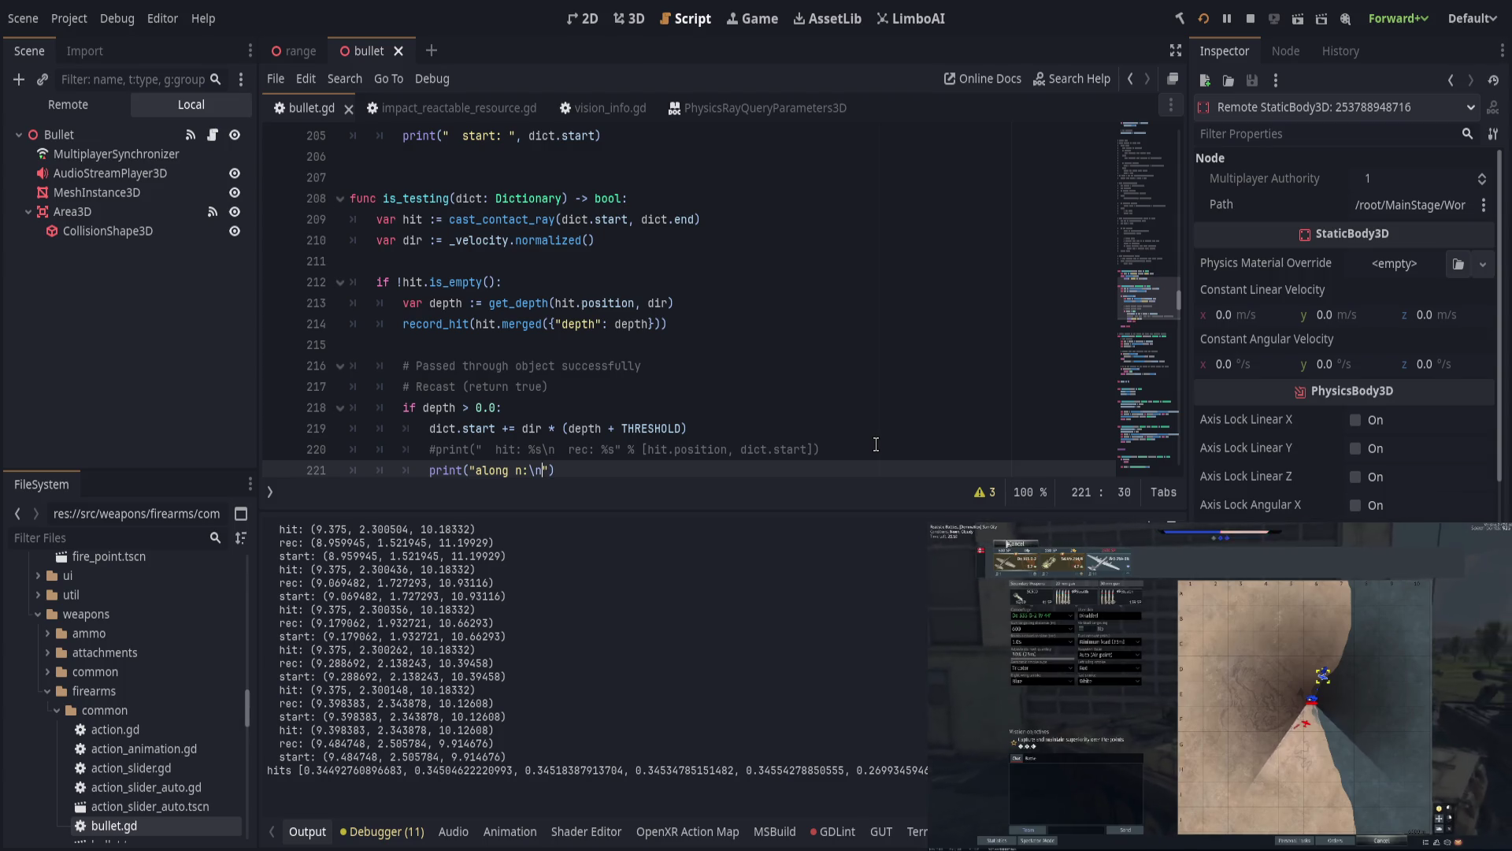
key(Left)
key(Left)
key(Left)
key(Right)
key(Right)
key(Right)
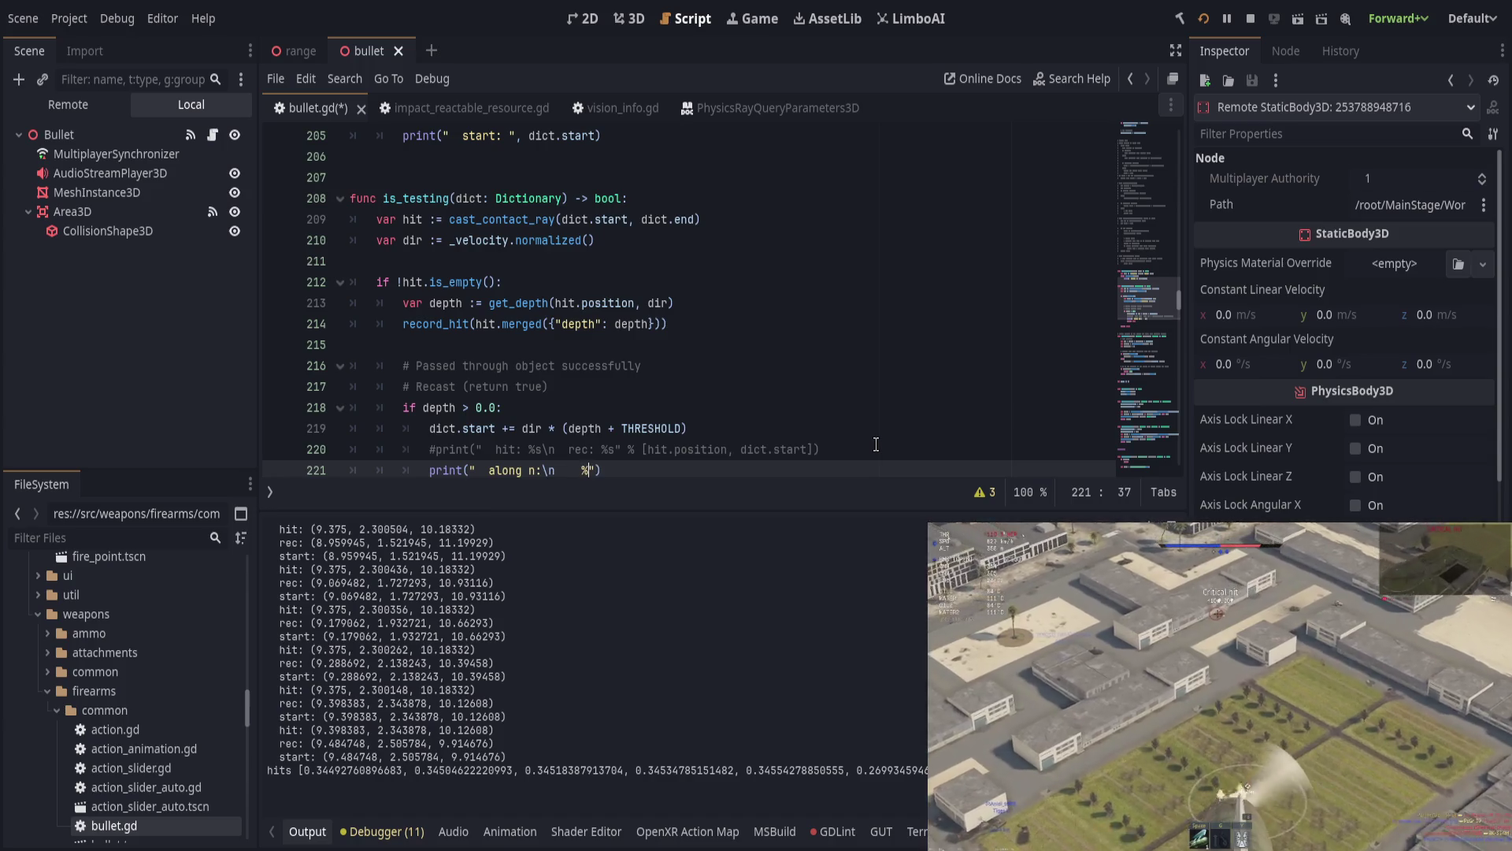
text(hit: %)
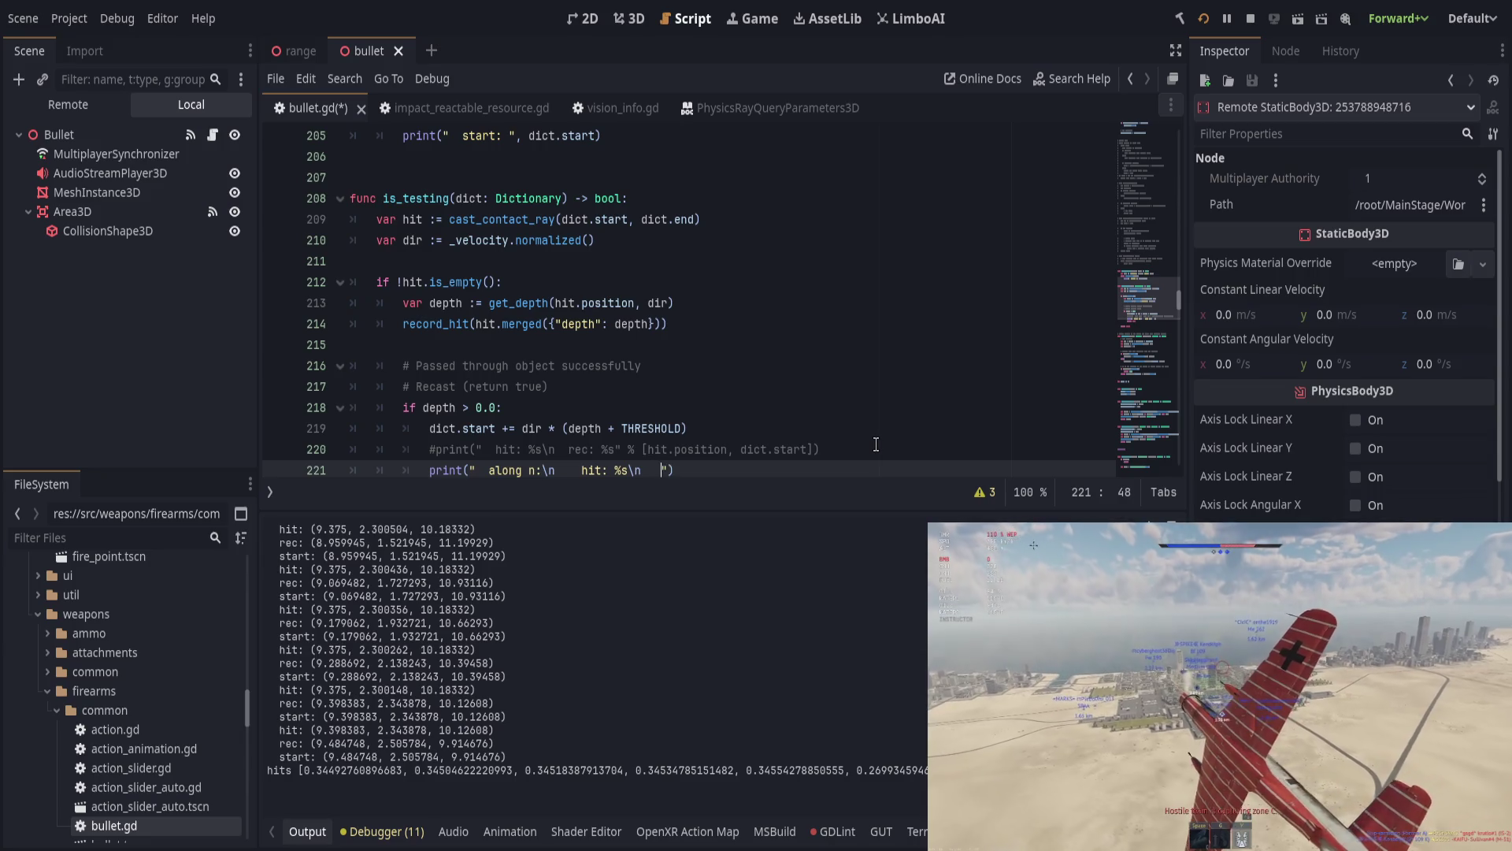
text(    rec: %s)
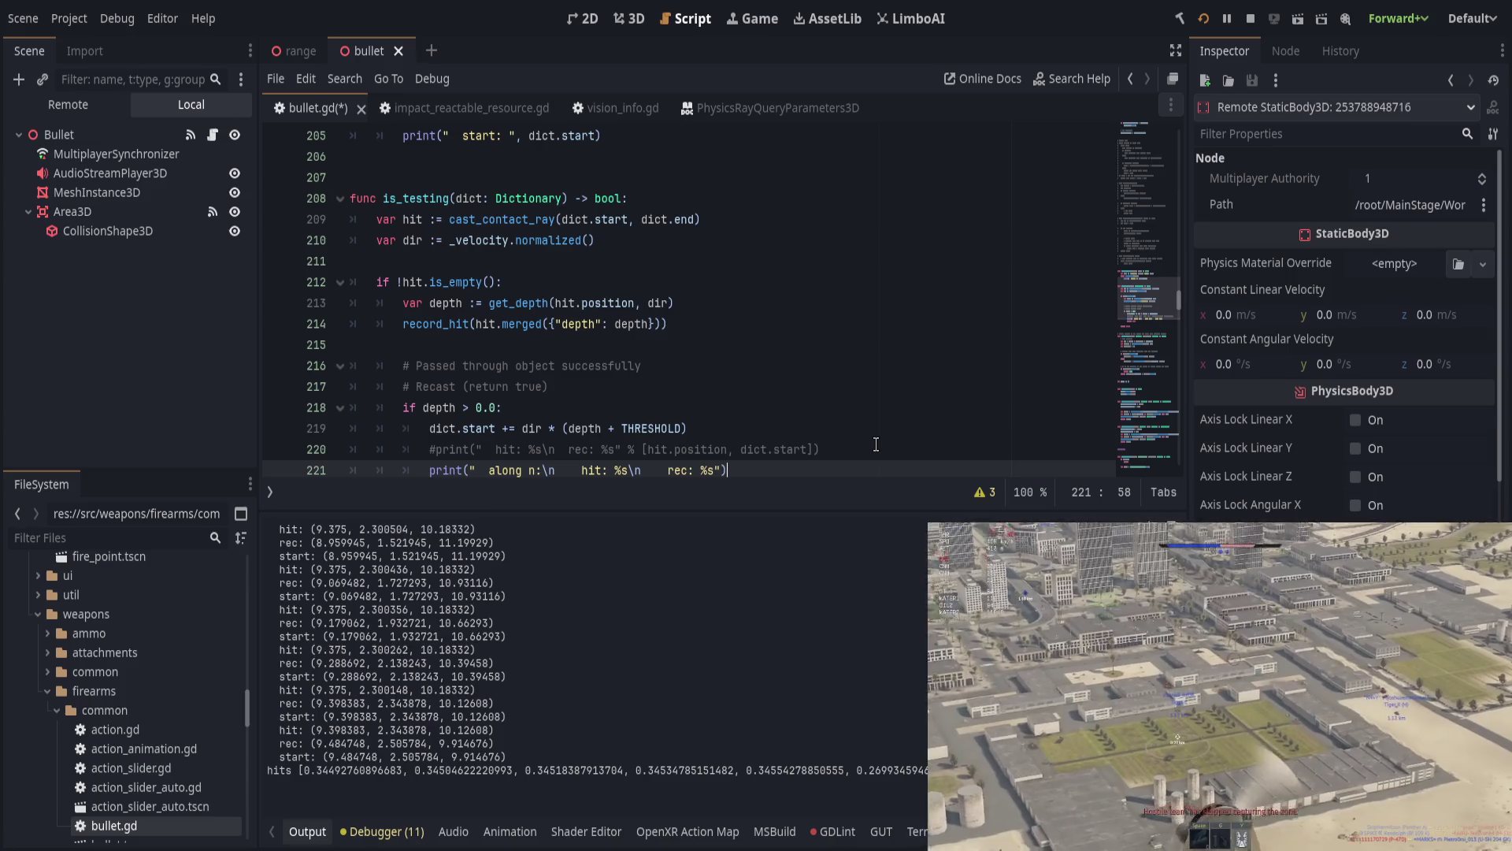
text(% [)
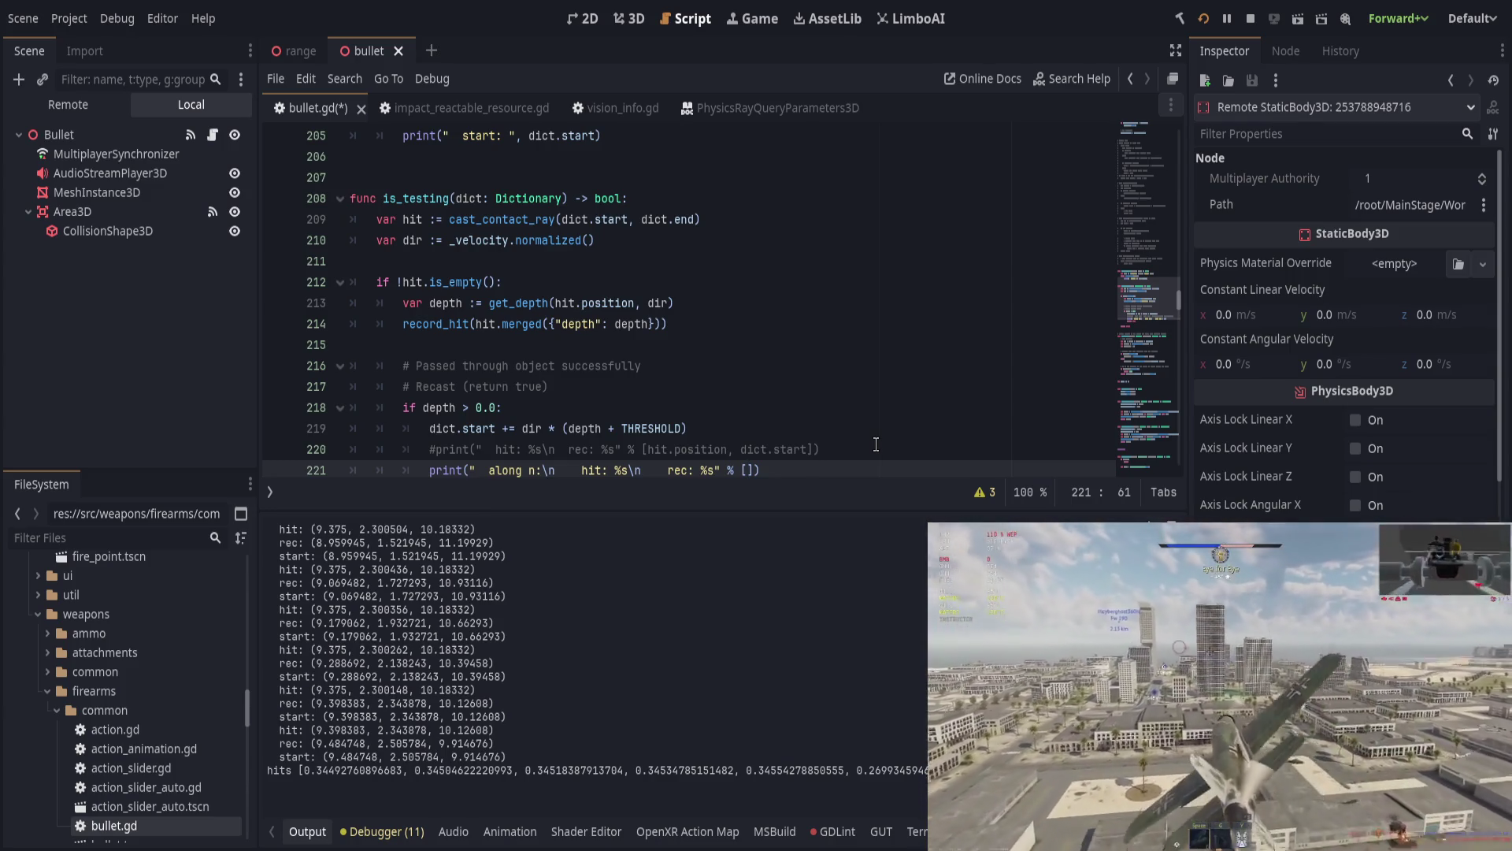
text(dir)
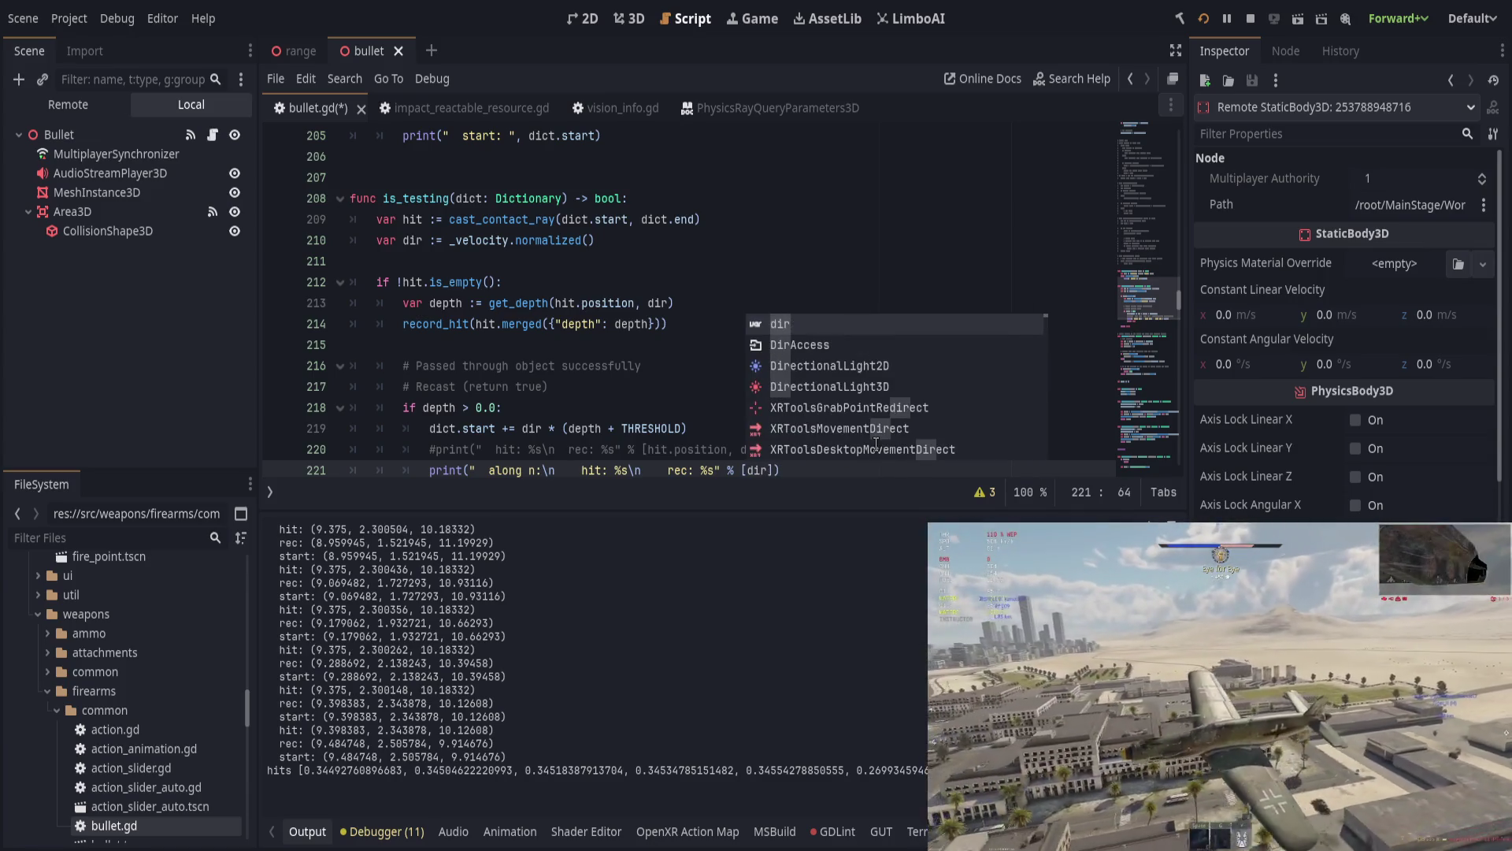
text(.dot()
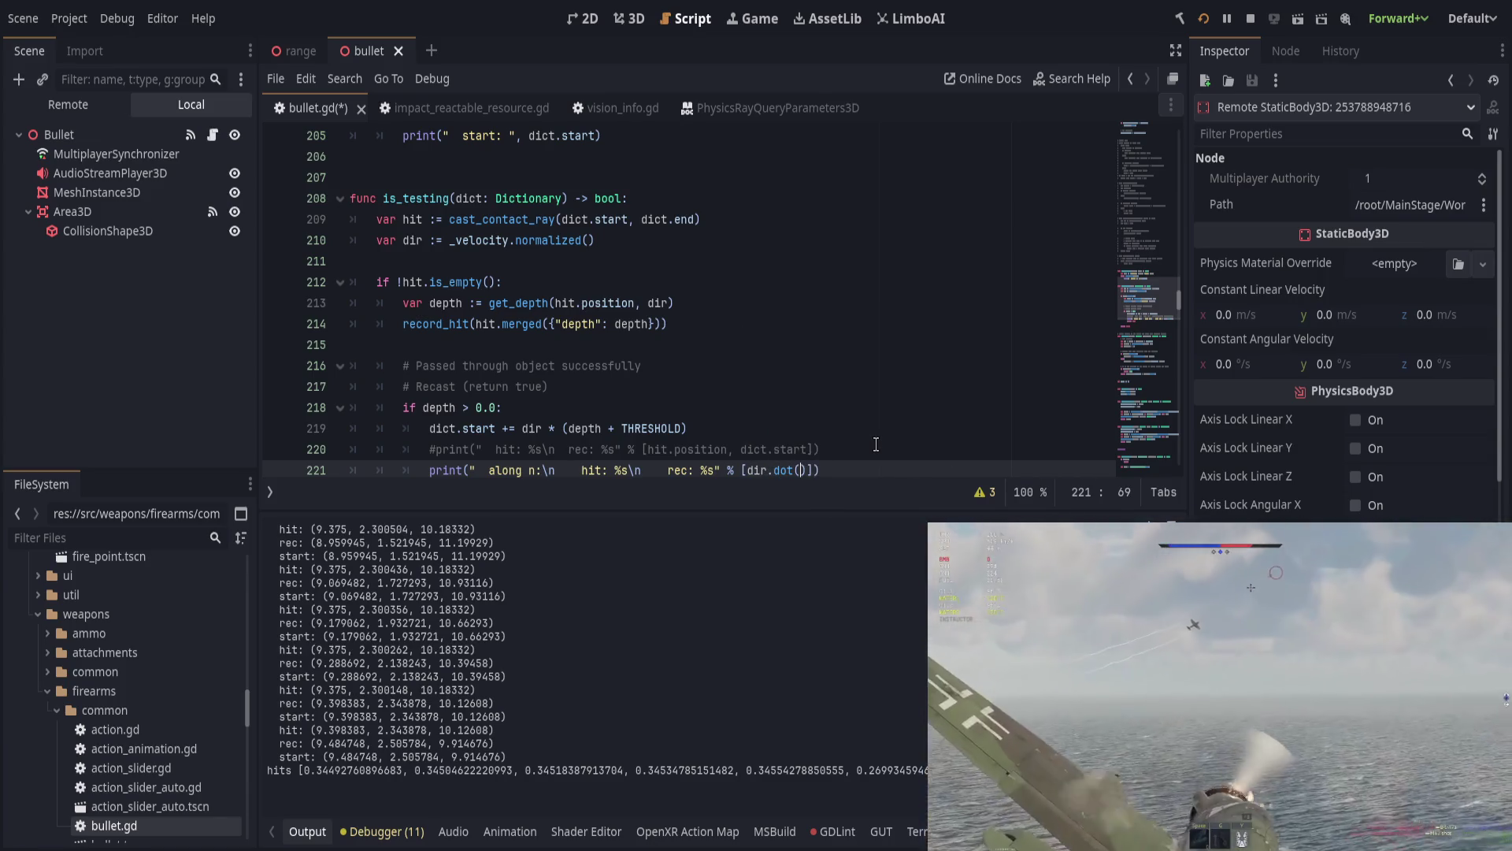
text(dict.start), di)
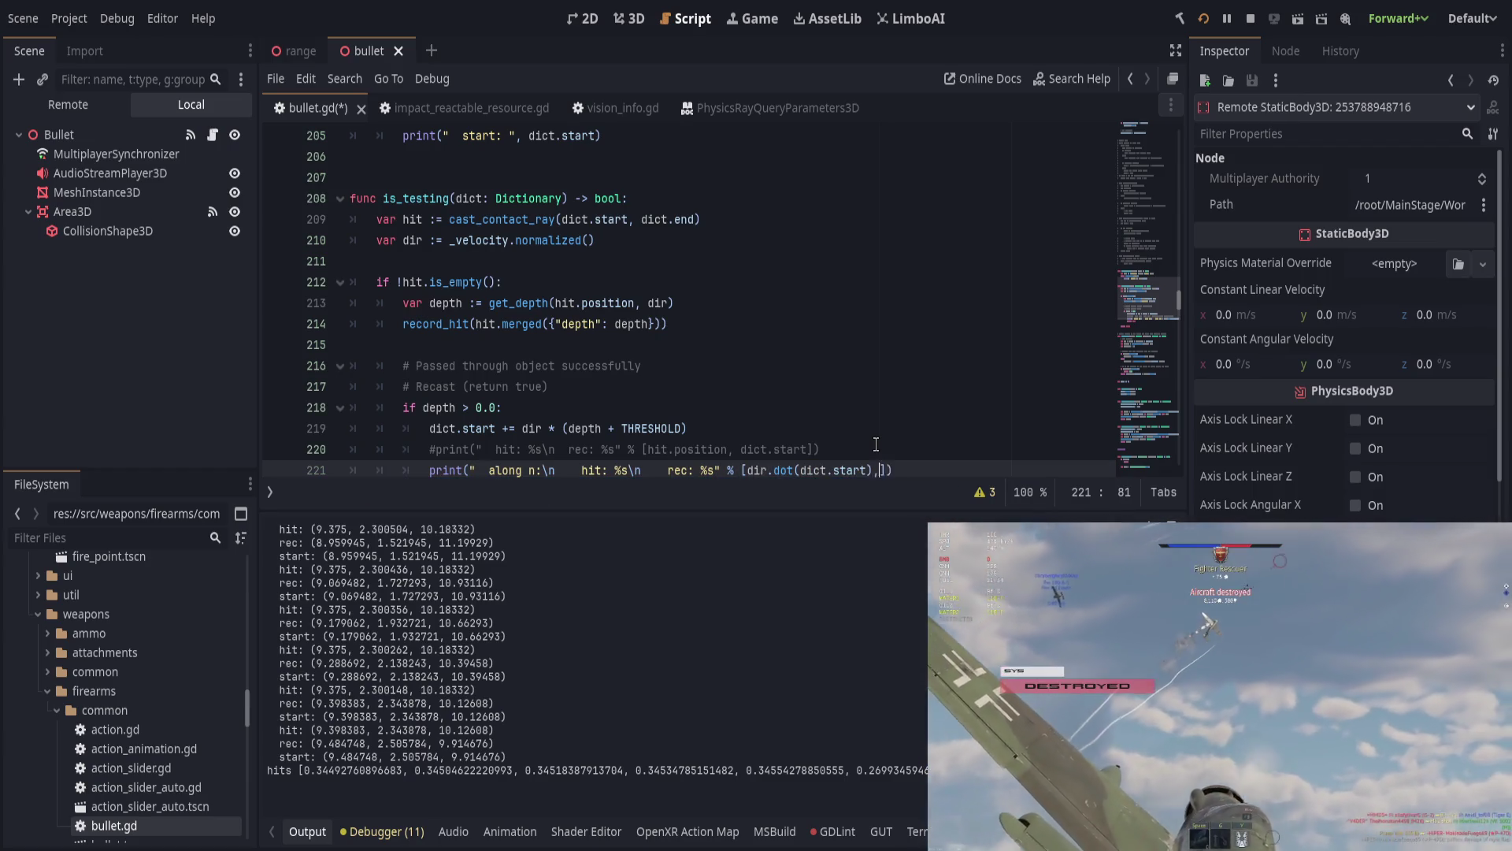
text(r.dot(d)
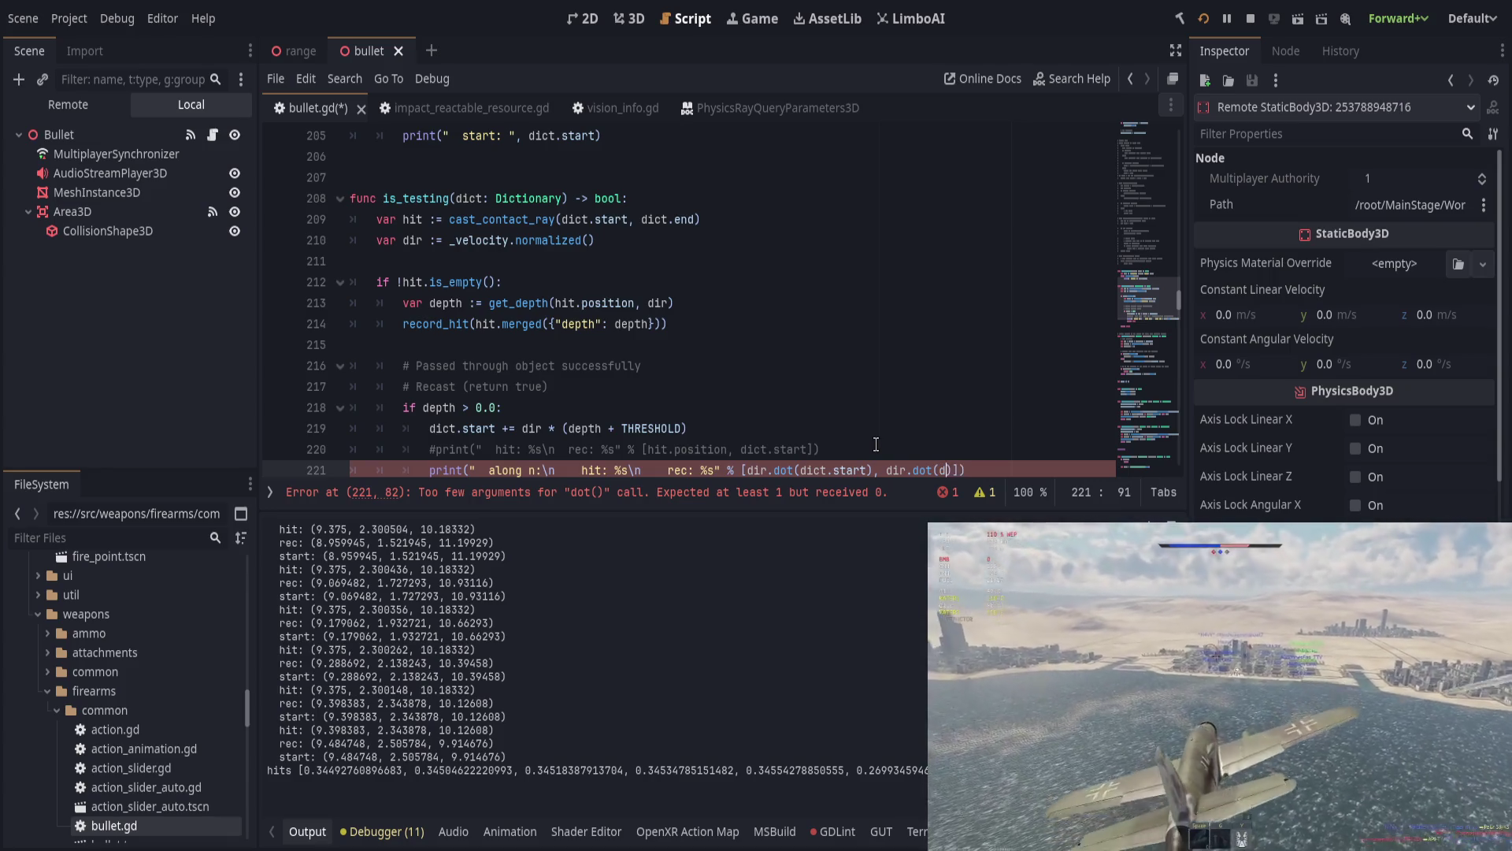
key(ctrl+z)
key(ctrl+z)
key(ctrl+z)
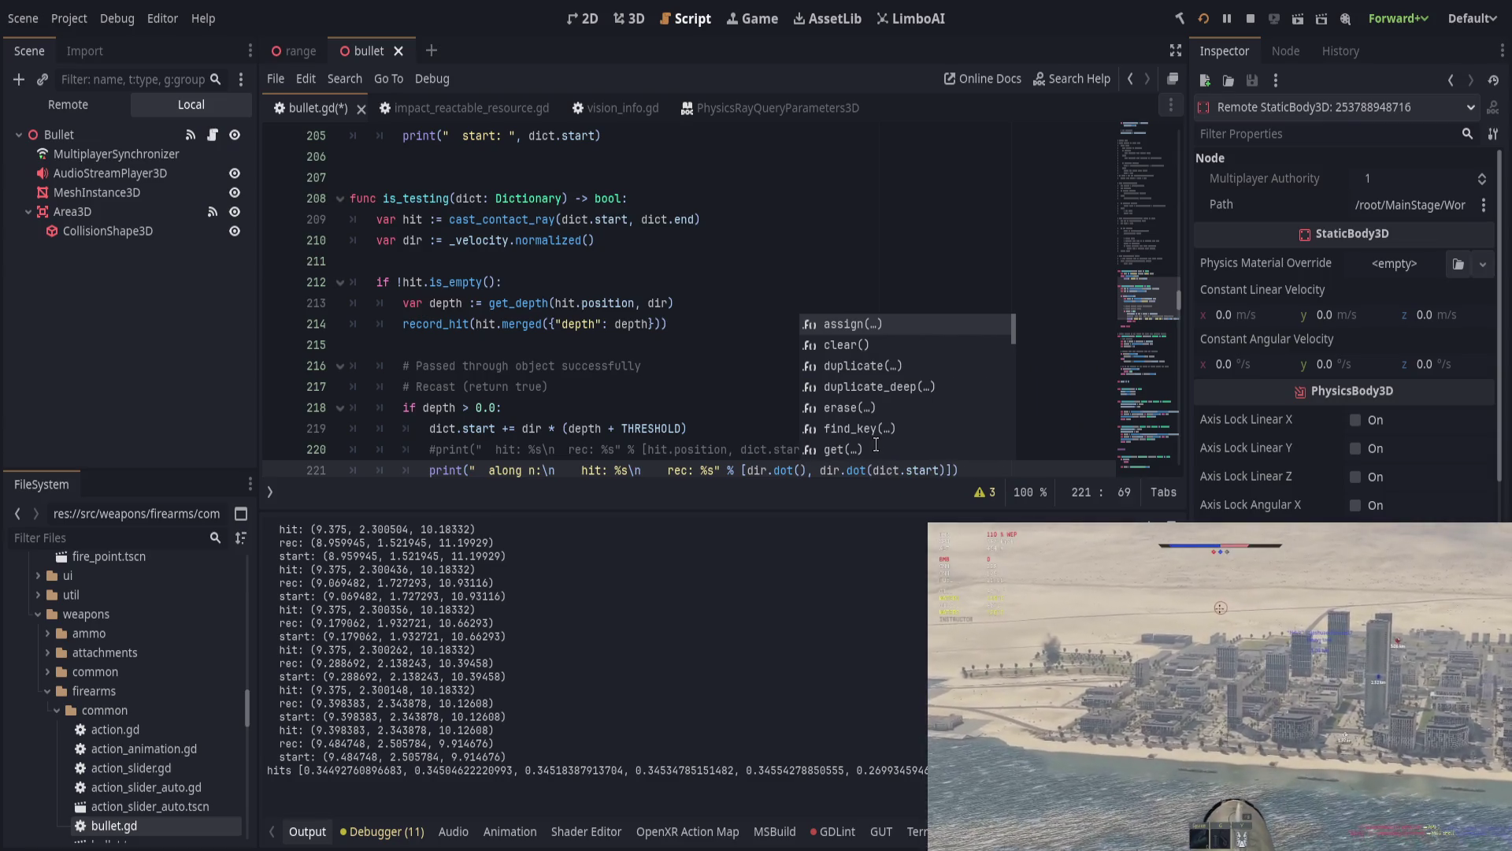
text(hit.position)
key(ctrl+s)
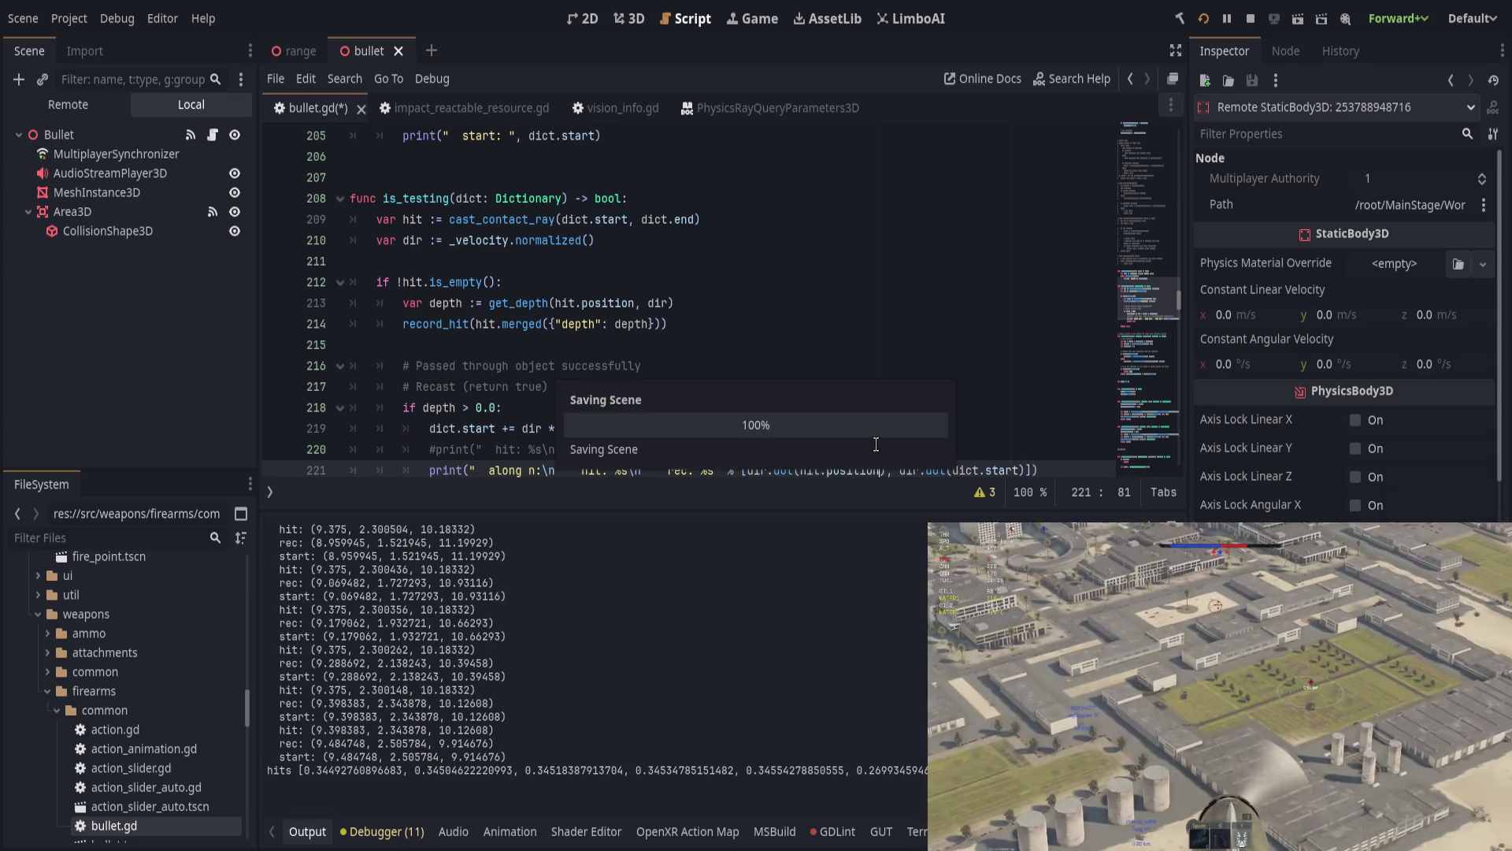
Step: Clear the Output log and rerun the game to log the projected distances
key(alt+Tab)
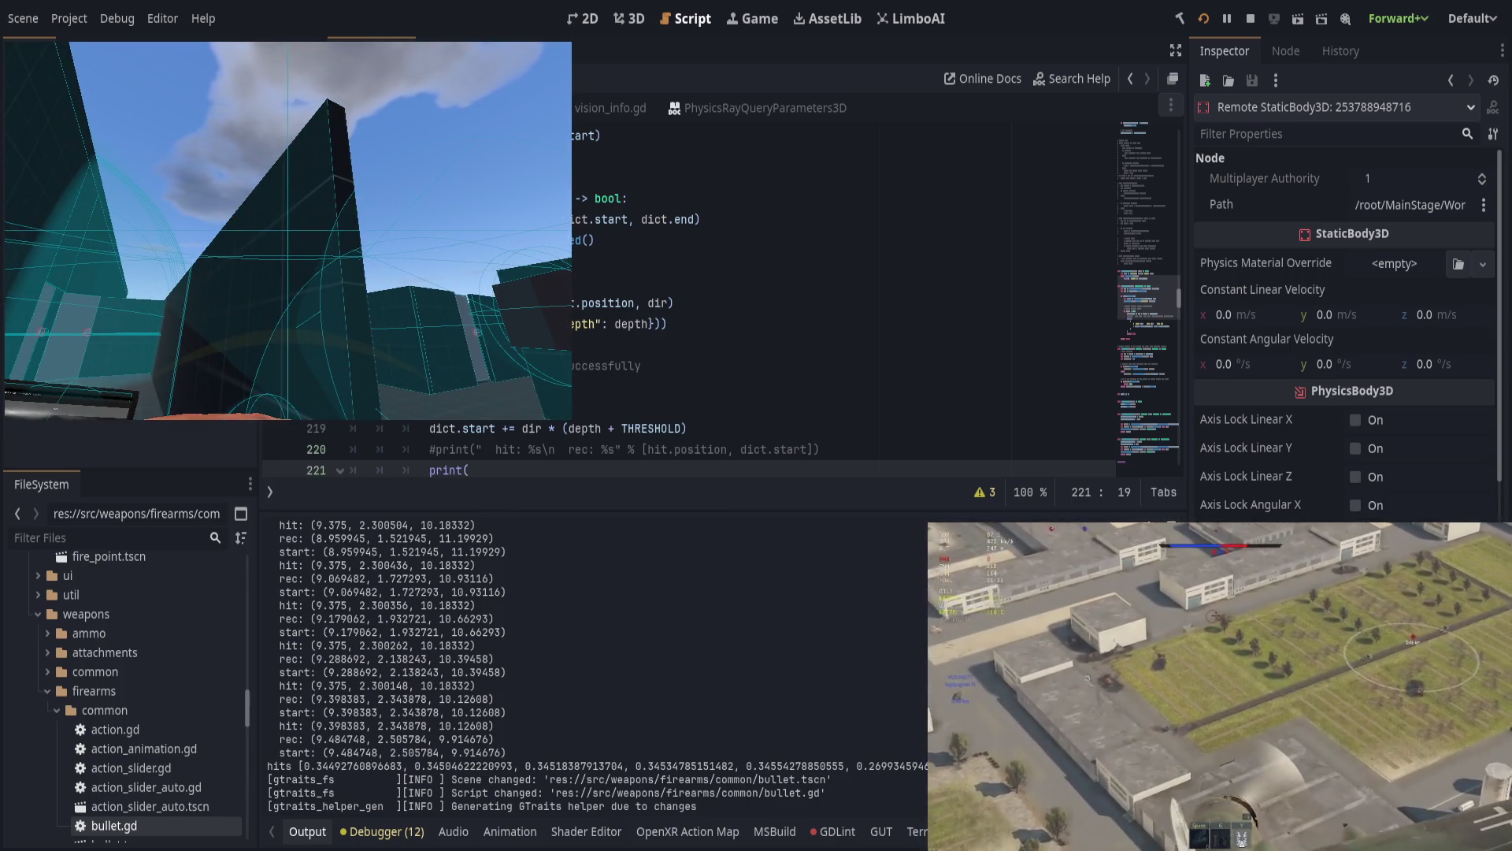
key(alt+Tab)
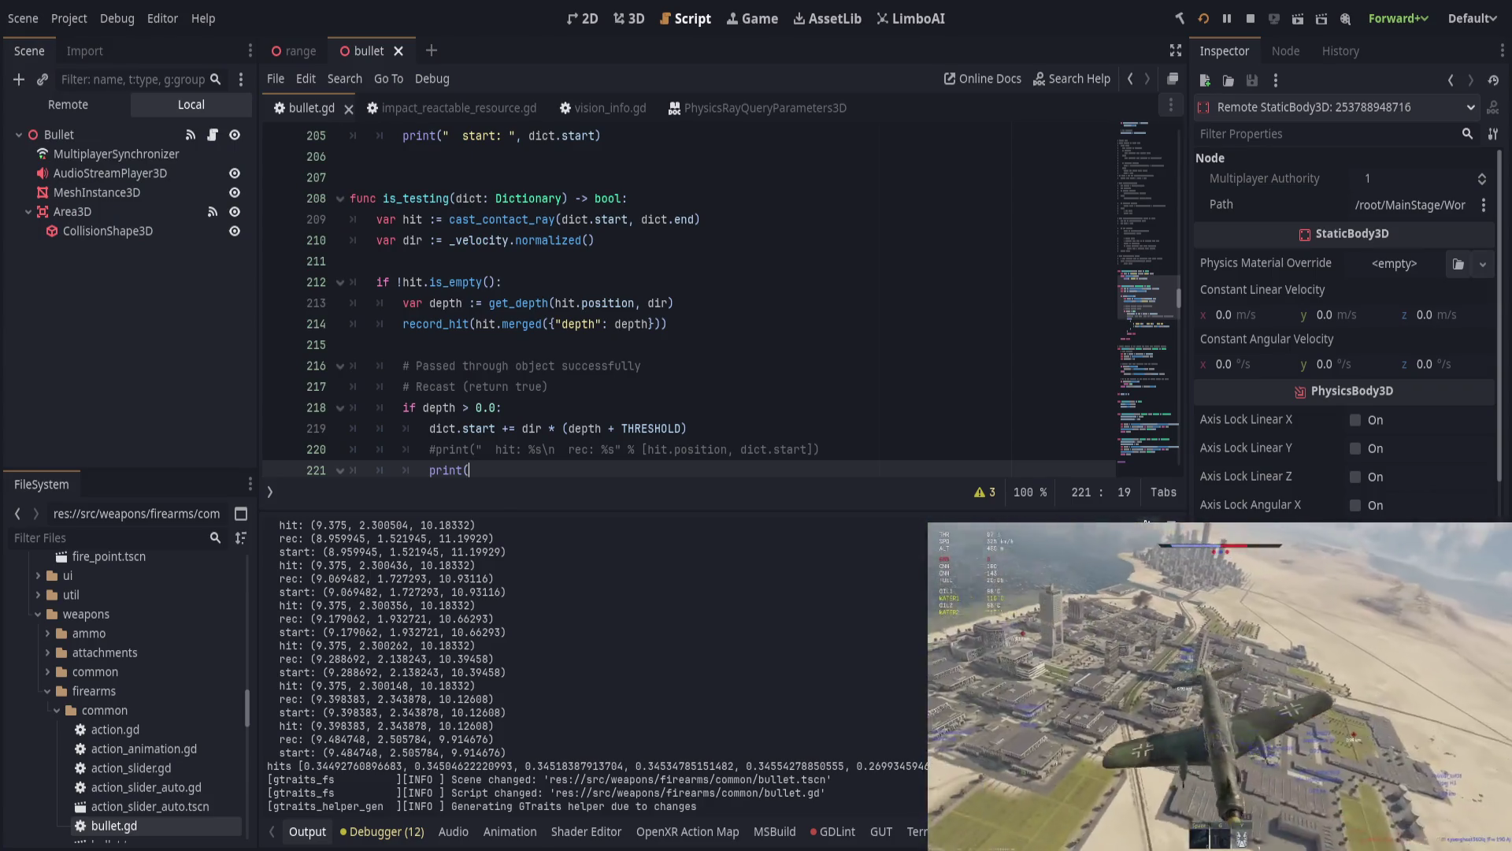
key(F5)
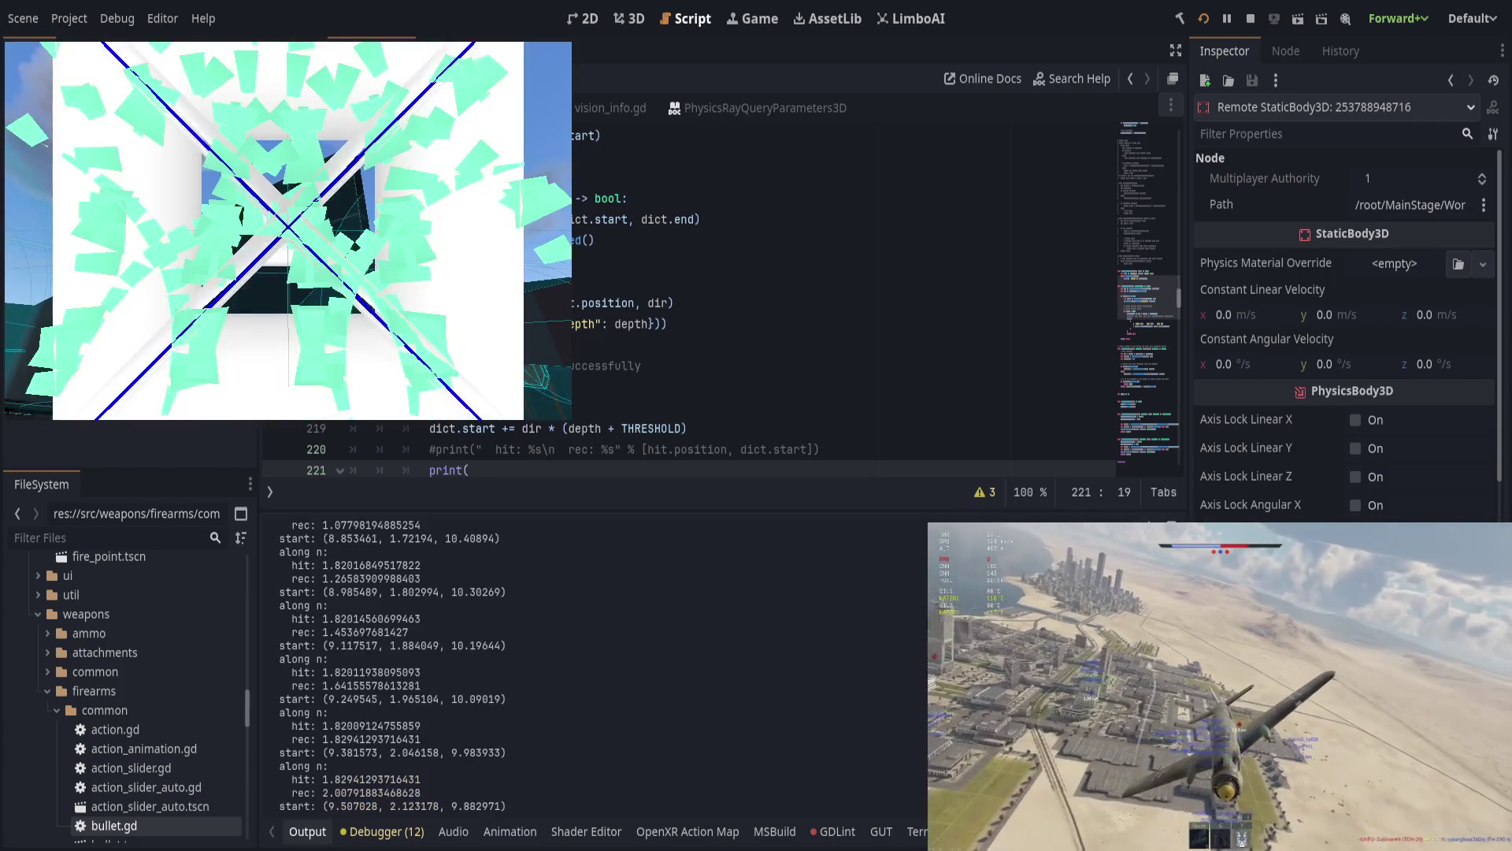
key(alt+Tab)
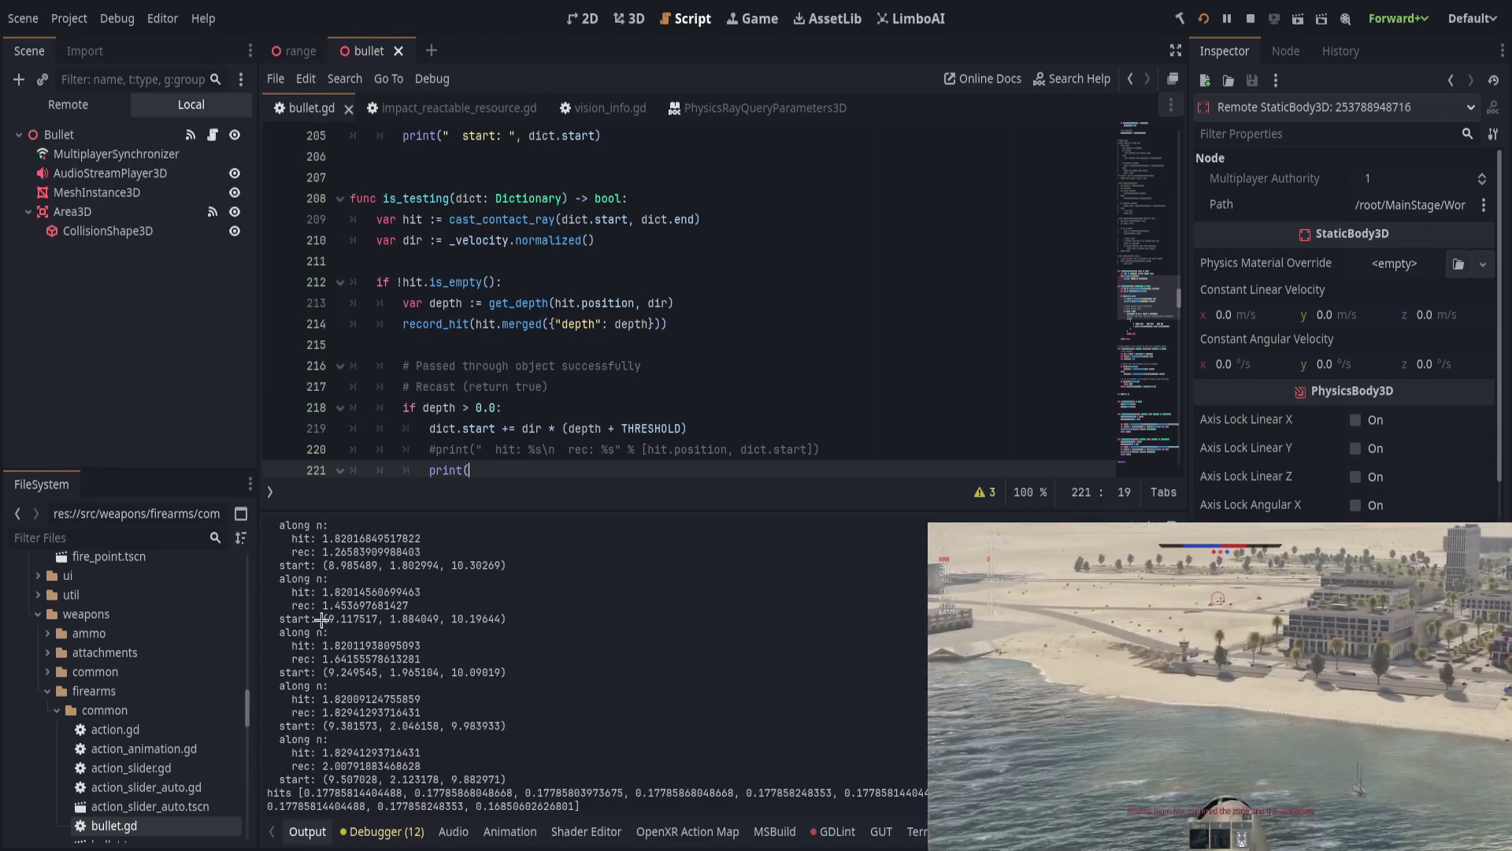
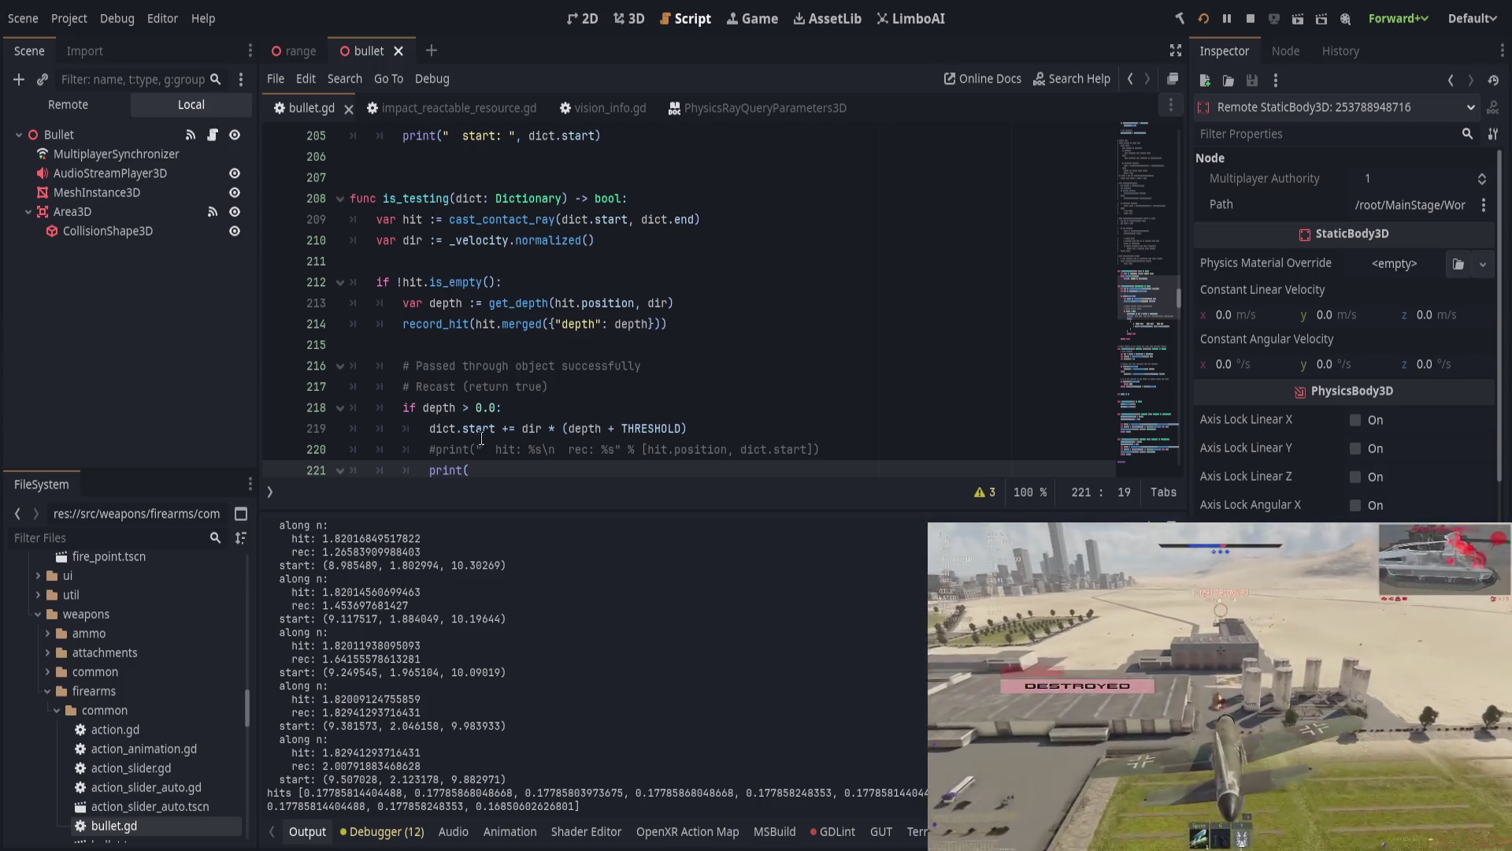
Step: On line 224, replace dir.dot(hit.position) with hit.position in the debug print
scroll(601, 400, down, 2)
drag(503, 408, 640, 408)
text(hit.position)
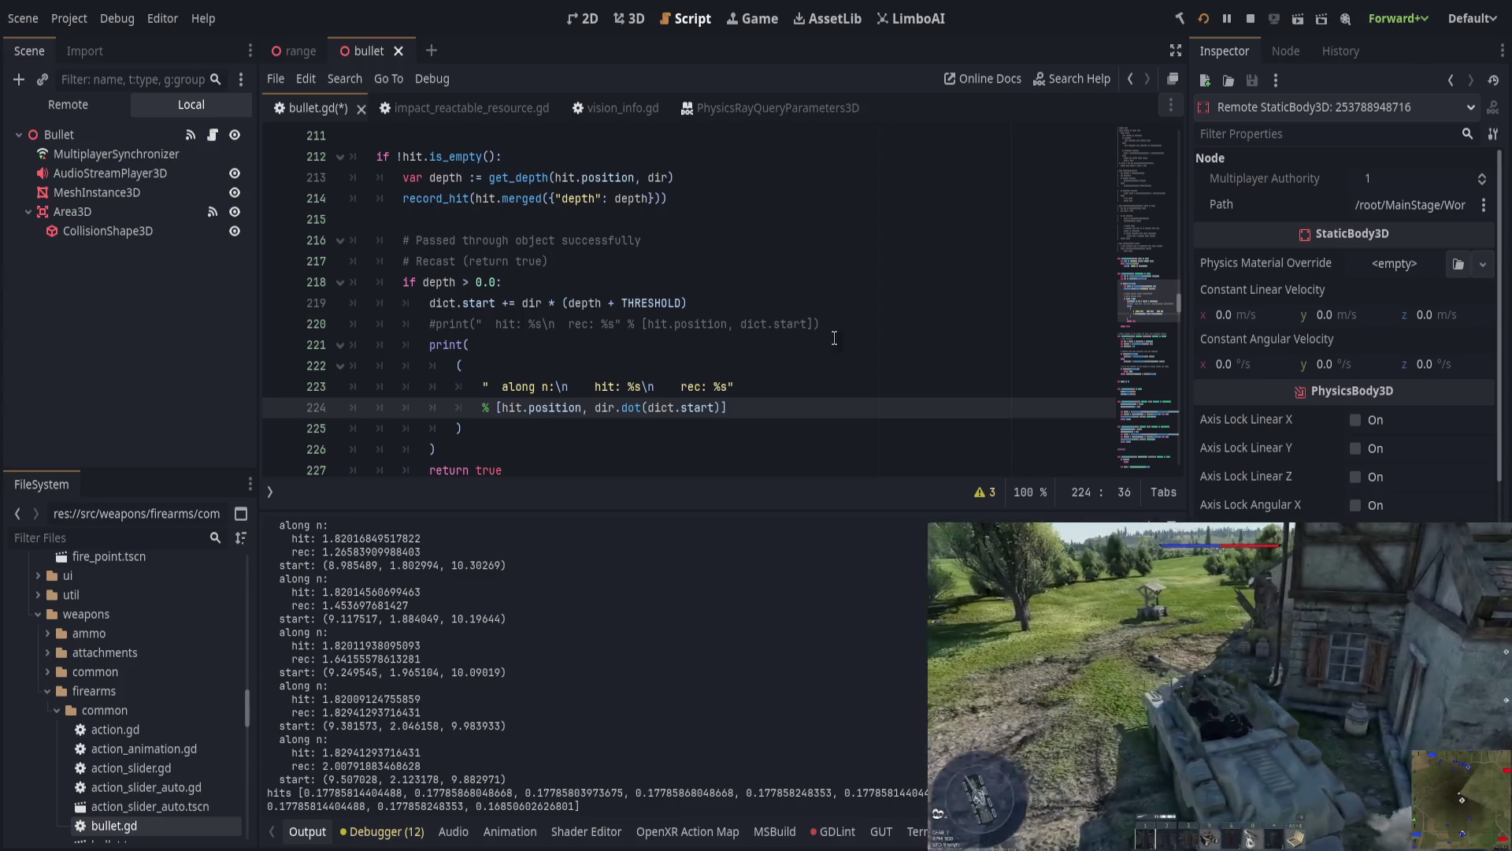
Step: Insert var a = dict.end - hit.position and var b = dict.end - dict.start above the print
click(861, 322)
key(Return)
text(var)
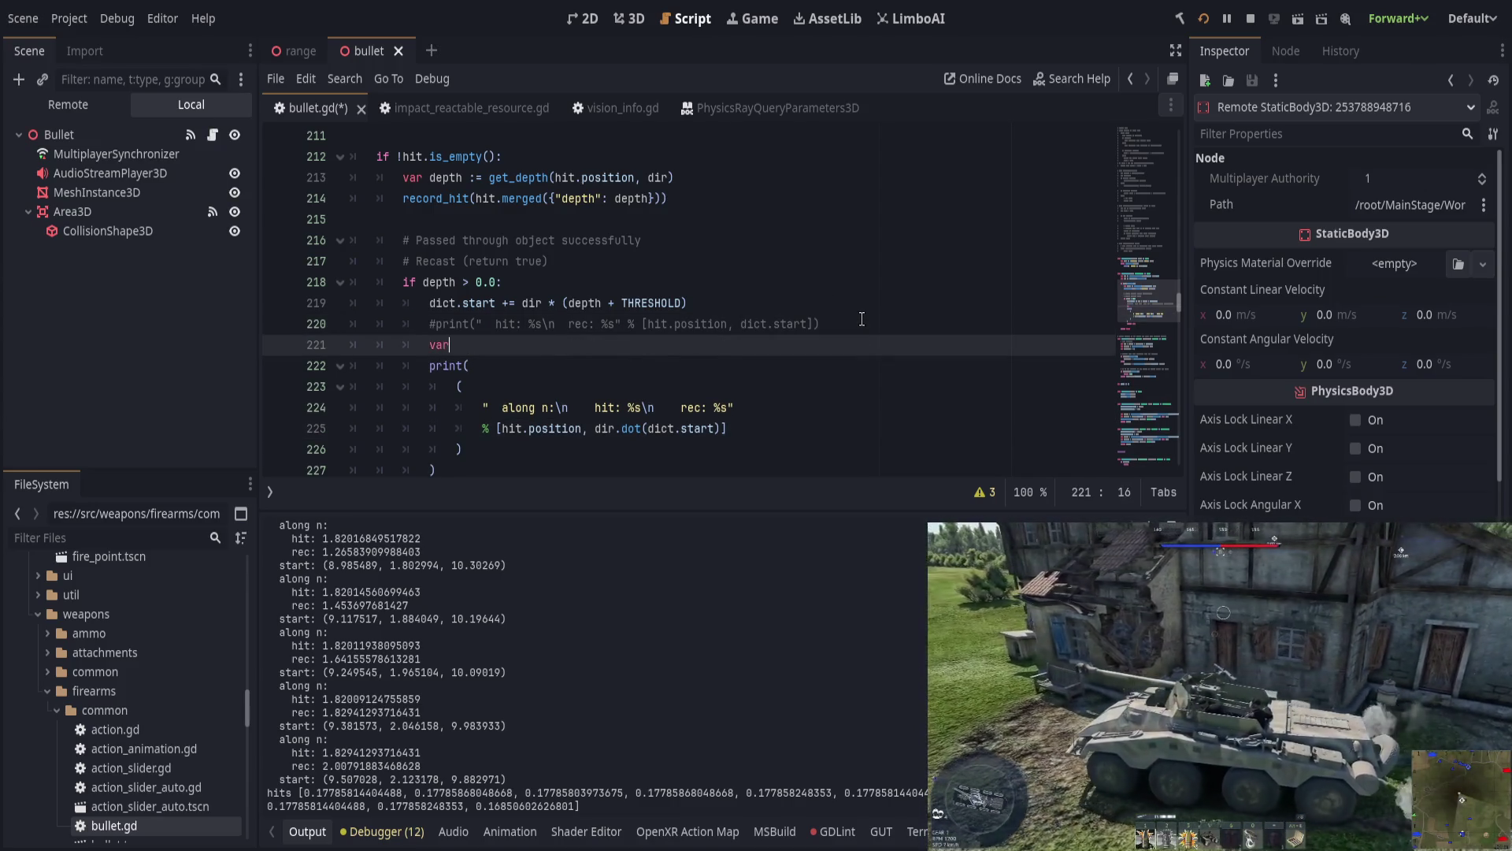
text( a =)
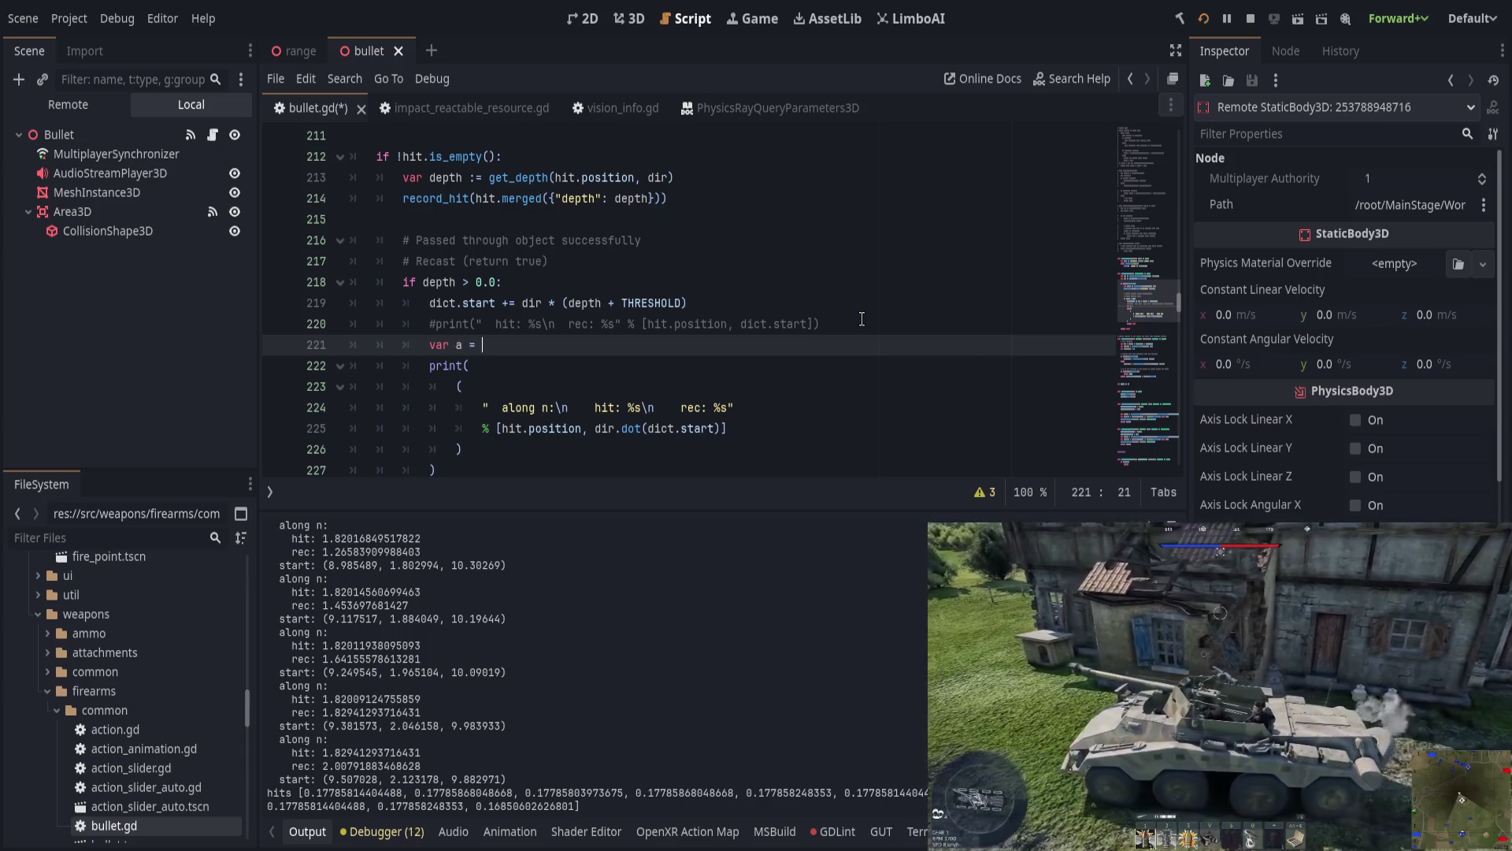
key(ctrl+space)
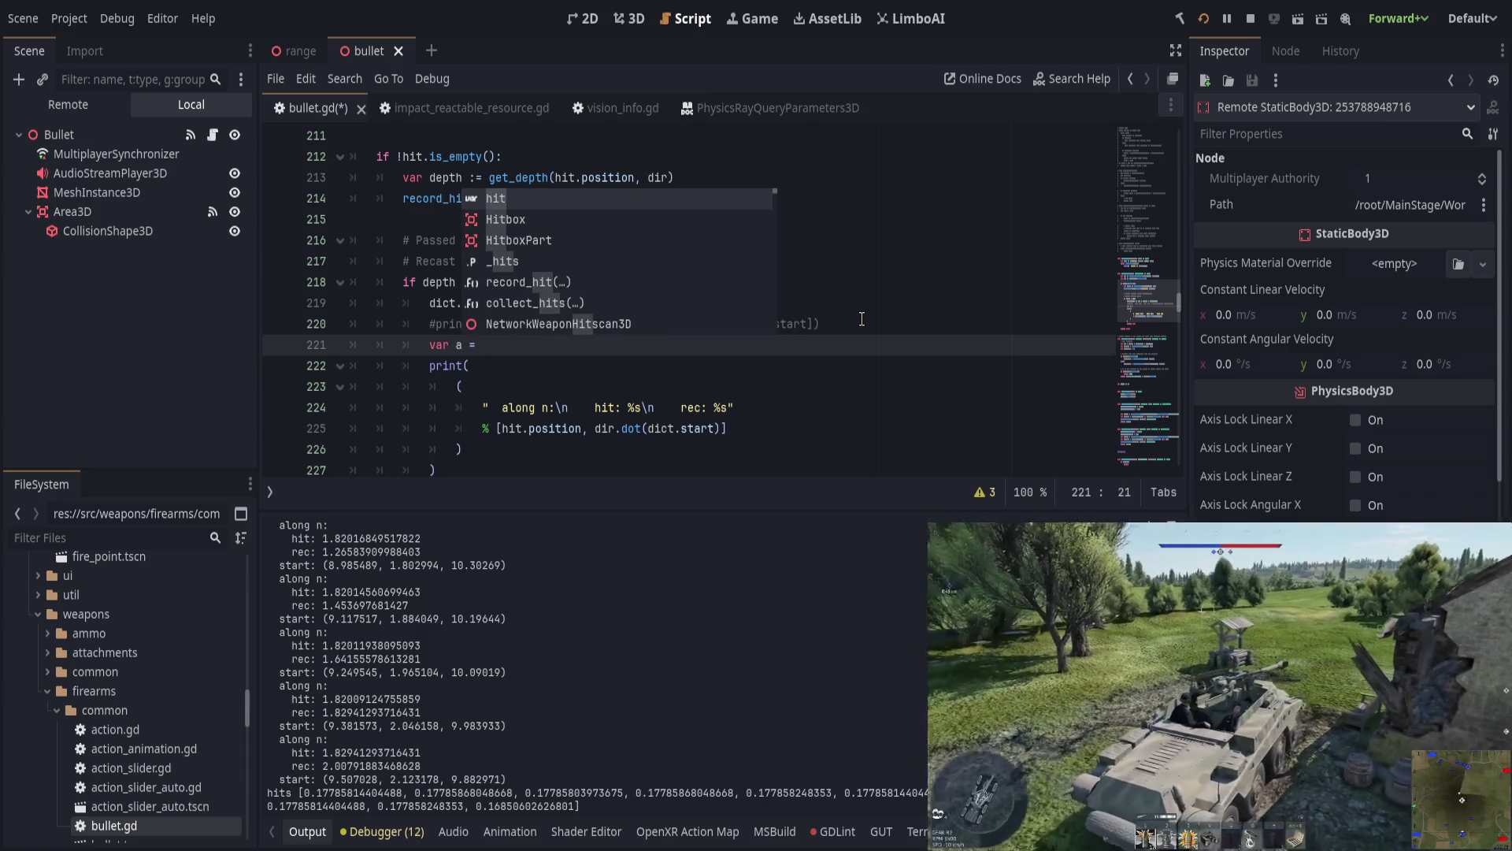
scroll(862, 319, up, 2)
scroll(965, 298, down, 1)
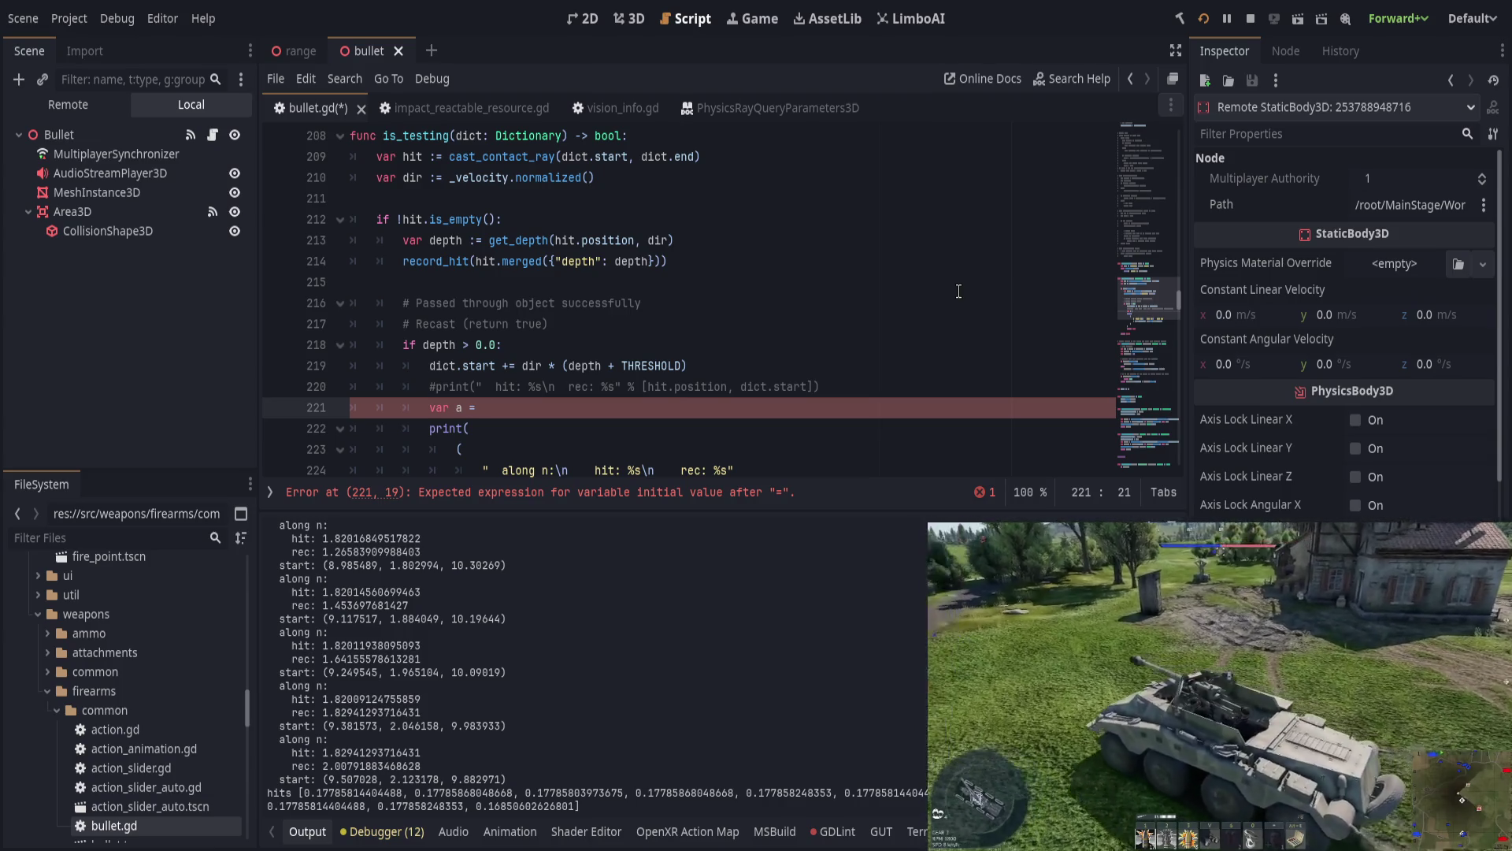
text(hit.po)
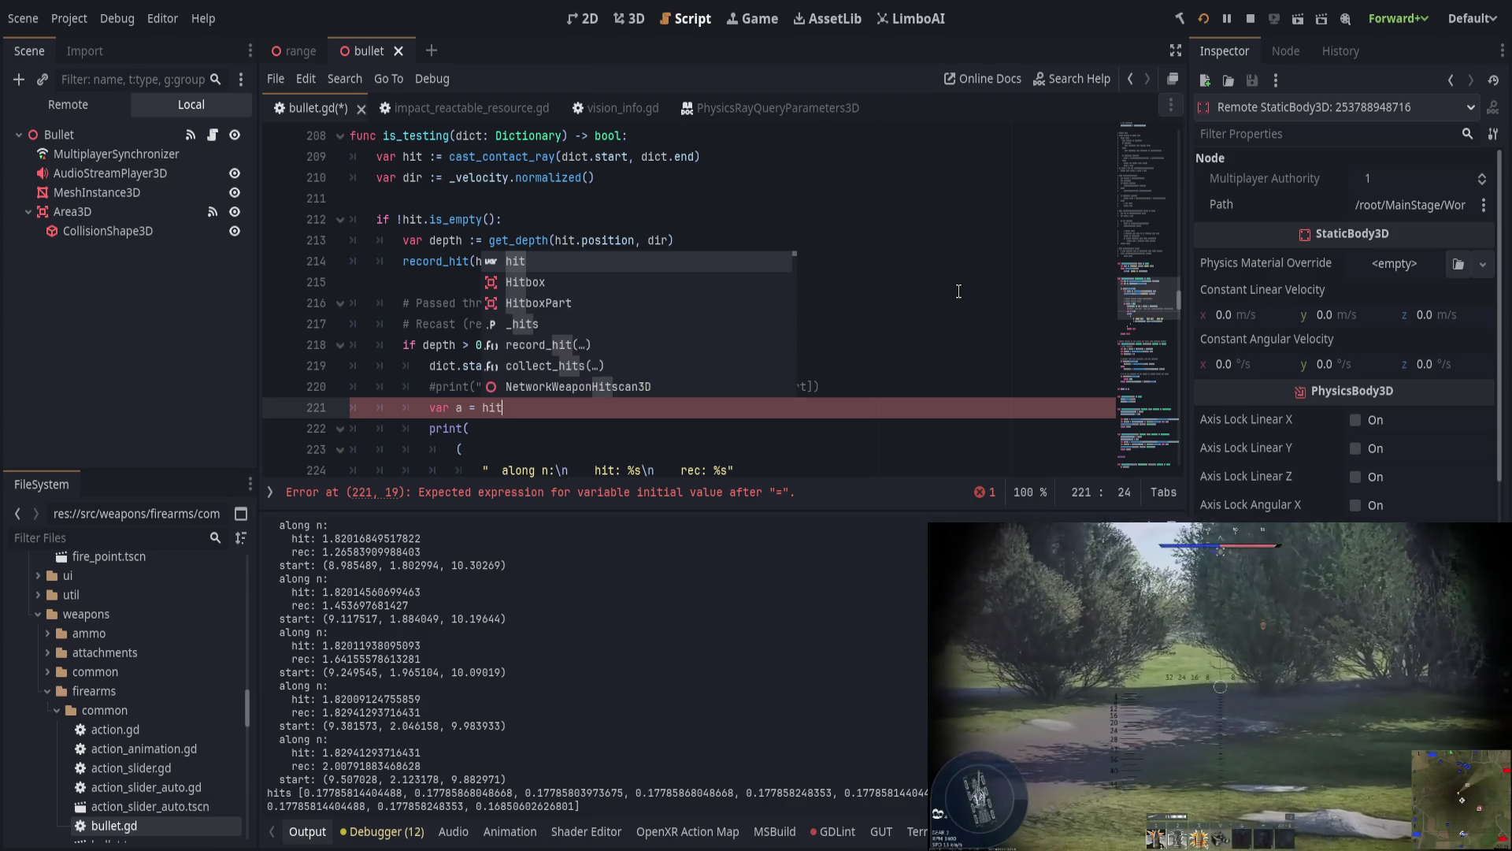
key(BackSpace)
key(BackSpace)
key(BackSpace)
text(dict.end - hit.position)
key(Return)
text(var b)
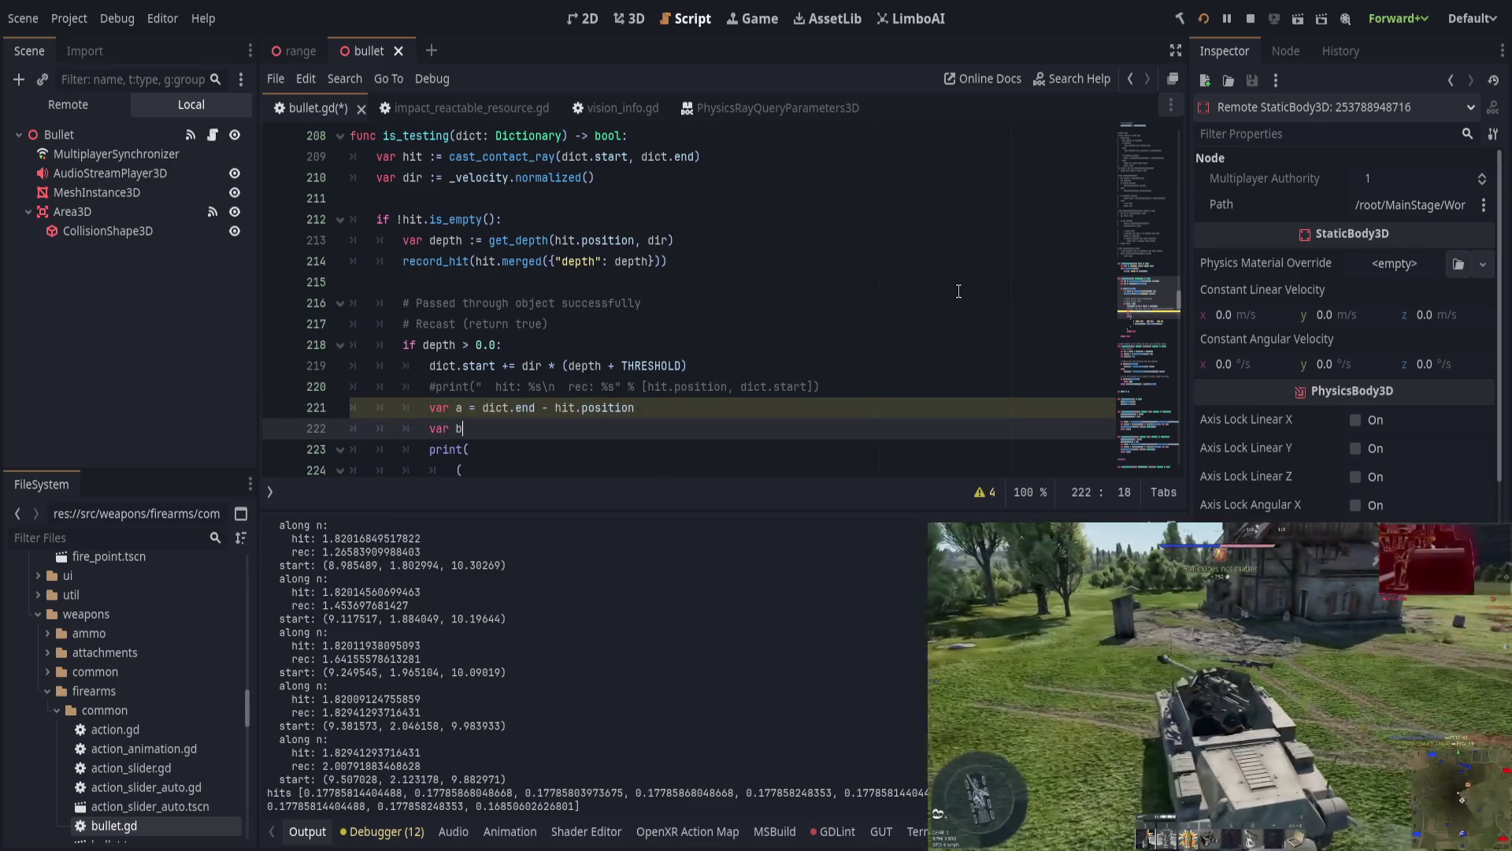
text( = dict.end - )
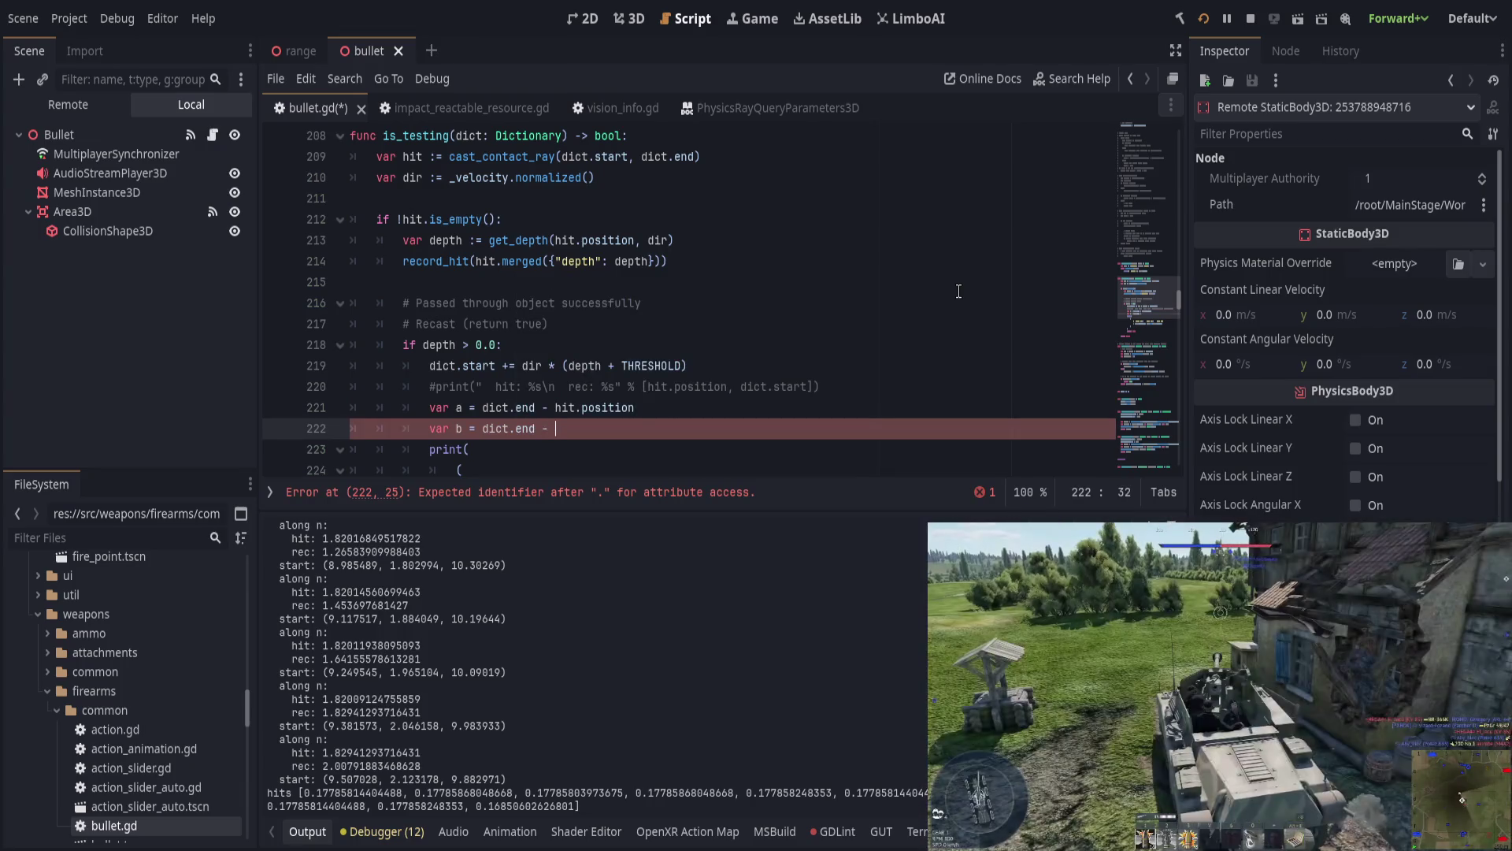
text(dict.sta)
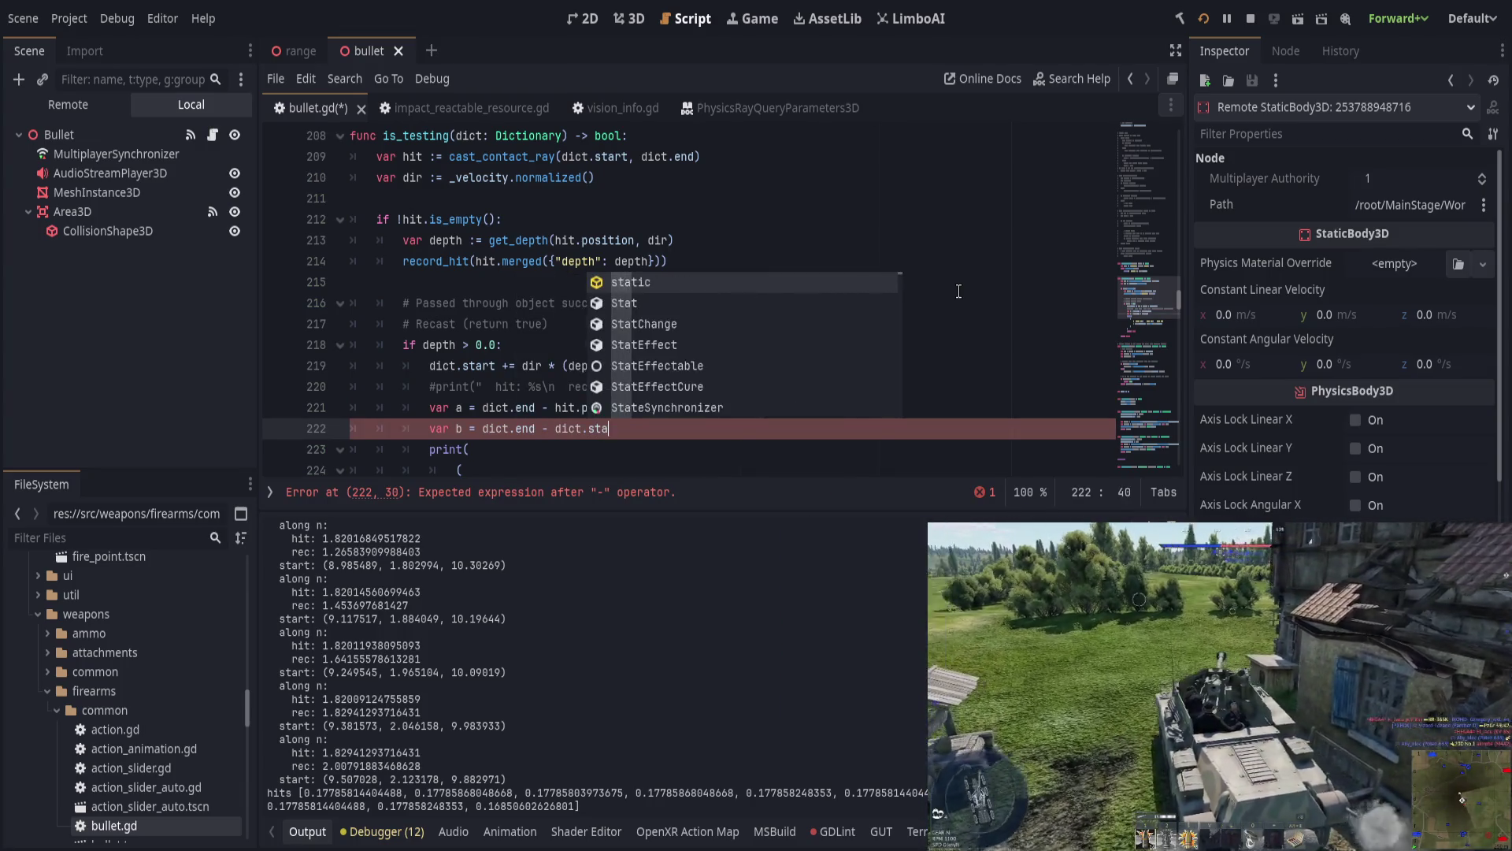
text(rt)
Step: Change the print arguments to a.dot(dir) and b.dot(dir), then save bullet.gd
key(Down)
key(Down)
key(Down)
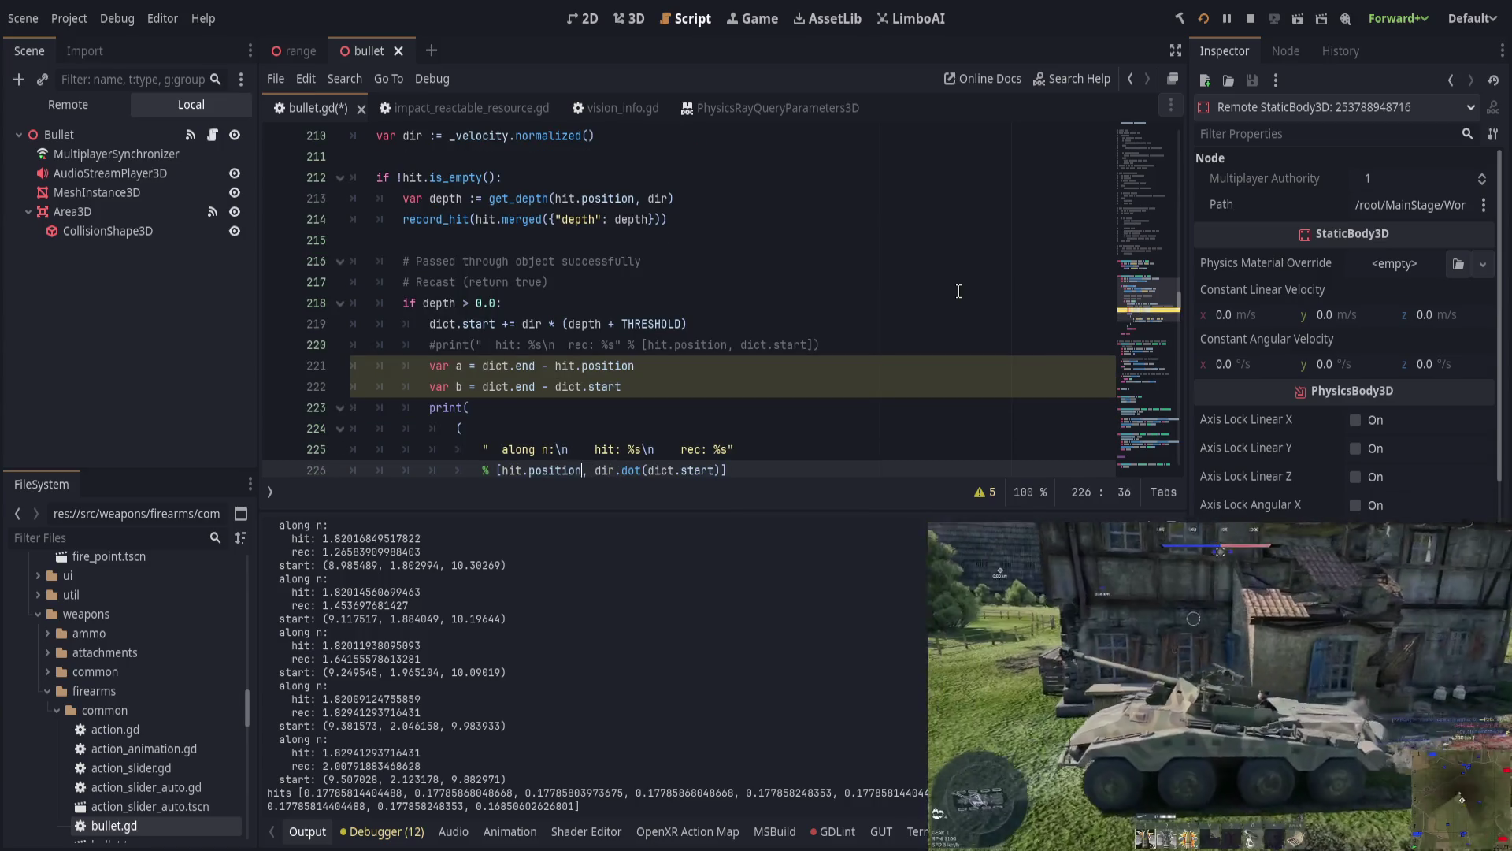
key(Left)
key(BackSpace)
key(BackSpace)
key(BackSpace)
text(a.dot()
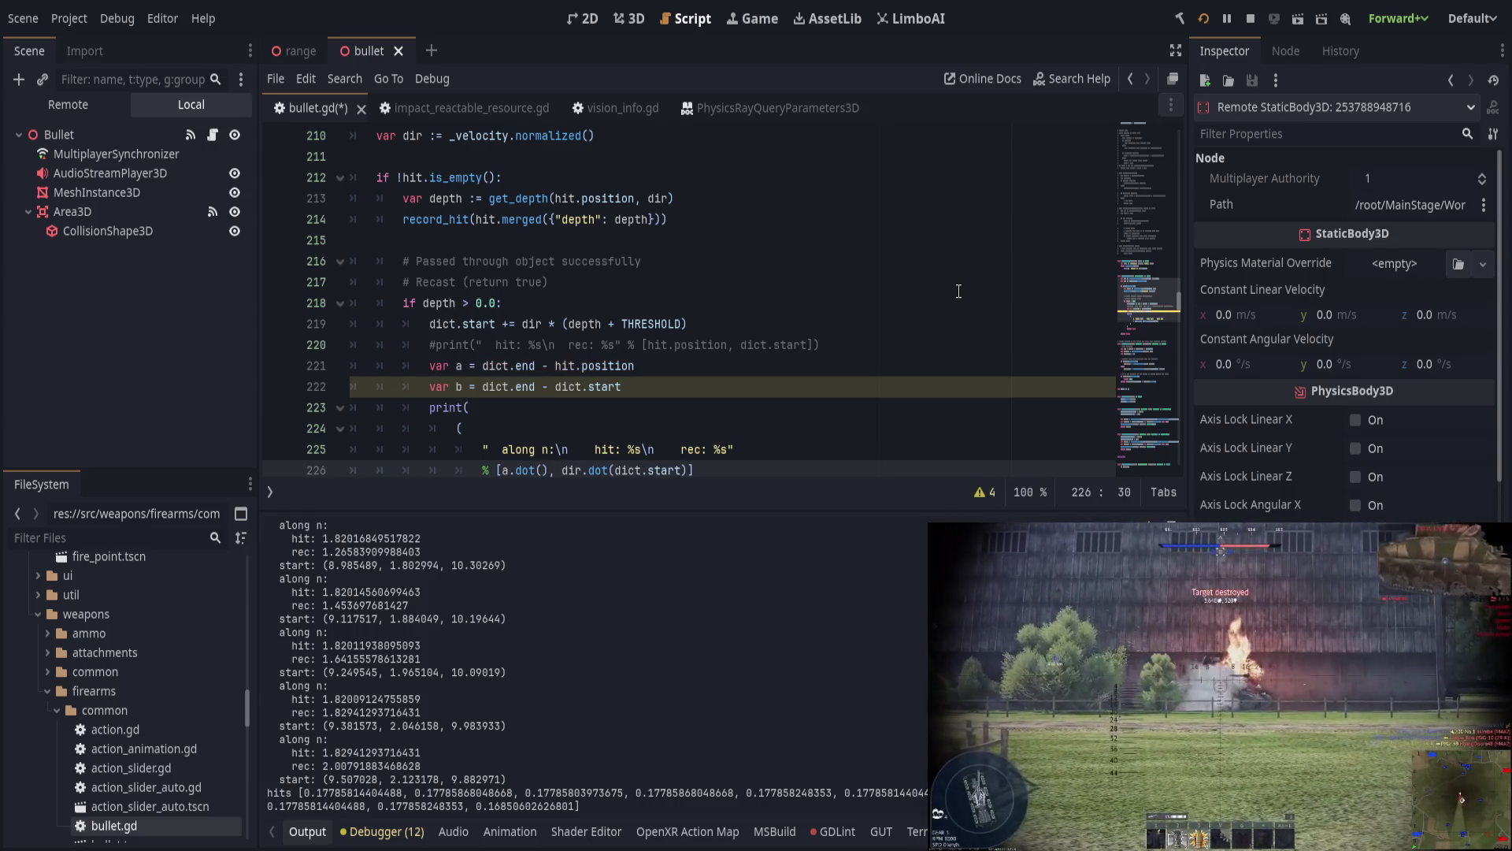
text(dir))
key(Delete)
key(Delete)
key(Delete)
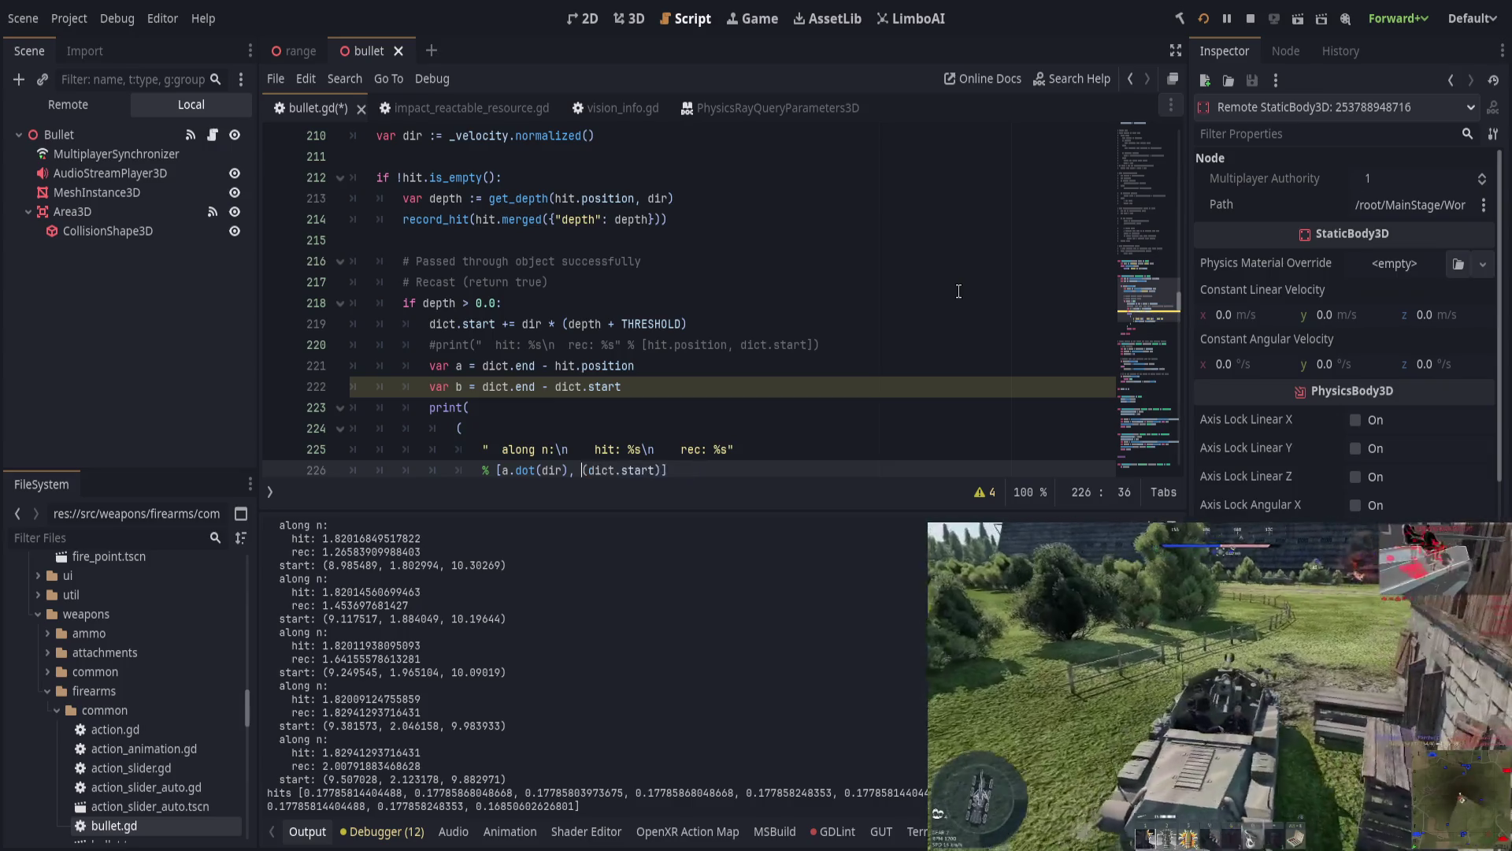
text(b.dot(di)
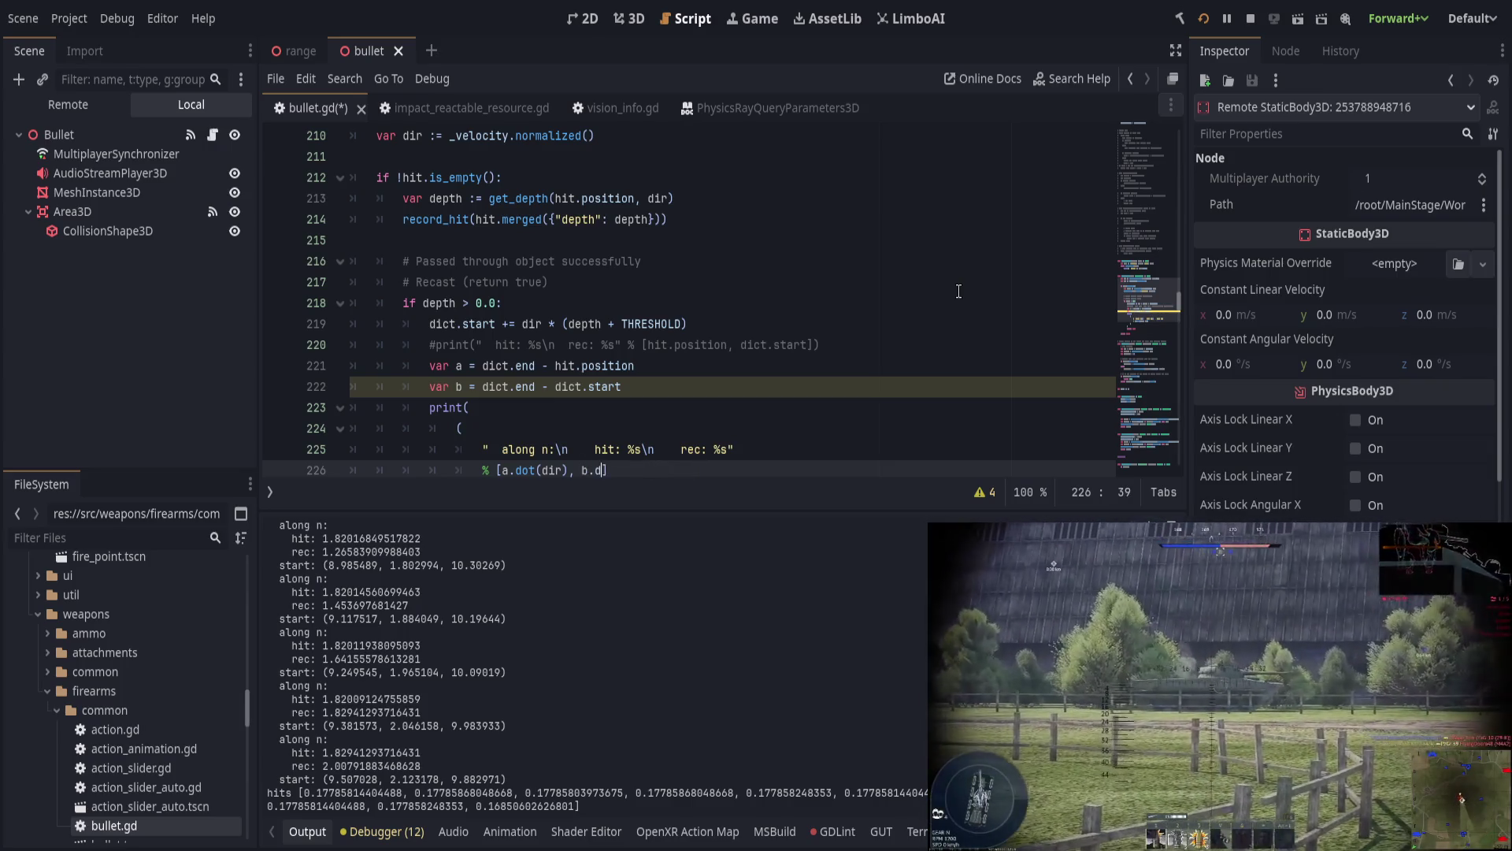
text(r)])
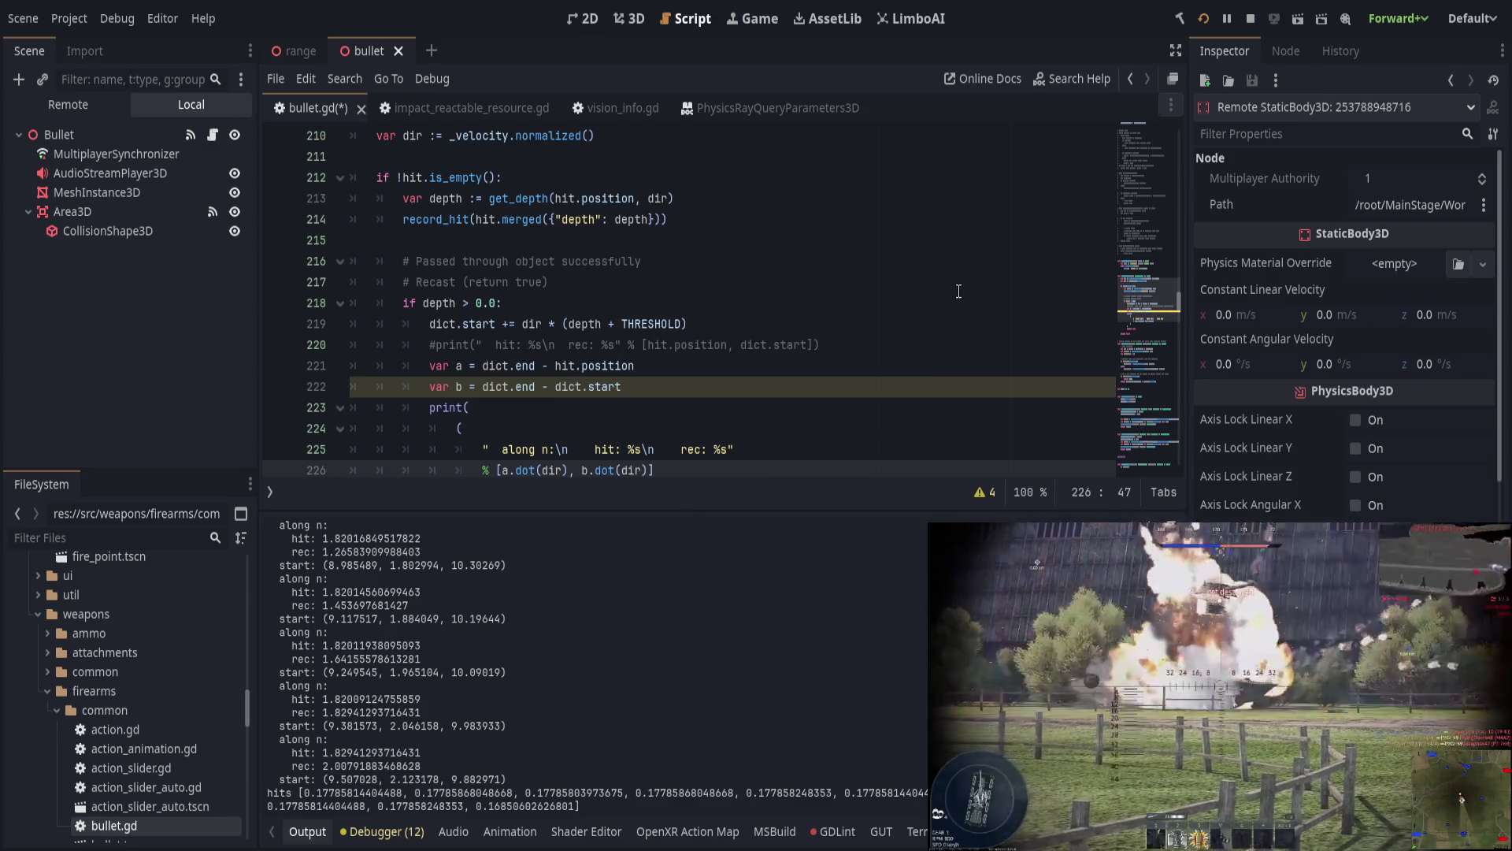
key(ctrl+s)
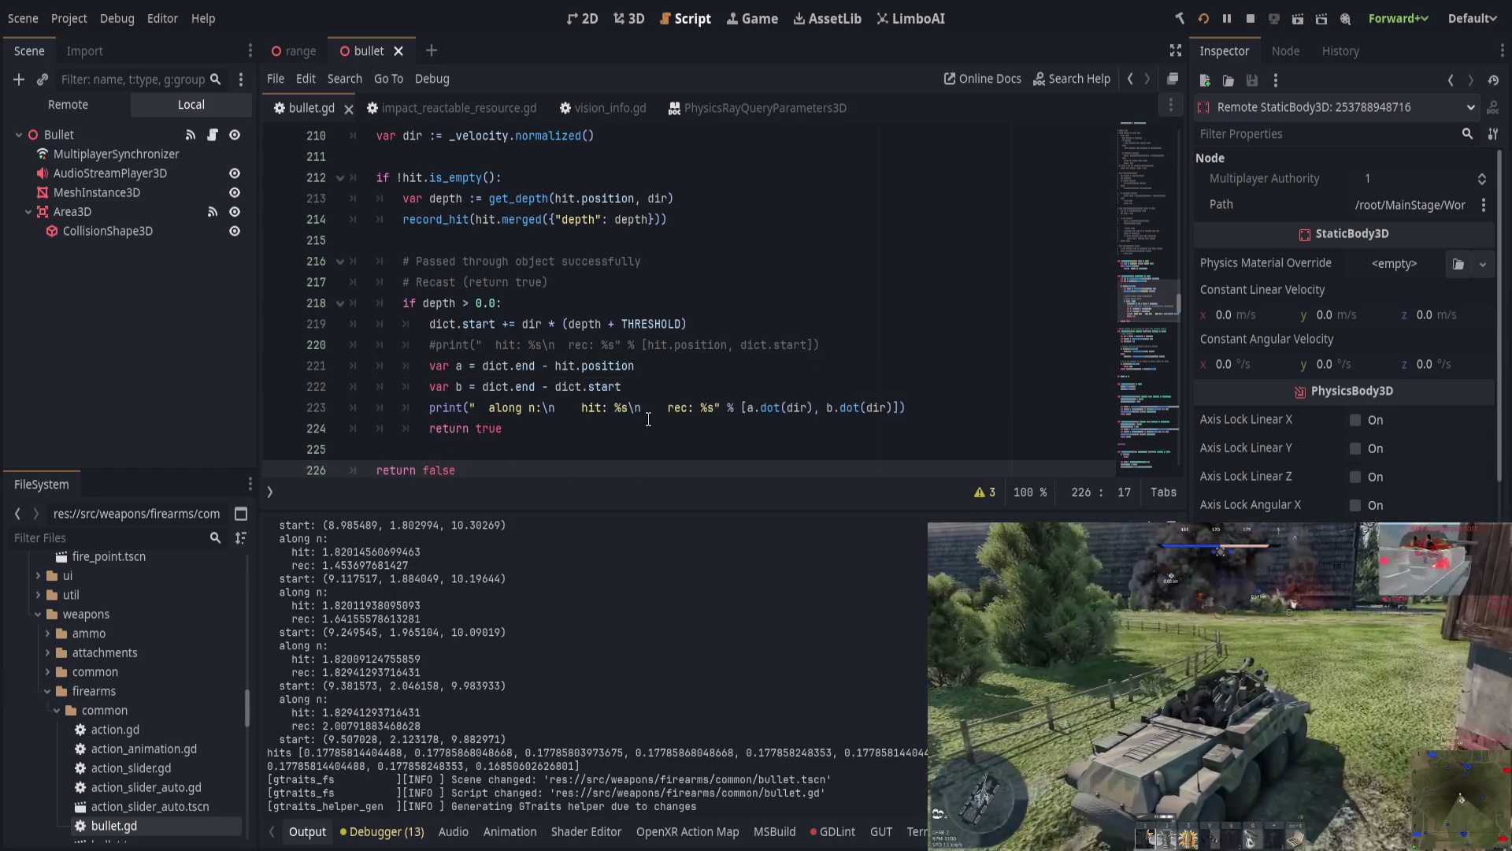
Step: Clear the output log and compare the fresh 'along n' hit and rec values
click(649, 418)
click(1493, 532)
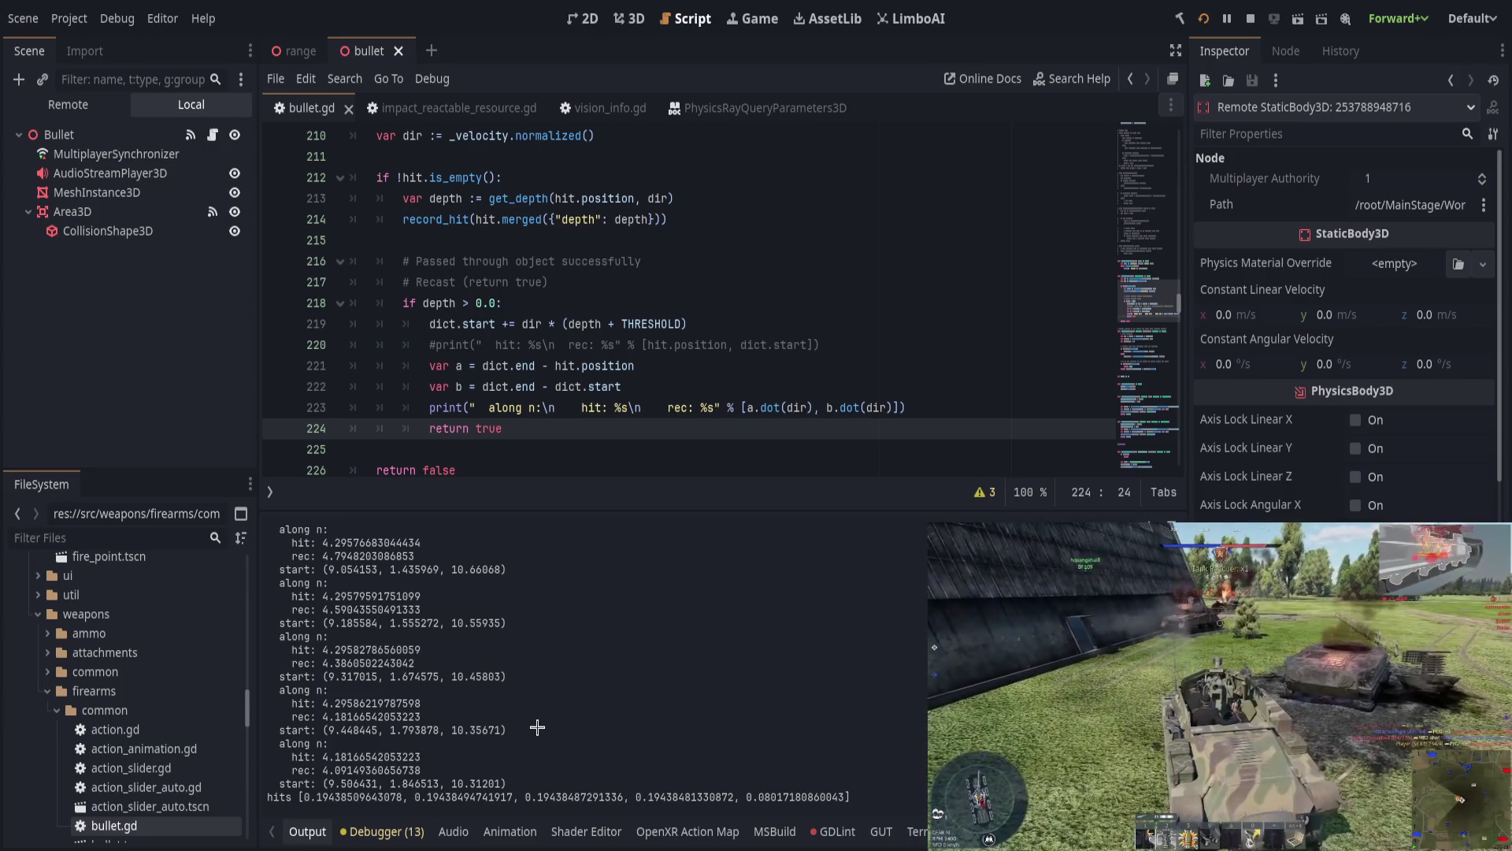
mouse_move(319, 542)
mouse_down()
mouse_move(454, 541)
mouse_move(355, 556)
mouse_move(370, 556)
mouse_up()
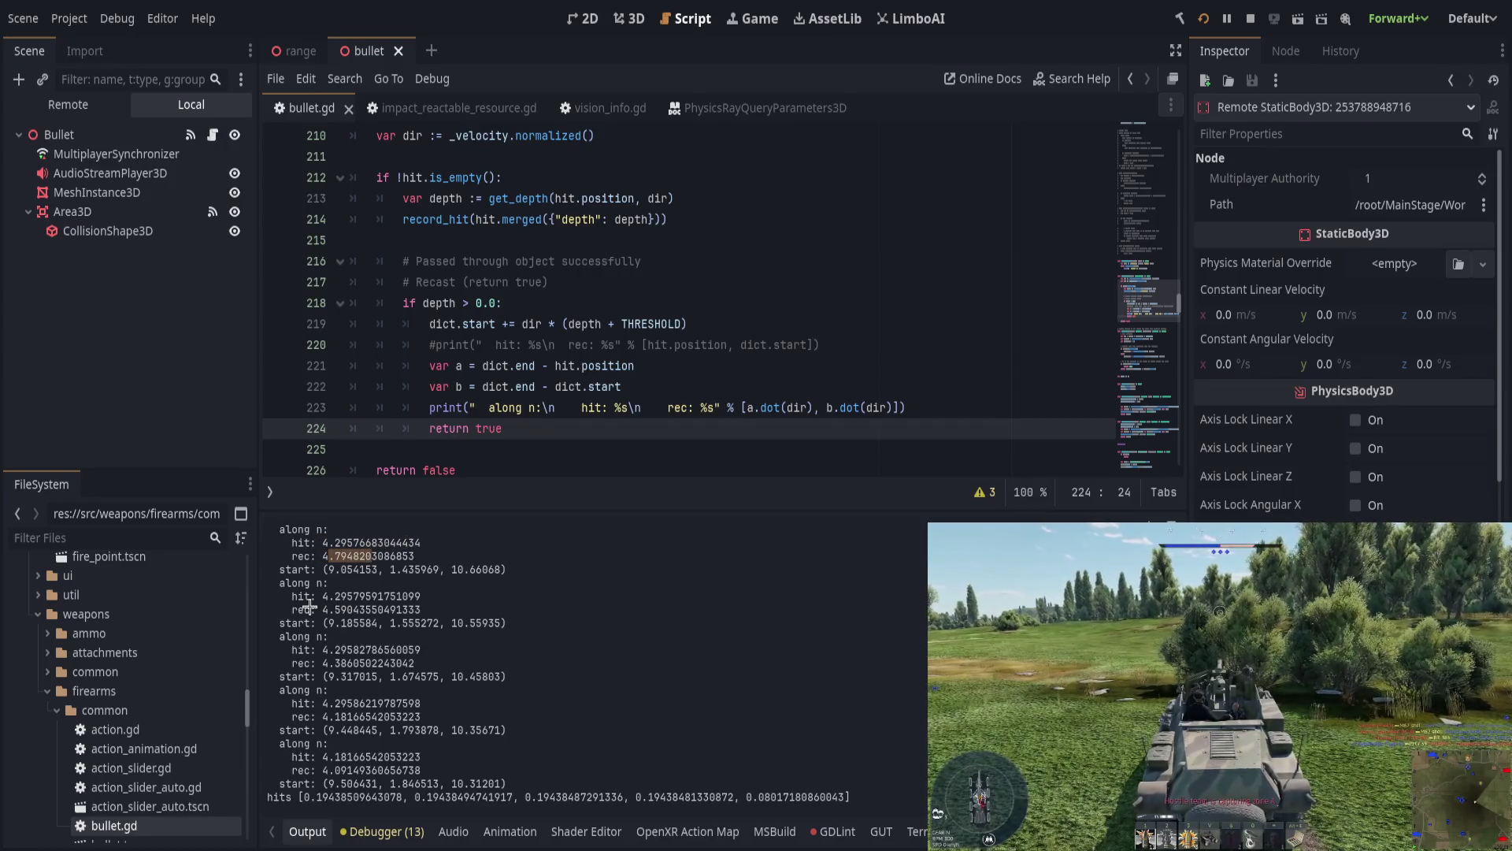
drag(334, 610, 404, 599)
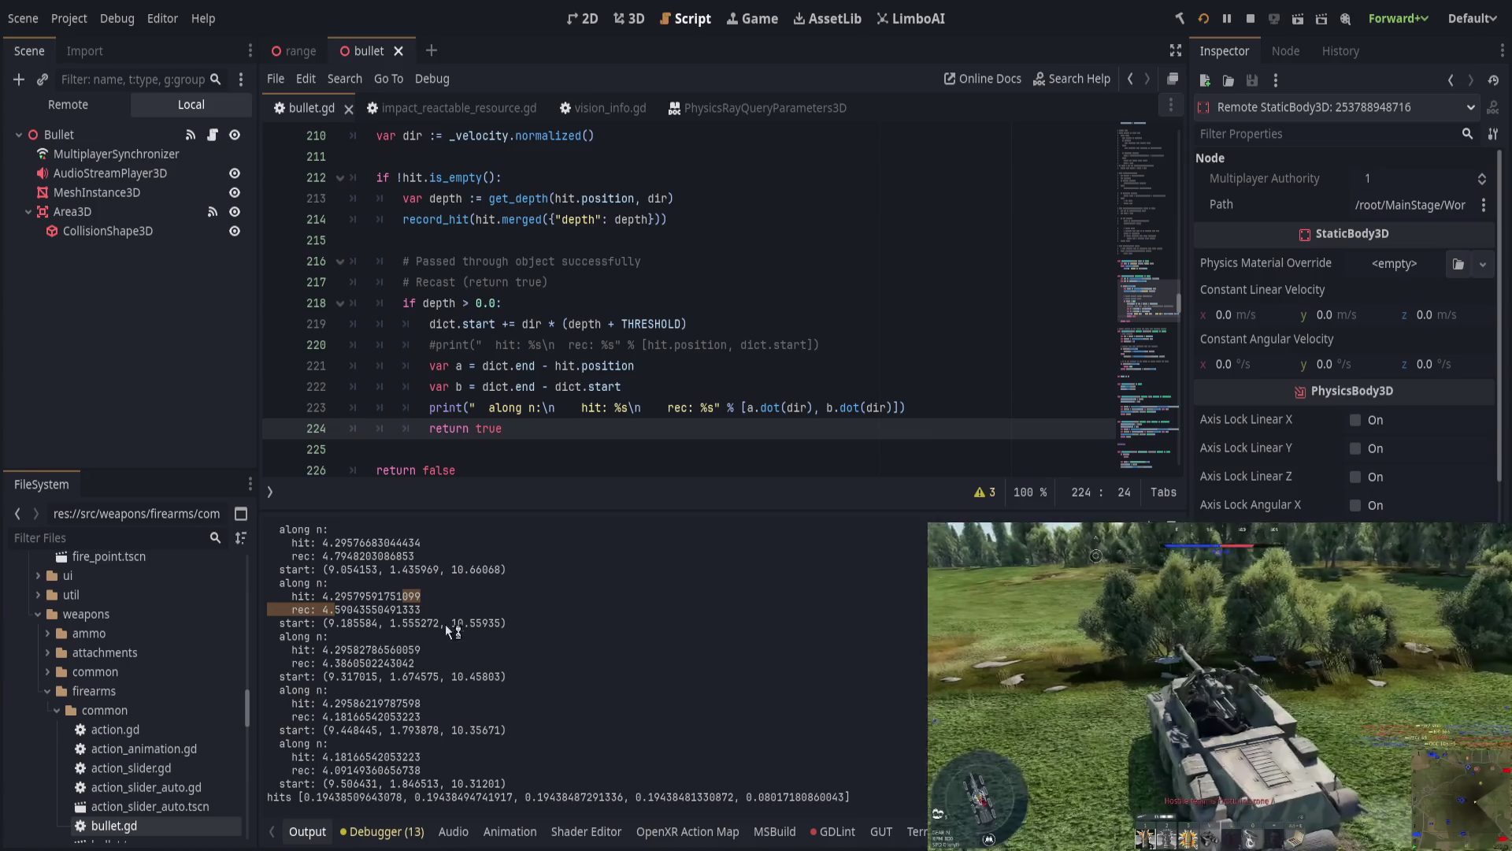
click(438, 630)
drag(315, 642, 384, 652)
click(426, 650)
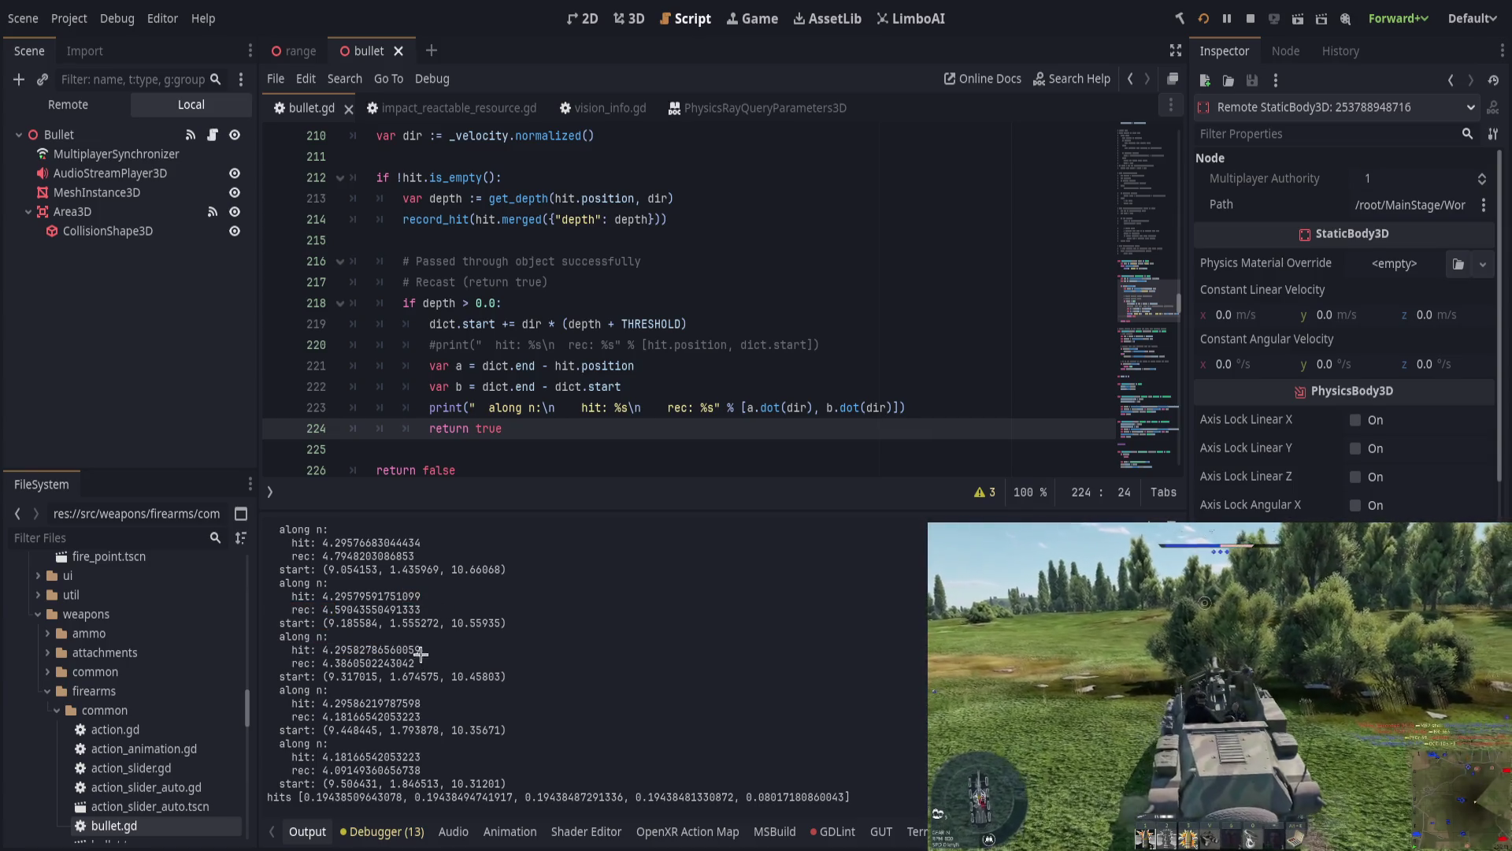
drag(335, 718, 392, 718)
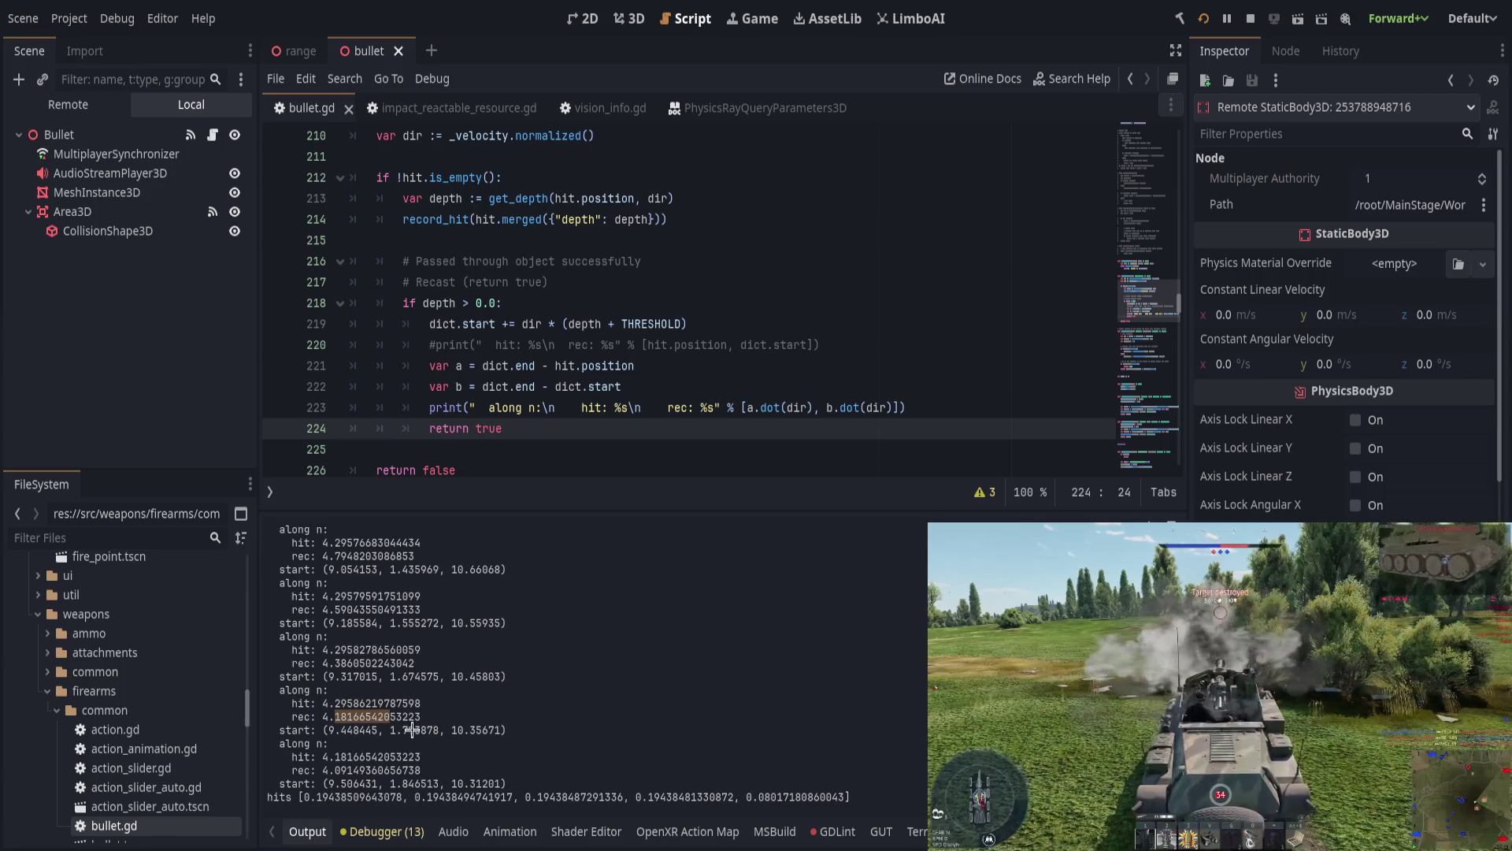
drag(340, 770, 379, 770)
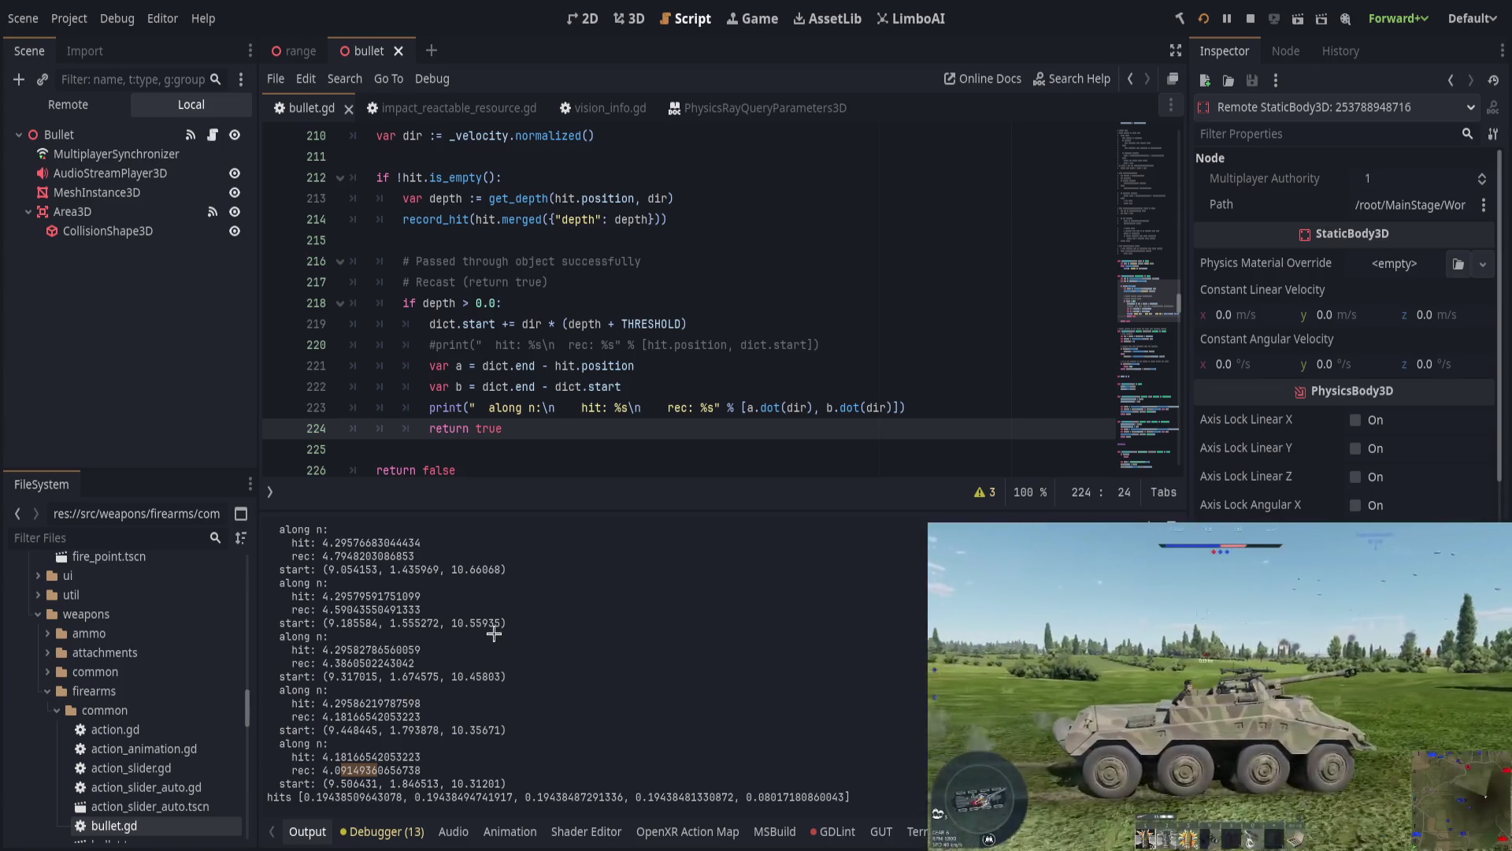
Step: Drag the panel divider down to enlarge the script area over the output
scroll(692, 382, down, 1)
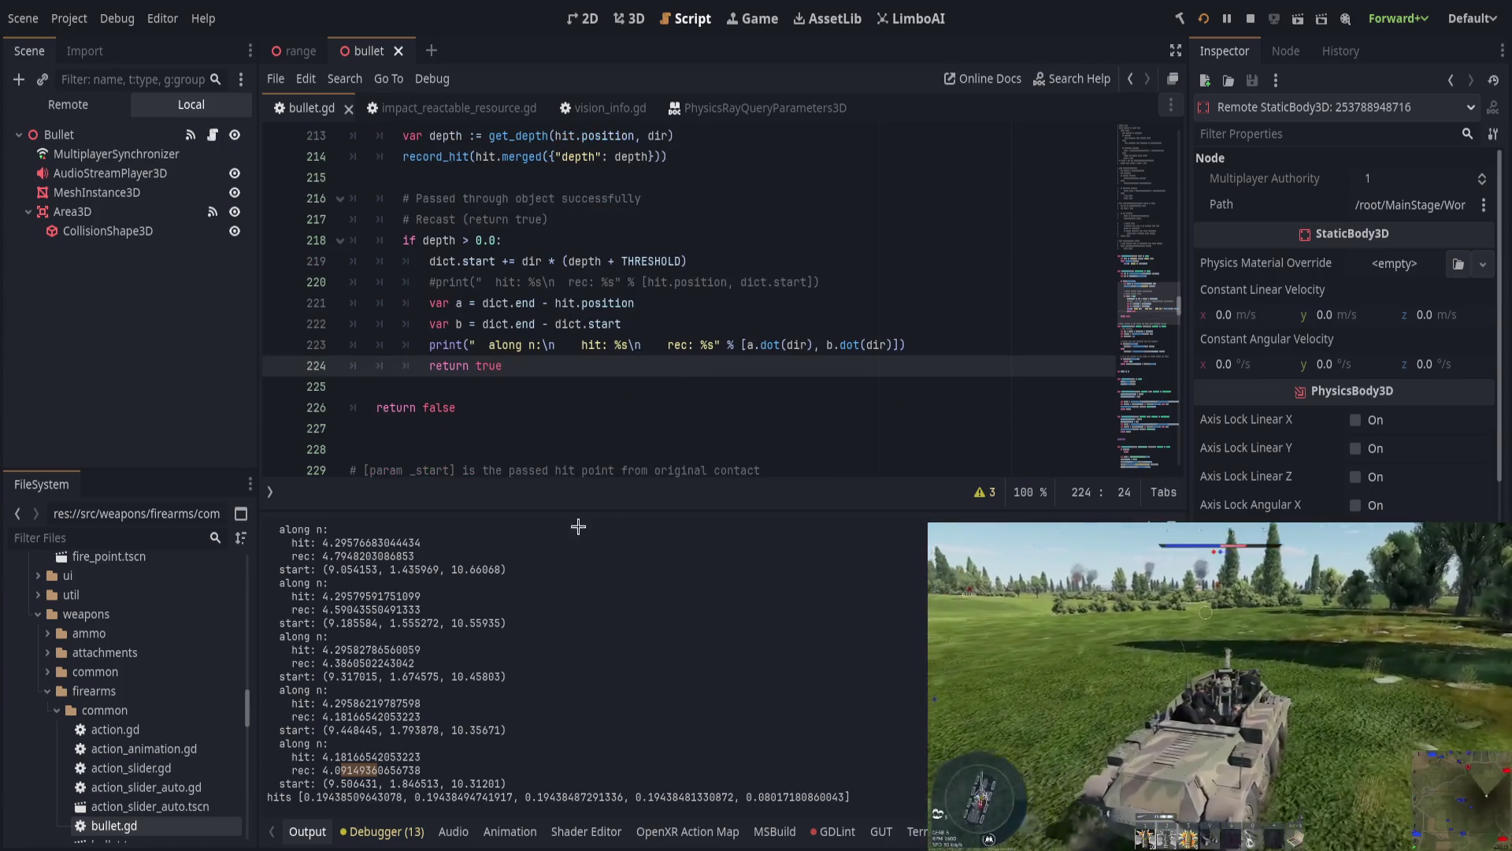
drag(552, 510, 564, 554)
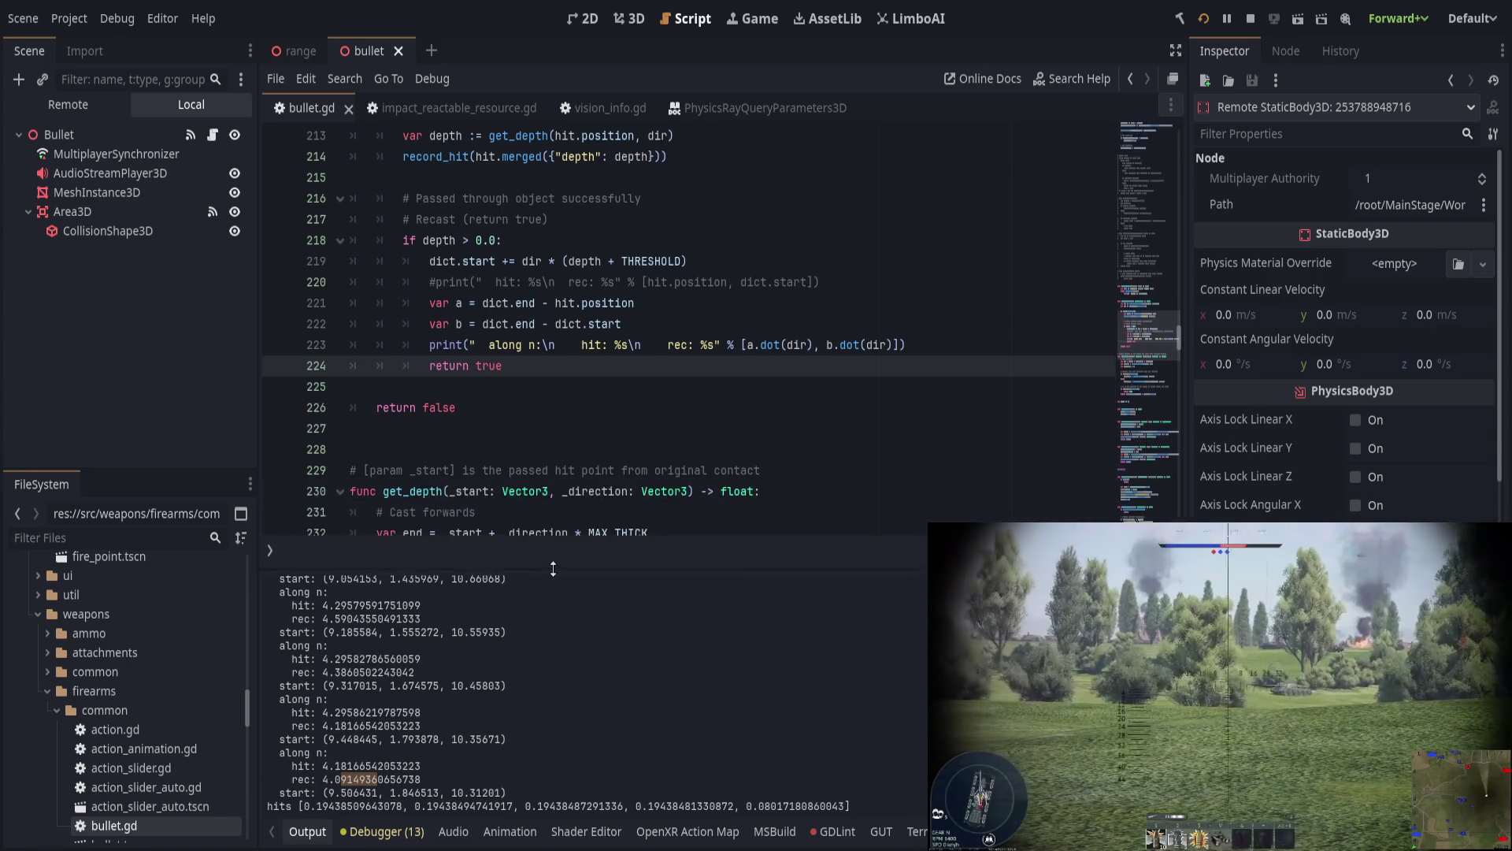
scroll(544, 472, up, 2)
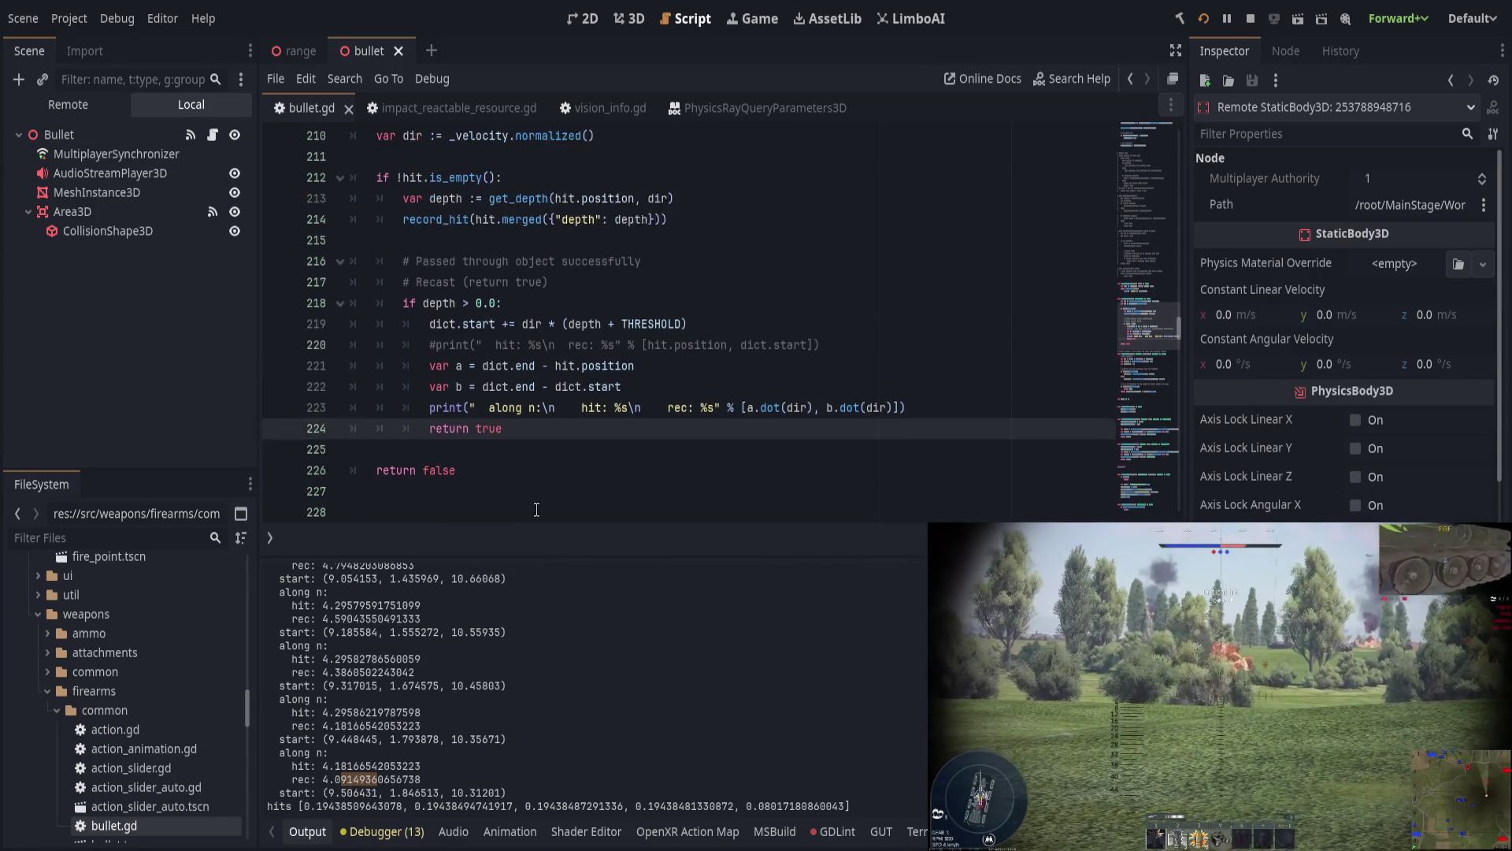
drag(489, 470, 536, 470)
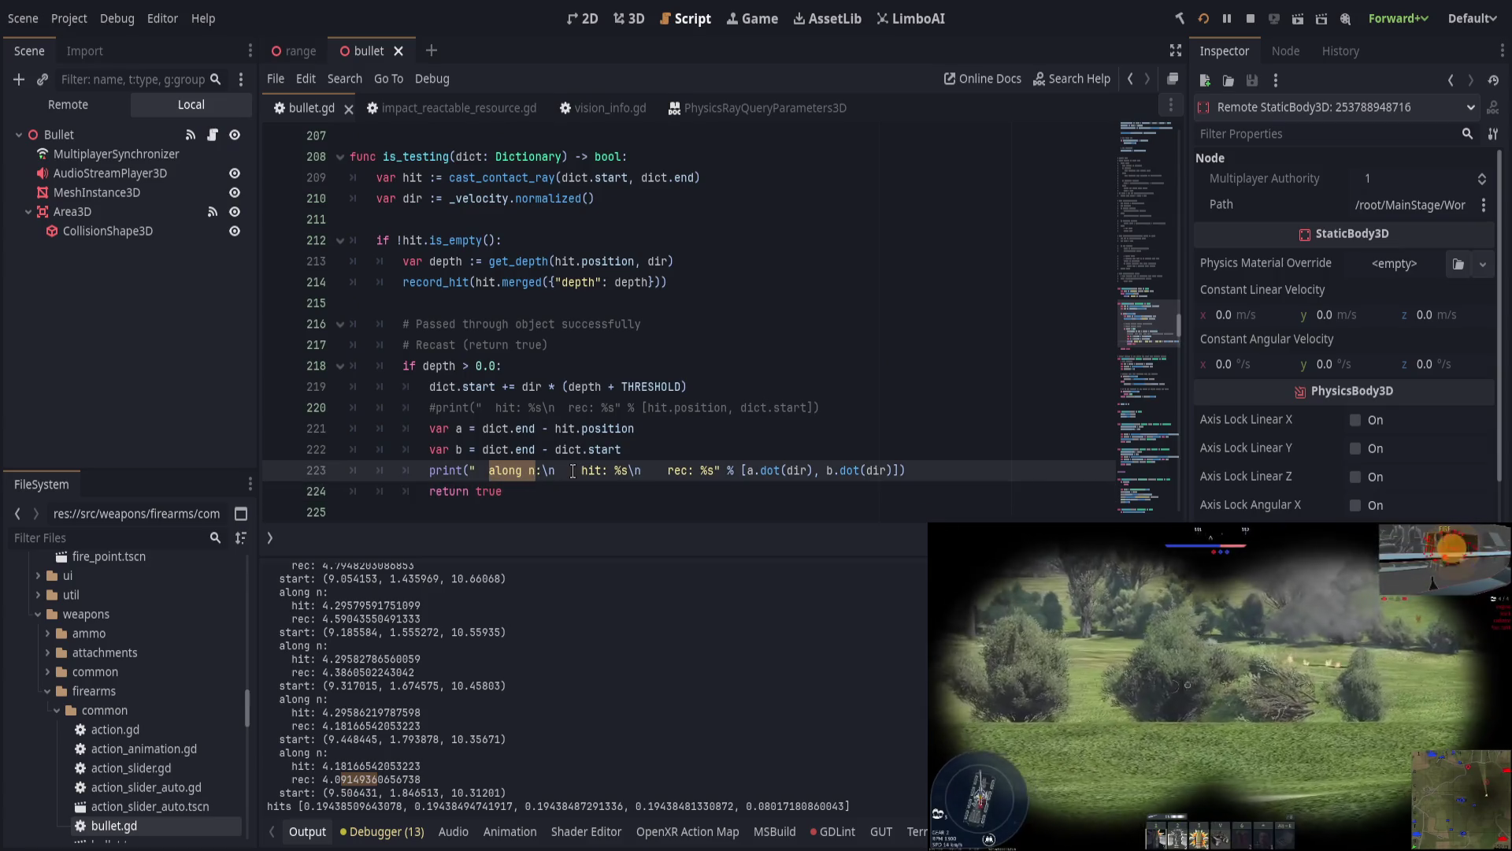
Step: Add 'depth %s' with a depth argument to the print, ending the string with rec: %s\n
text(depth w/)
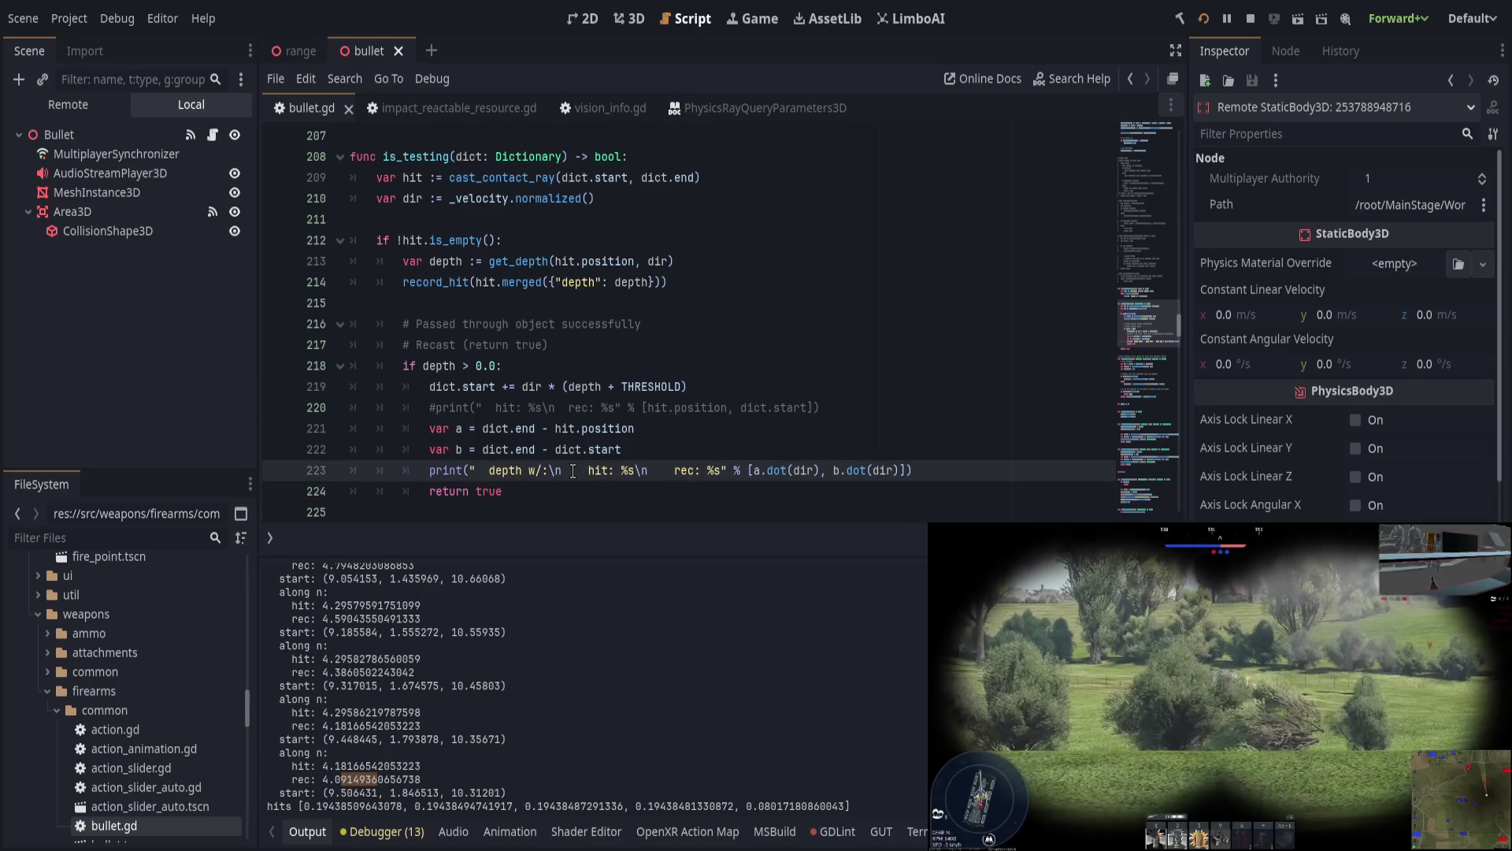
key(BackSpace)
key(BackSpace)
text(%s)
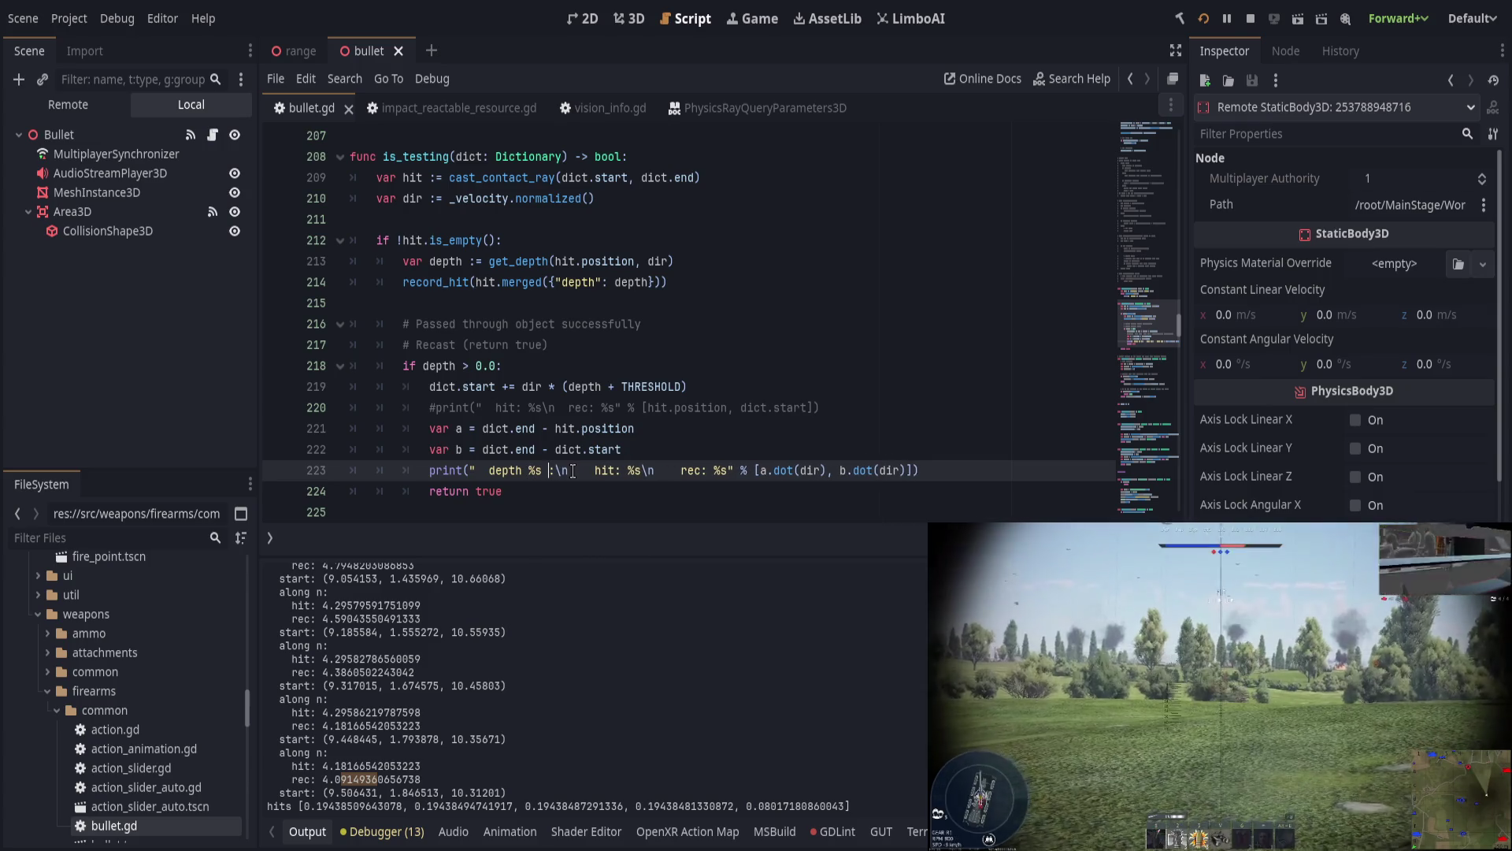
key(Delete)
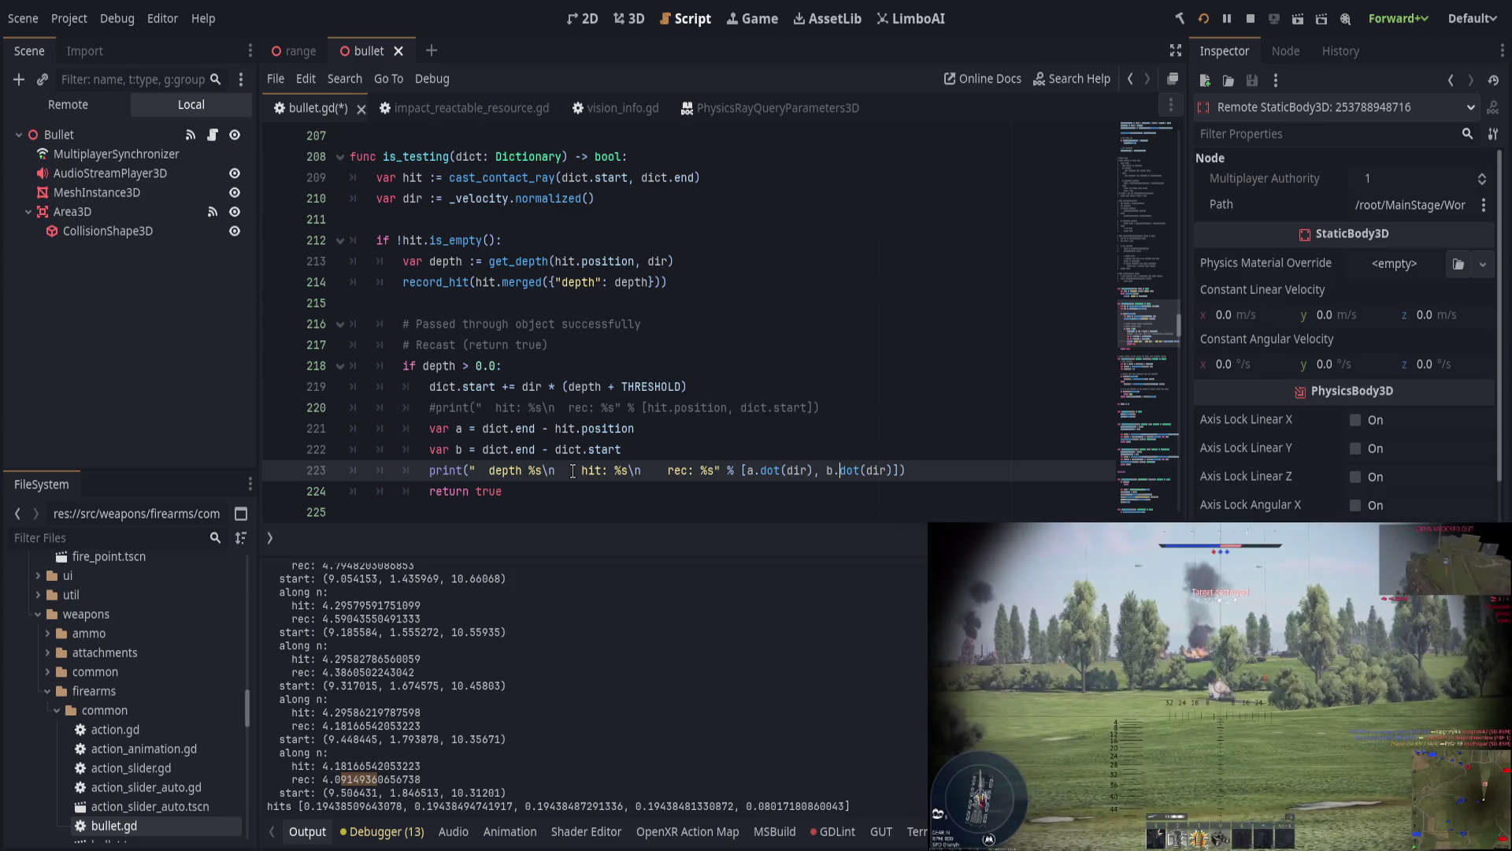
text(depth,)
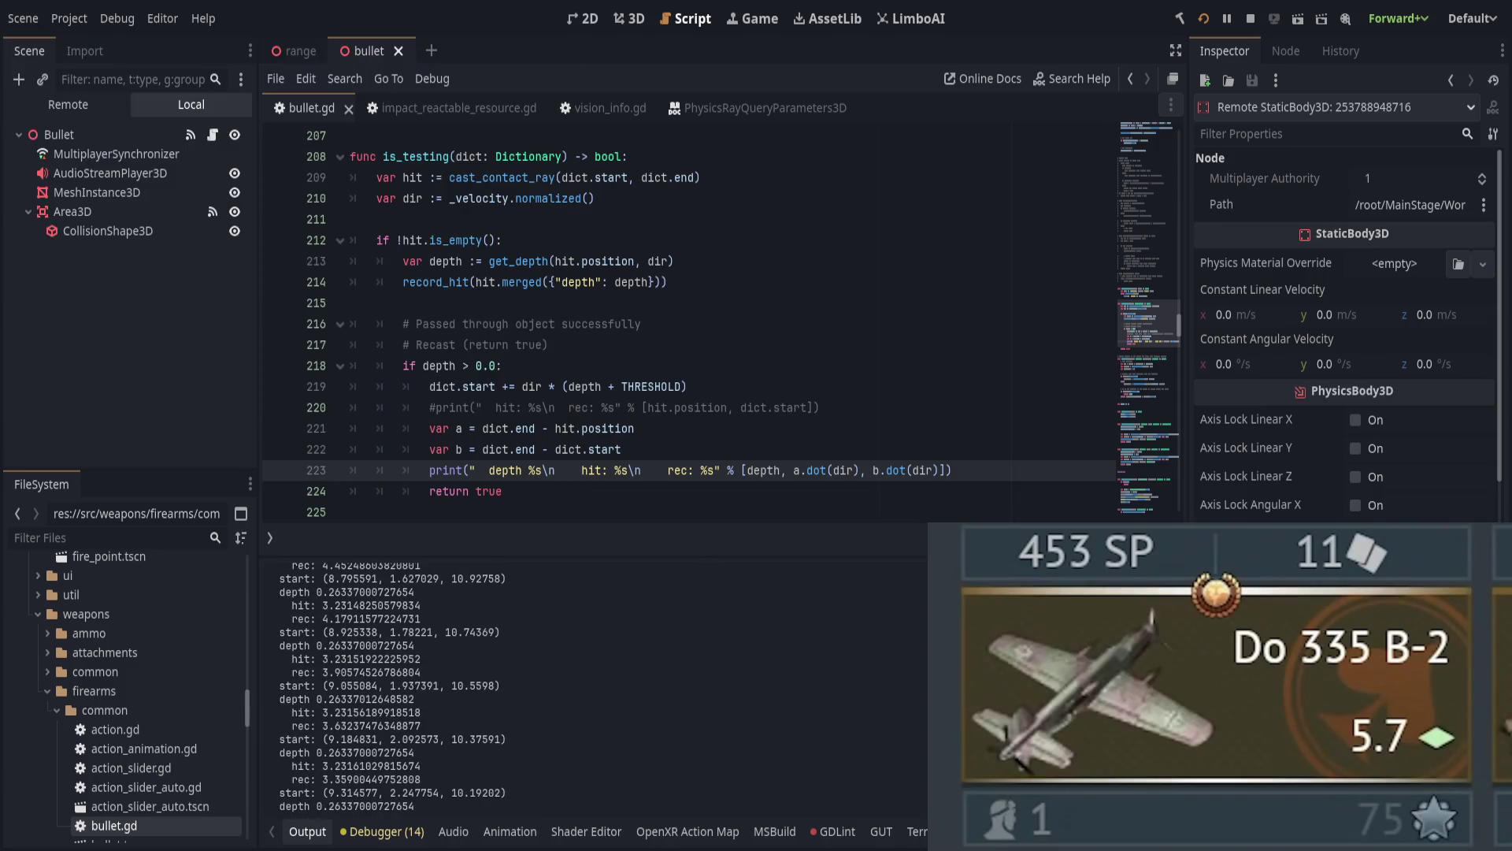
click(717, 470)
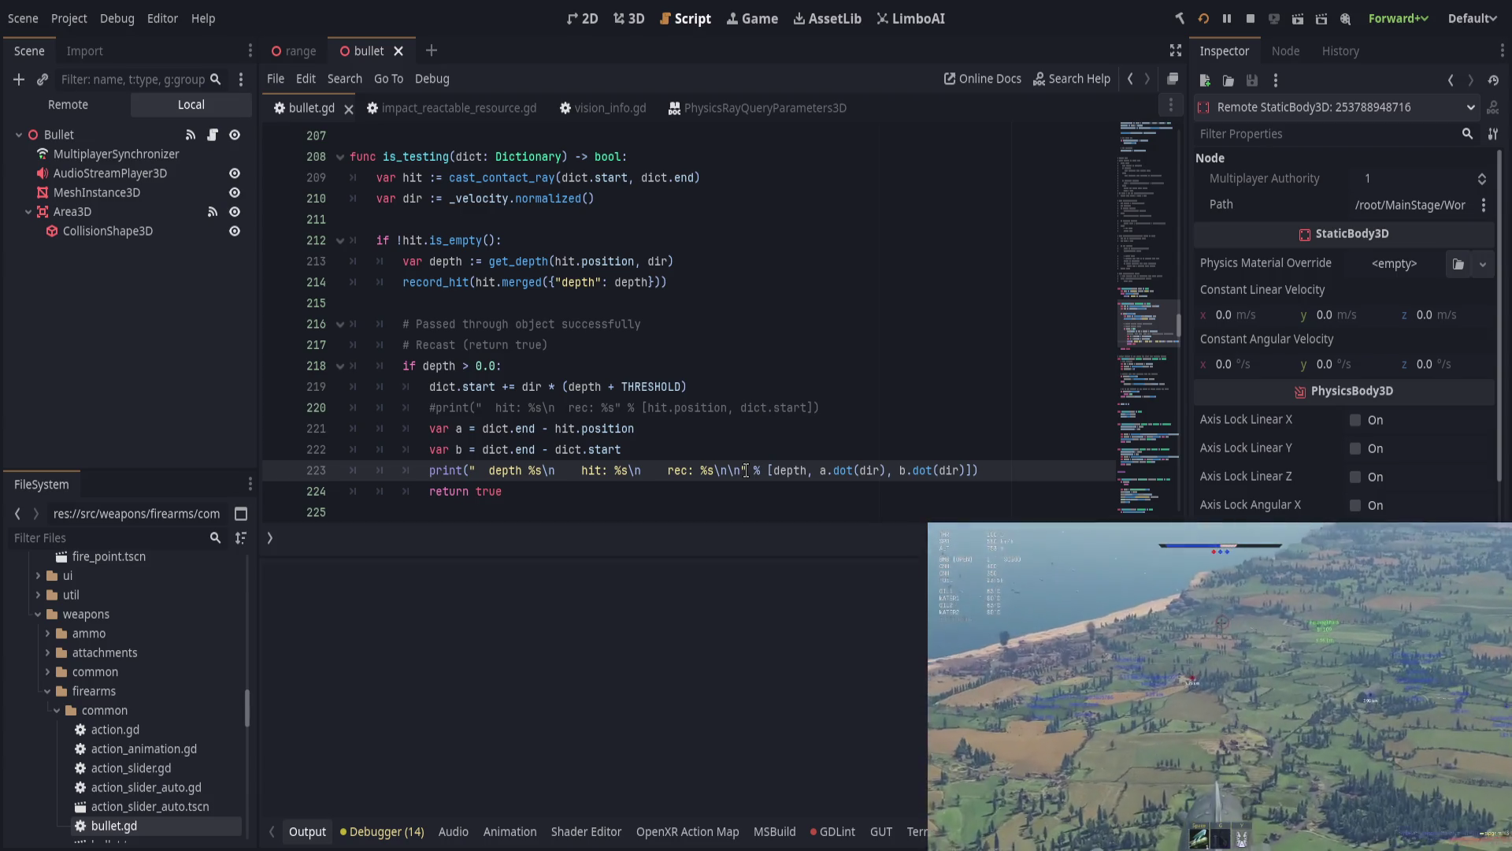
key(BackSpace)
key(BackSpace)
click(561, 470)
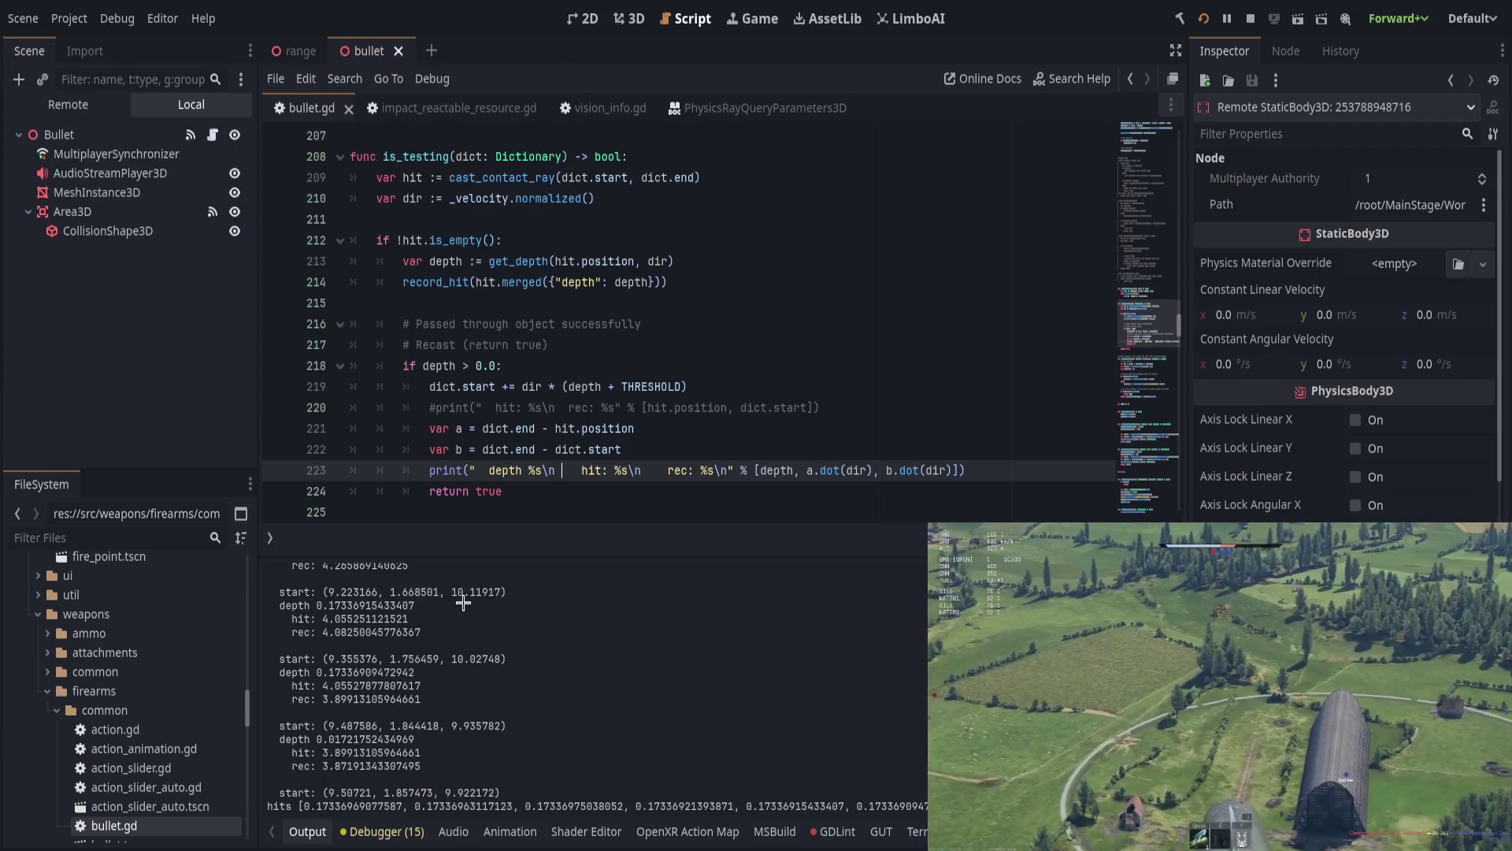
Step: Compare the logged depth values in Output, then bring the running game back up
scroll(464, 600, up, 5)
drag(323, 615, 402, 620)
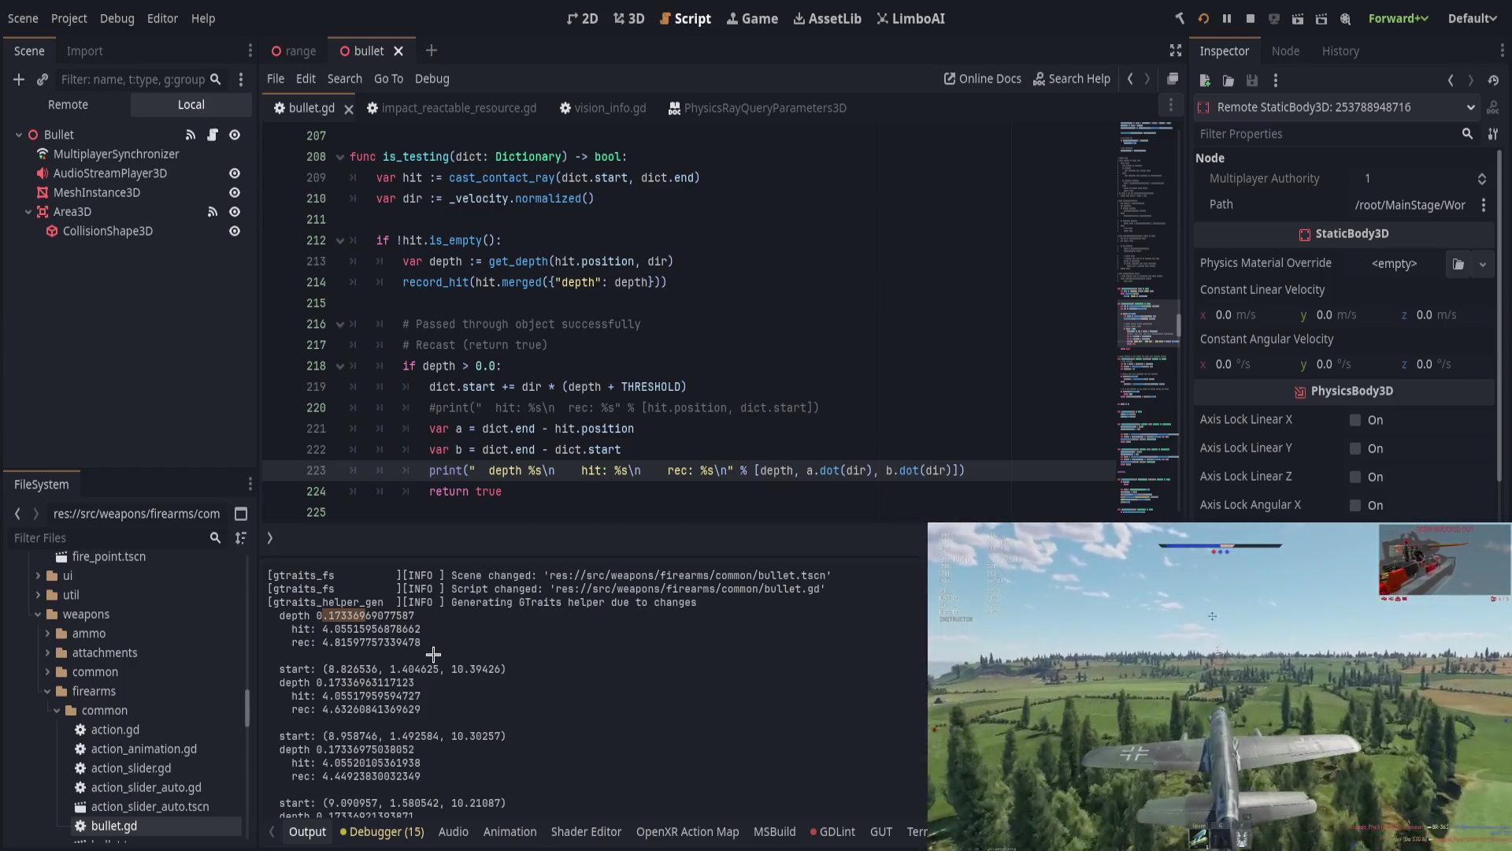
drag(322, 682, 393, 682)
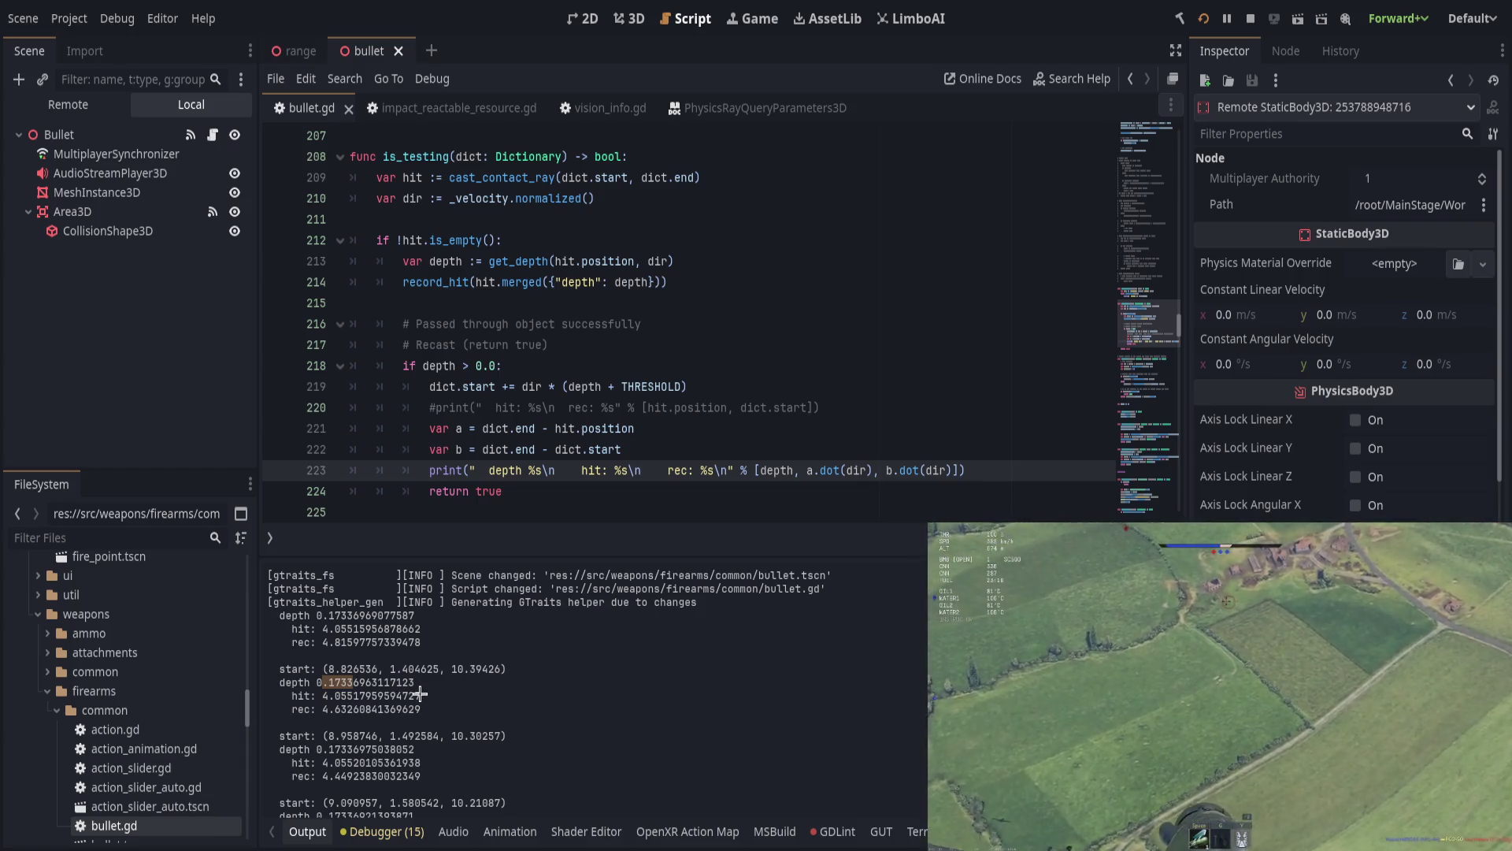
scroll(422, 693, down, 1)
drag(341, 732, 402, 745)
scroll(421, 748, down, 1)
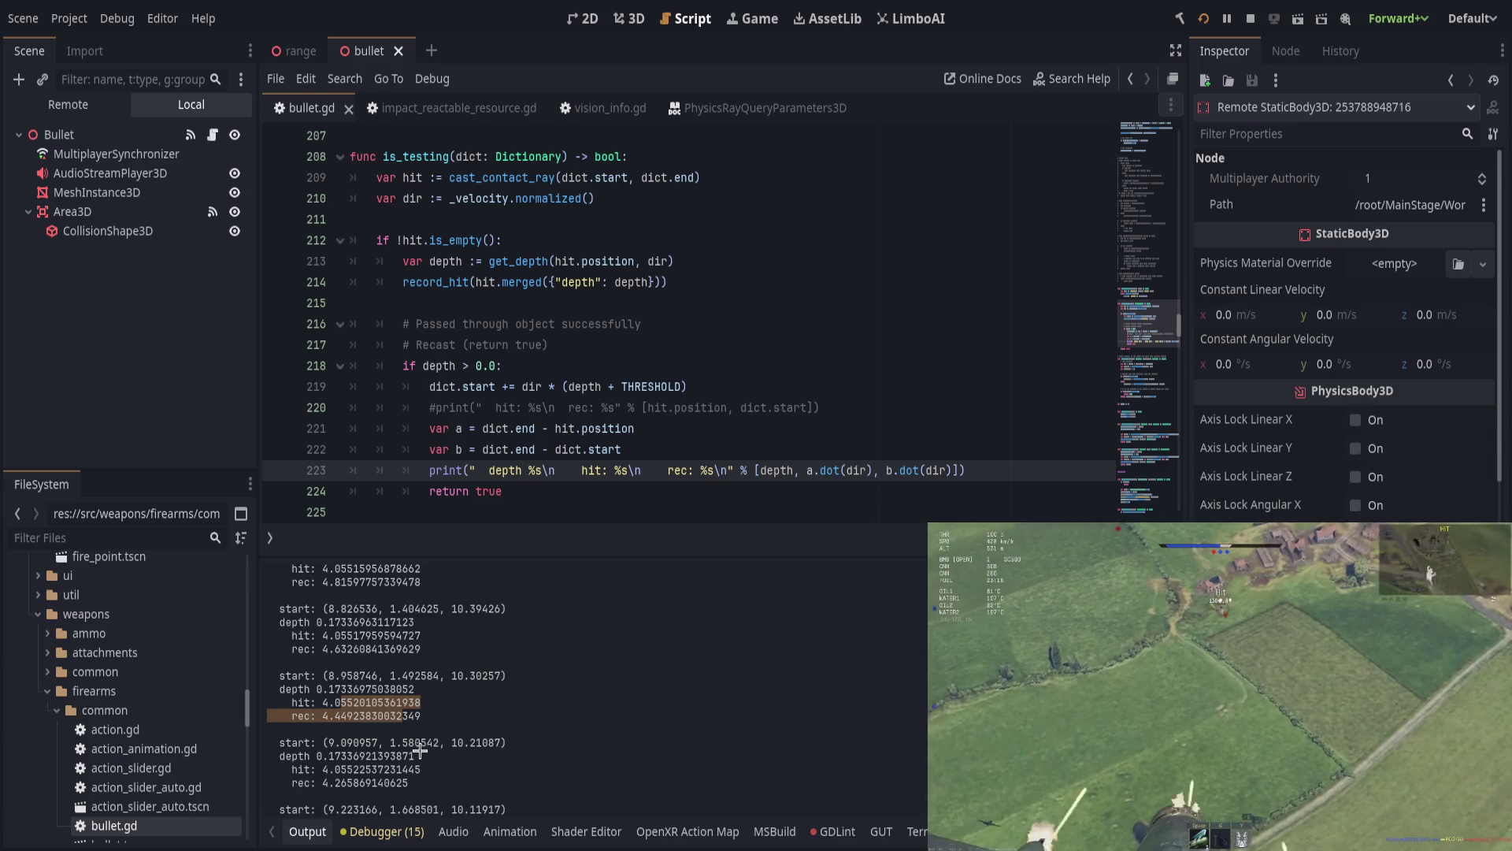
scroll(425, 750, down, 1)
drag(336, 739, 492, 796)
scroll(410, 754, down, 1)
scroll(492, 797, down, 1)
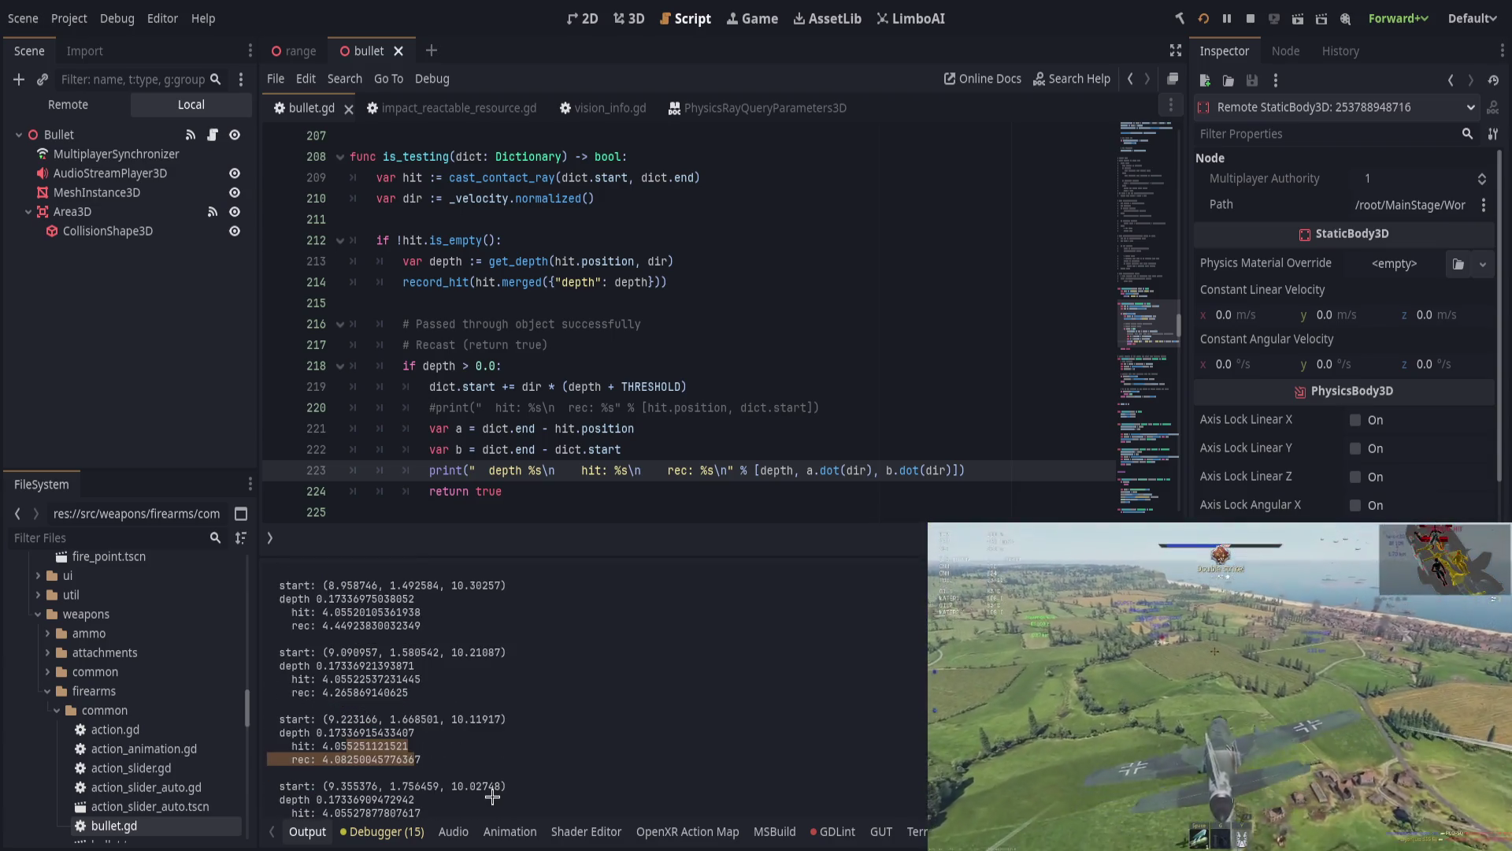
scroll(493, 797, down, 1)
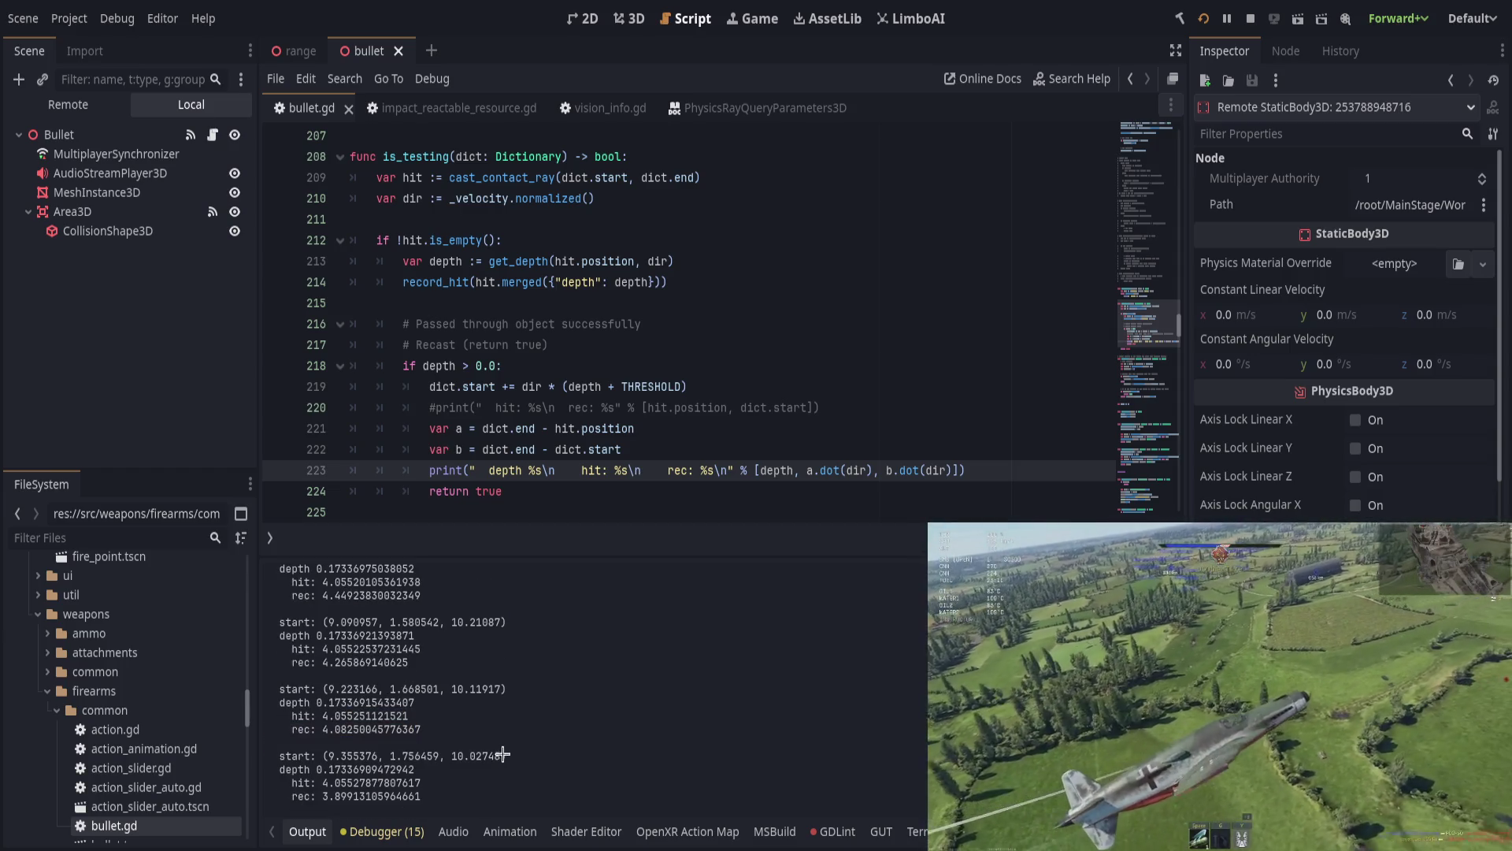
click(499, 754)
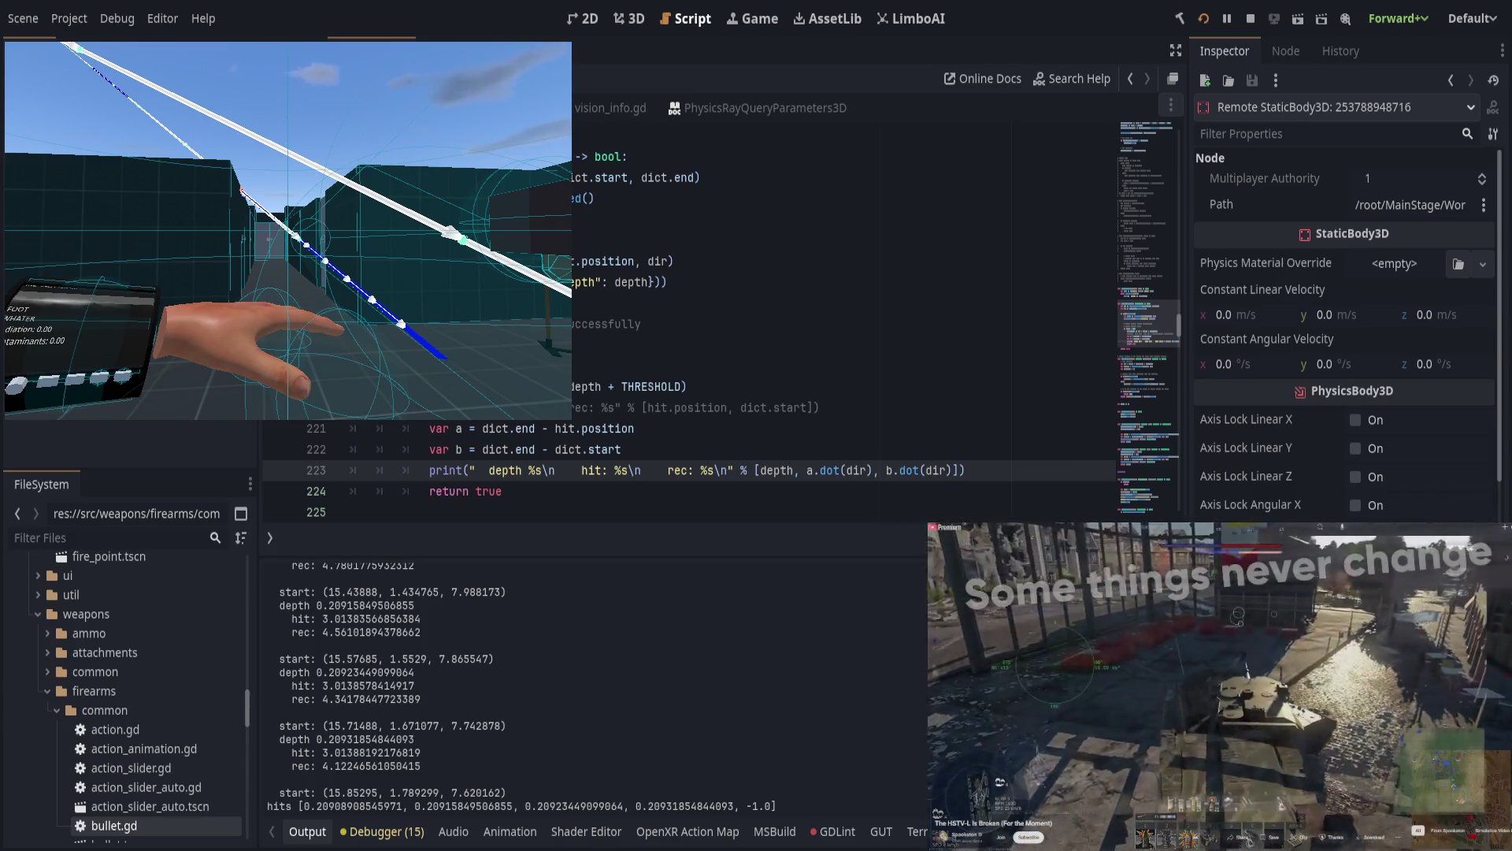
Step: Leave the game window and return to the bullet.gd script editor
key(alt+Tab)
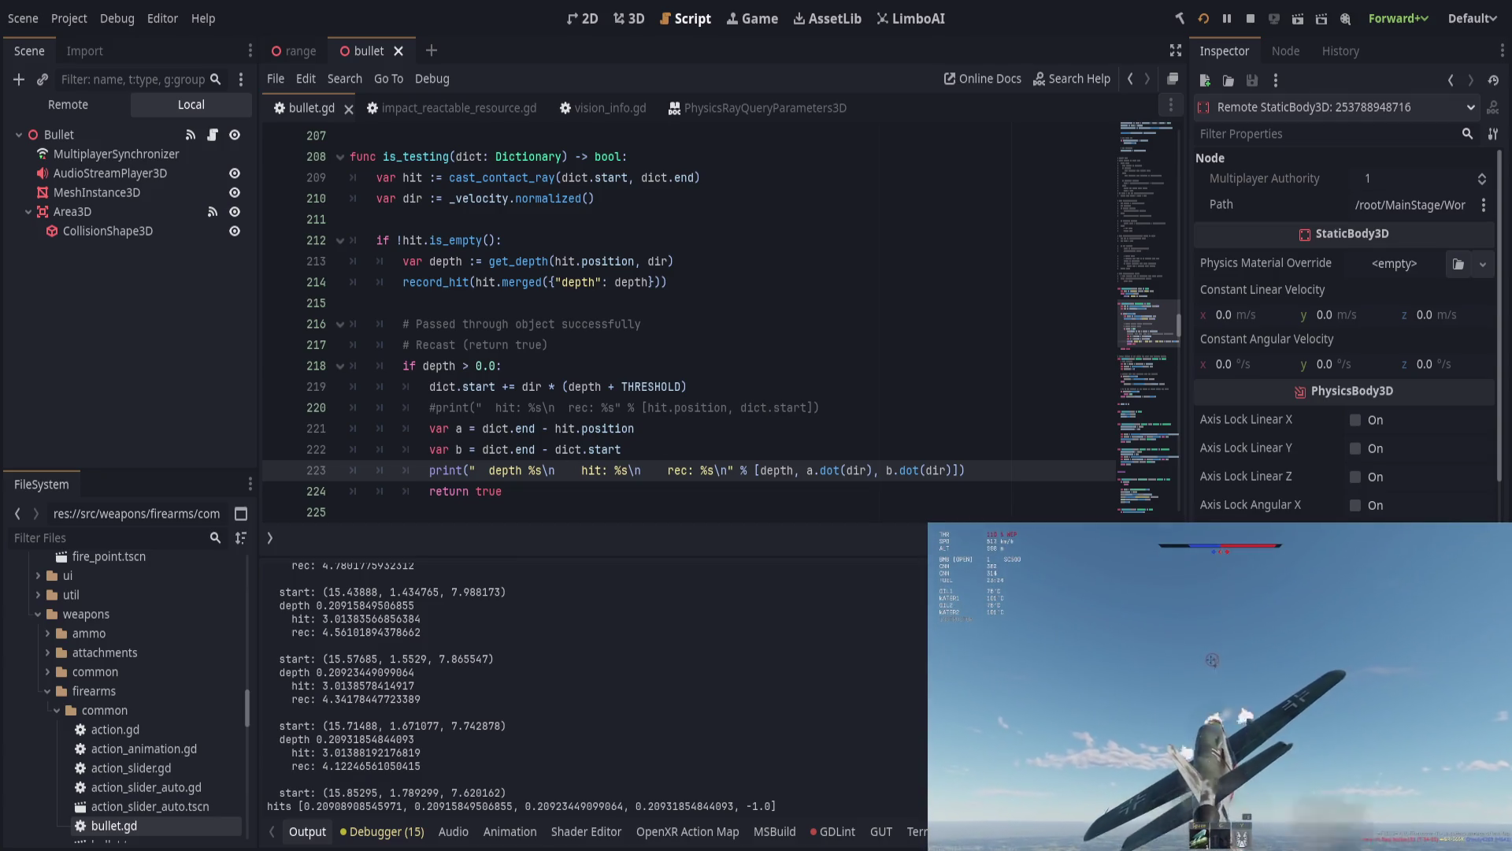
Step: Review collect_hits around record_hit, highlighting every use of is_testing
click(639, 253)
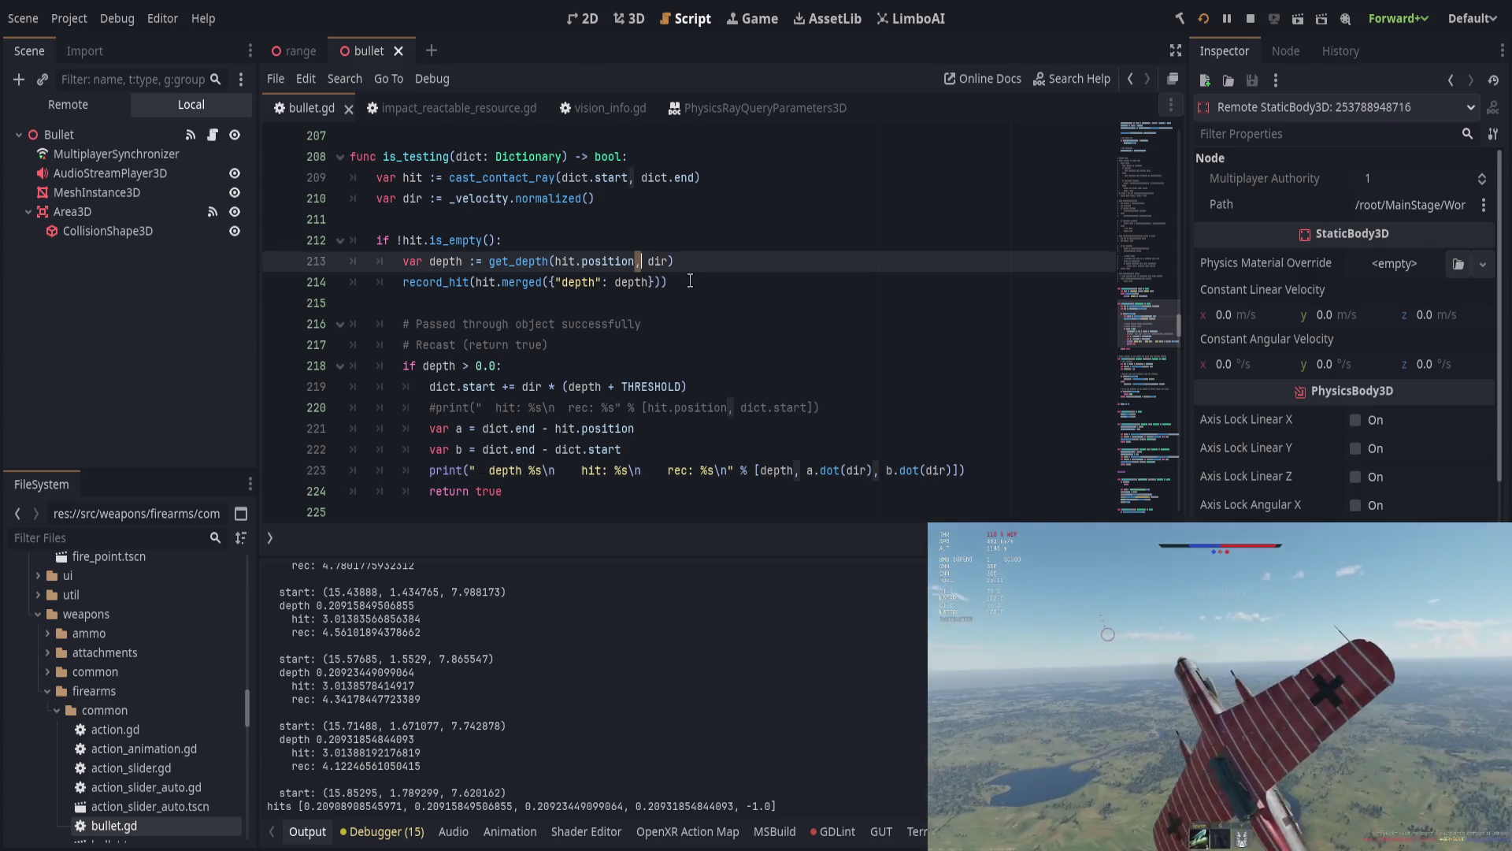
click(690, 280)
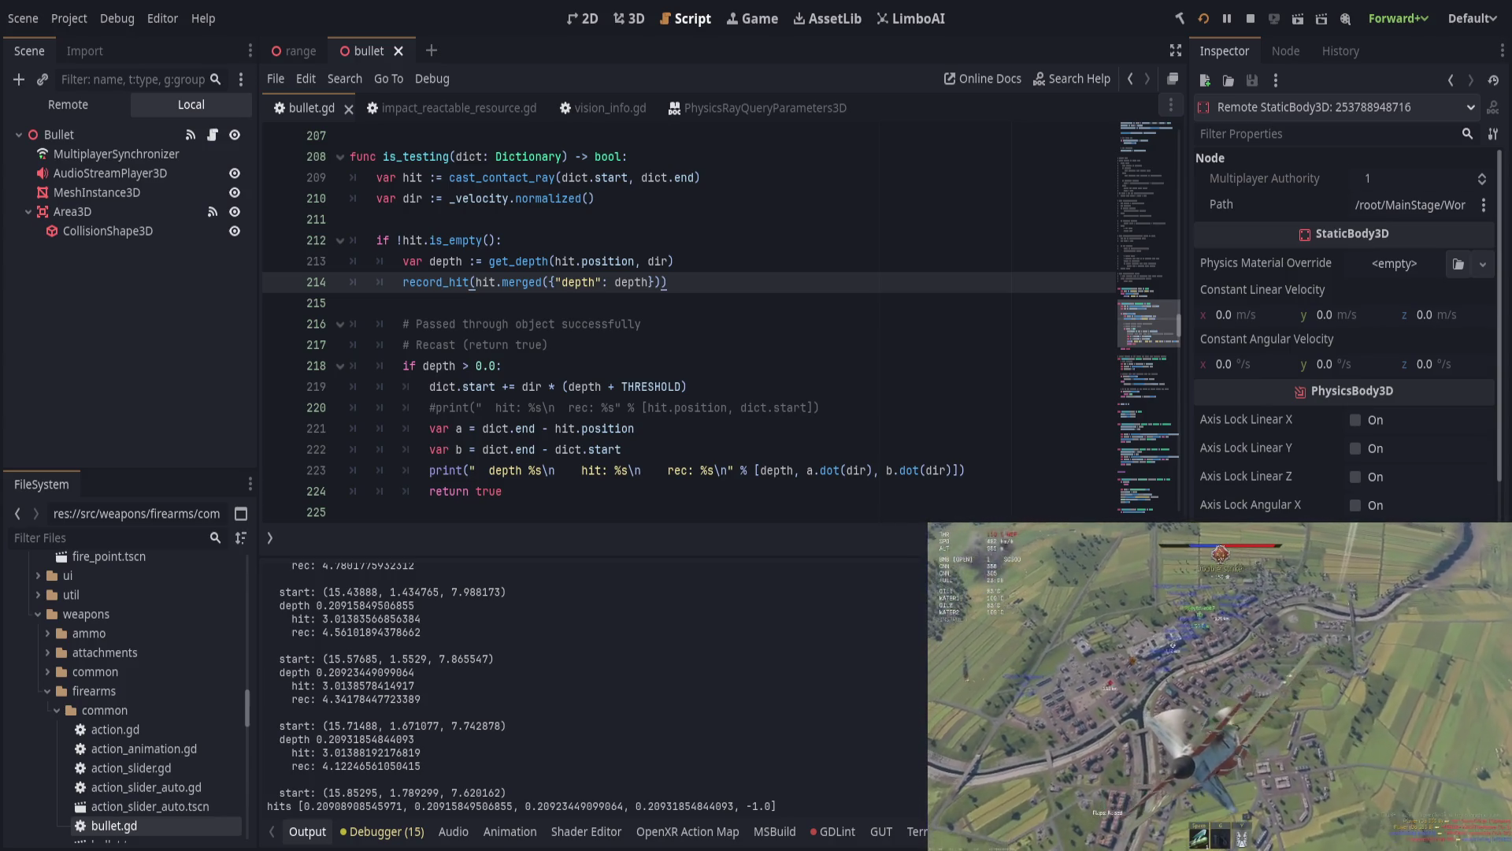
click(491, 344)
scroll(491, 342, up, 2)
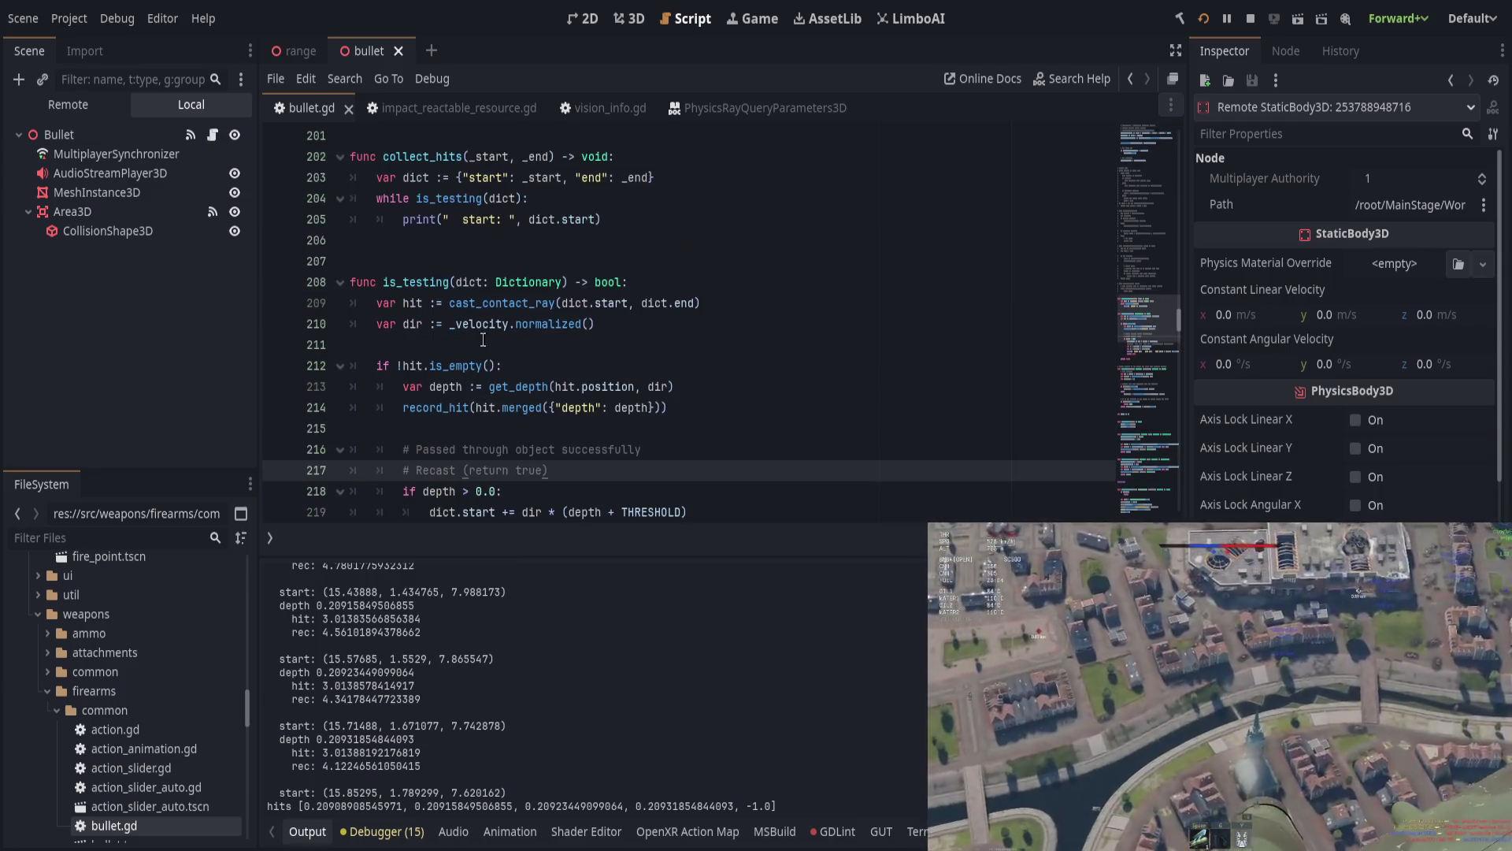
double_click(431, 282)
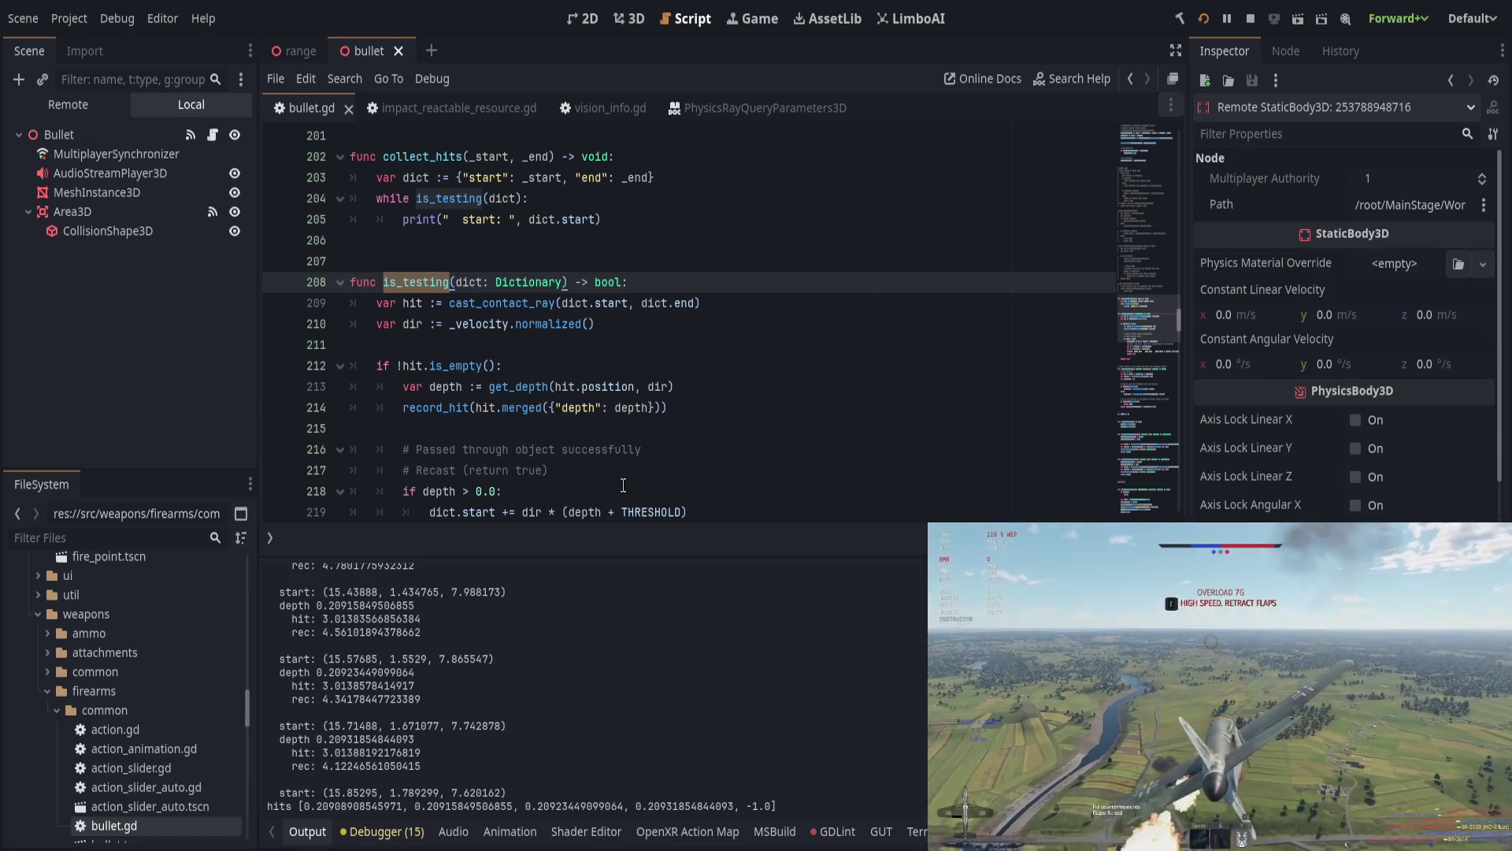
scroll(358, 698, up, 2)
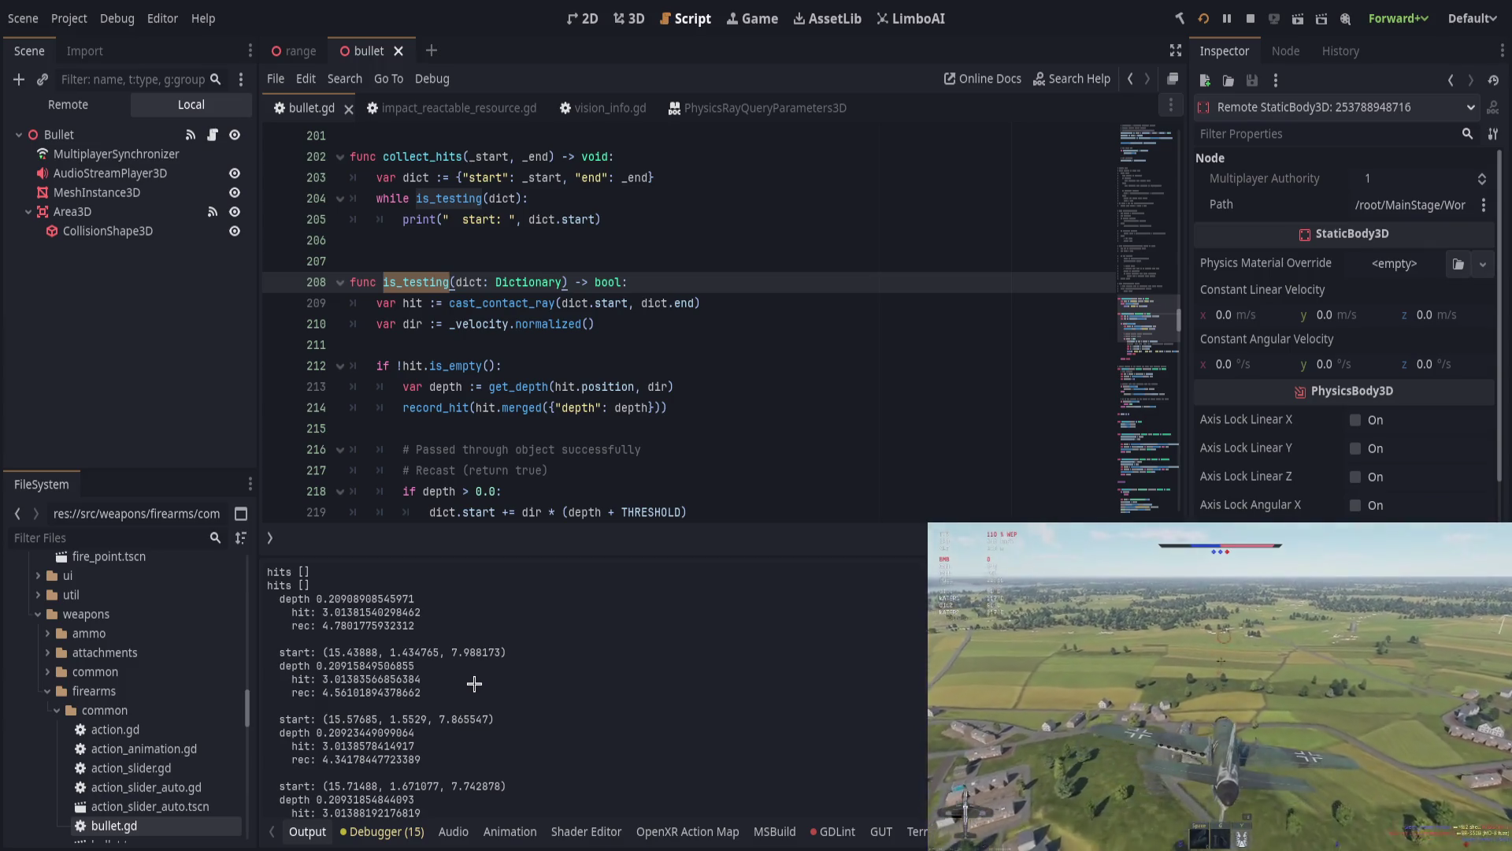
scroll(474, 682, down, 1)
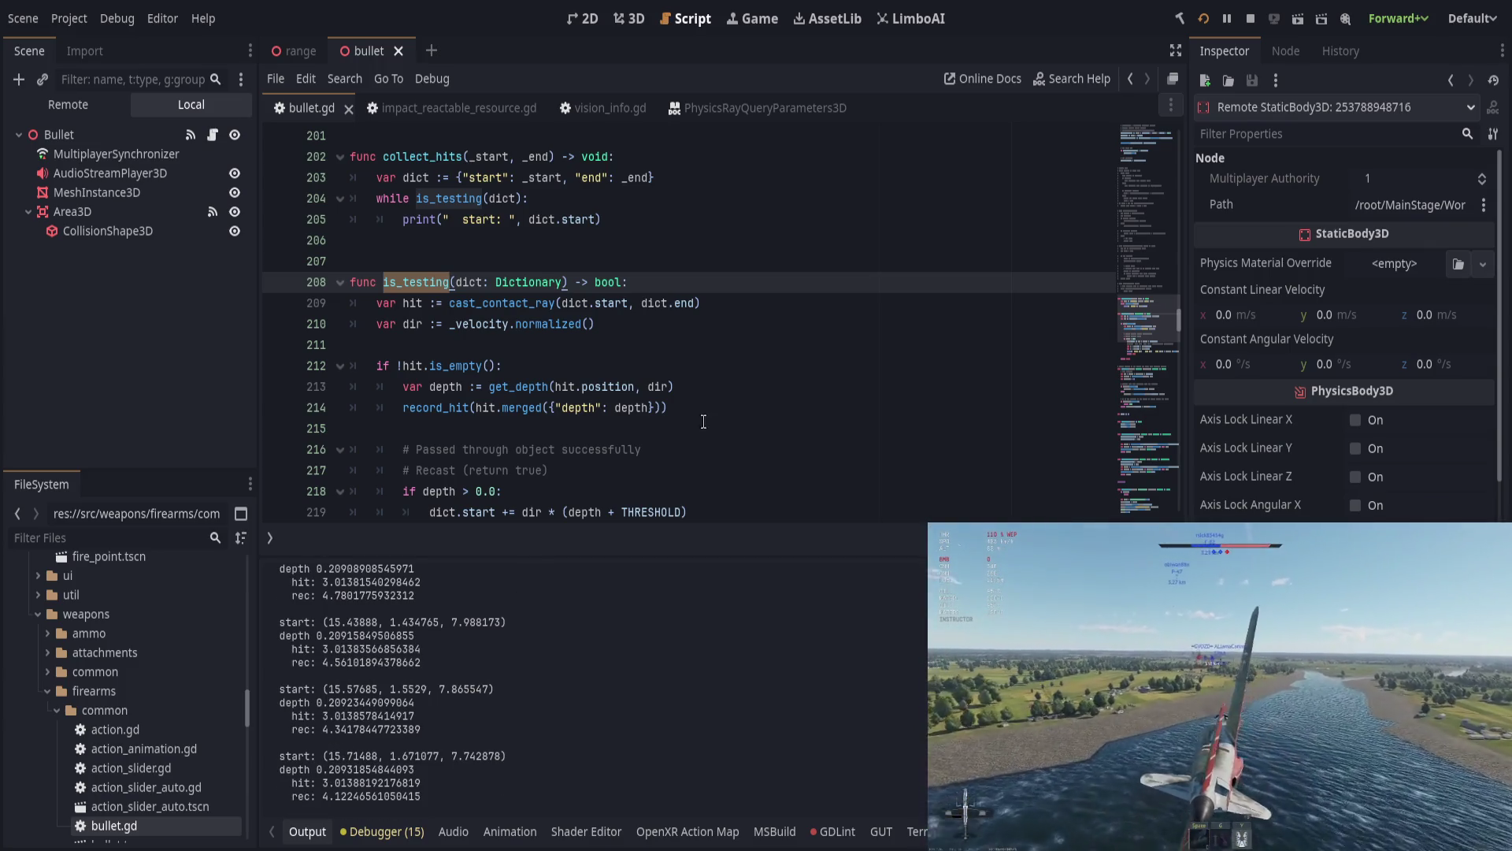
click(684, 425)
scroll(733, 460, down, 3)
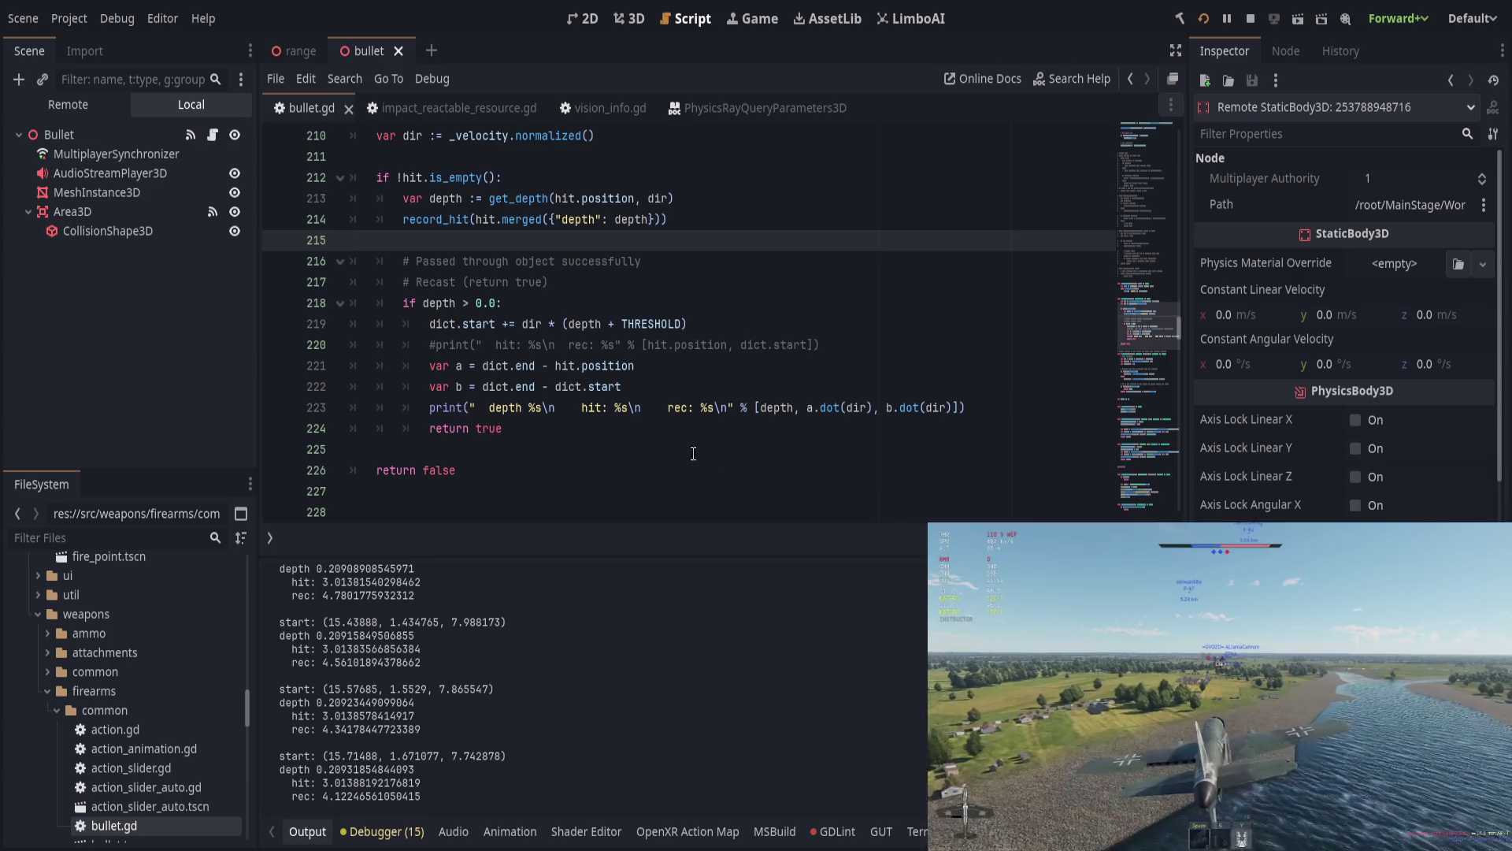
click(662, 430)
scroll(660, 441, up, 1)
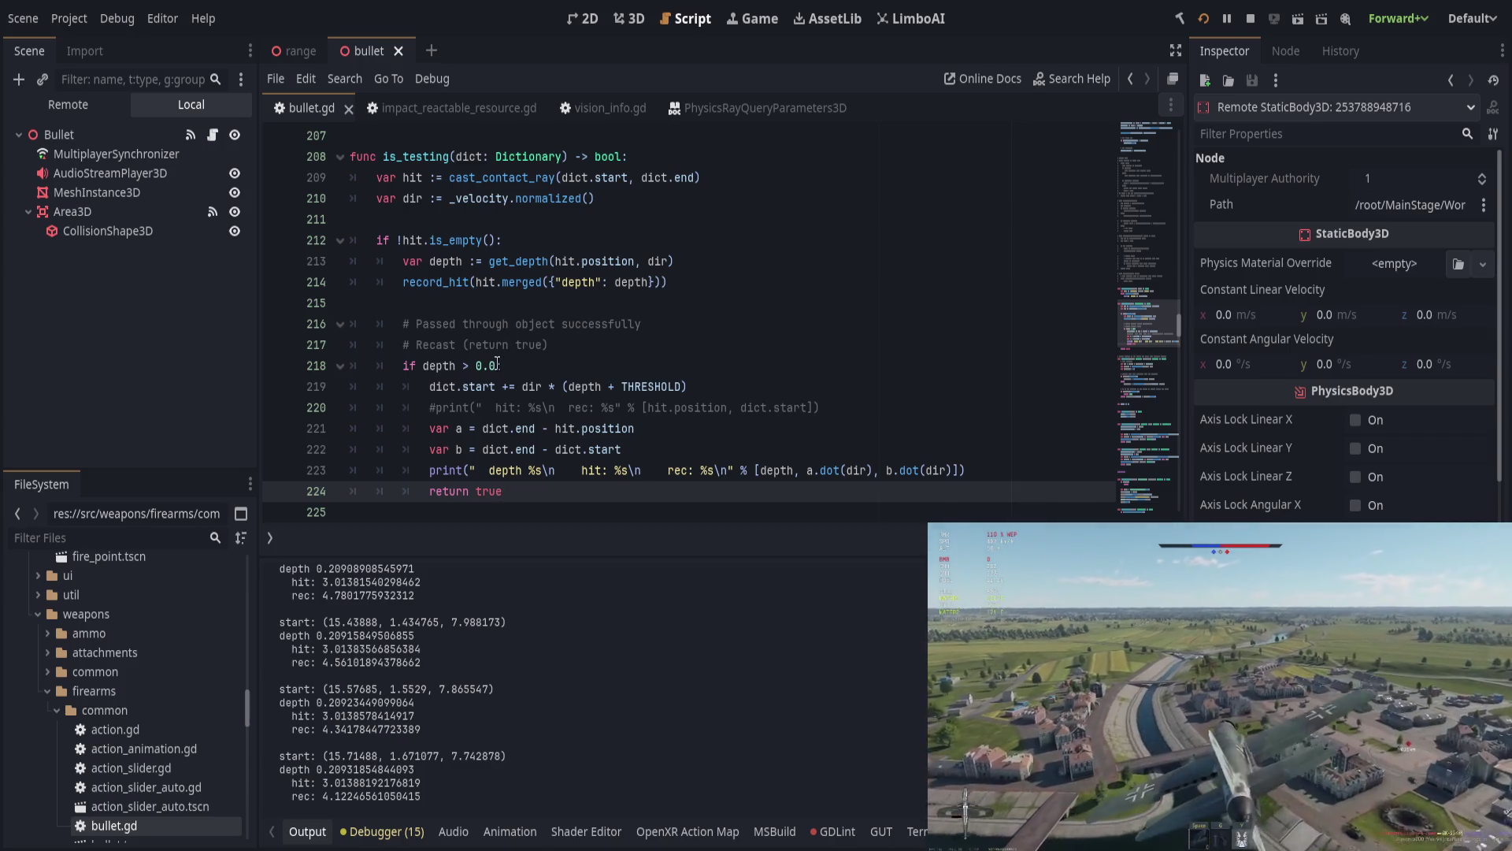
Step: Trace uses of start, change the line 219 recast from += to -=, and run the game
click(641, 367)
click(627, 461)
click(586, 435)
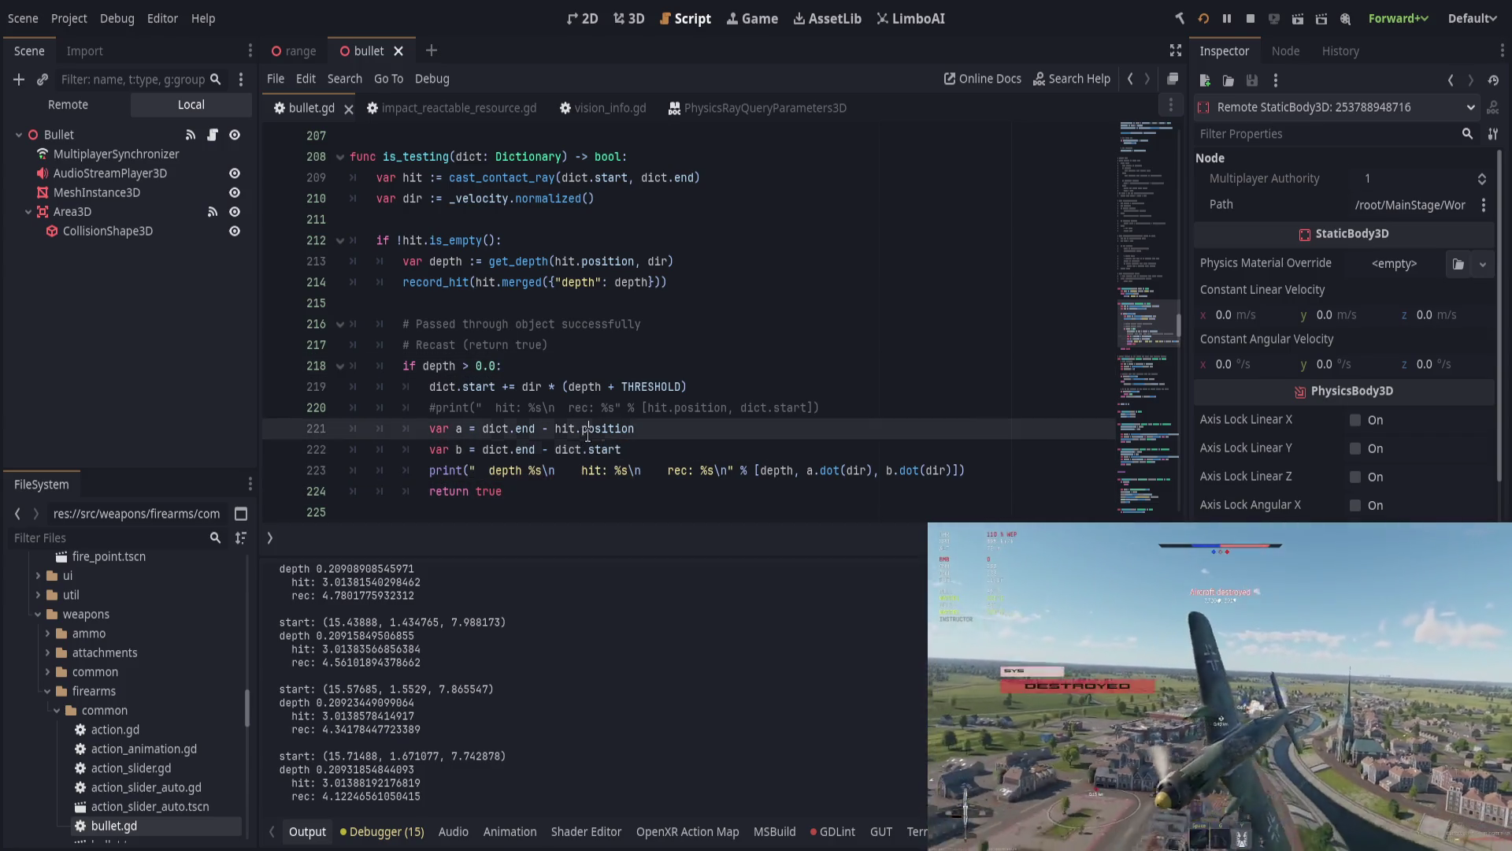
click(550, 359)
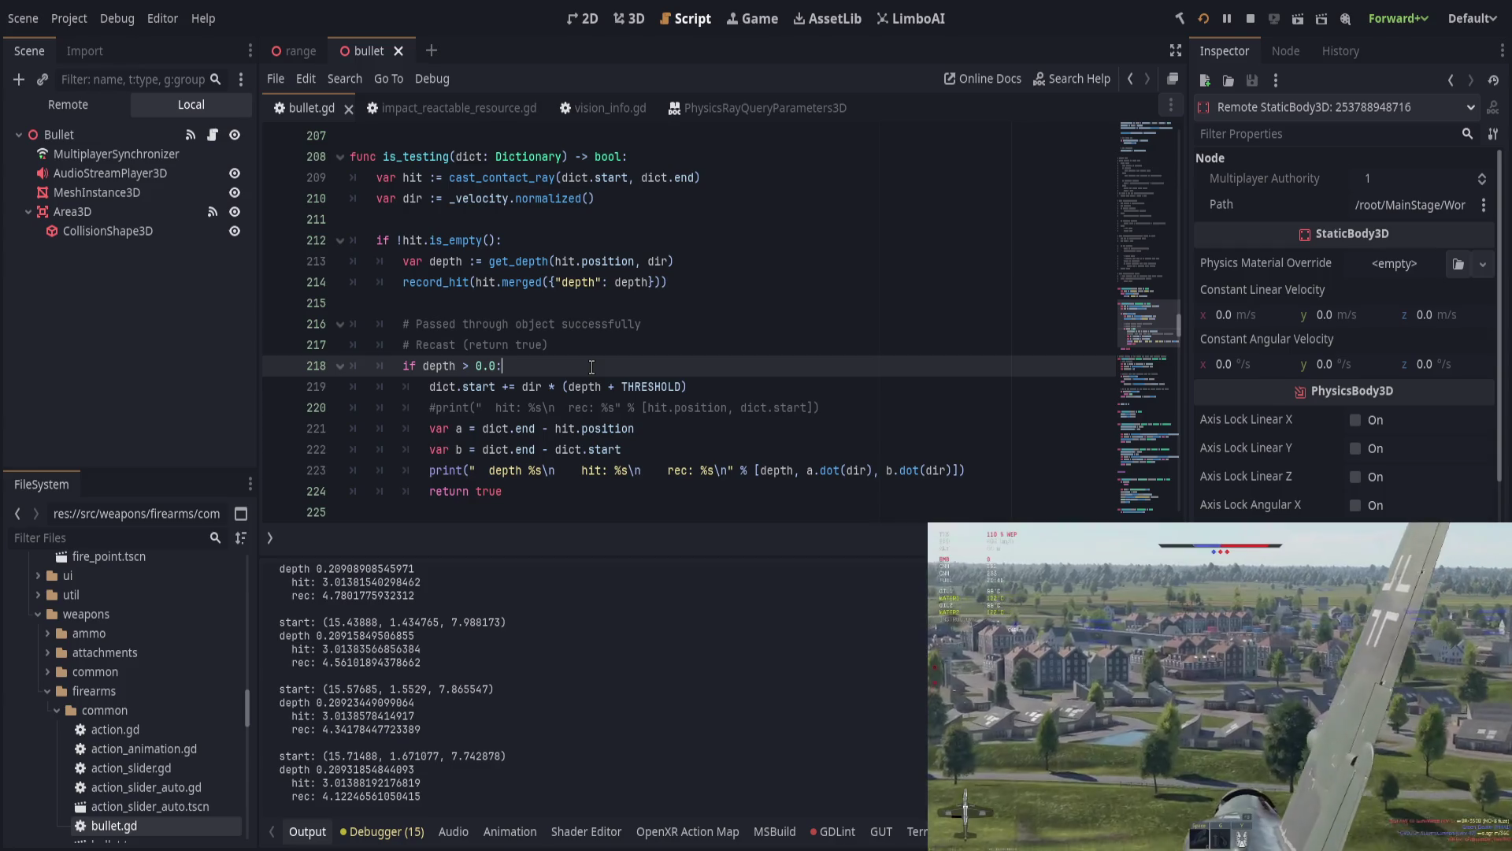
double_click(500, 386)
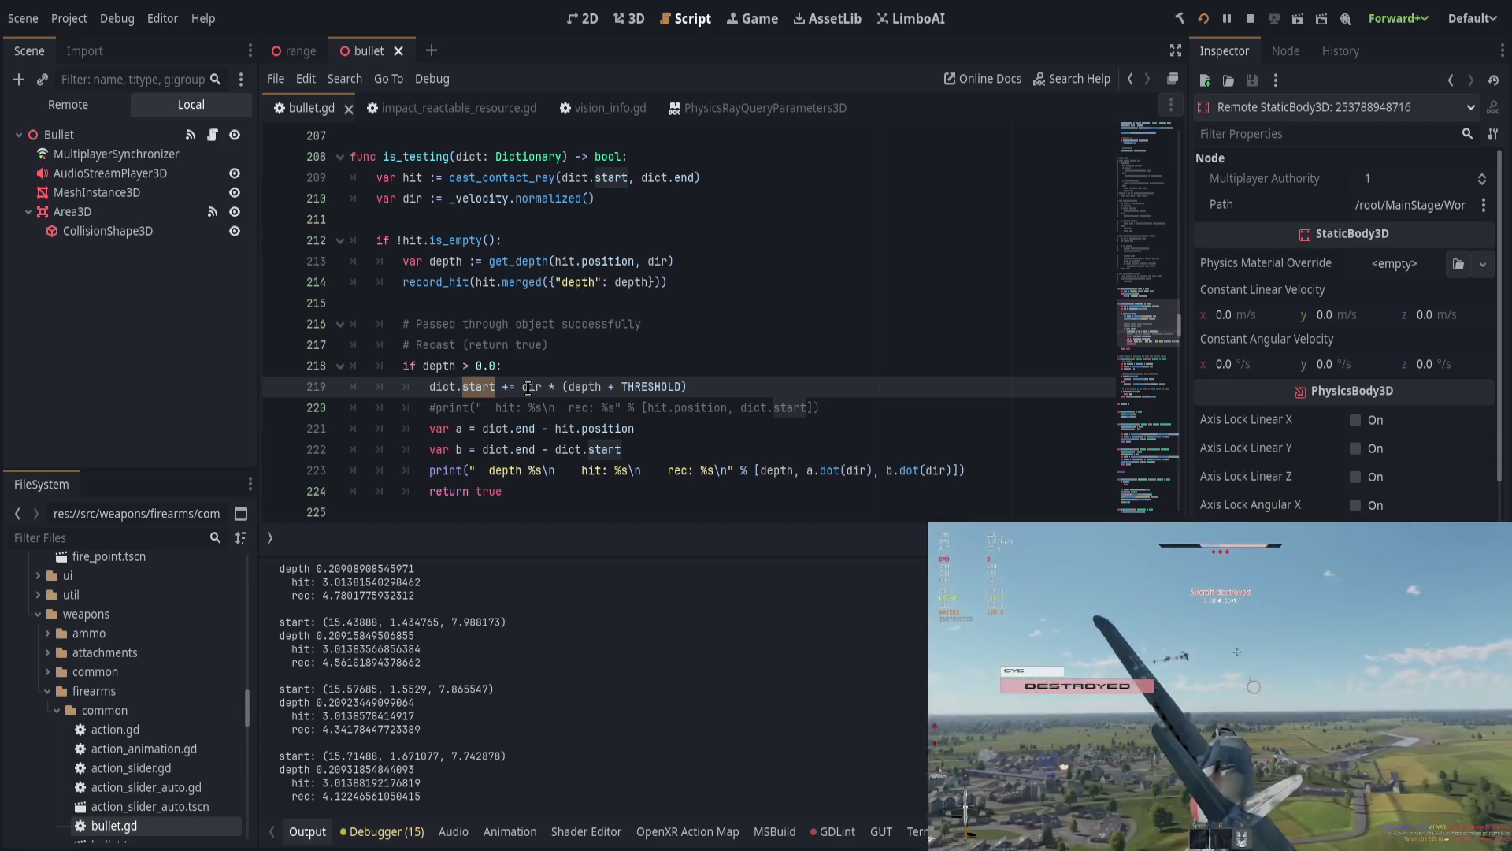
click(529, 388)
text(-)
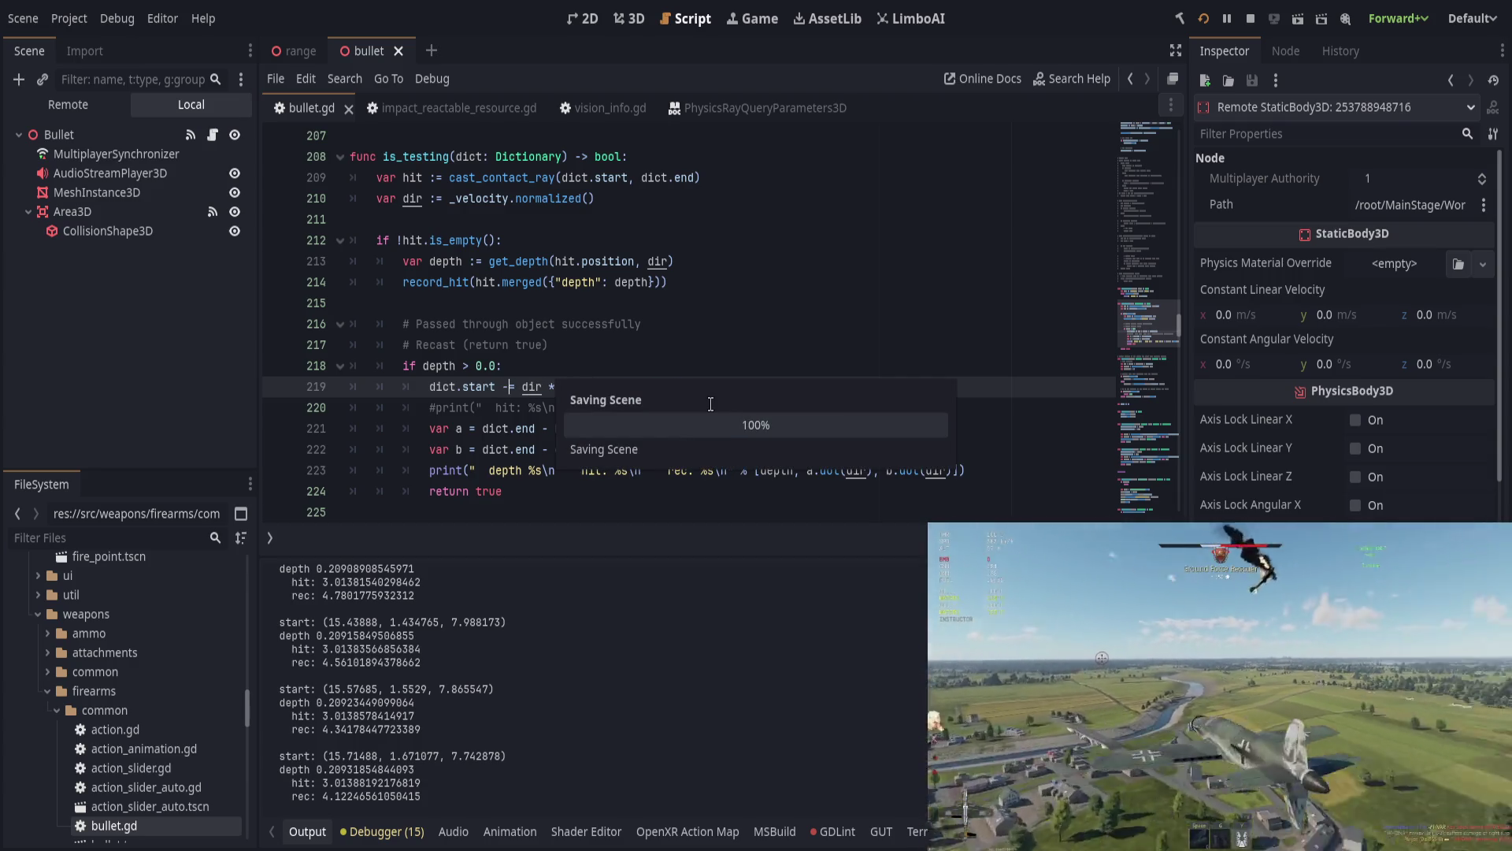
key(alt+Tab)
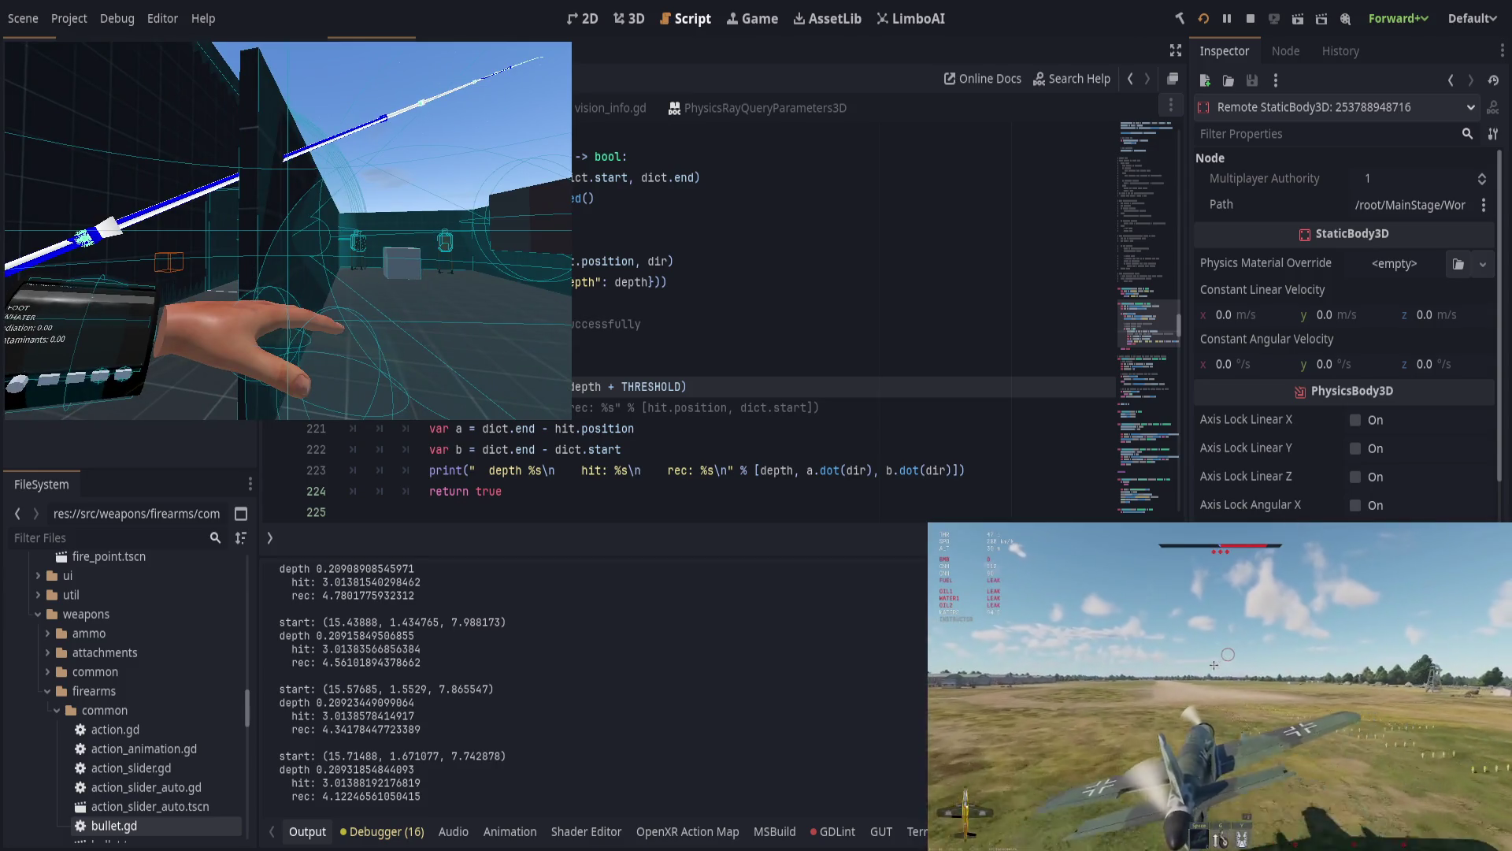
Step: Rerun the game, then undo the recast line back to += after the hits flood
key(alt+Tab)
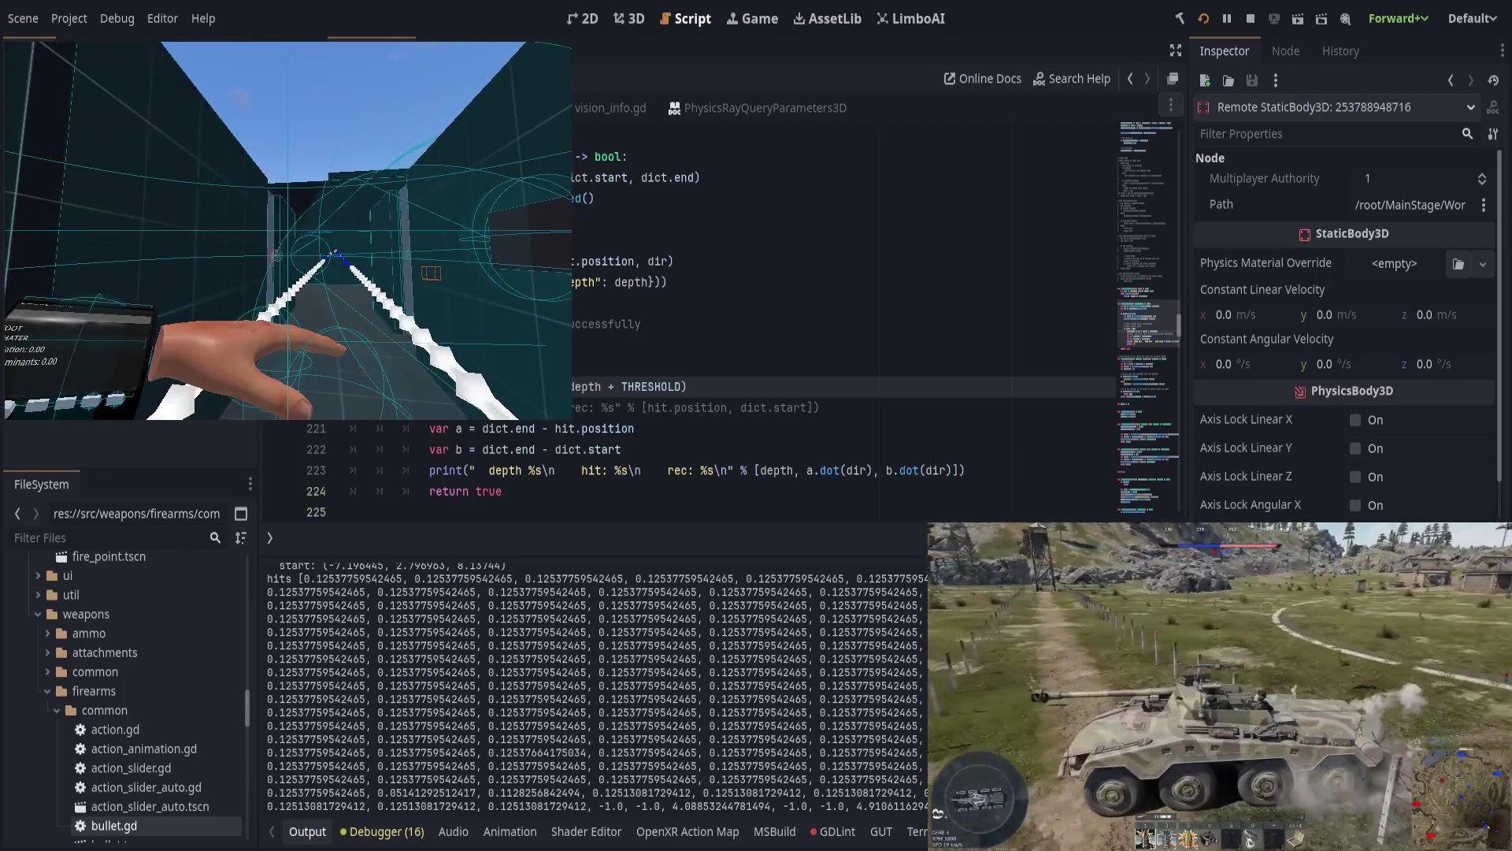
key(ctrl+z)
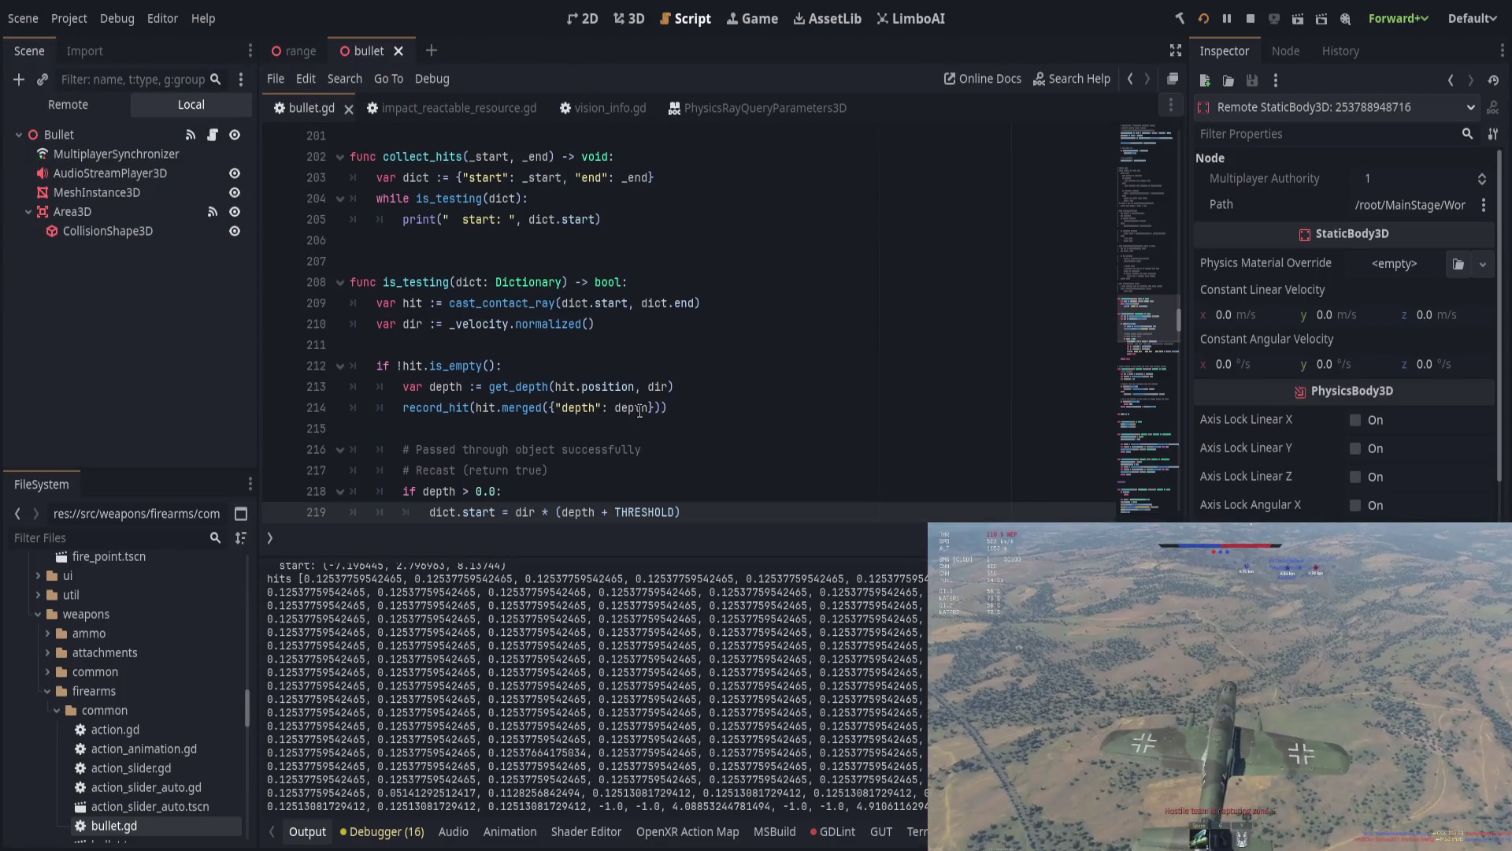
text(+)
Step: Save the restored bullet.gd, rerun the game test, and close the game window
scroll(640, 410, down, 1)
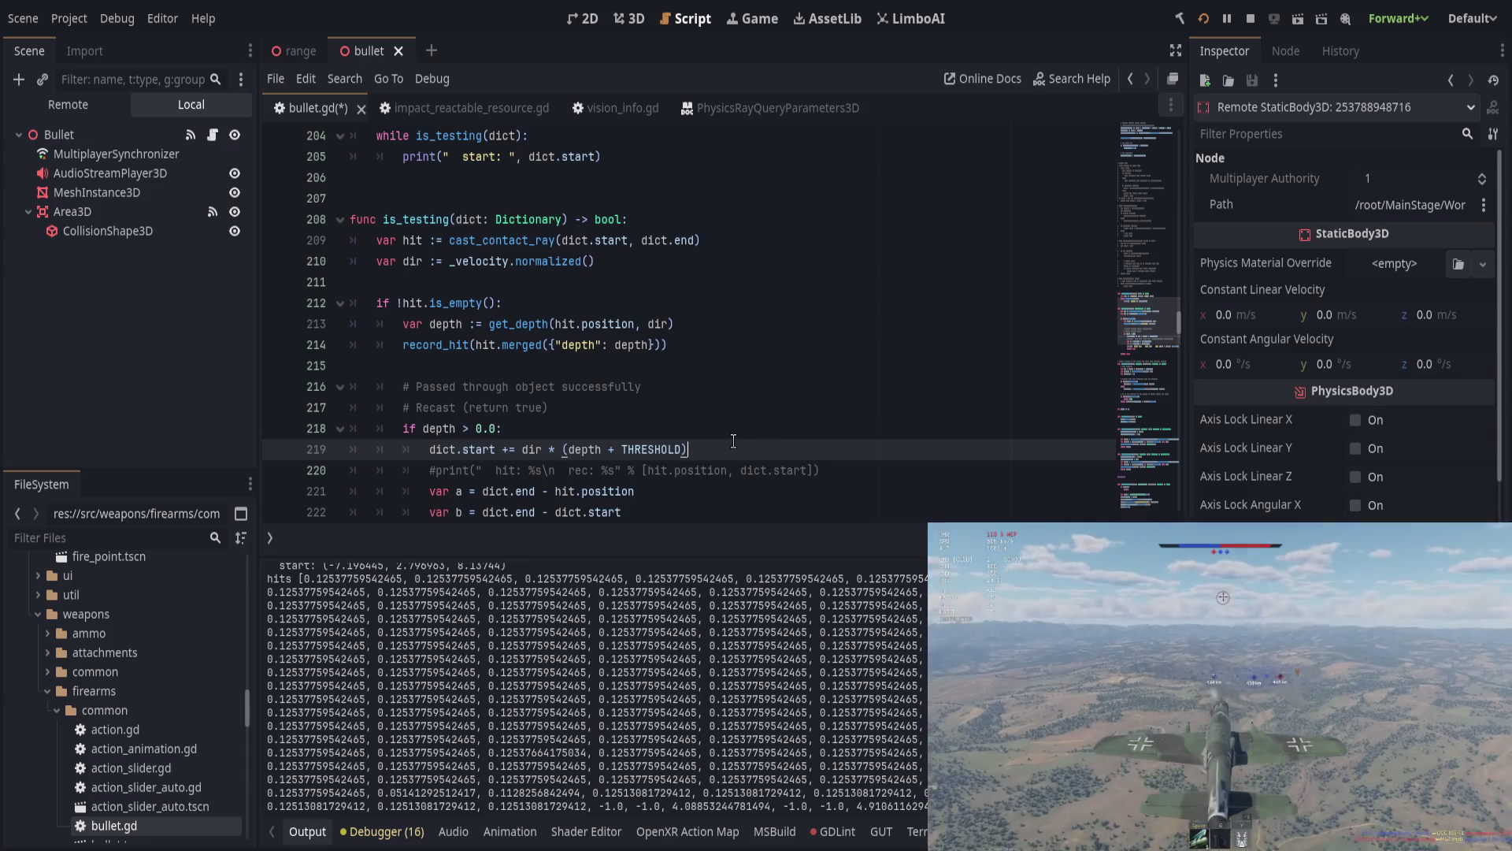
key(ctrl+s)
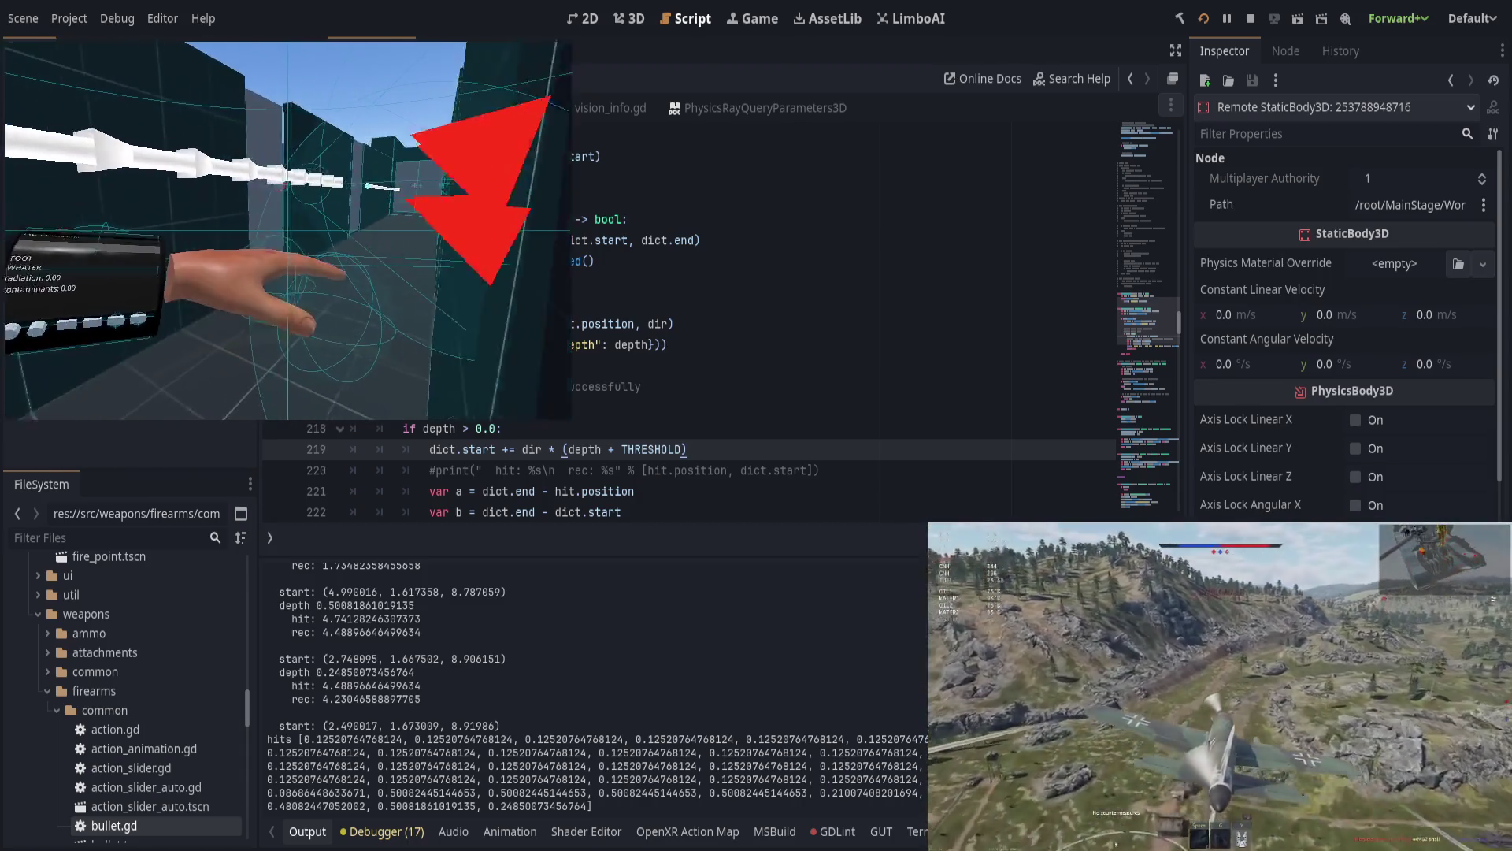
key(alt+Tab)
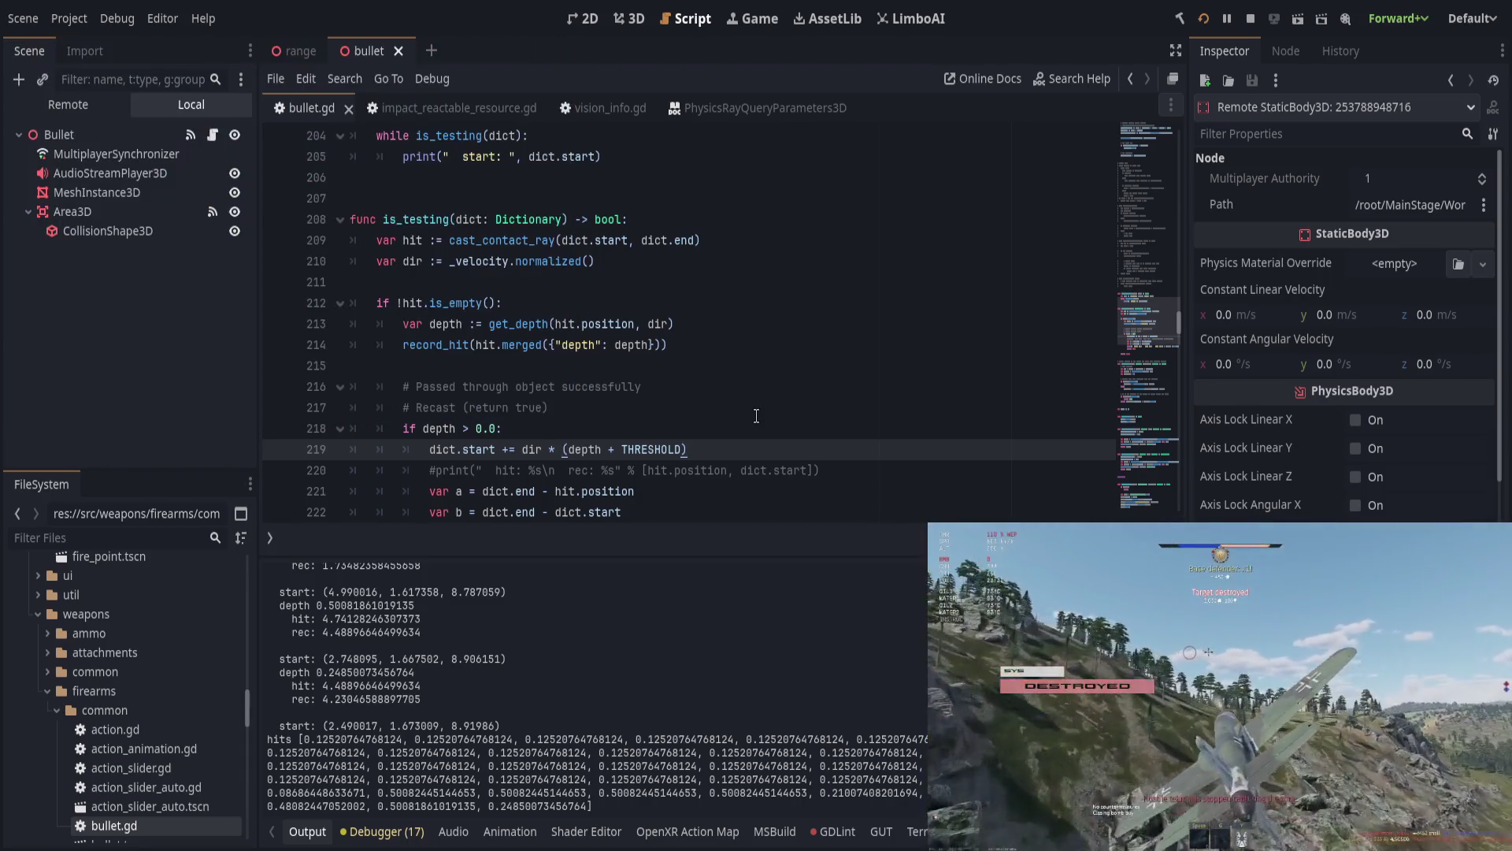
click(709, 413)
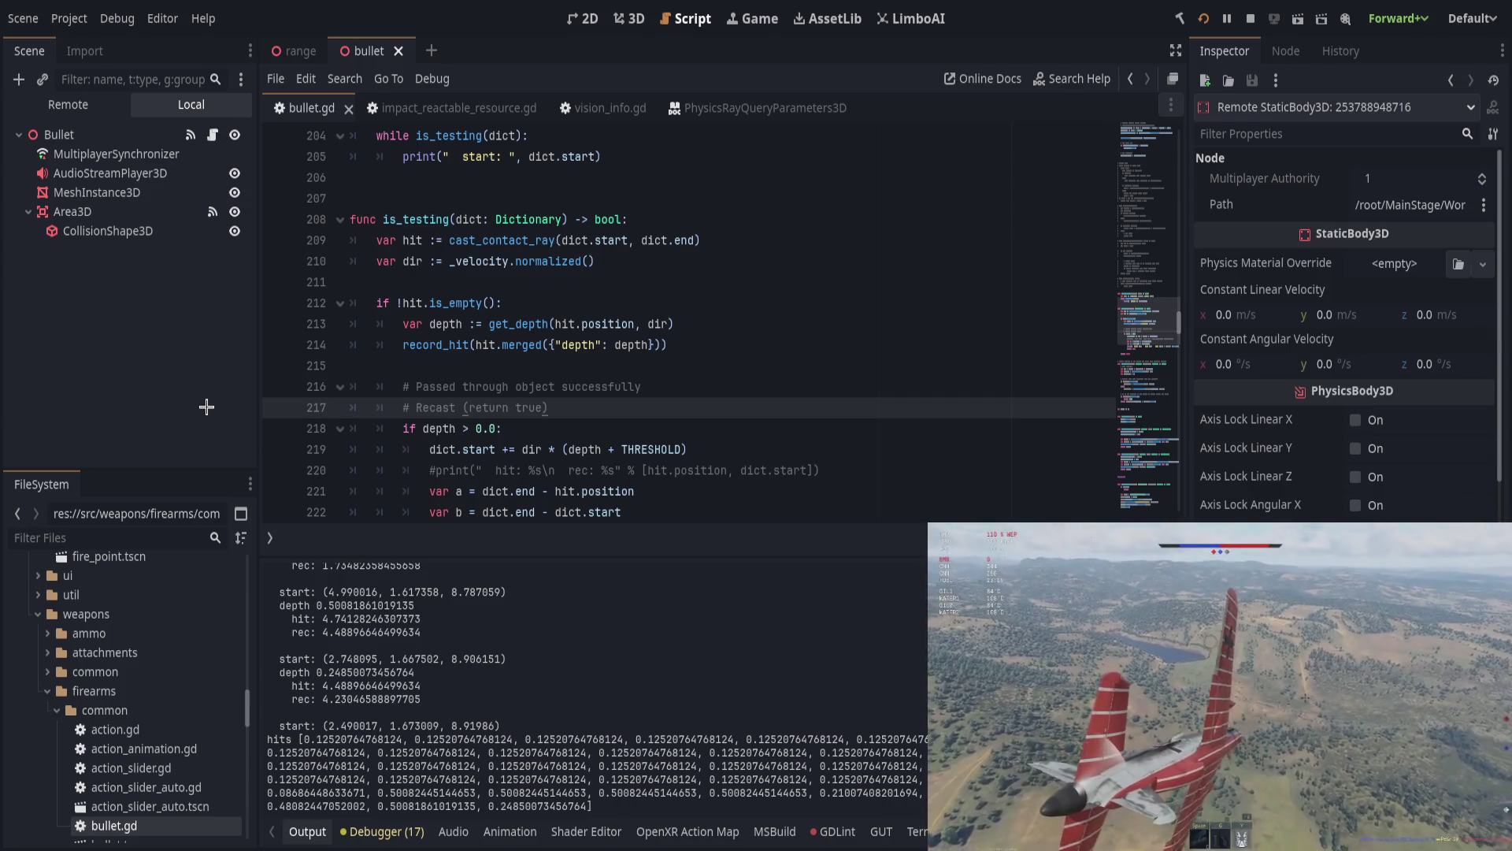
click(567, 438)
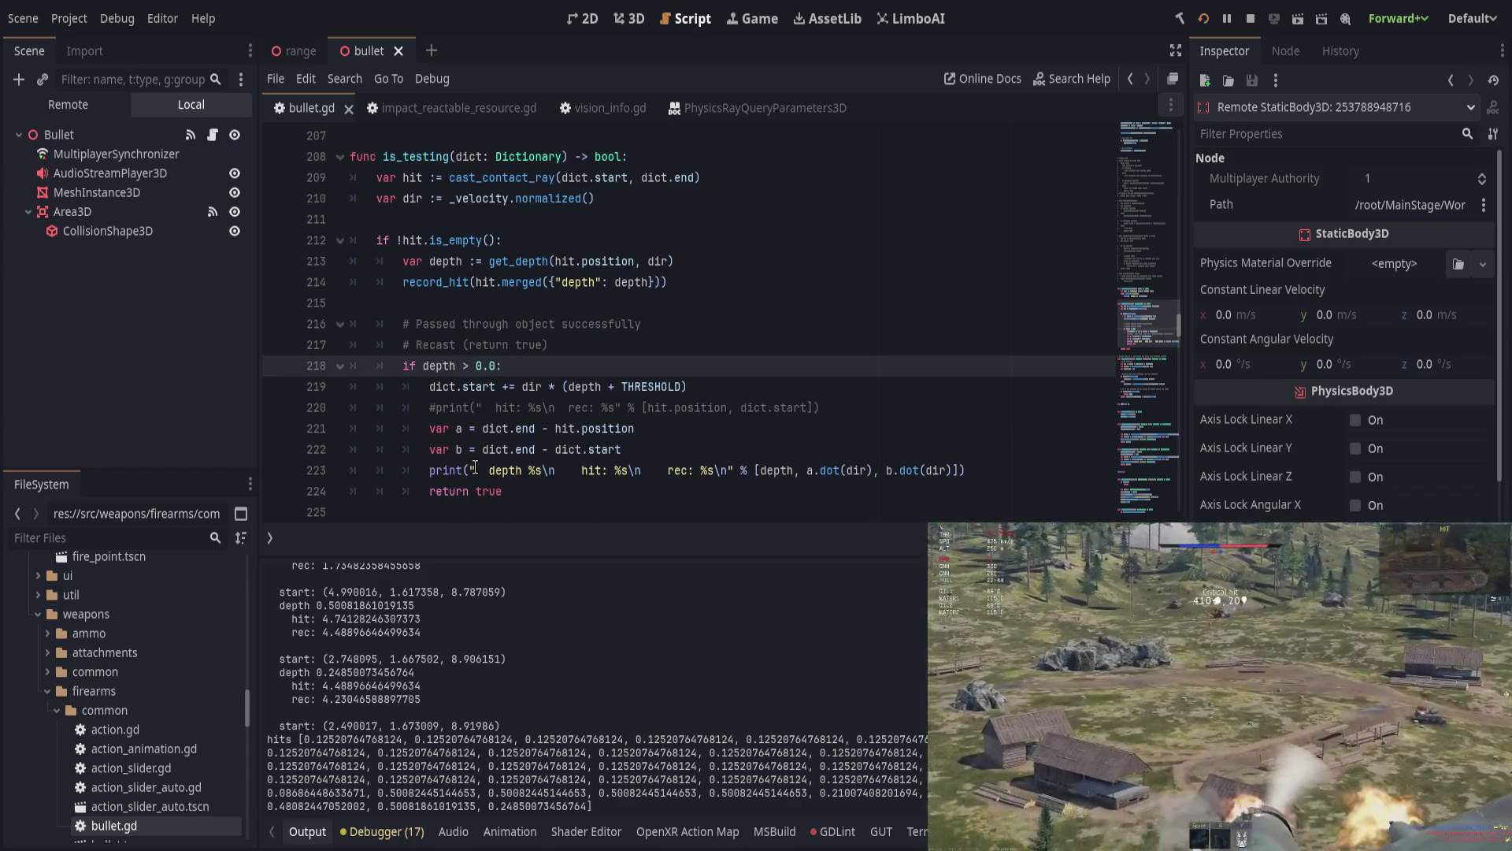
drag(292, 674, 473, 710)
scroll(476, 709, up, 2)
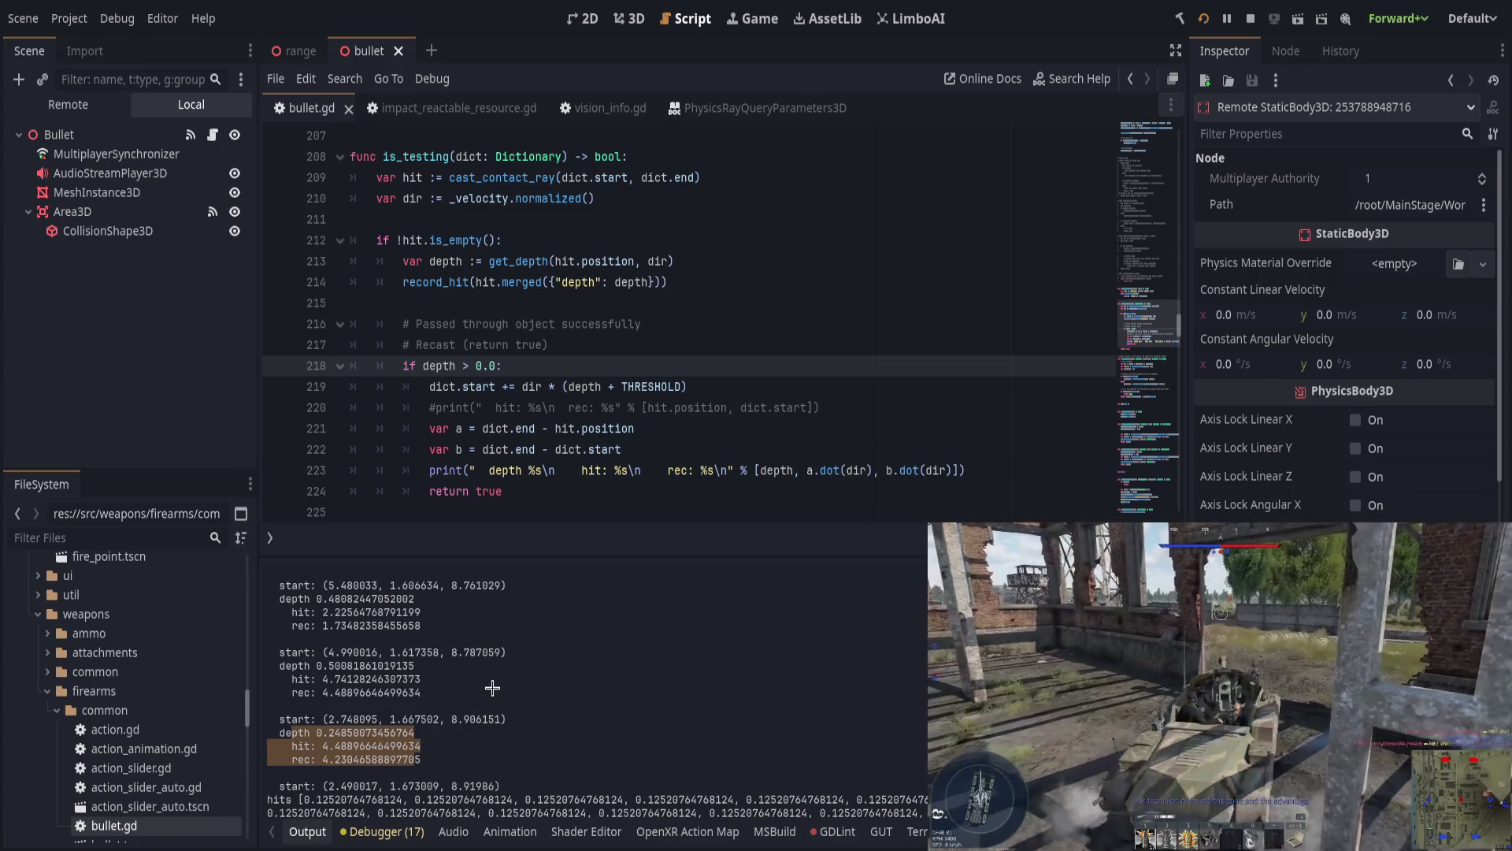
scroll(492, 688, up, 1)
click(518, 672)
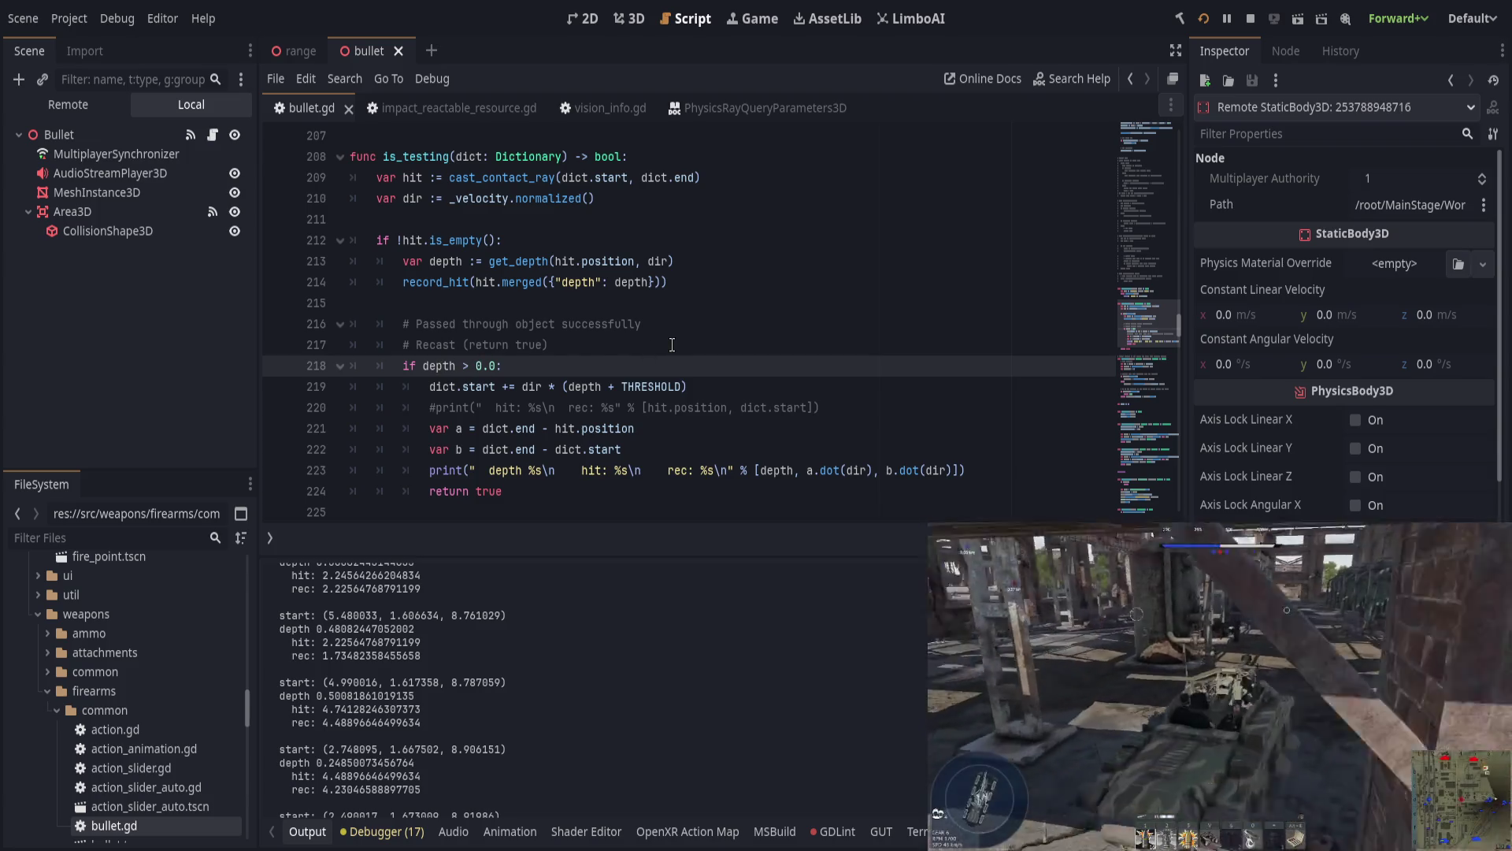
click(672, 345)
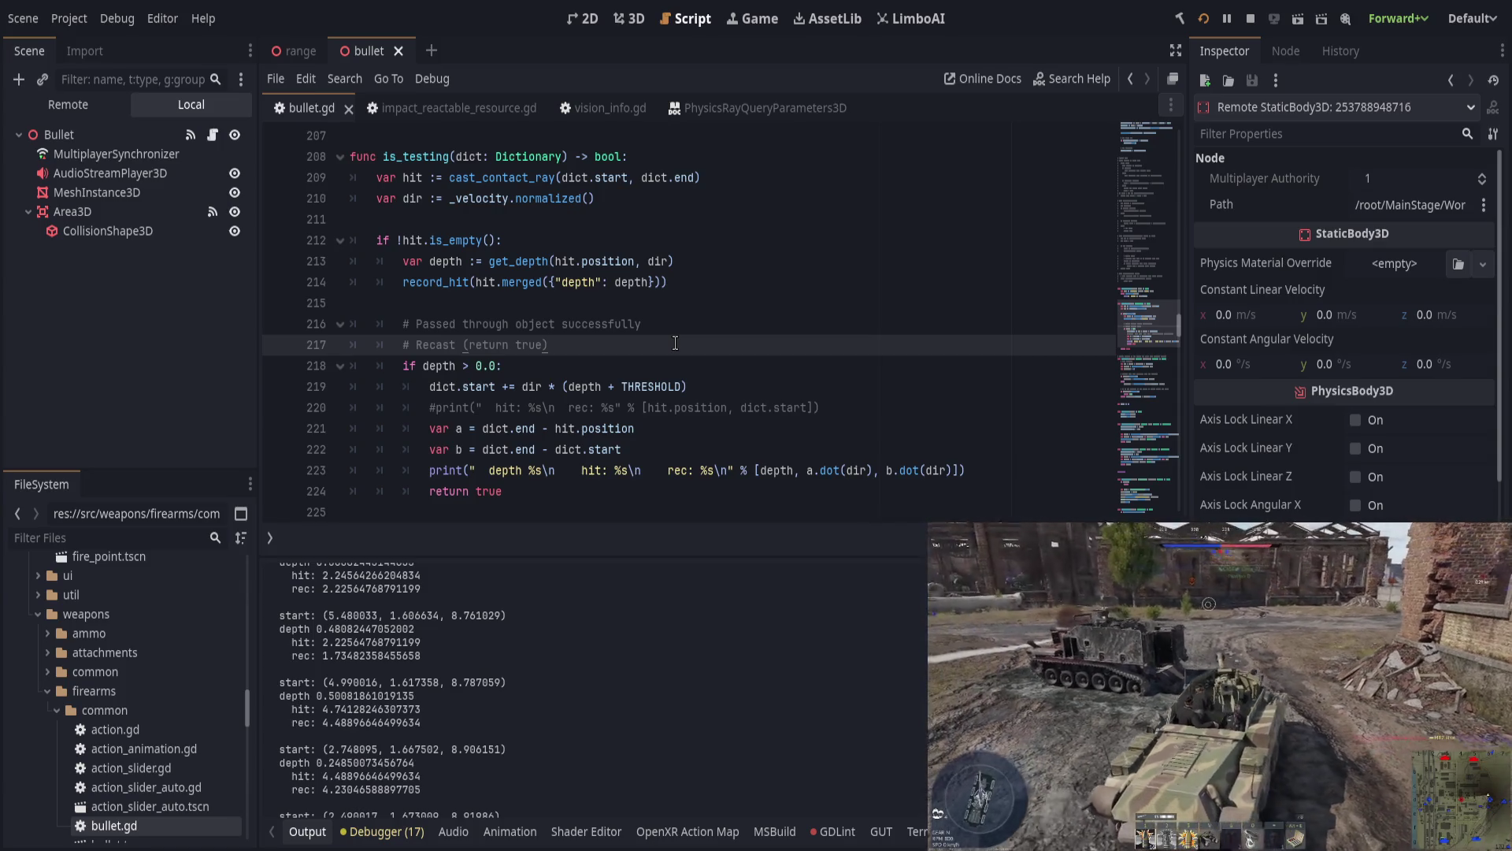
double_click(416, 178)
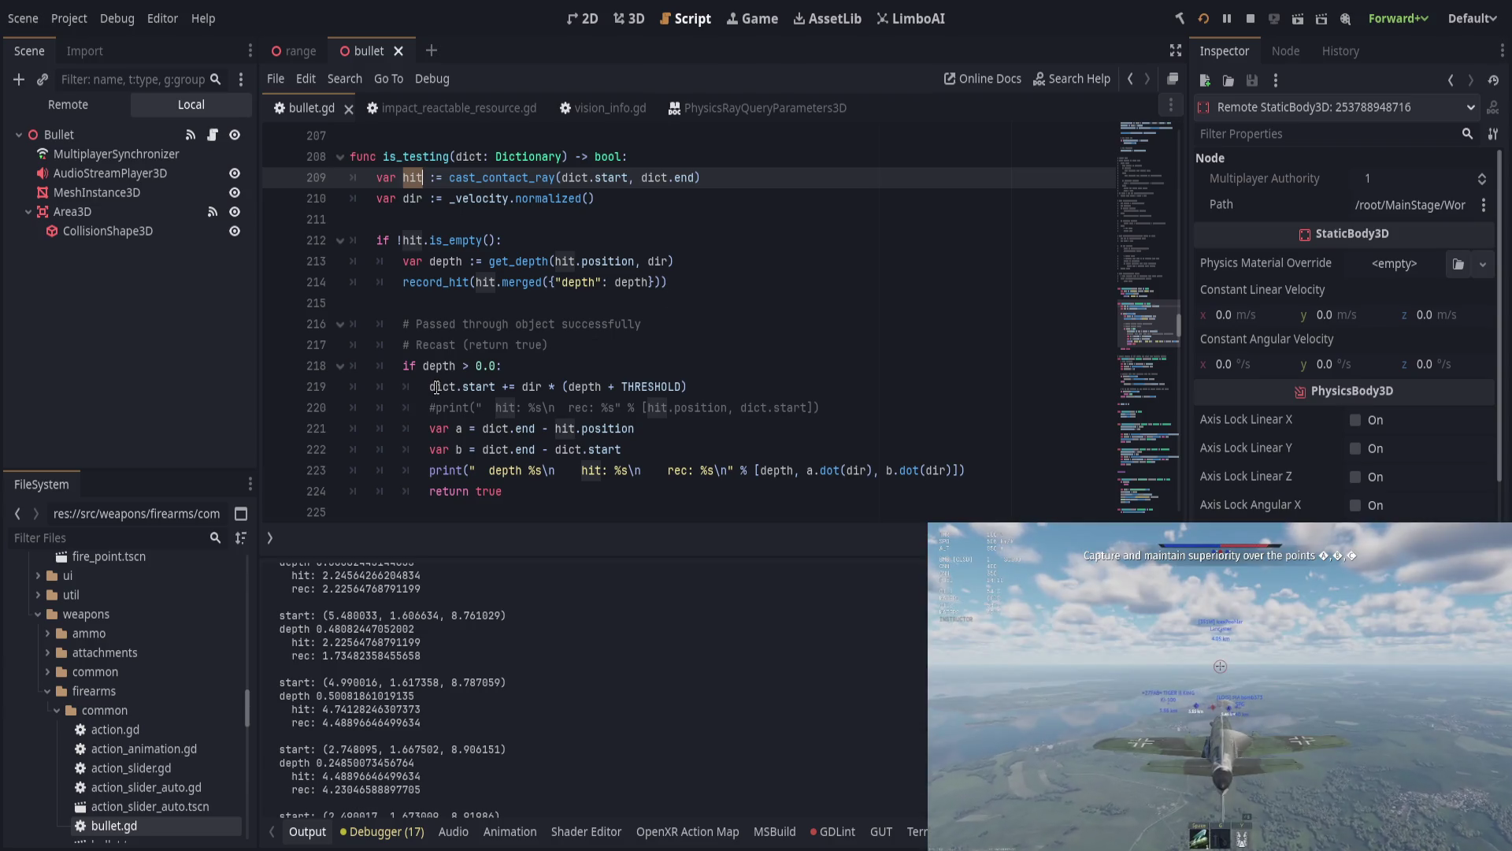
Step: Set line 219 to dict.start = hit.position + (dir * (depth + THRESHOLD)), save, and run
drag(439, 385, 495, 386)
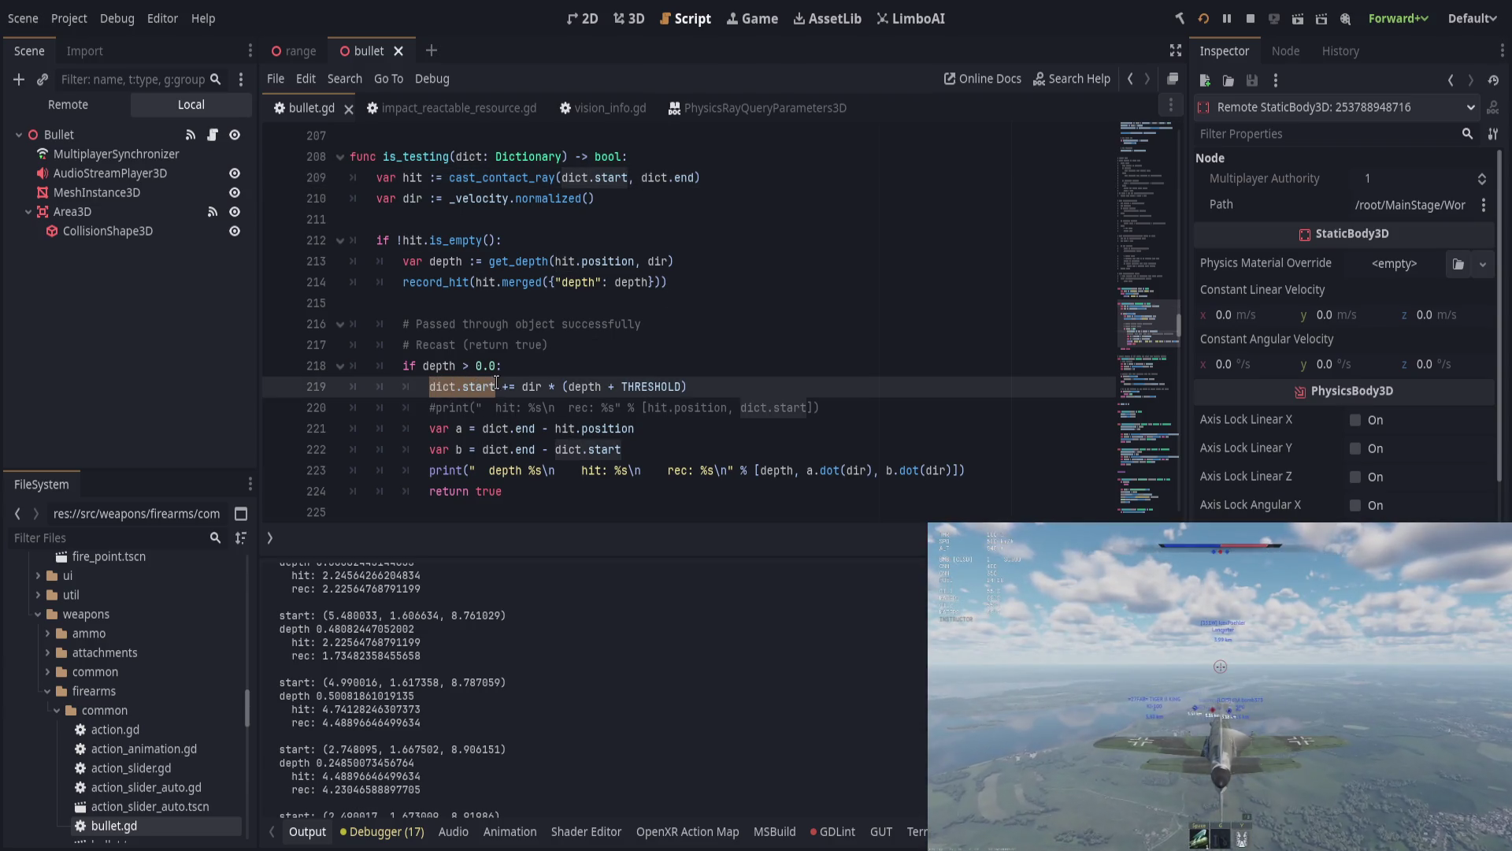
click(536, 386)
click(509, 385)
key(BackSpace)
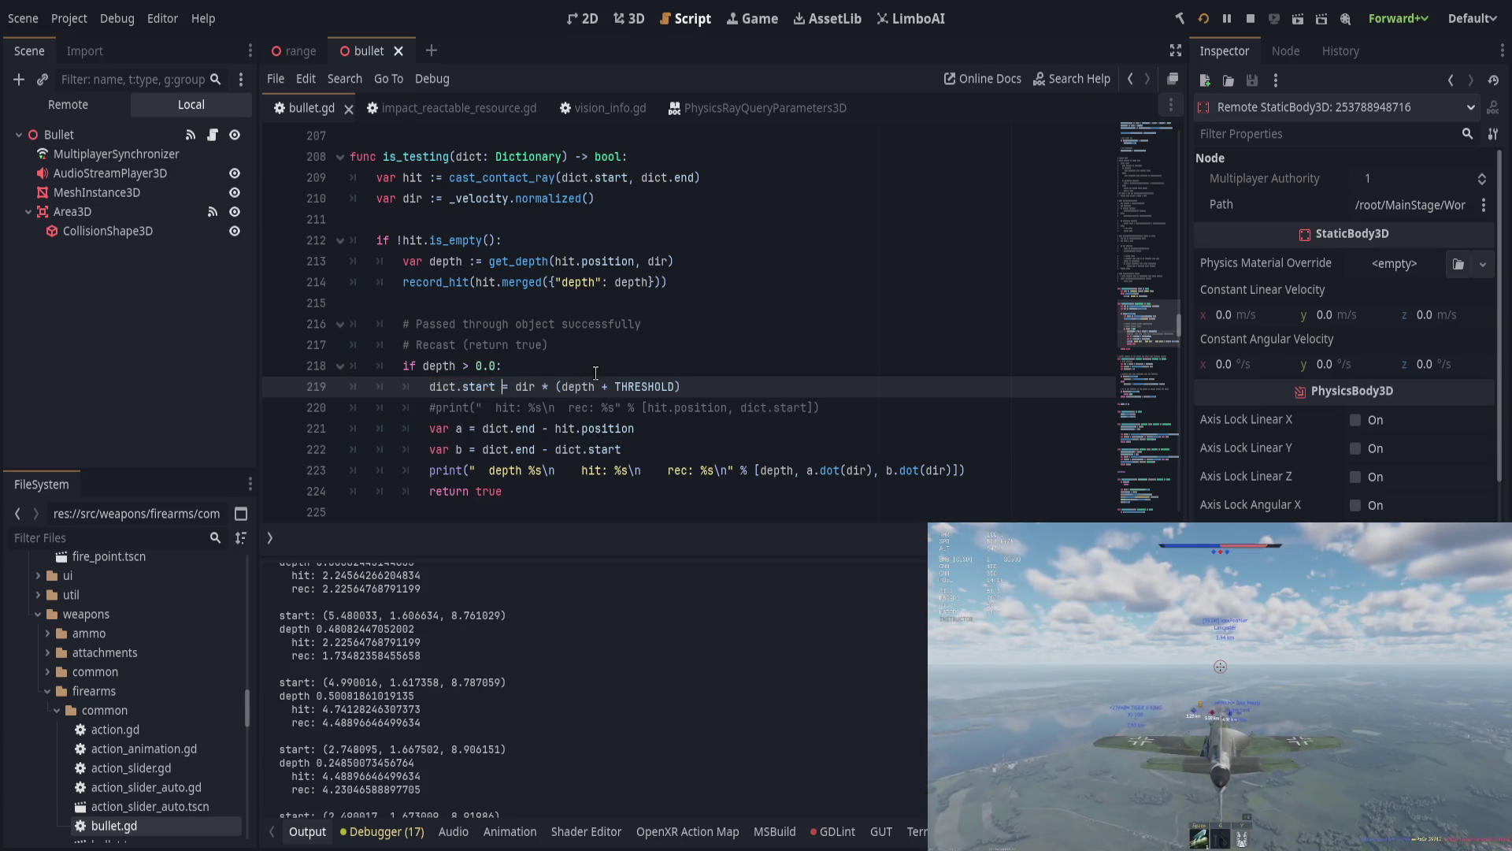
text(hit.position )
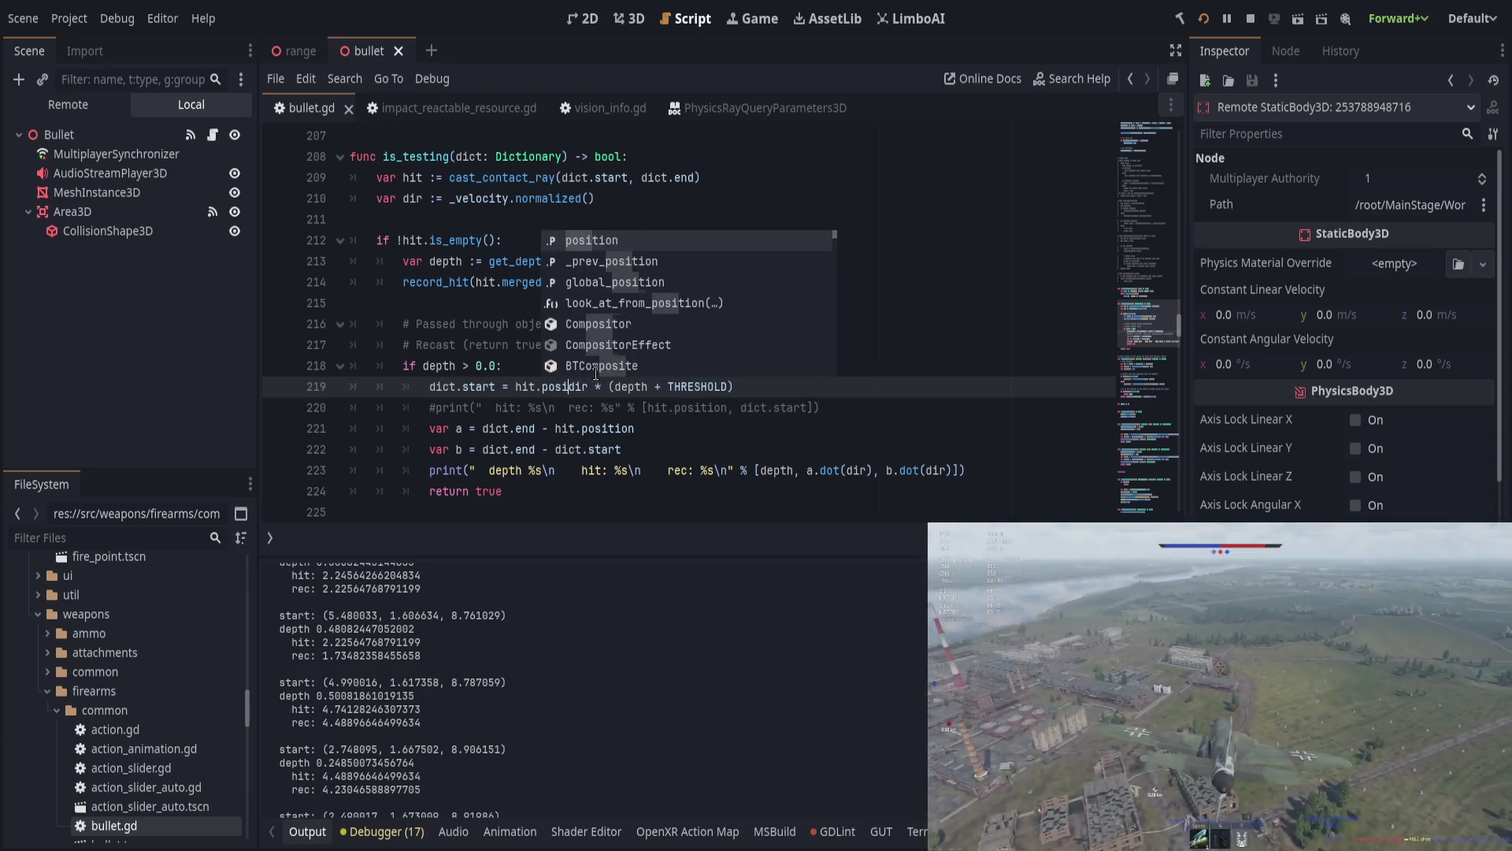
text(+ )
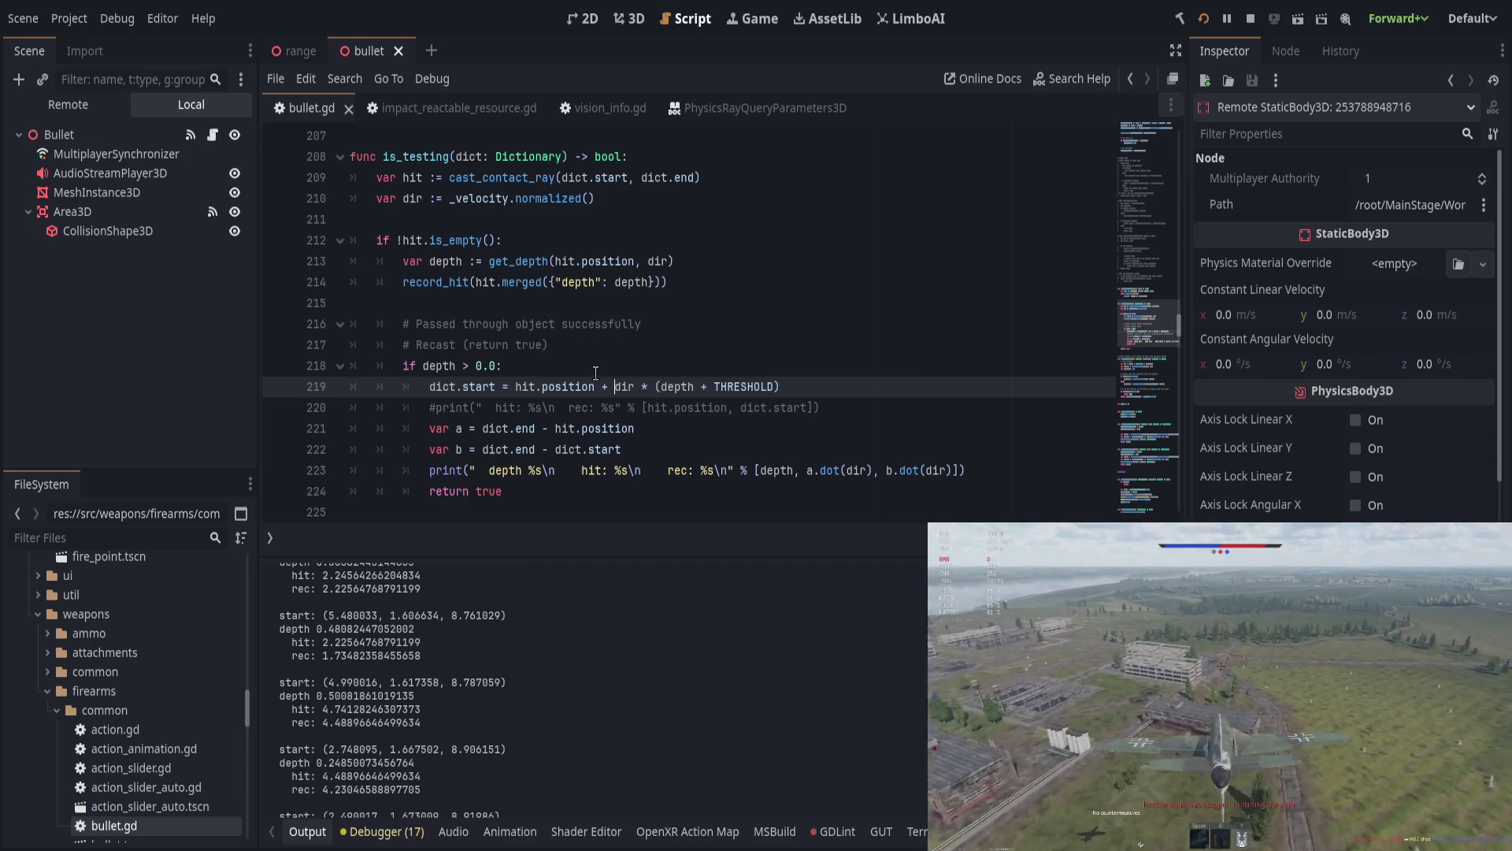
text(()
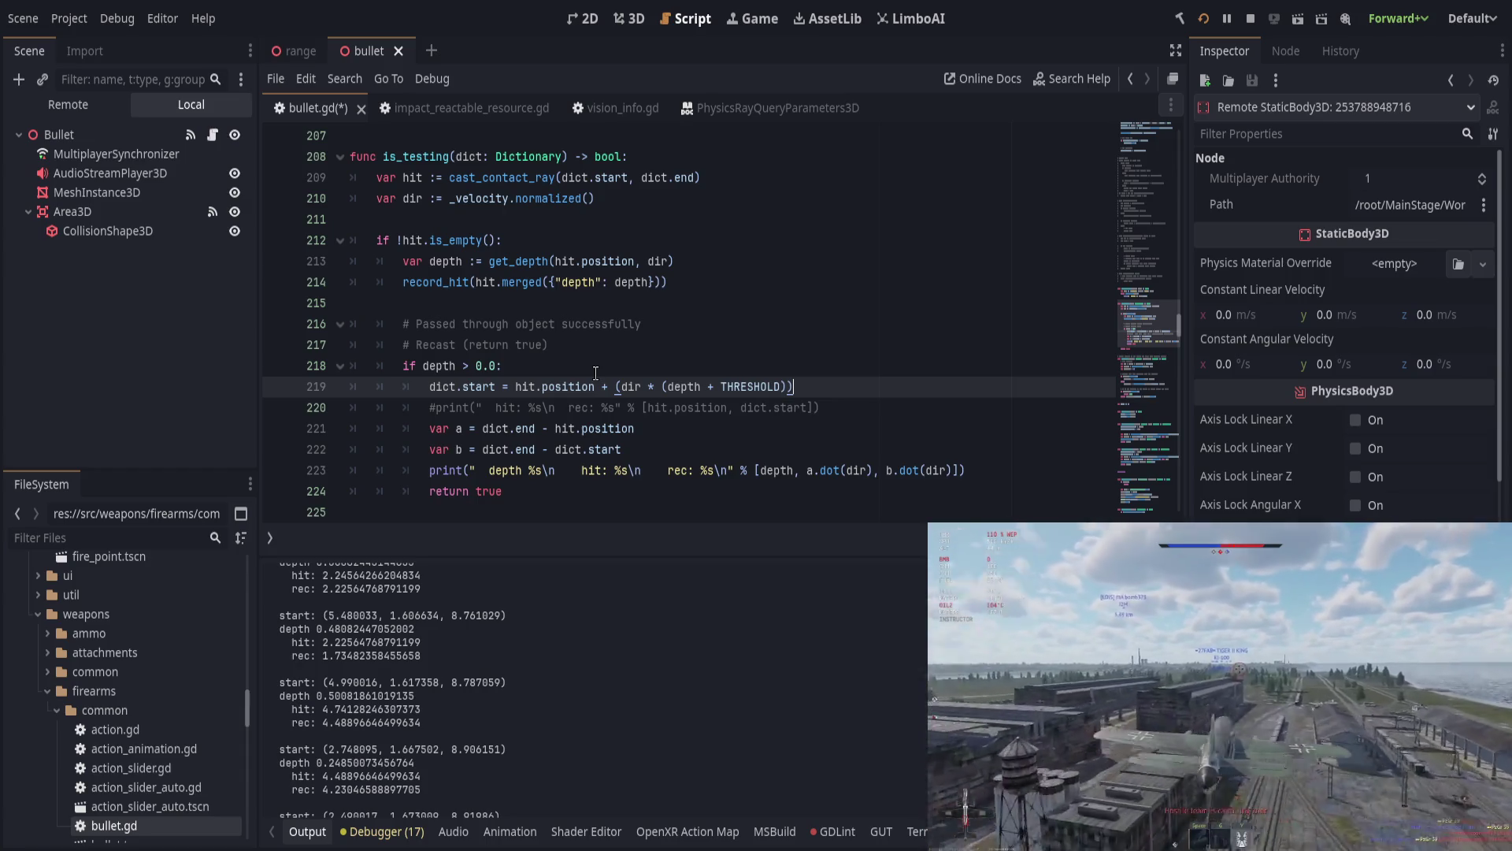
key(ctrl+s)
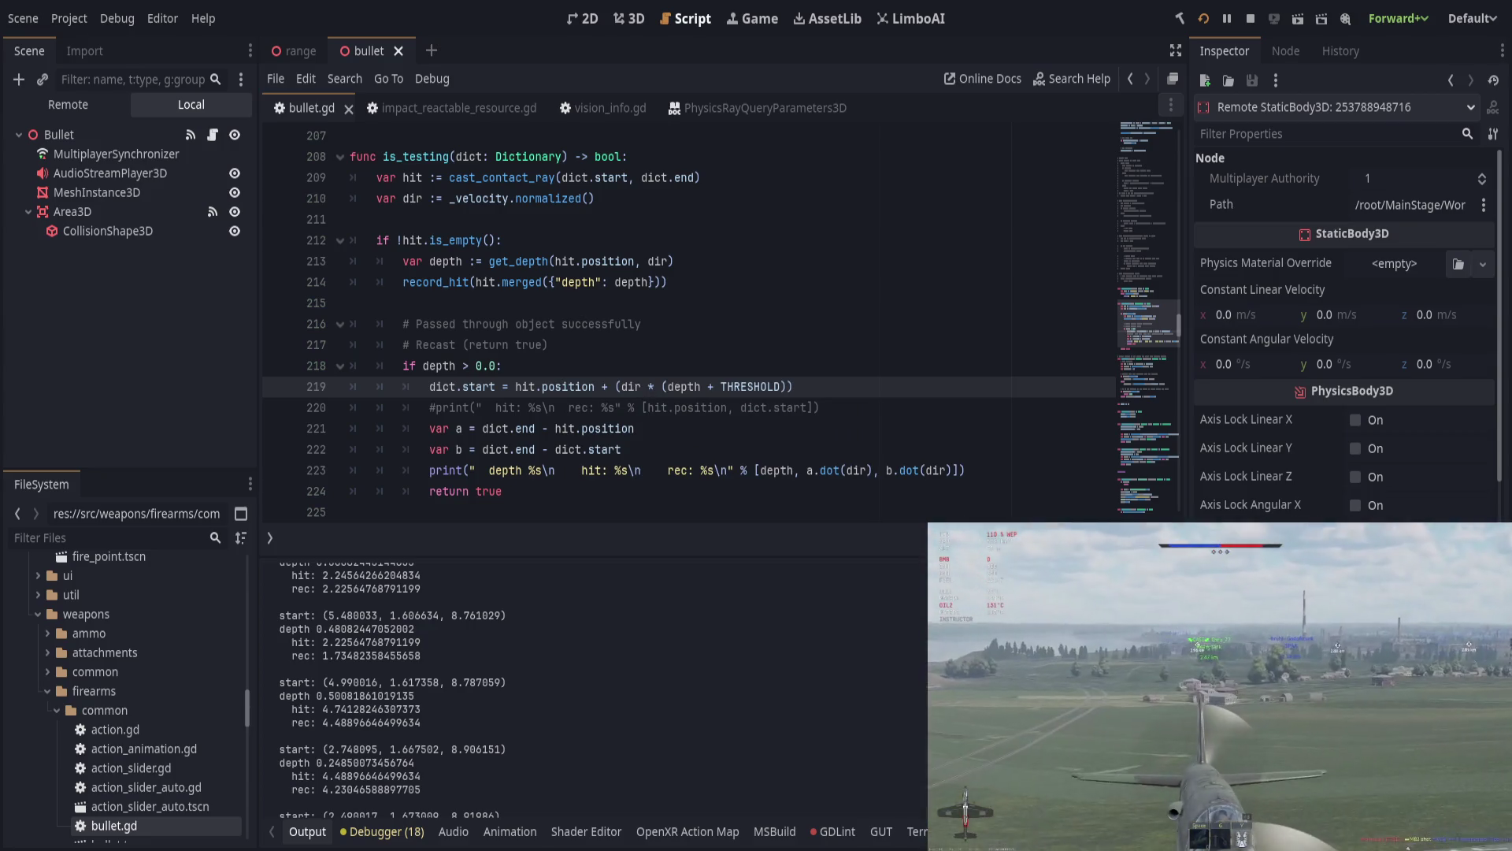
key(F5)
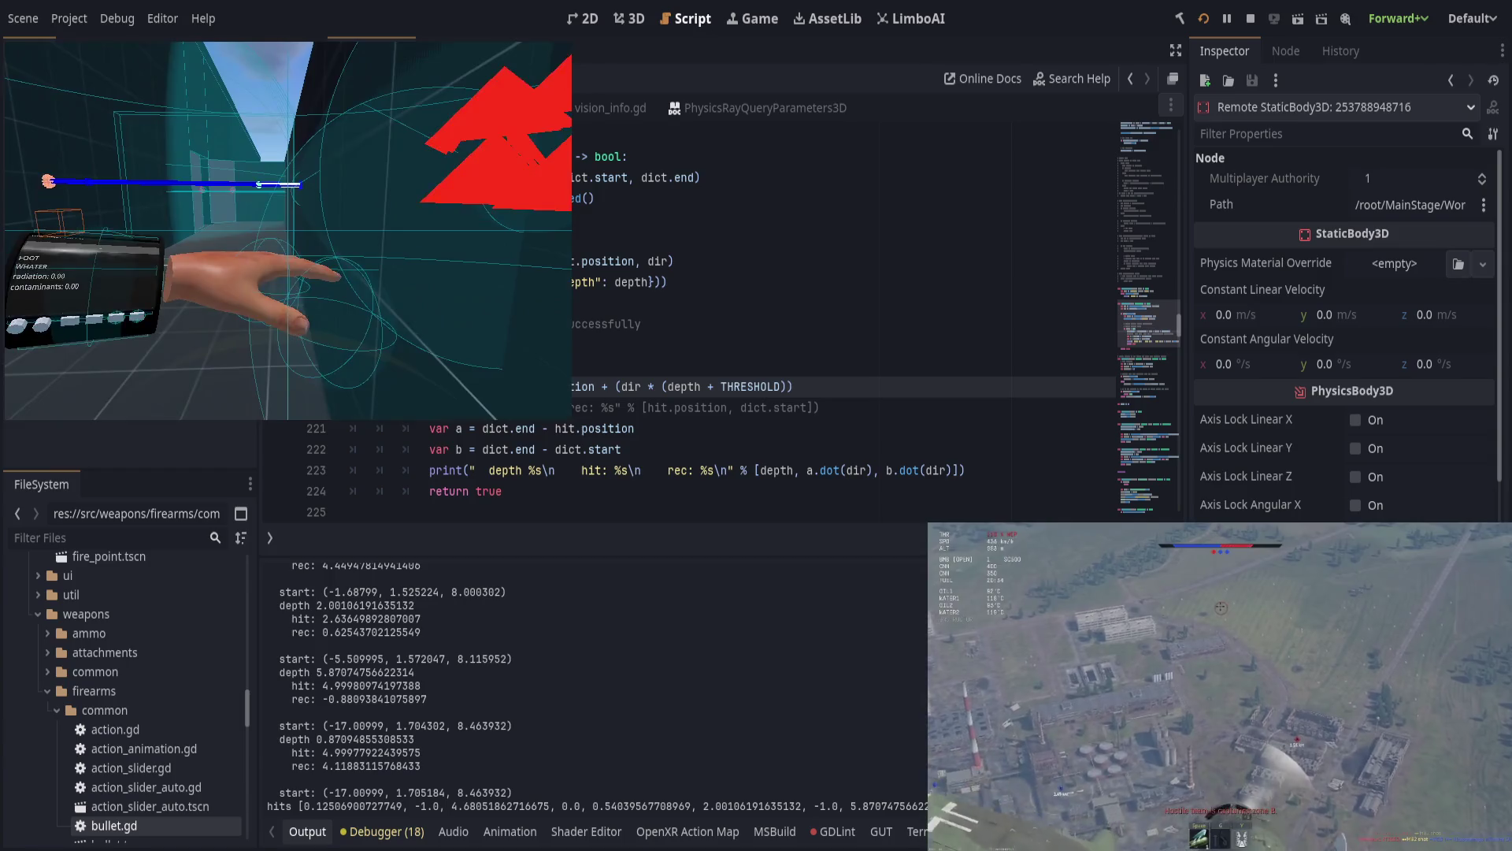
Step: Stop the test game and switch to the 3D view of the bullet scene
key(F5)
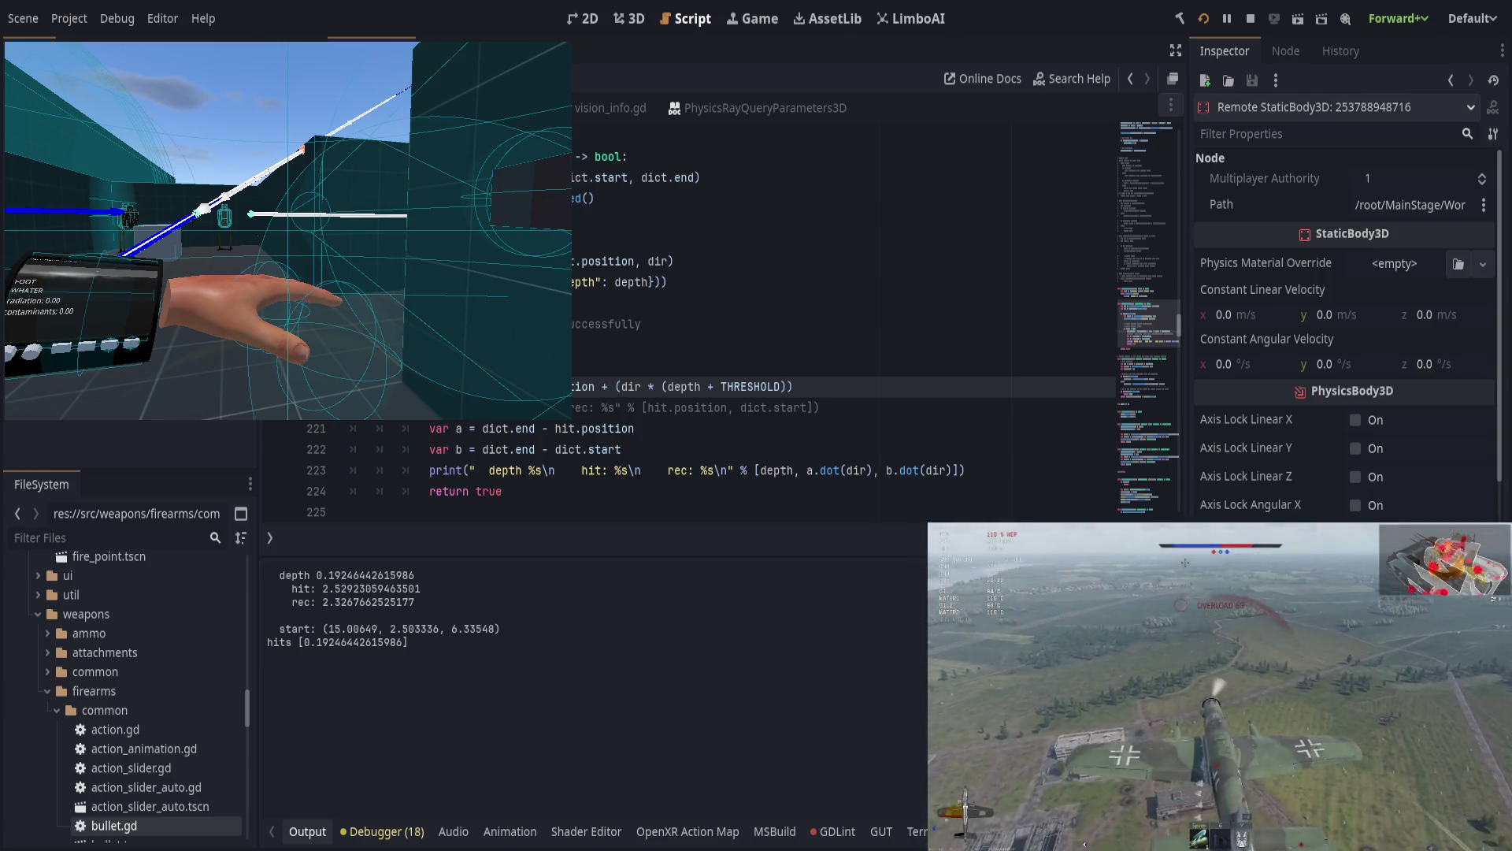
click(629, 18)
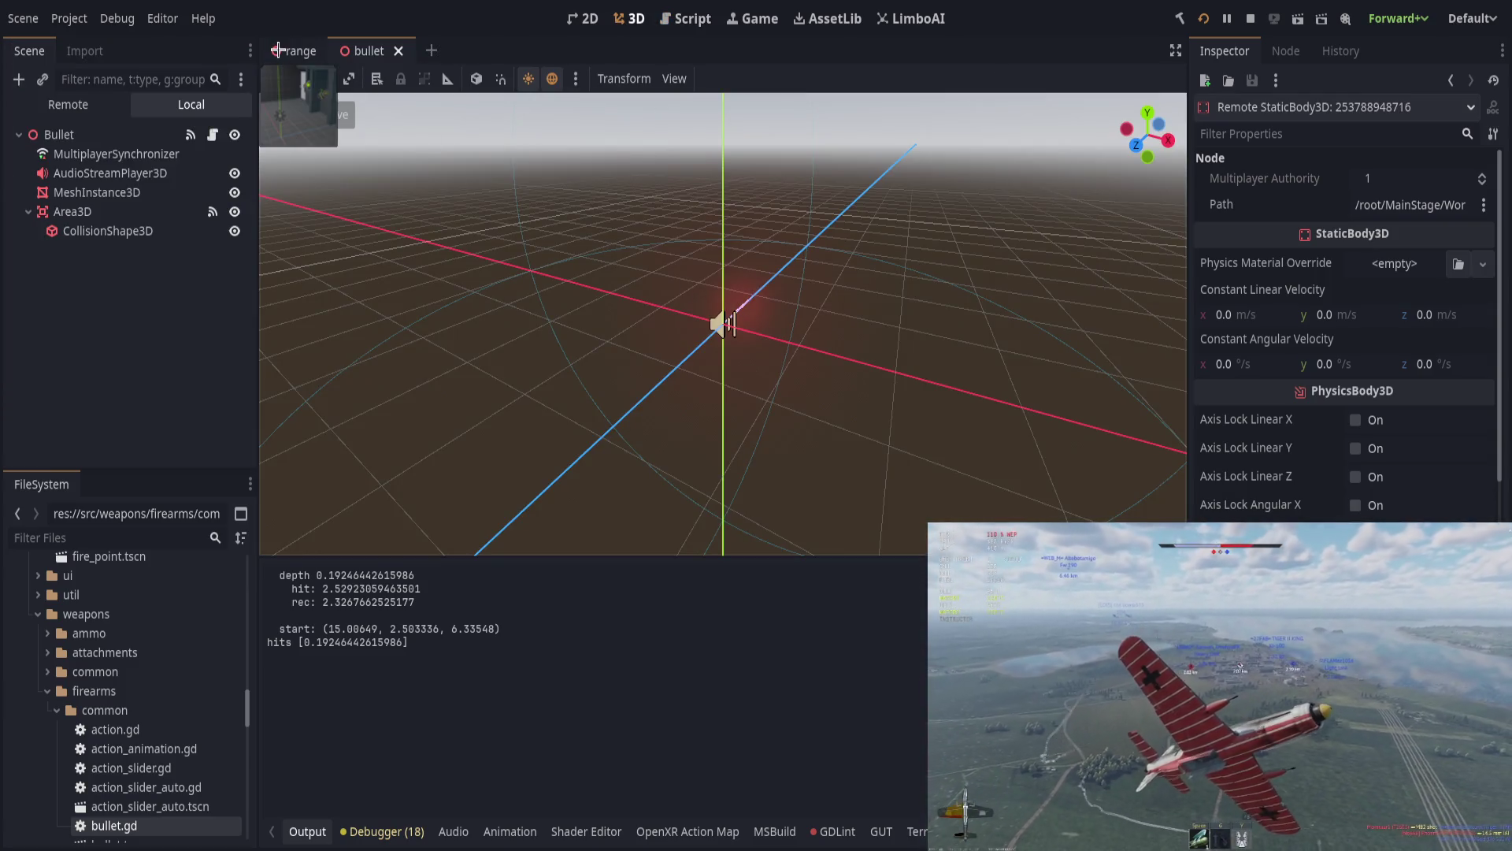
Step: Open the range scene, fly into the corridor, and ruler-measure the wall thickness (0.157 m)
click(278, 51)
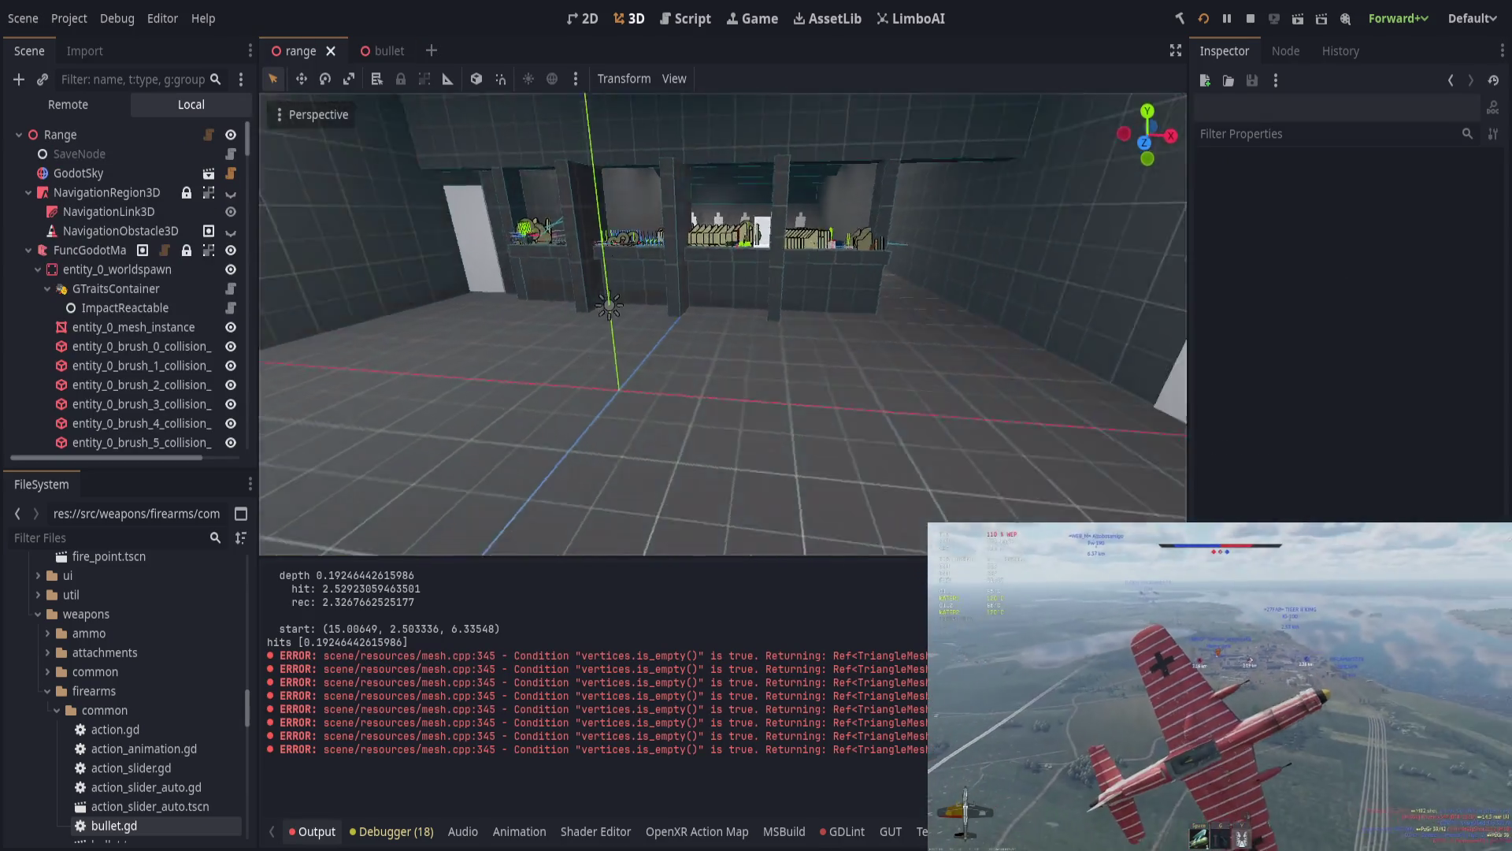
key(w)
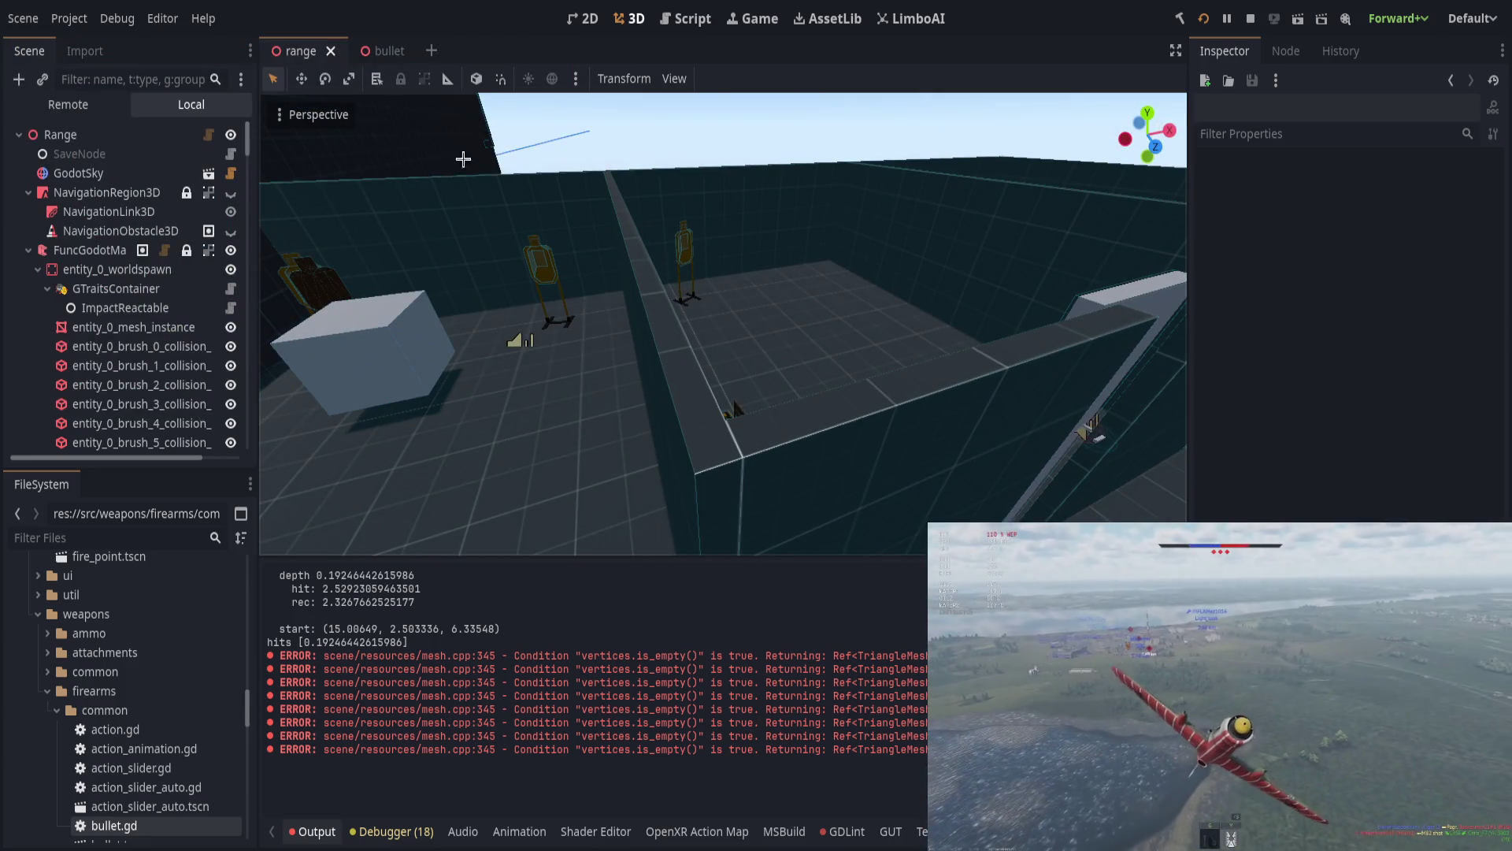
click(448, 79)
mouse_move(671, 406)
mouse_down()
mouse_move(705, 385)
mouse_move(685, 340)
mouse_move(787, 385)
mouse_move(837, 490)
mouse_move(715, 382)
mouse_move(709, 331)
mouse_up()
mouse_move(913, 246)
mouse_down()
mouse_move(827, 315)
mouse_move(648, 402)
mouse_move(787, 351)
mouse_move(851, 191)
mouse_move(743, 337)
mouse_move(827, 394)
mouse_move(931, 307)
mouse_move(904, 370)
mouse_up()
key(w)
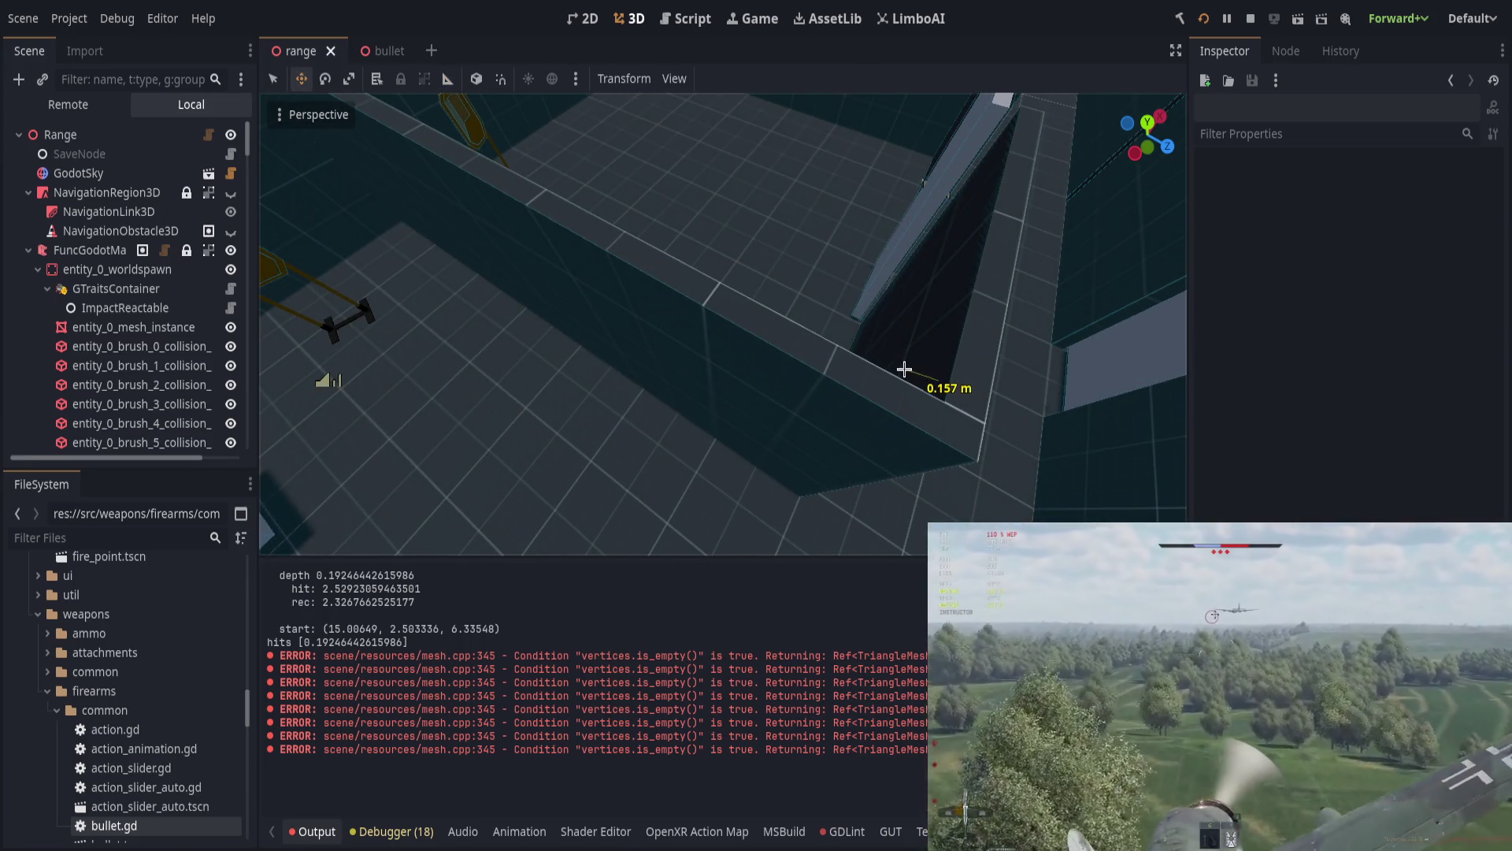
Step: Measure 2.661 m across the floor, then swing the camera to measure the walls from another angle
scroll(904, 369, down, 5)
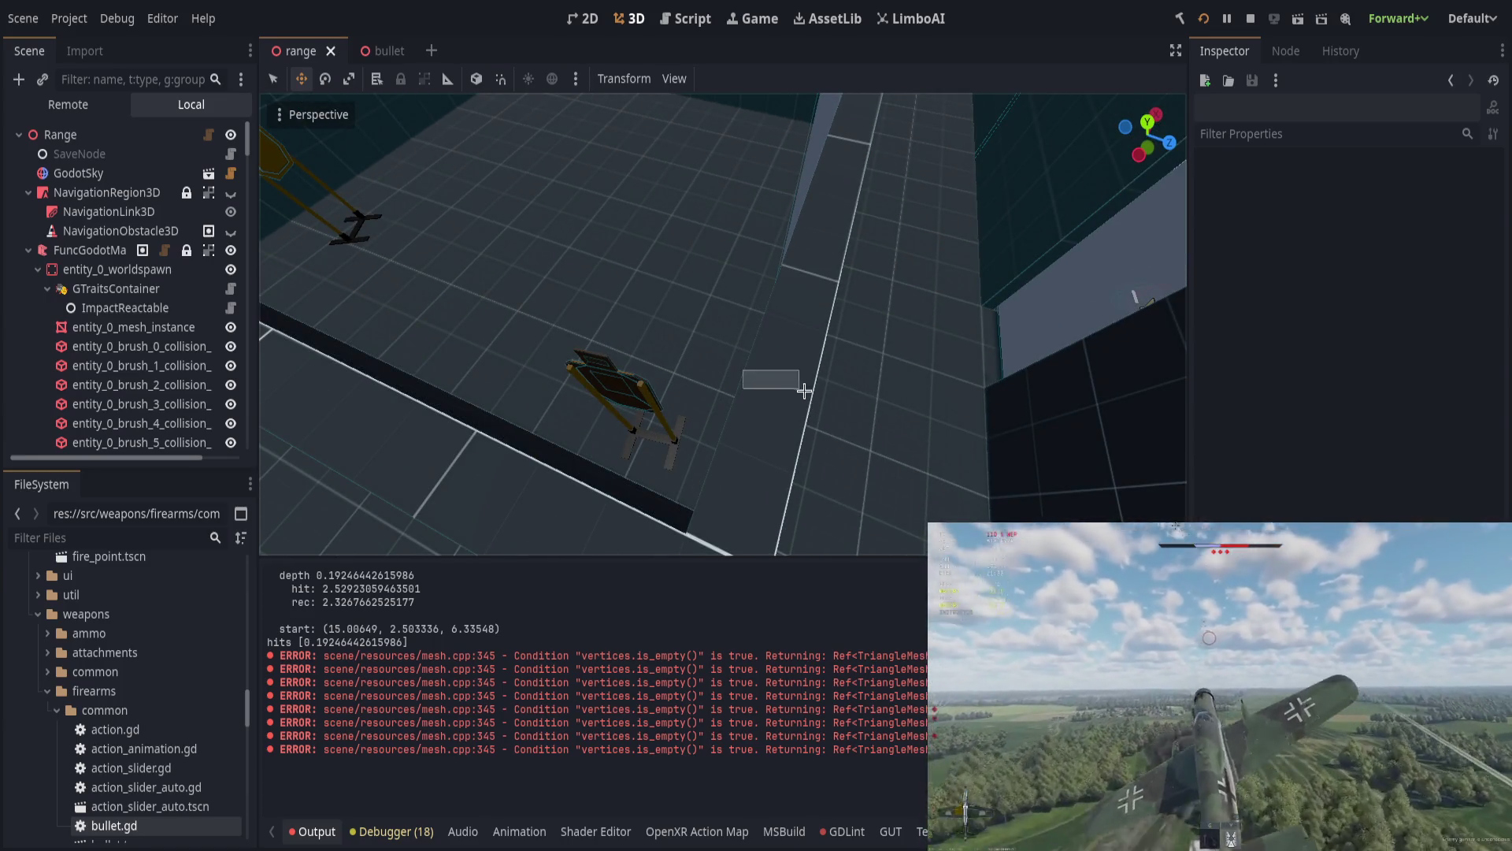
click(447, 79)
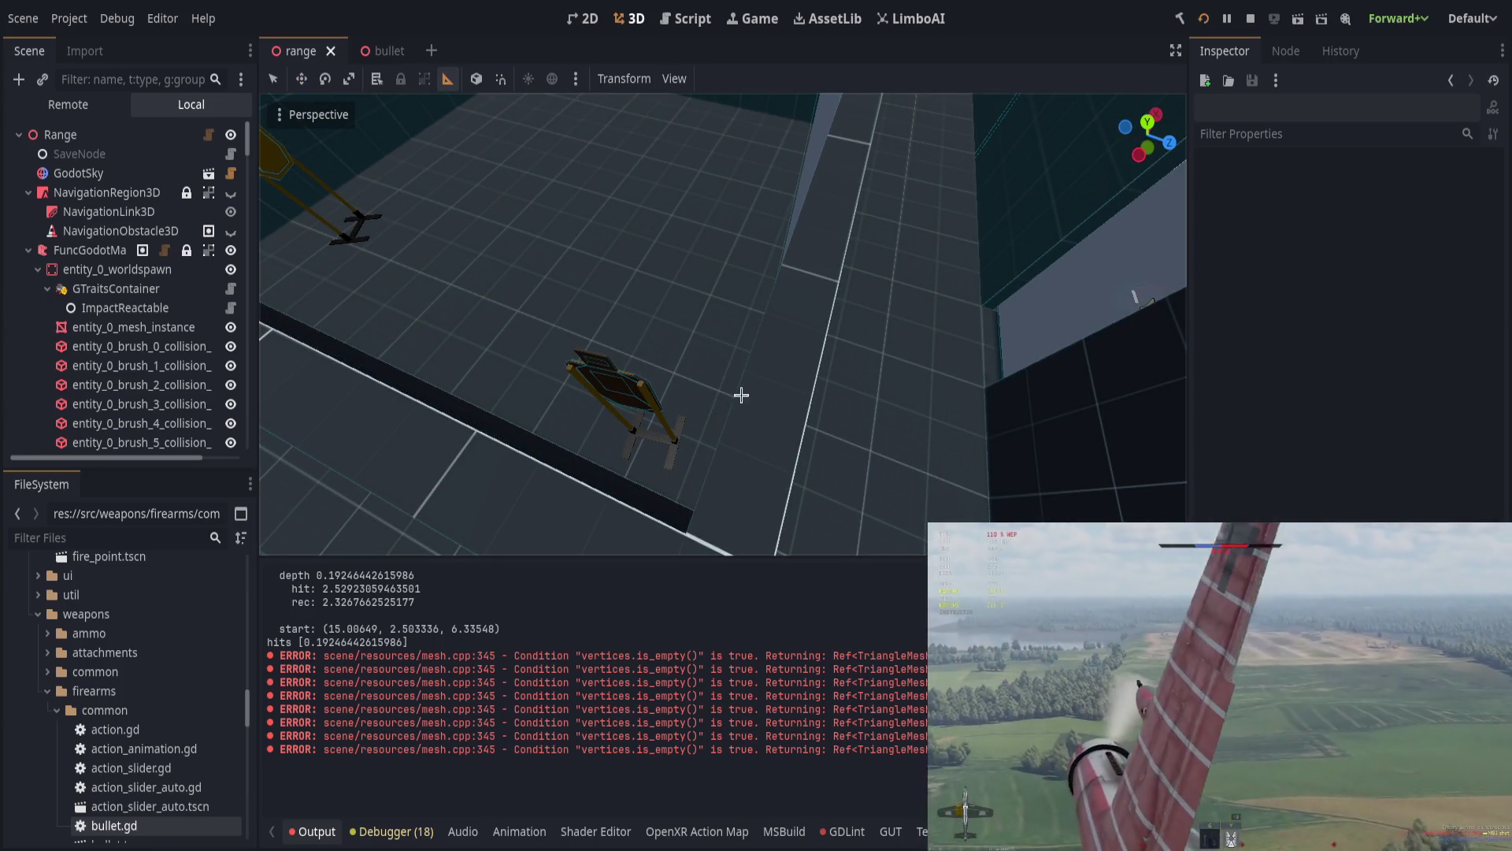
click(804, 400)
drag(804, 400, 737, 388)
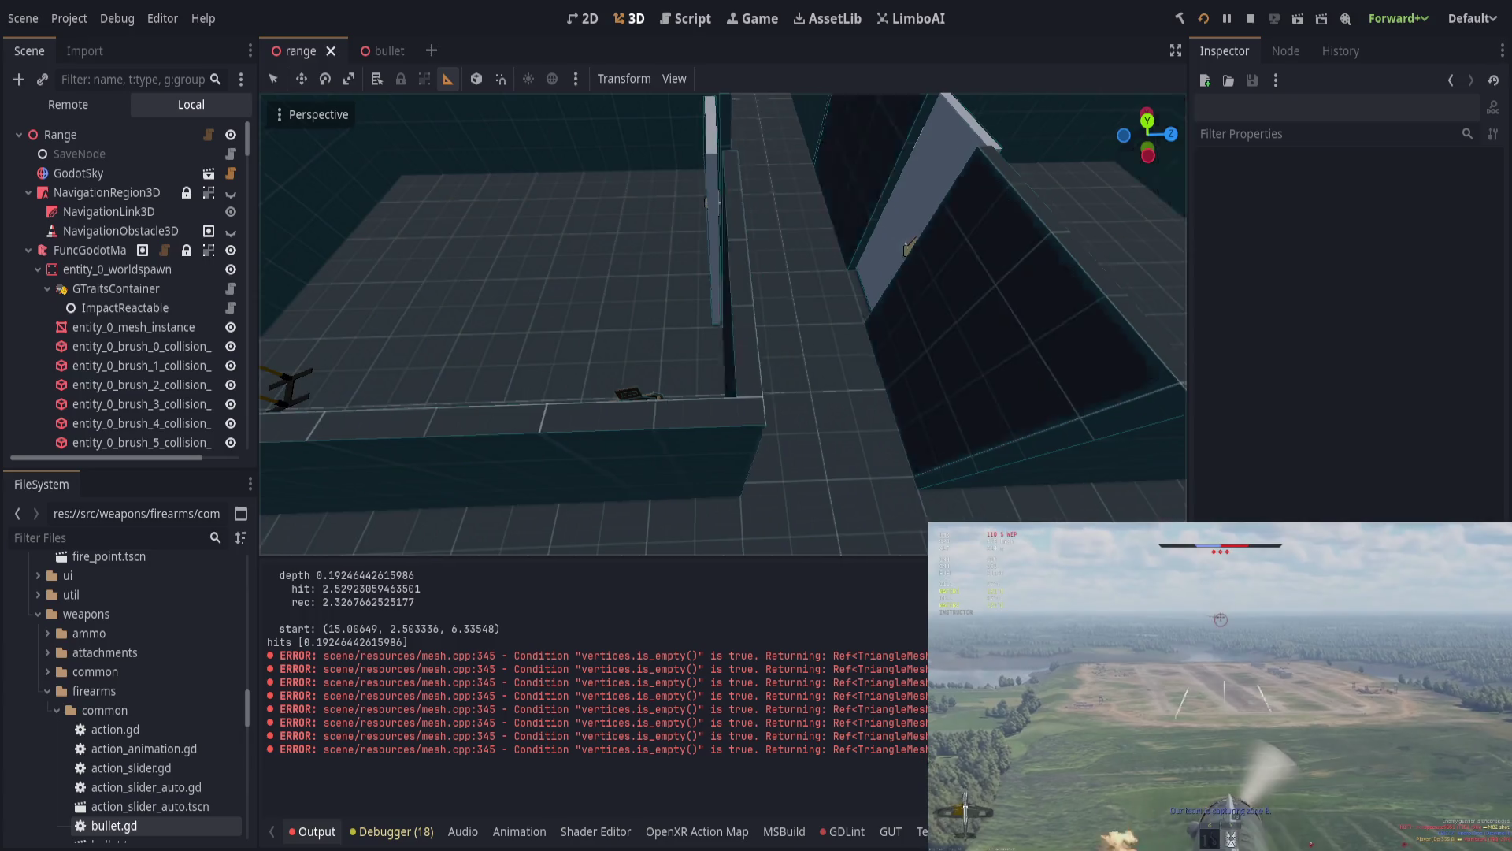
key(w)
mouse_move(732, 351)
mouse_down()
mouse_move(733, 324)
mouse_move(689, 315)
mouse_move(854, 359)
mouse_move(877, 342)
mouse_move(913, 354)
mouse_up()
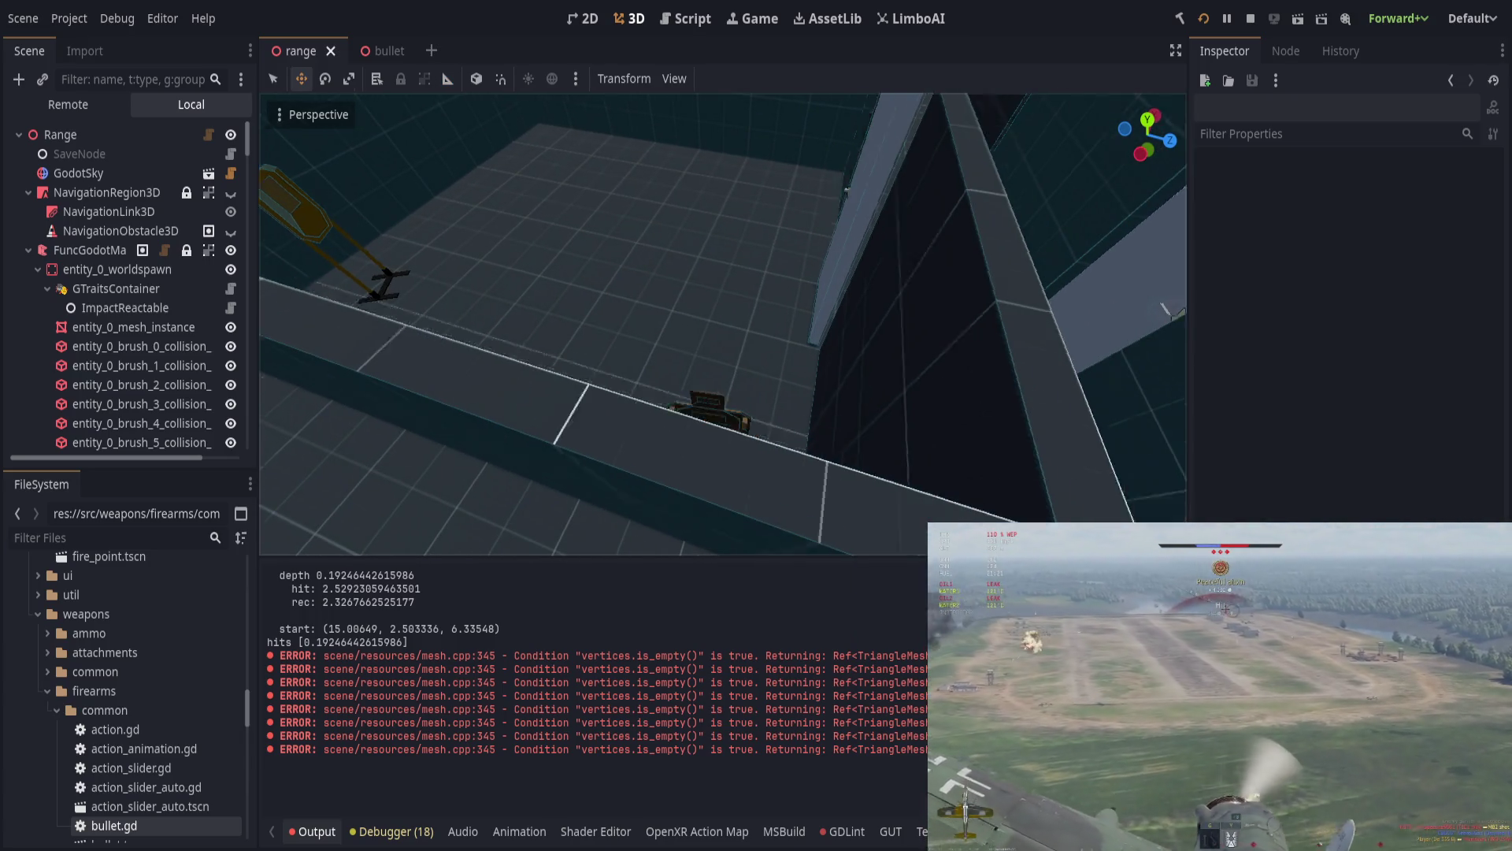
mouse_move(747, 371)
mouse_down()
mouse_move(865, 460)
mouse_move(698, 416)
mouse_up()
key(m)
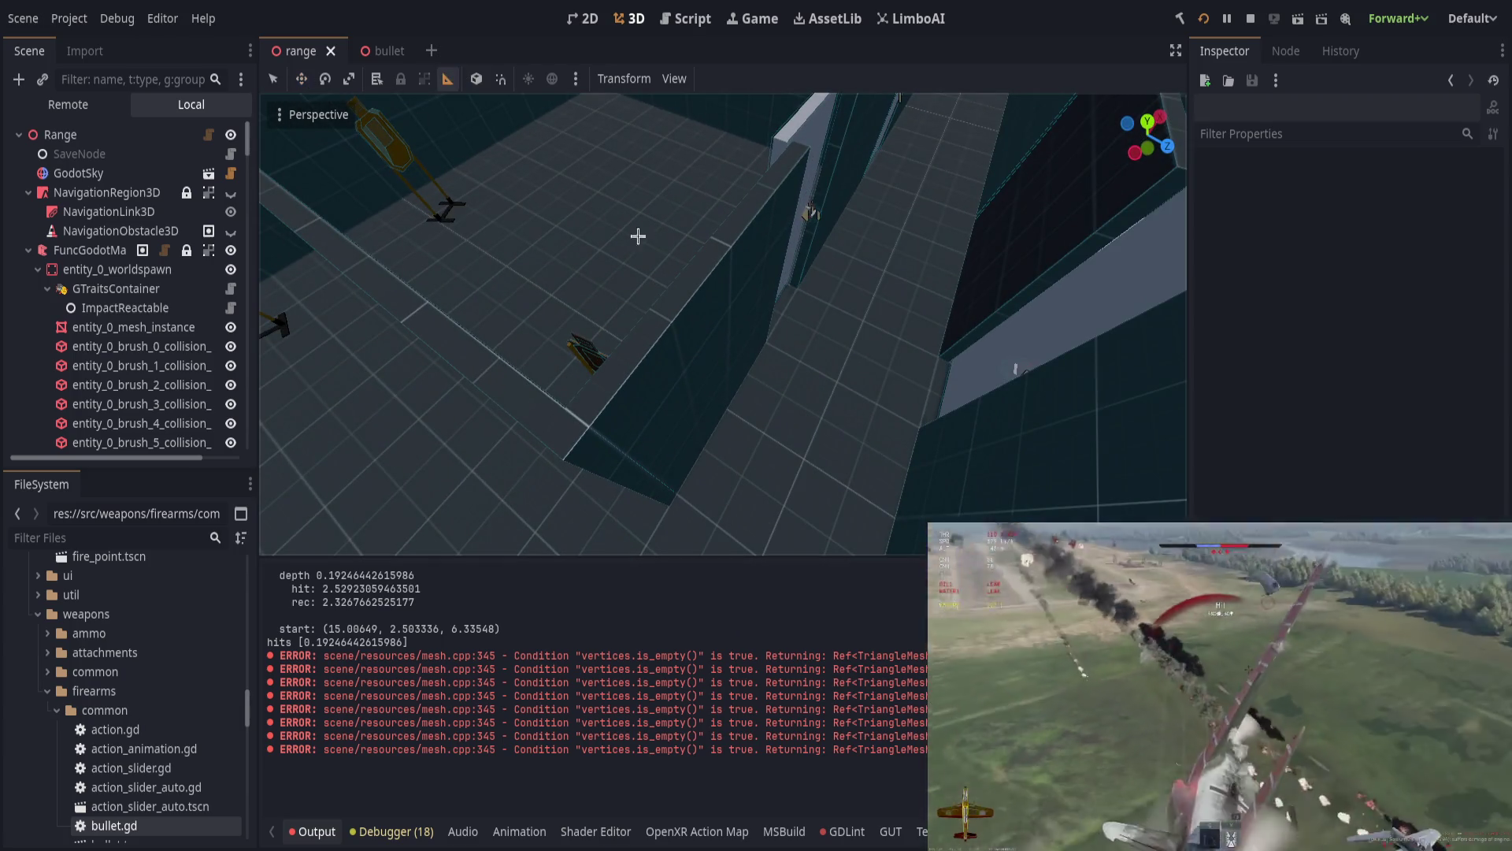
mouse_move(729, 307)
mouse_down()
mouse_move(819, 410)
mouse_move(1020, 288)
mouse_move(811, 280)
mouse_up()
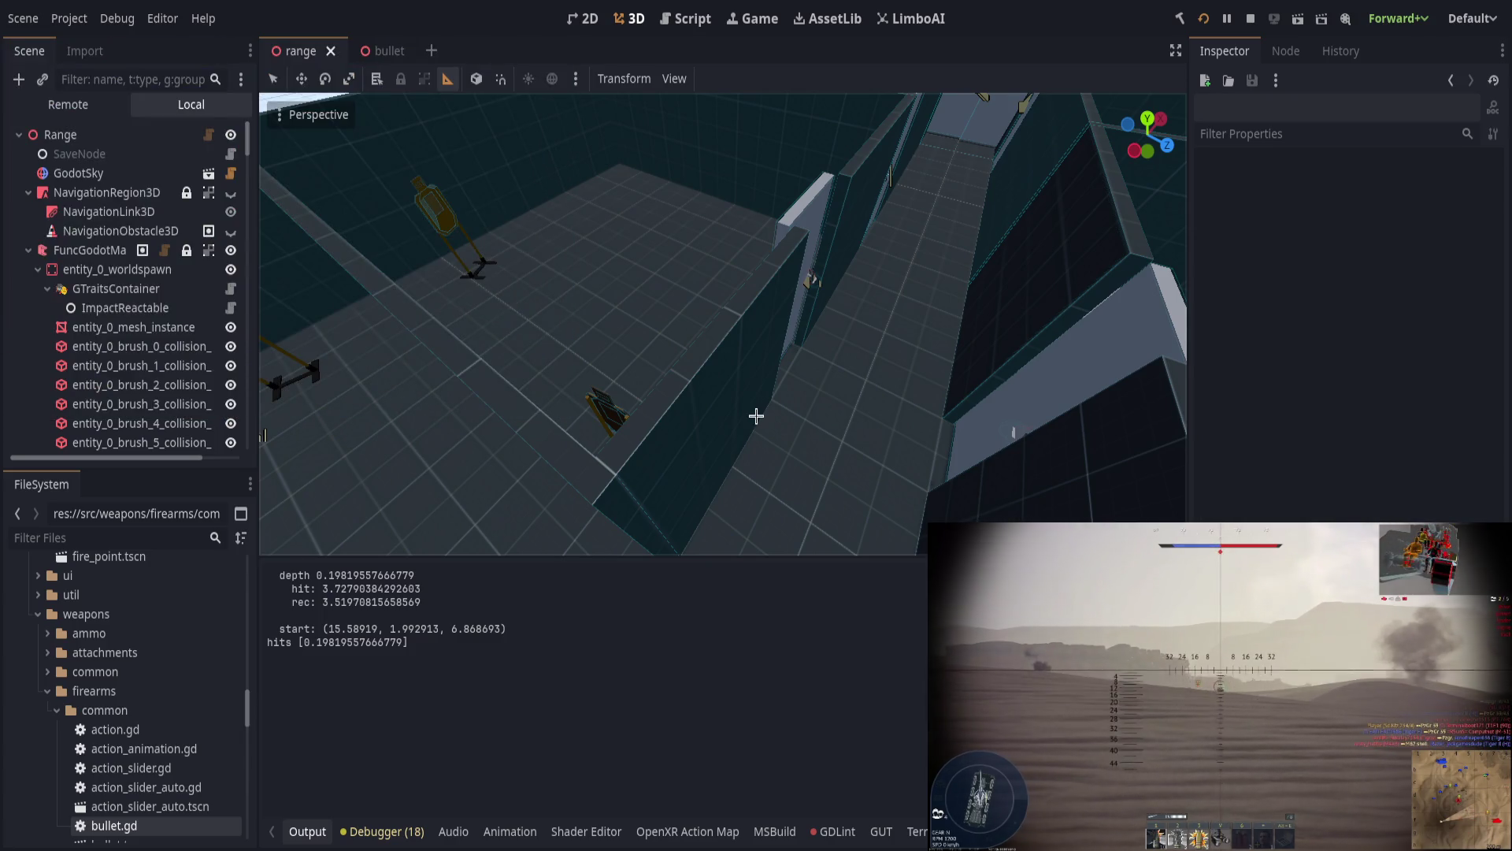
Step: In bullet.gd, select dict.start on line 219 and run the game to the line 238 breakpoint
click(664, 22)
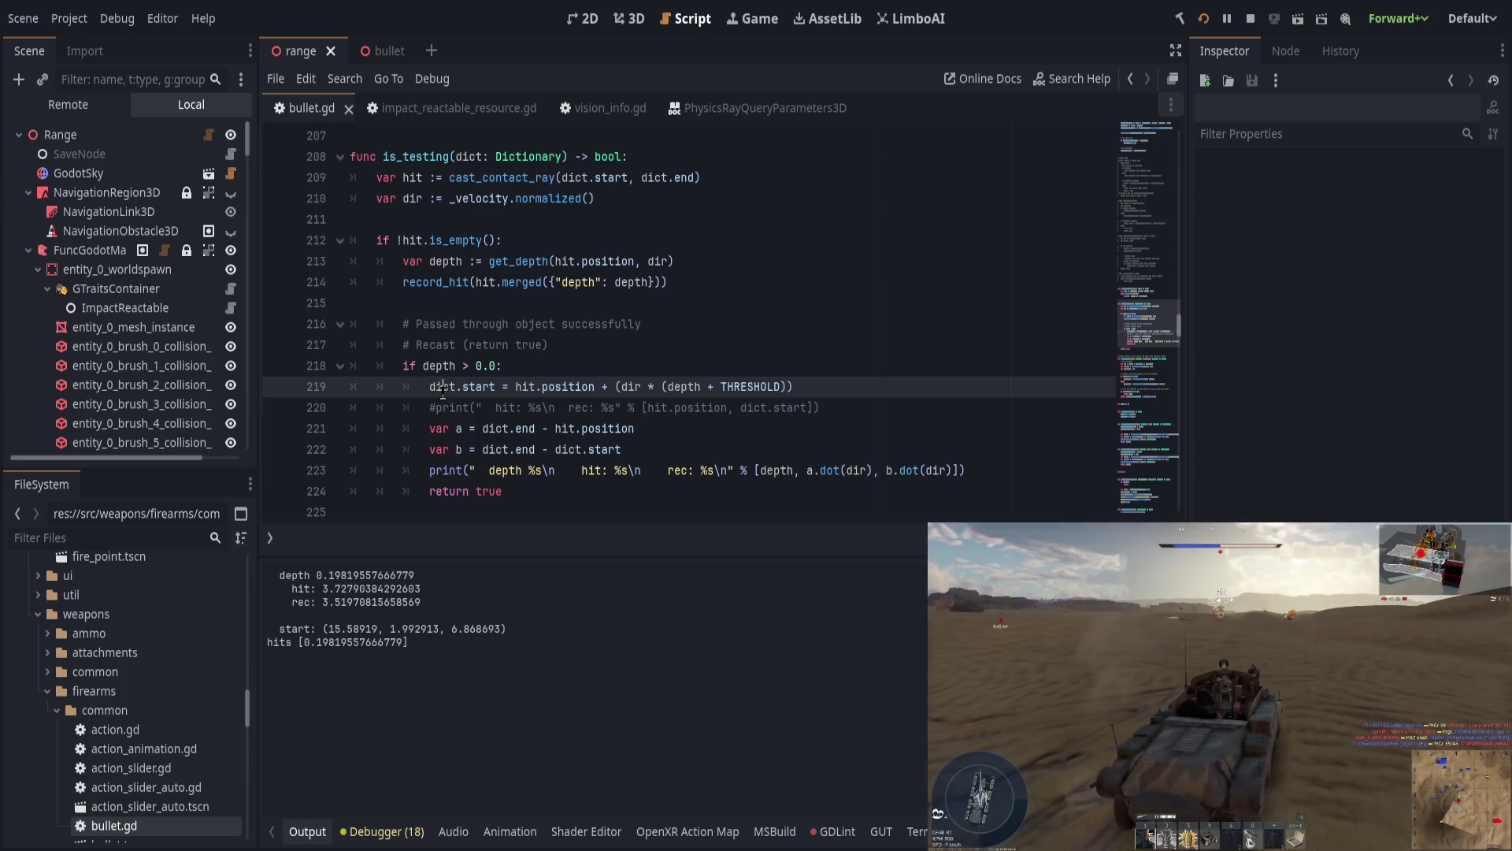
drag(442, 389, 471, 392)
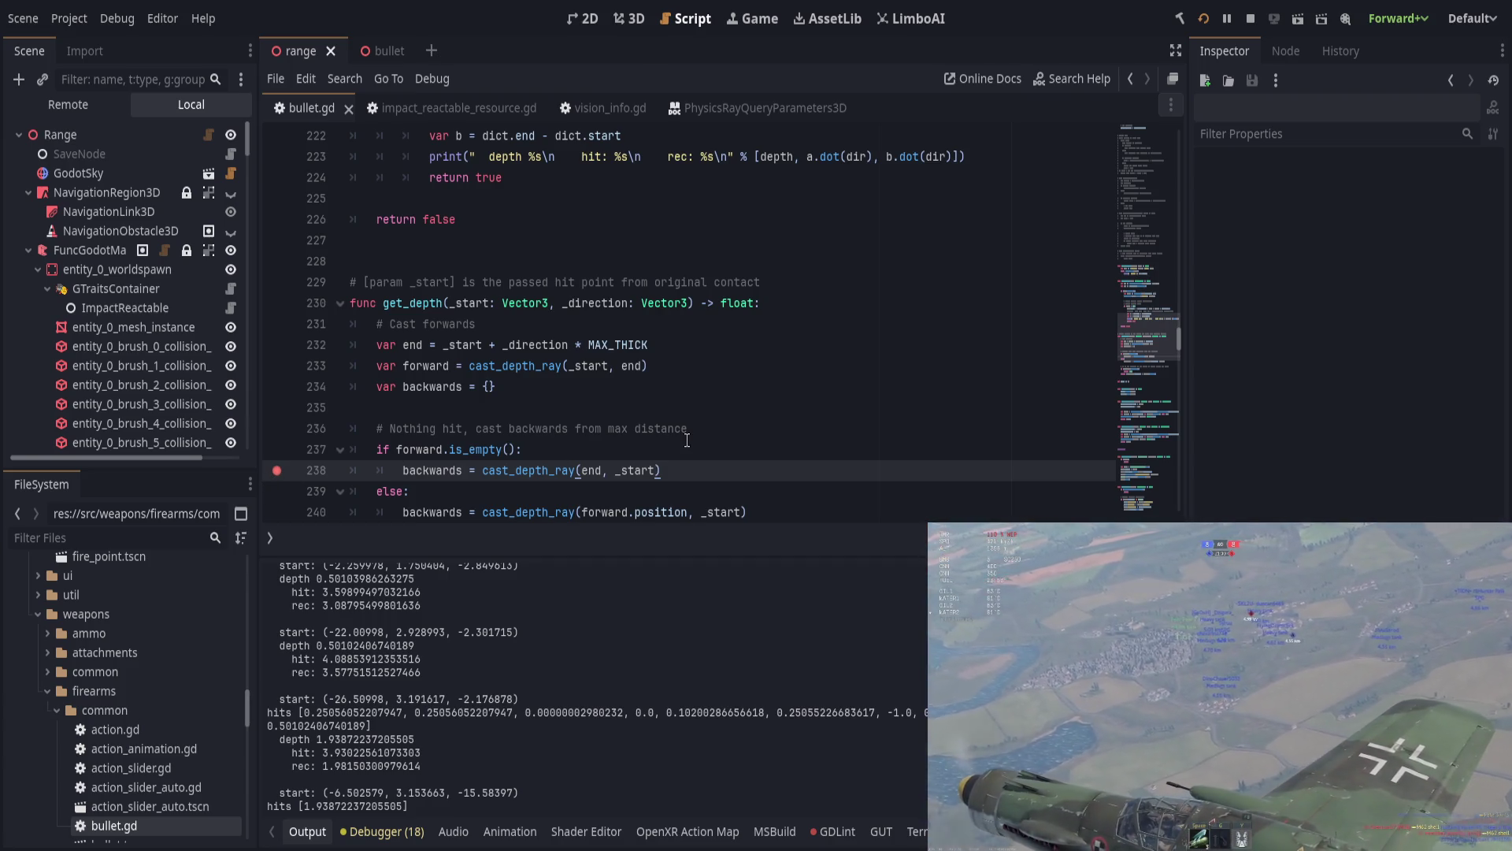
key(F12)
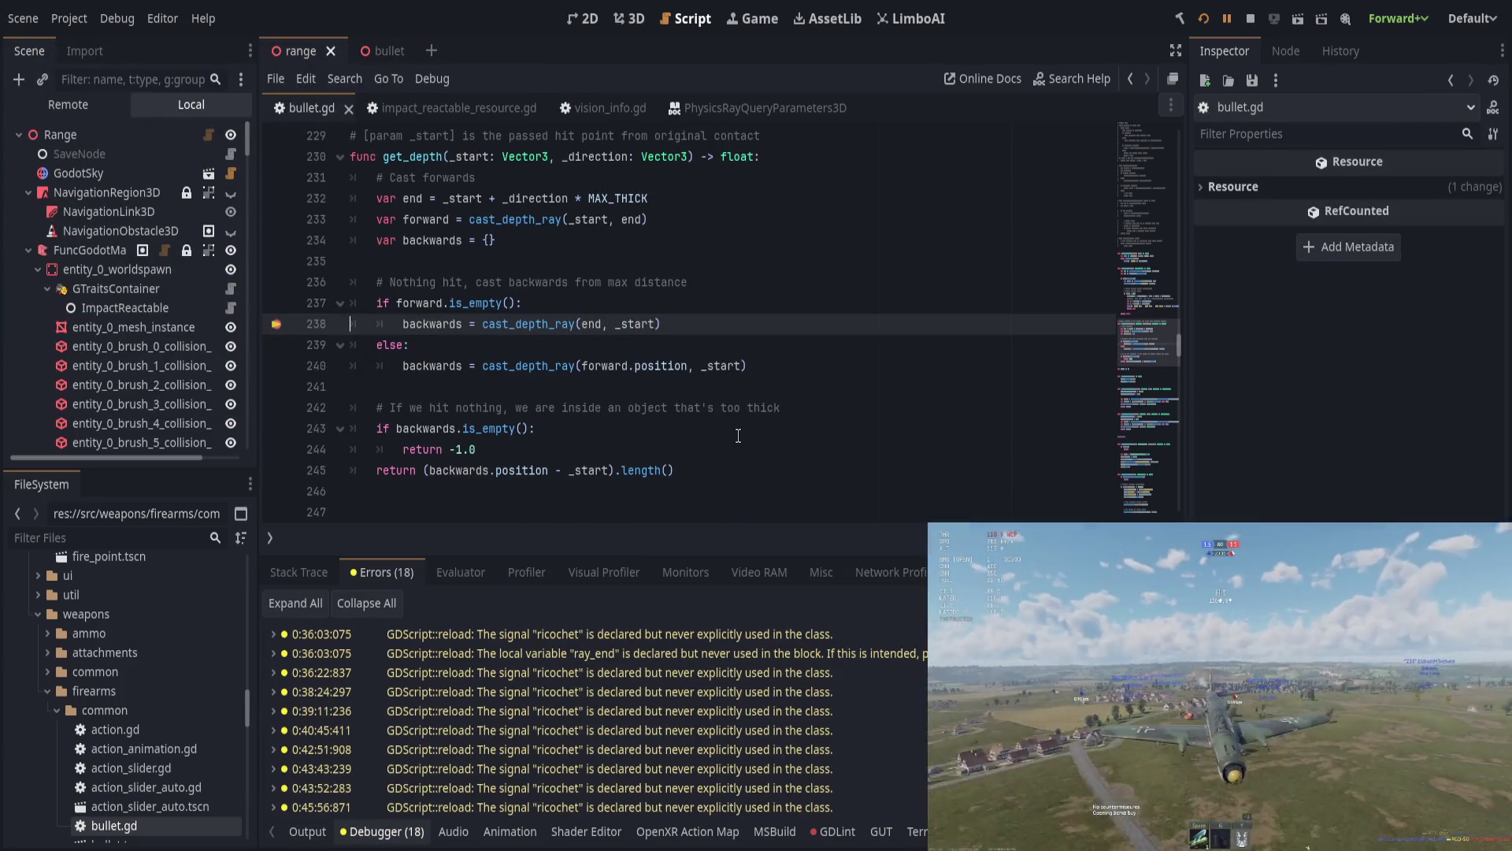
Step: With the Output panel showing, step from line 238 to line 243, then resume the game
click(307, 831)
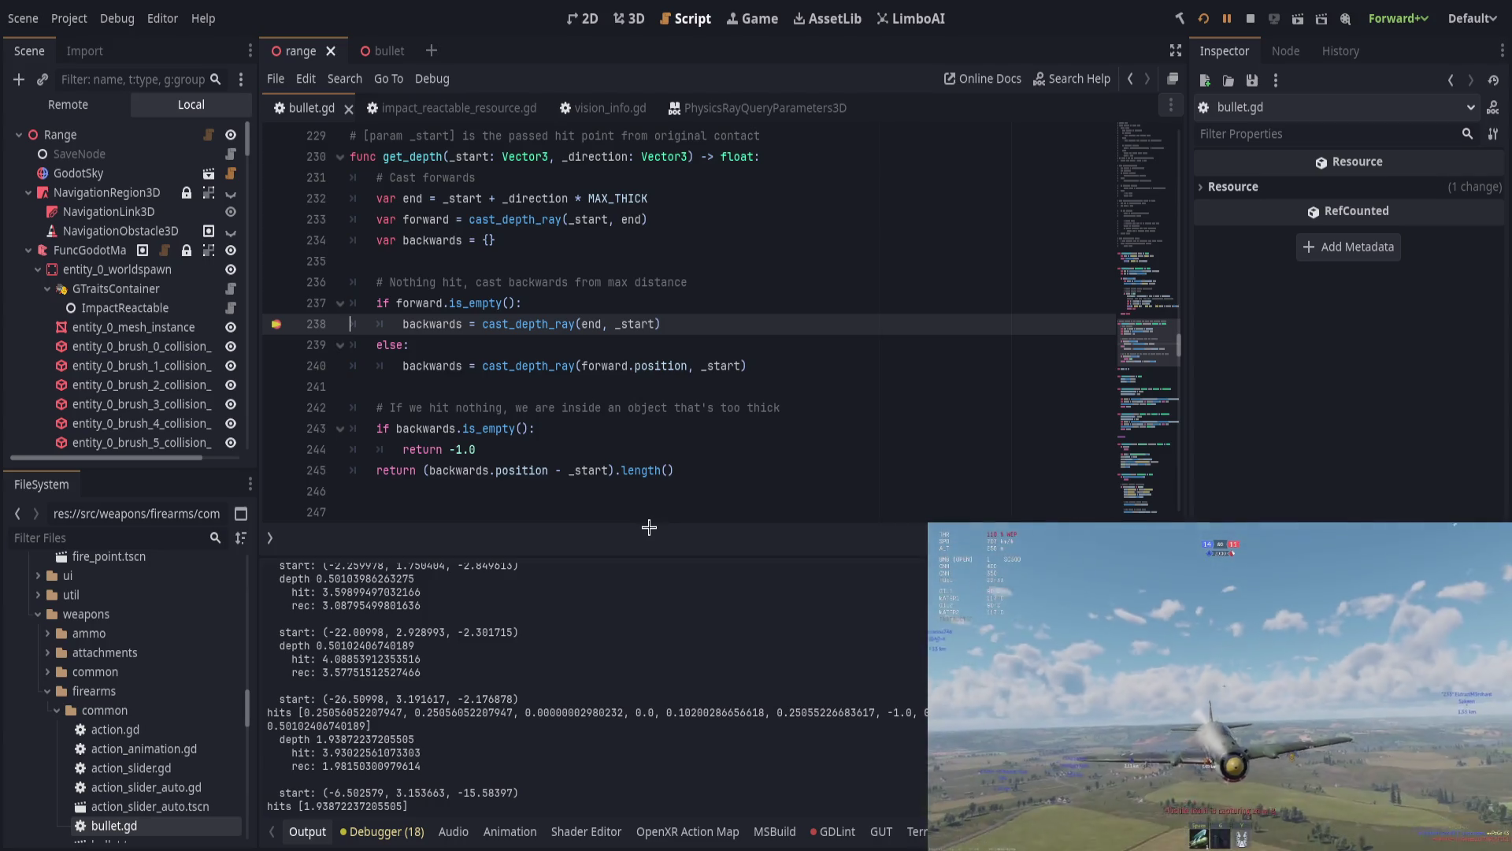
key(F10)
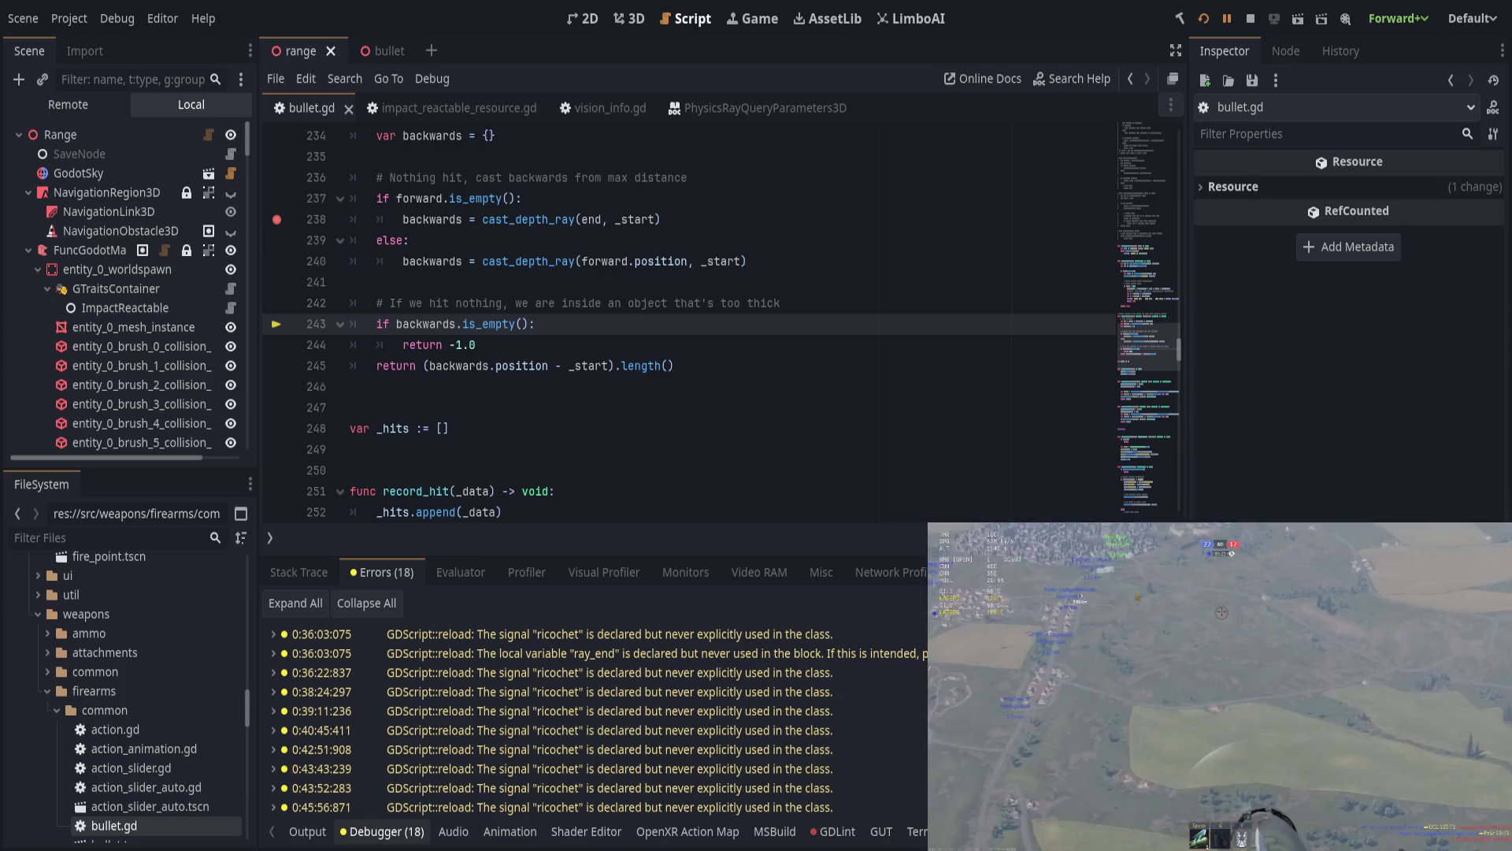
key(F12)
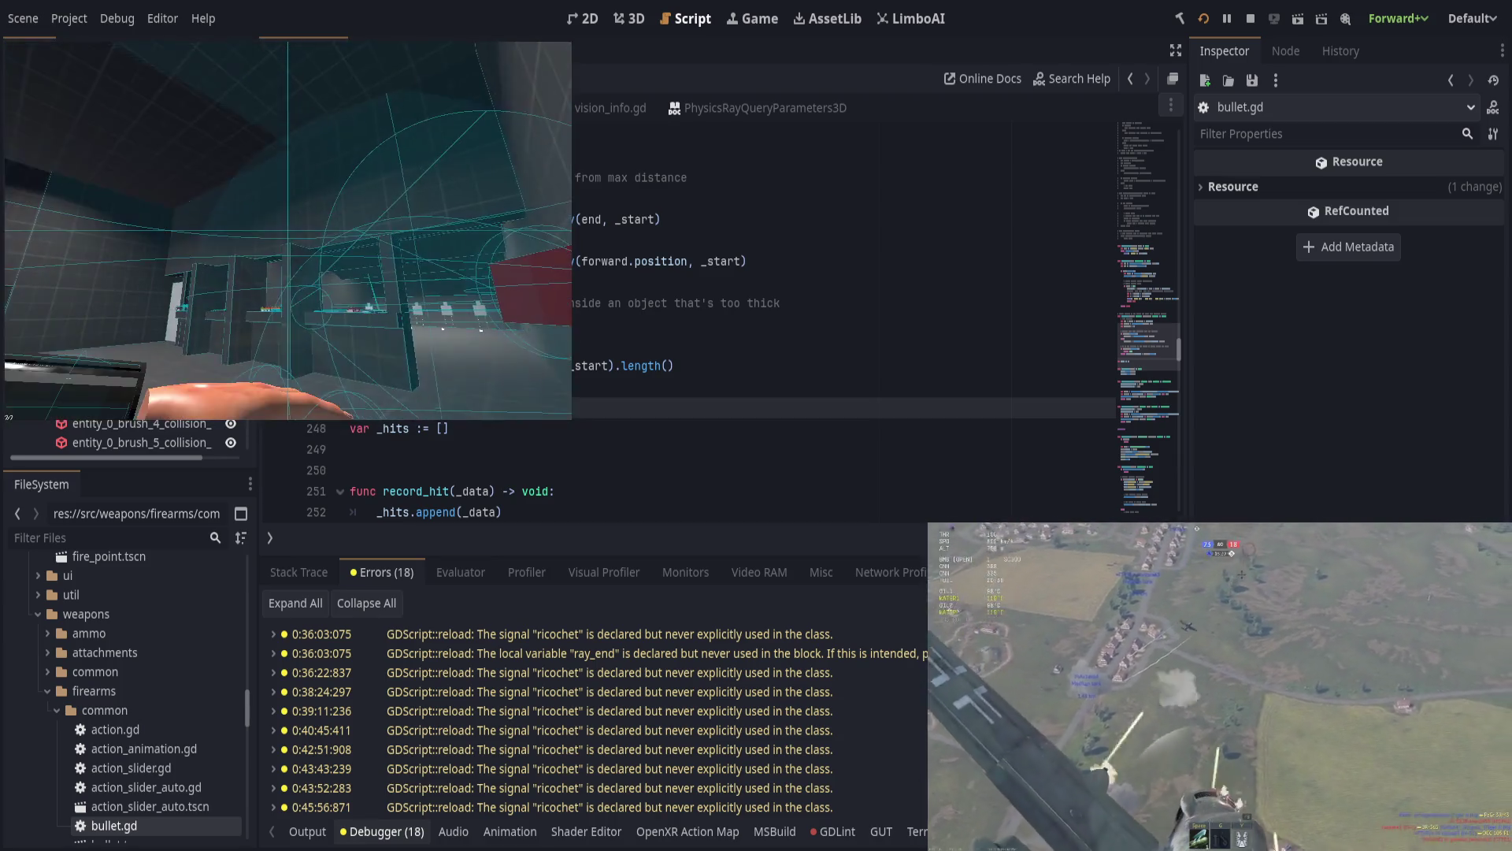
key(alt+o)
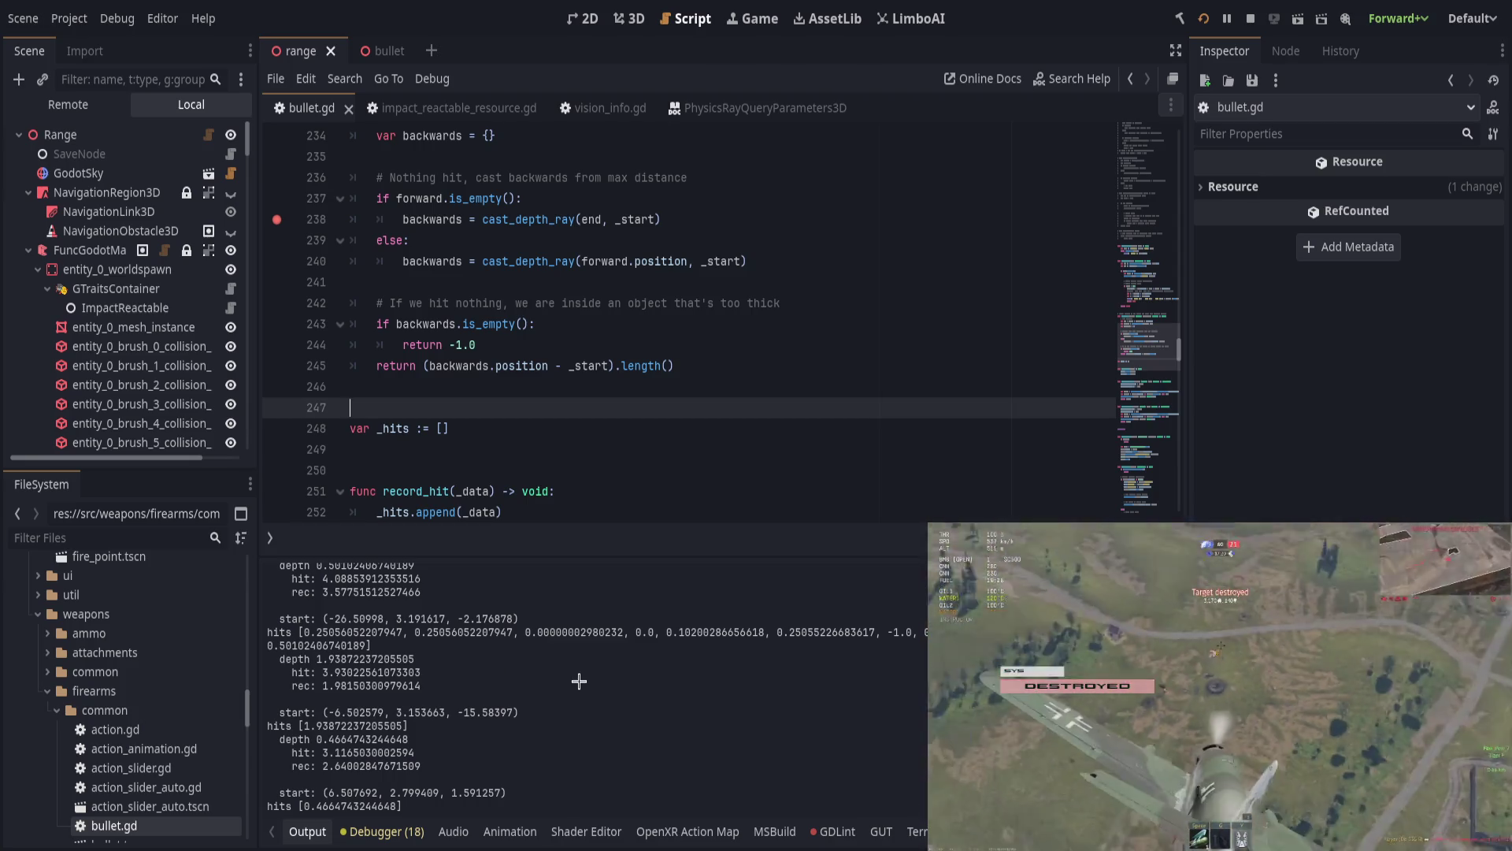
click(509, 303)
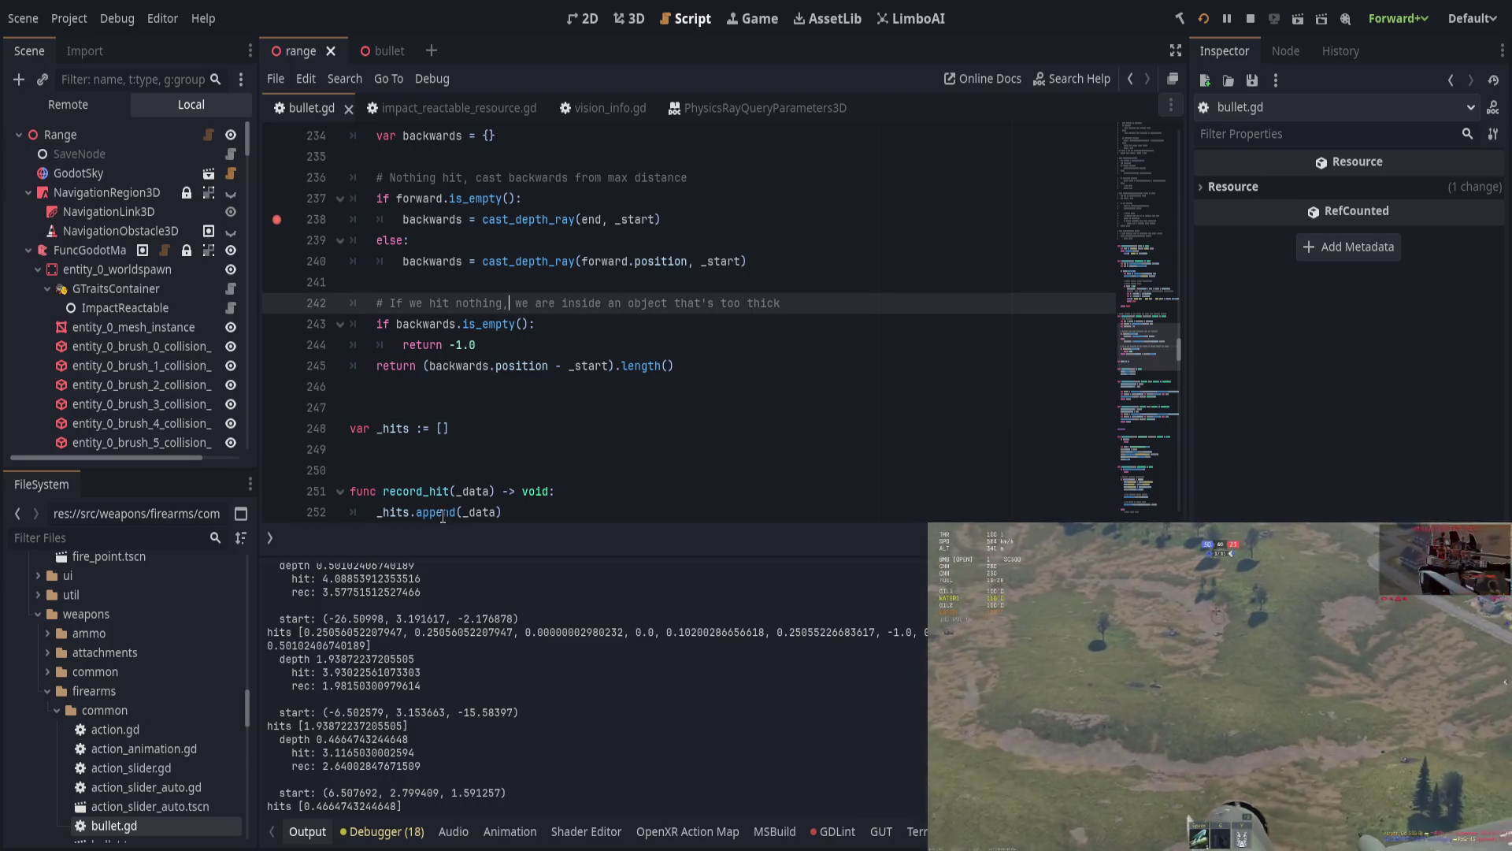
scroll(445, 472, up, 1)
click(533, 389)
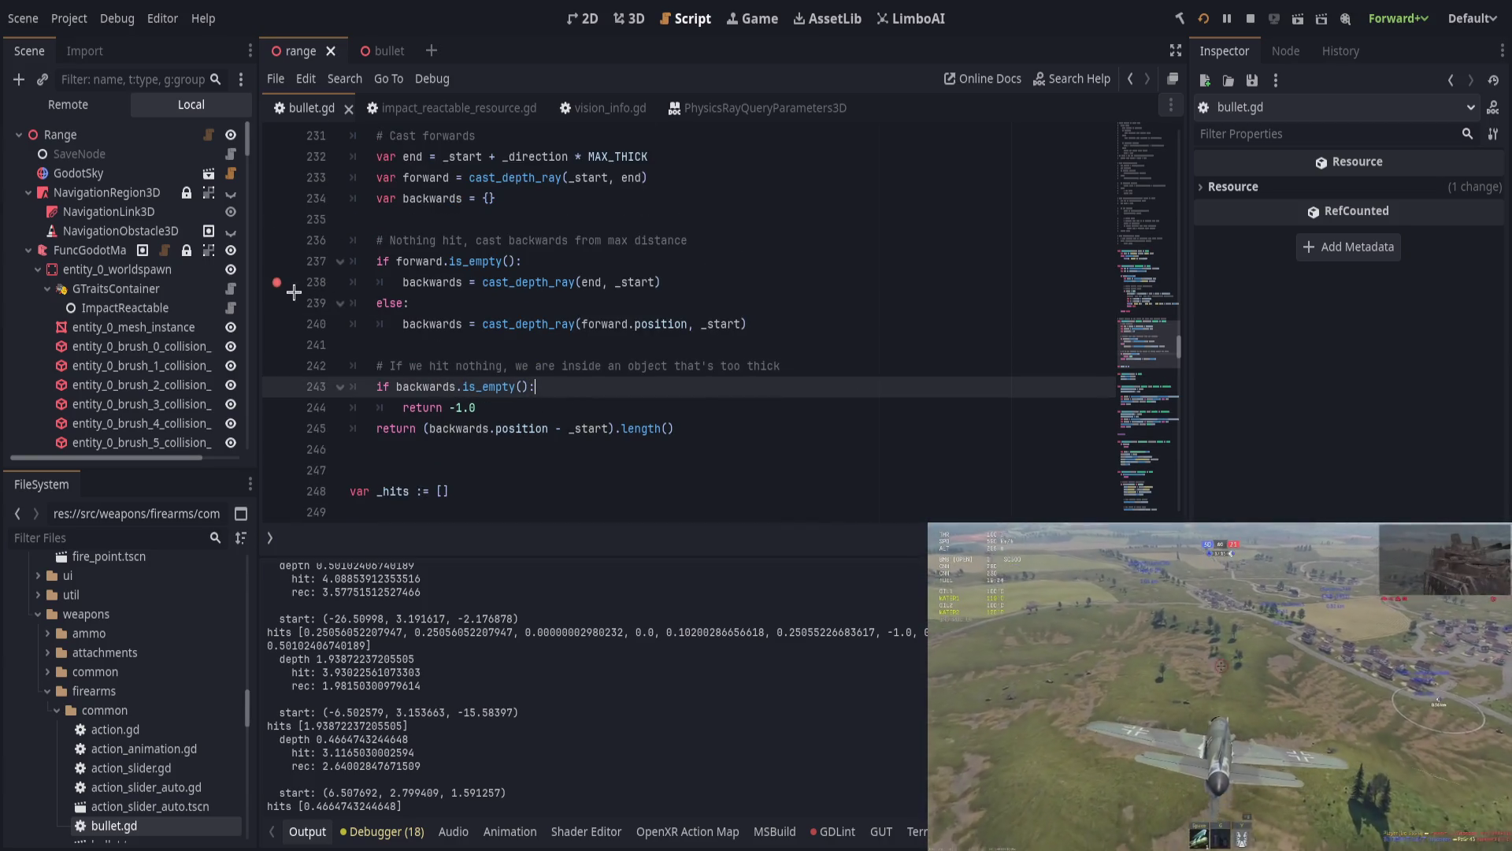
click(577, 284)
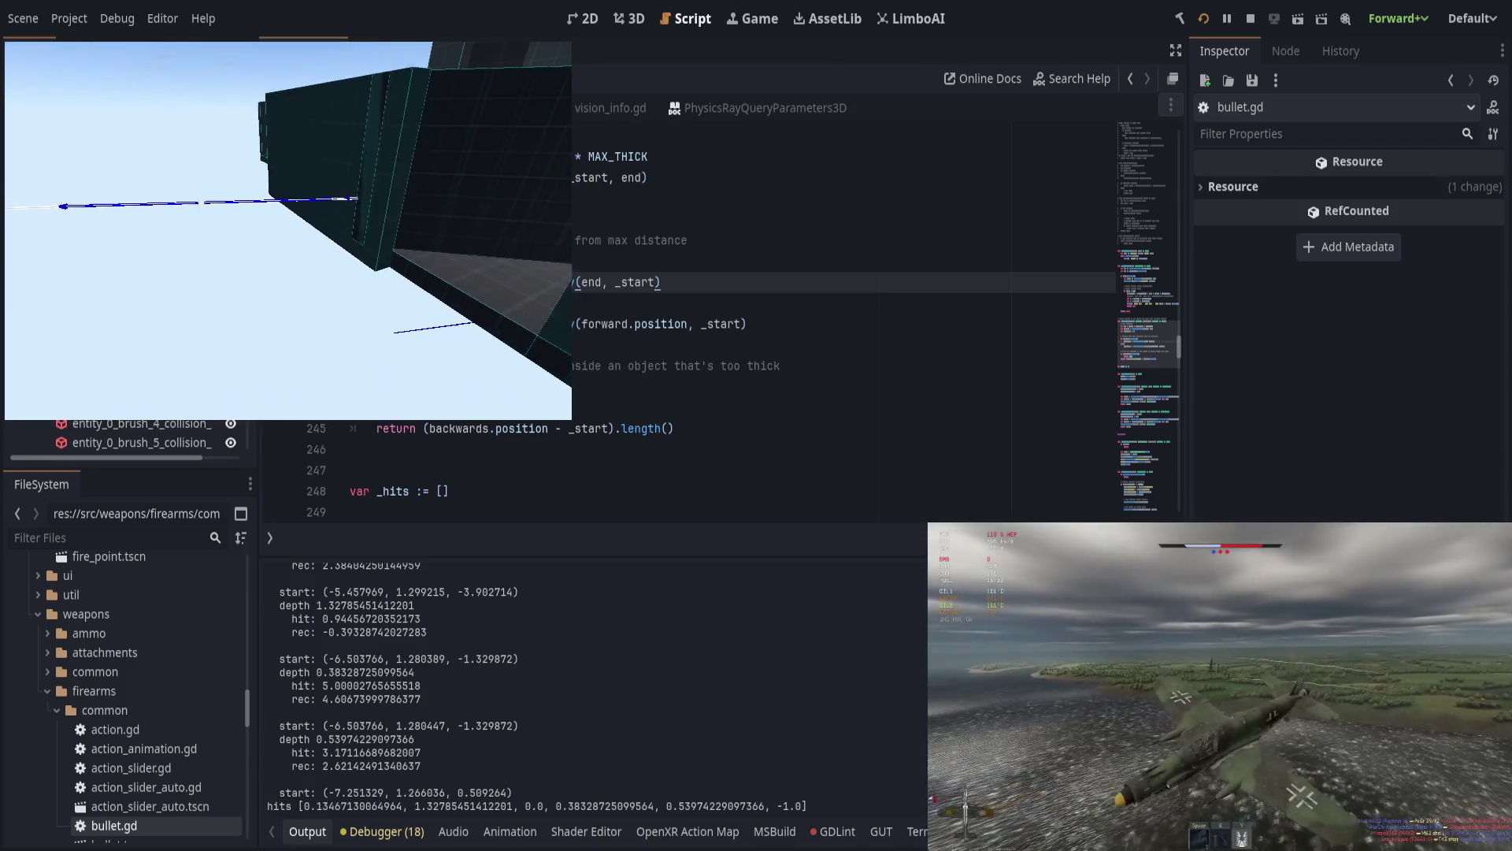
Step: Fire two more test shots into the target in the running game
click(239, 236)
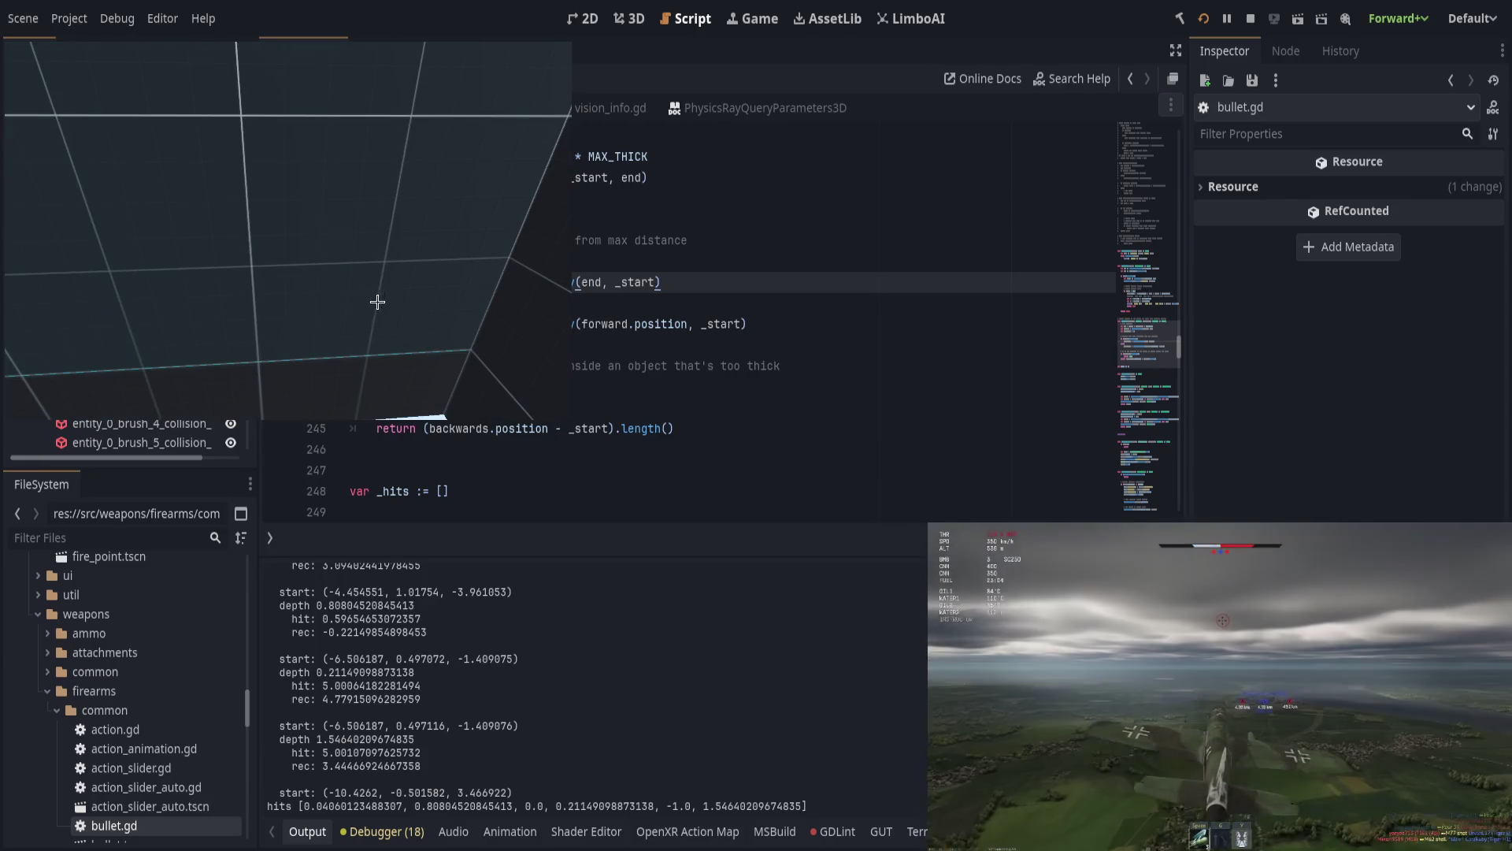
click(314, 186)
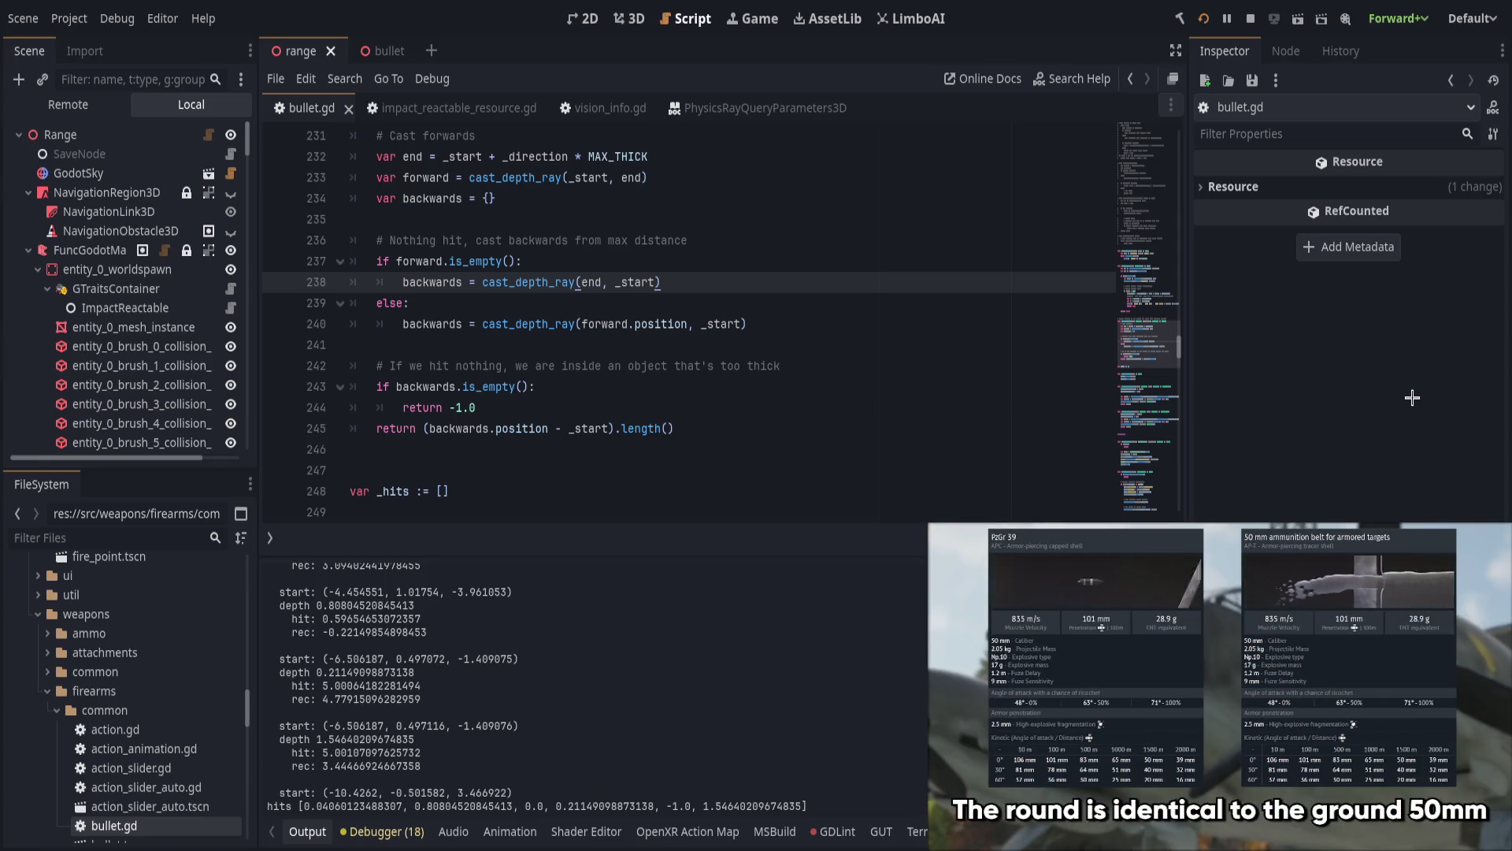
Step: Scroll up to is_testing and highlight dict.start's uses on the cast_contact_ray line
click(954, 306)
click(930, 329)
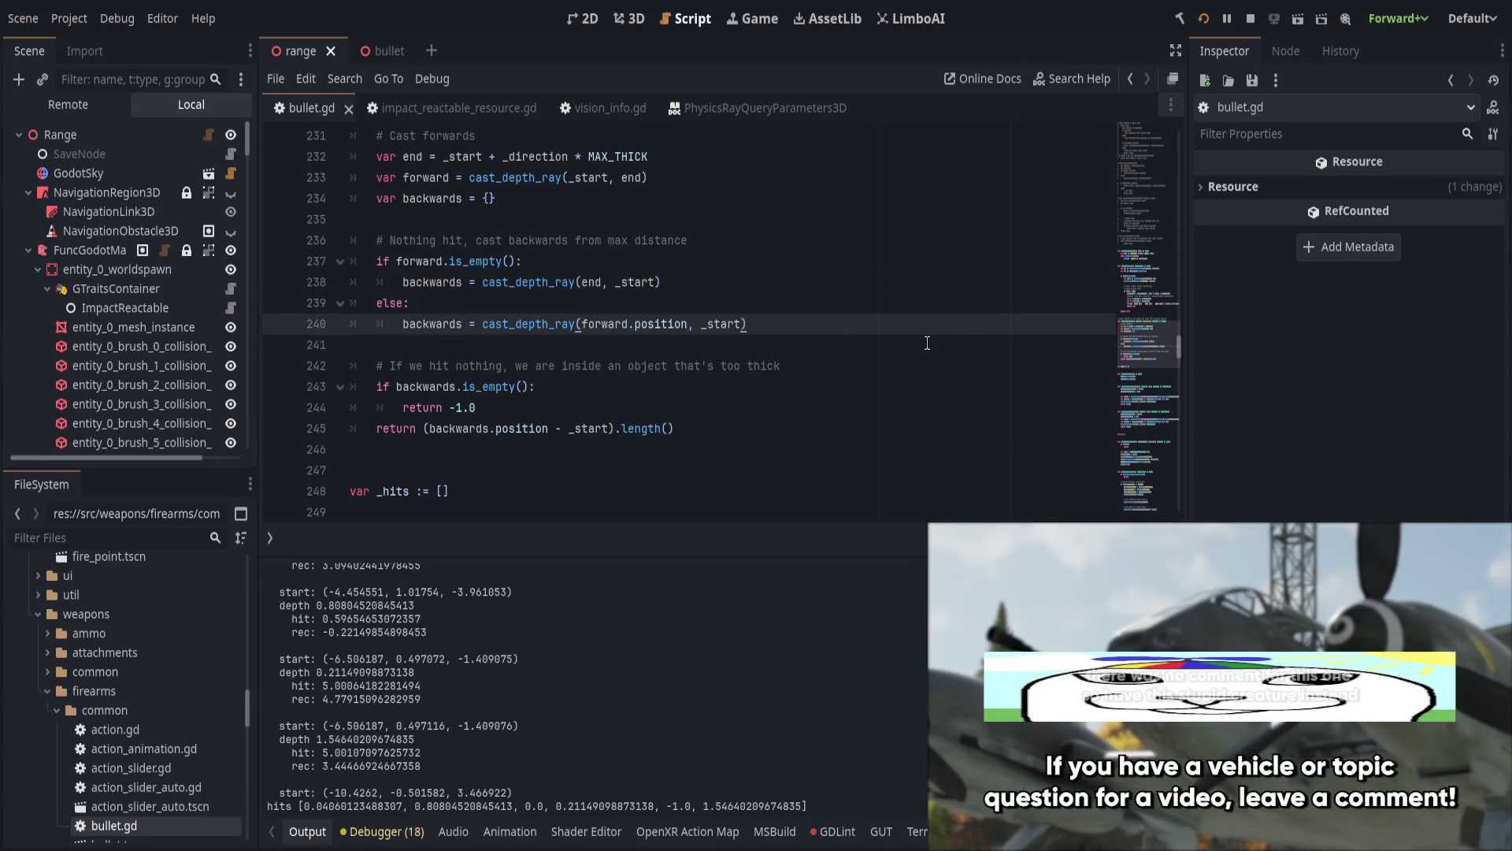
scroll(776, 421, up, 8)
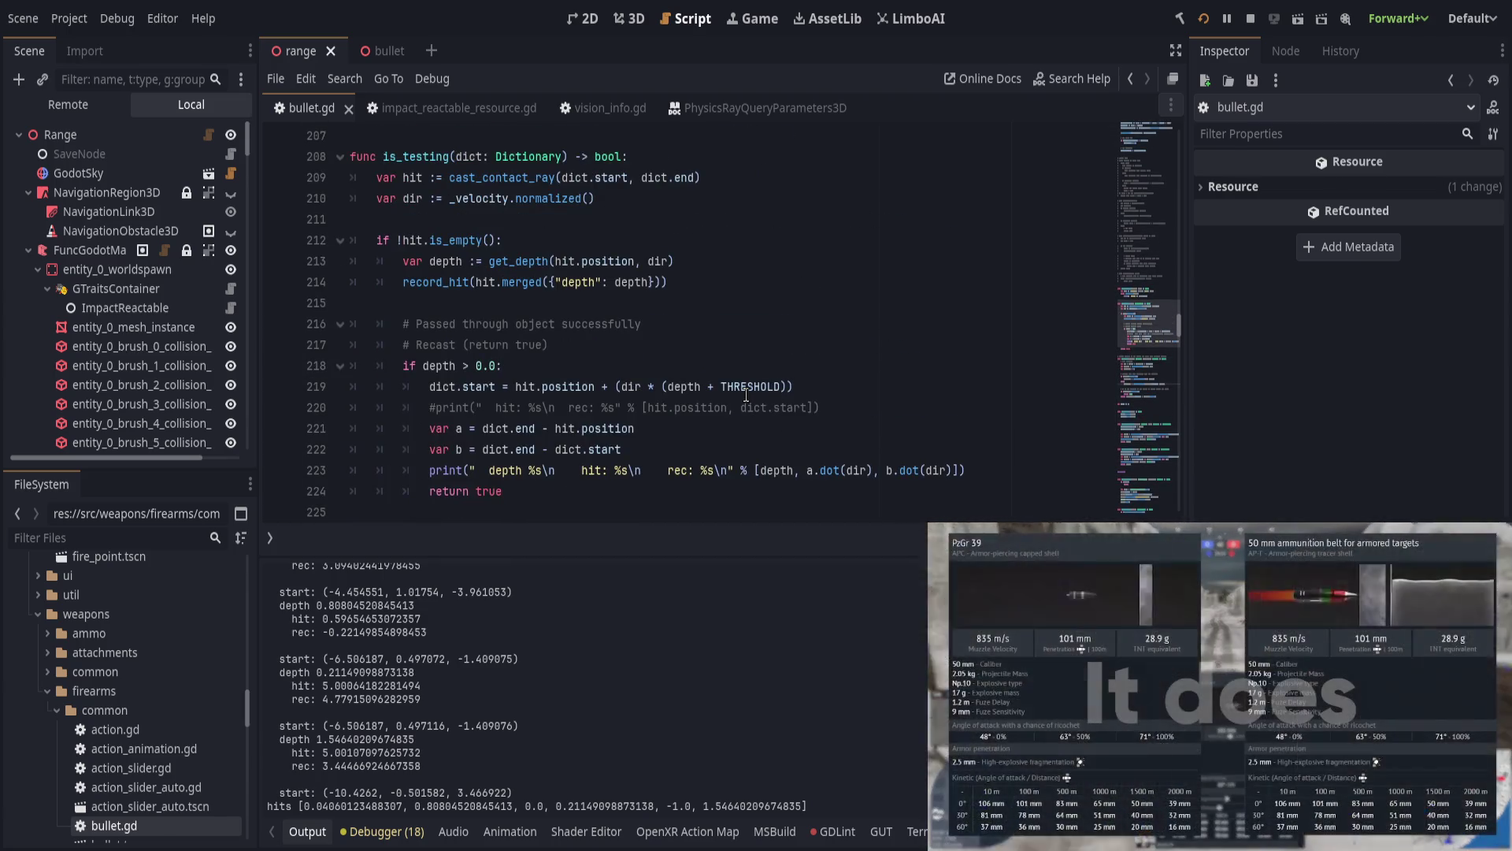
scroll(746, 396, up, 1)
click(414, 220)
click(548, 240)
double_click(568, 241)
click(567, 240)
drag(562, 240, 629, 240)
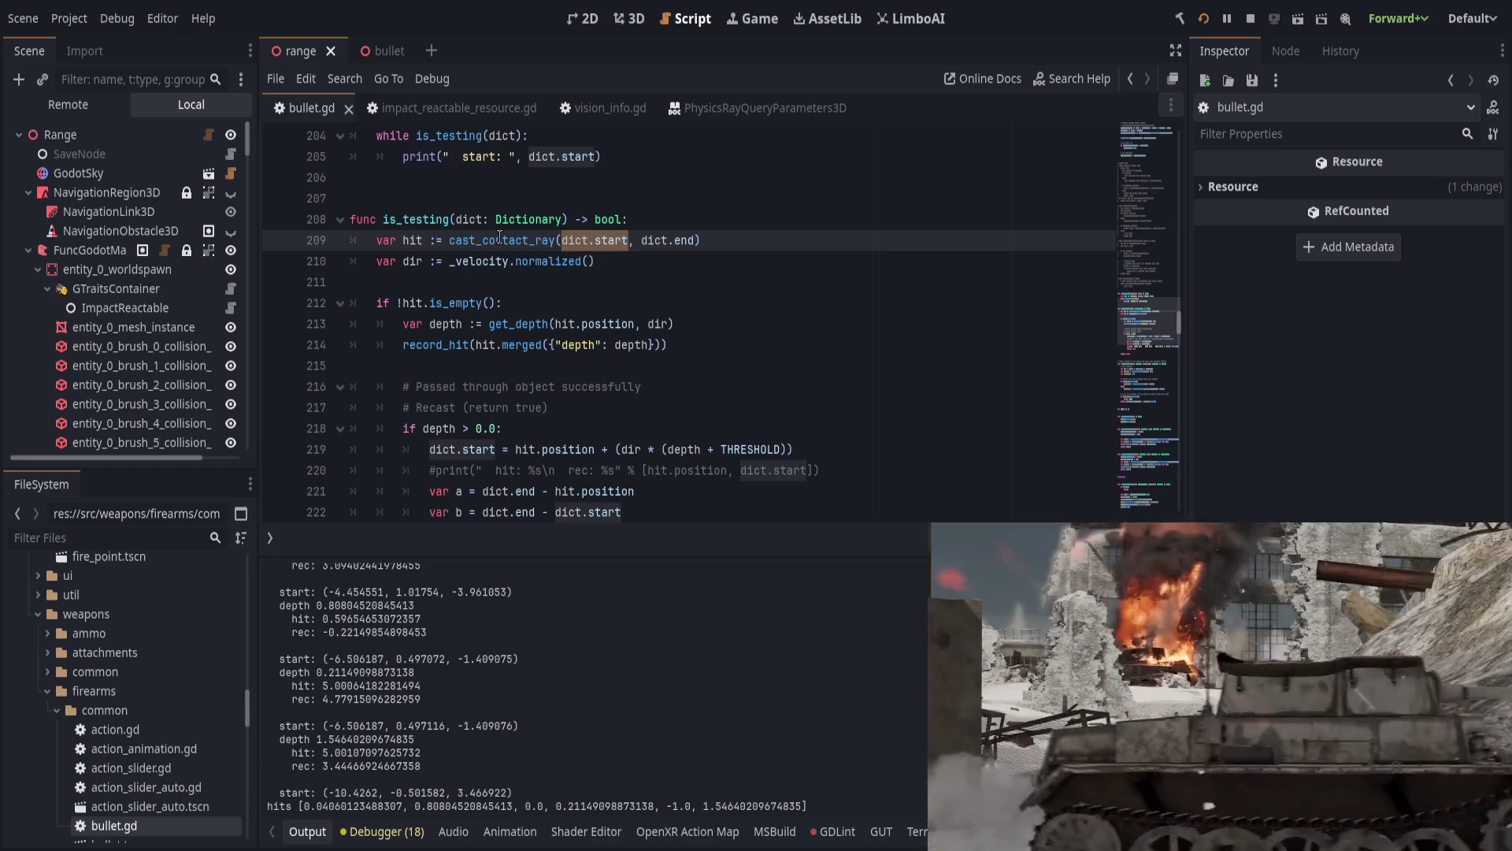
double_click(499, 240)
Step: Insert a blank line directly under the is_testing function header
scroll(694, 383, up, 2)
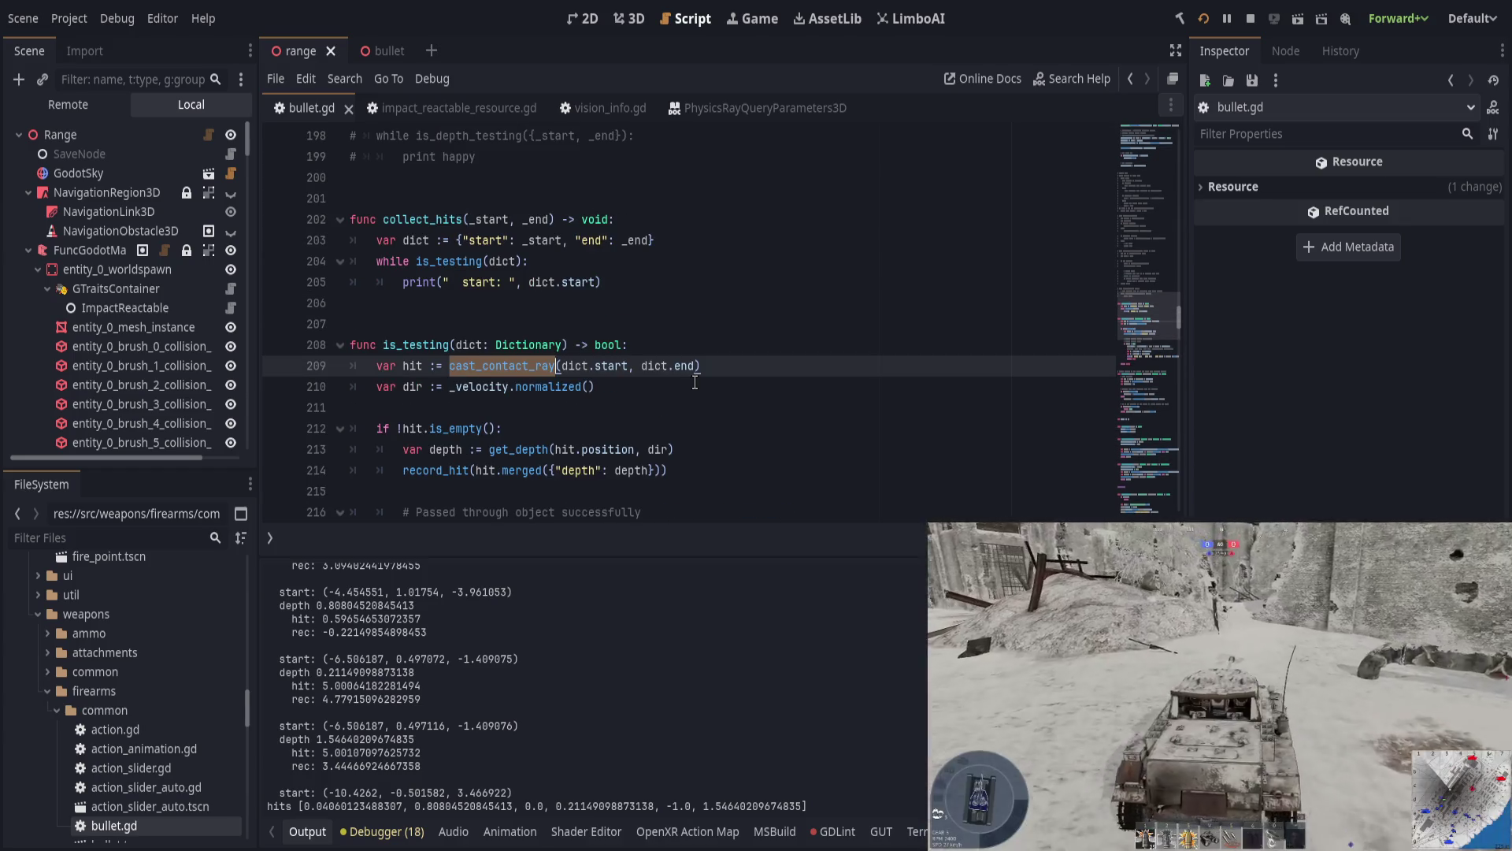
click(720, 351)
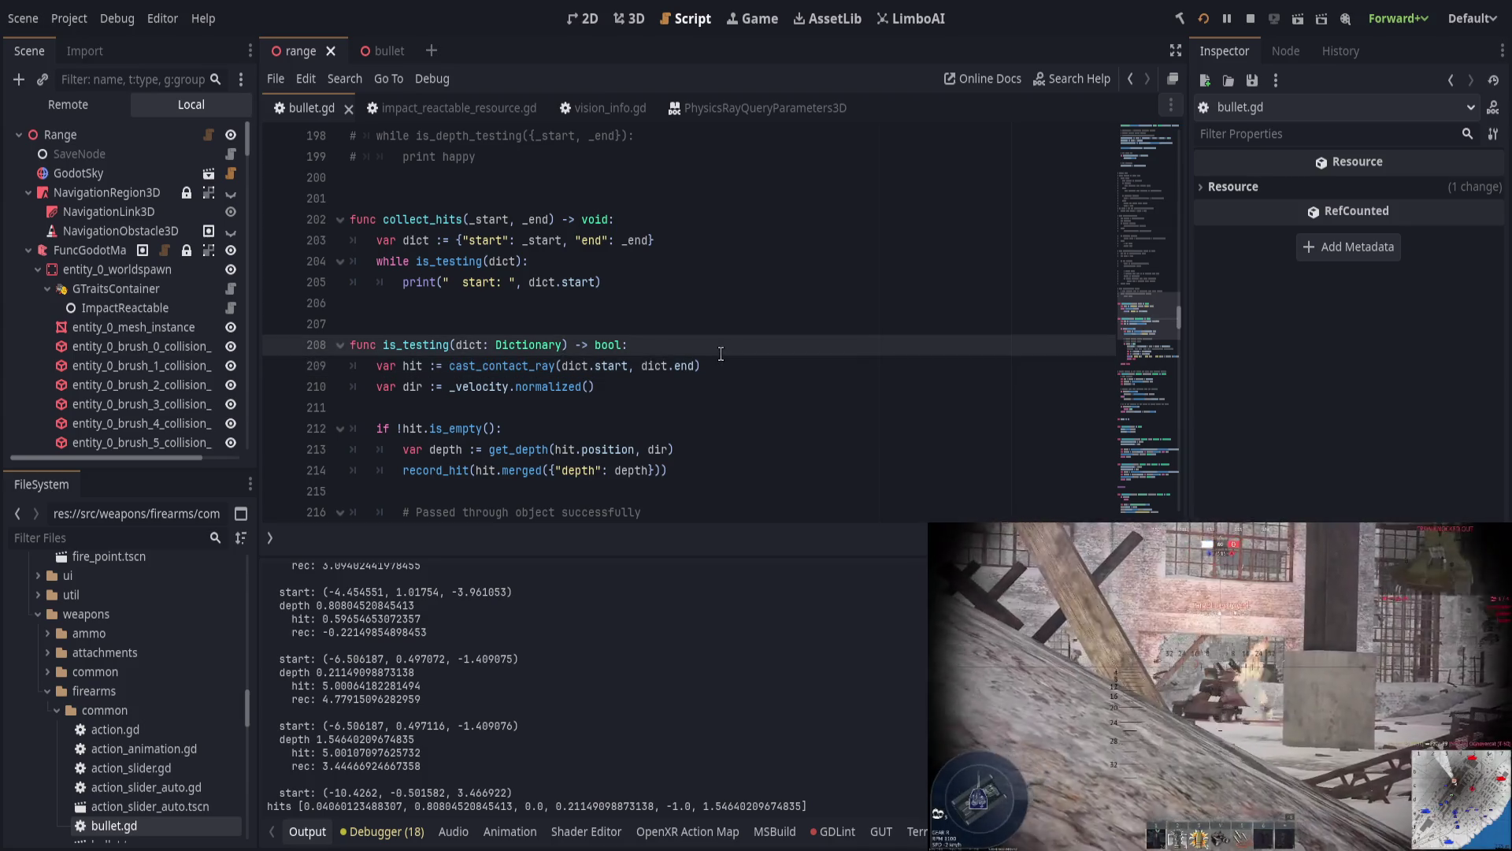
click(439, 200)
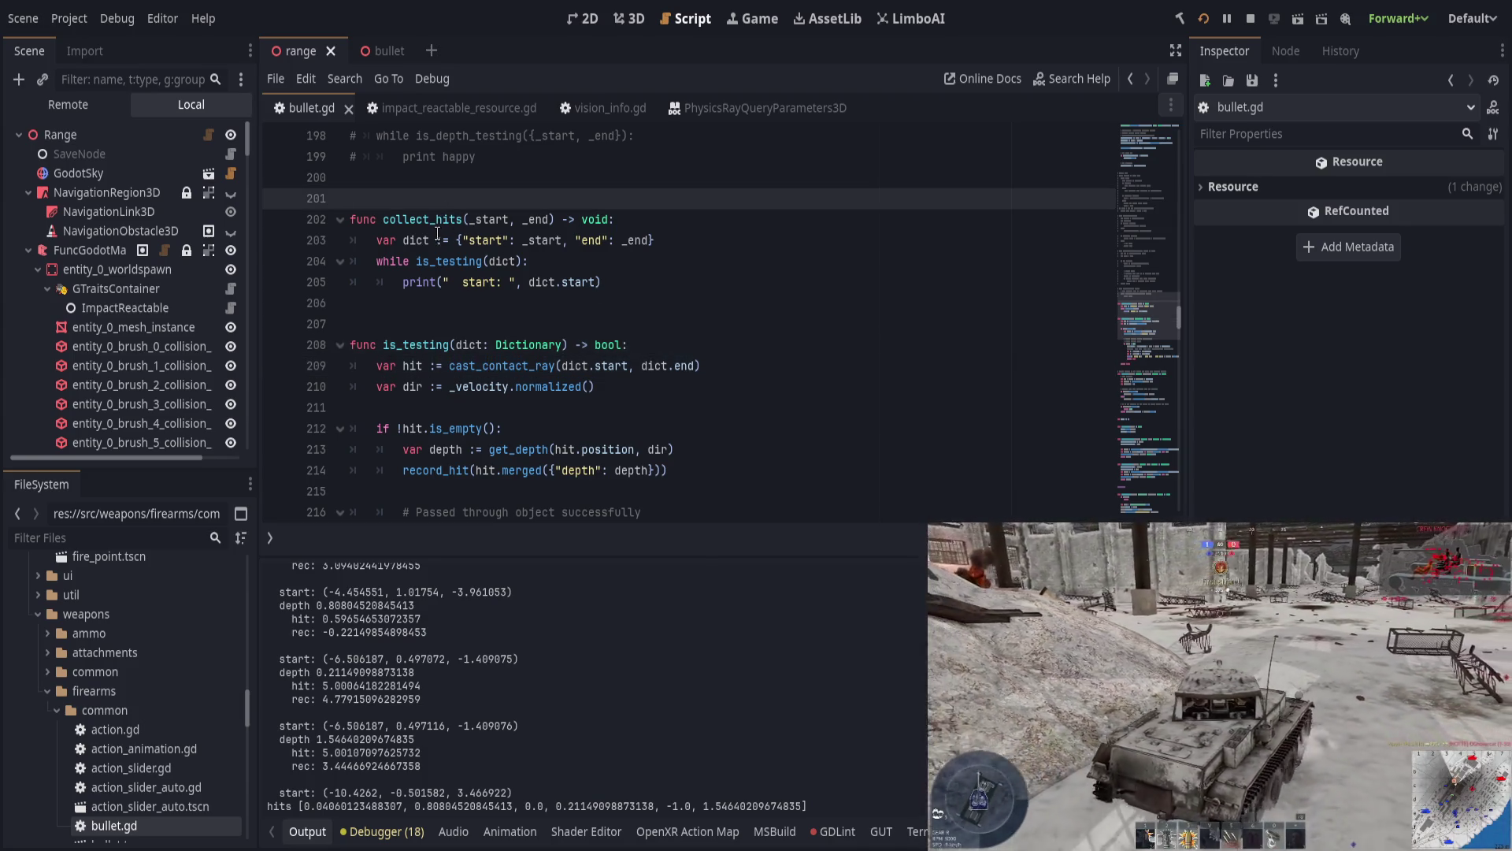
click(439, 224)
click(707, 351)
key(Return)
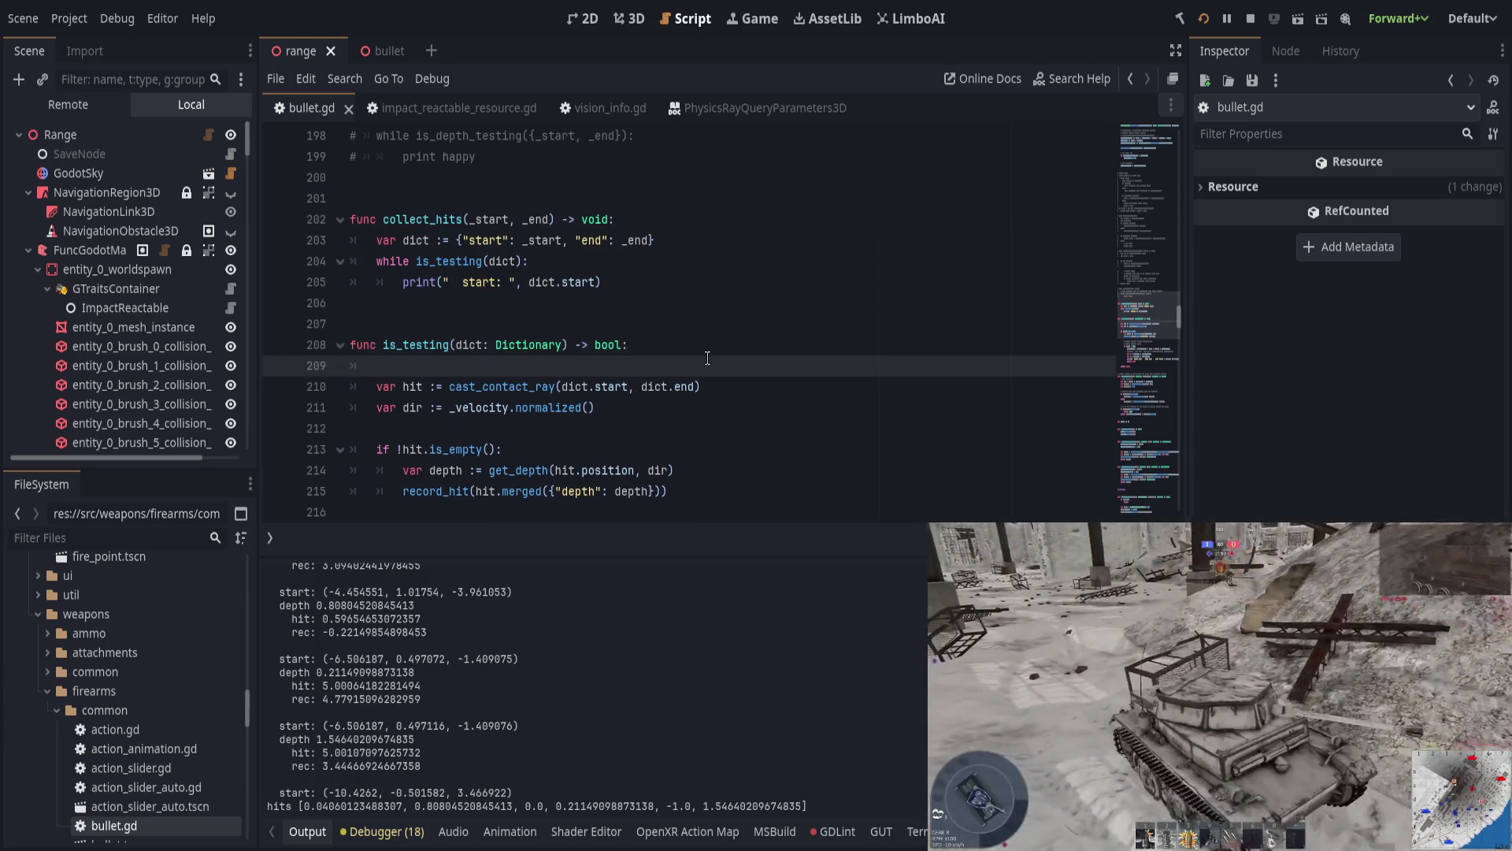
Step: Type the comment '# real hit vs terrain', then change it to '# real hit vs objects'
text(# rea)
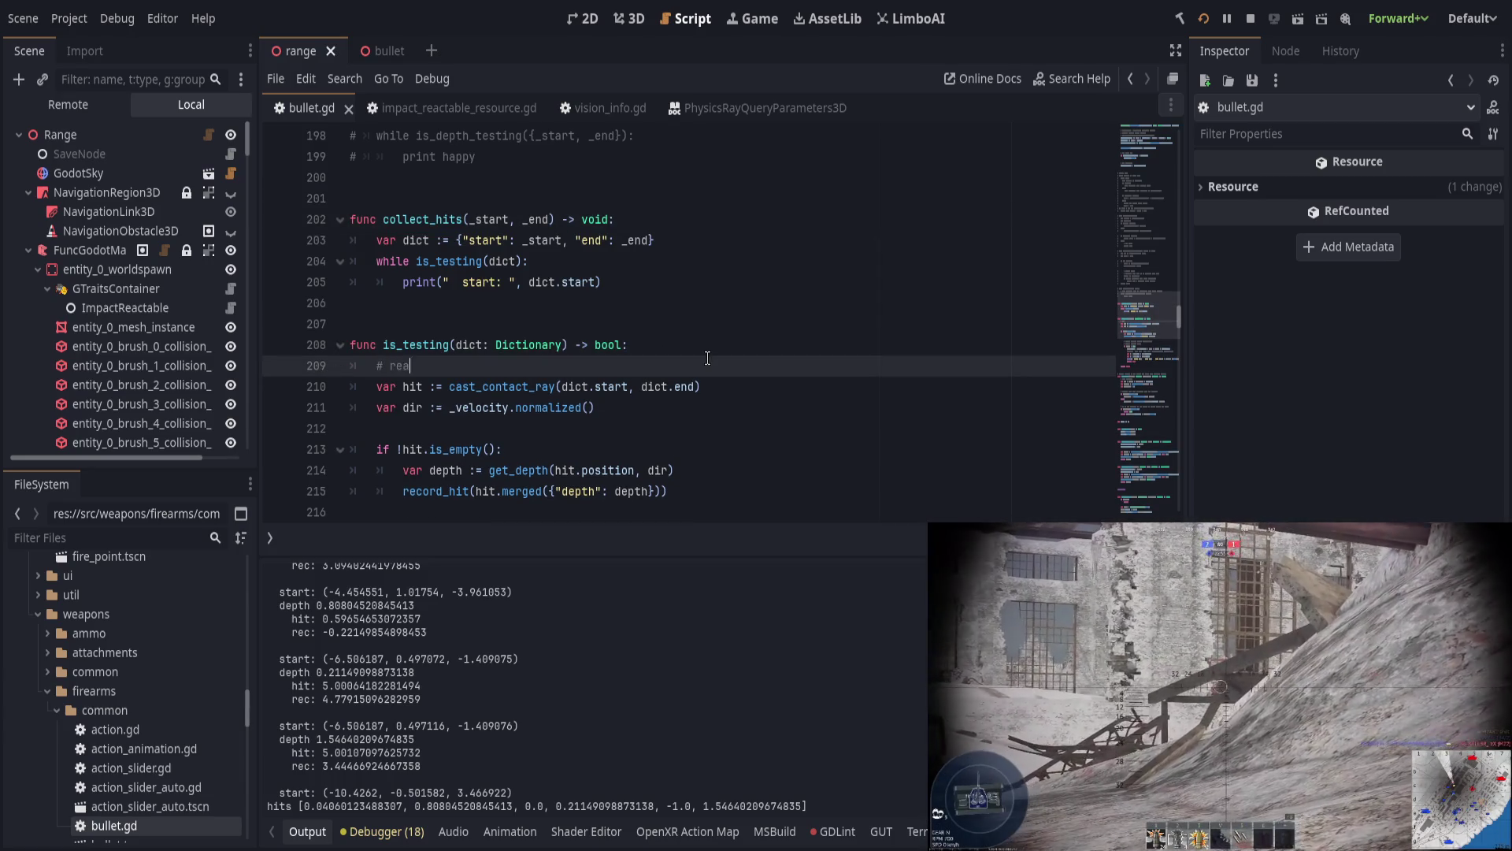
text(l hit vs terrain)
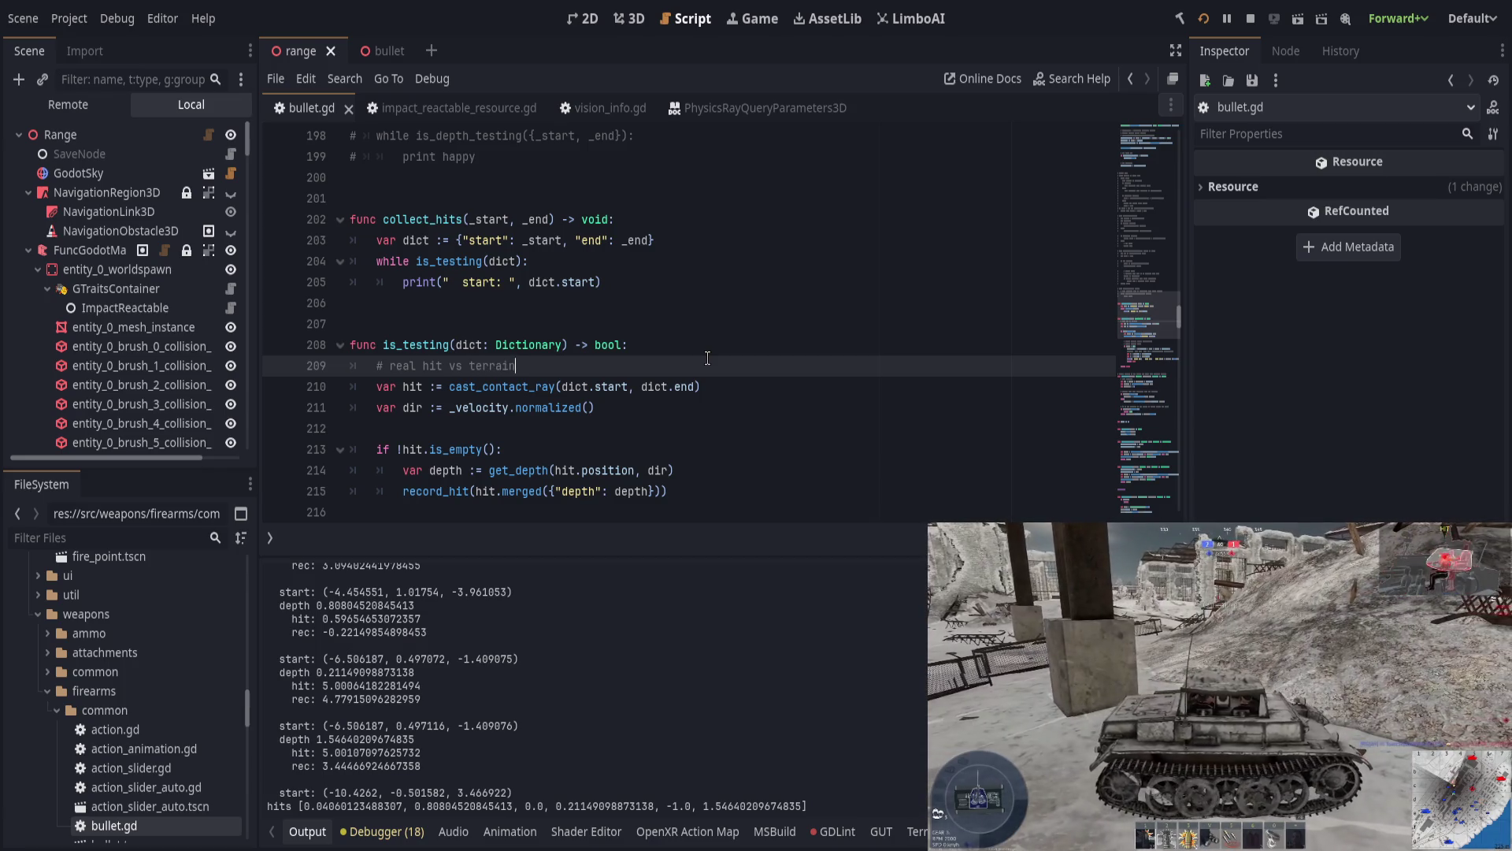
key(Down)
key(Down)
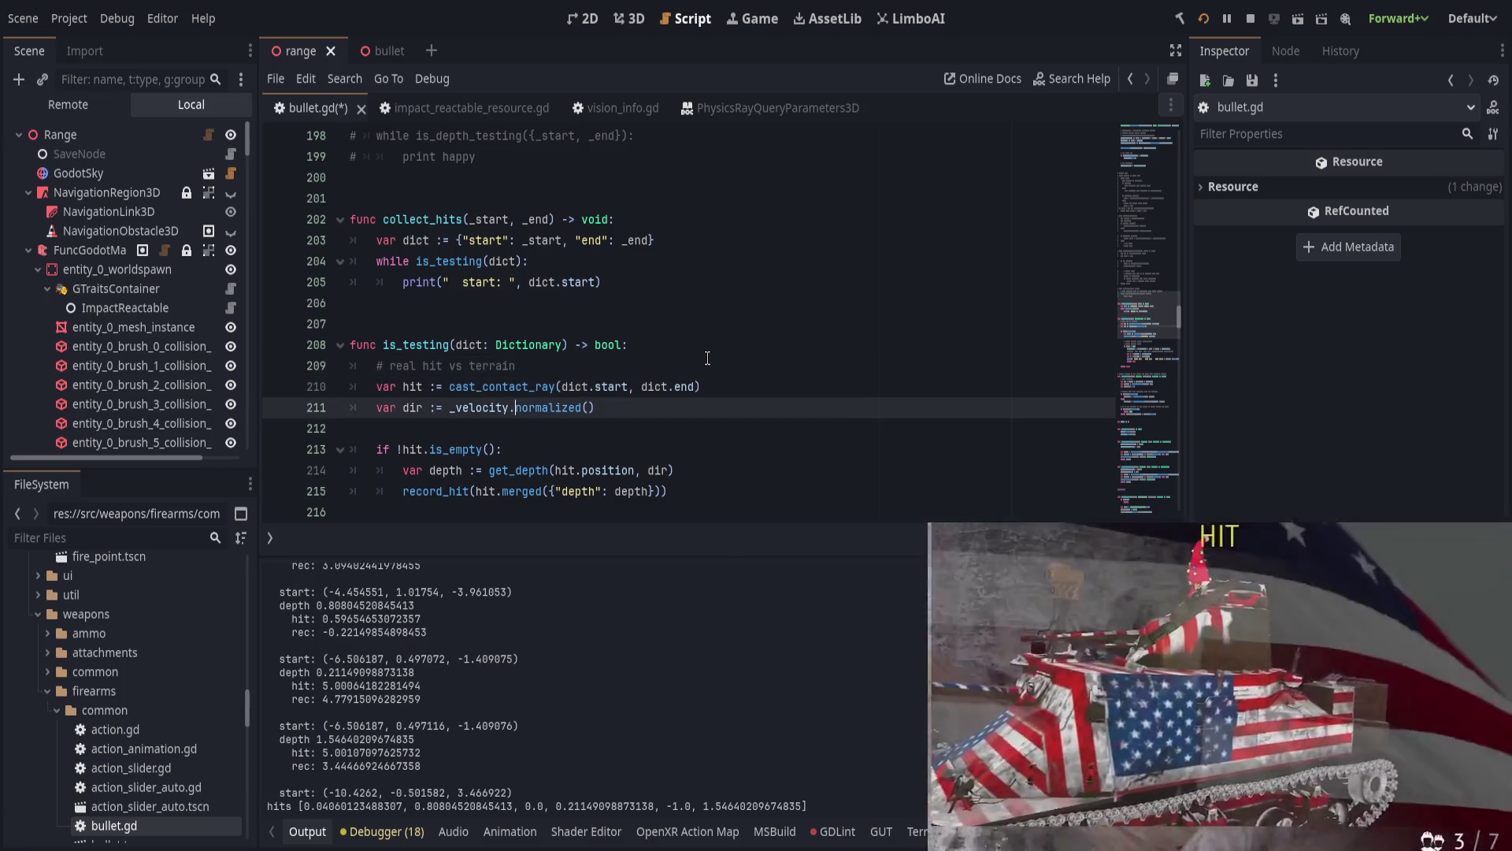
click(762, 387)
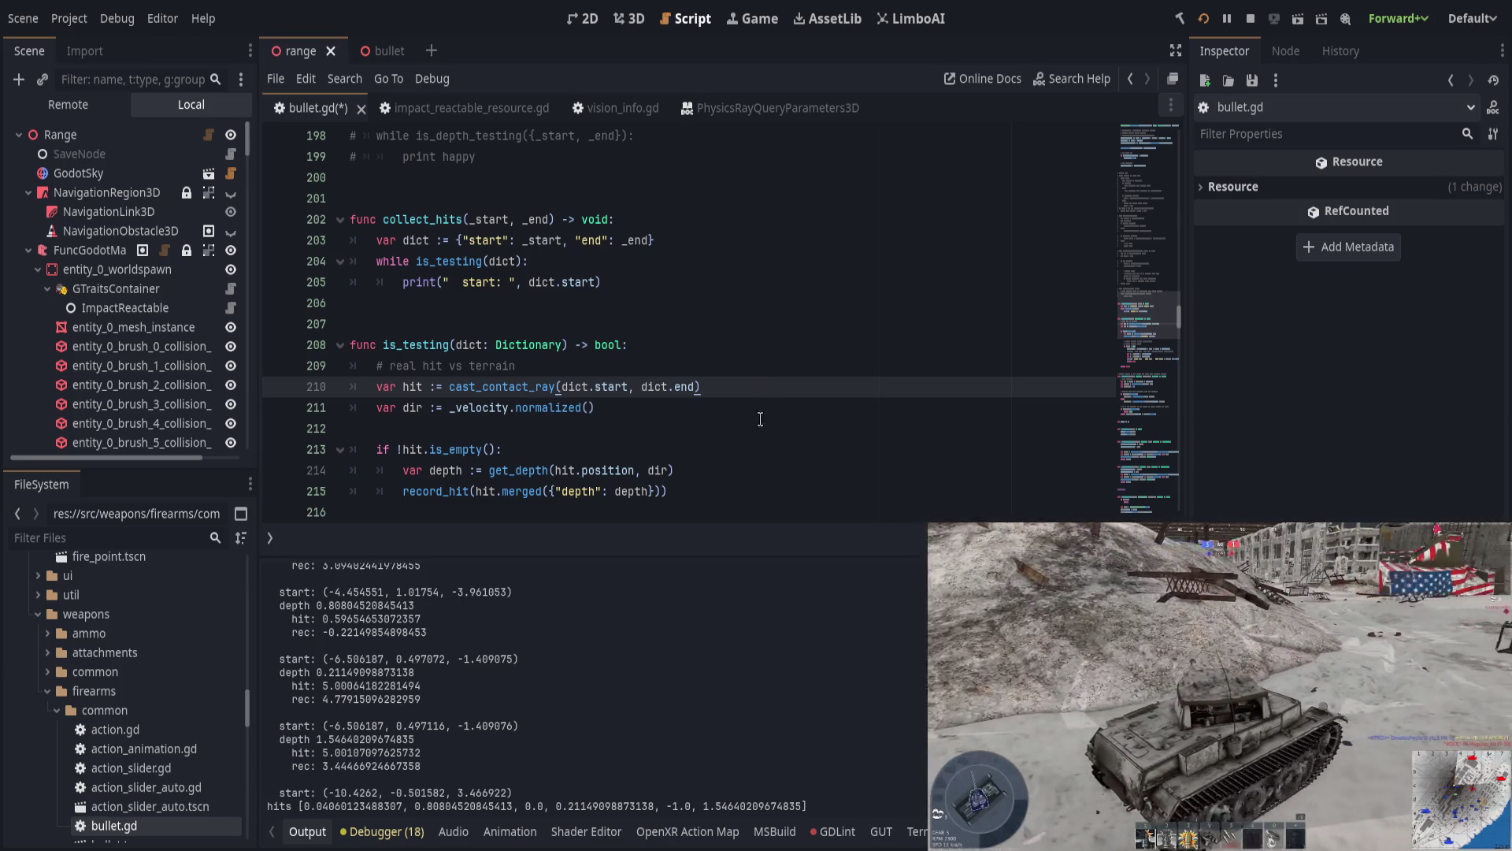
scroll(756, 425, down, 1)
scroll(721, 418, down, 1)
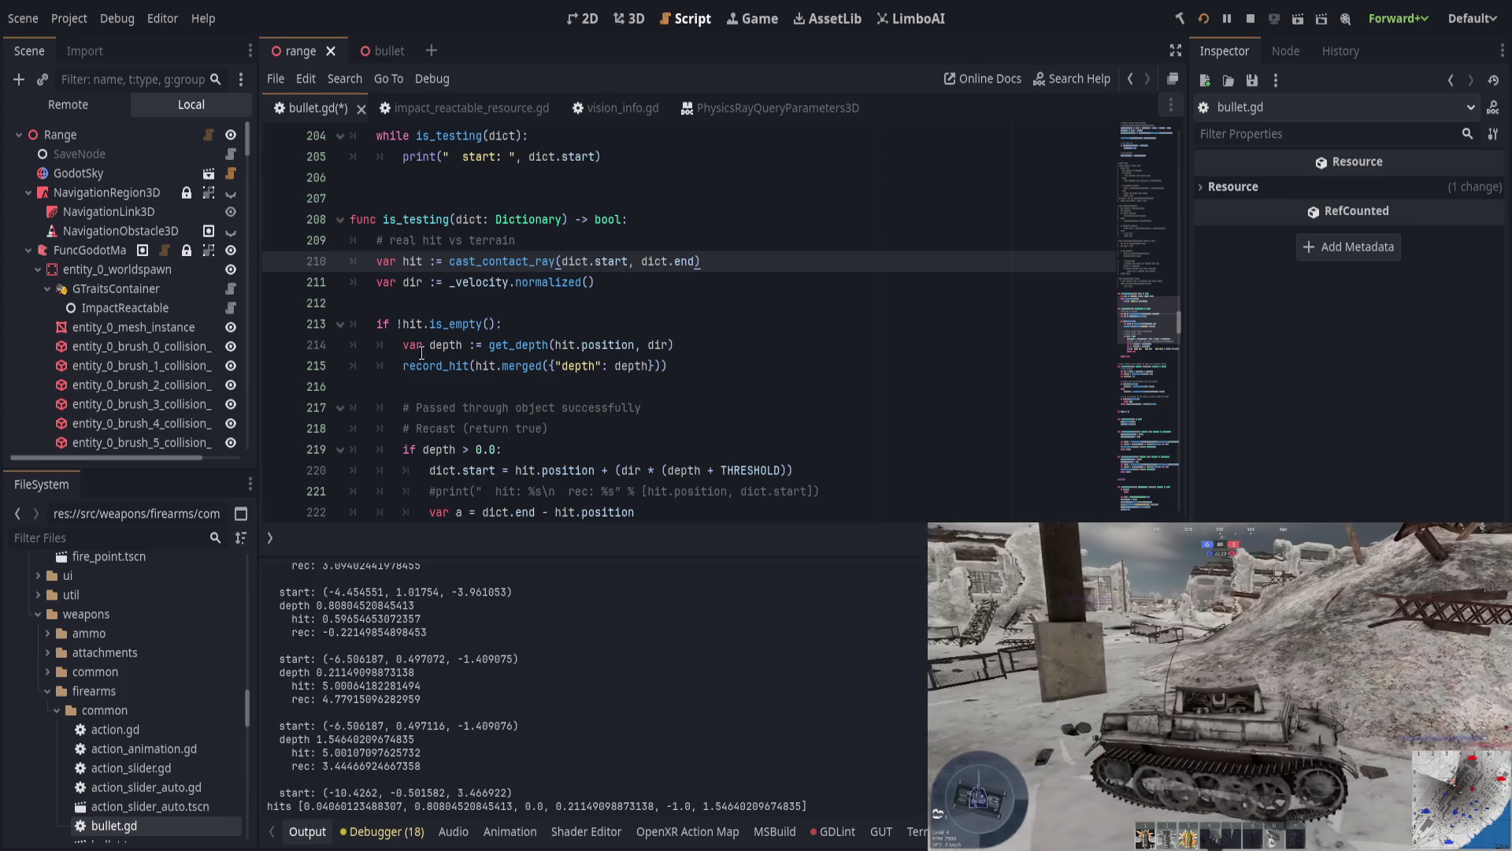
double_click(383, 323)
scroll(539, 333, down, 1)
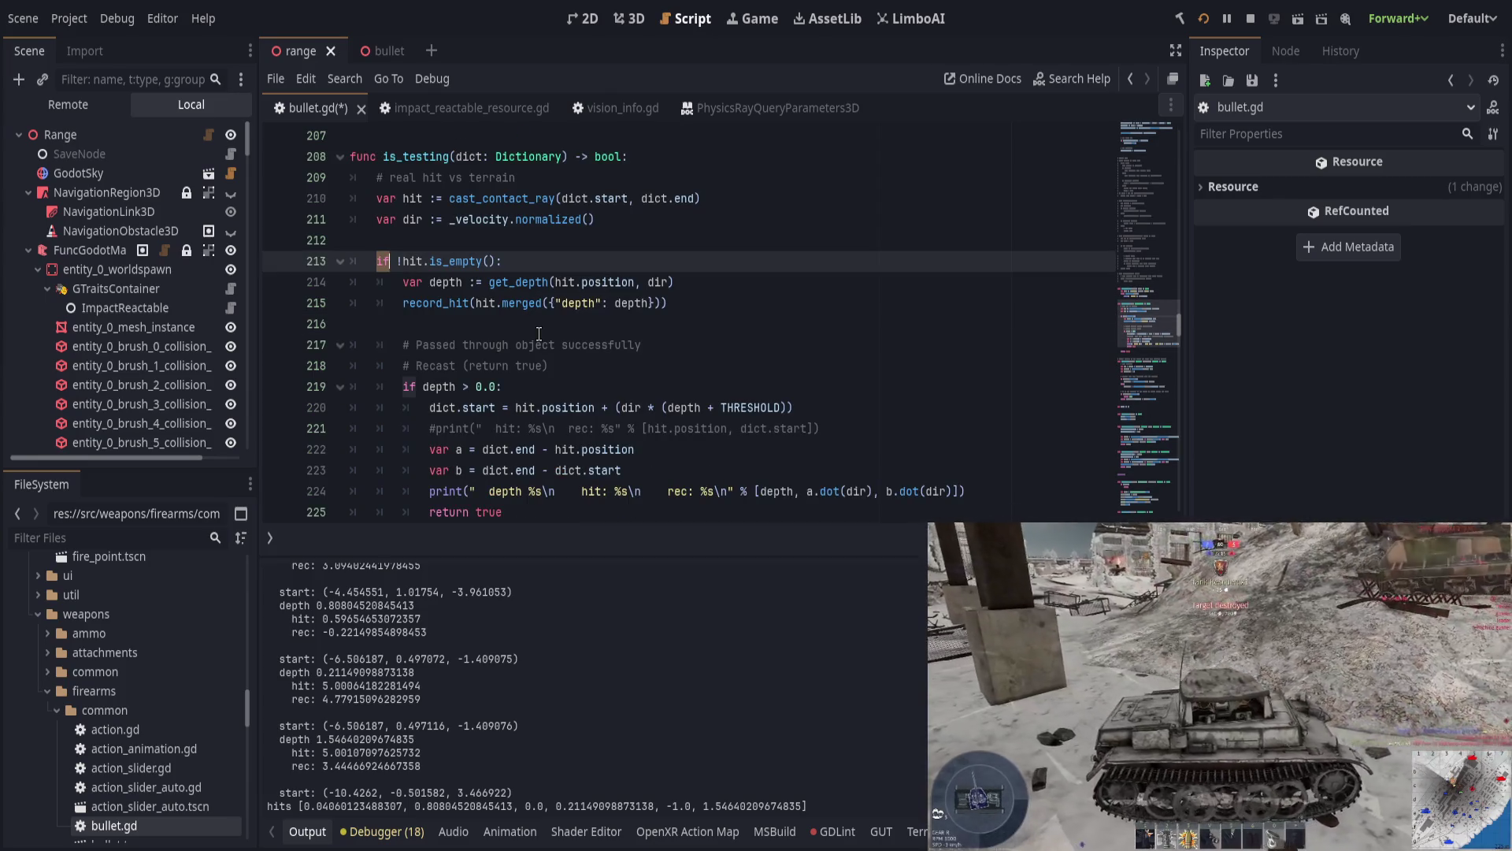
click(469, 179)
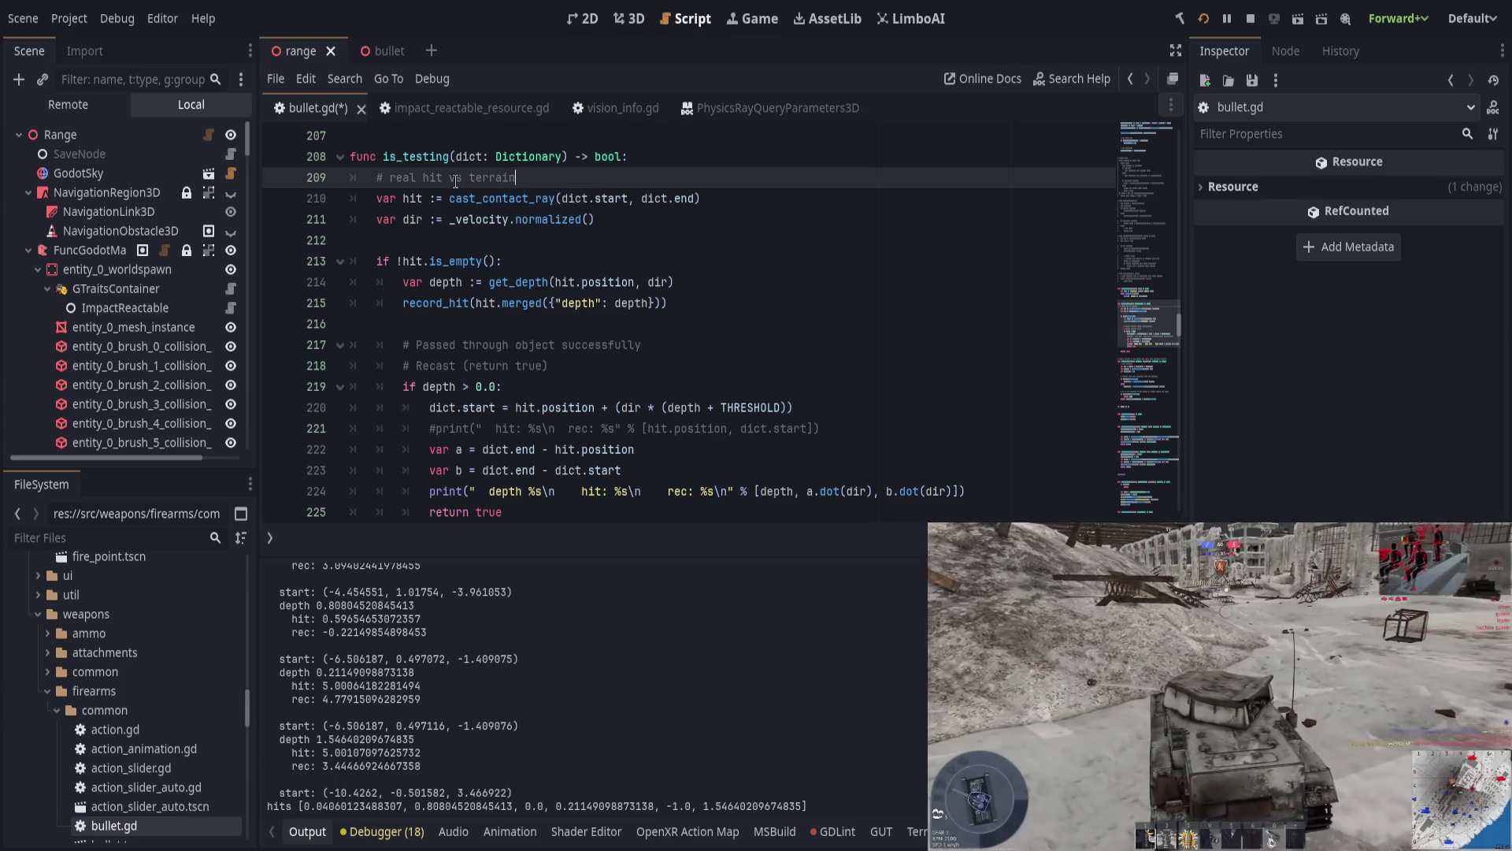
key(ctrl+BackSpace)
key(ctrl+BackSpace)
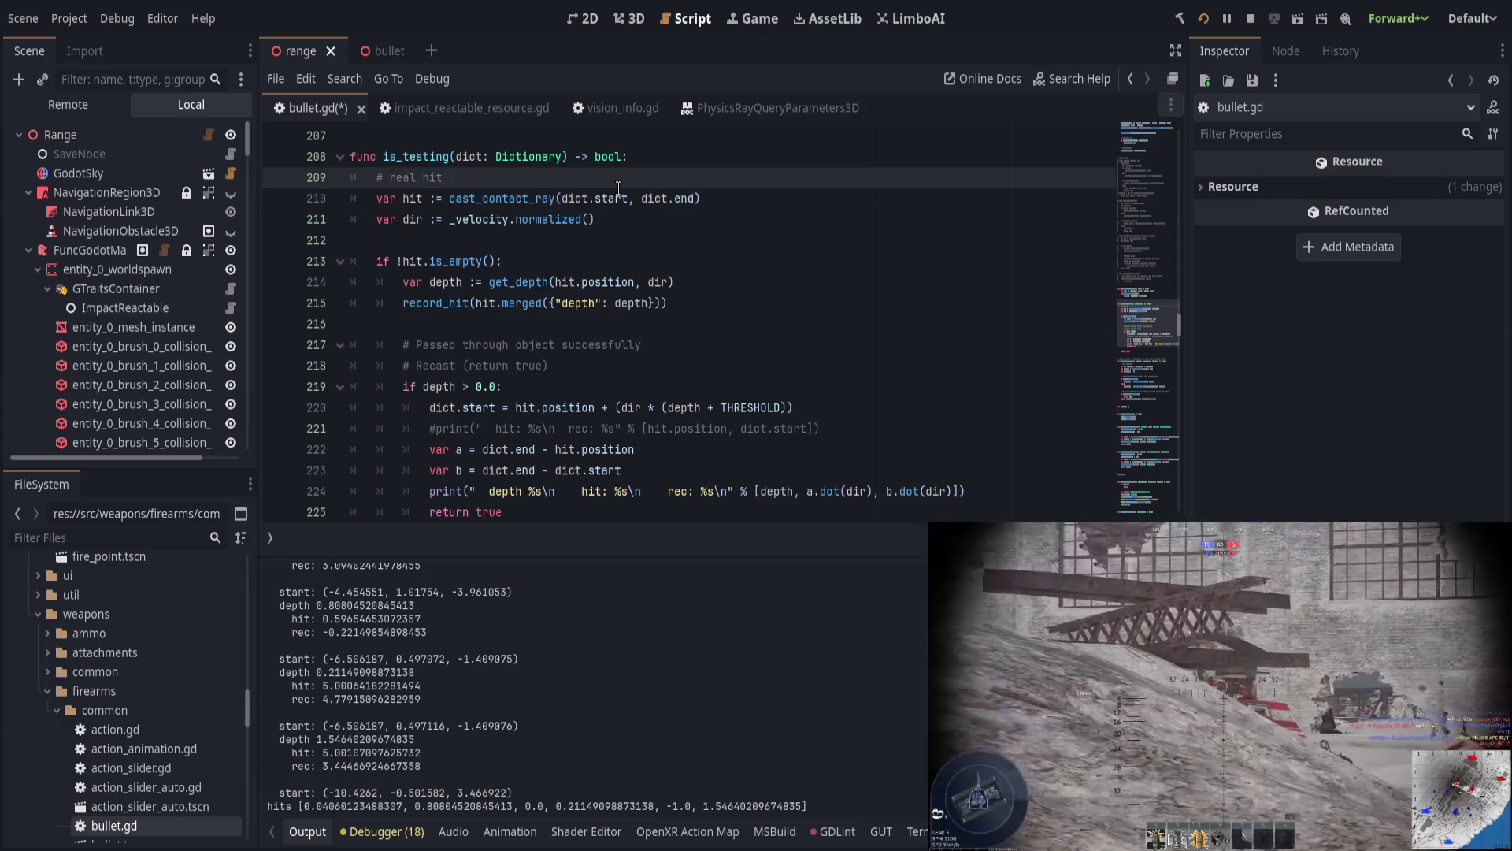
text( vs objects)
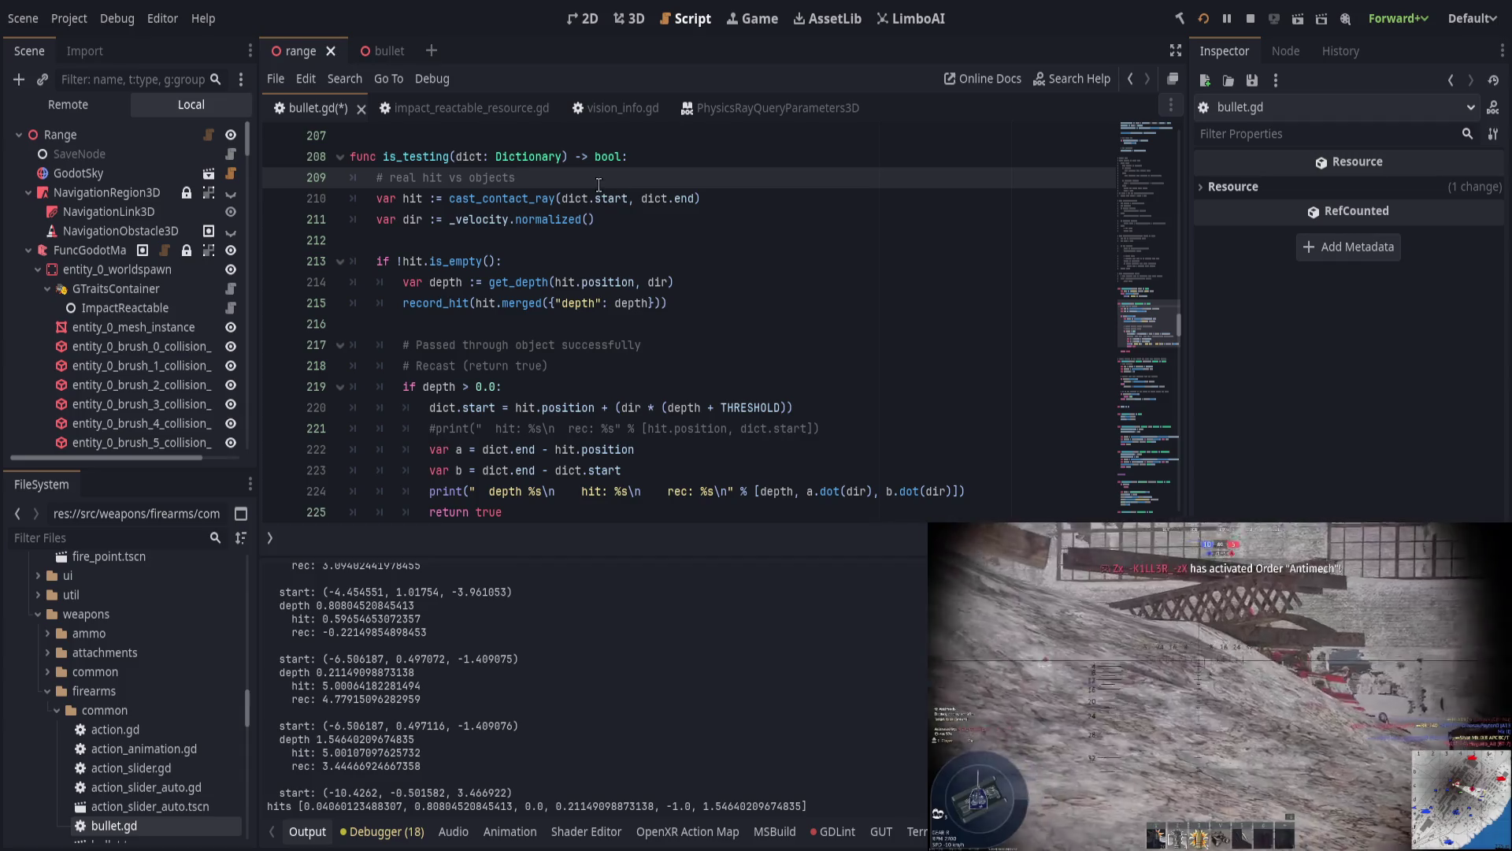
Step: Inspect the get_depth call and depth uses in the if block, removing a trial blank line
click(447, 282)
drag(489, 282, 549, 282)
click(566, 263)
key(Return)
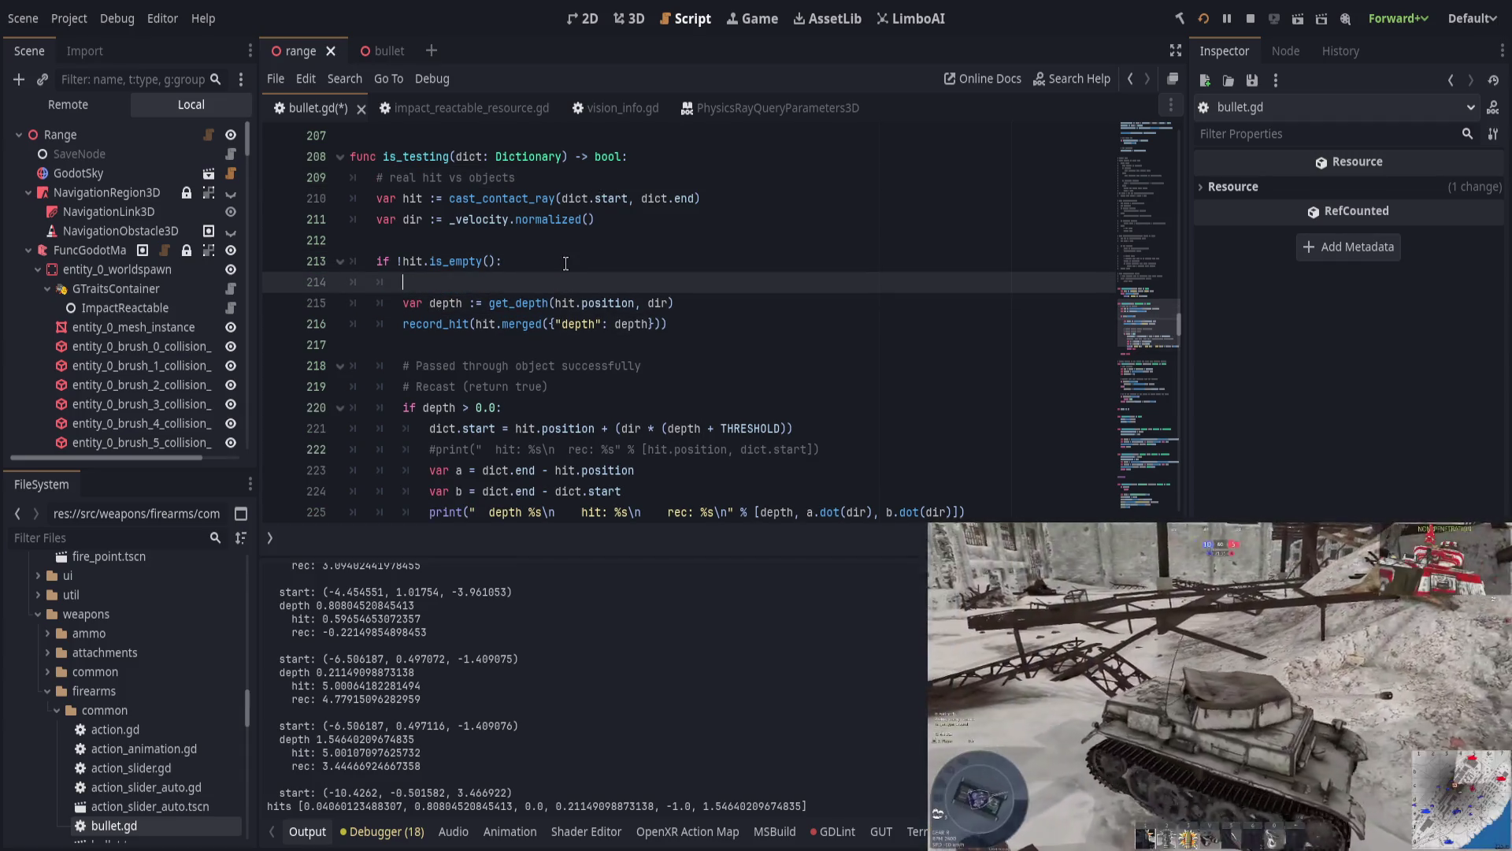
key(ctrl+shift+k)
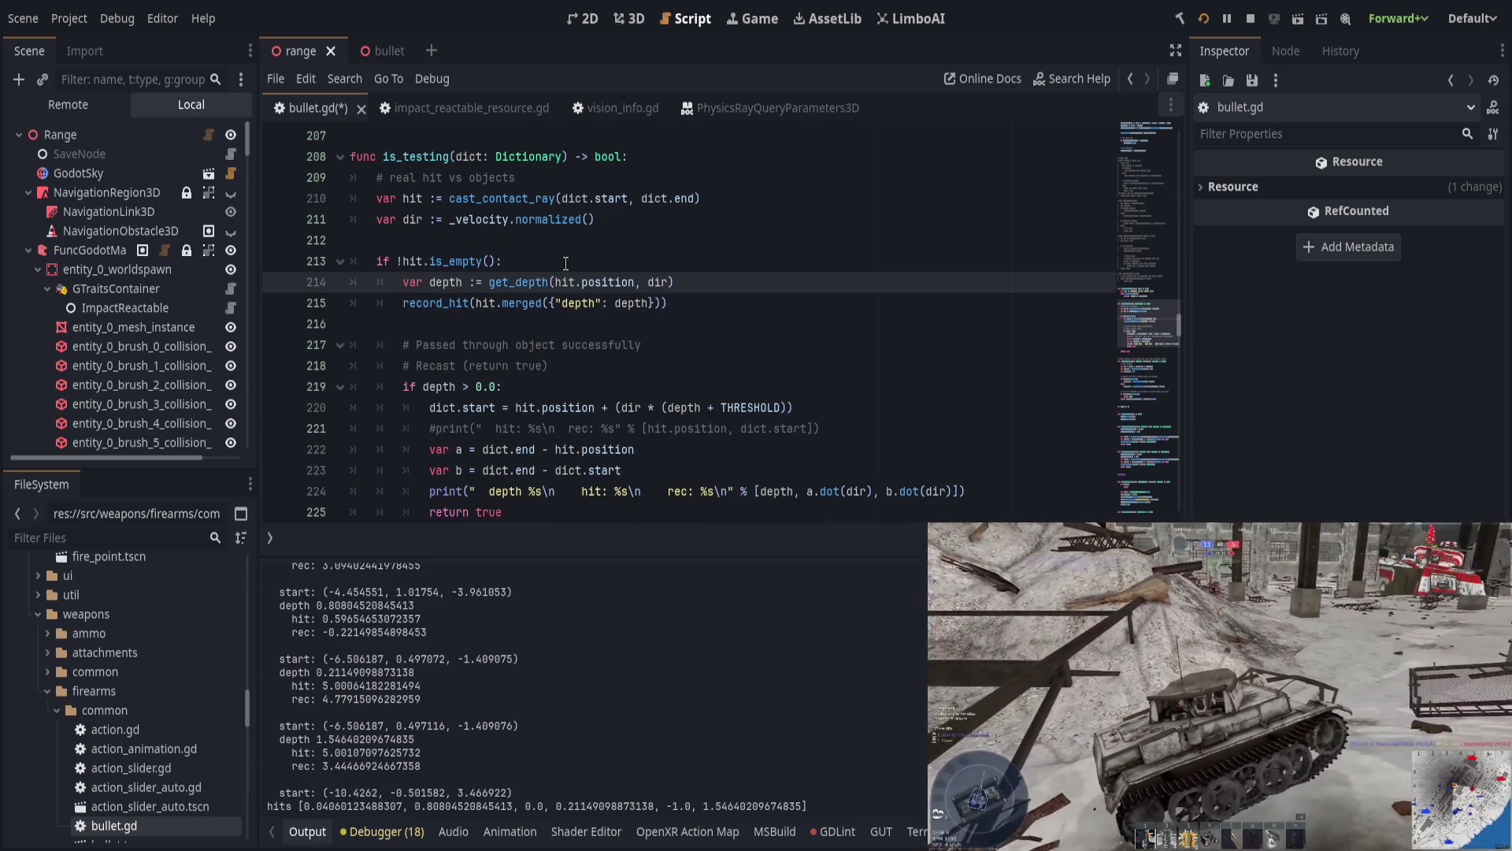
click(563, 256)
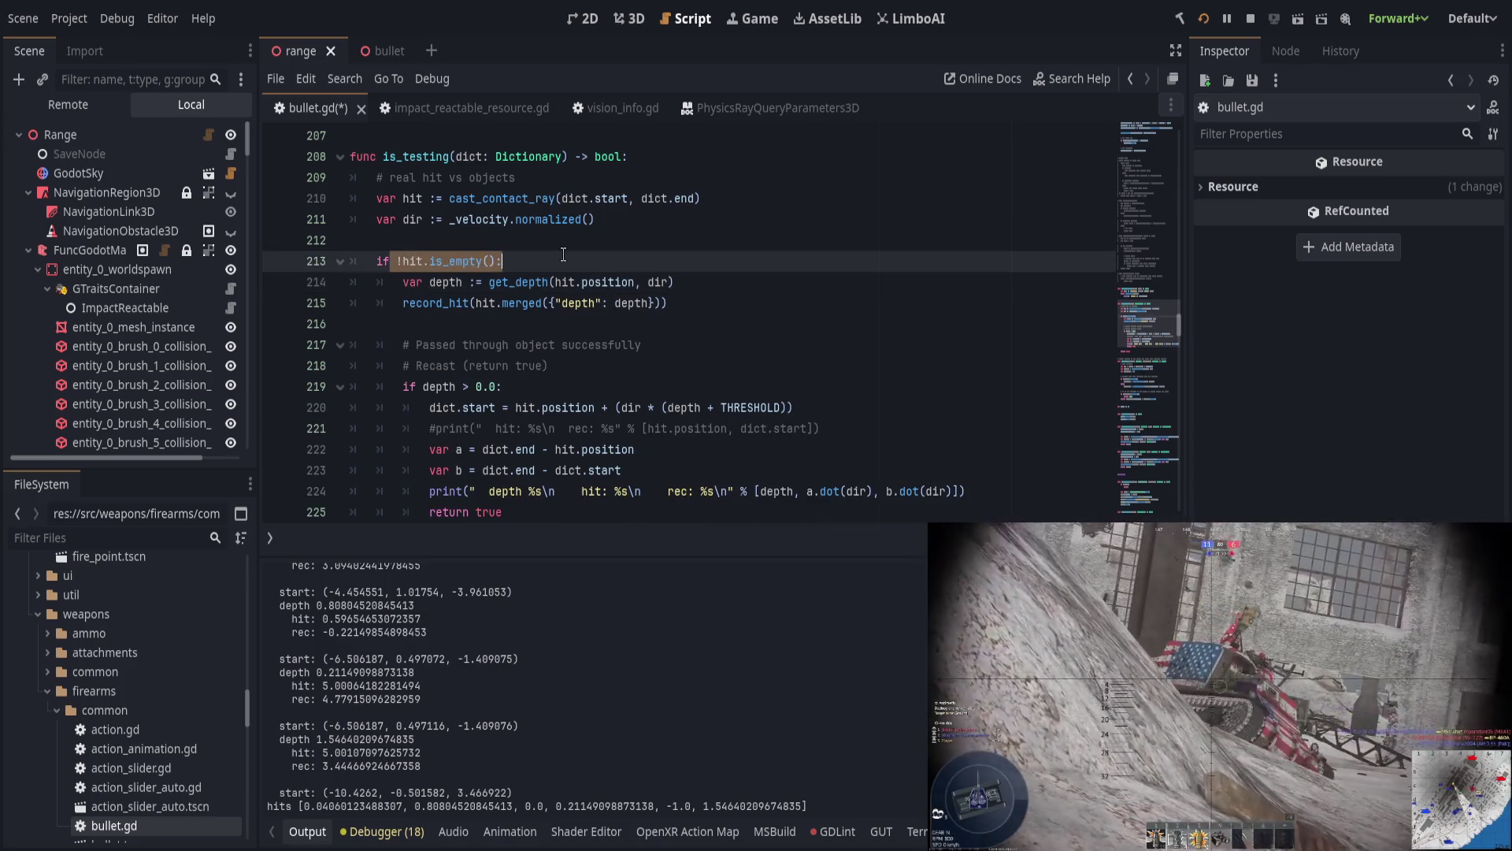
double_click(453, 281)
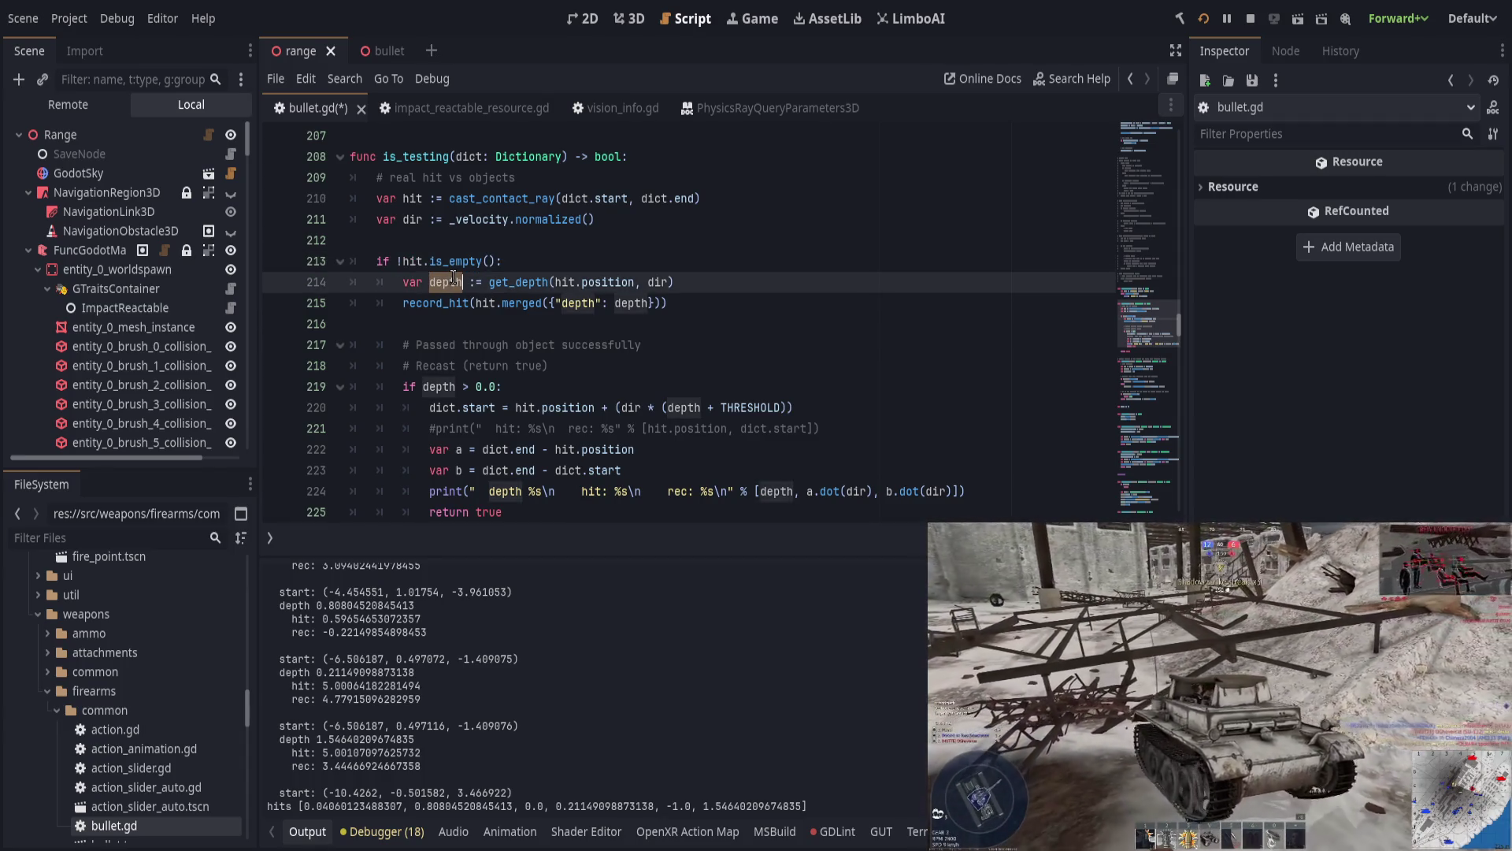
scroll(456, 277, down, 1)
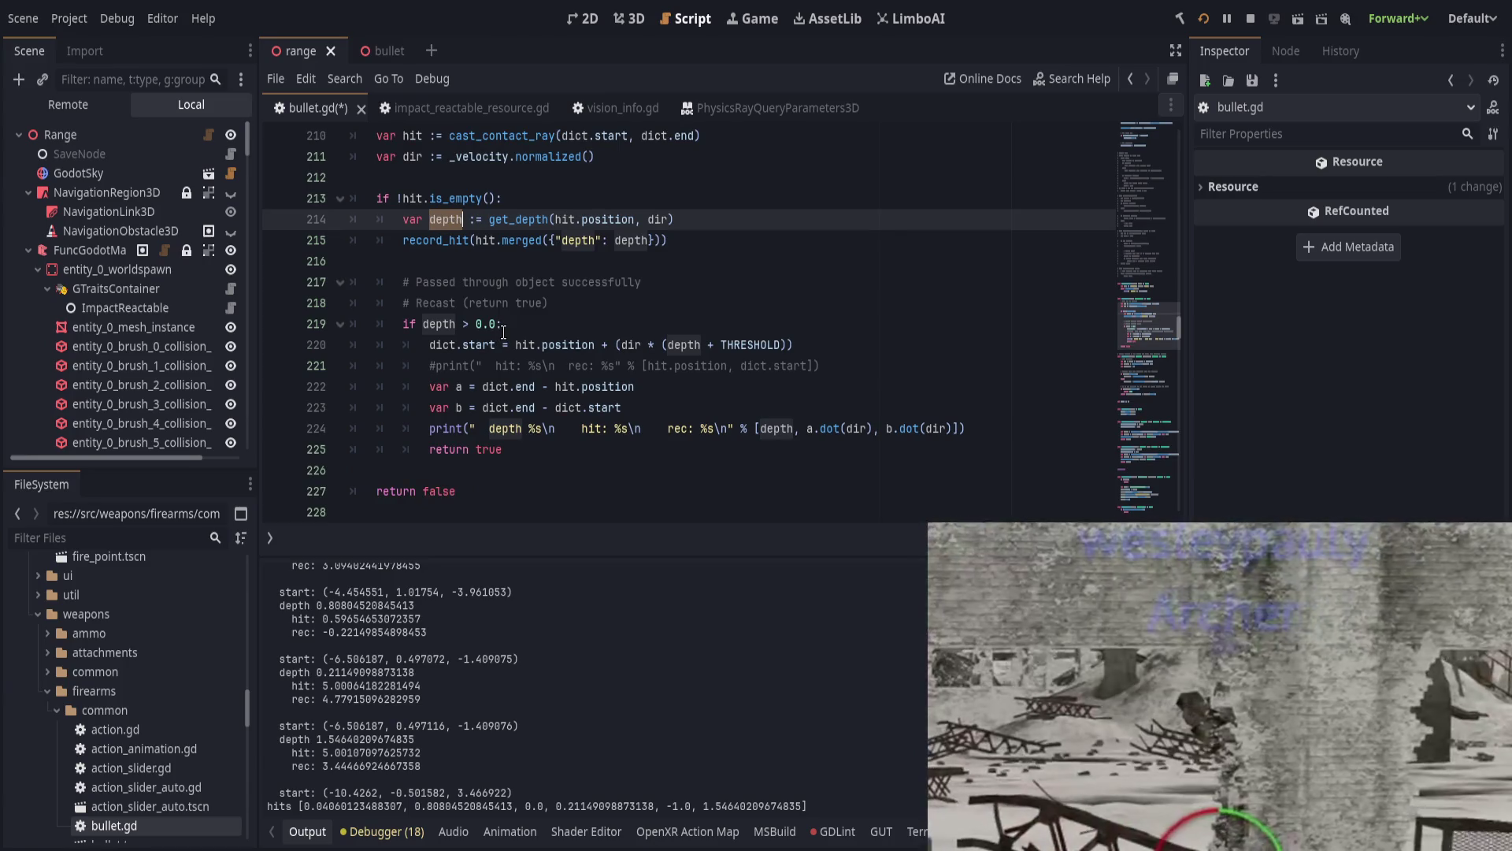
Step: Replace the 0.0 threshold with -0.1 in the line 219 depth check and save
click(527, 325)
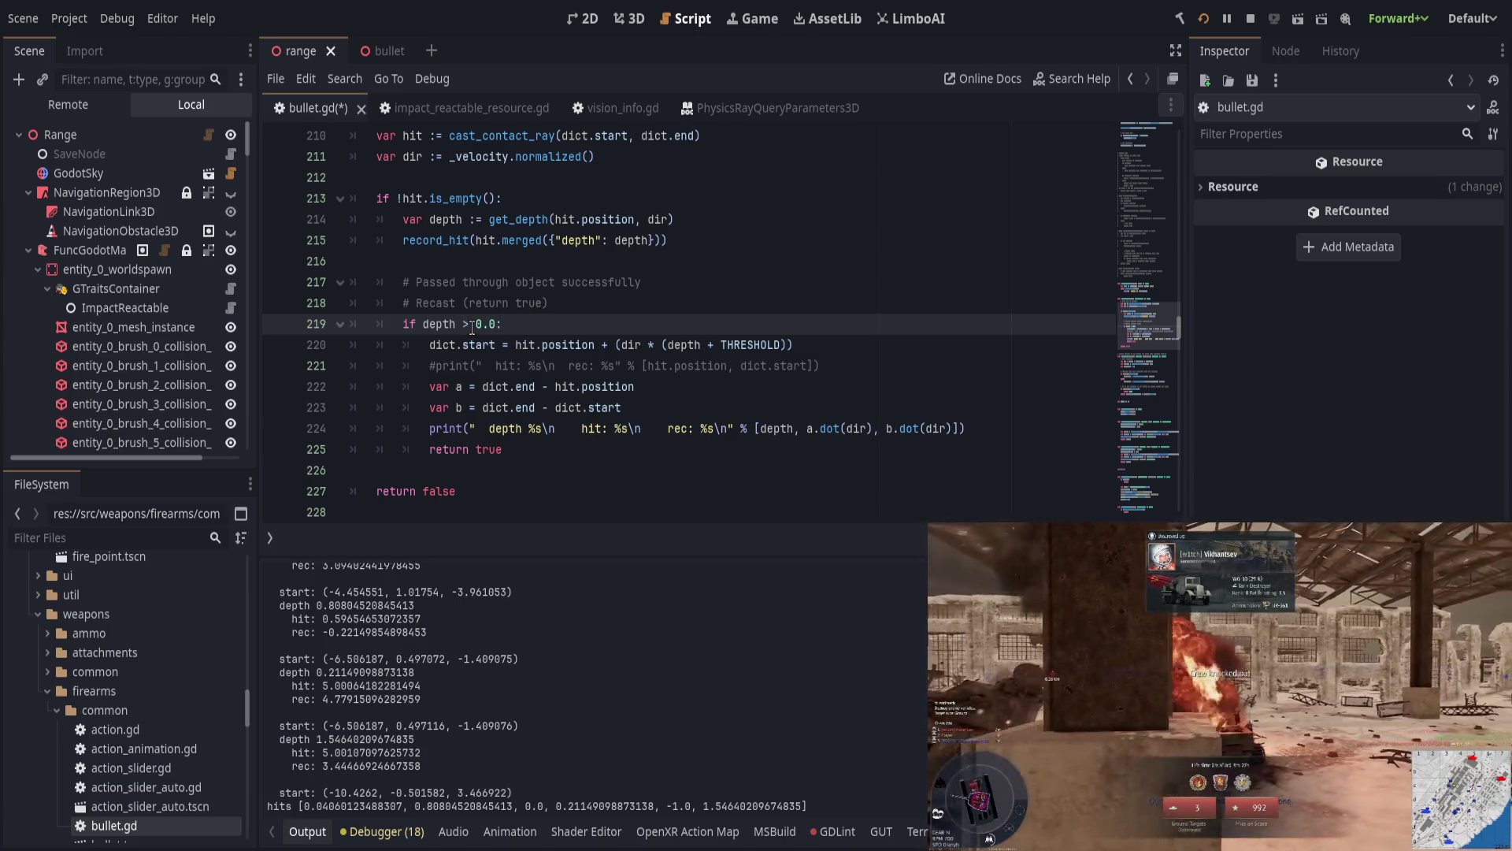
double_click(482, 323)
text(-0.1)
key(ctrl+s)
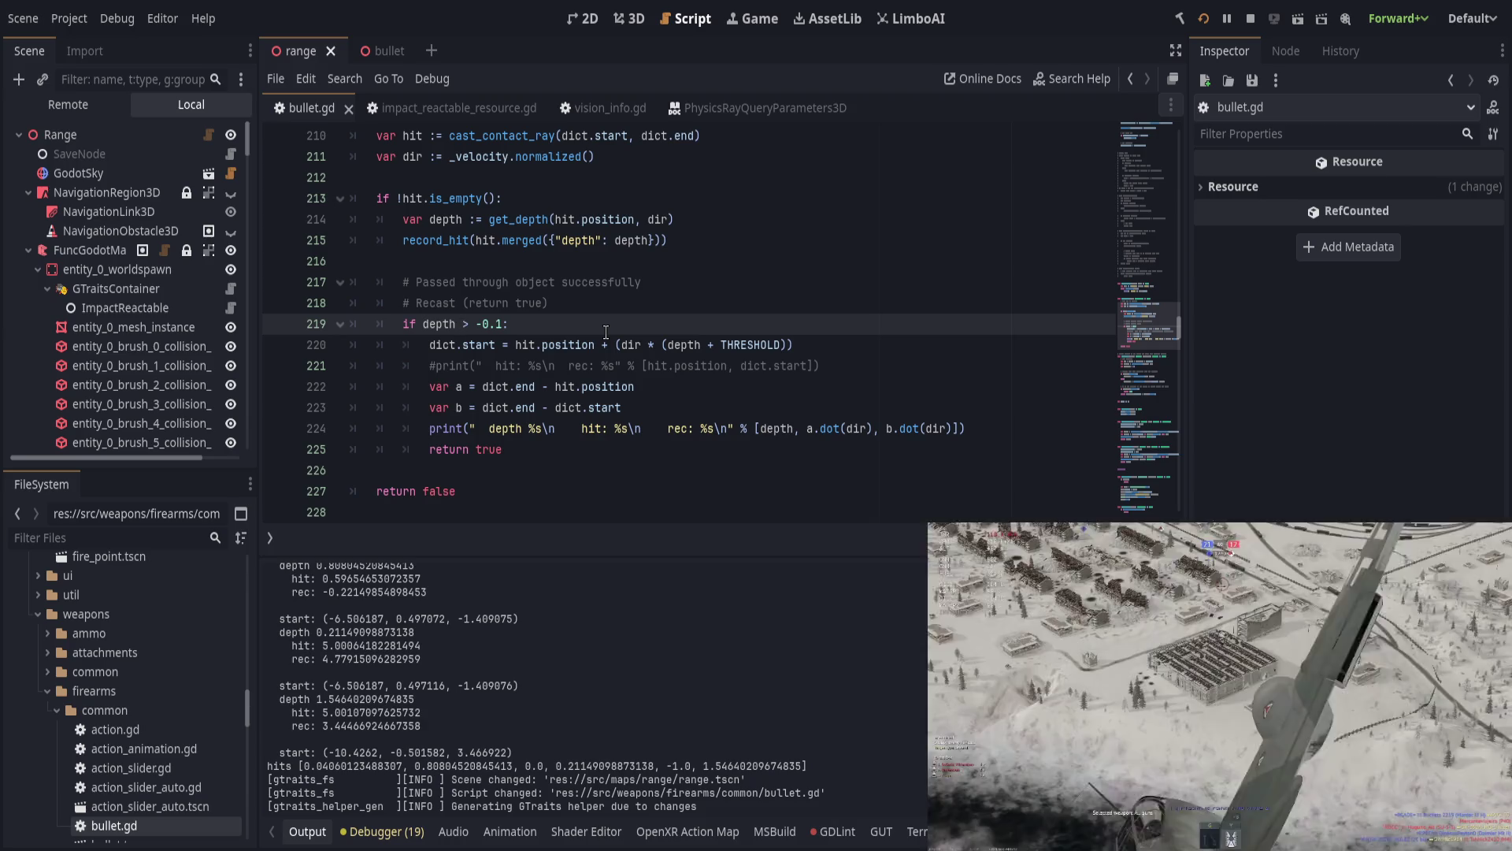
scroll(605, 331, down, 3)
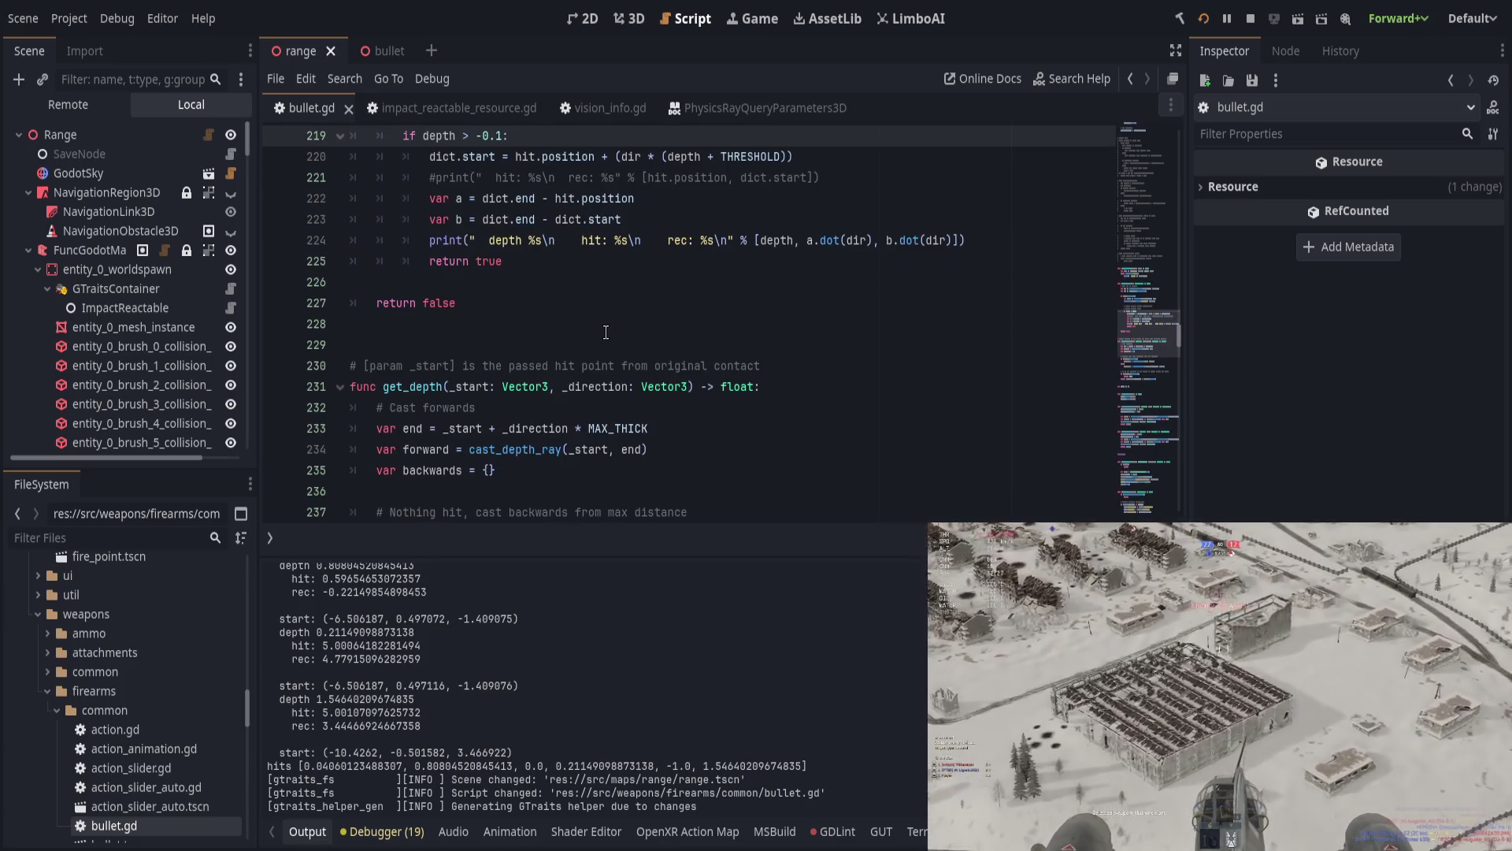
scroll(606, 332, up, 4)
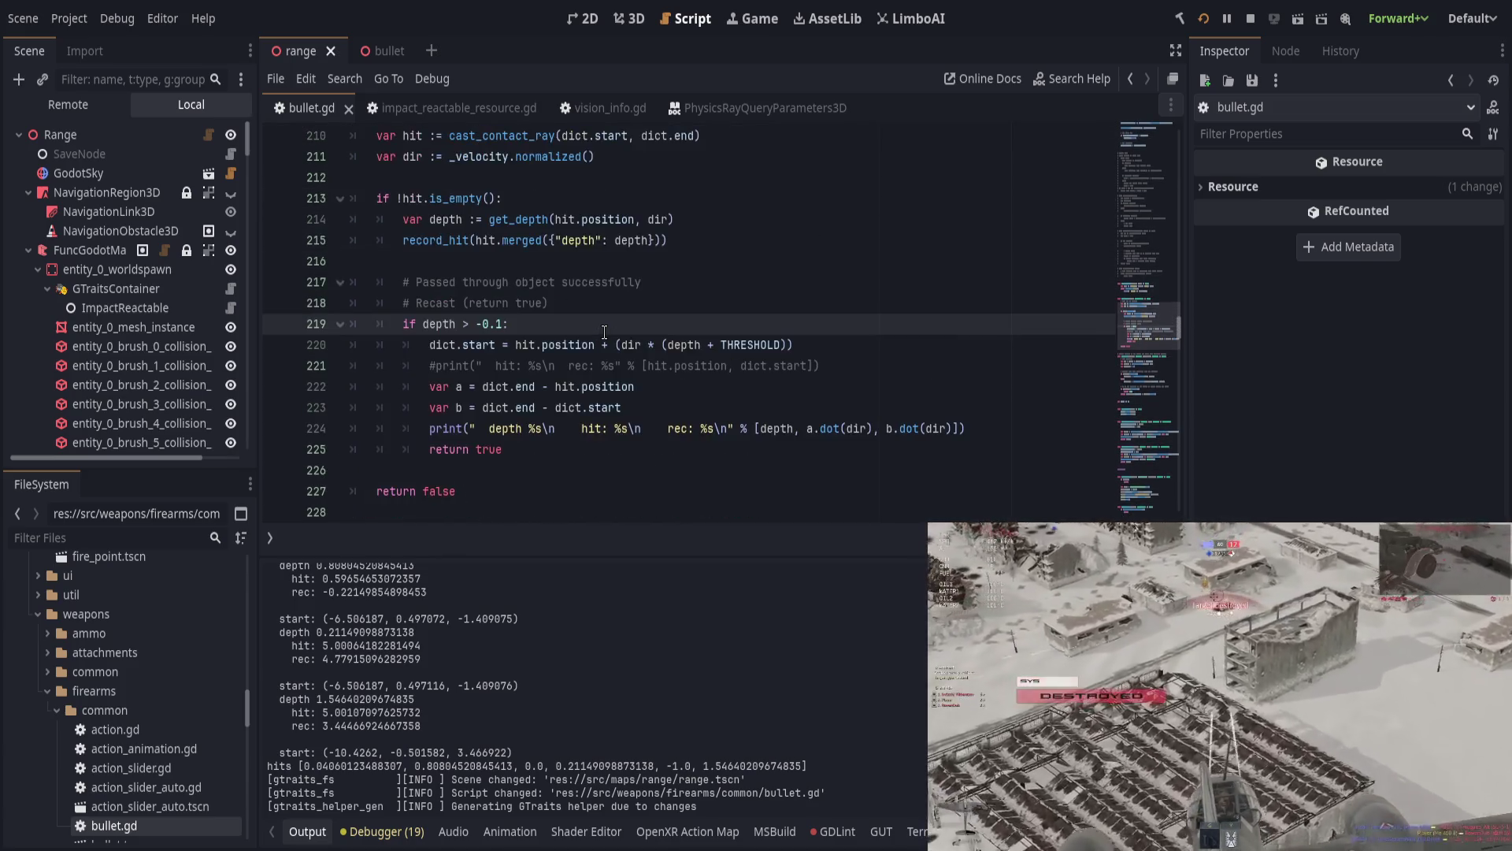
scroll(604, 331, up, 4)
click(664, 345)
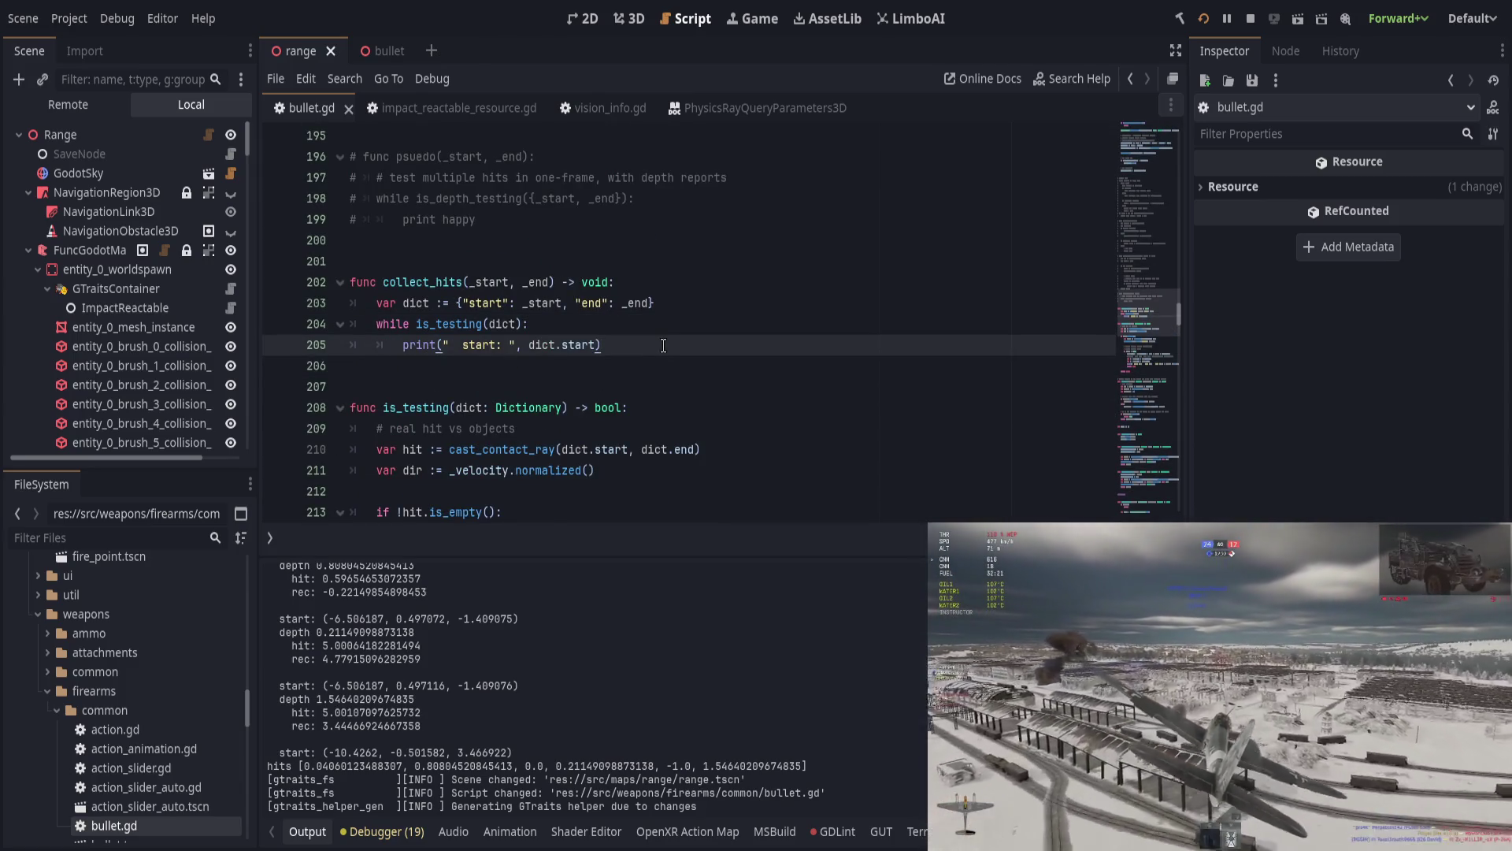
scroll(660, 345, up, 1)
scroll(657, 345, down, 4)
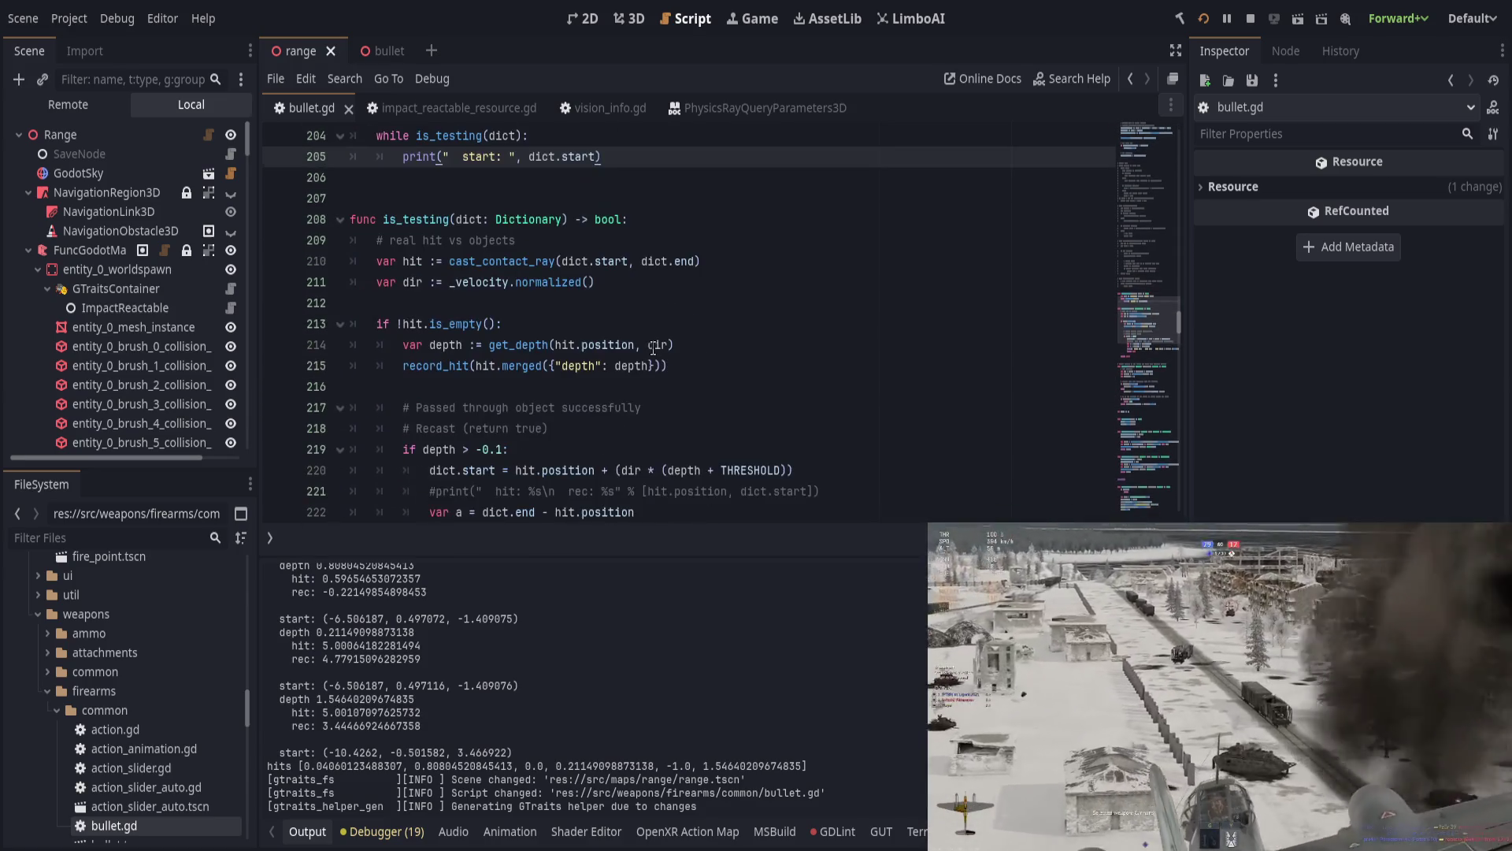
scroll(652, 348, down, 2)
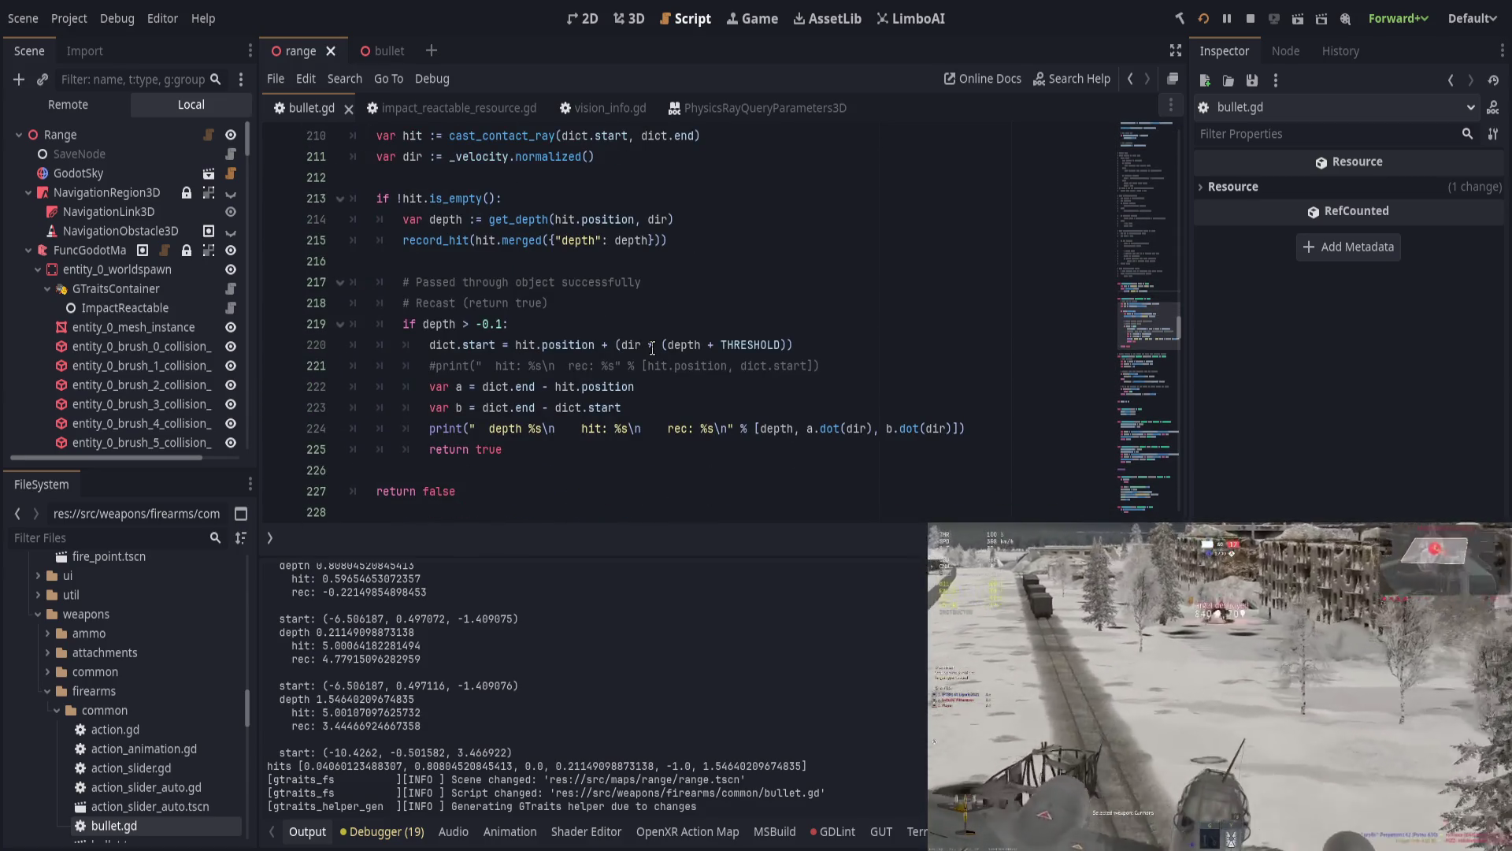
scroll(652, 348, down, 3)
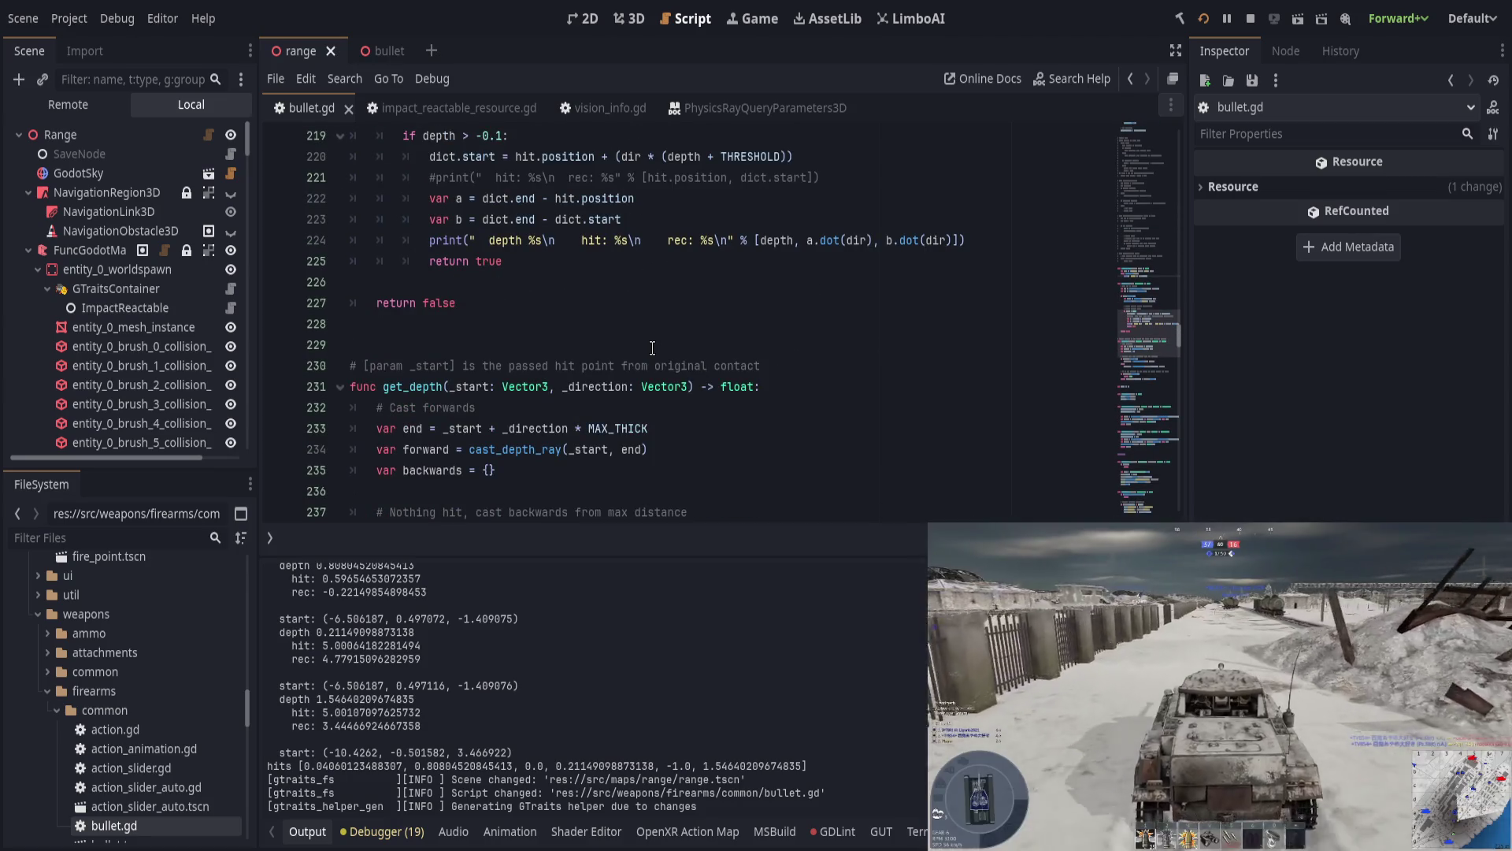
scroll(652, 348, up, 2)
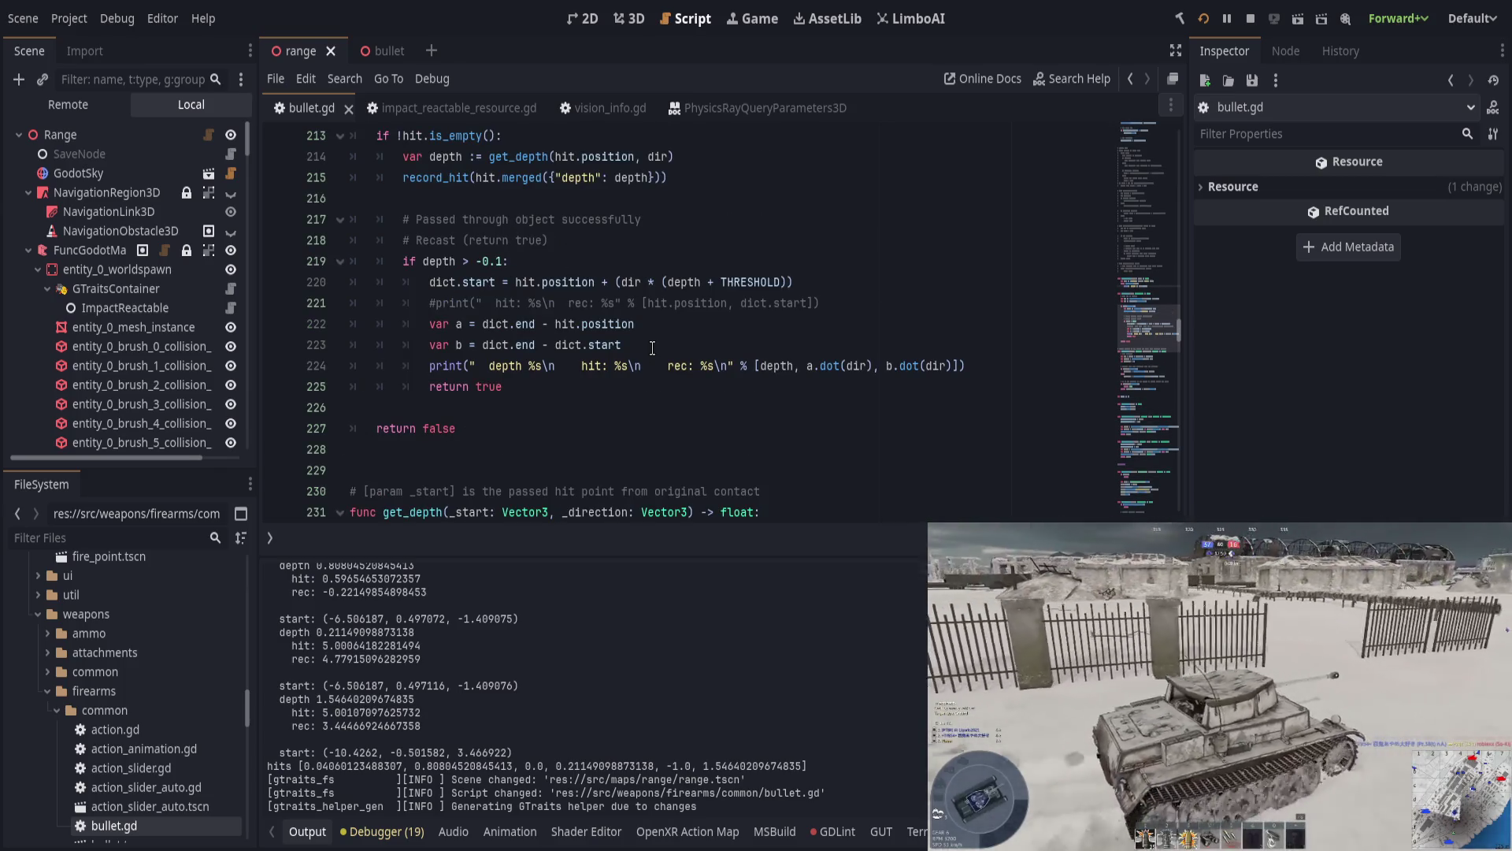
click(613, 386)
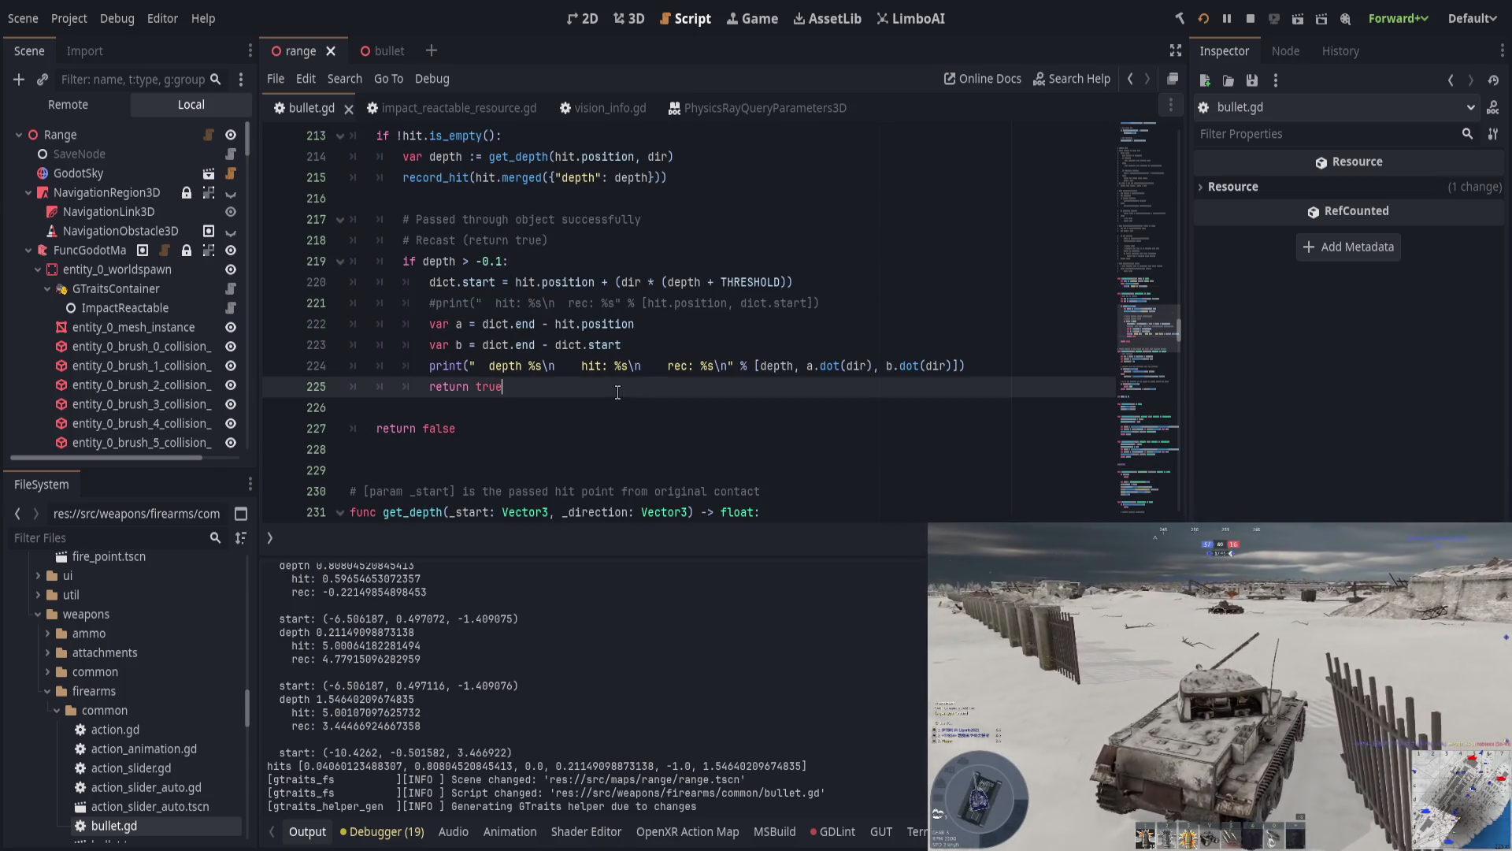
scroll(635, 386, up, 1)
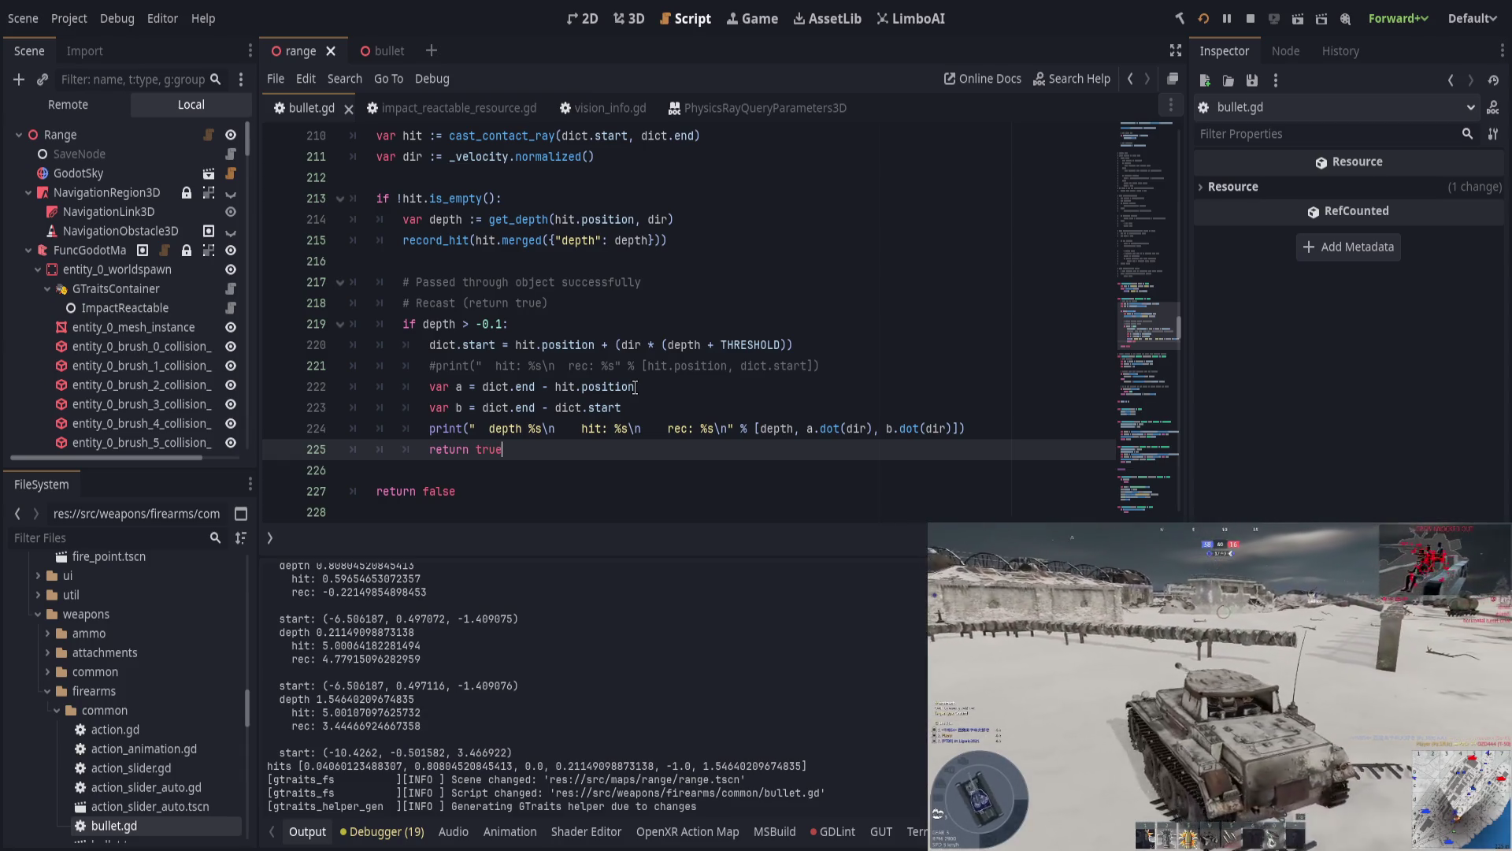
scroll(635, 387, down, 3)
scroll(635, 388, down, 3)
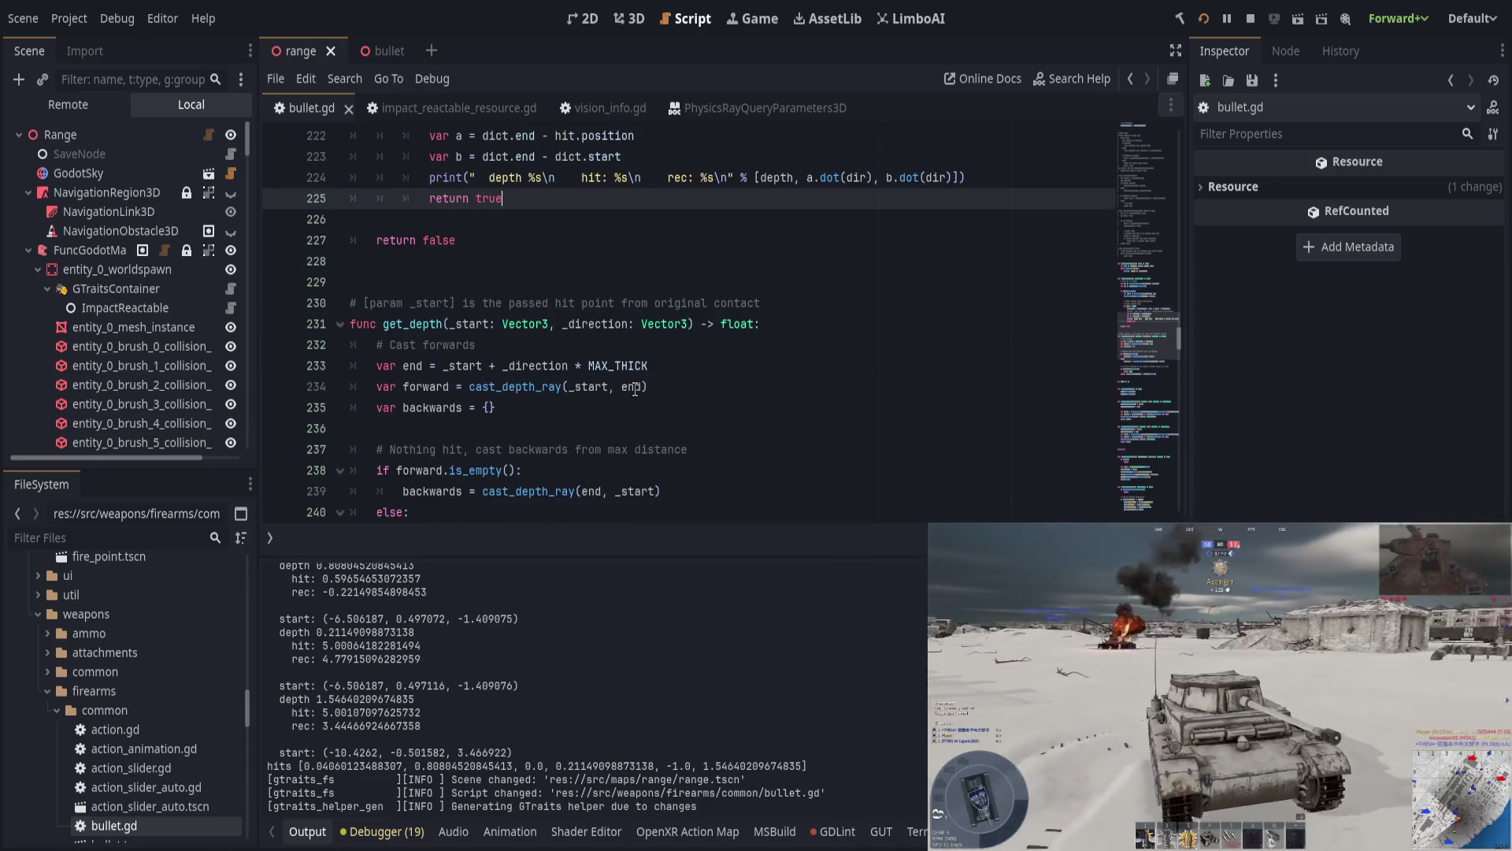
drag(672, 765, 763, 766)
scroll(642, 452, up, 5)
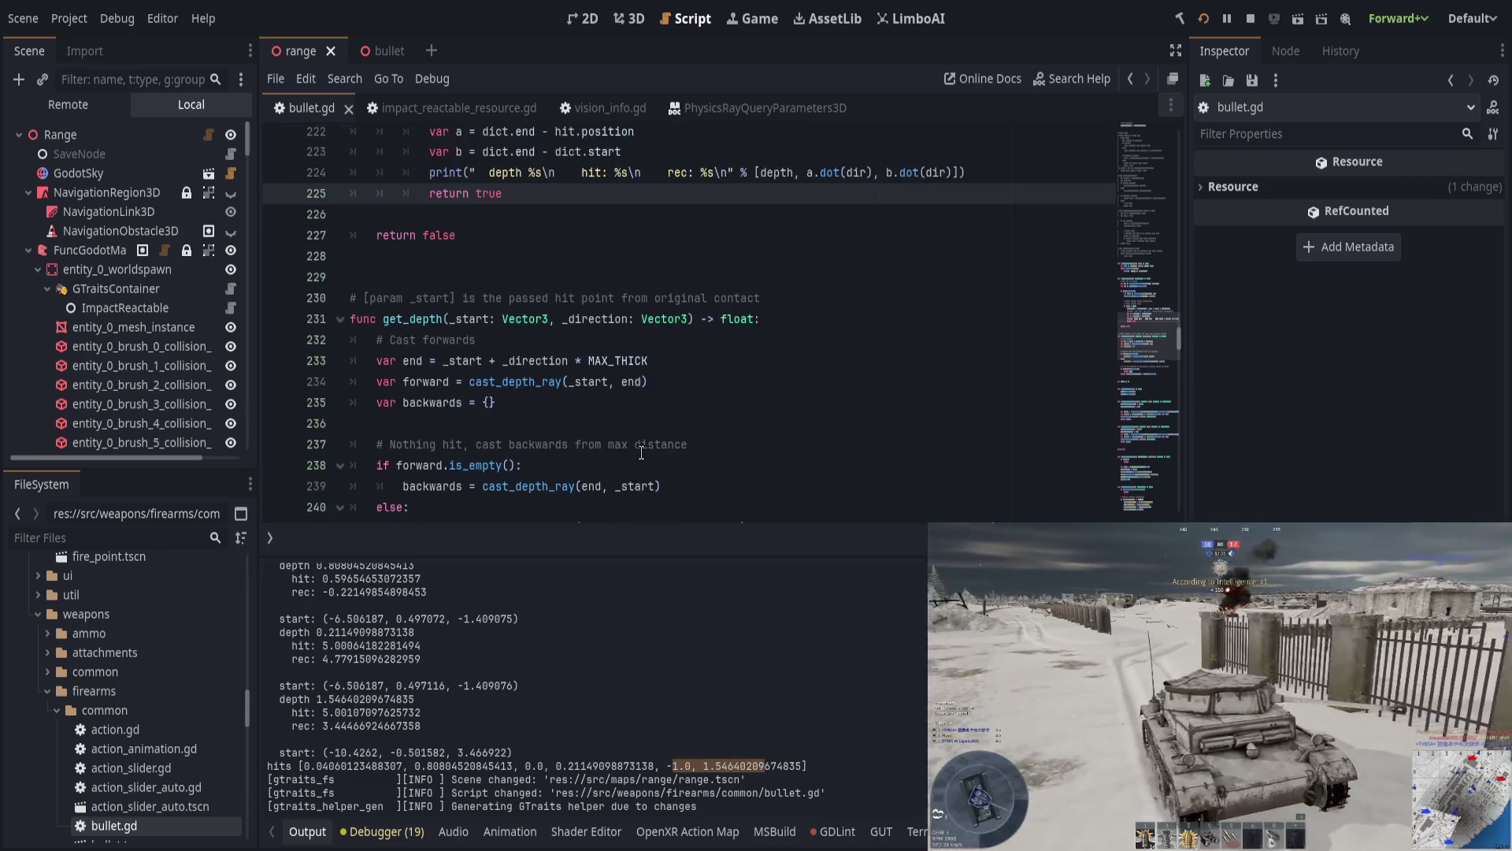
scroll(641, 453, up, 1)
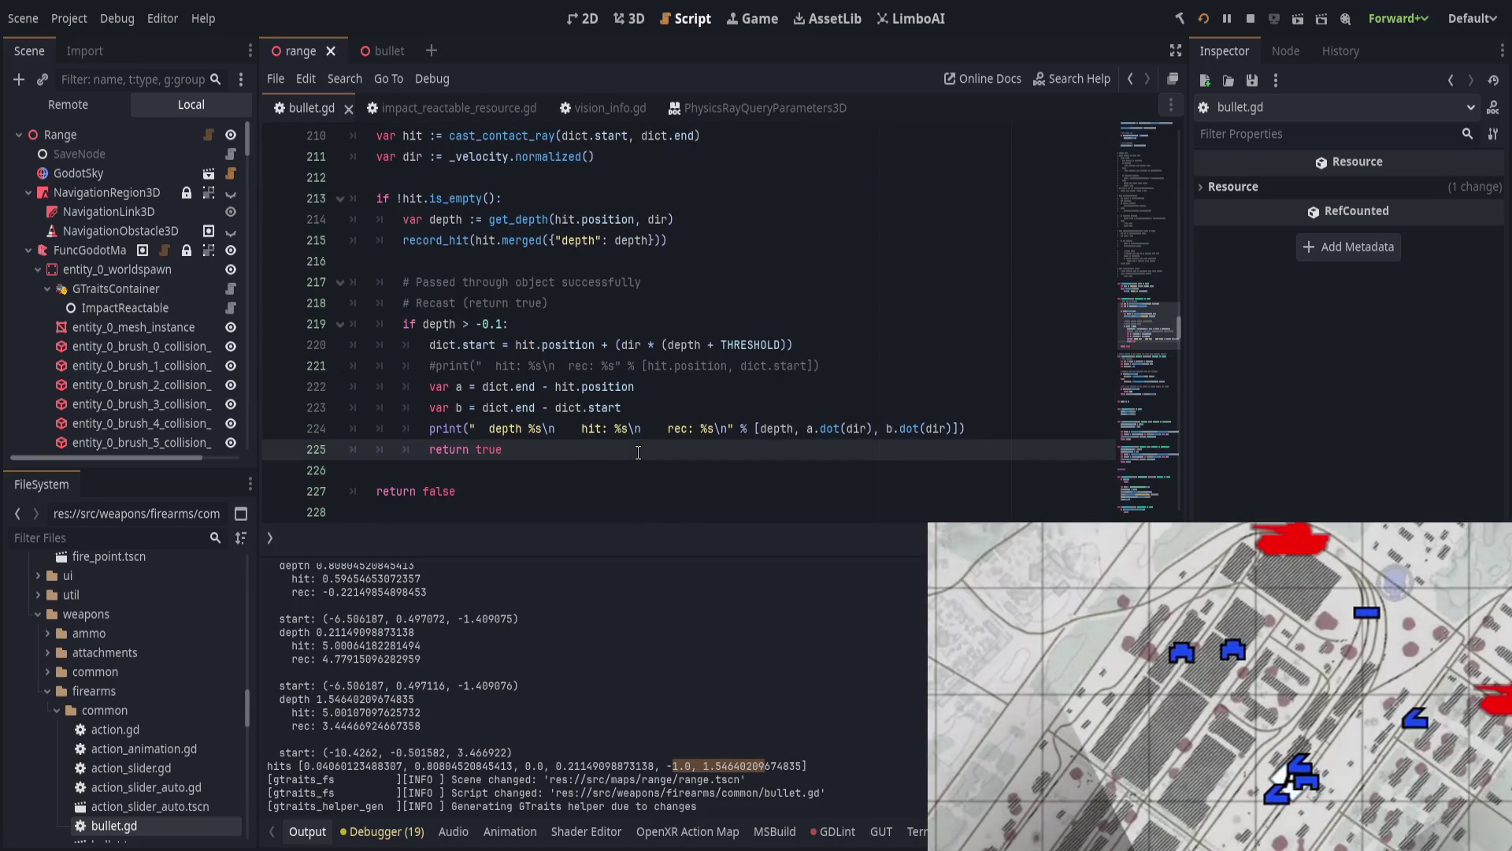
key(Return)
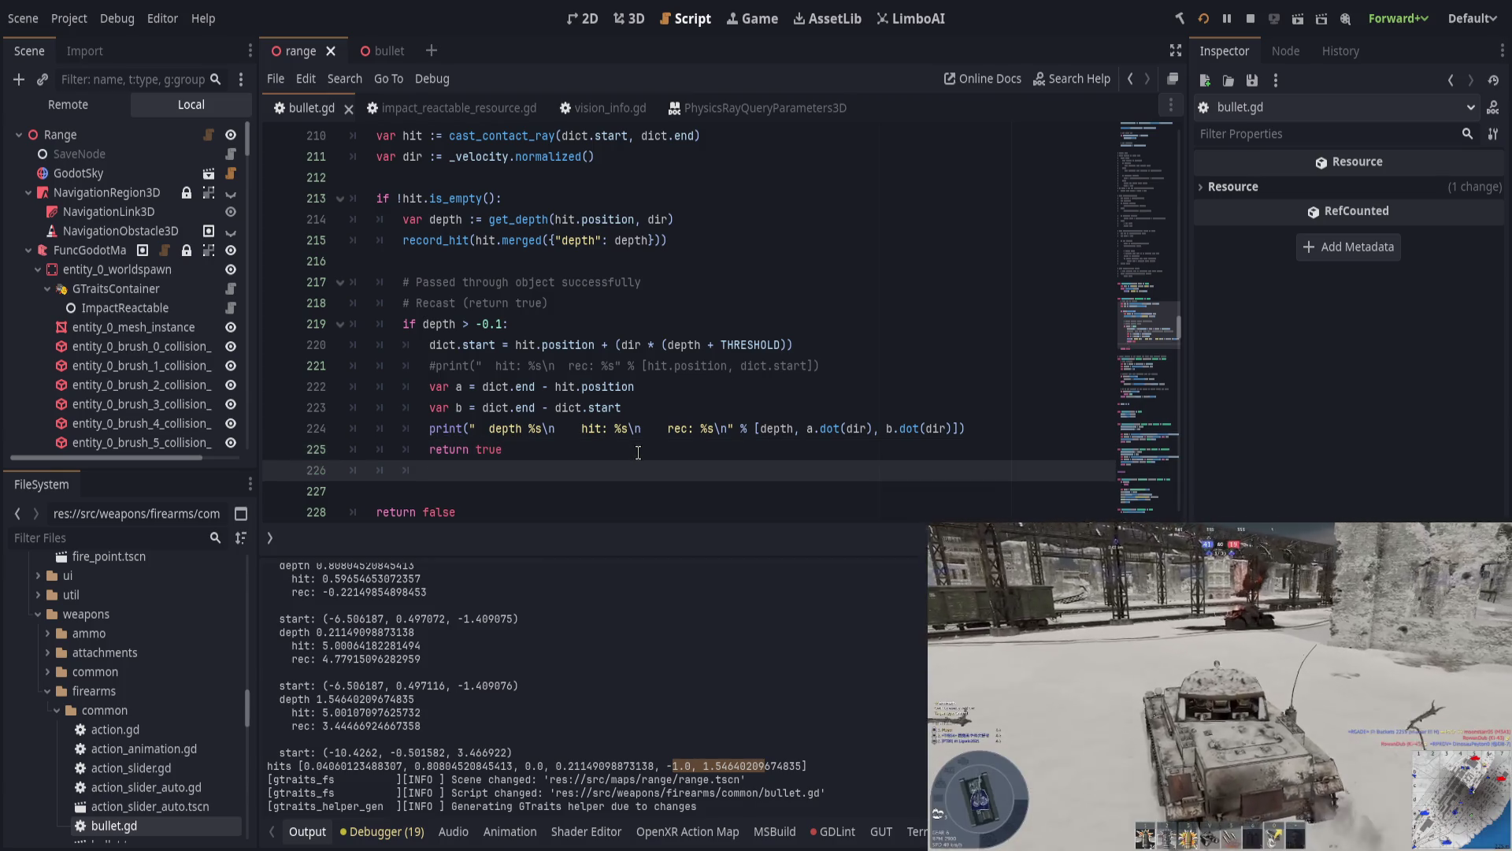
Step: Try an else: branch after return true, undo it, and save bullet.gd
text(else:)
key(Return)
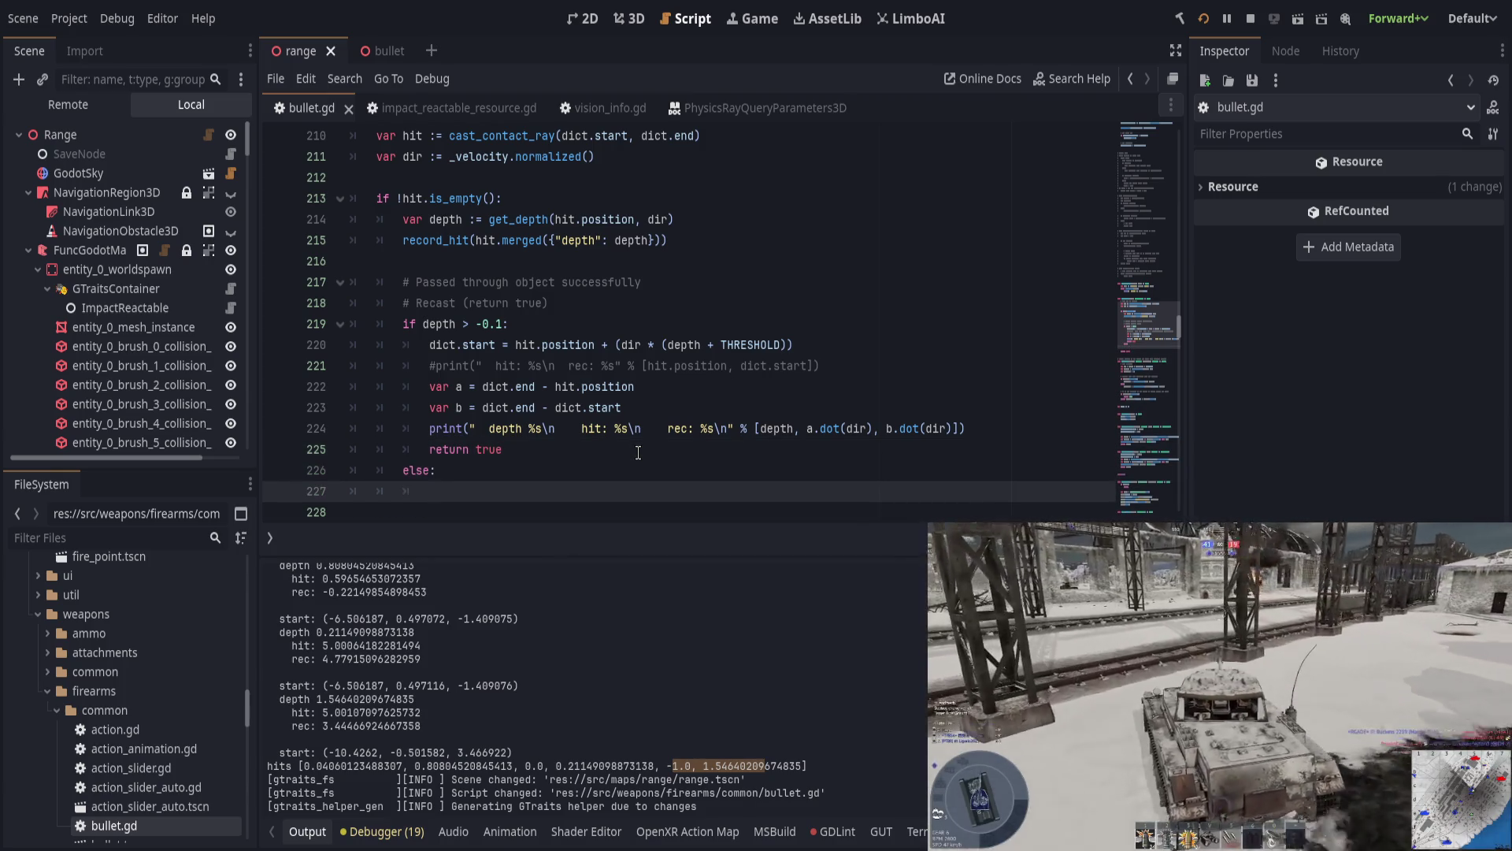
key(ctrl+z)
key(ctrl+z)
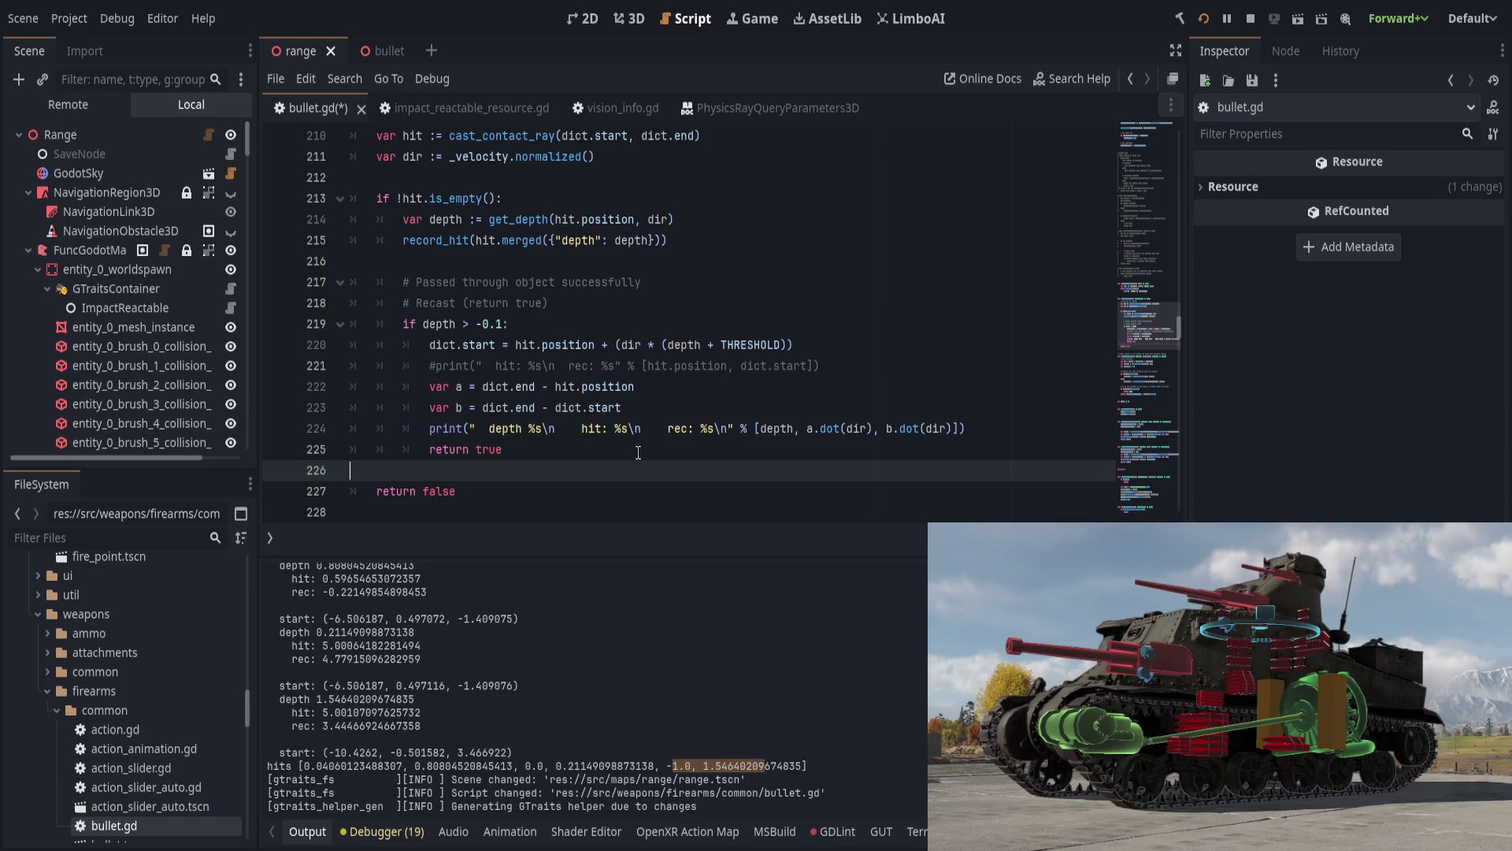
key(ctrl+s)
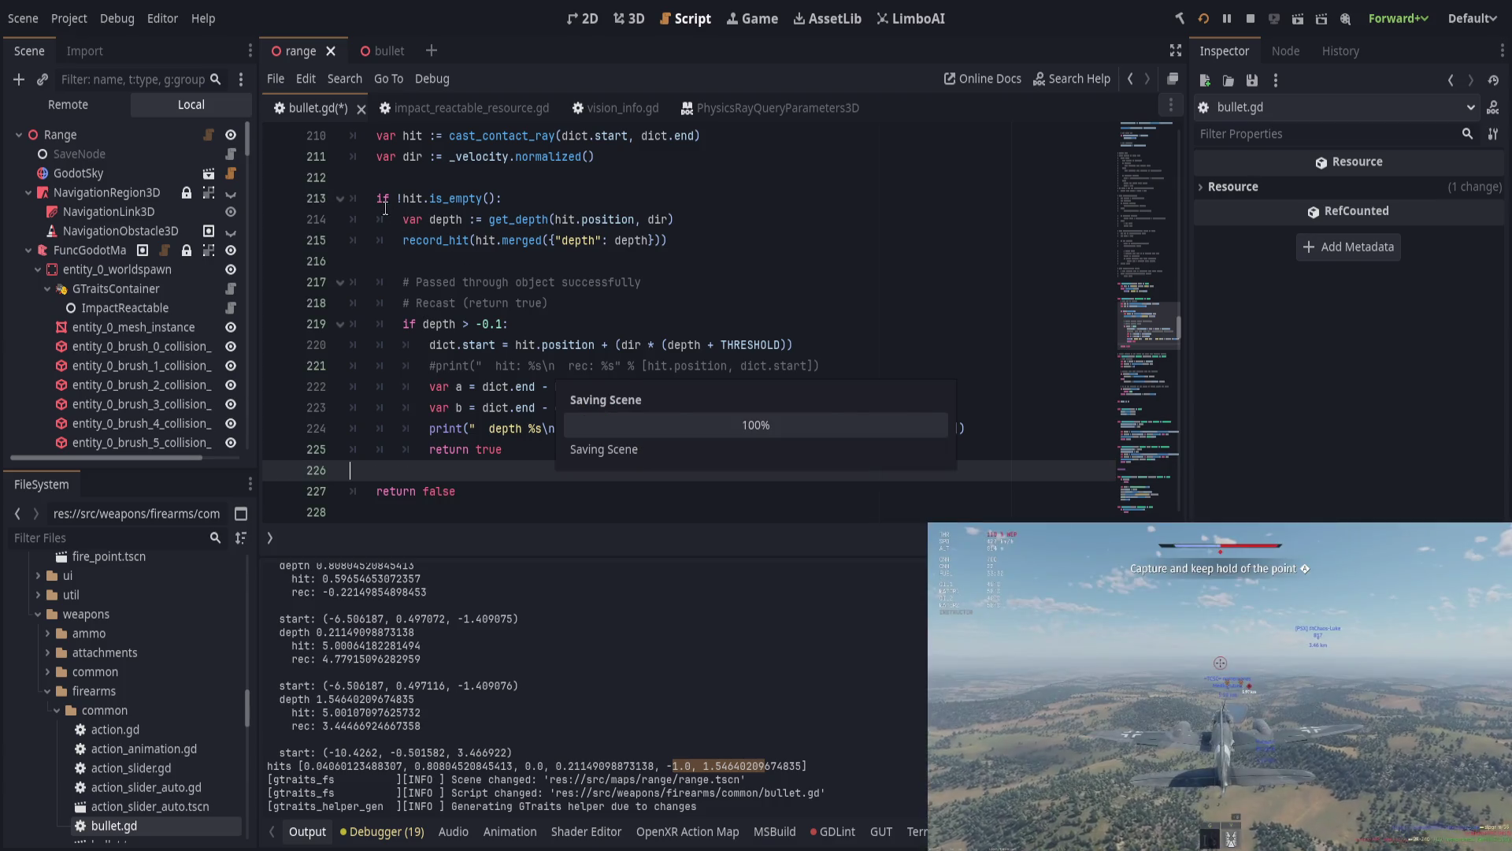
mouse_move(380, 198)
mouse_down()
mouse_move(552, 302)
mouse_move(964, 427)
mouse_move(502, 449)
mouse_up()
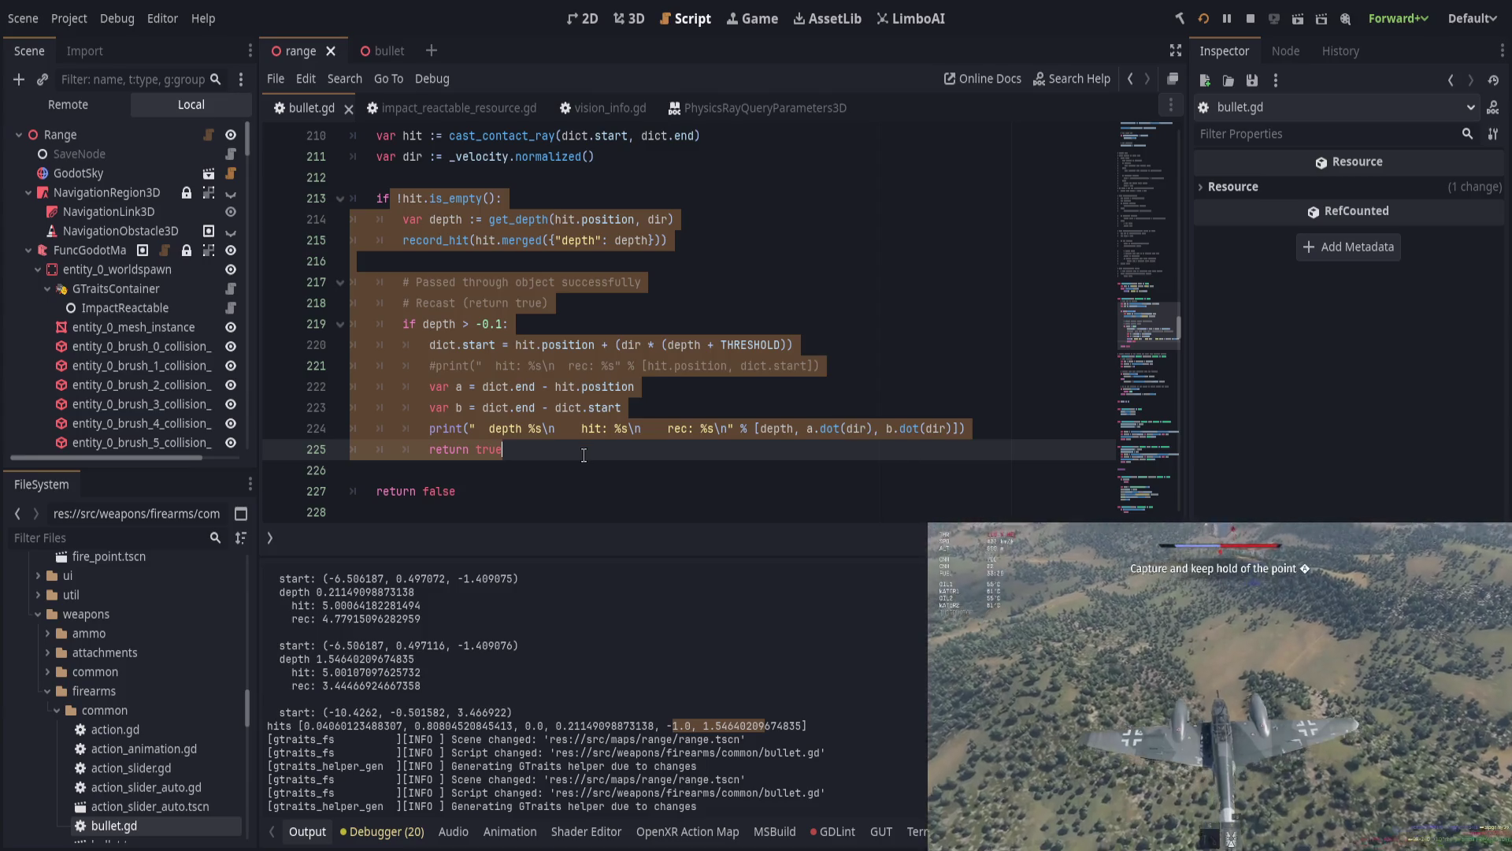
Step: Add print("FALSE: depth: ", depth) on a new line just above return false
click(504, 449)
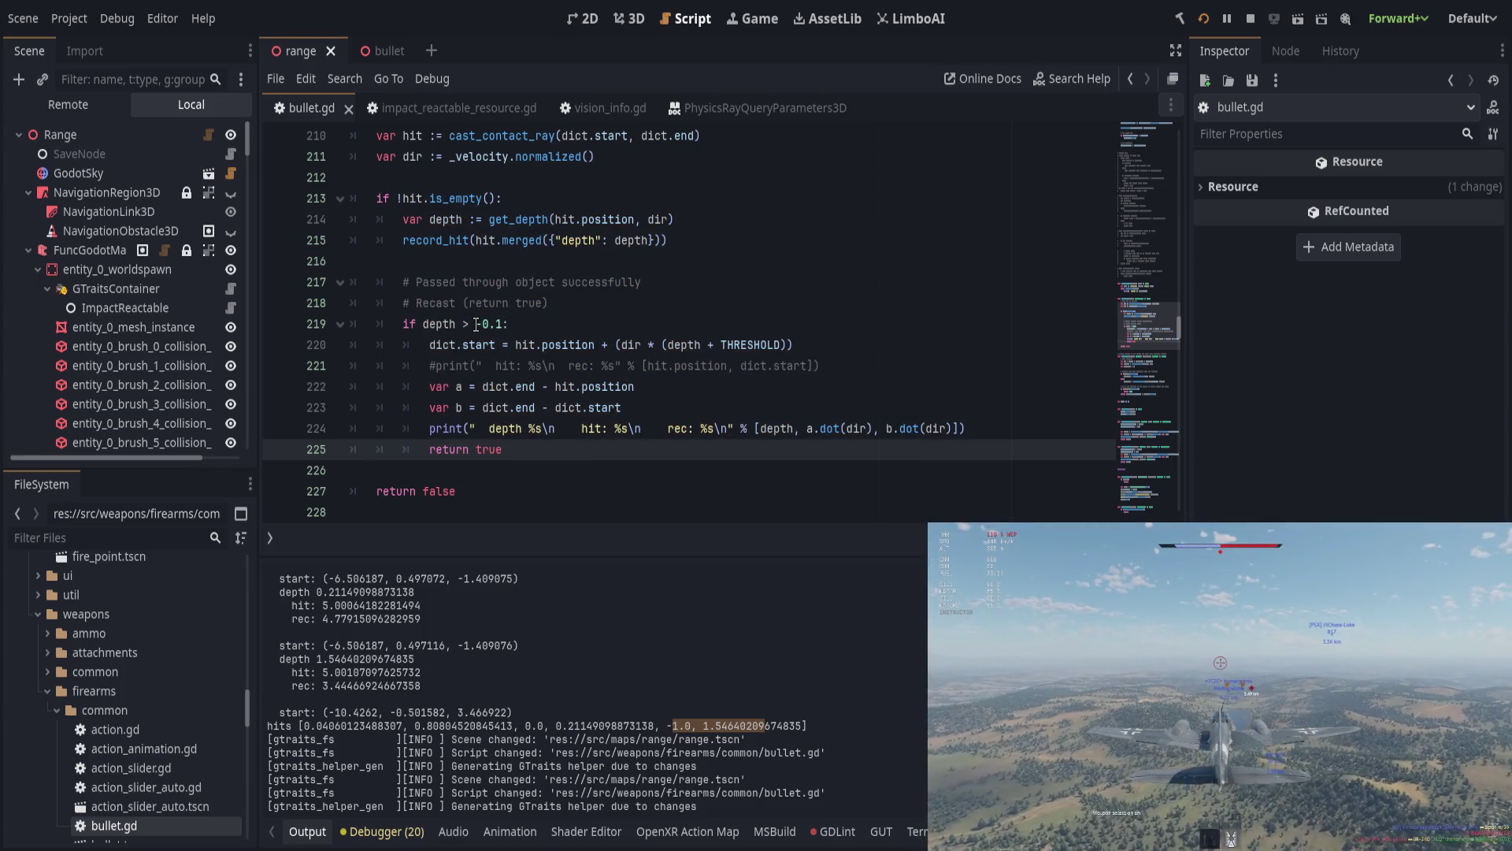
click(540, 492)
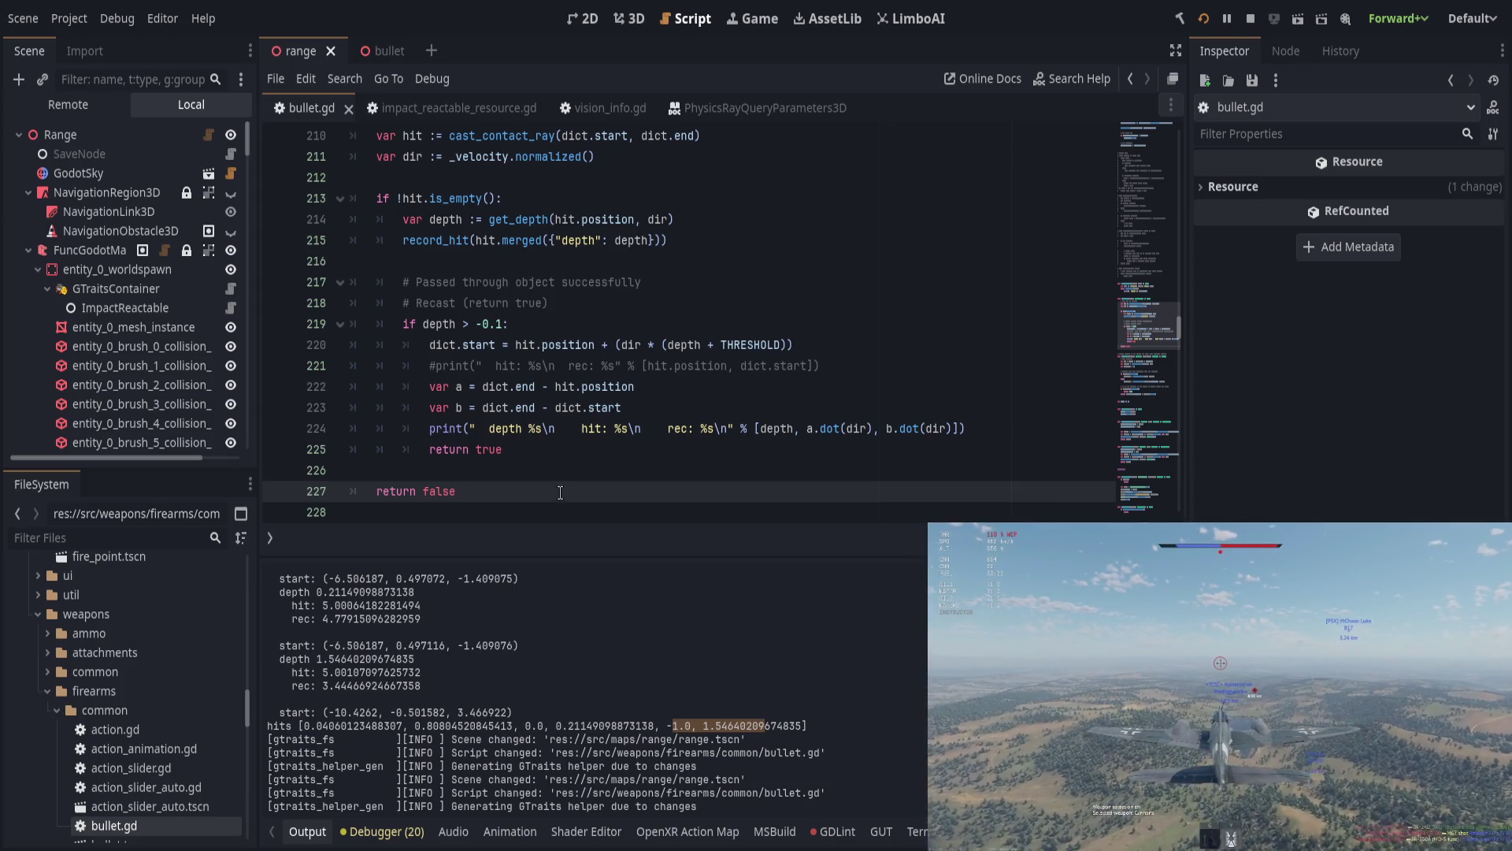
click(569, 477)
key(Return)
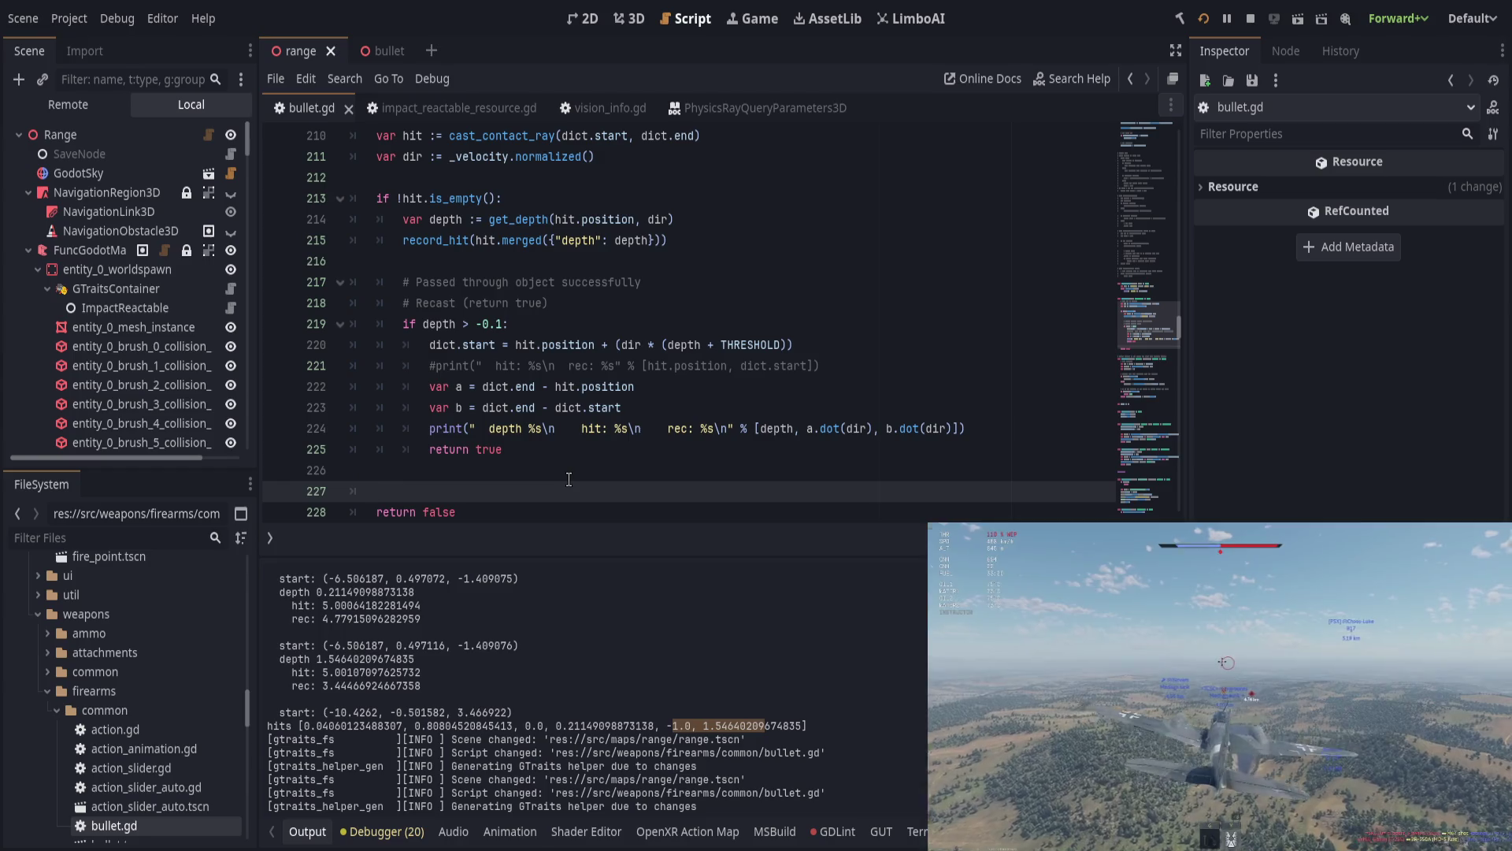
text(print("depth)
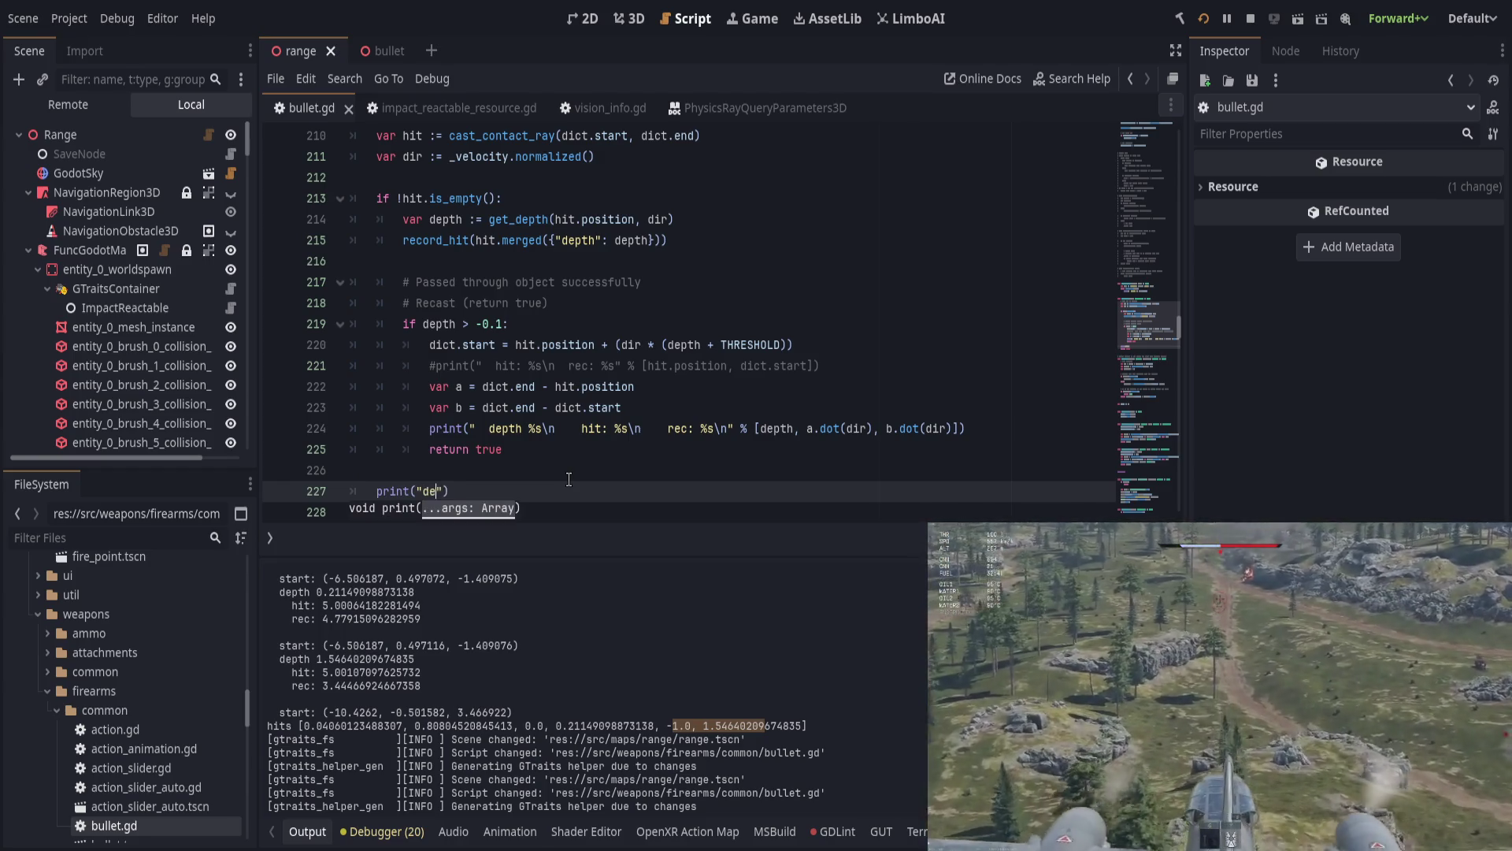
key(ctrl+BackSpace)
text(FALSE: de)
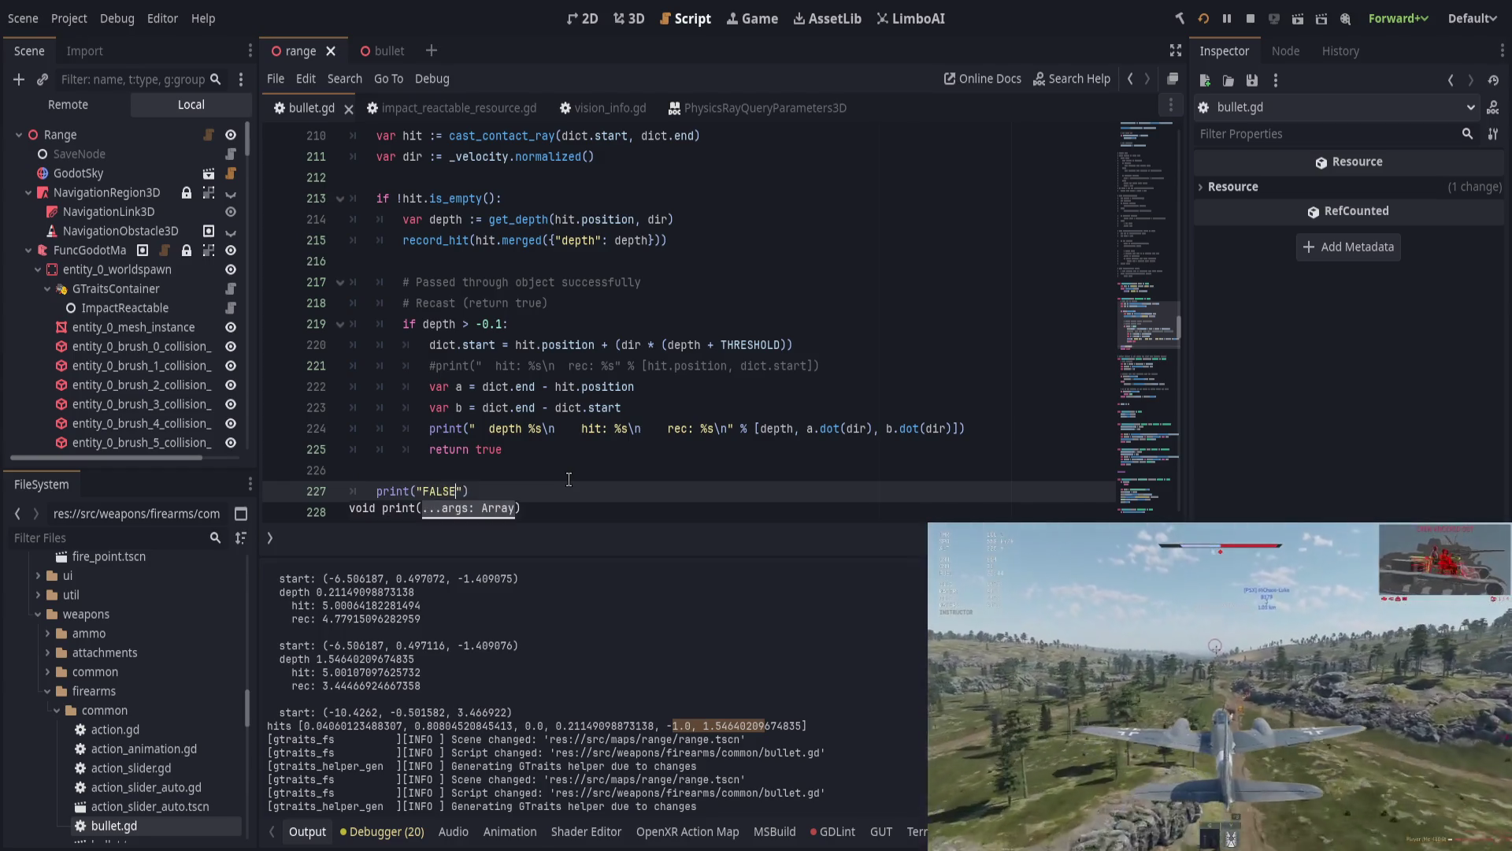
text(pth)
text(: ", depth)
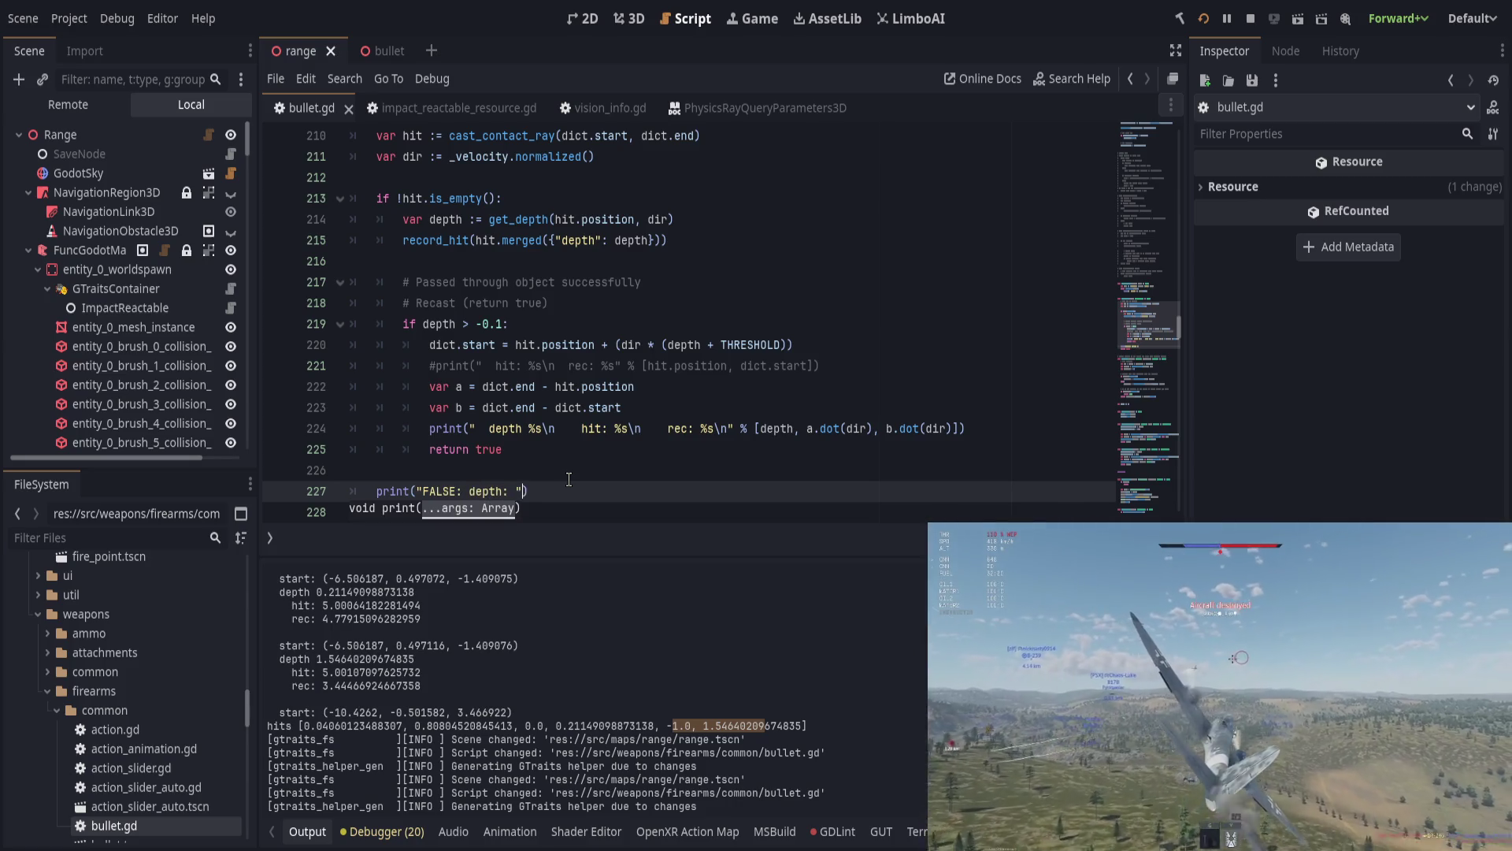
text())
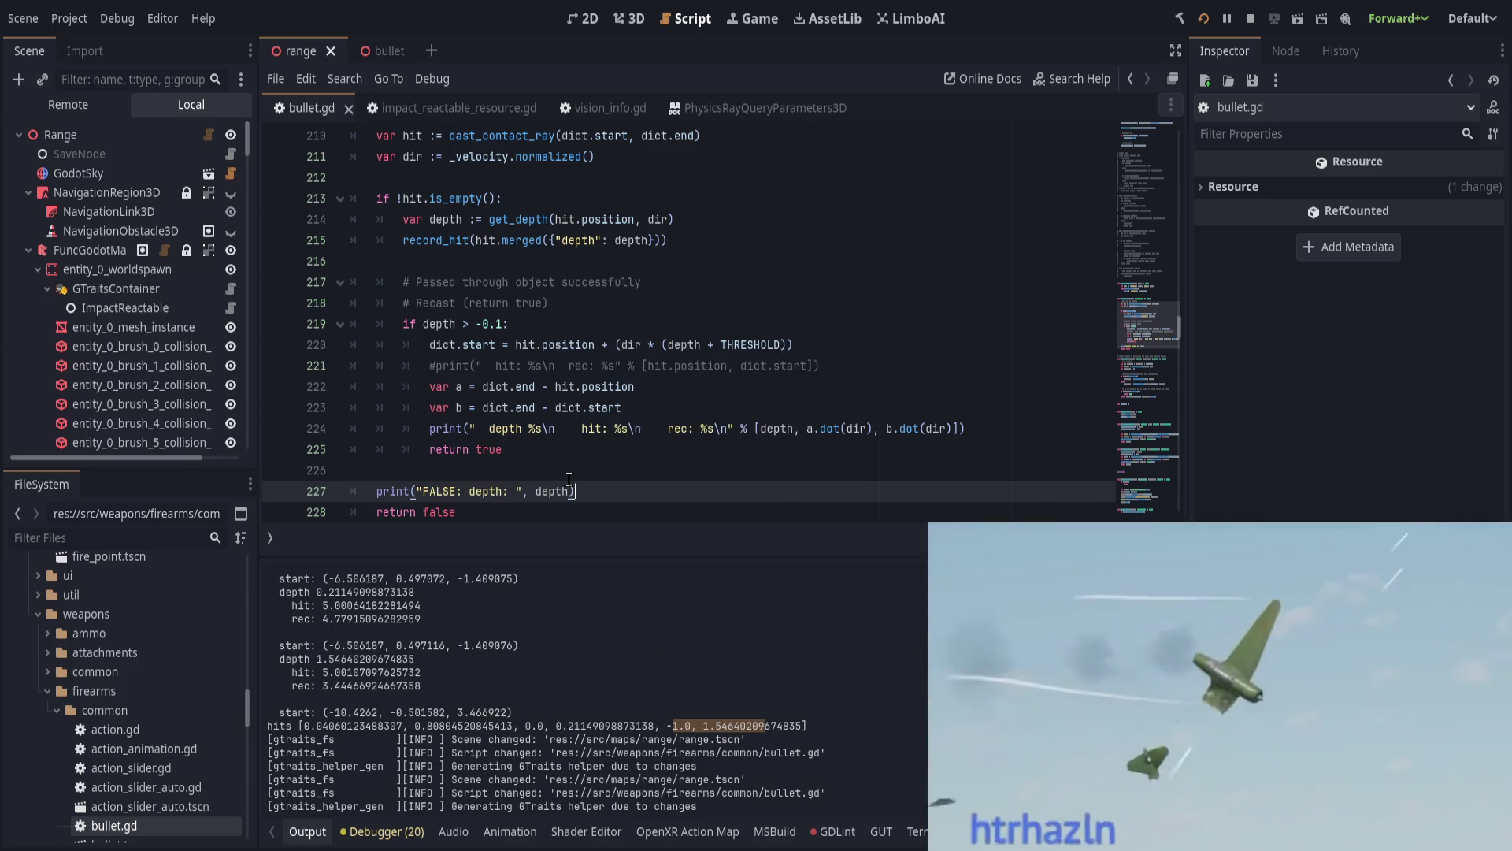
double_click(554, 490)
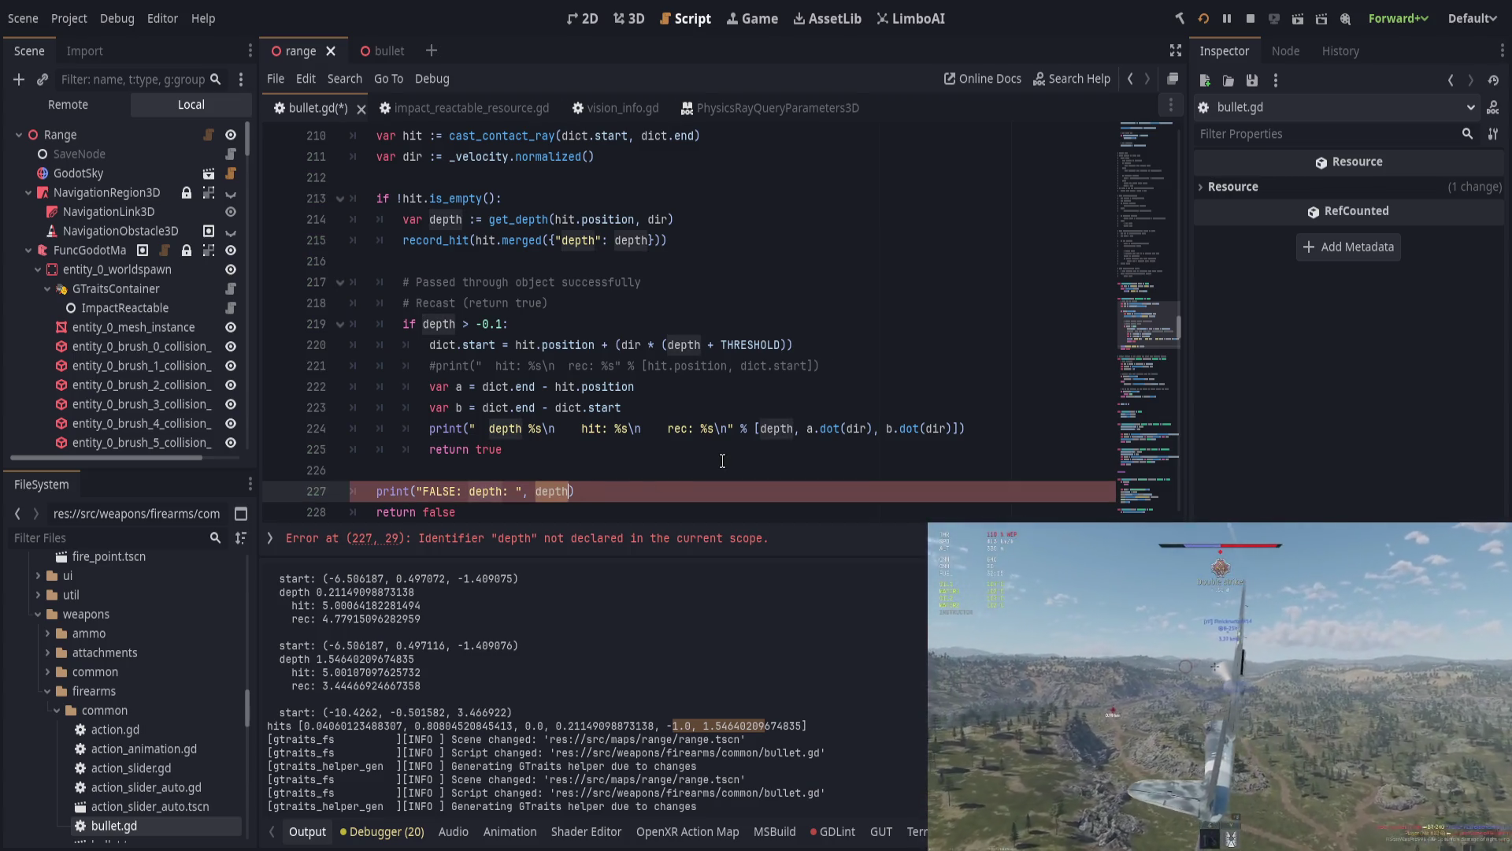
Step: Declare 'var depth = -1.0' at the top of is_testing, below the real hit comment
scroll(708, 461, up, 2)
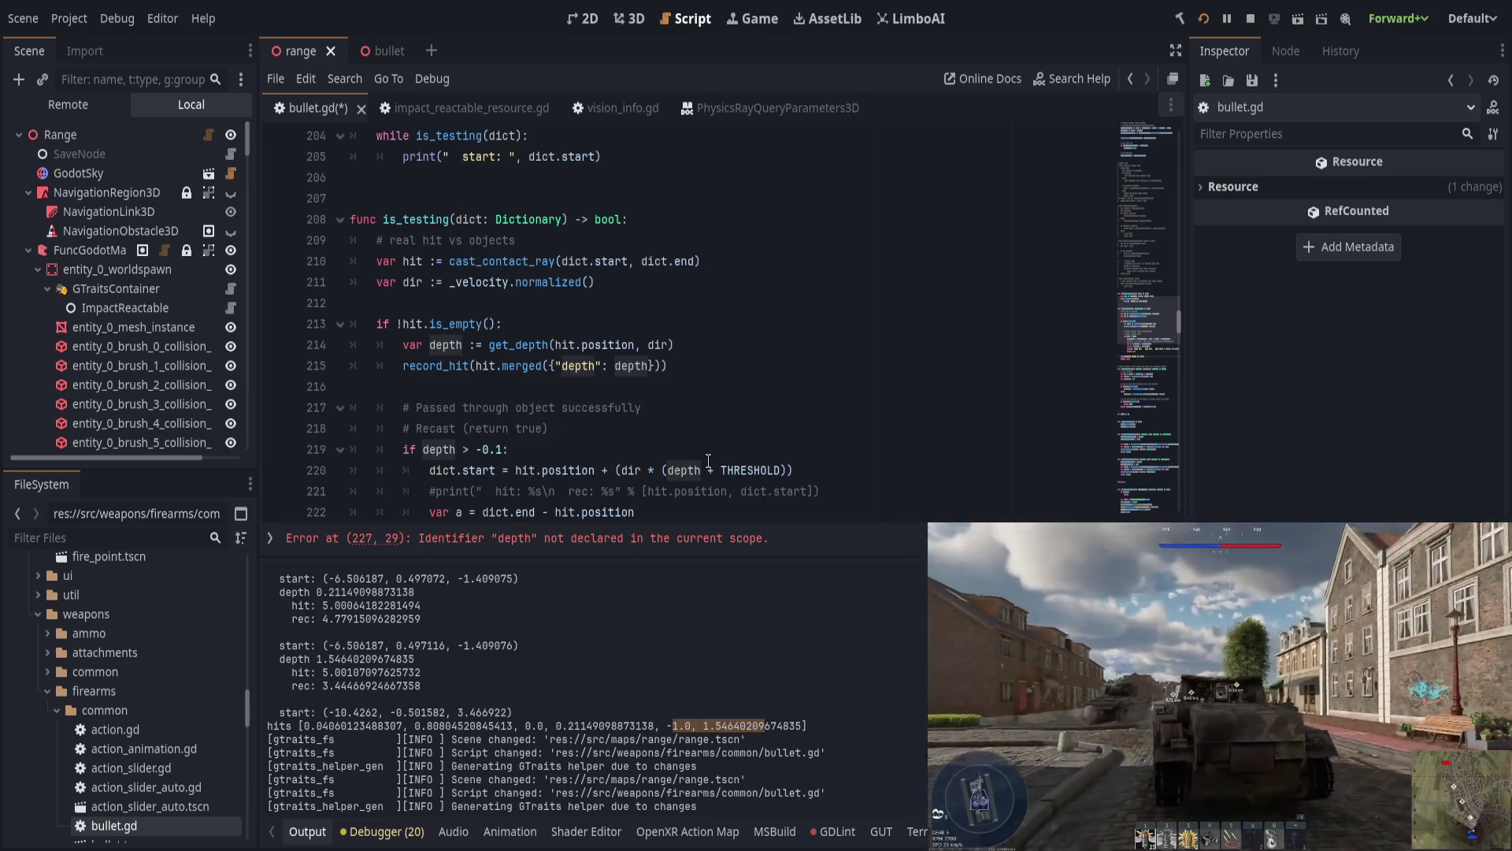
scroll(708, 460, down, 1)
click(728, 202)
click(785, 181)
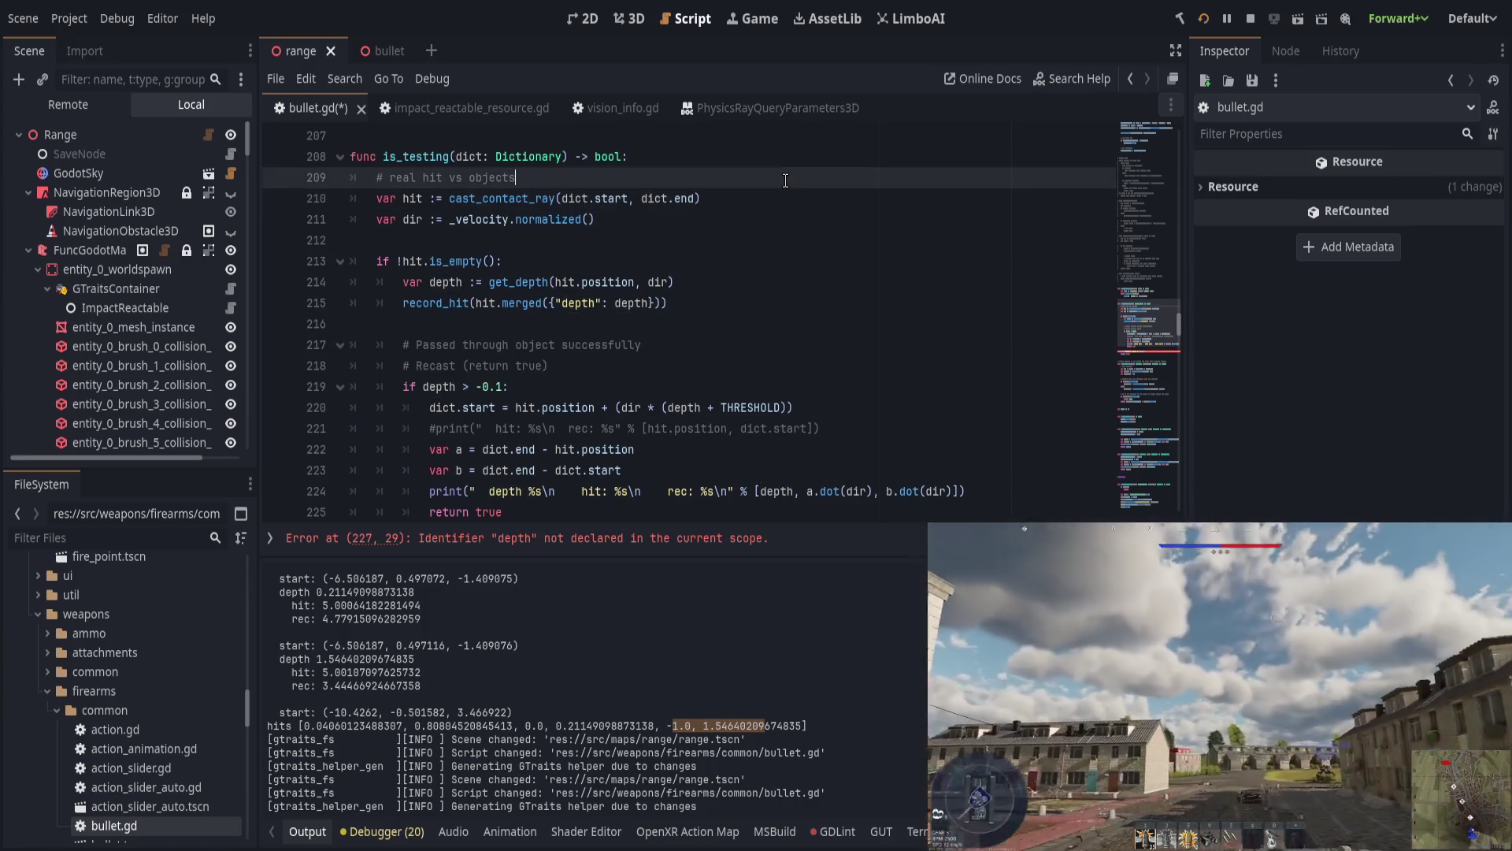
key(Return)
text(v)
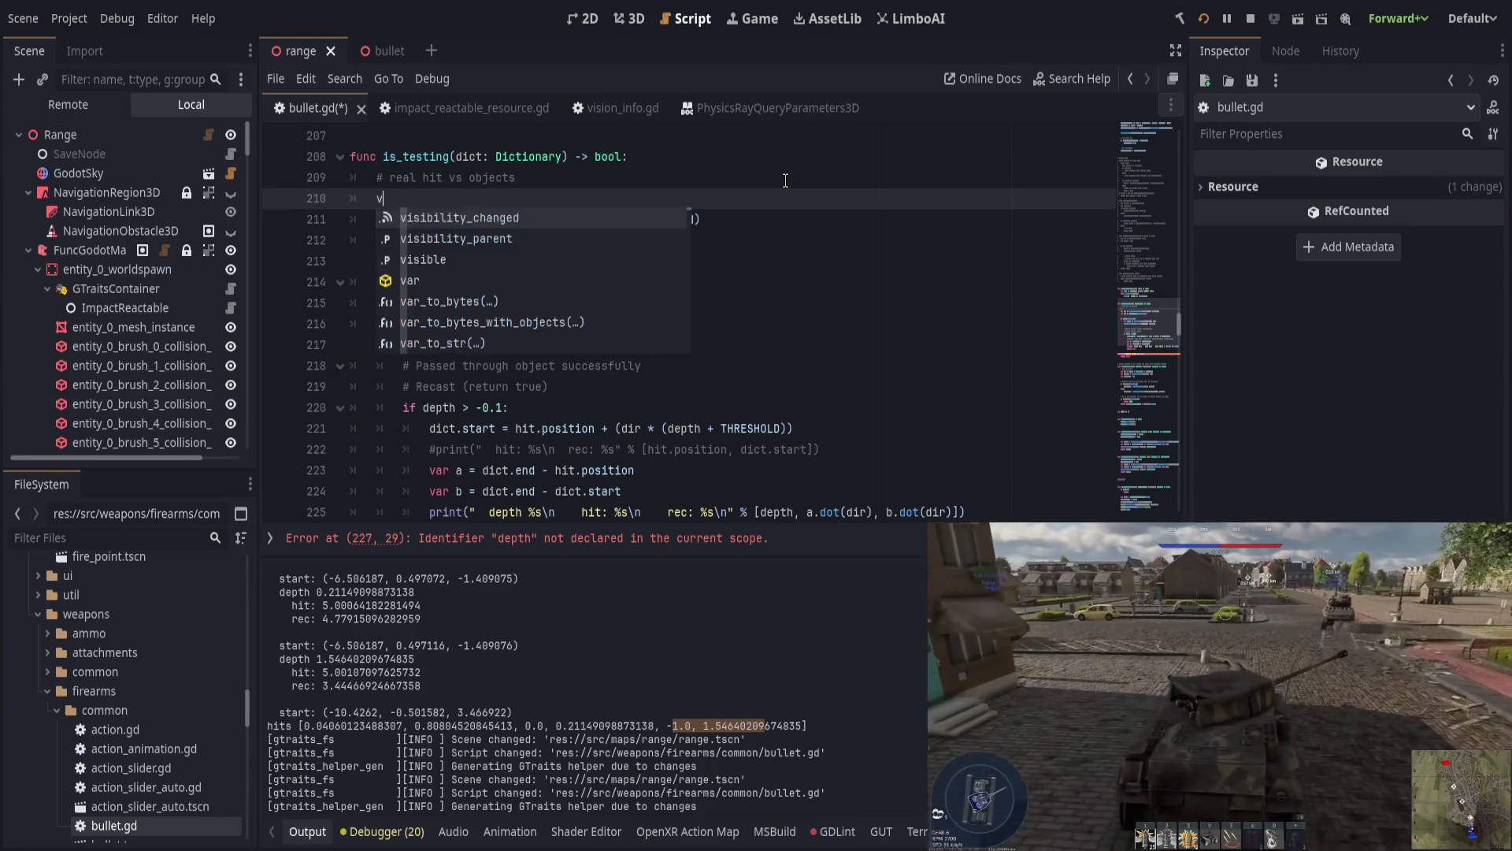
text(ar depth = -1.0)
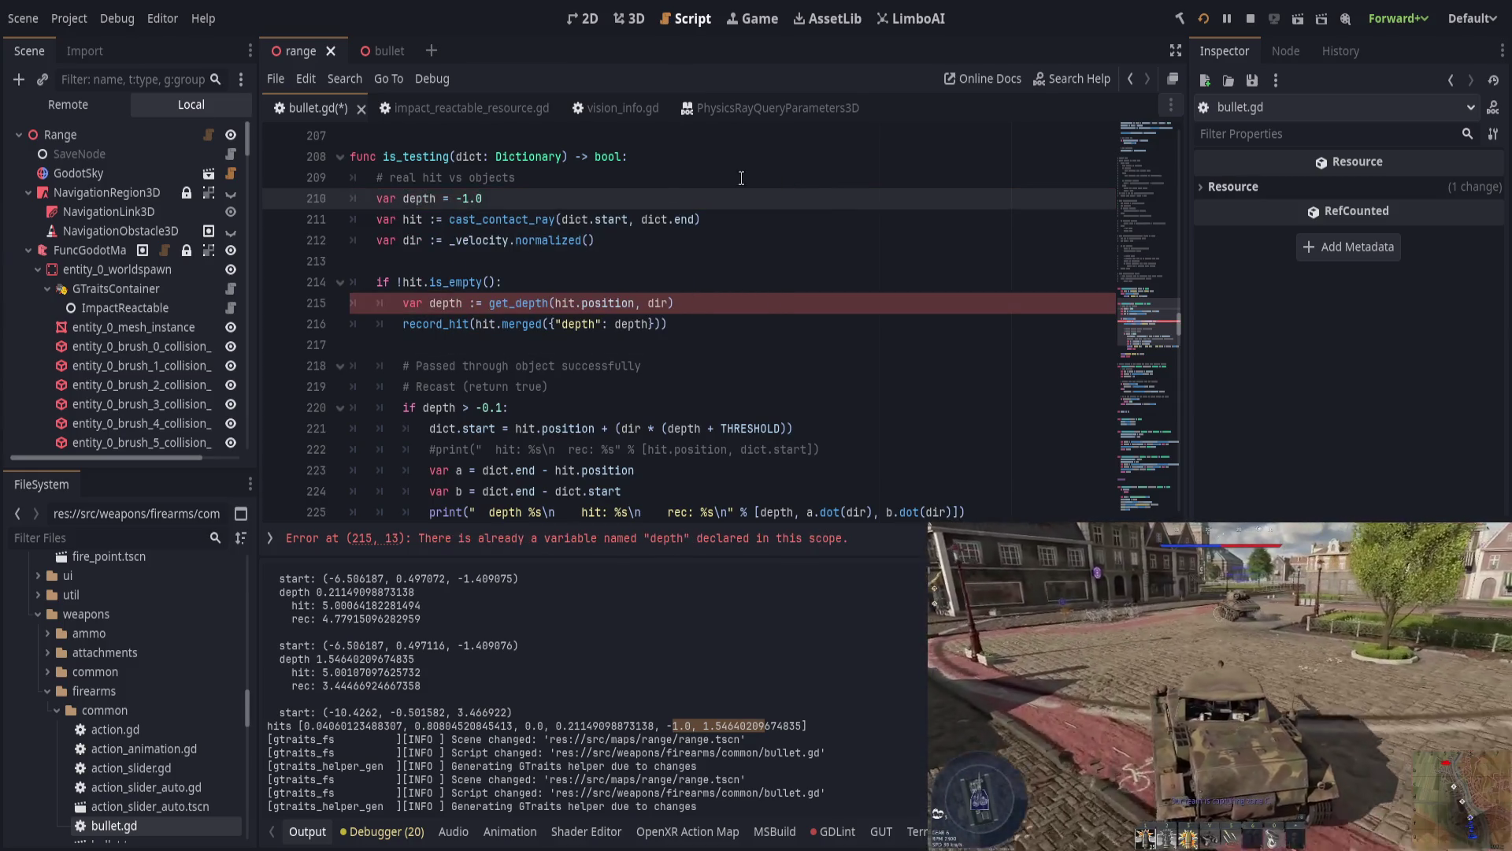
Step: Make line 215 a plain depth assignment, change line 210 to 'depth :=', and save
click(431, 303)
key(BackSpace)
key(BackSpace)
key(BackSpace)
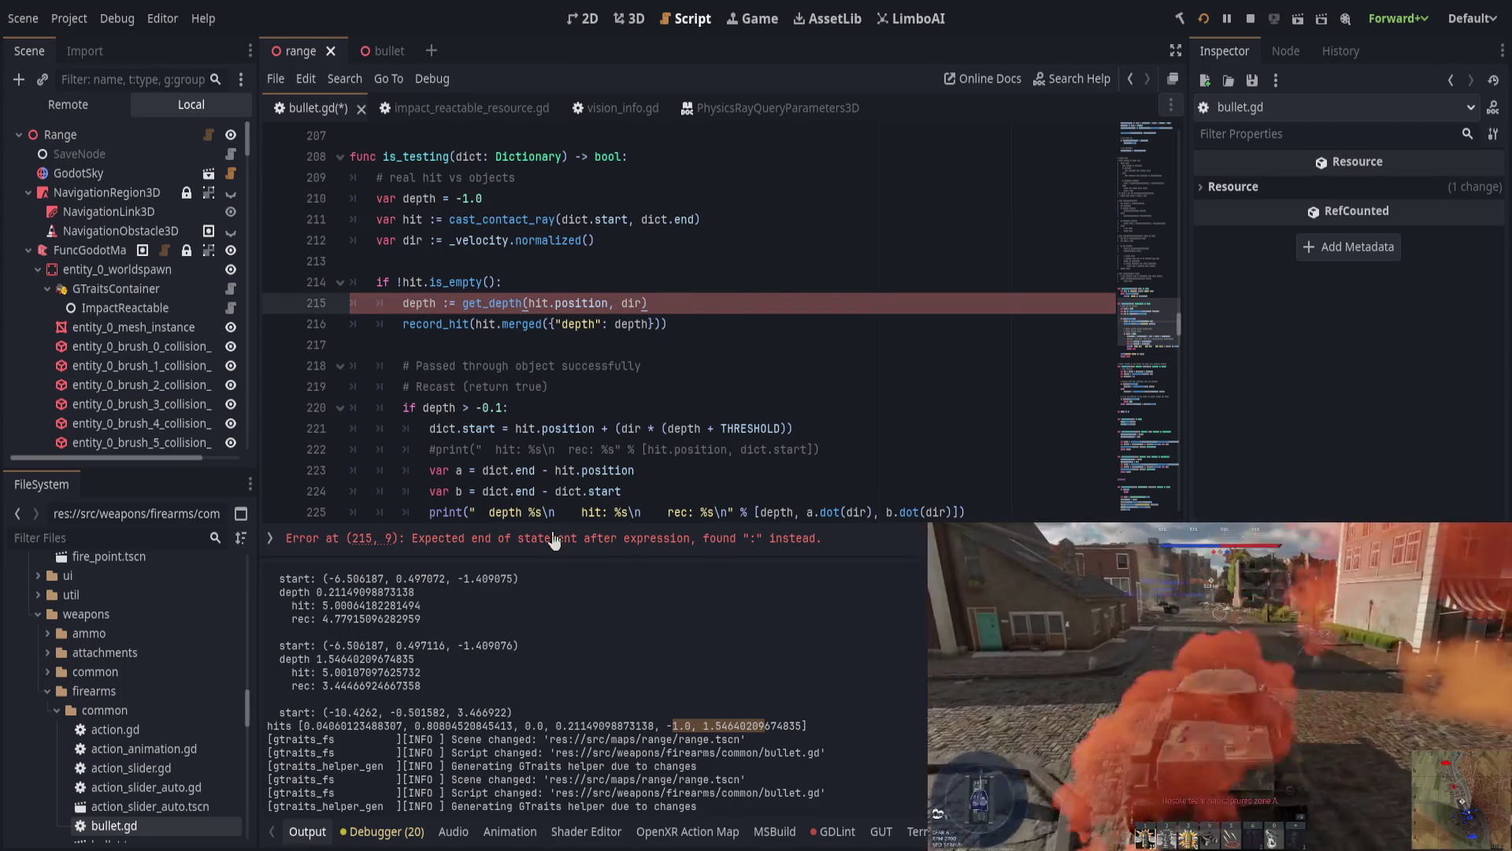
scroll(614, 354, up, 1)
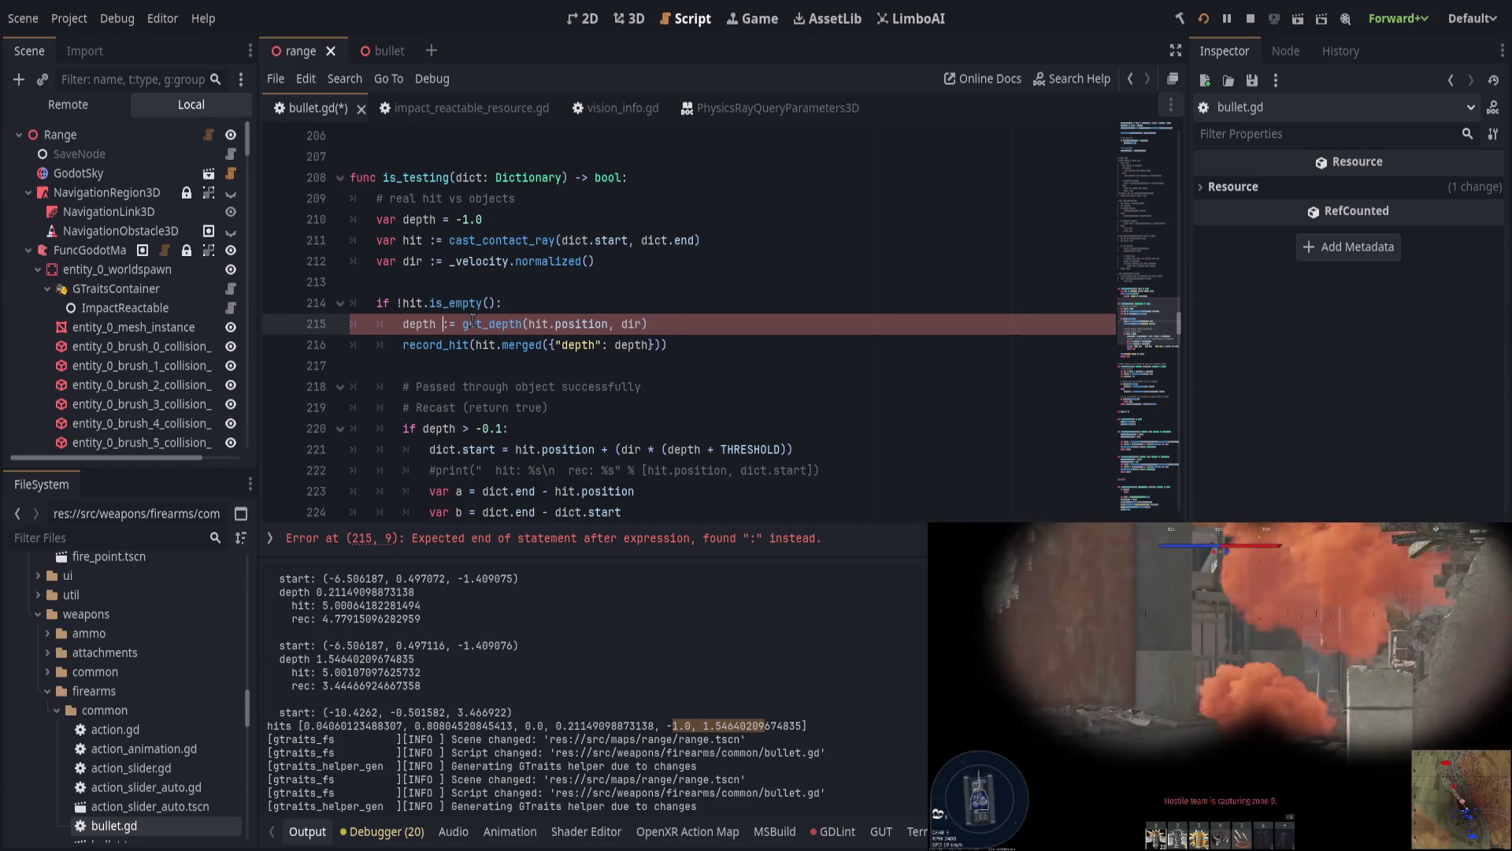
key(Delete)
key(Up)
key(Up)
key(Up)
text(:)
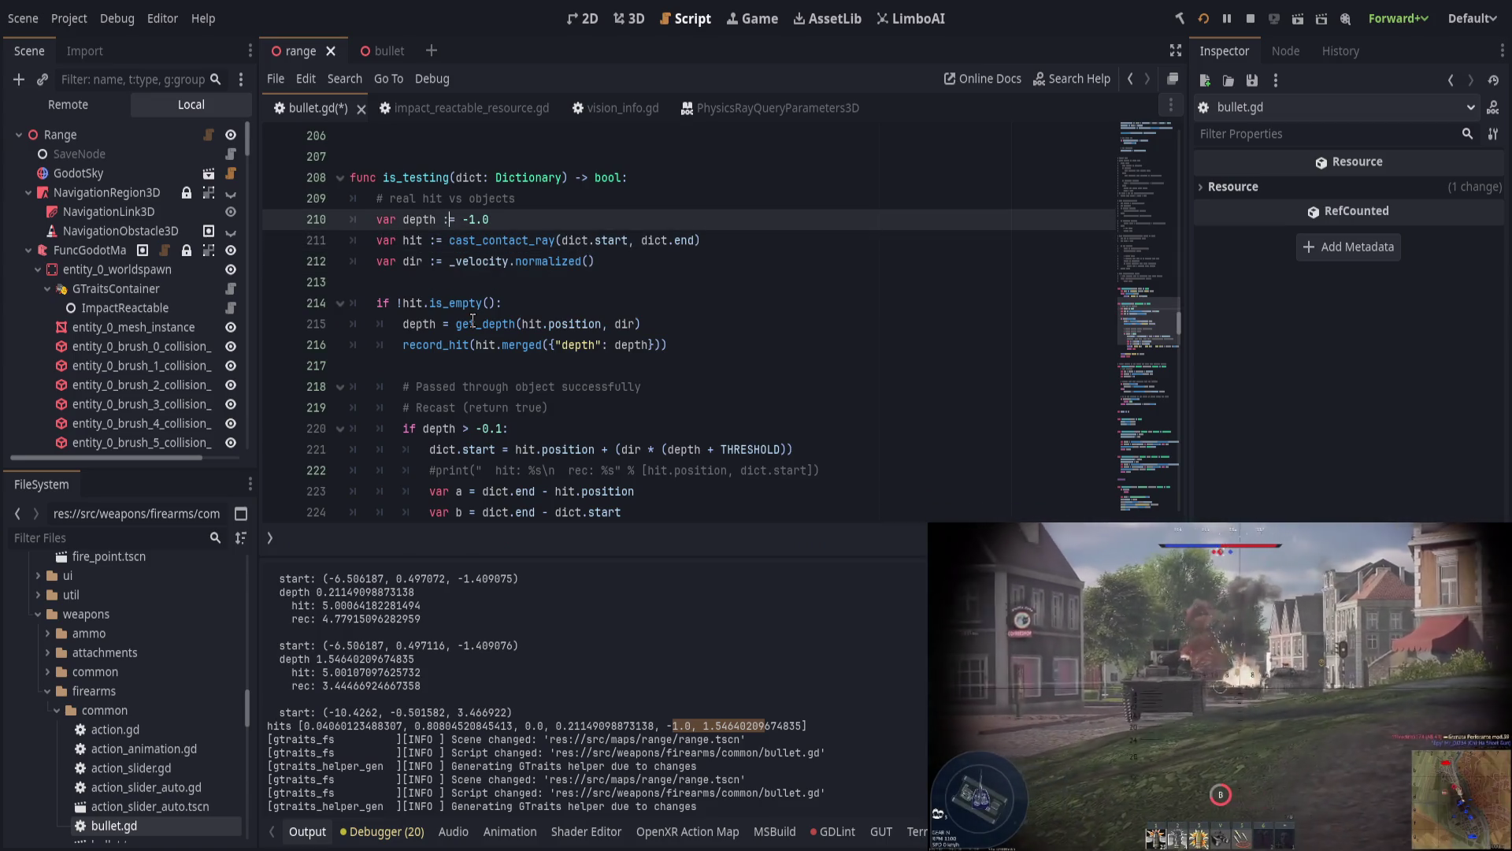
key(ctrl+s)
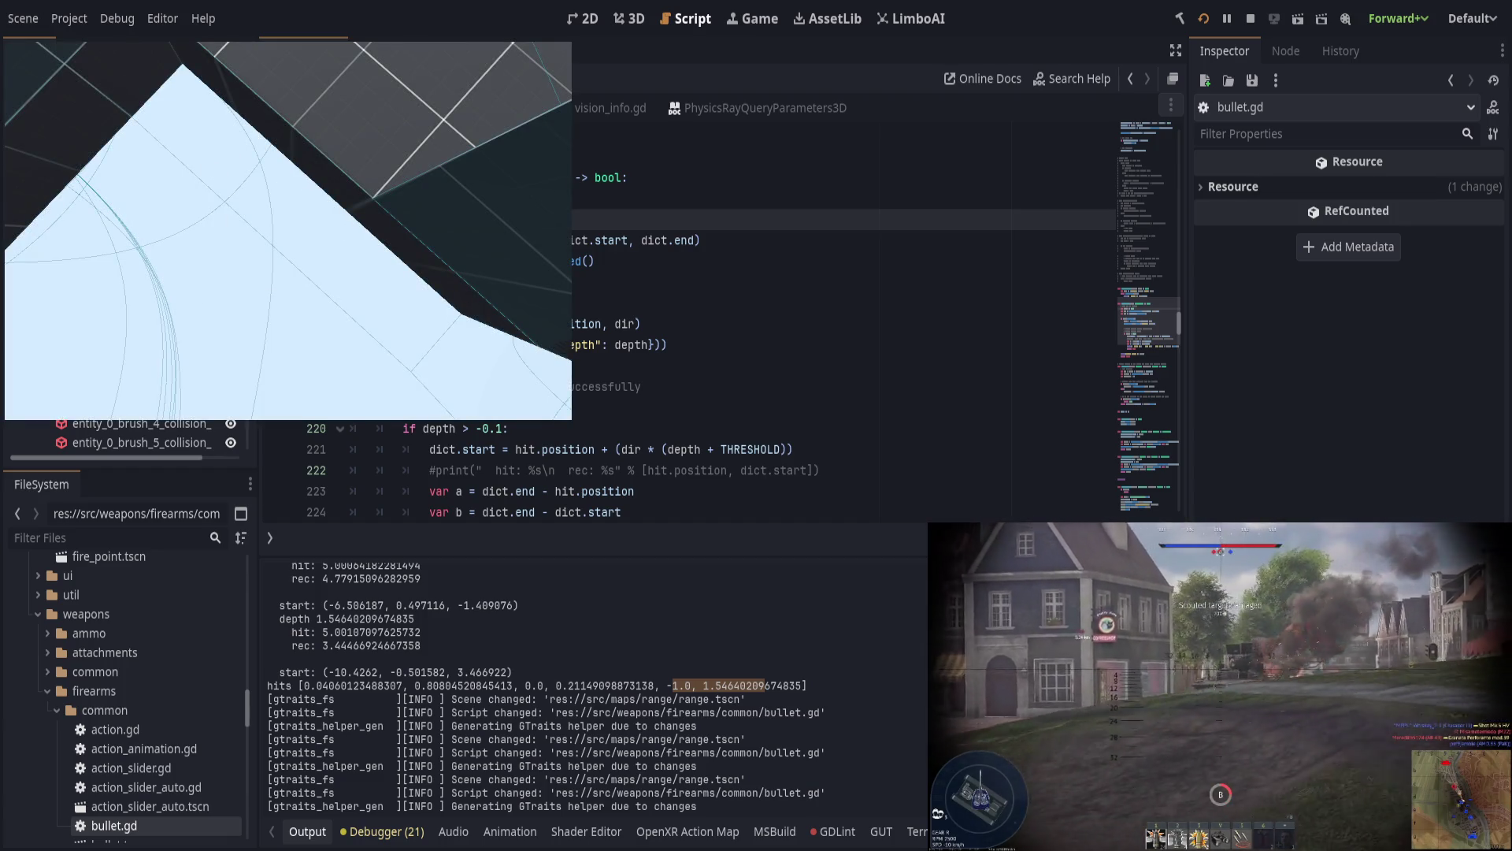
Step: Shoot at a target in the test level to log depth, hit and rec readings
click(302, 145)
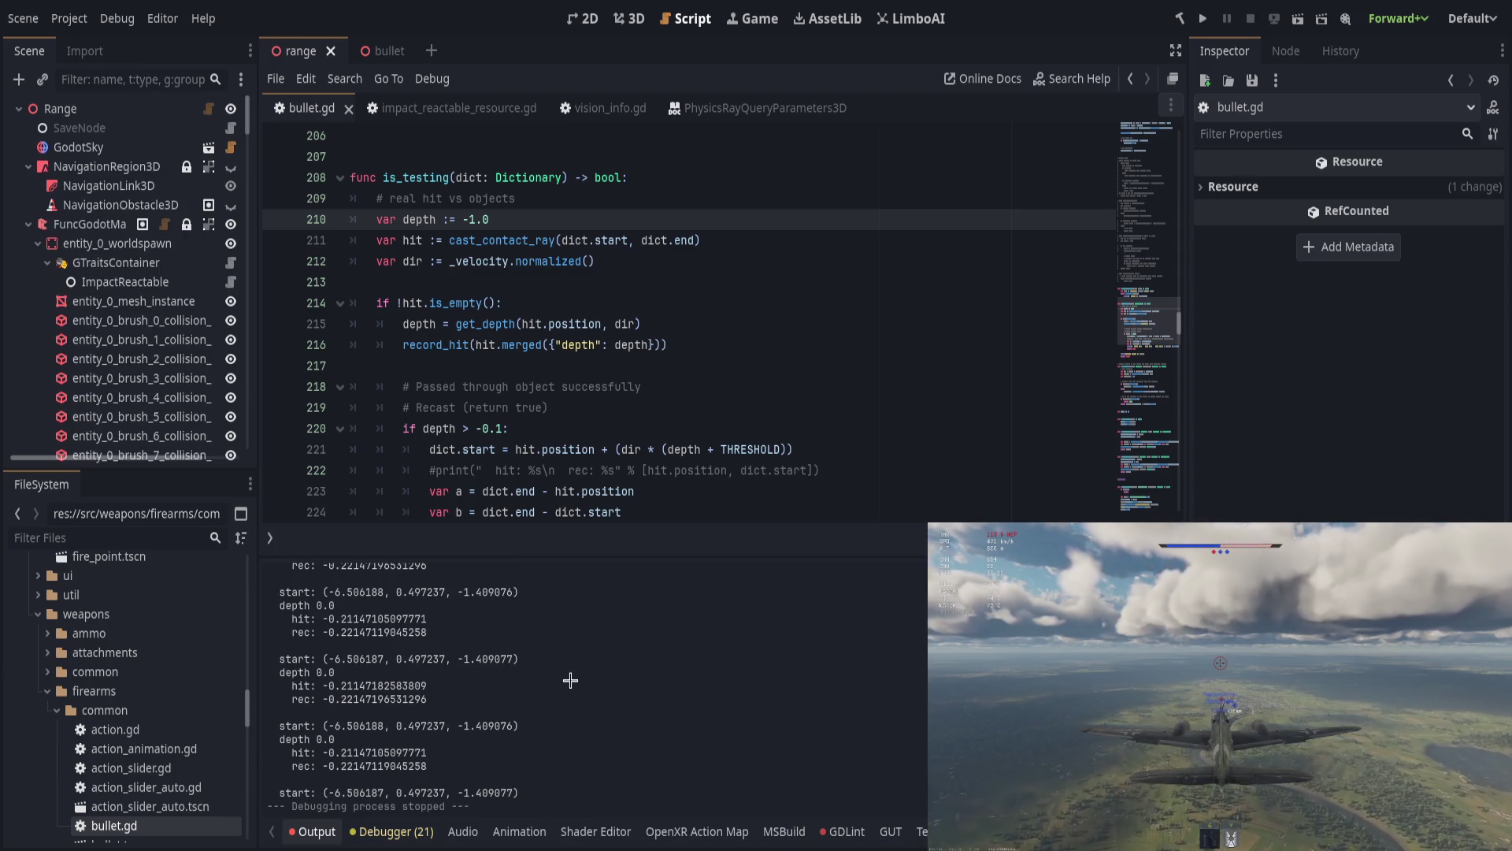
Step: Find the logged start coordinate (-6.506188, 0.497237, -1.409076) in the Output log and mark it
scroll(571, 680, up, 5)
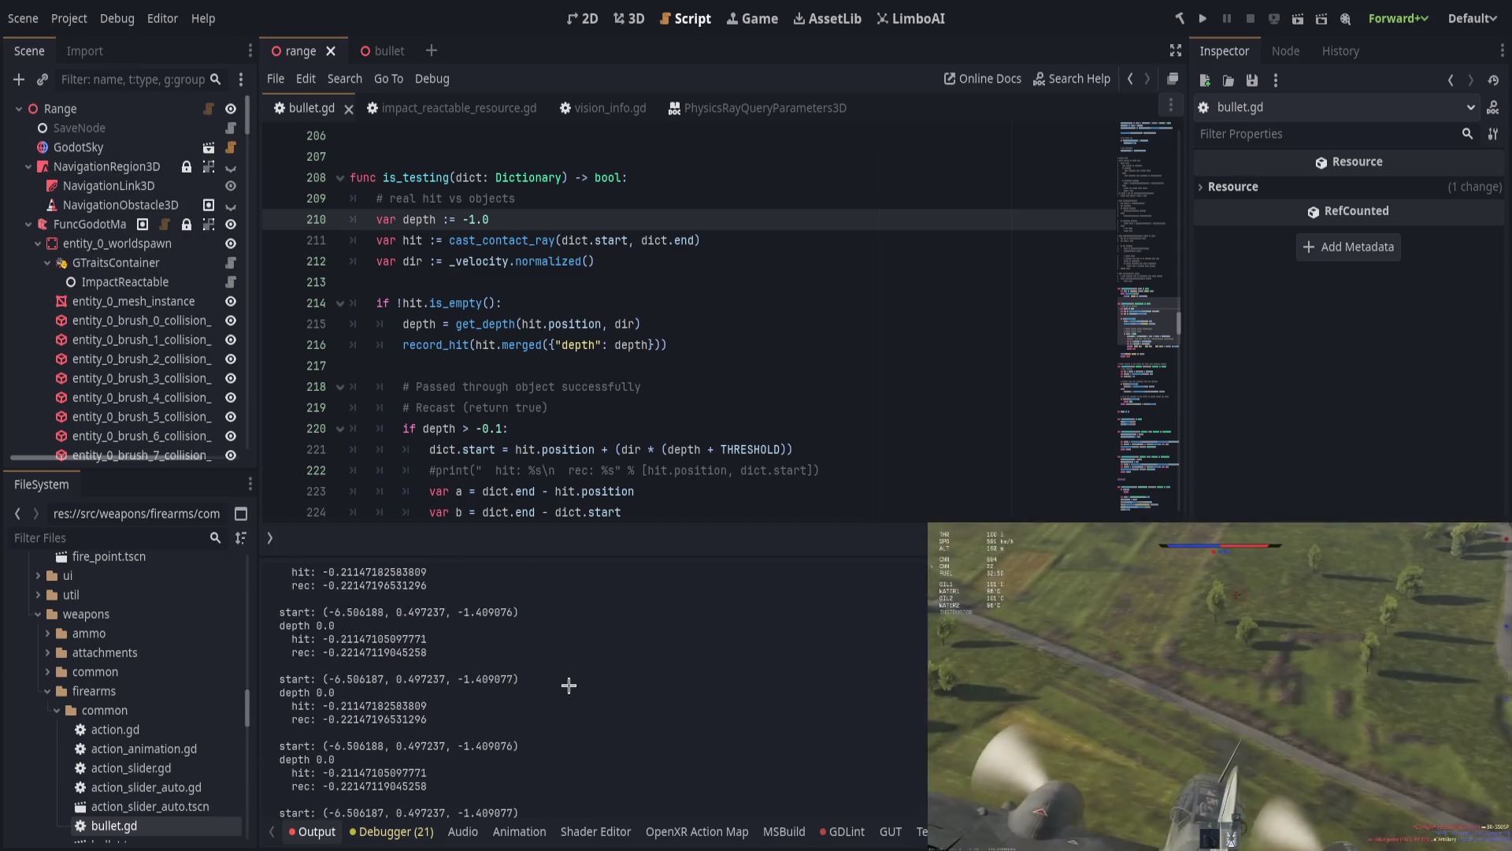
scroll(567, 688, up, 1)
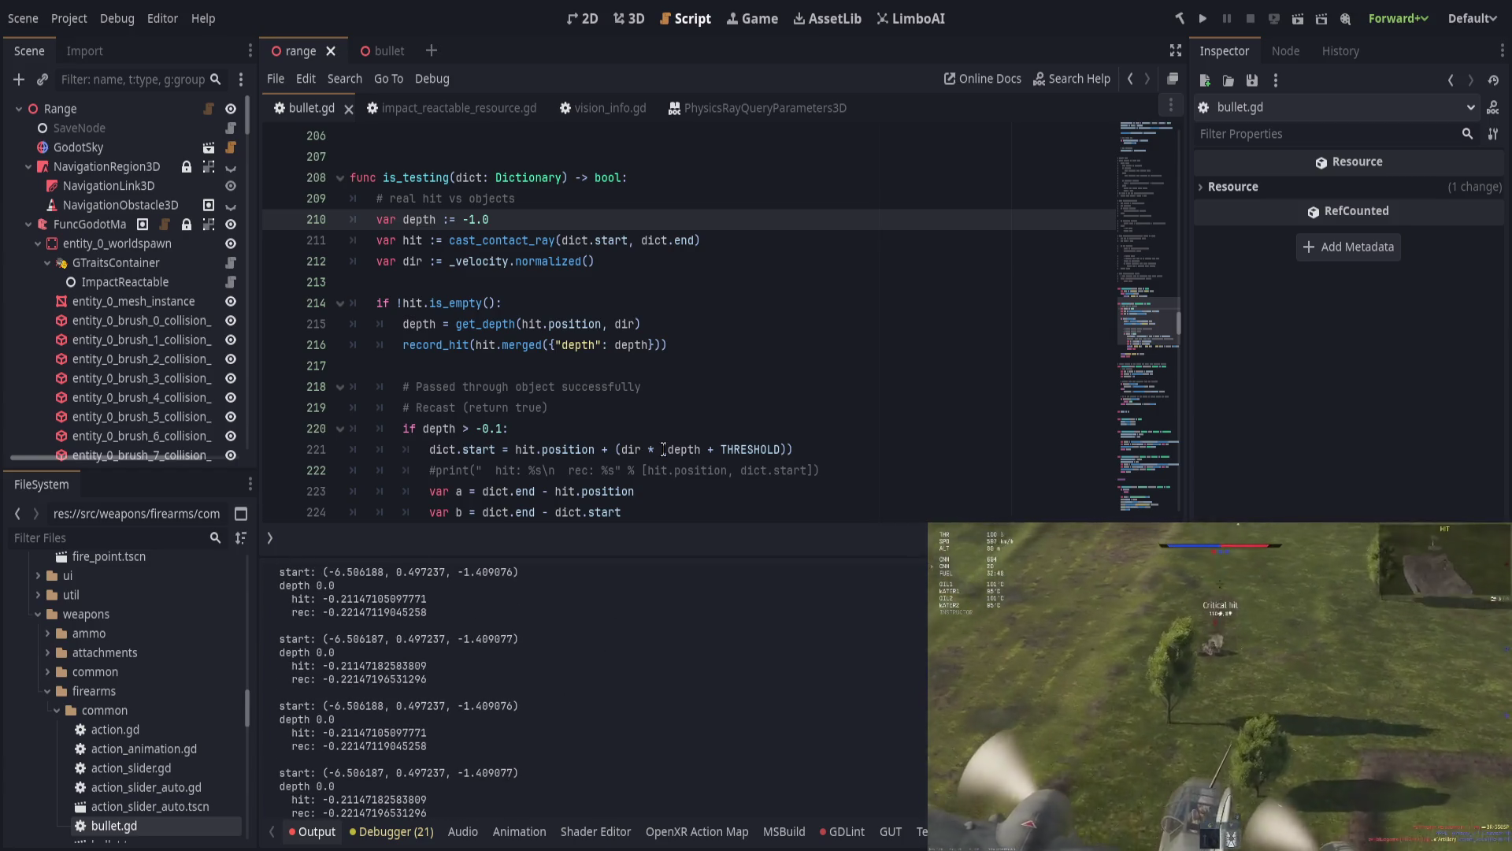
scroll(664, 449, down, 3)
scroll(663, 449, up, 1)
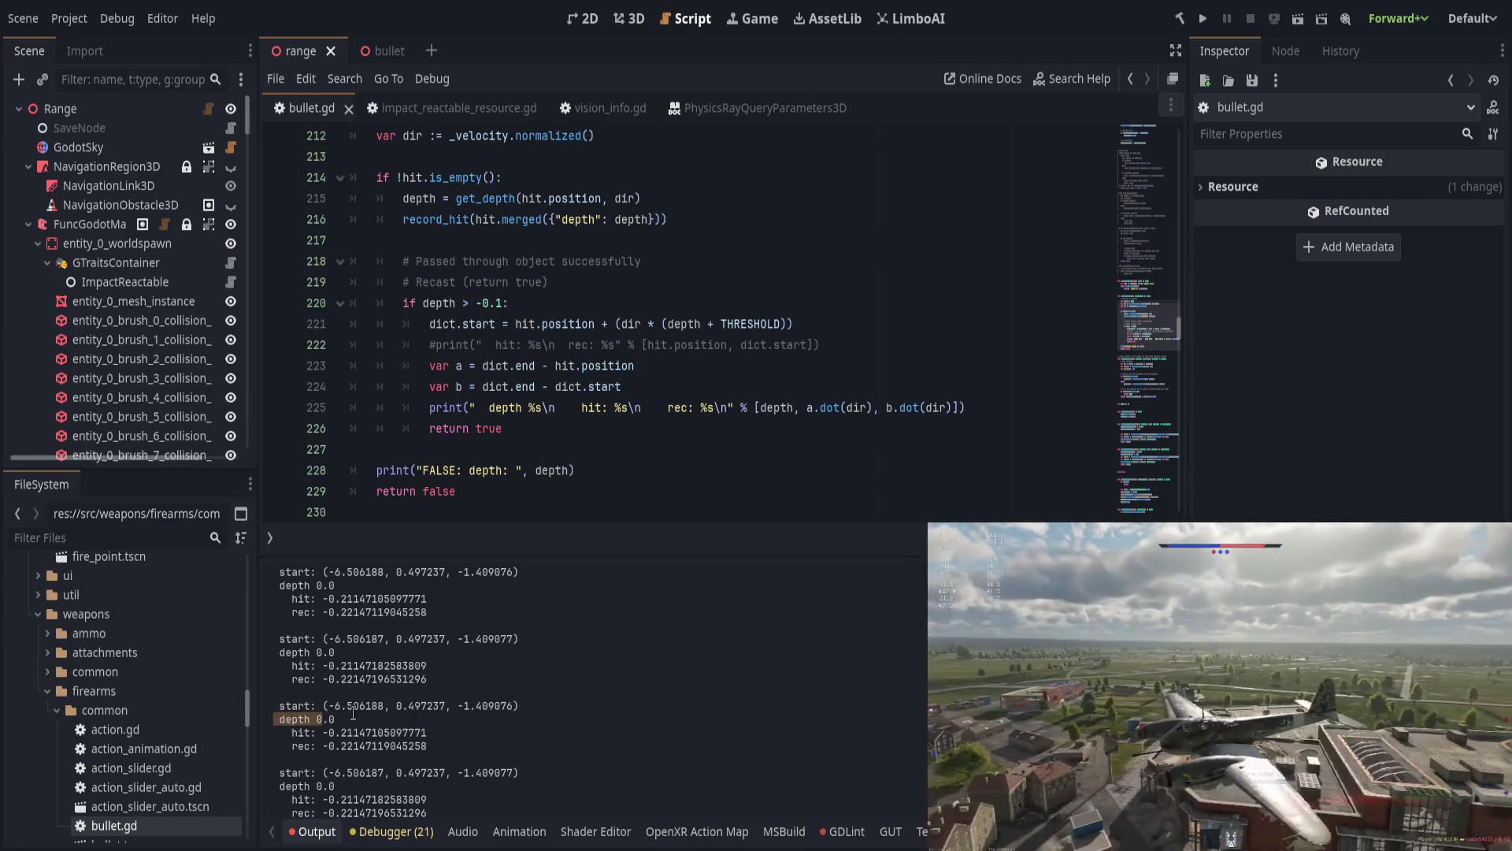
drag(275, 718, 372, 705)
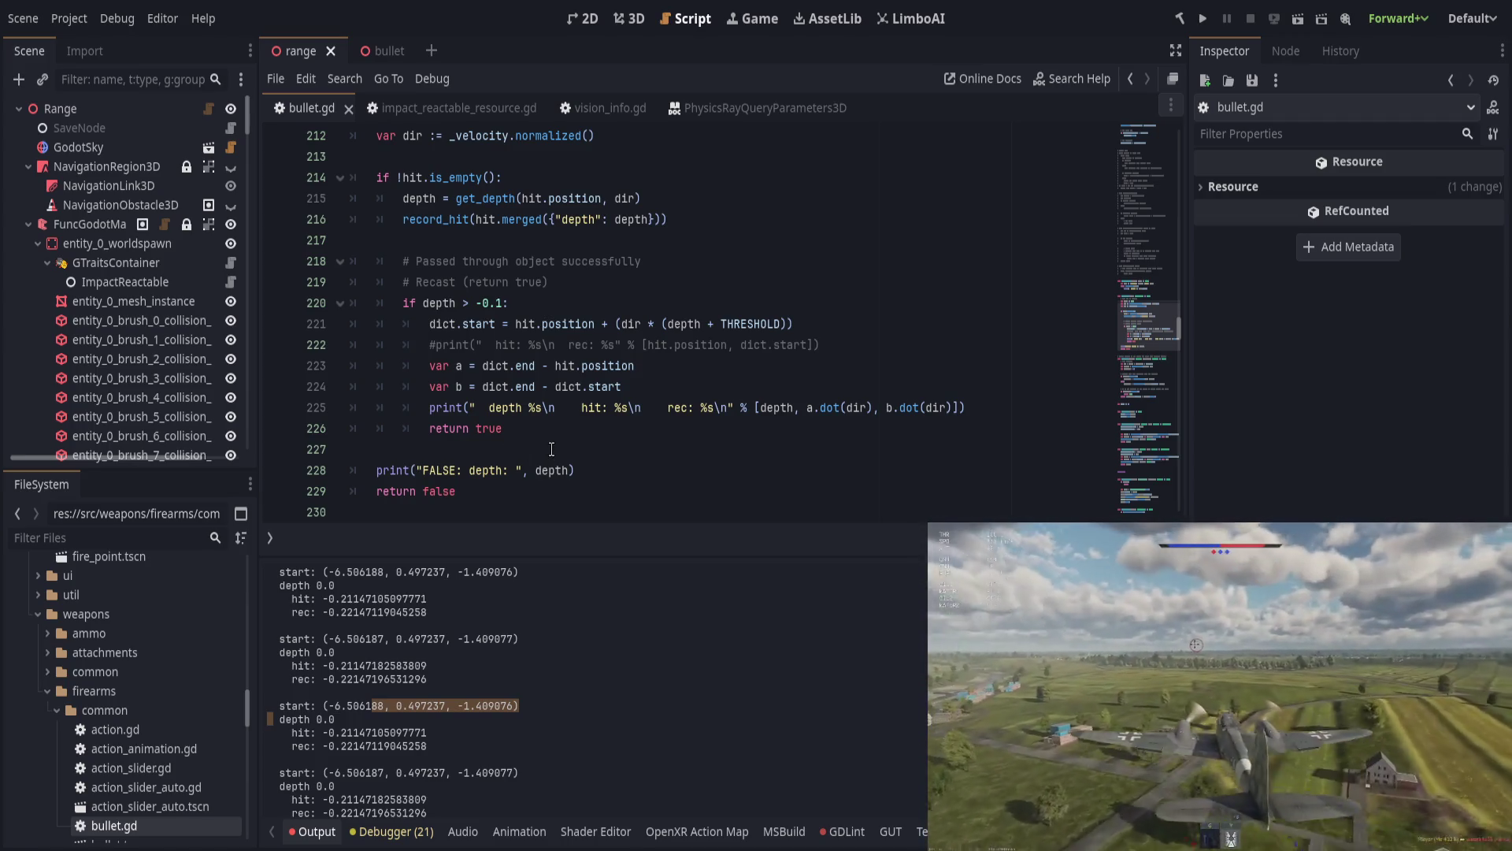
Step: Compare the logged depth 0.0 against the recast threshold check, then relaunch the game
click(530, 424)
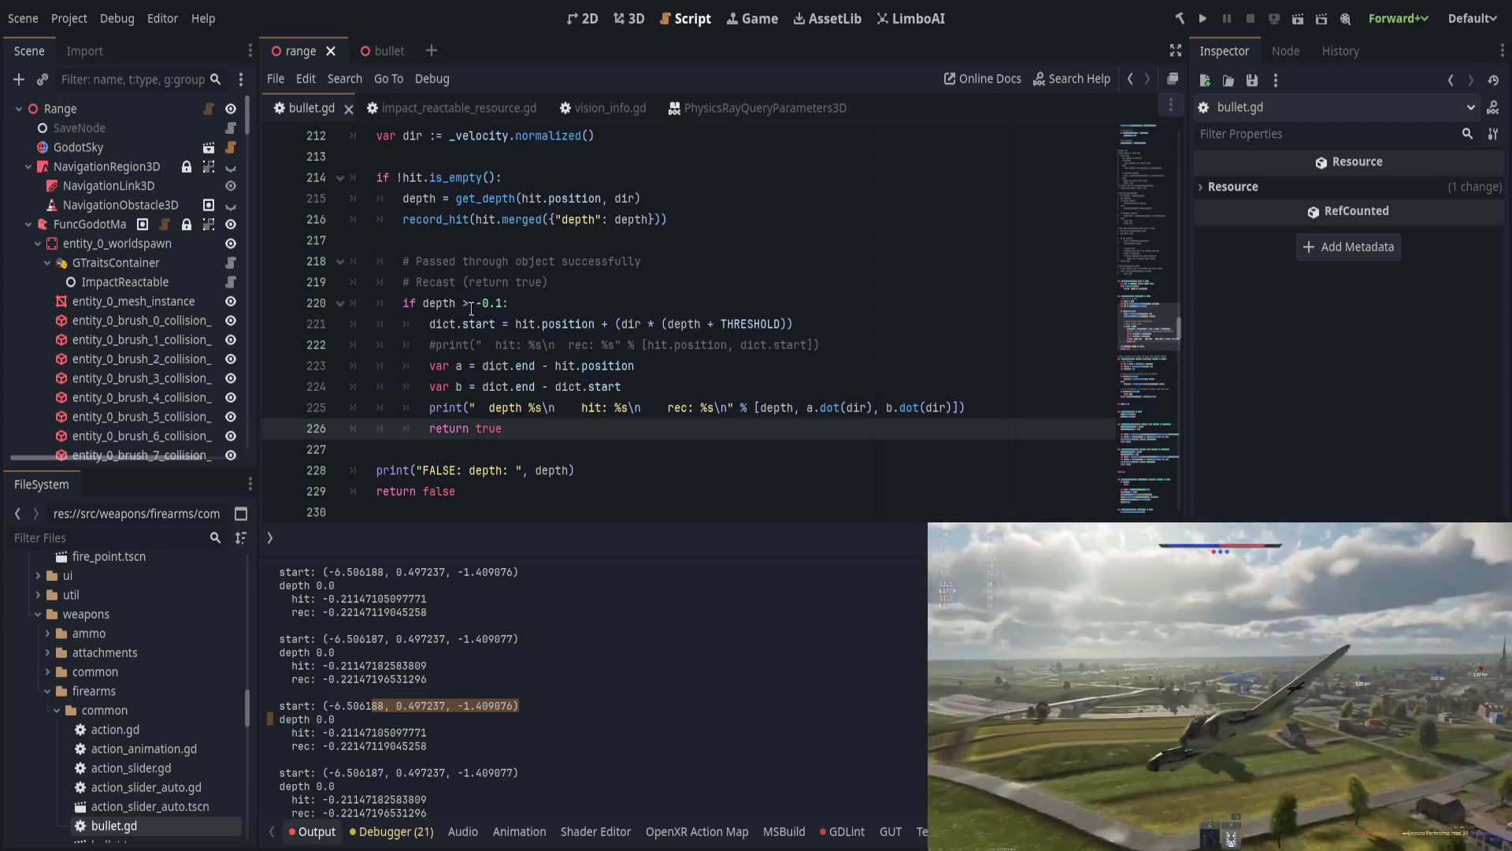
click(471, 310)
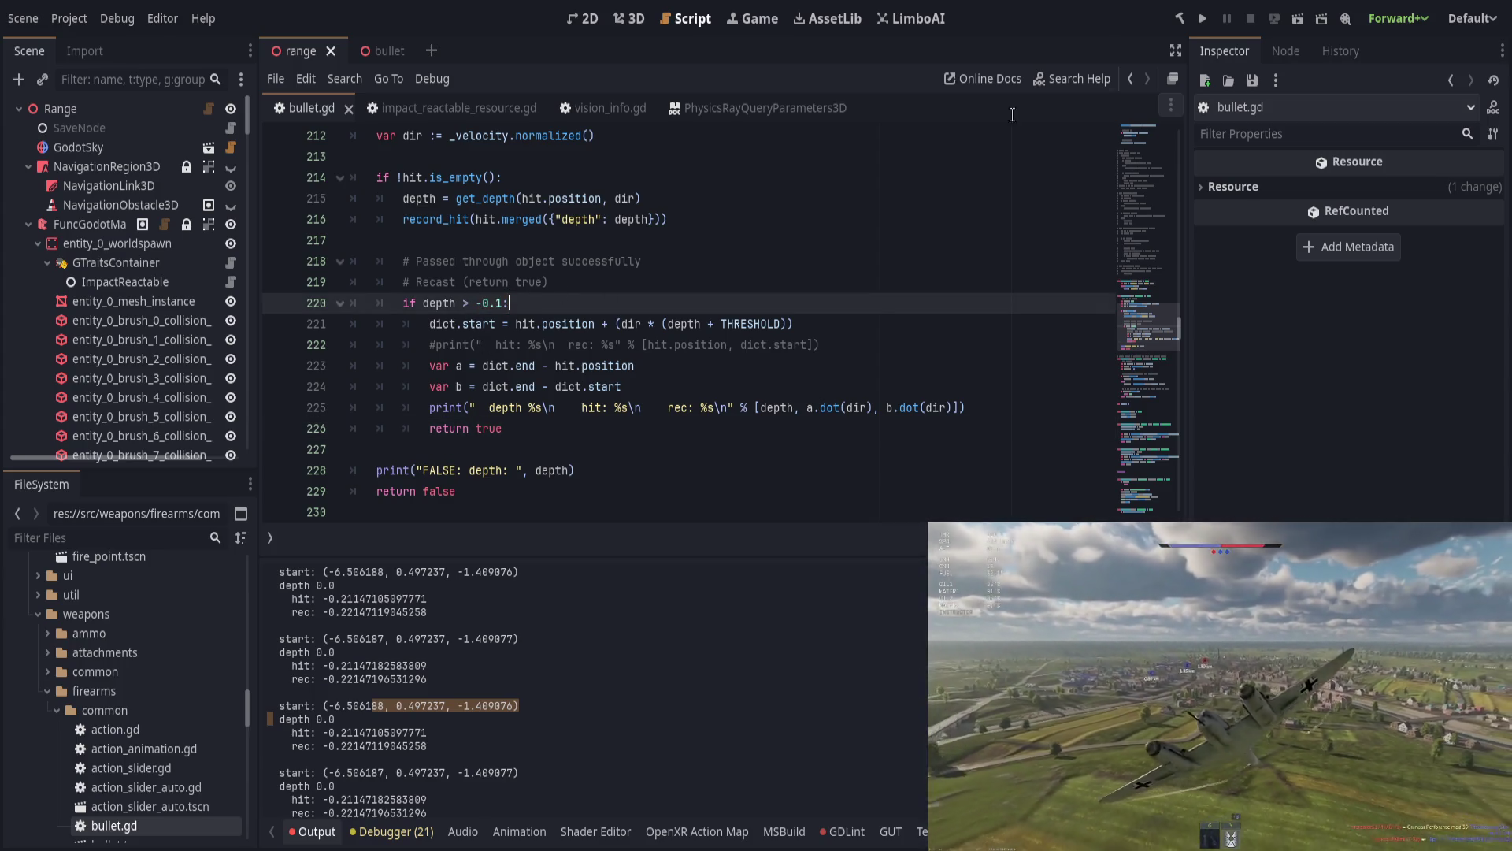
double_click(315, 786)
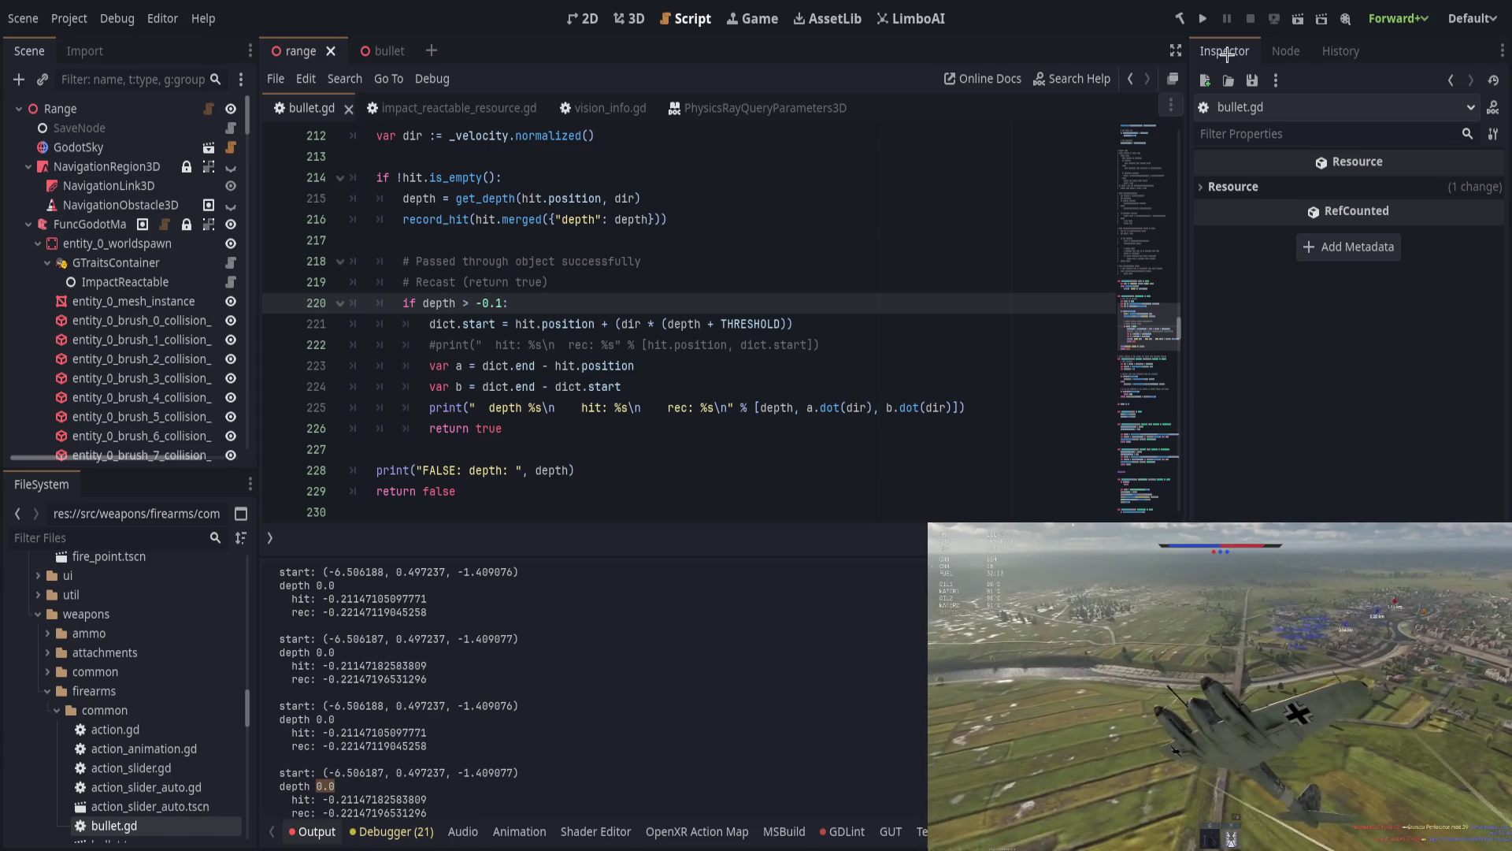
click(1203, 18)
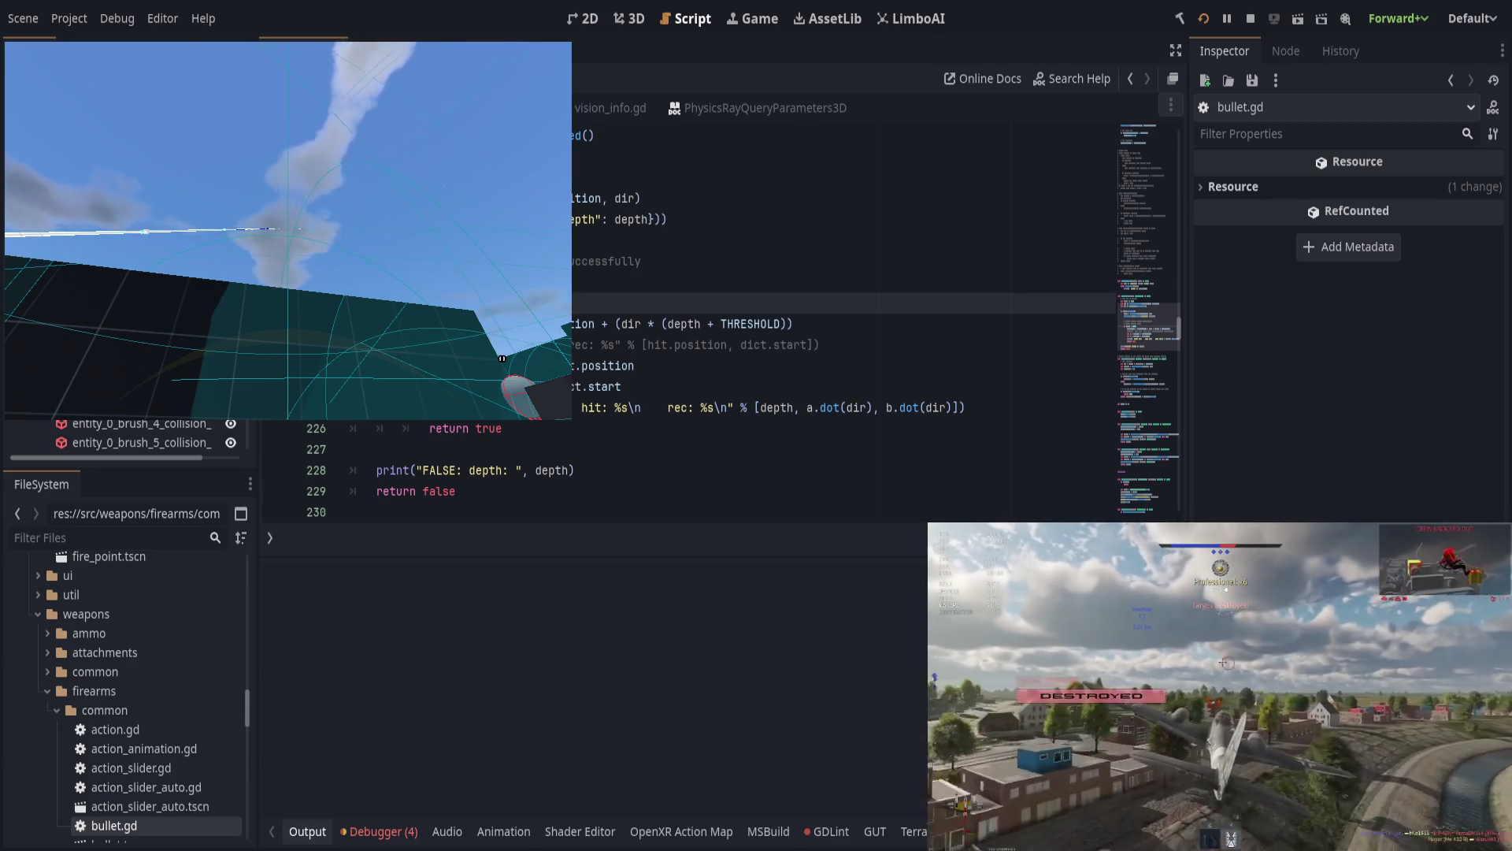
Step: Stop the test round and return to the editor's repeated 'FALSE: depth: -1.0' output
key(F8)
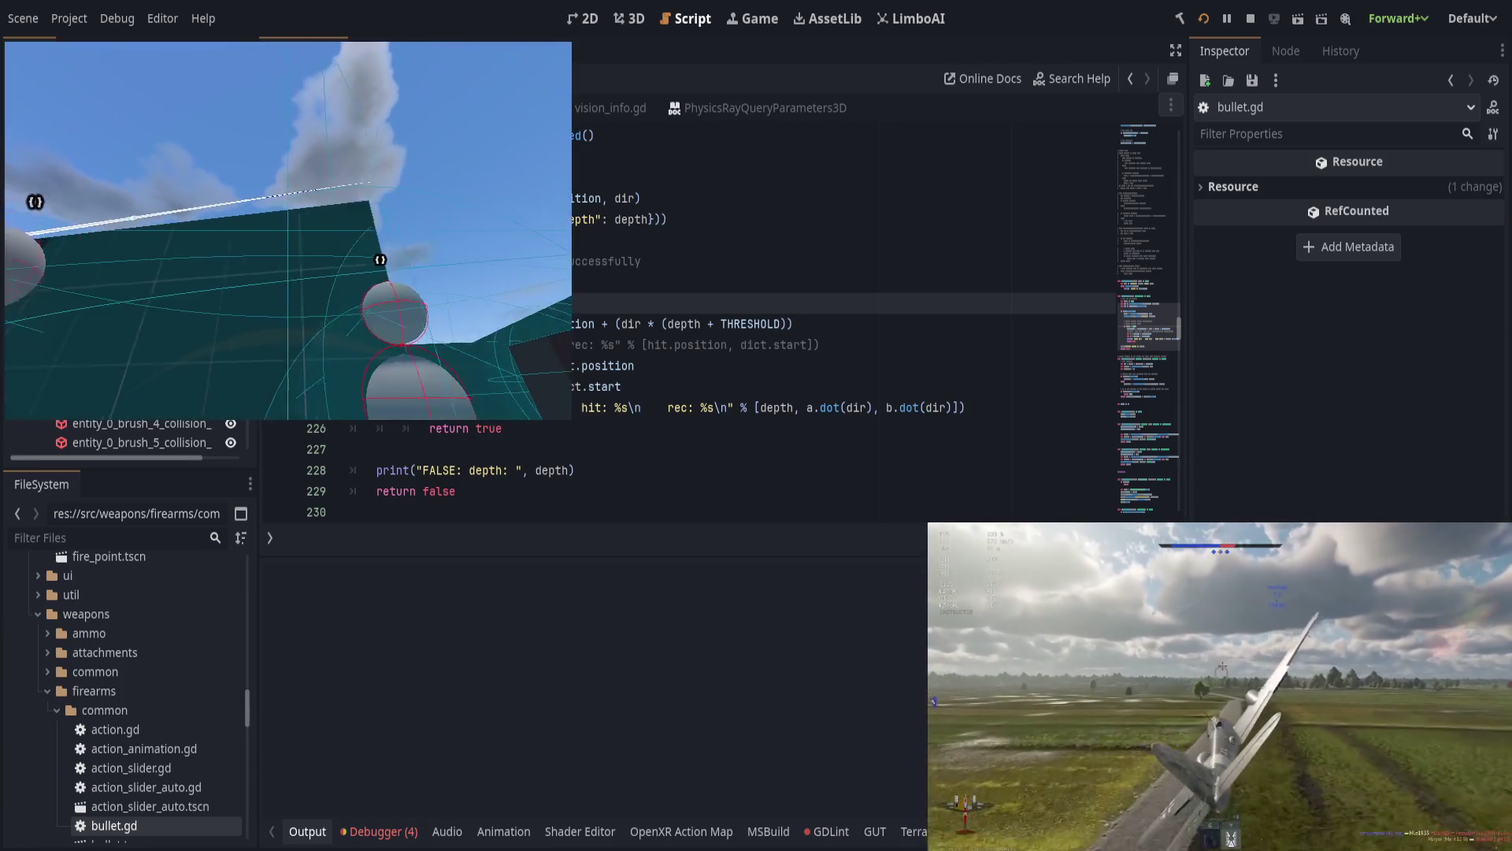
key(F8)
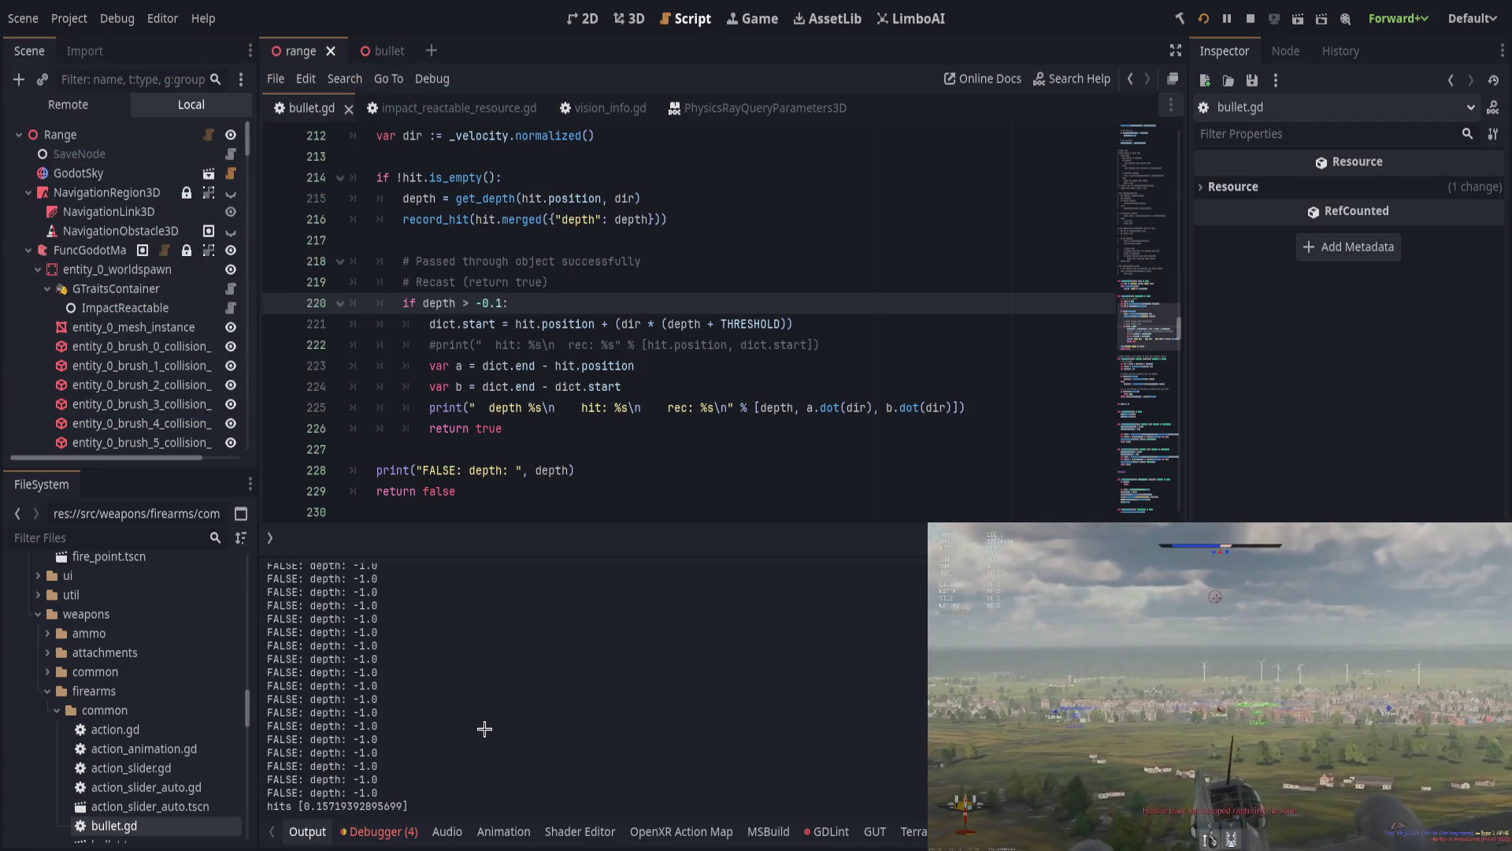
scroll(472, 727, up, 10)
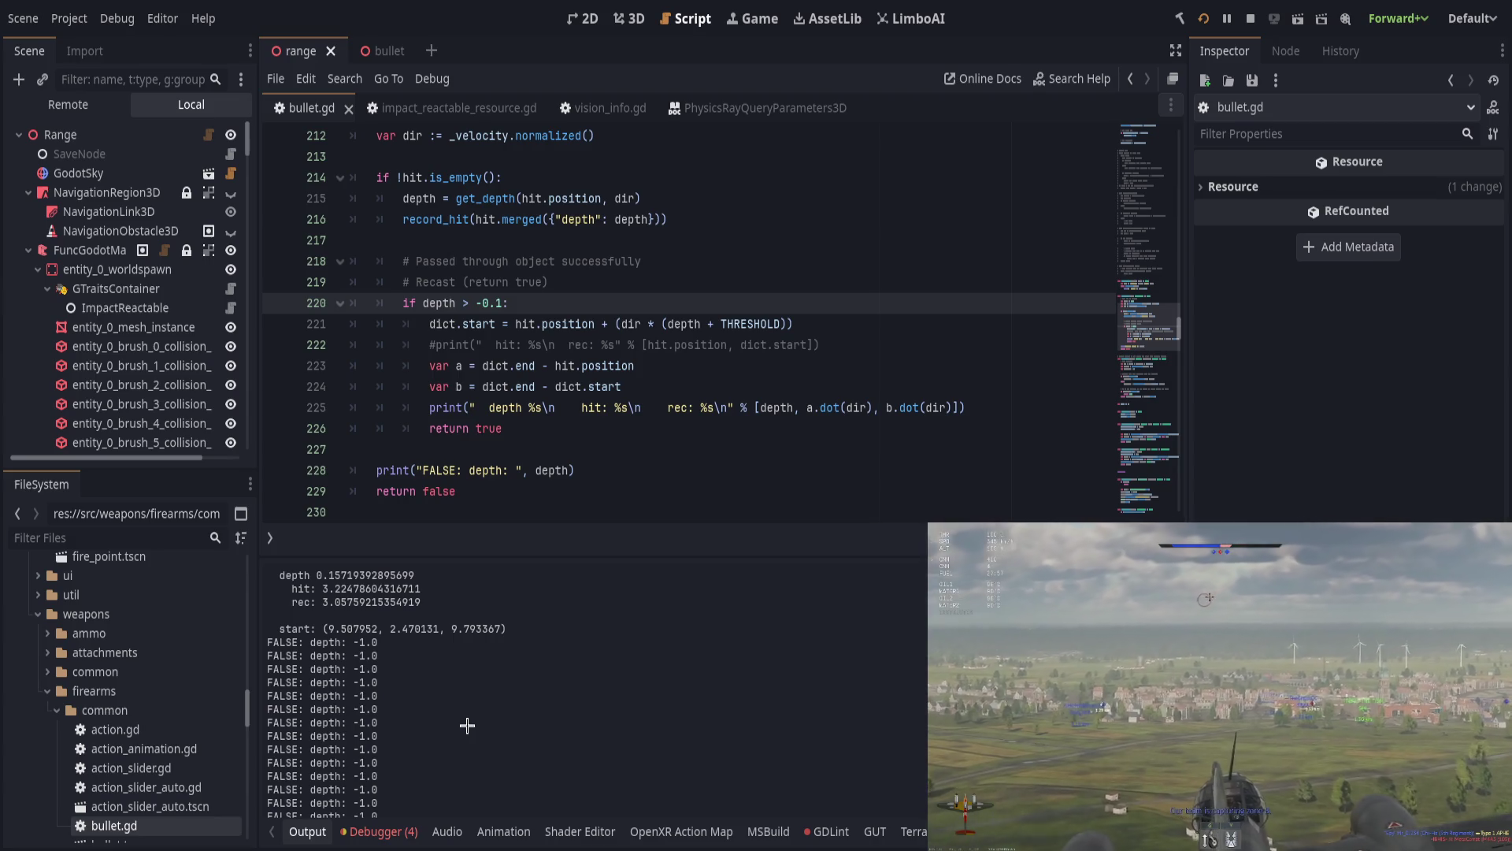
scroll(467, 726, down, 10)
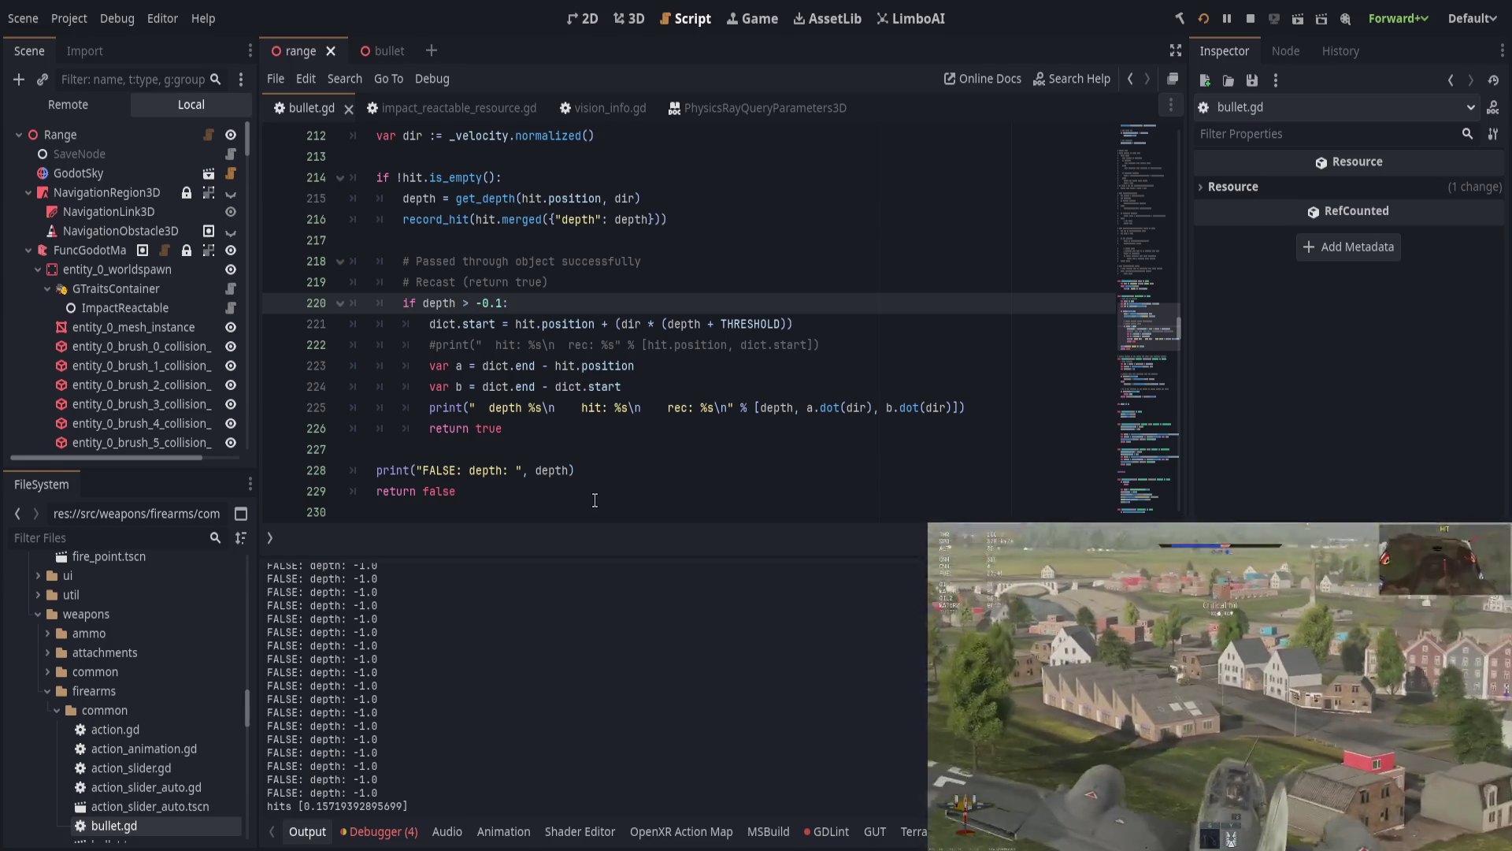
scroll(595, 501, up, 1)
click(565, 249)
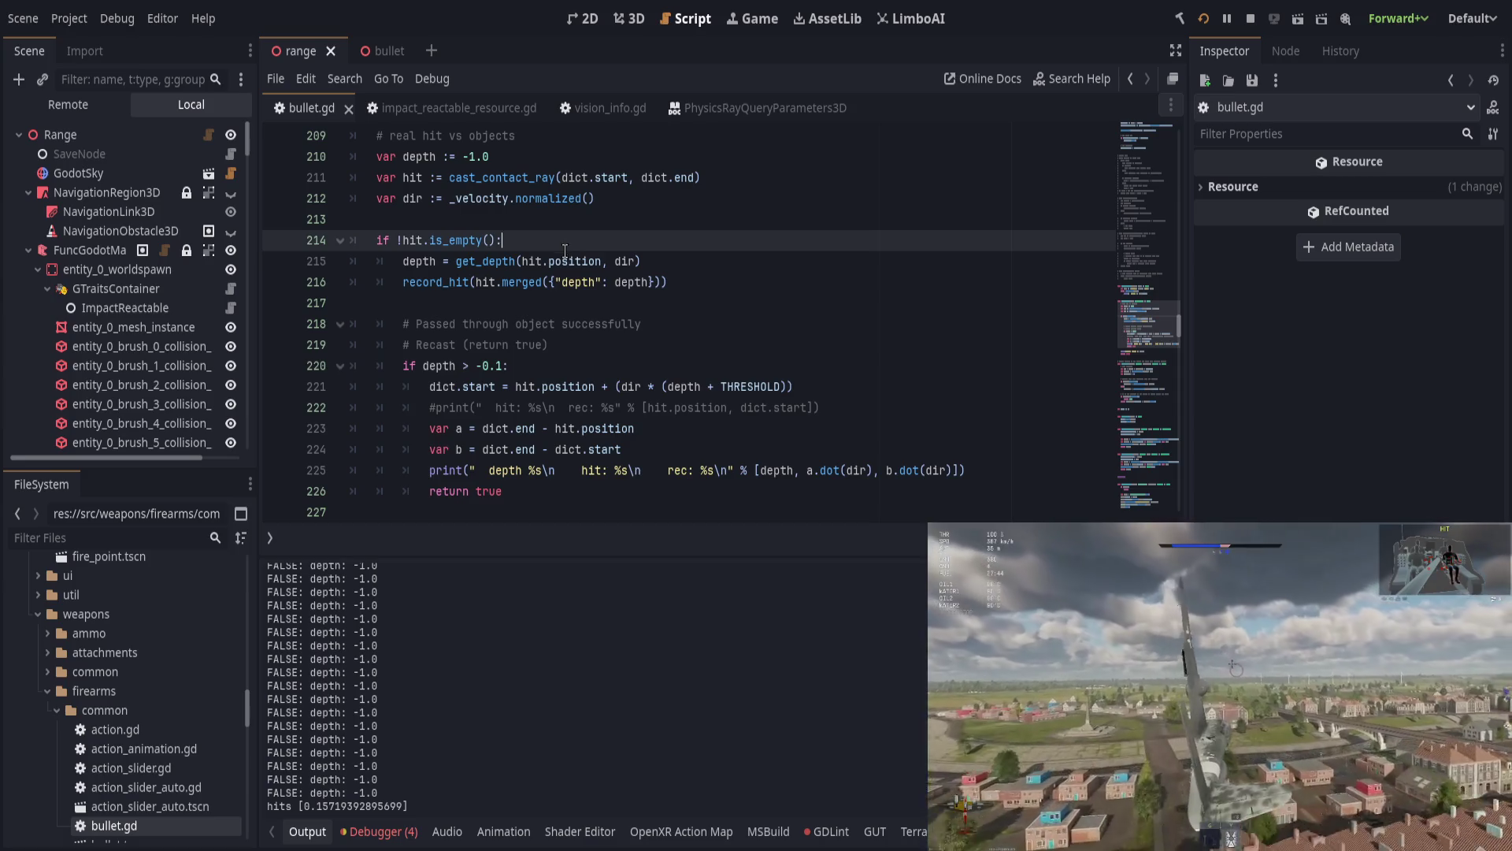
click(536, 511)
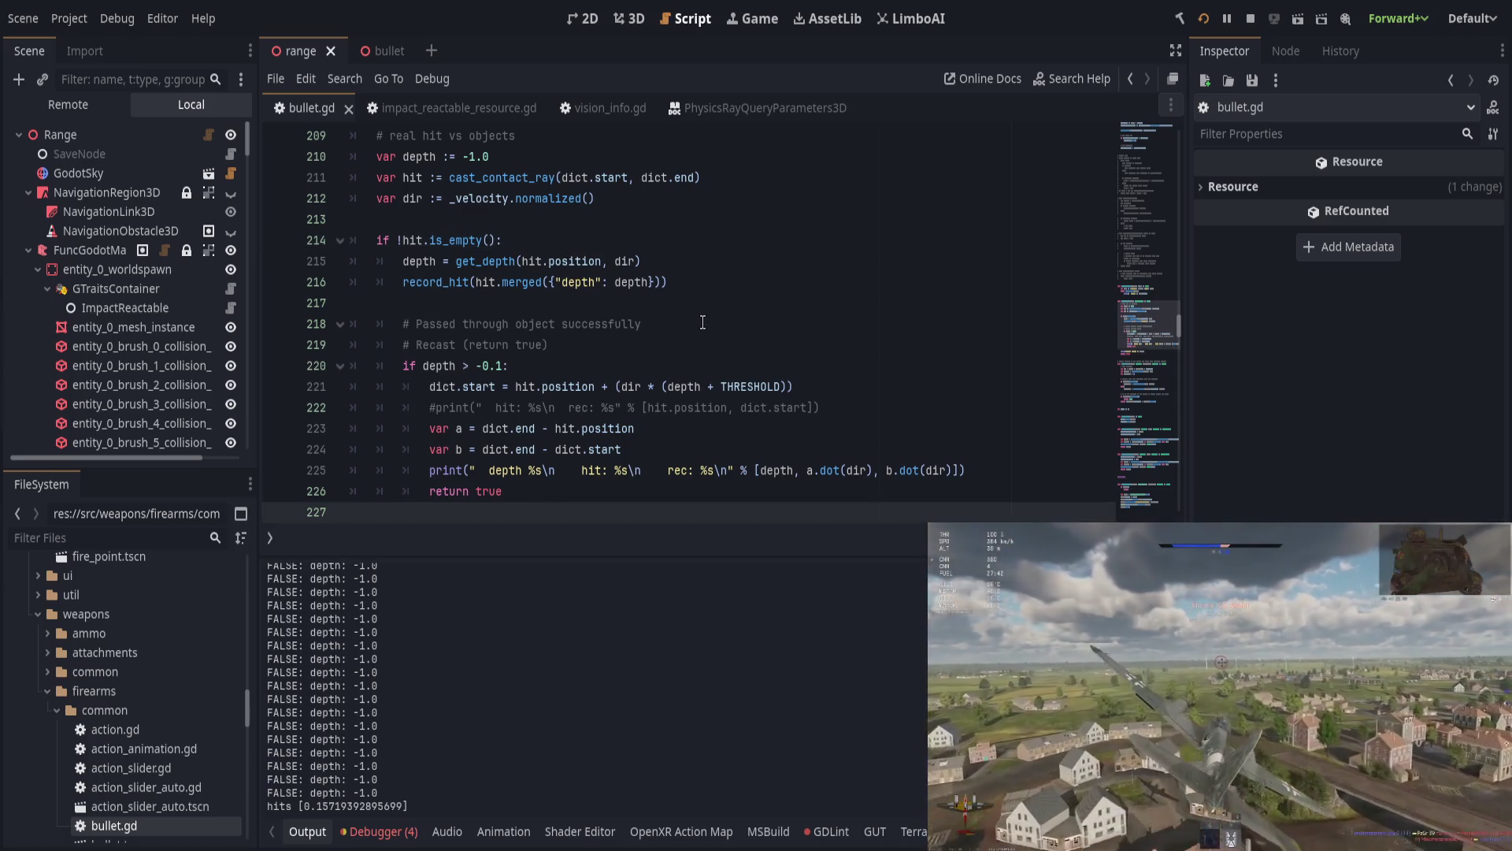
scroll(702, 323, down, 1)
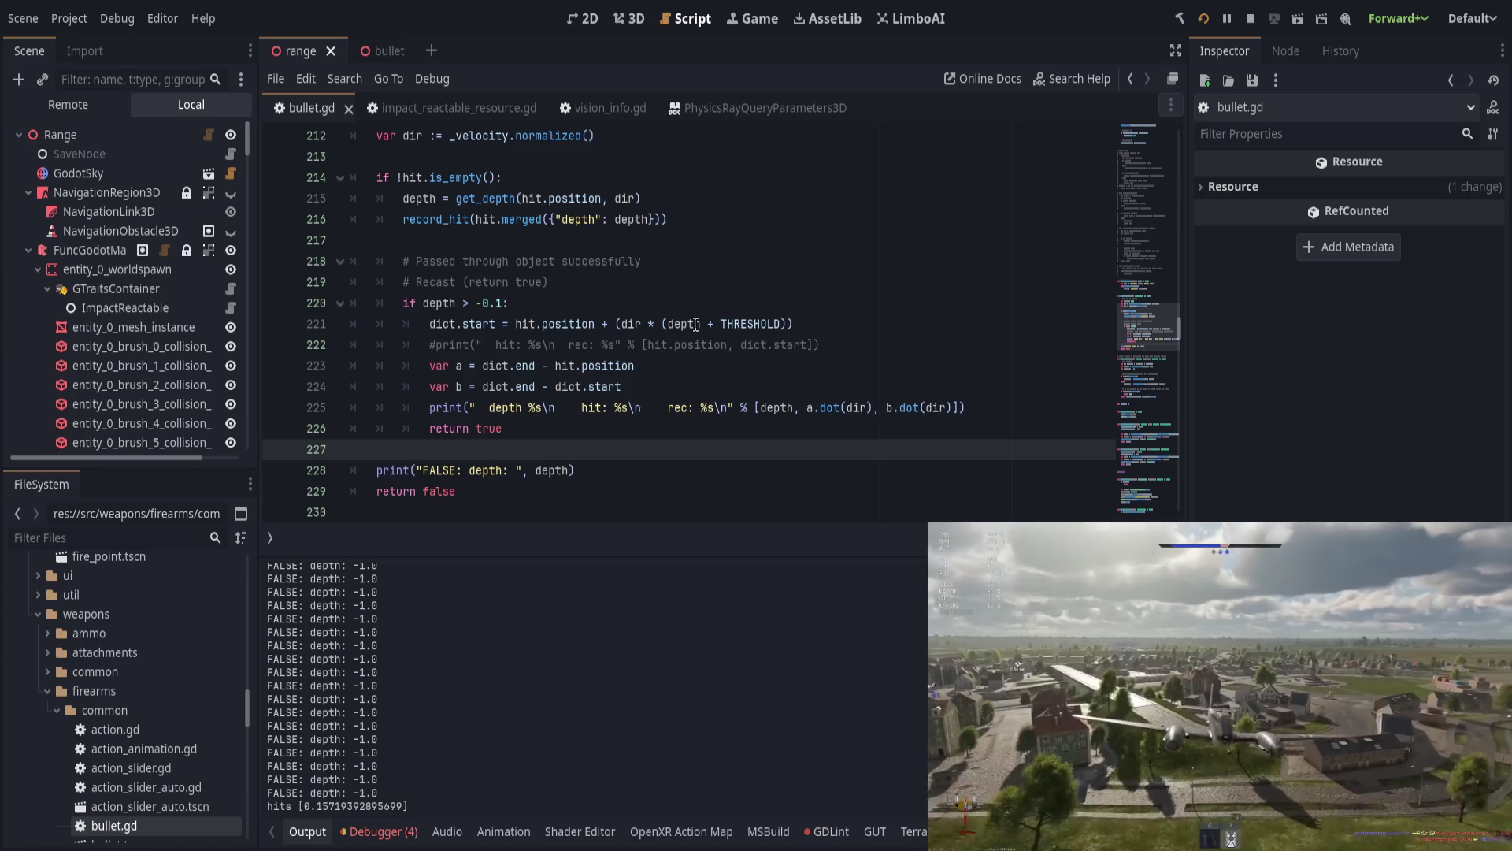
scroll(655, 400, up, 1)
scroll(655, 399, down, 1)
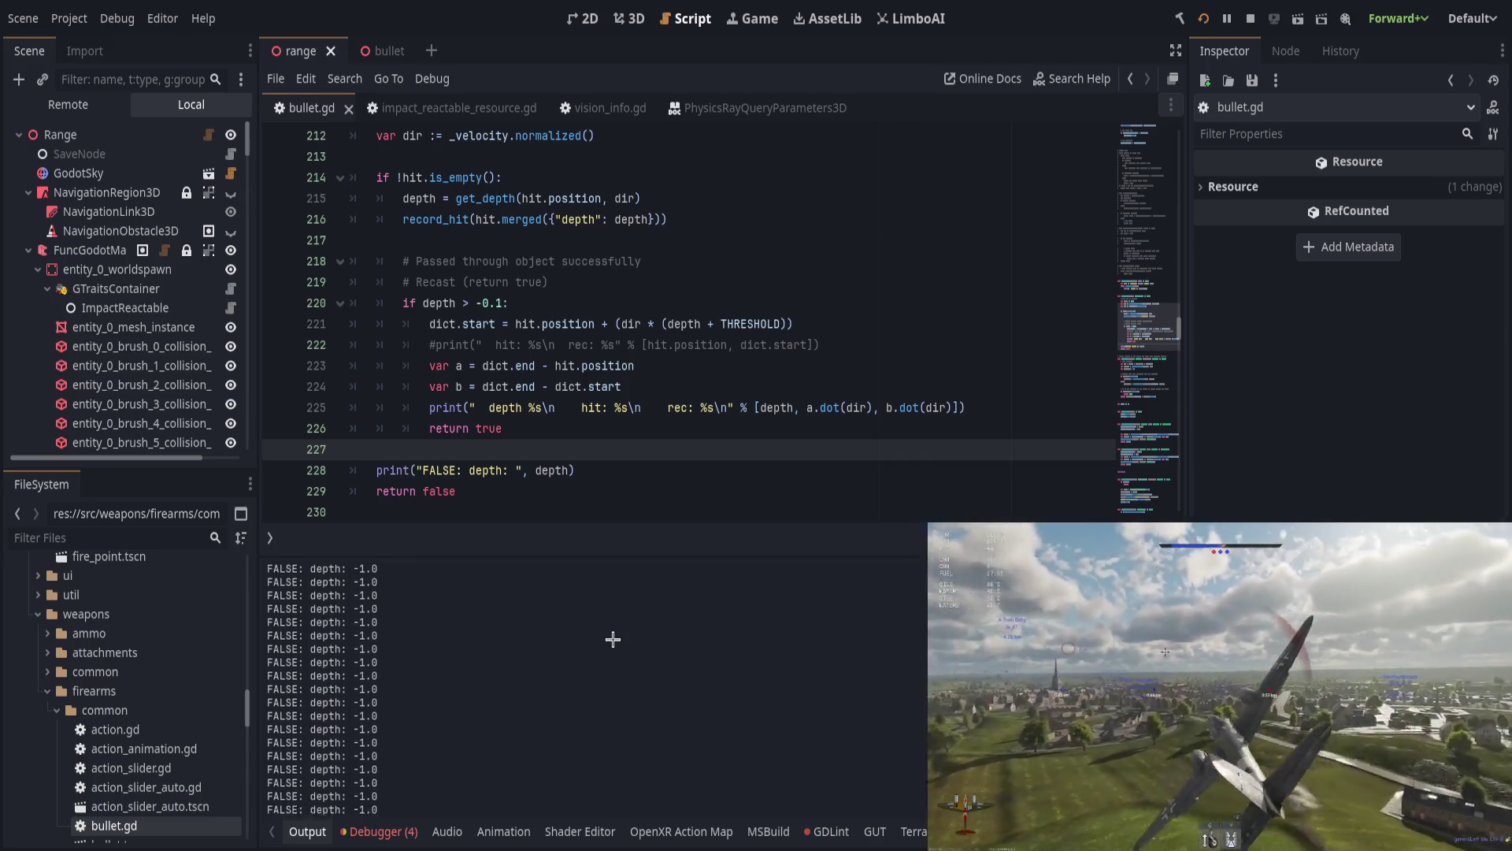
scroll(608, 443, up, 2)
scroll(608, 444, down, 4)
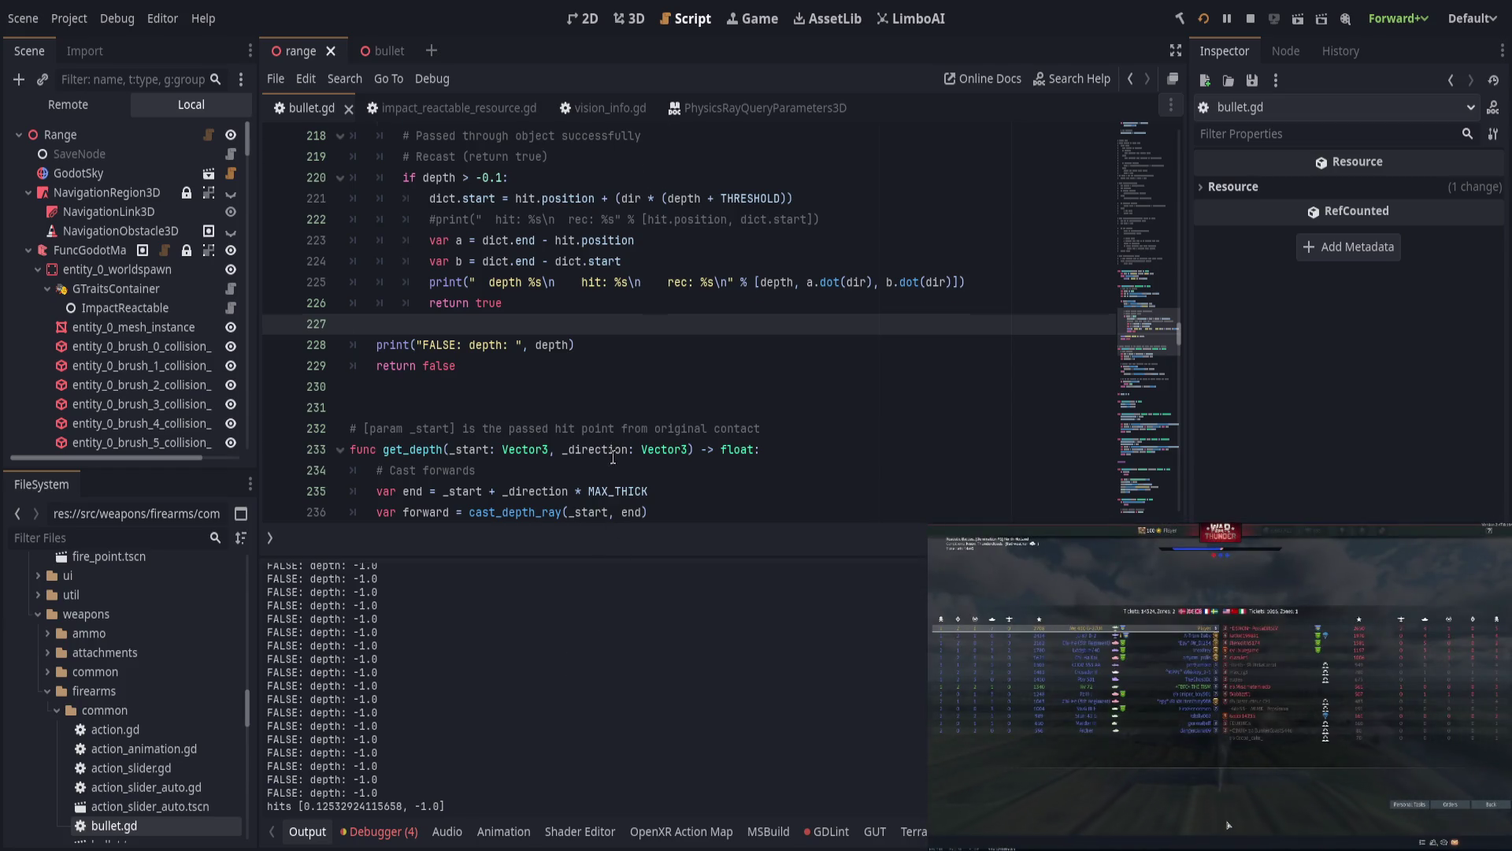
scroll(613, 457, up, 9)
click(695, 392)
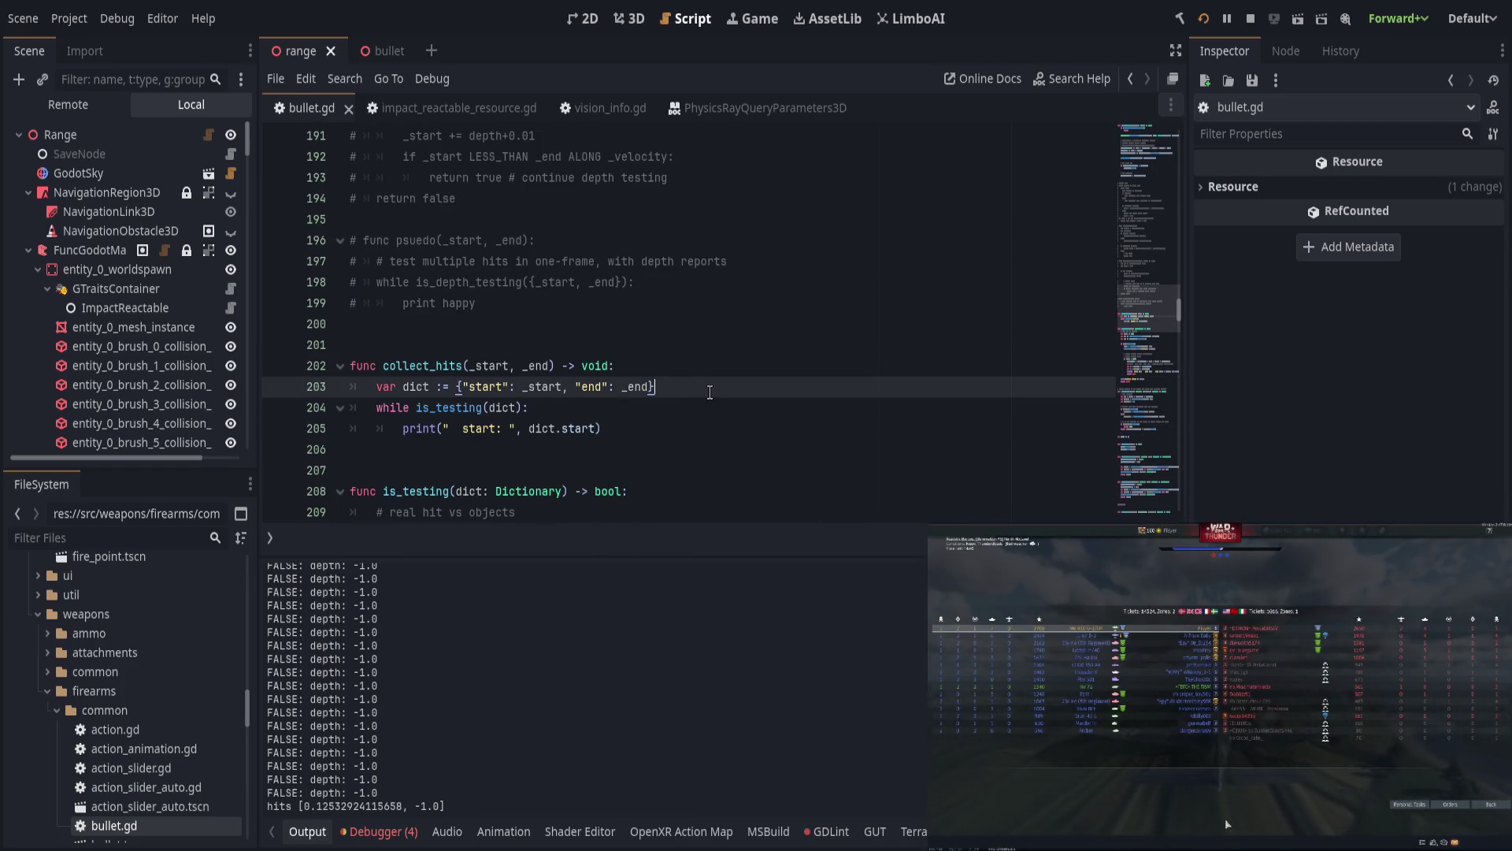
Step: Add print("frame start:") below the dict declaration and print("frame end") after the while loop, then save
key(Return)
text(print(")
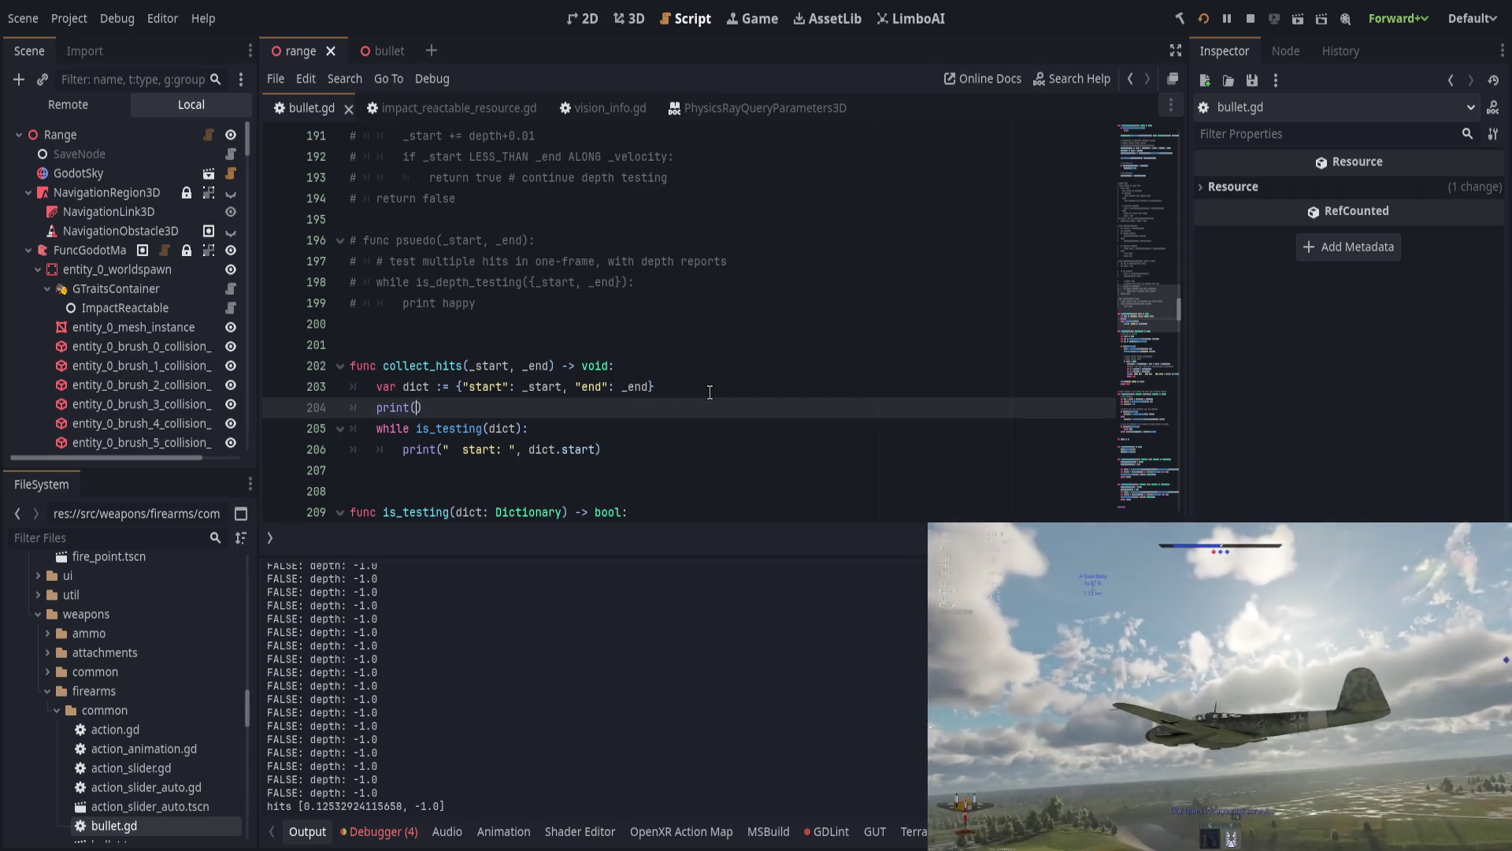
text(frame start:)
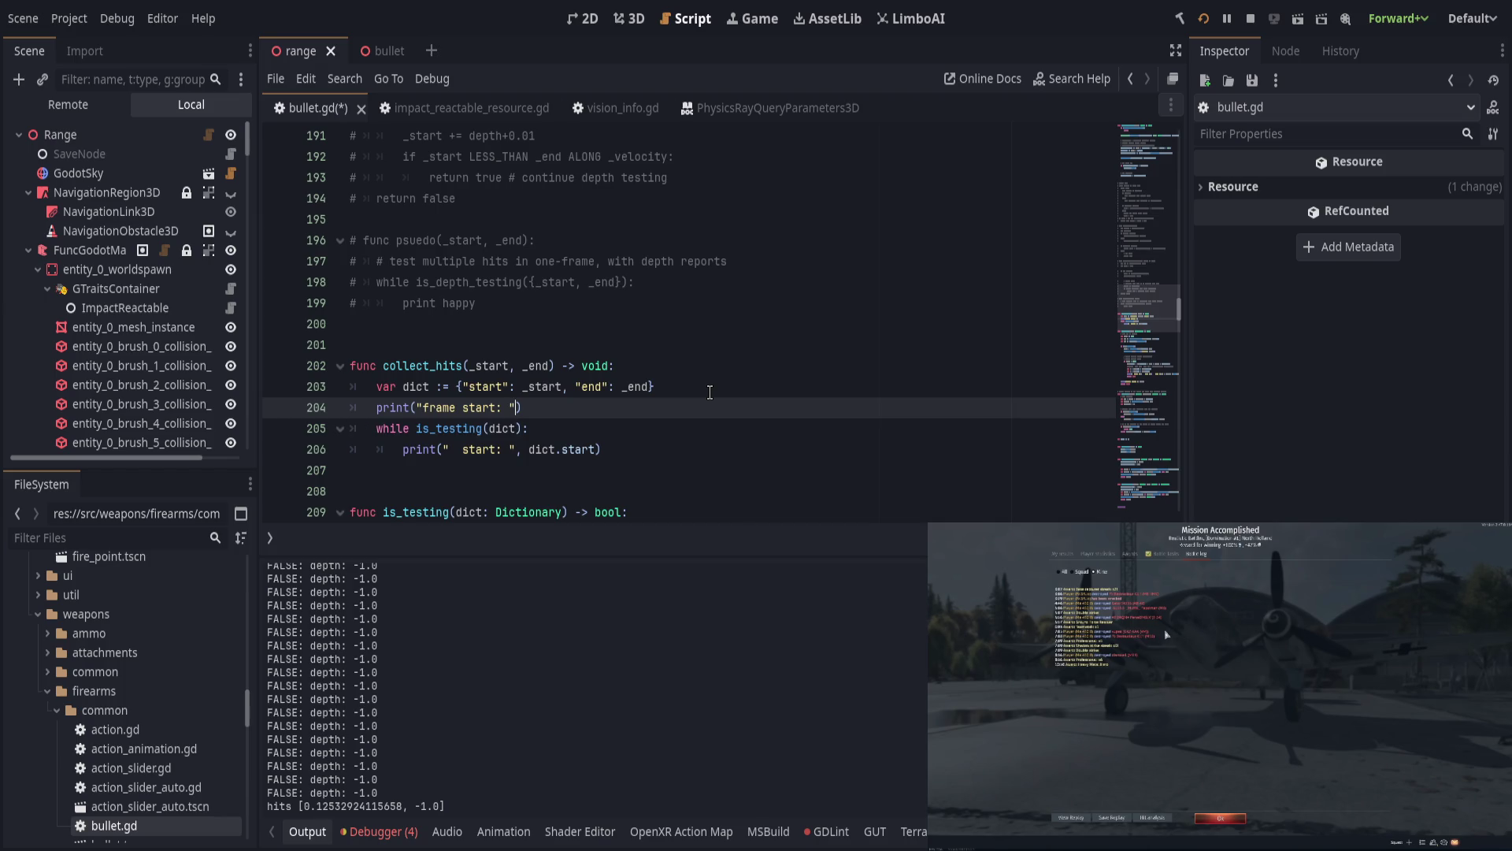
click(710, 446)
key(Return)
text(print("frame )
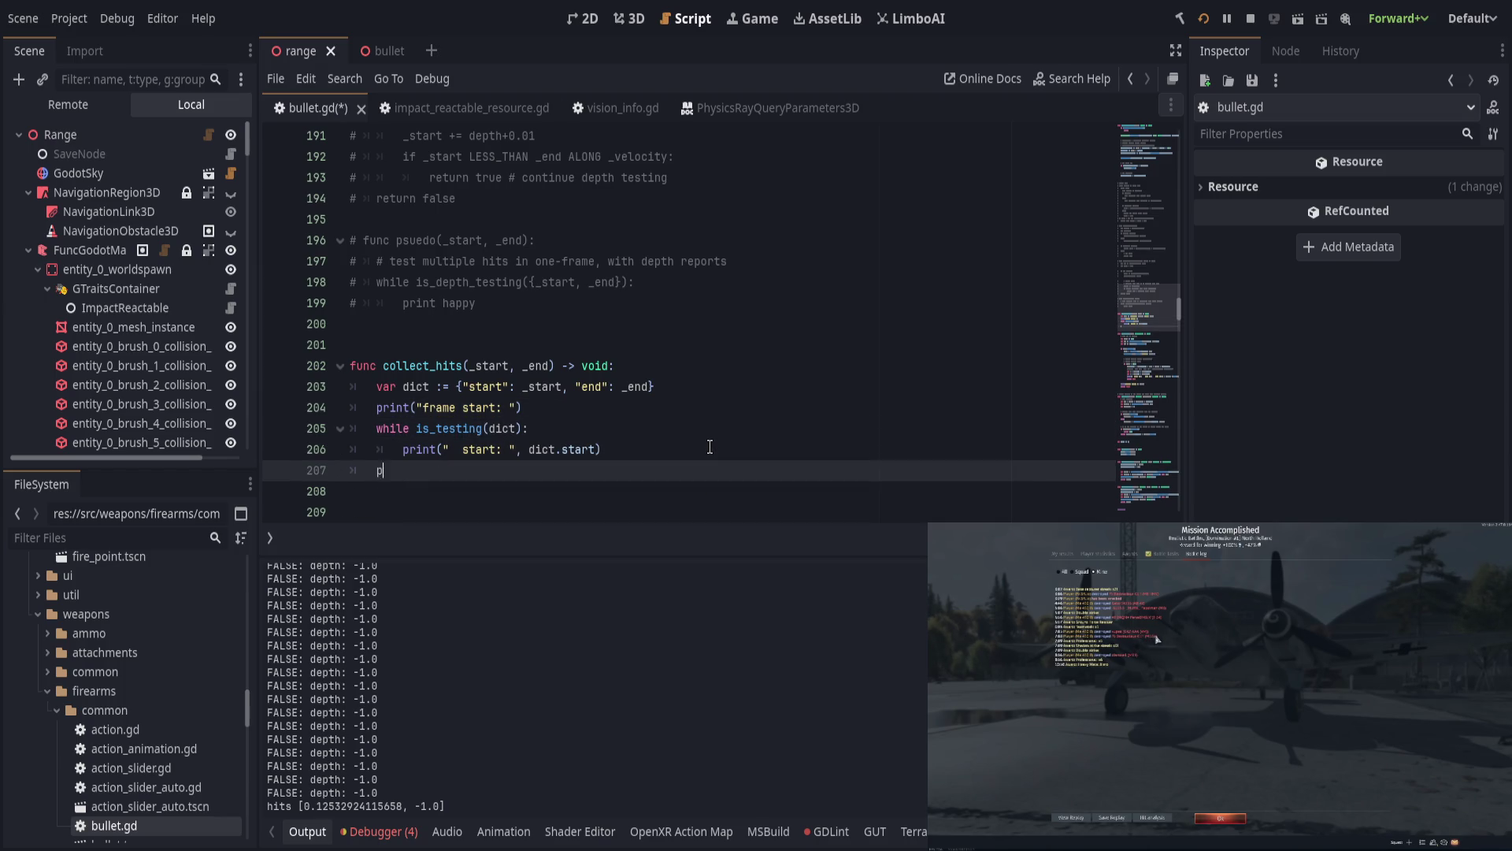
text(end)
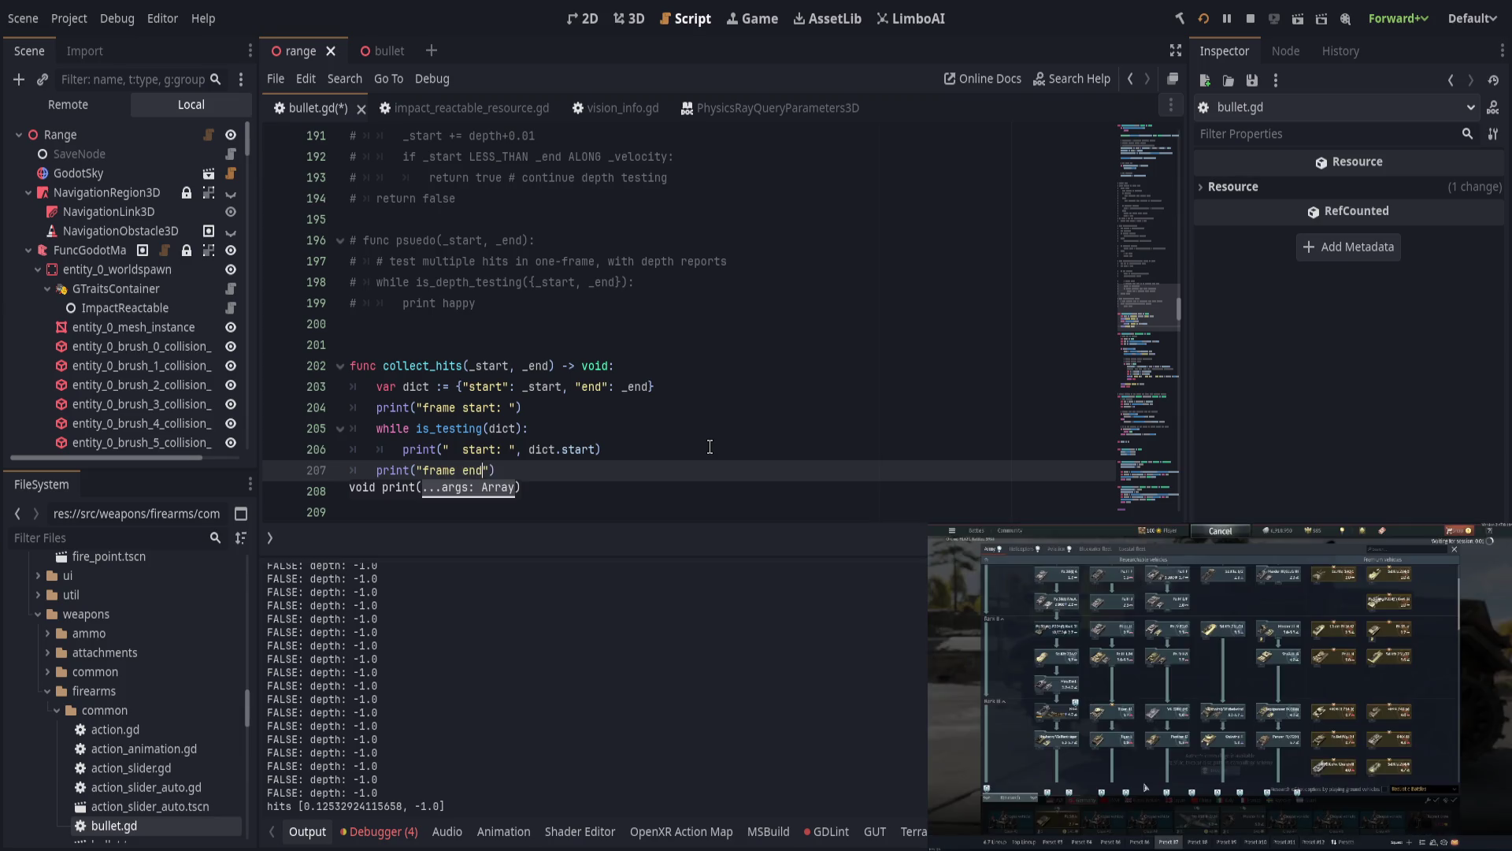
key(End)
key(ctrl+s)
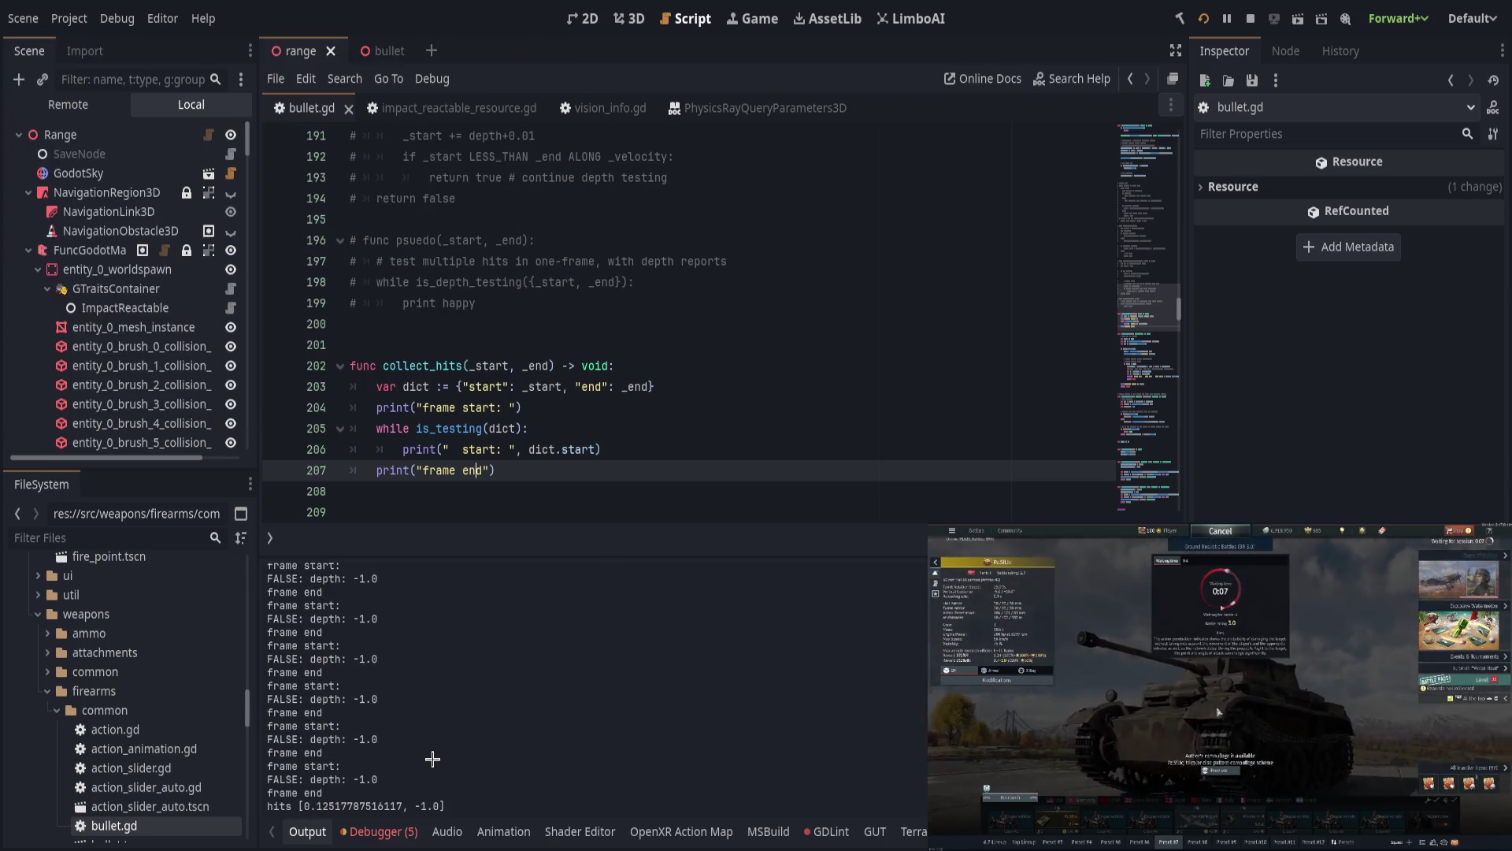
Step: Inspect a frame's depth, hit and rec lines and the start x coordinate, then scroll to line 227
scroll(473, 736, up, 3)
scroll(508, 693, up, 2)
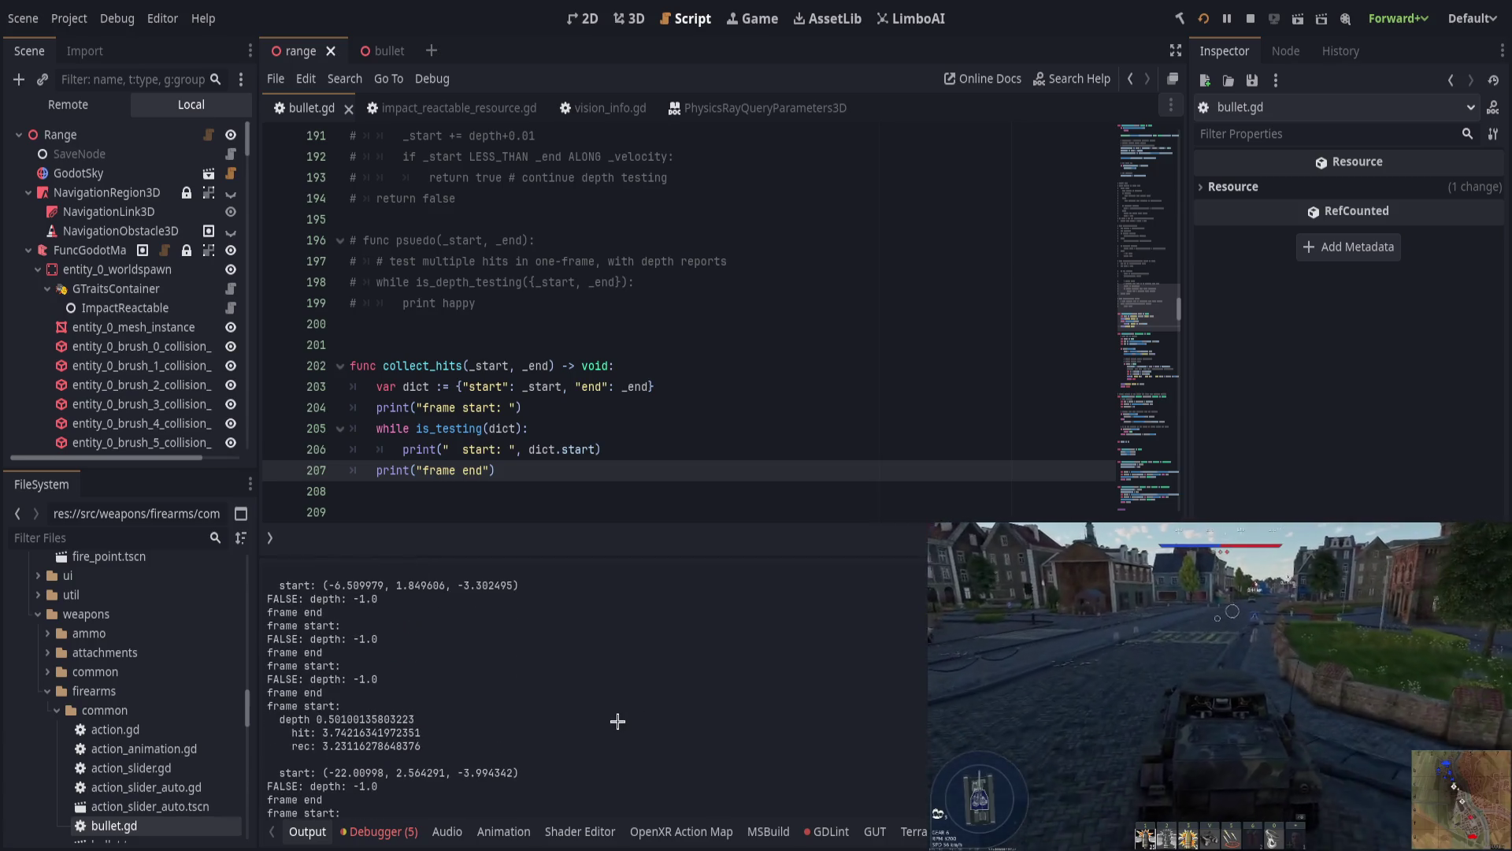
mouse_move(285, 574)
mouse_down()
mouse_move(409, 611)
mouse_move(398, 619)
mouse_move(414, 627)
mouse_up()
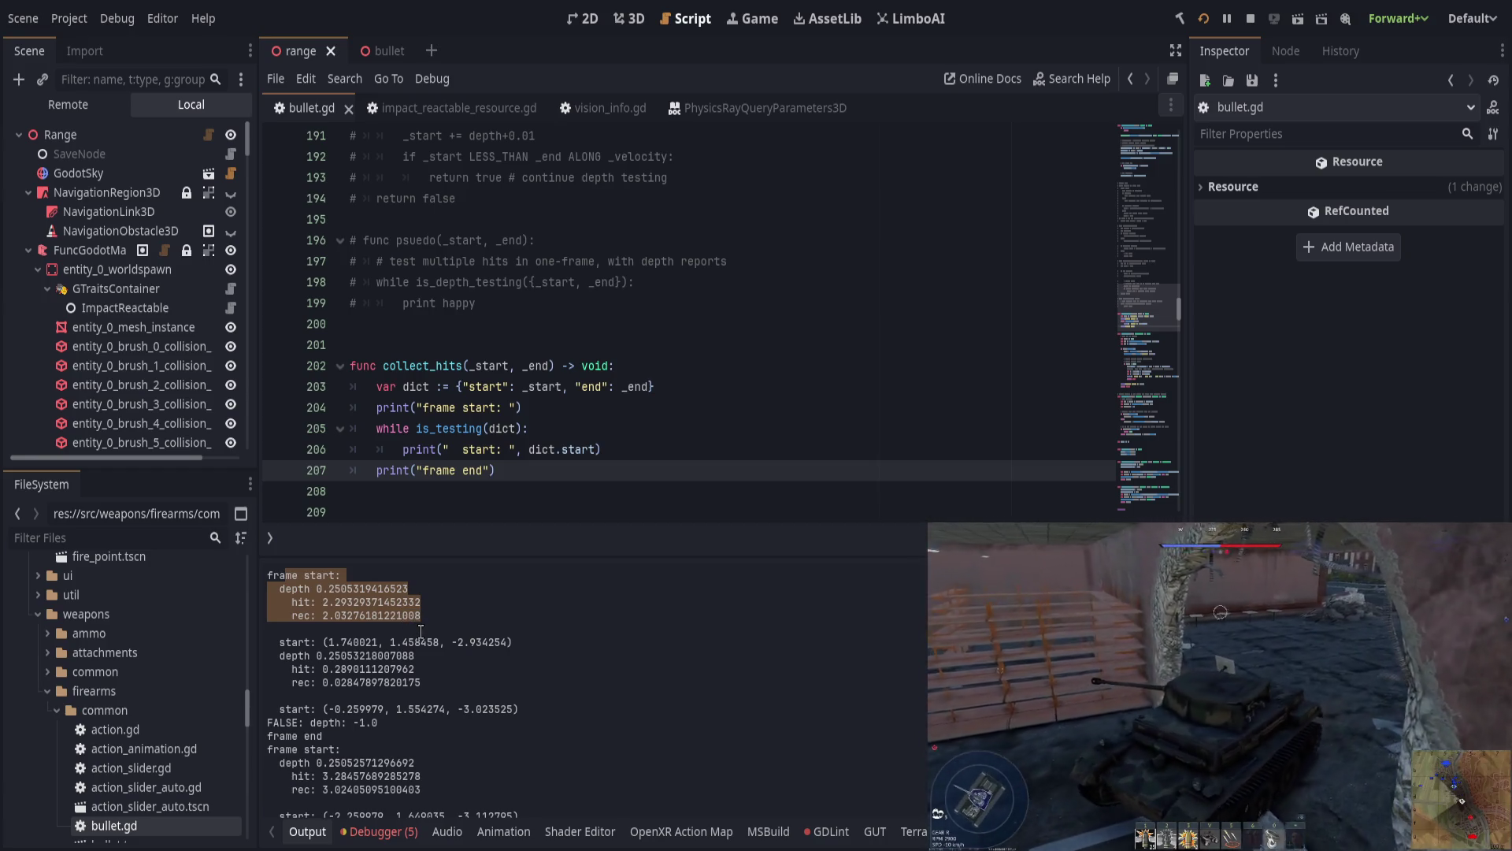
mouse_move(420, 630)
mouse_down()
mouse_move(509, 732)
mouse_move(569, 734)
mouse_up()
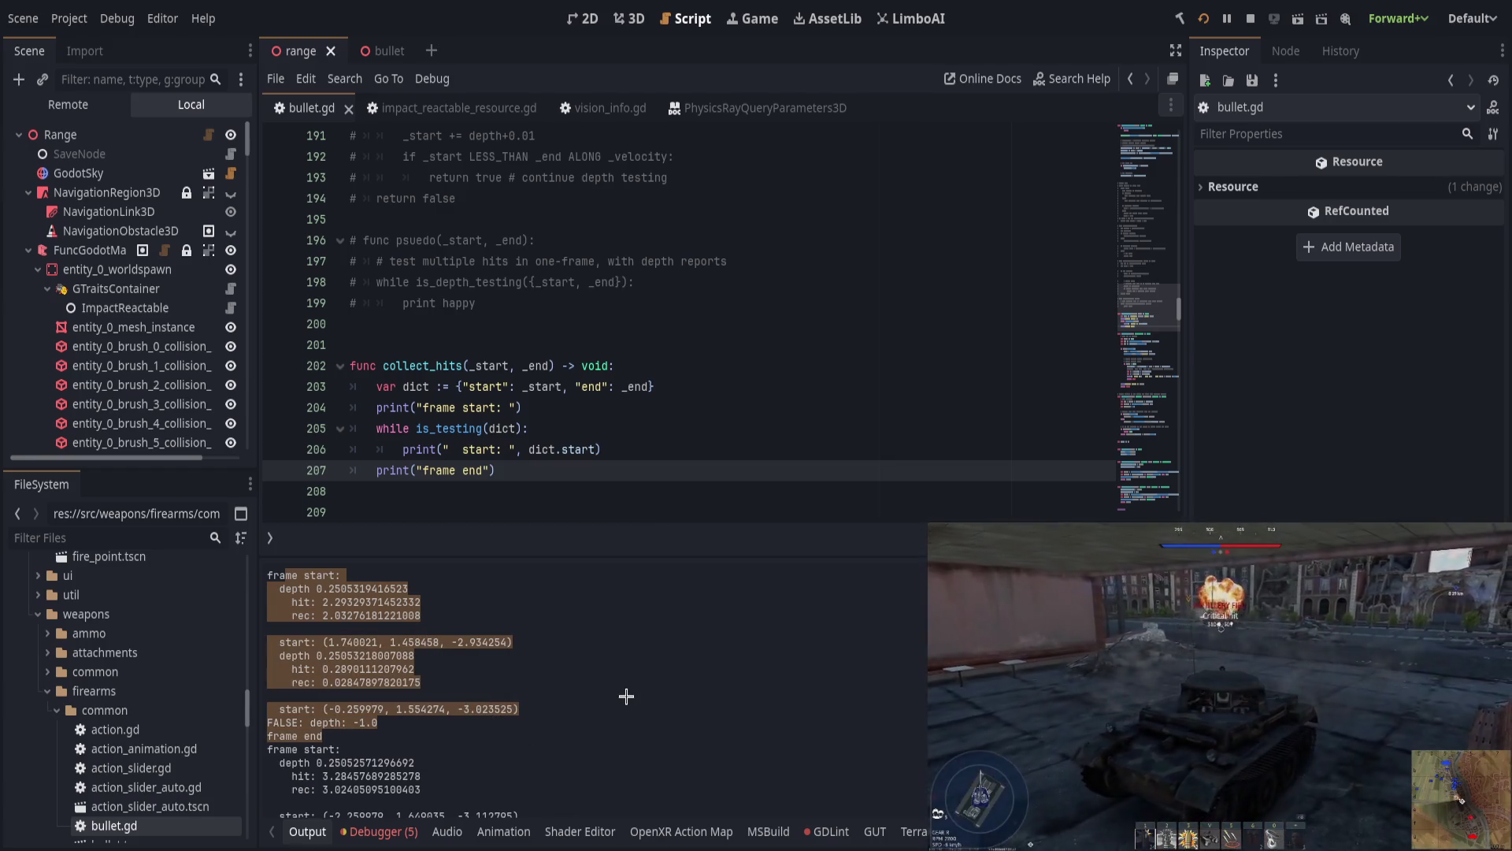
click(628, 697)
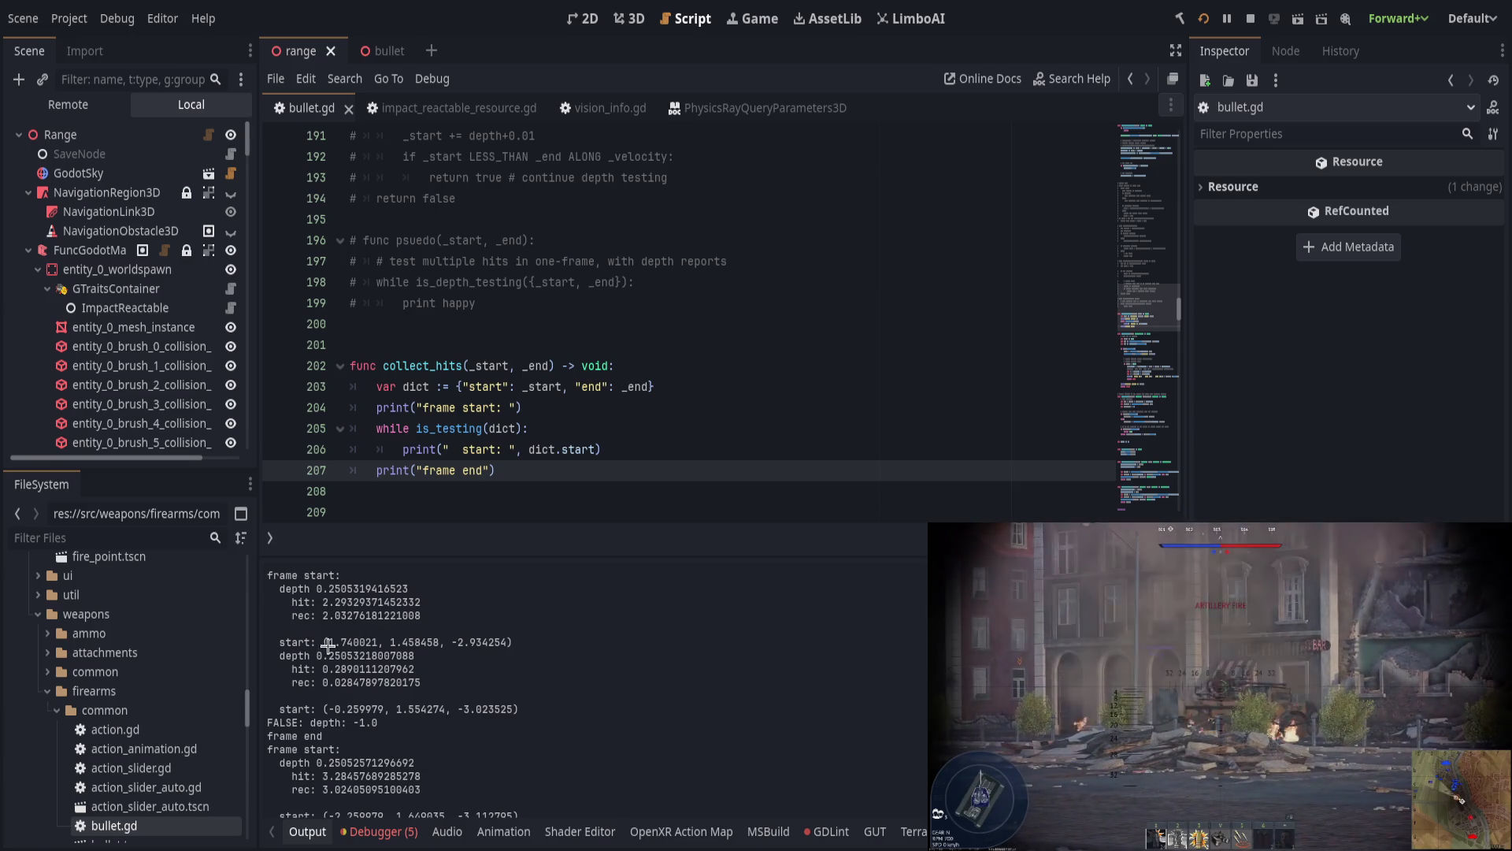
drag(345, 642, 543, 642)
click(532, 656)
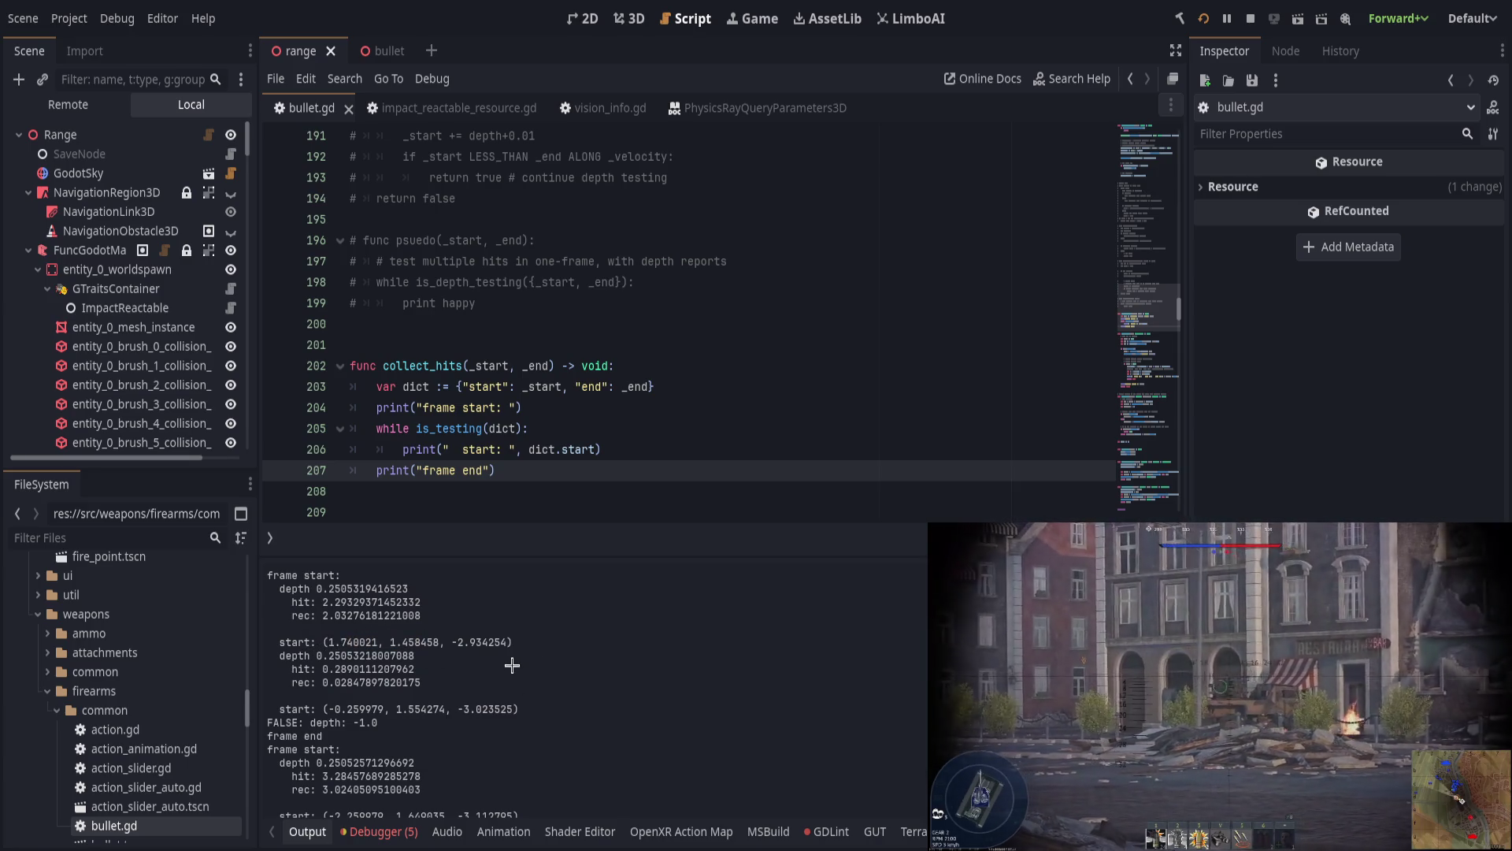
scroll(584, 418, down, 9)
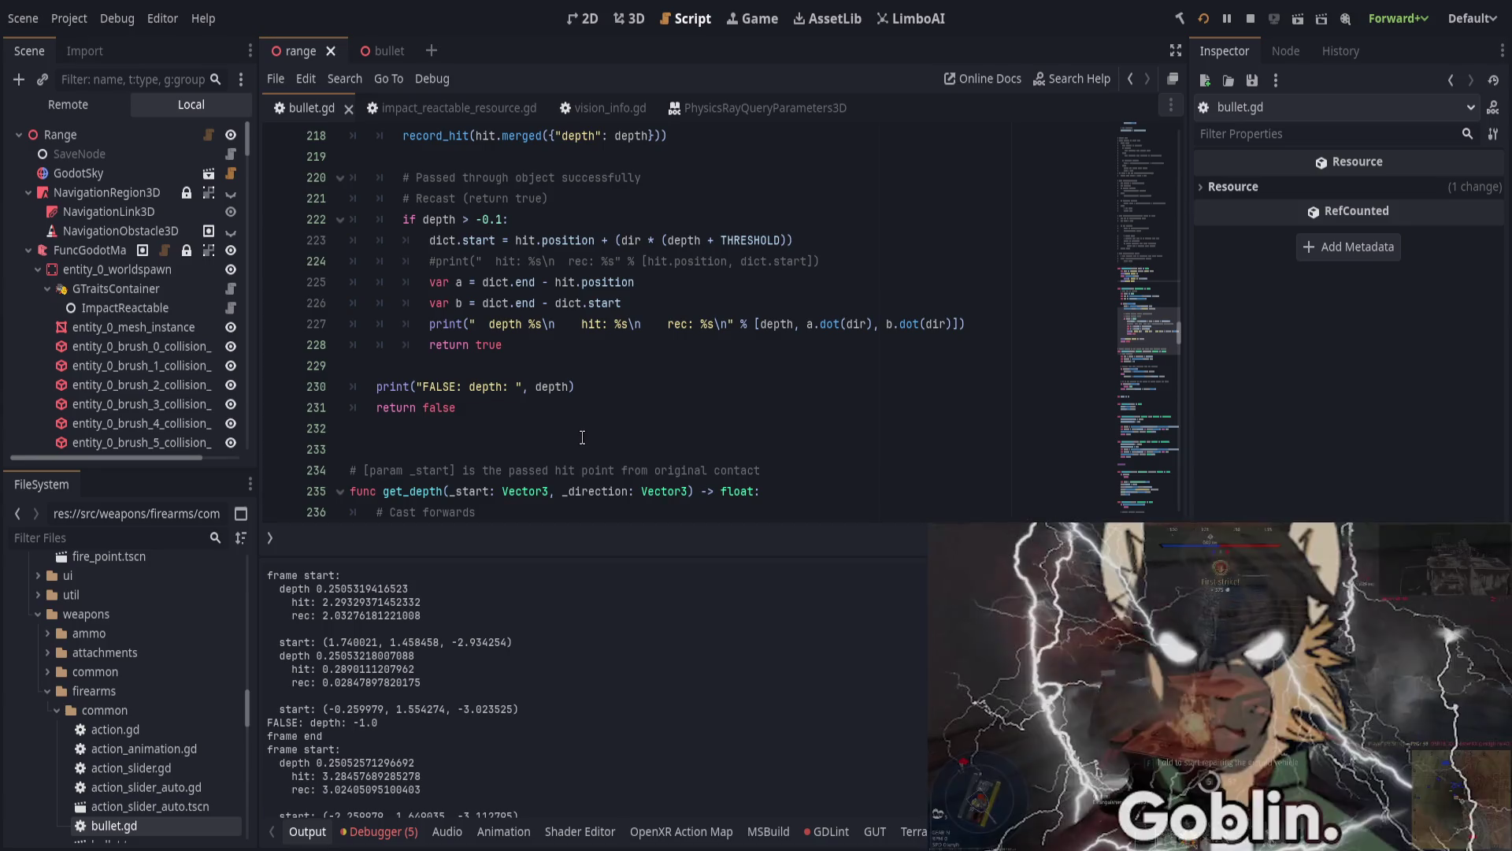
Step: Rewrite line 227's print to open with 'hit!' and label depth, hit and rec separately
click(507, 325)
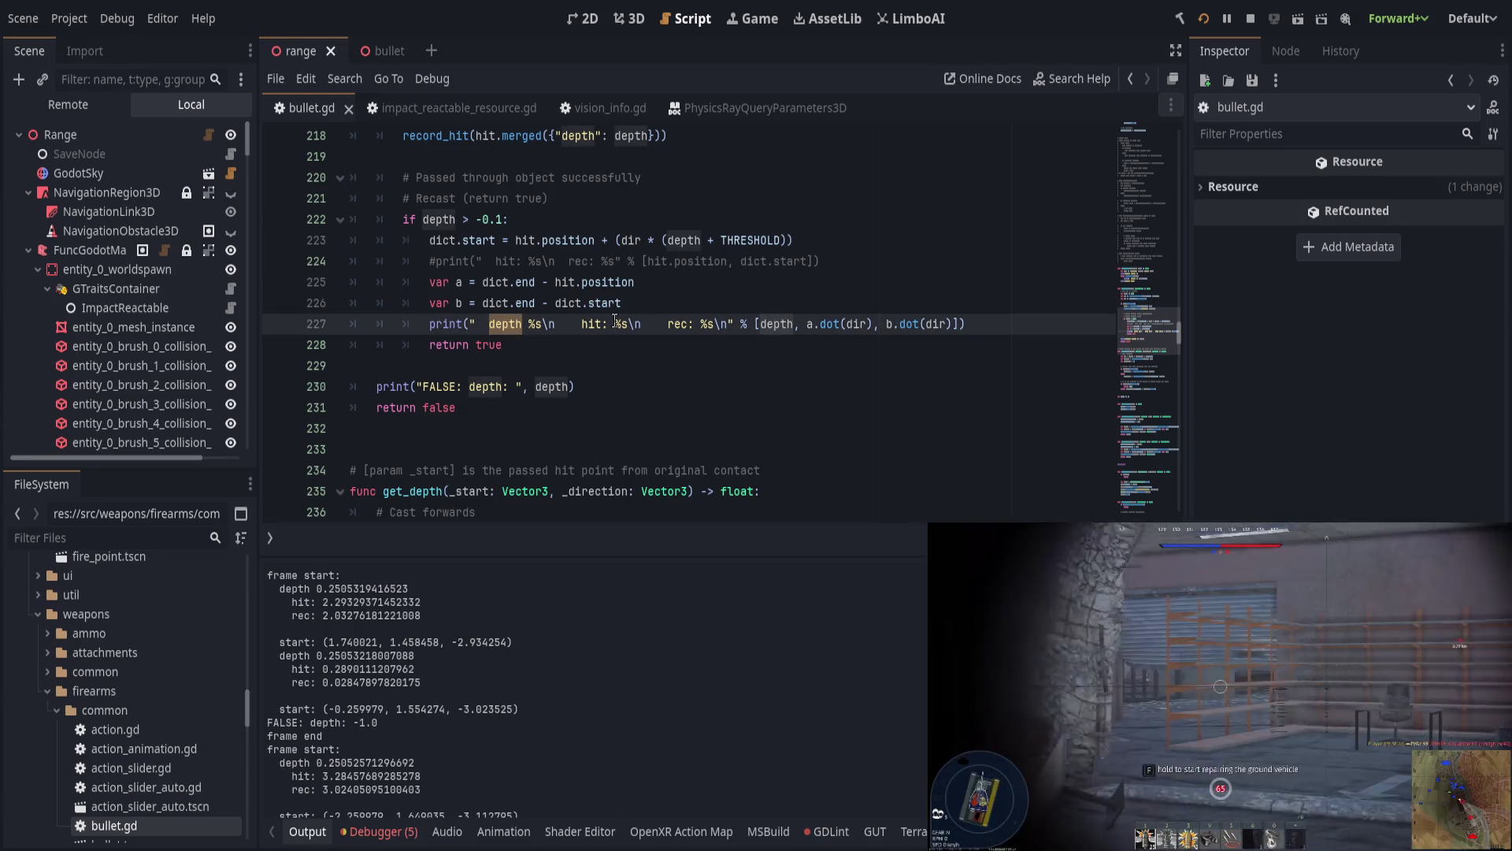
text(hit:)
key(Delete)
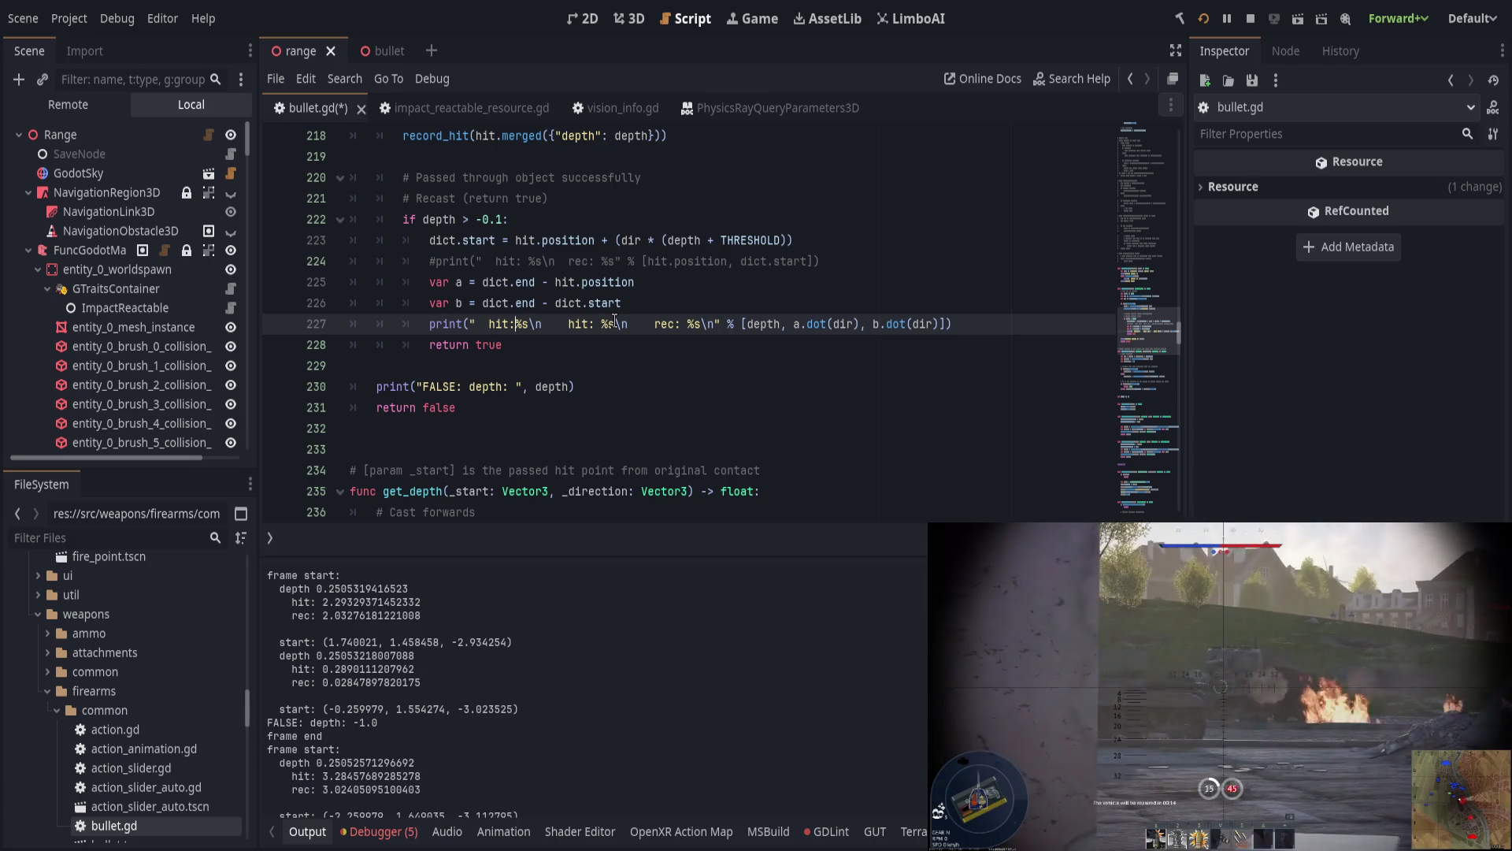
key(BackSpace)
key(BackSpace)
key(BackSpace)
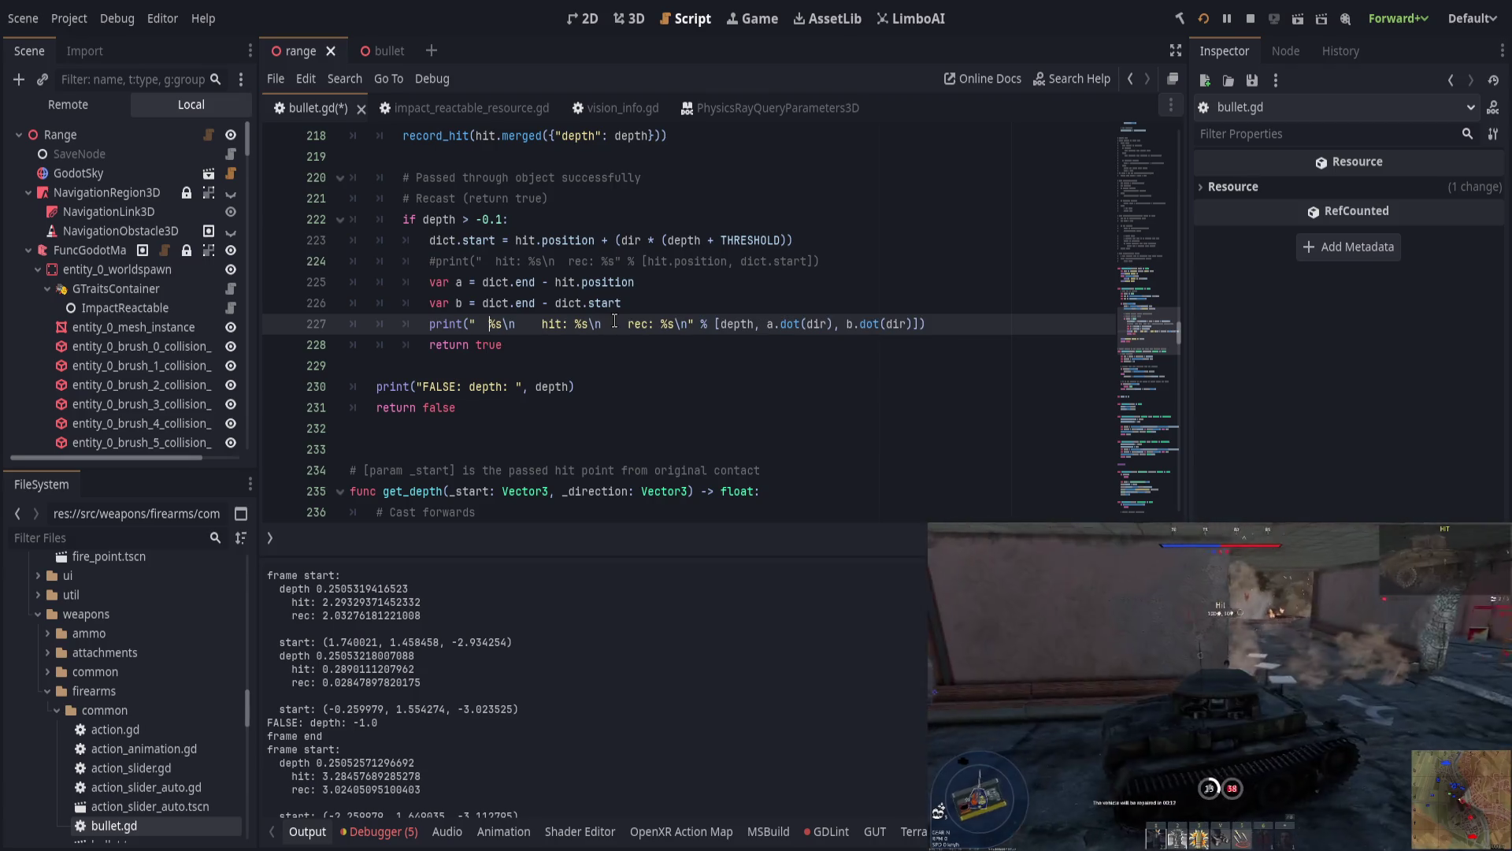
text(hit:)
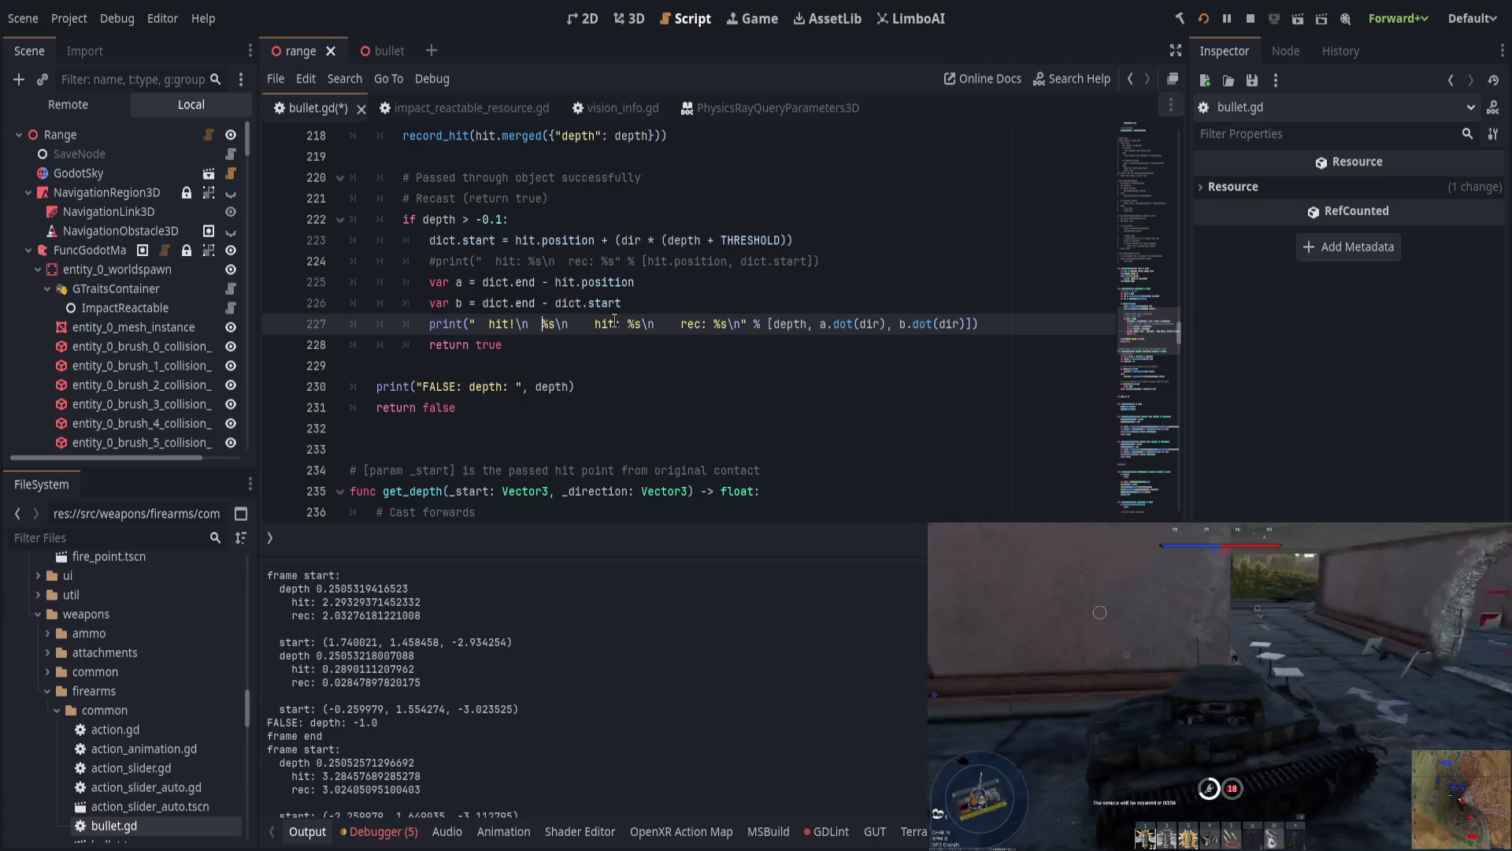
text(     depth:)
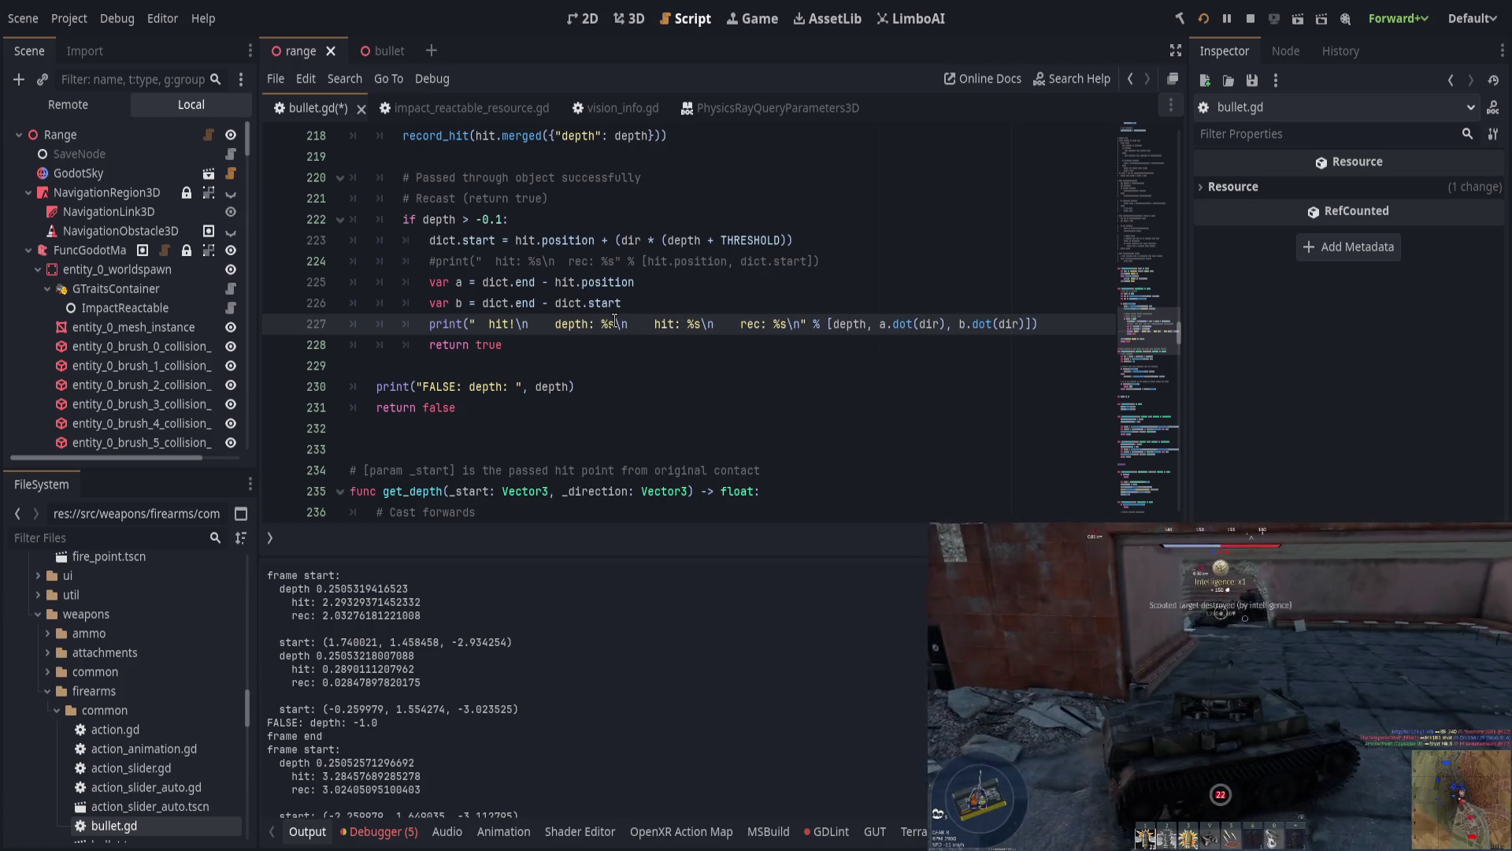
key(ctrl+s)
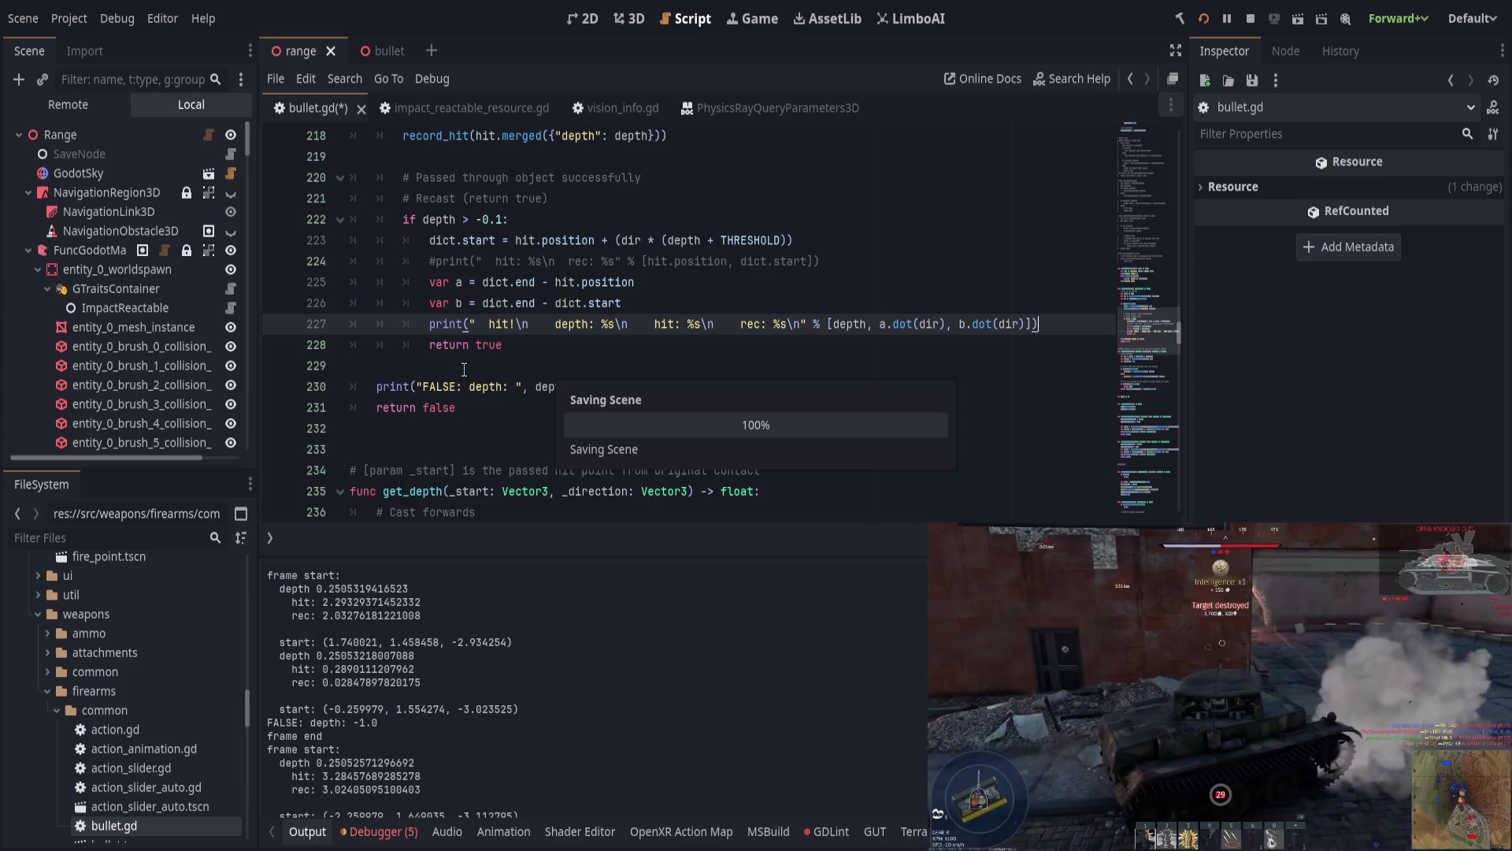
key(F5)
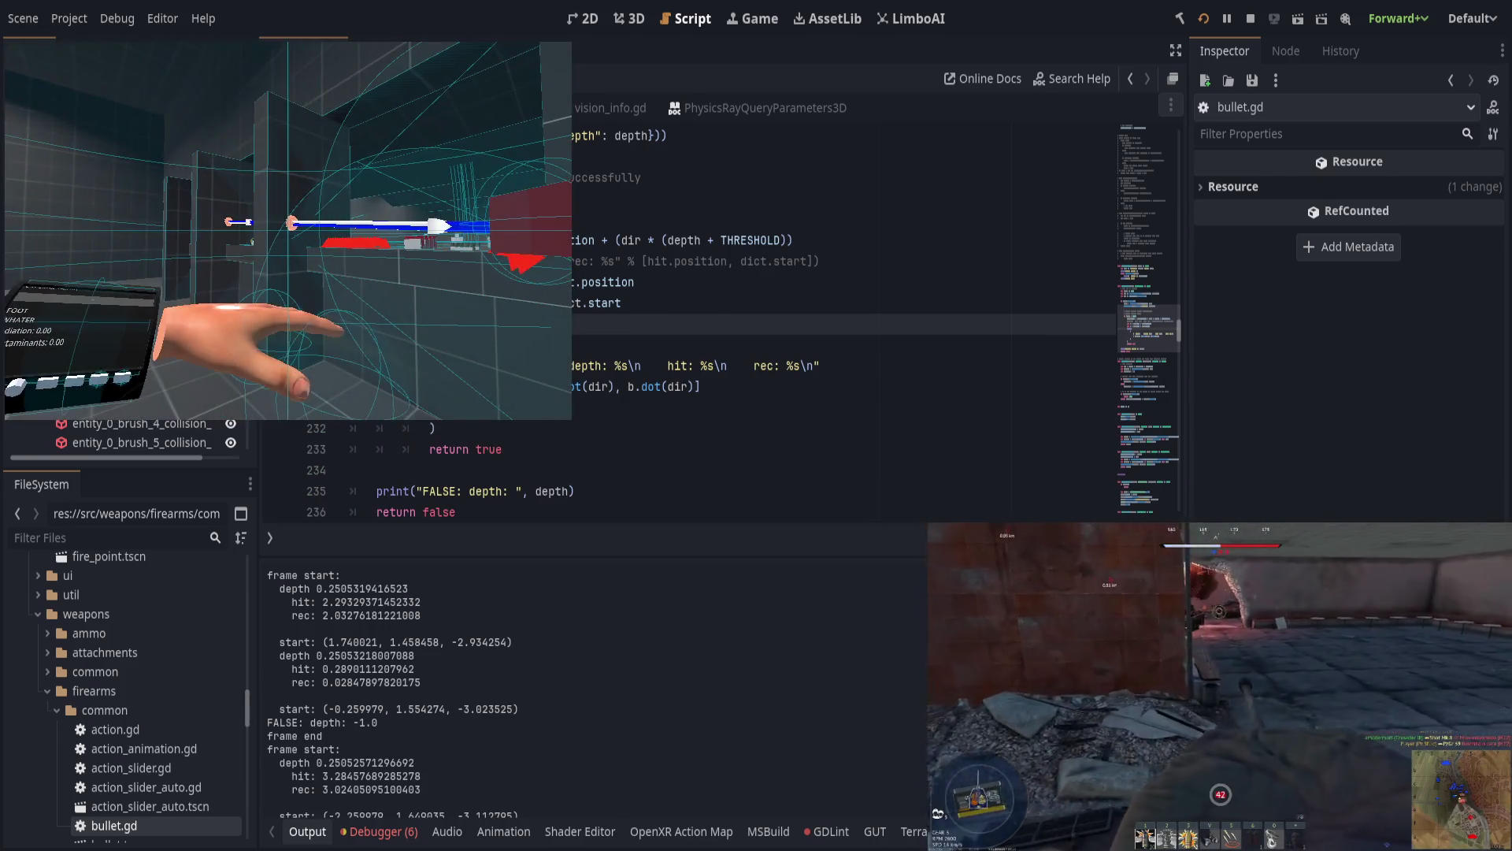
Step: Stop and restart the game for fresh hit output, then bring the editor to the front
key(F8)
key(F5)
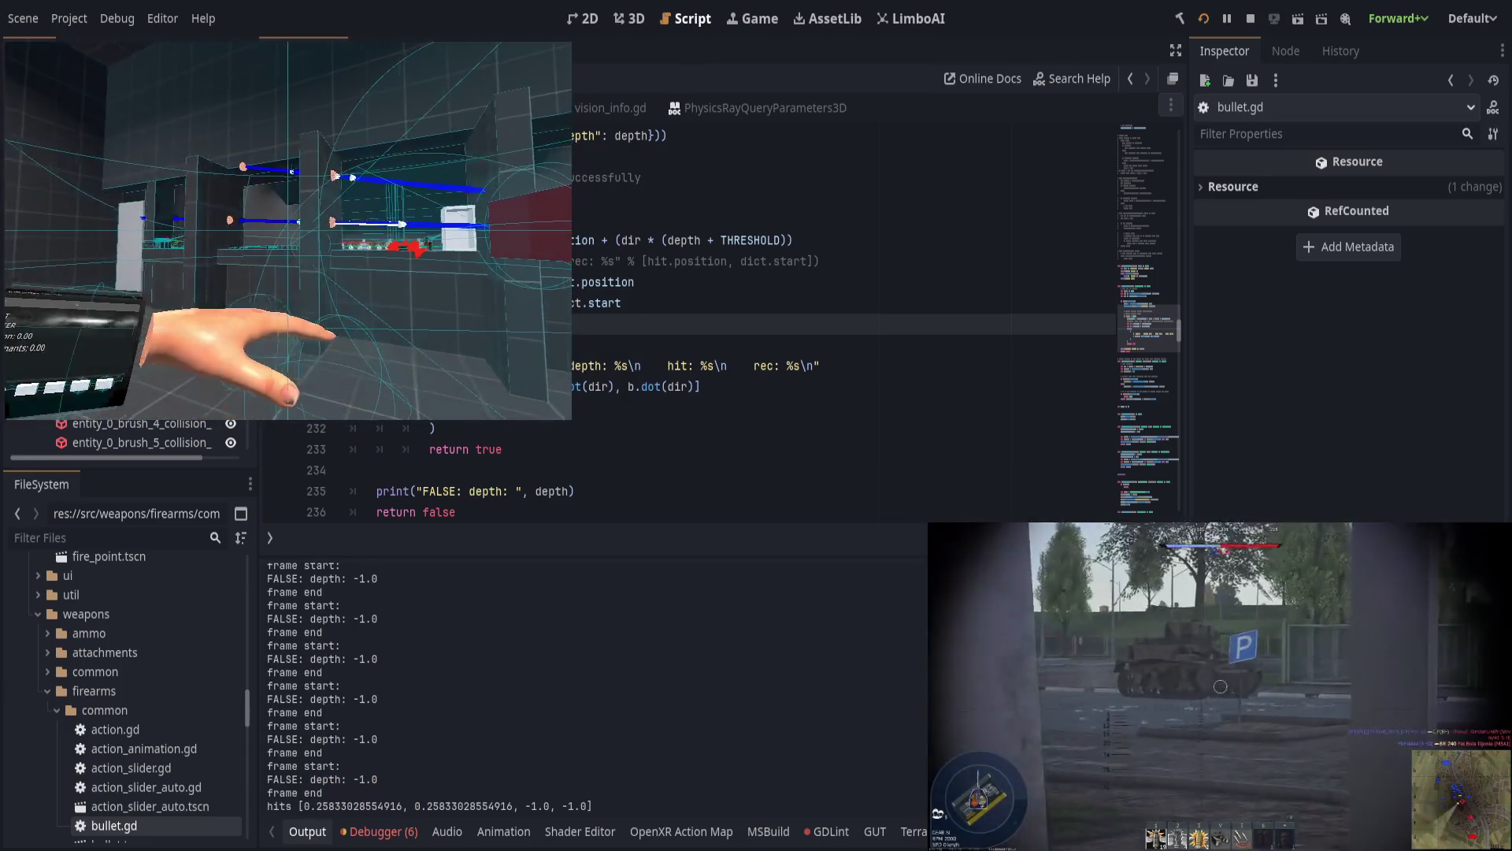
click(674, 545)
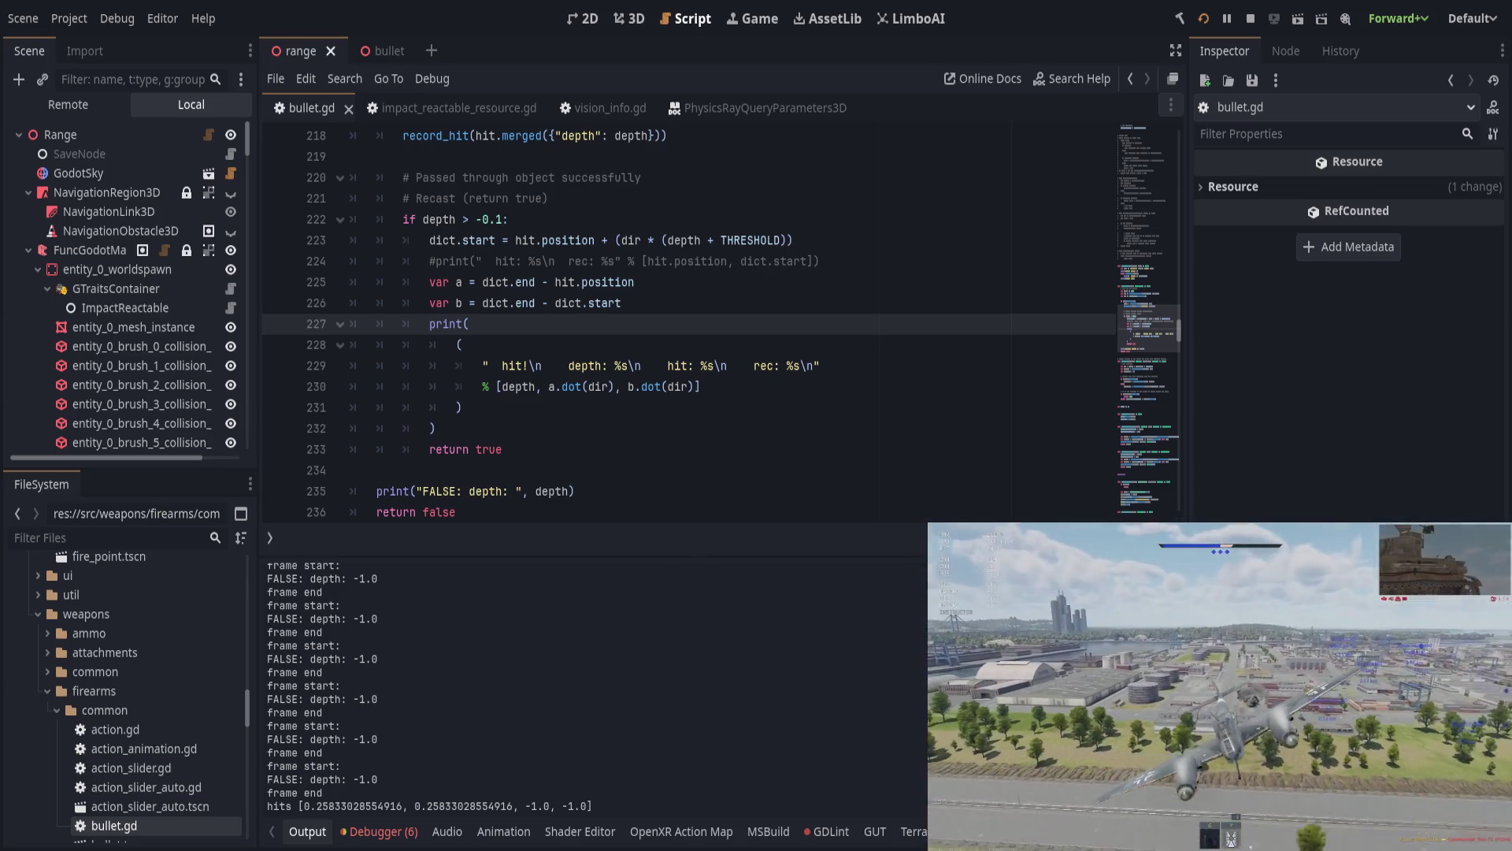
Step: Relaunch the game with F5, clearing the output log
key(F5)
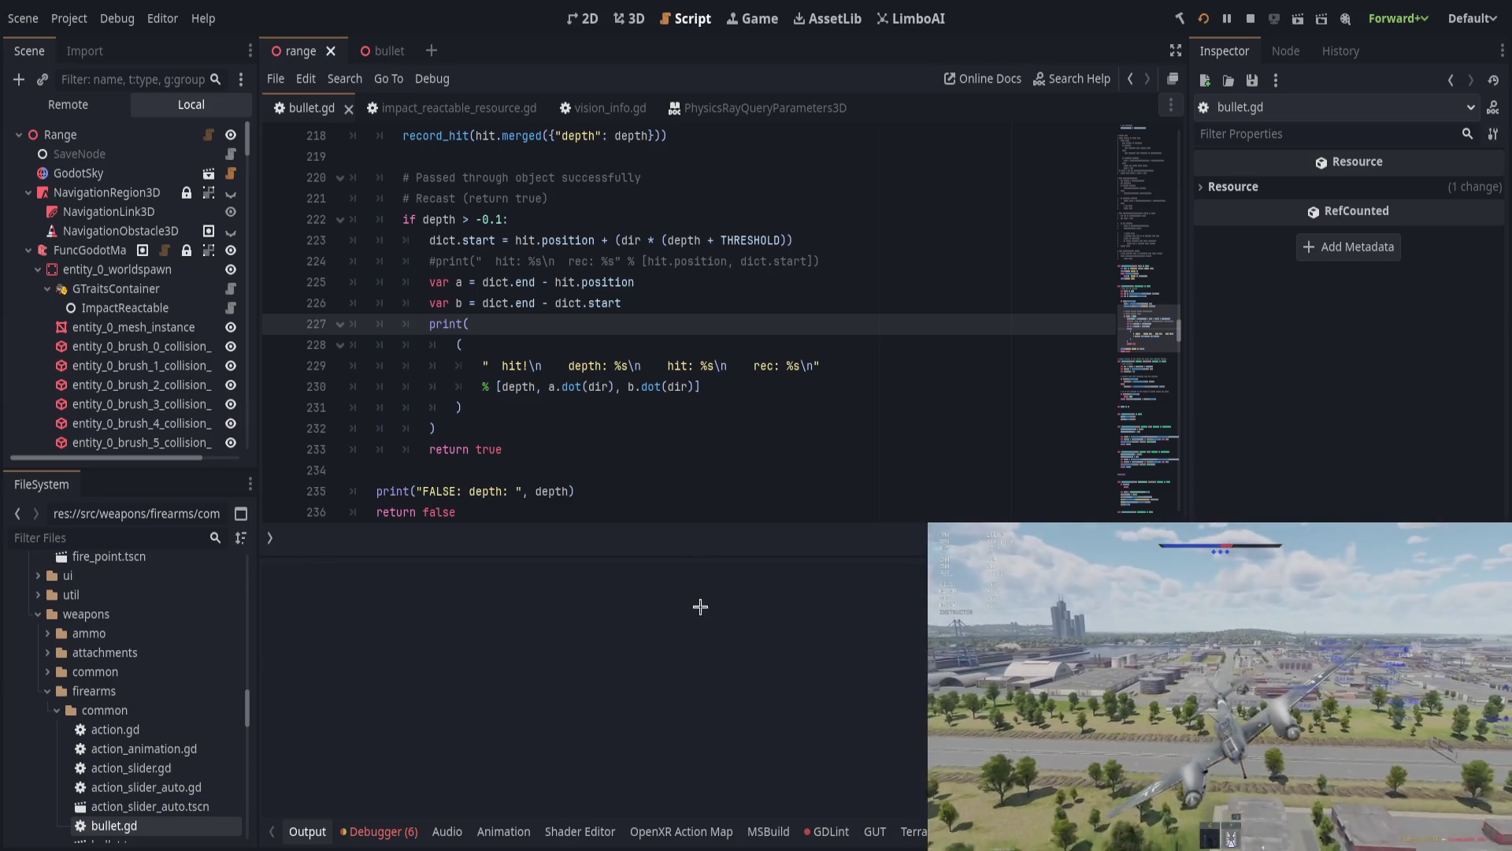
Step: Collapse the bottom Debugger dock, go to line 232, and open the Vector3 class reference
click(392, 832)
click(392, 832)
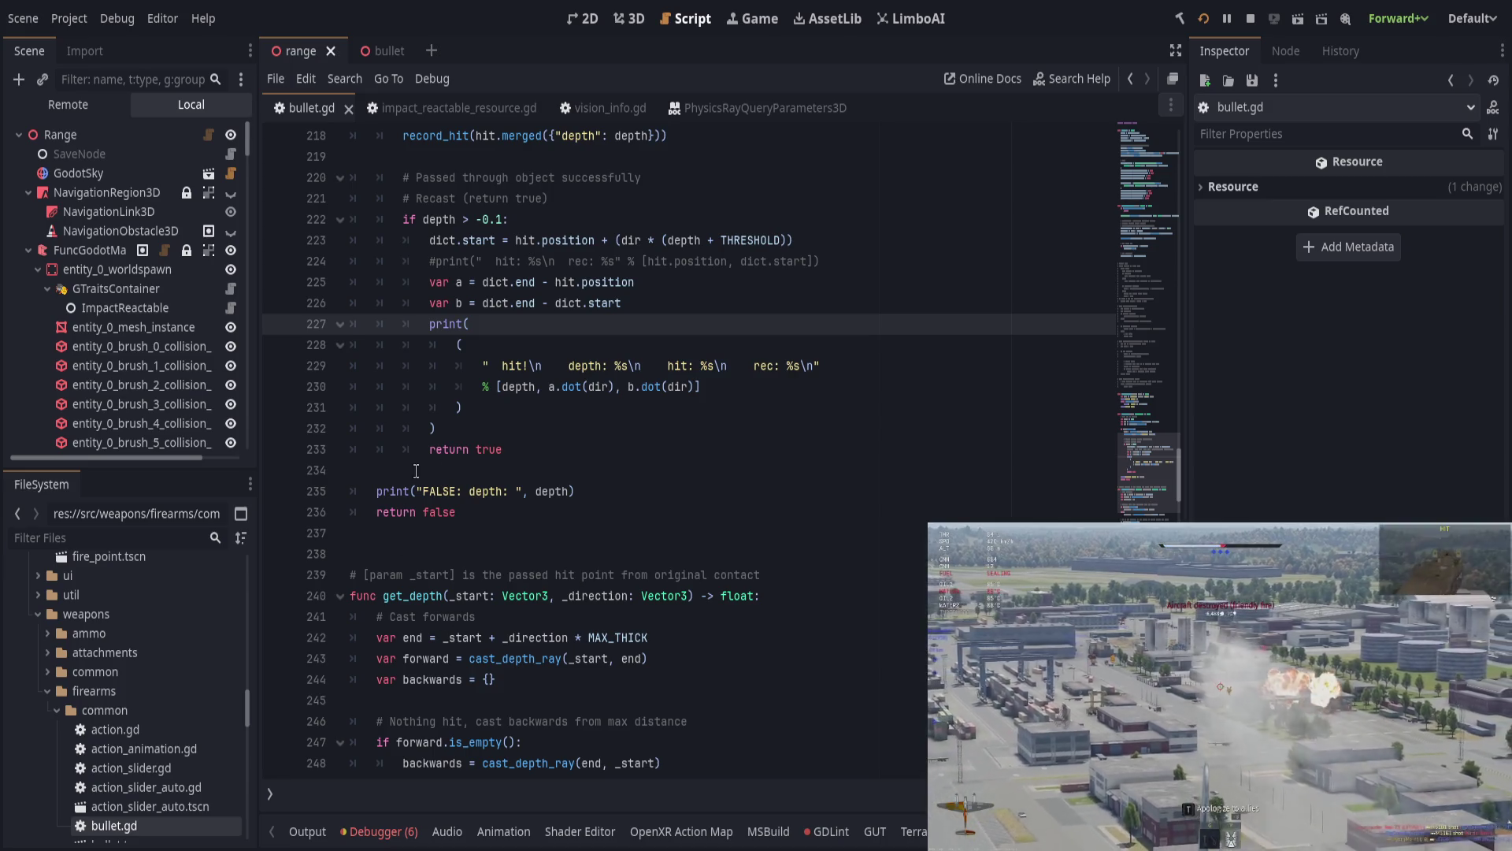
click(484, 429)
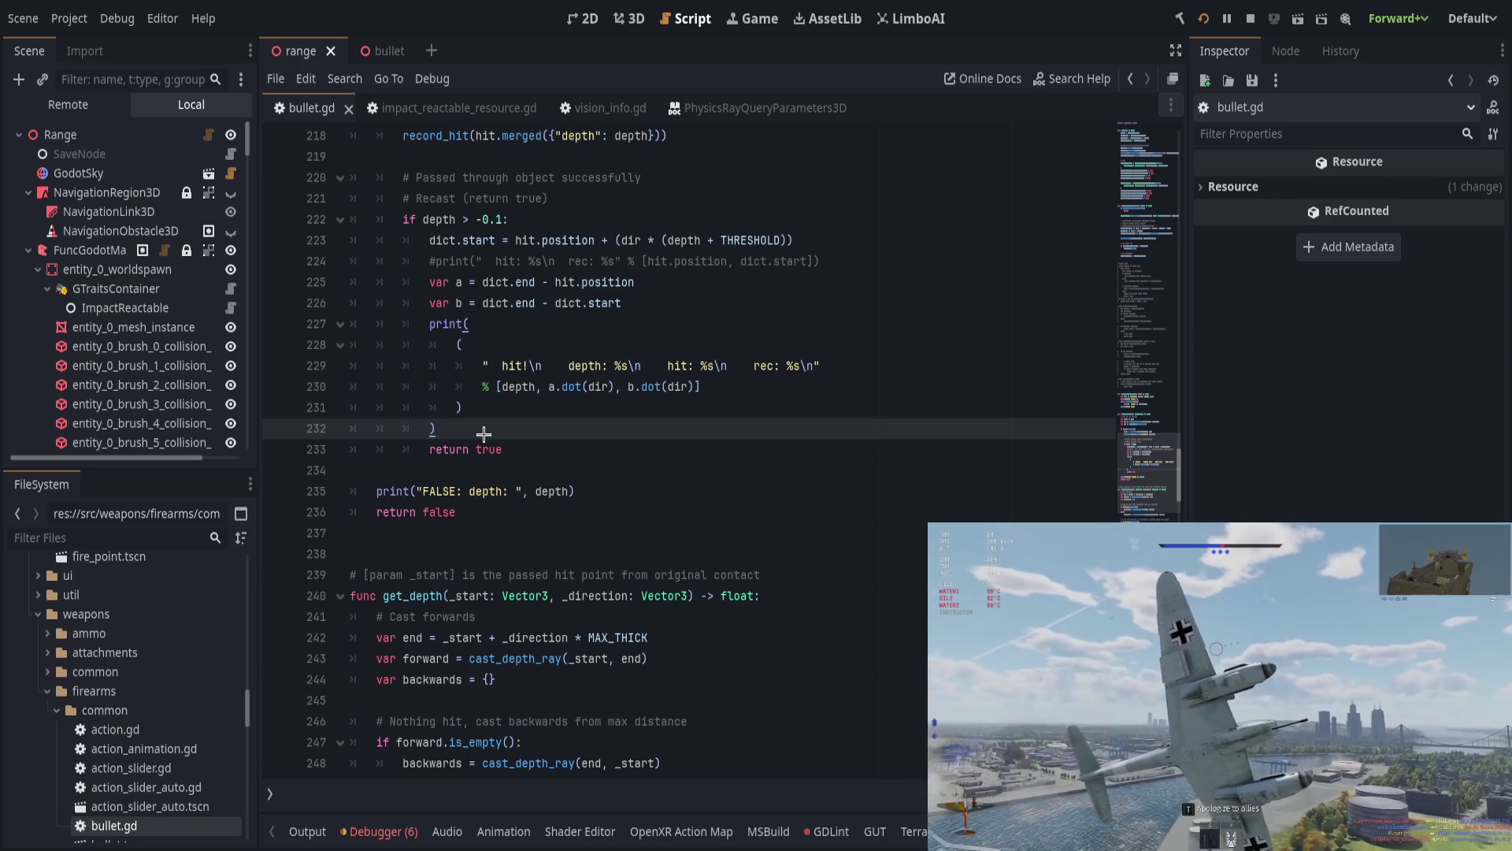
ctrl+click(552, 386)
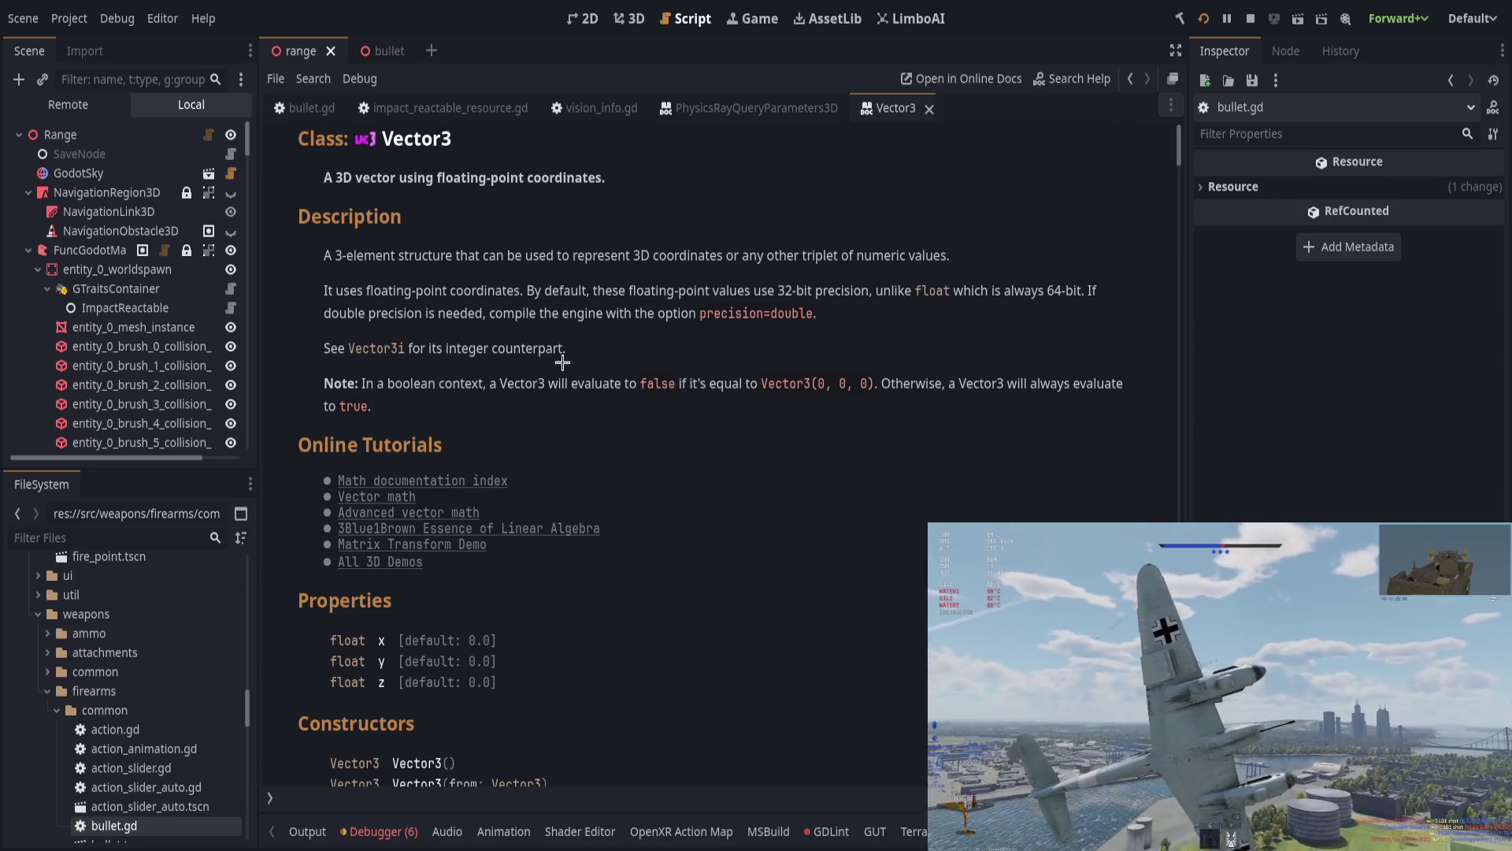
Step: Close vision_info.gd and impact_reactable_resource.gd, then read the Vector3 docs from clamp onward
middle_click(595, 108)
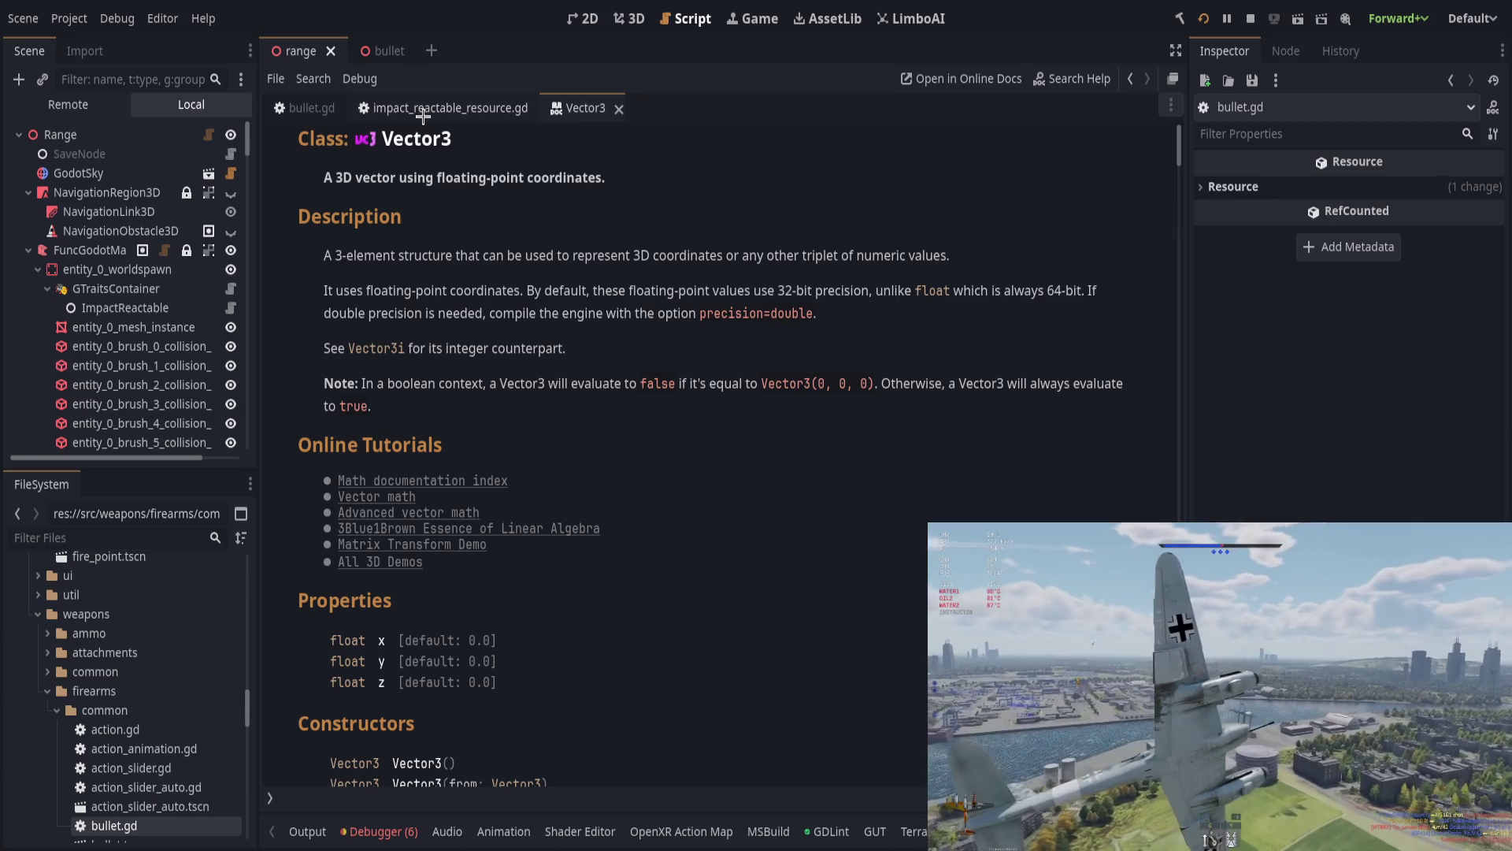
middle_click(423, 115)
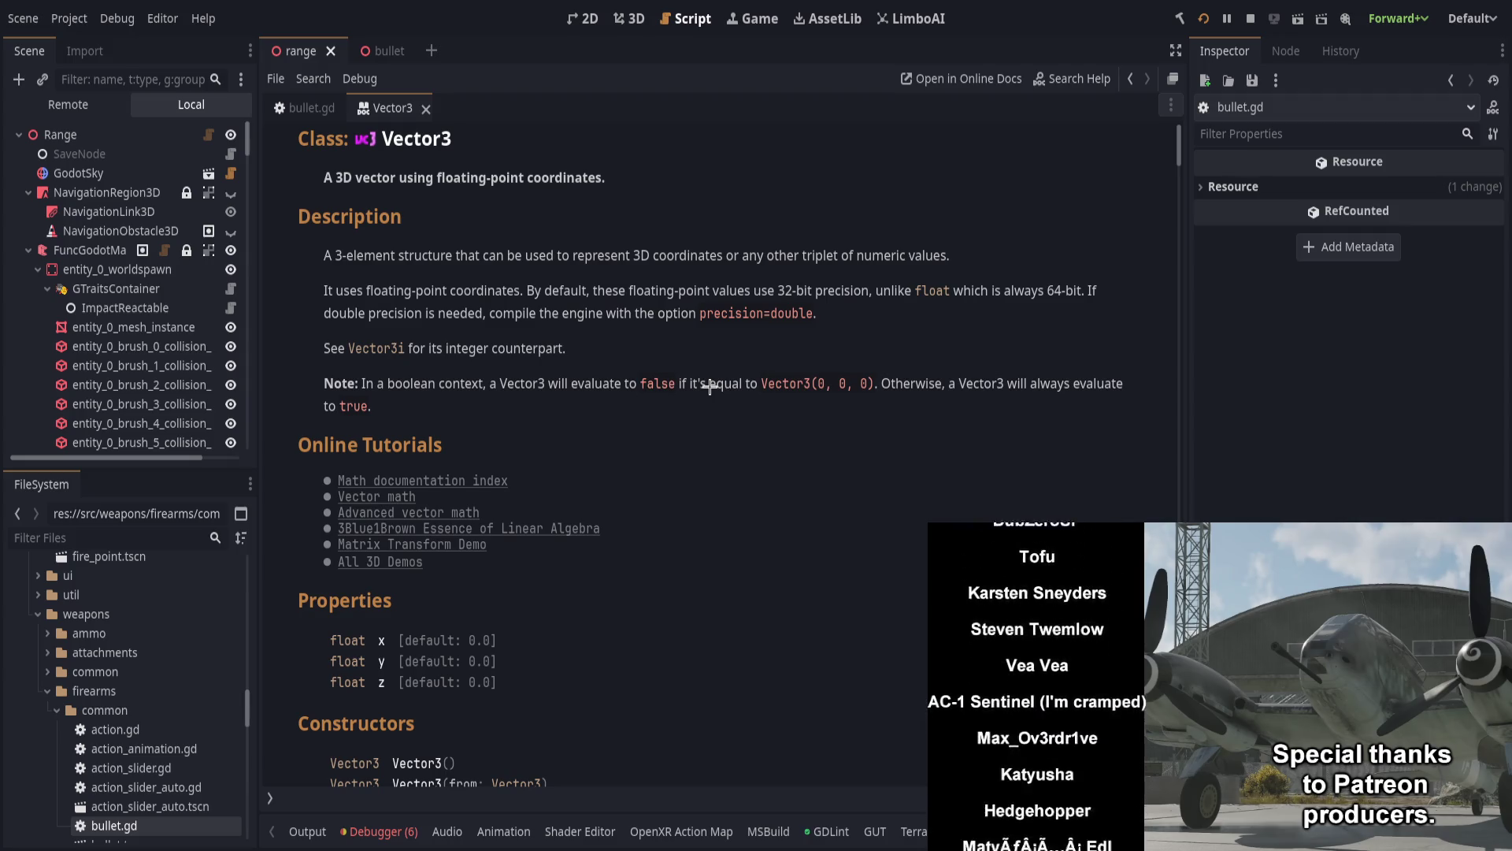
scroll(514, 362, down, 5)
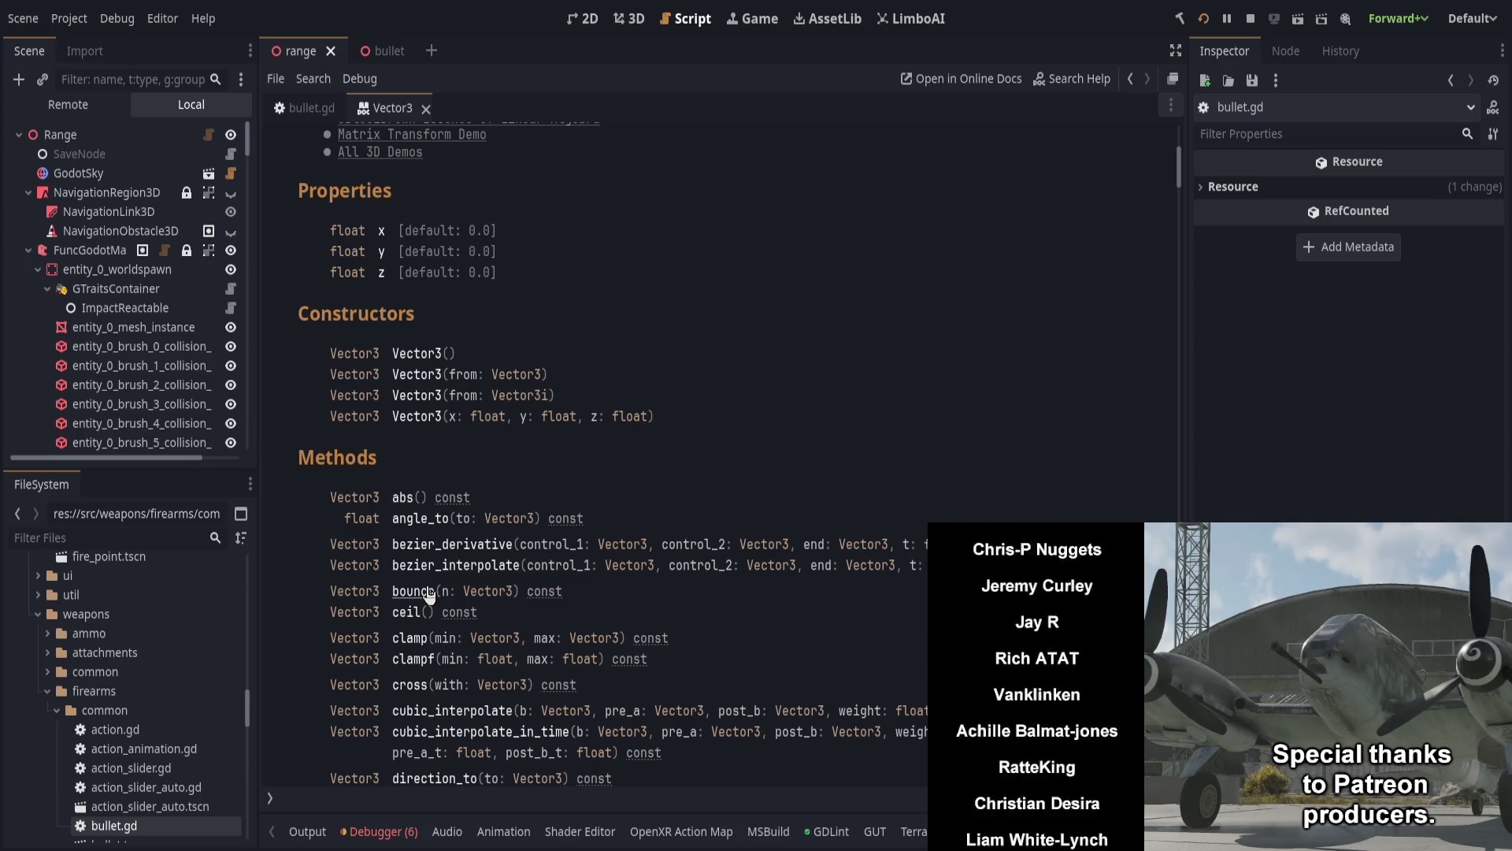
scroll(429, 595, down, 1)
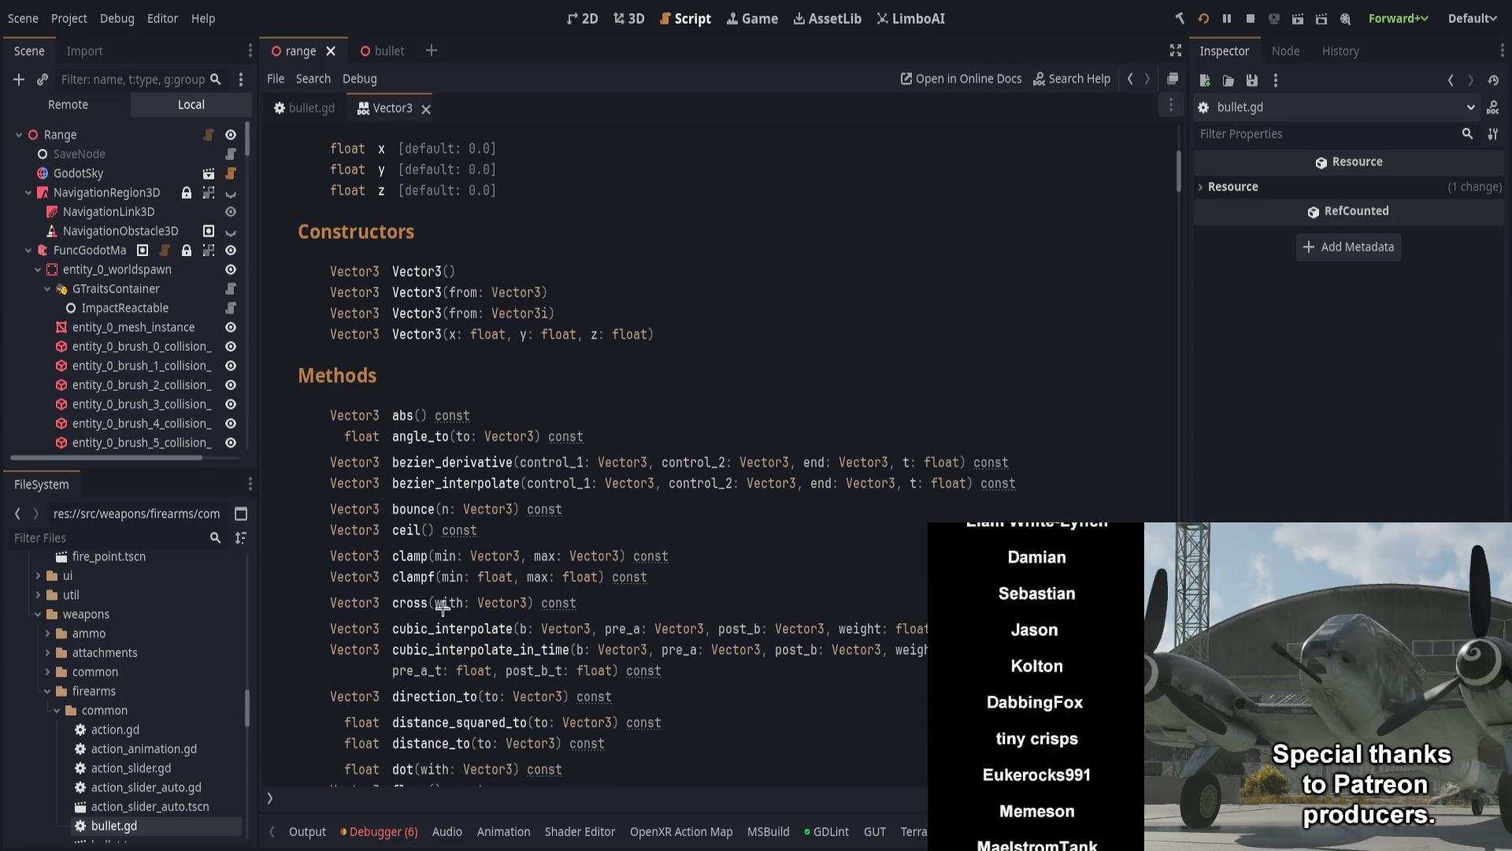
click(410, 557)
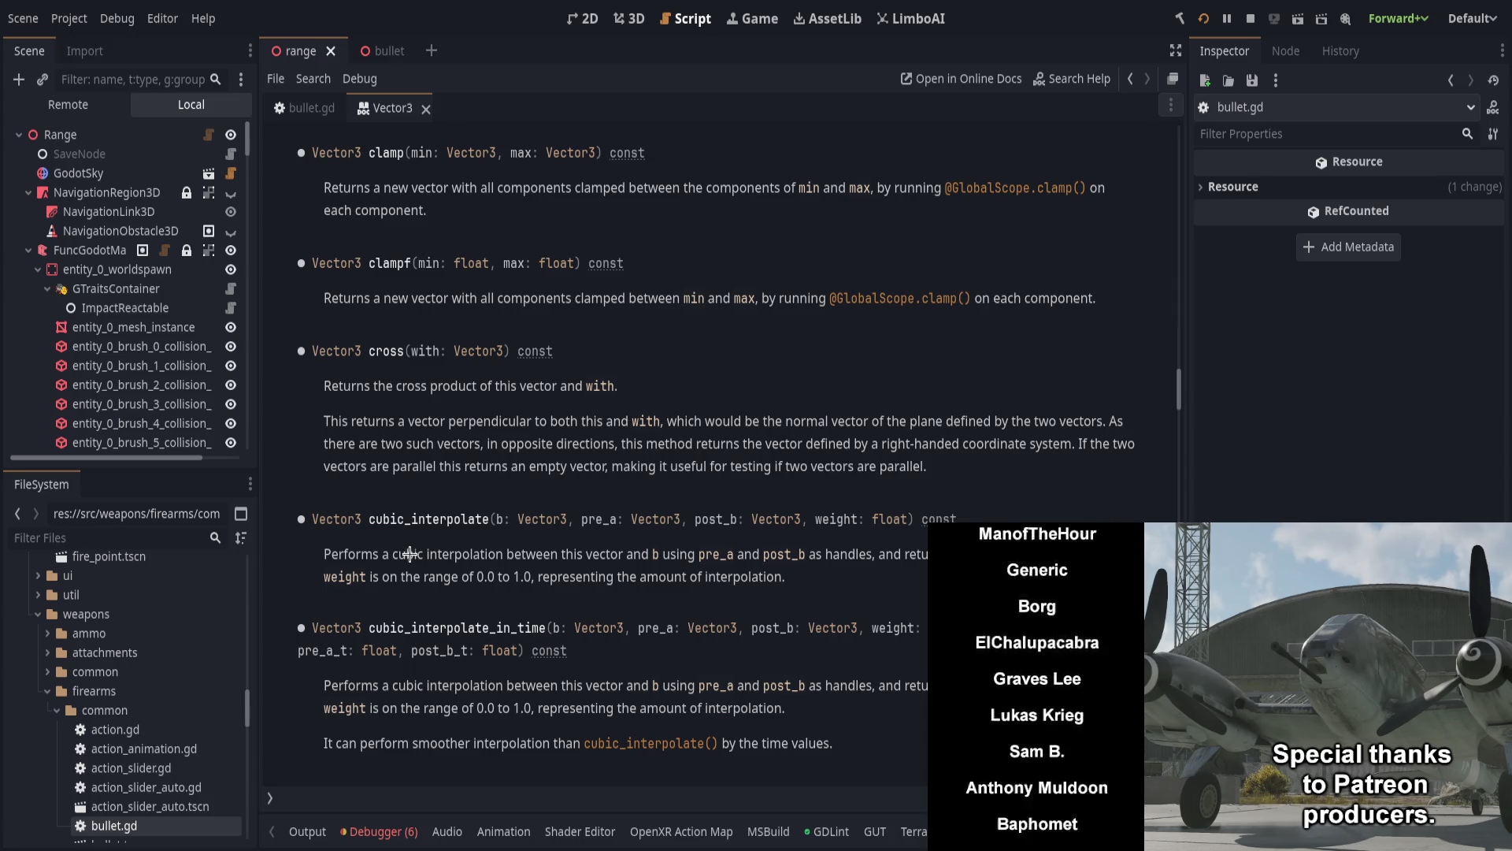
scroll(425, 552, down, 3)
scroll(432, 551, down, 1)
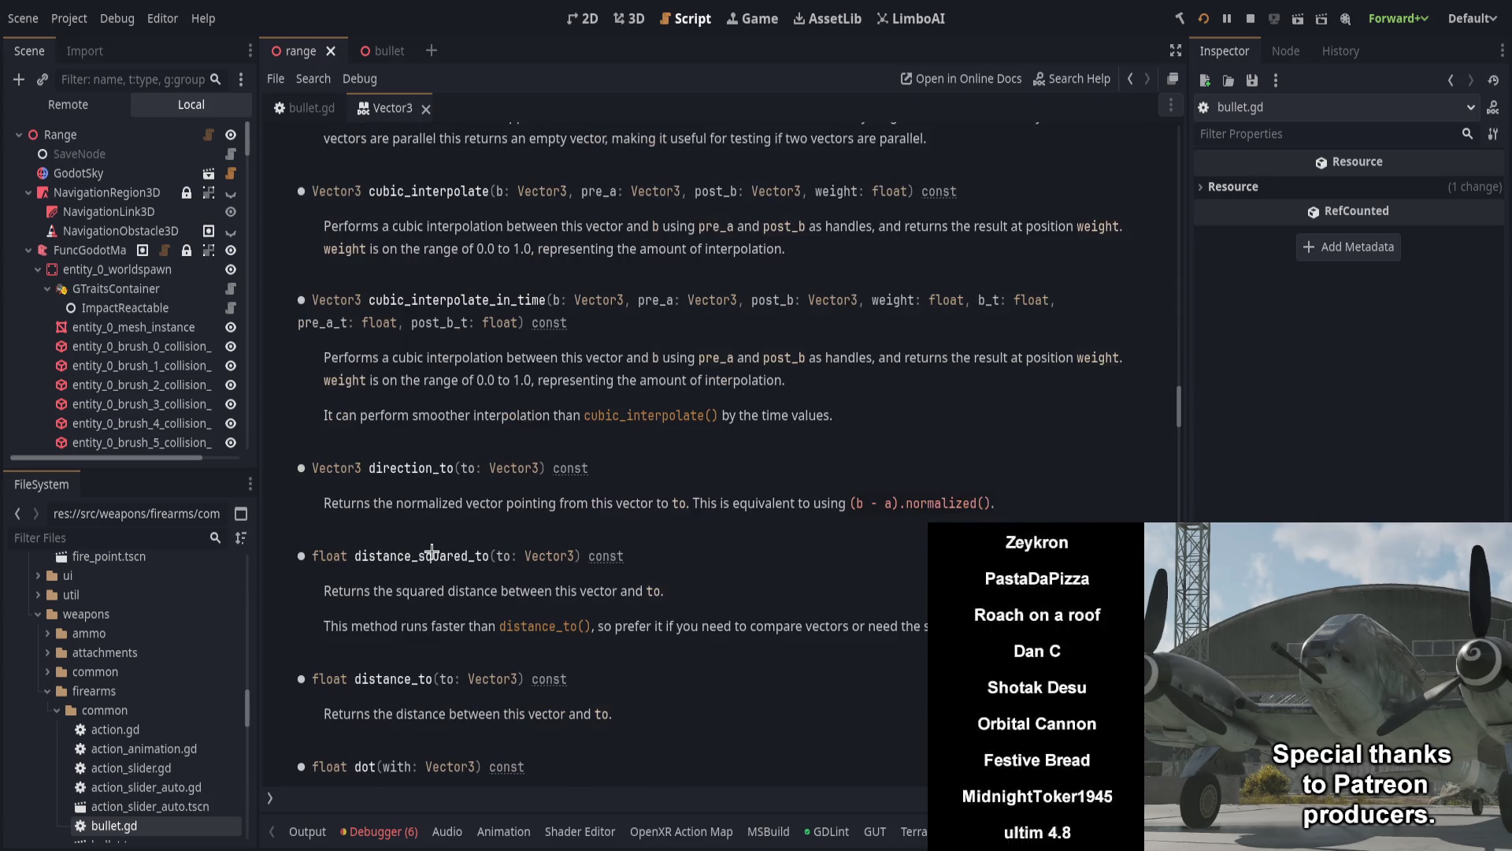